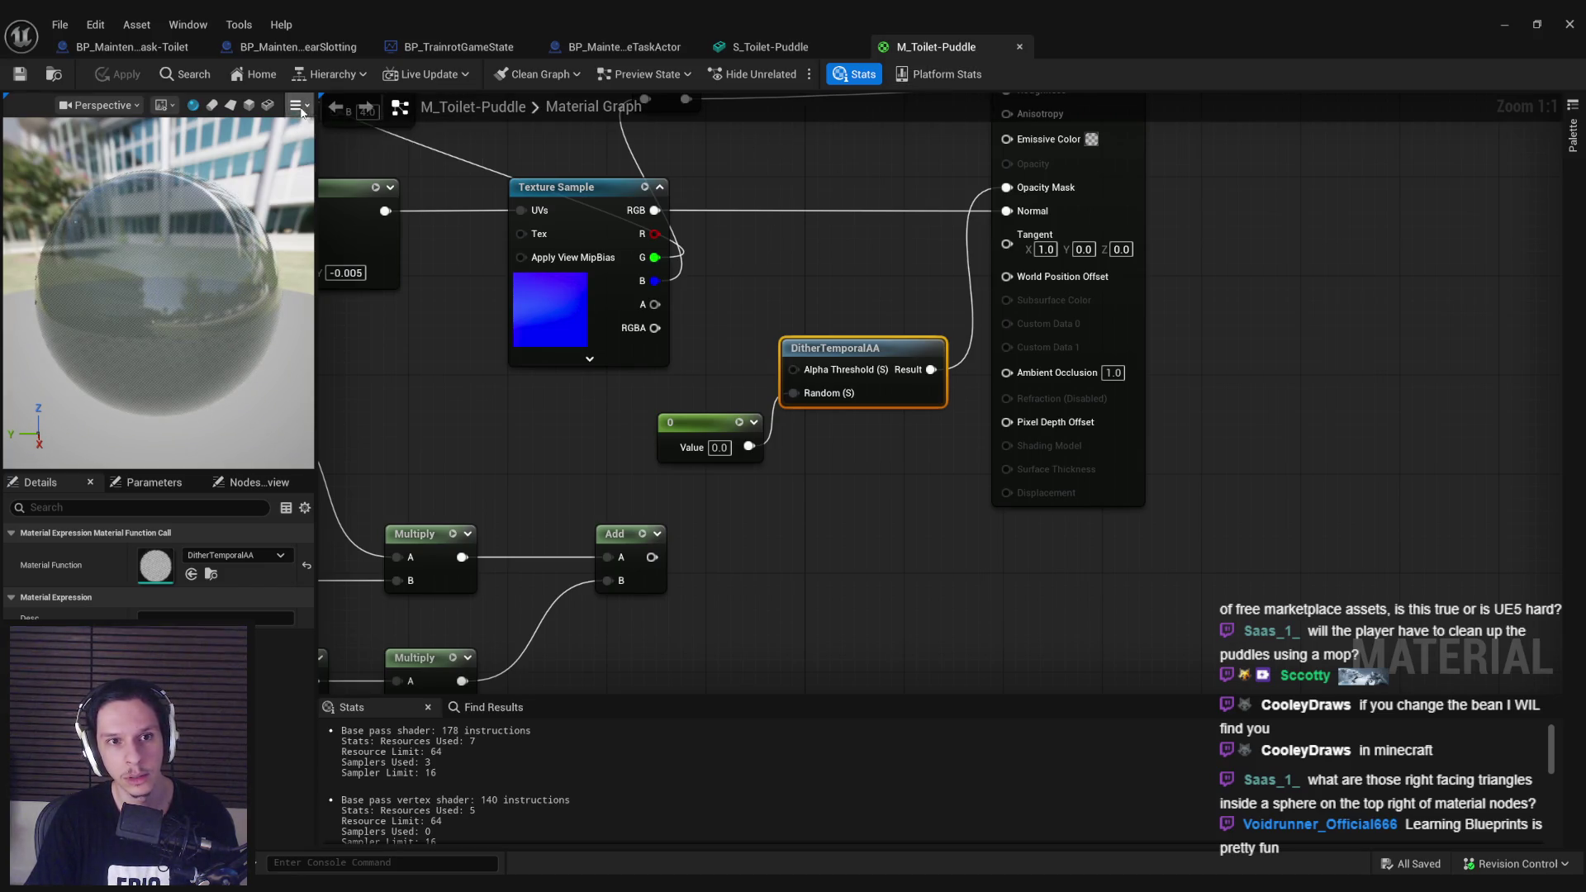
# Step: Preview the Texture Sample, Panner and Add node outputs on the material preview sphere
pyautogui.moveTo(903, 344); pyautogui.dragTo(928, 387)
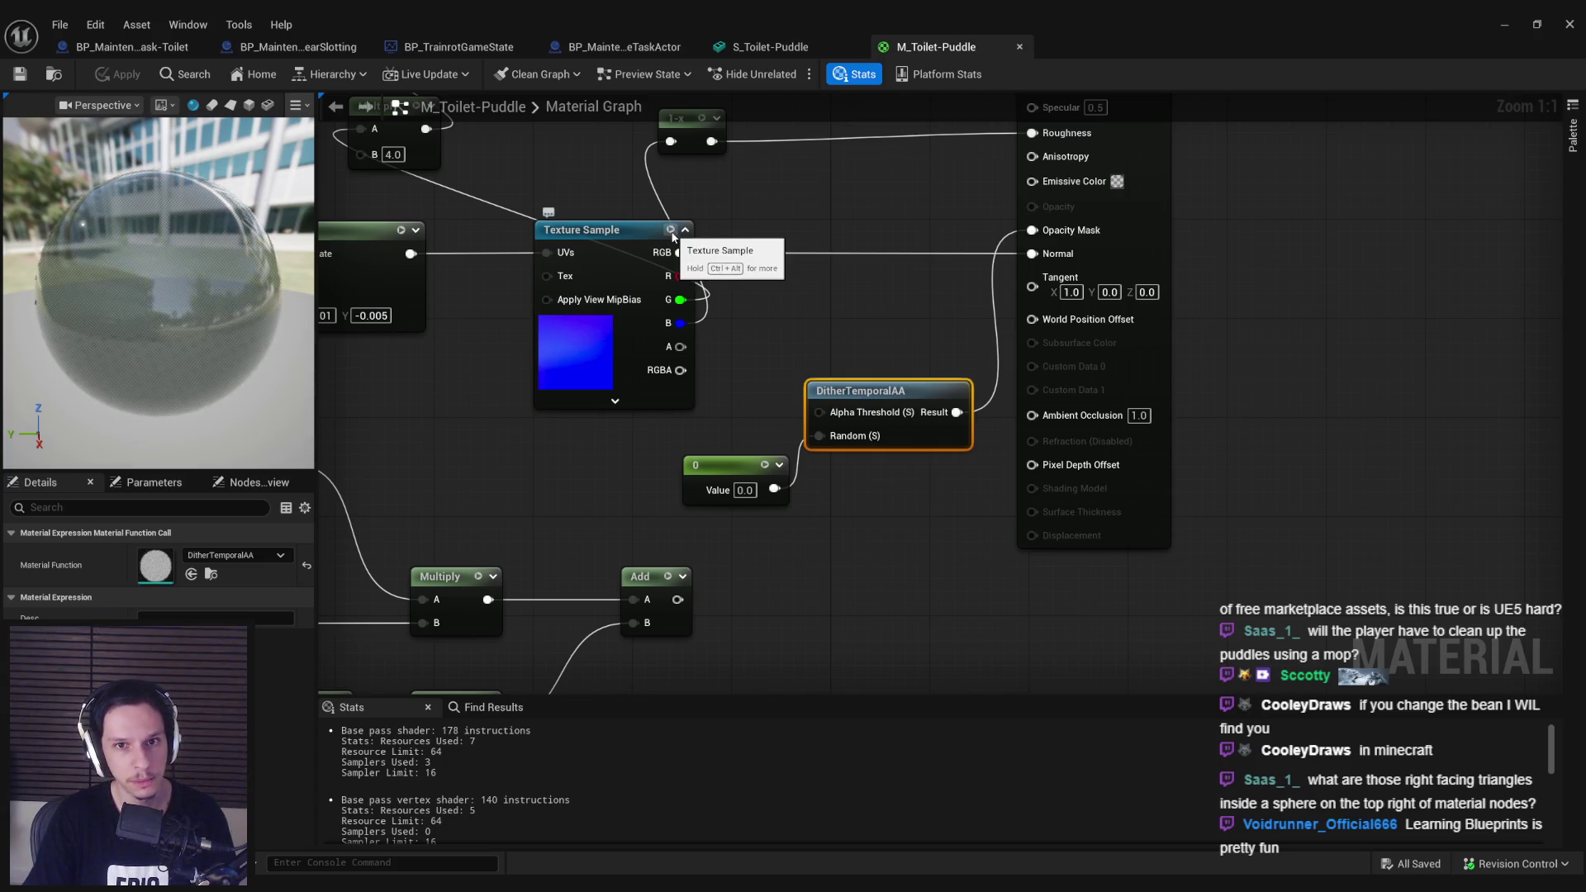
pyautogui.click(673, 236)
pyautogui.click(673, 235)
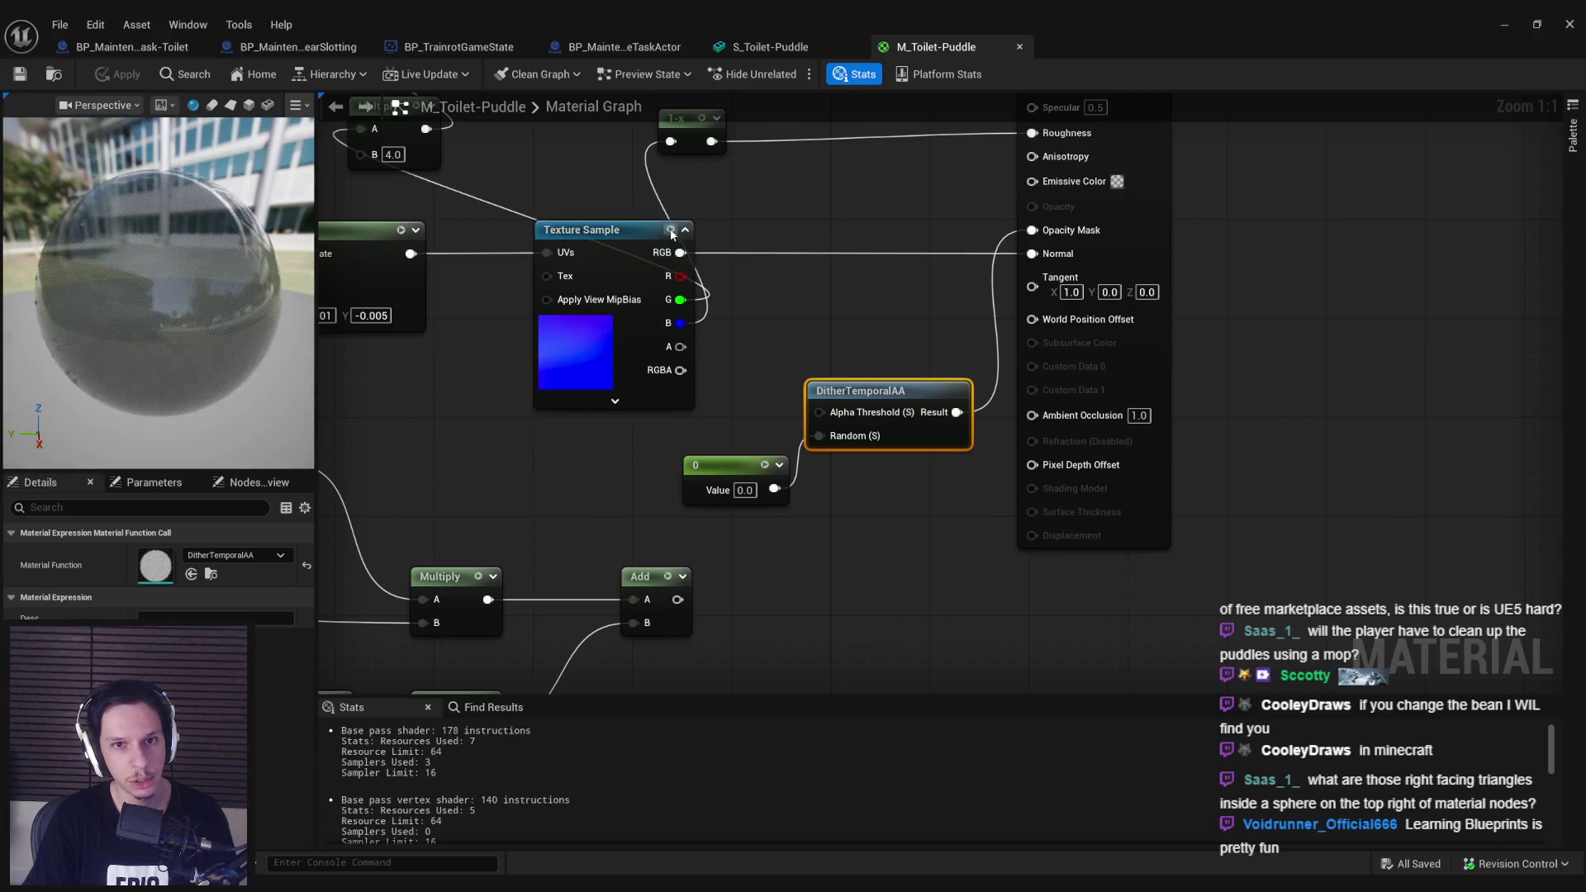
pyautogui.moveTo(534, 332); pyautogui.dragTo(812, 314)
pyautogui.click(662, 221)
pyautogui.press('space')
pyautogui.press('space')
pyautogui.rightClick(662, 221)
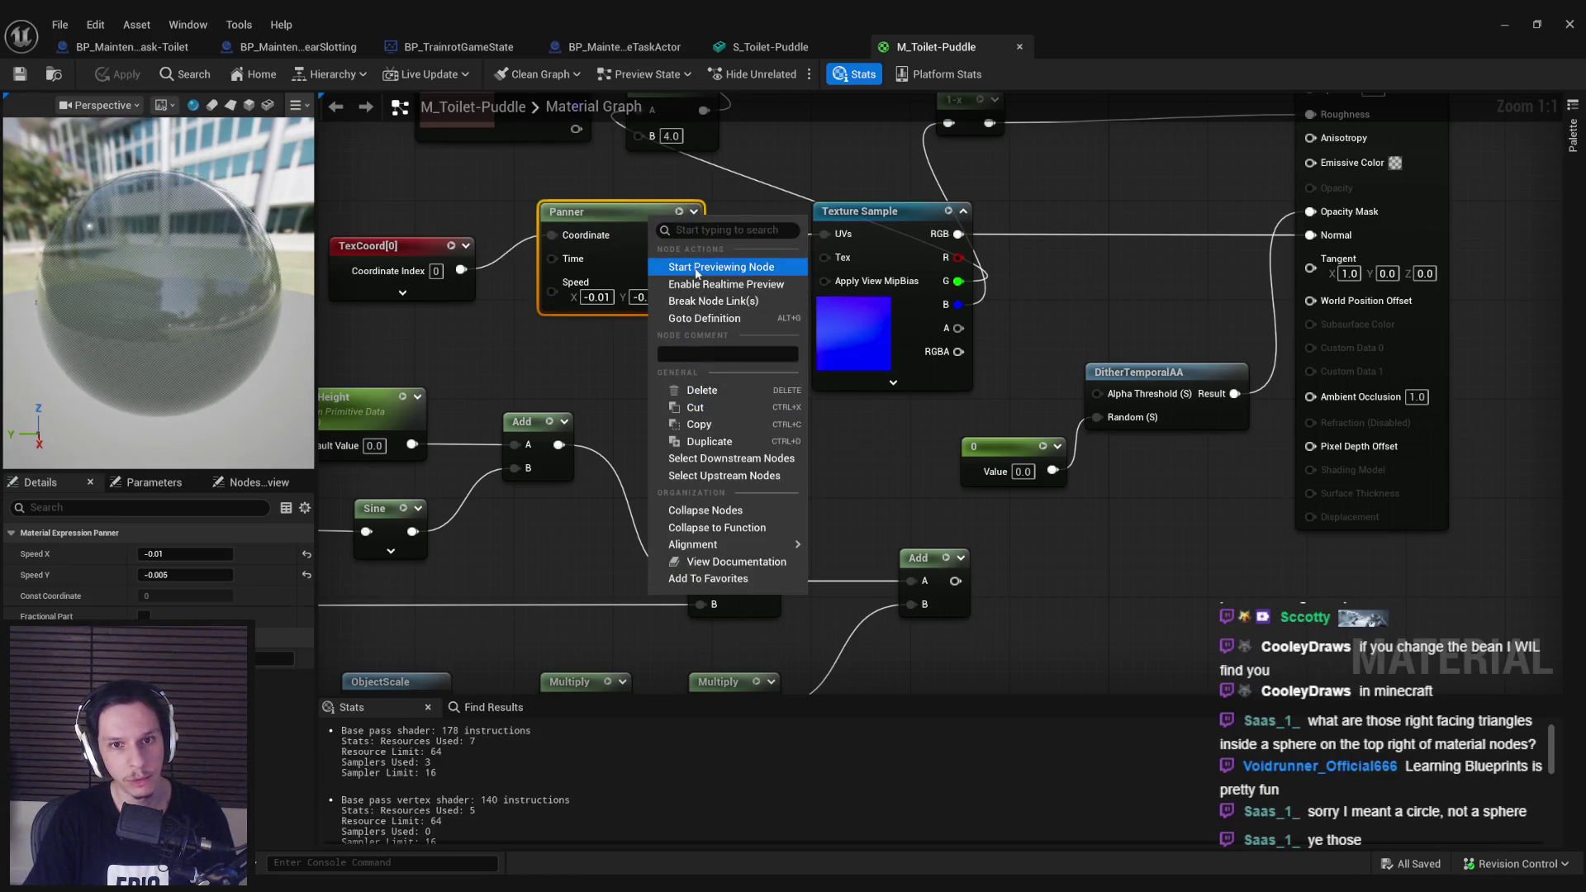
pyautogui.moveTo(558, 356); pyautogui.dragTo(513, 400)
pyautogui.click(903, 254)
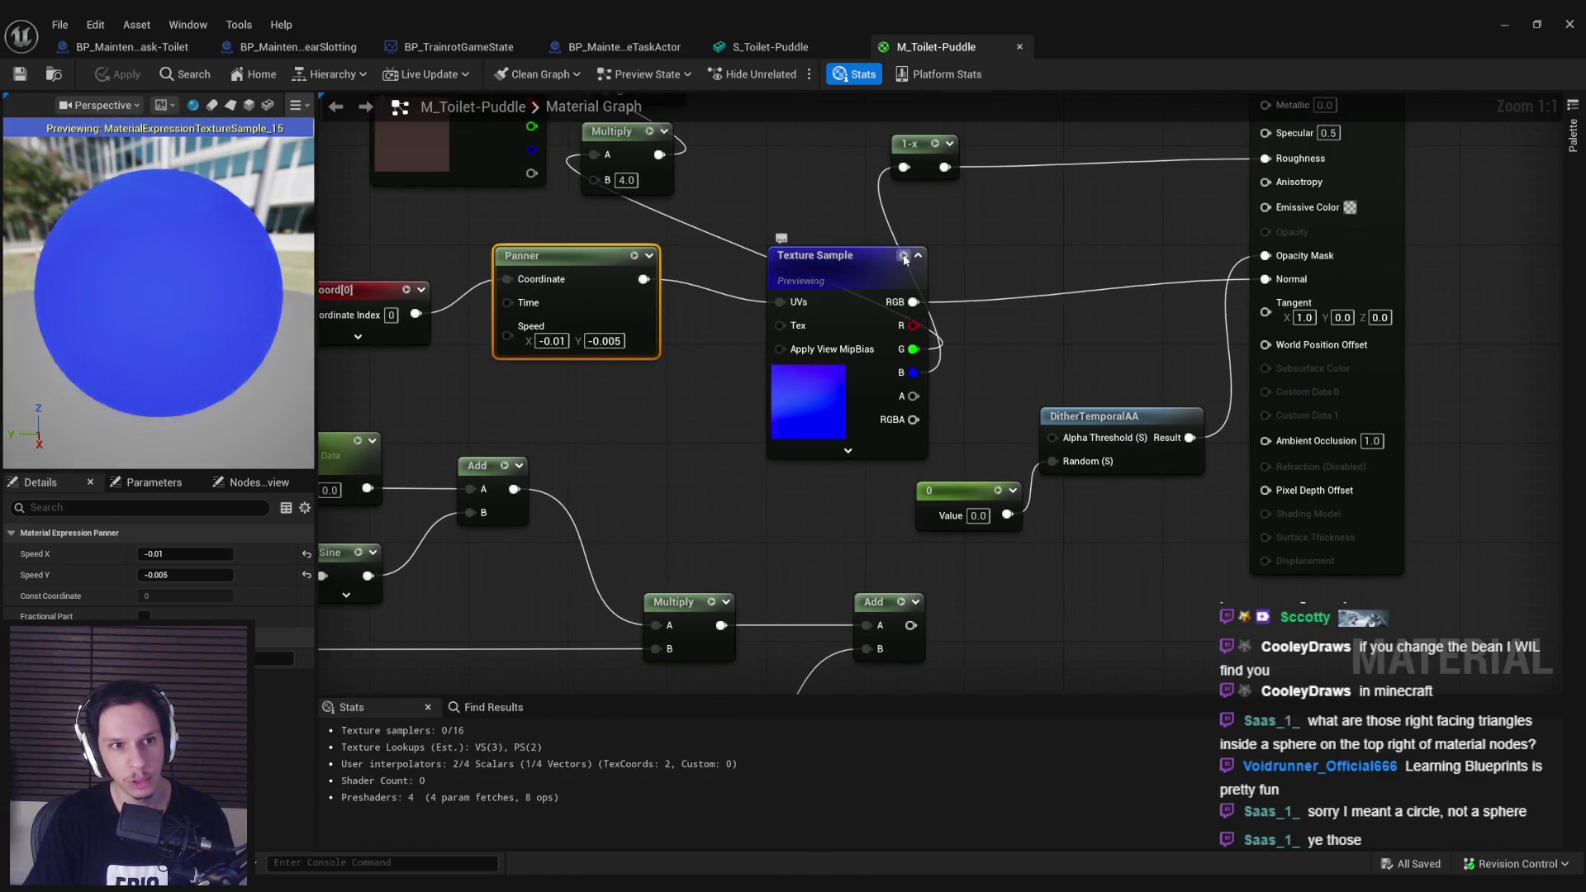
pyautogui.click(903, 255)
pyautogui.click(1210, 430)
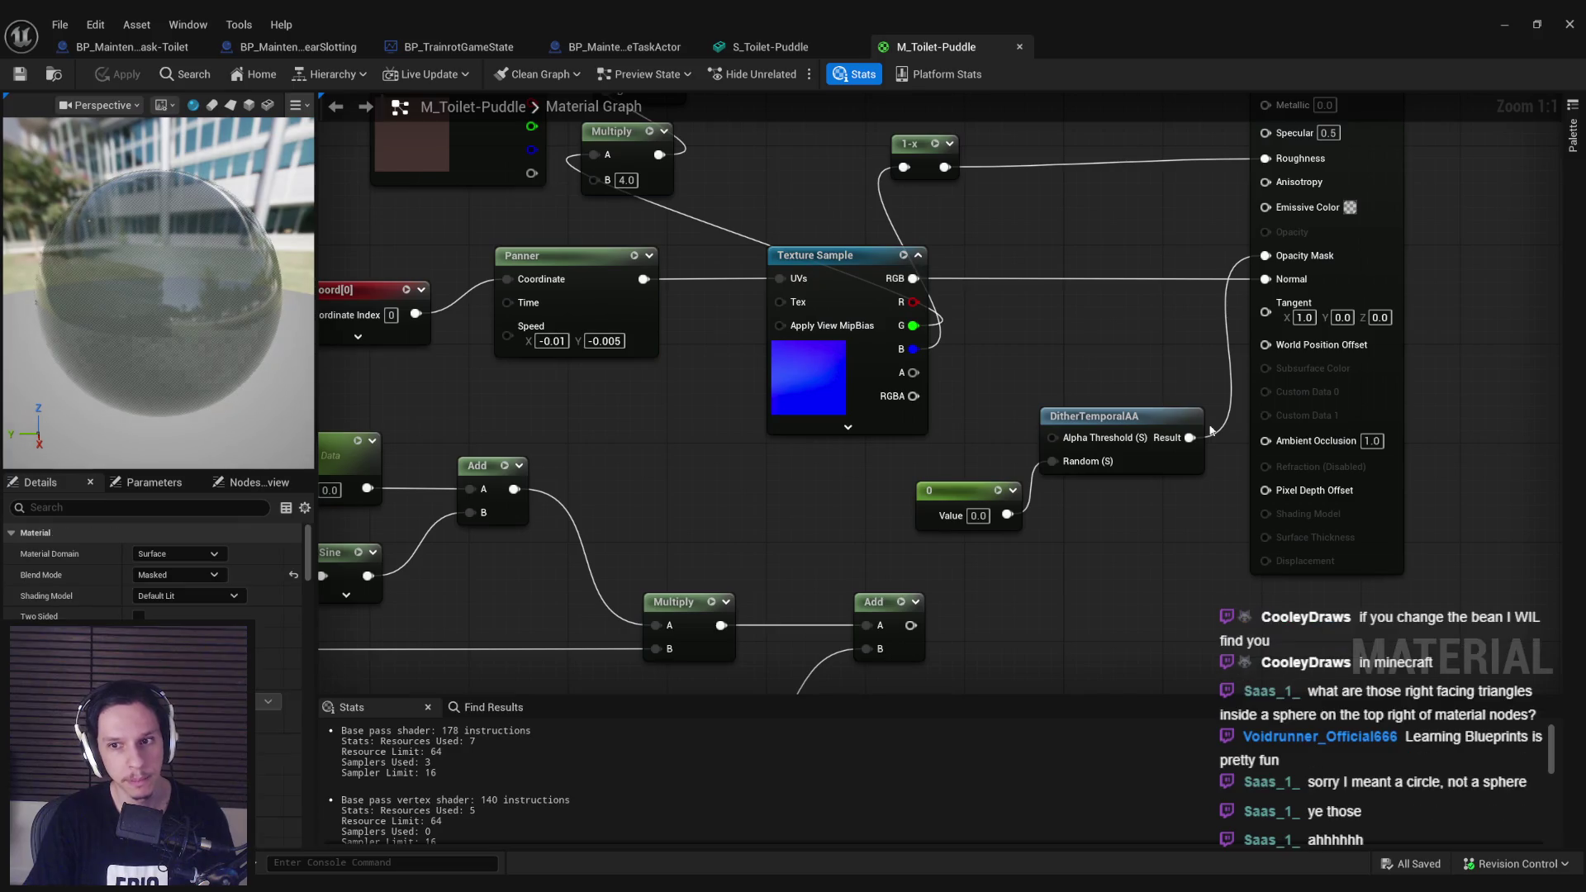
pyautogui.click(902, 602)
pyautogui.click(929, 603)
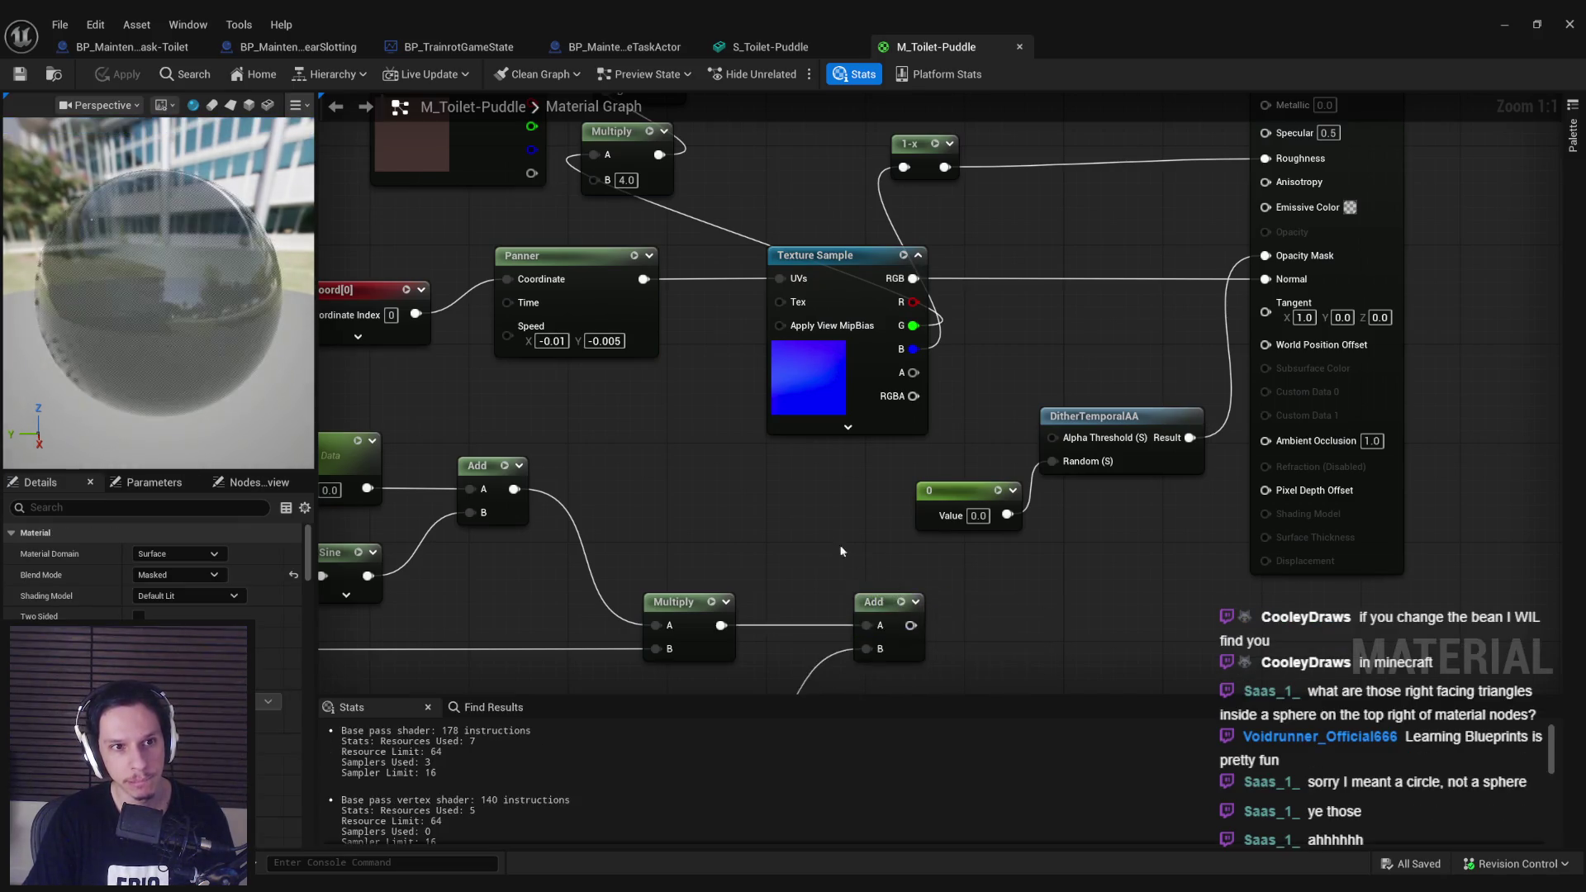
# Step: Check the SpawnPuddle blueprint graph, then return and zoom out over the material graph
pyautogui.scroll(-1, 796, 500)
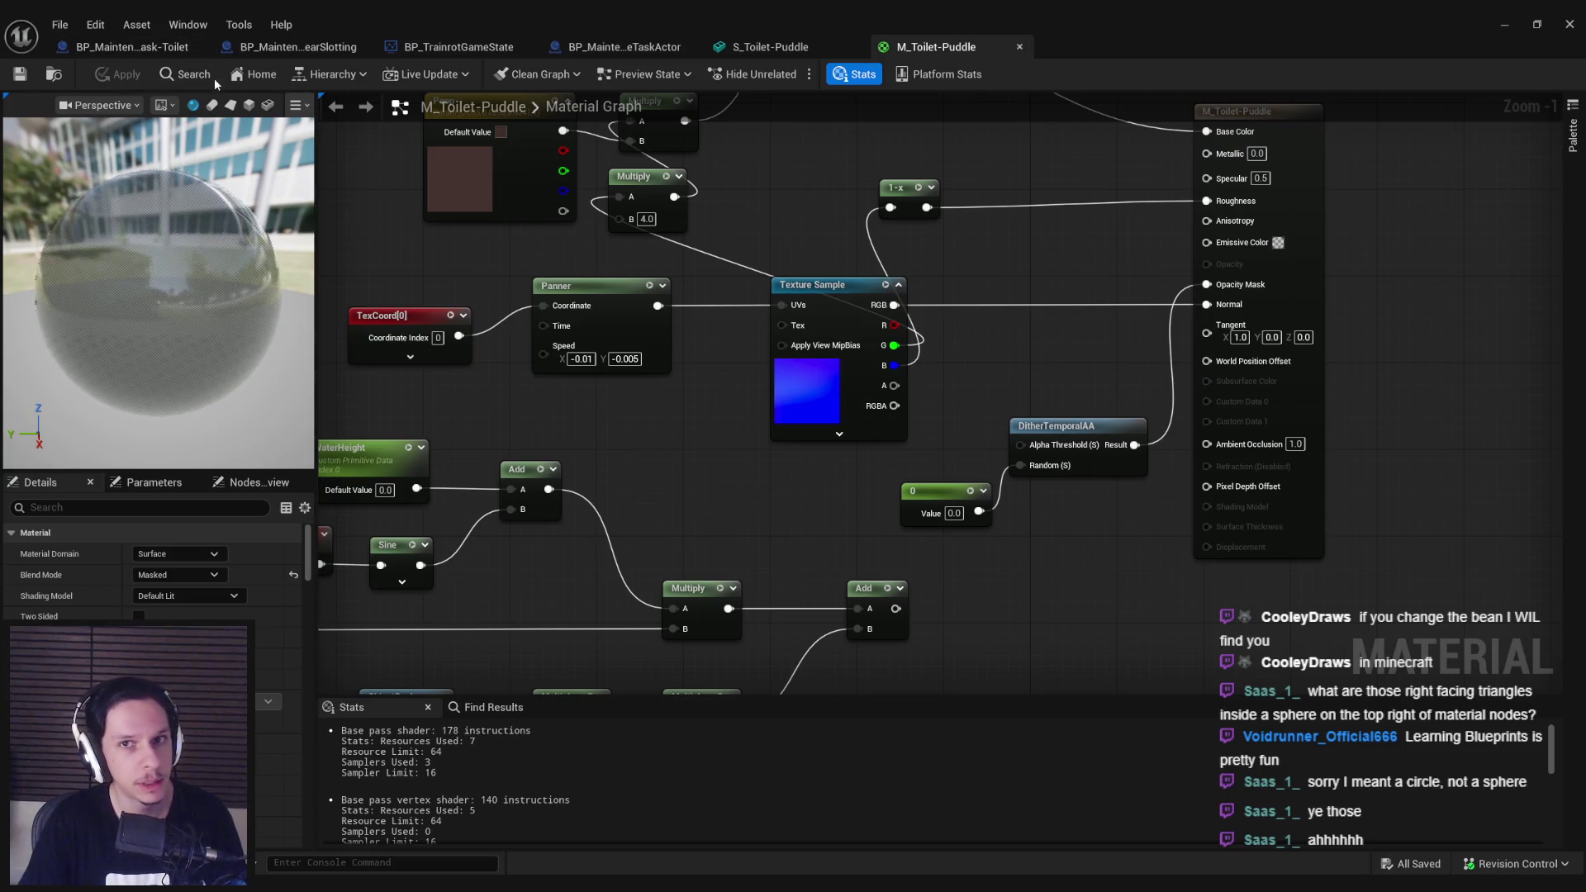
pyautogui.click(193, 48)
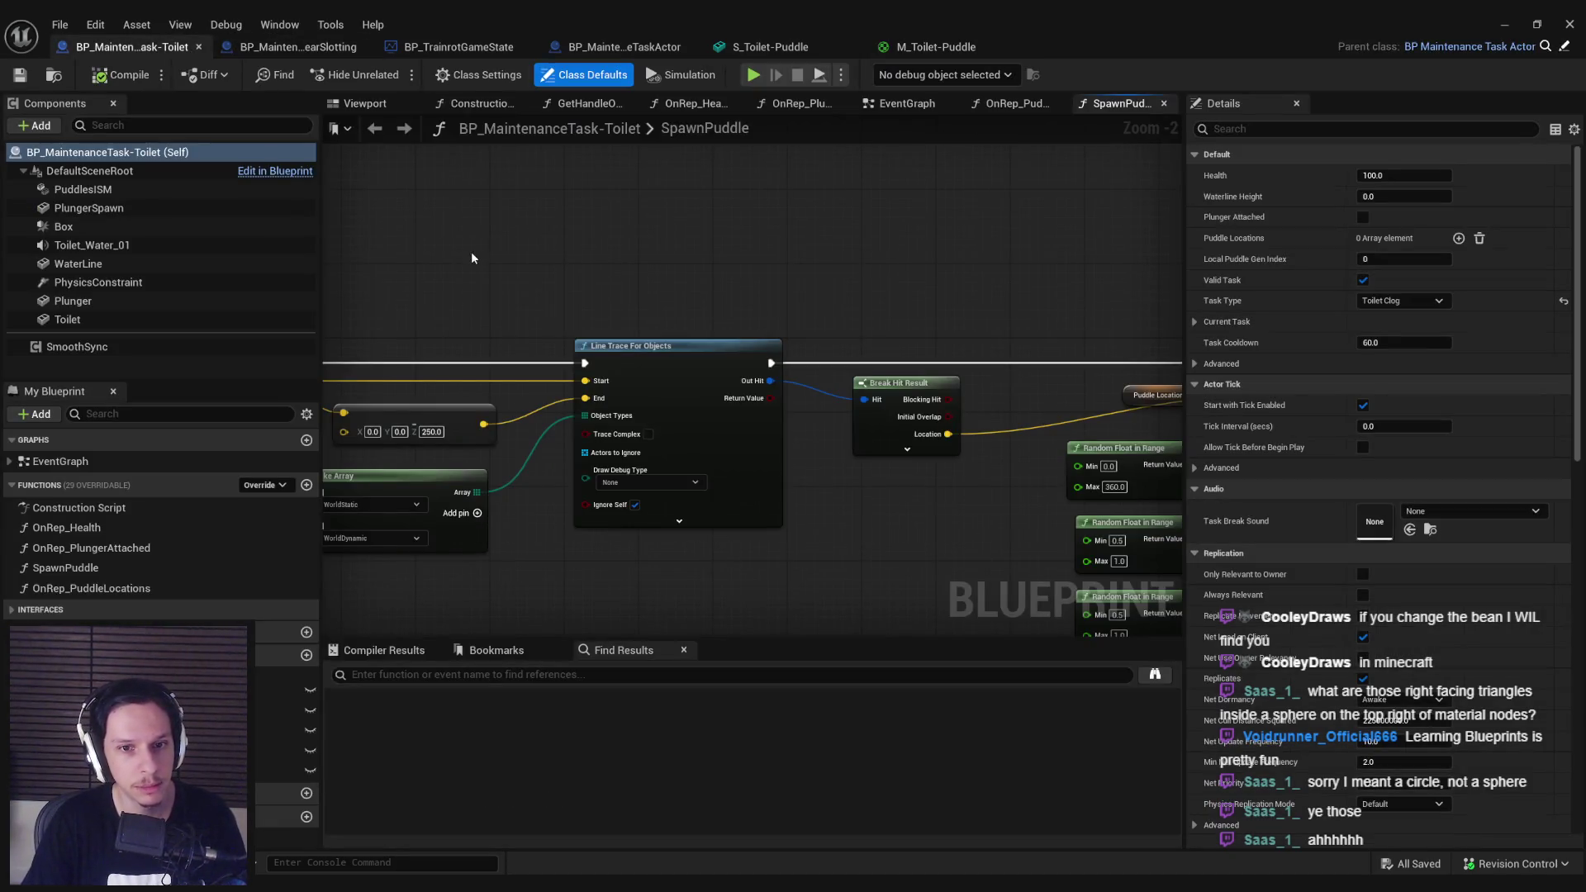
pyautogui.click(937, 47)
pyautogui.scroll(-5, 725, 323)
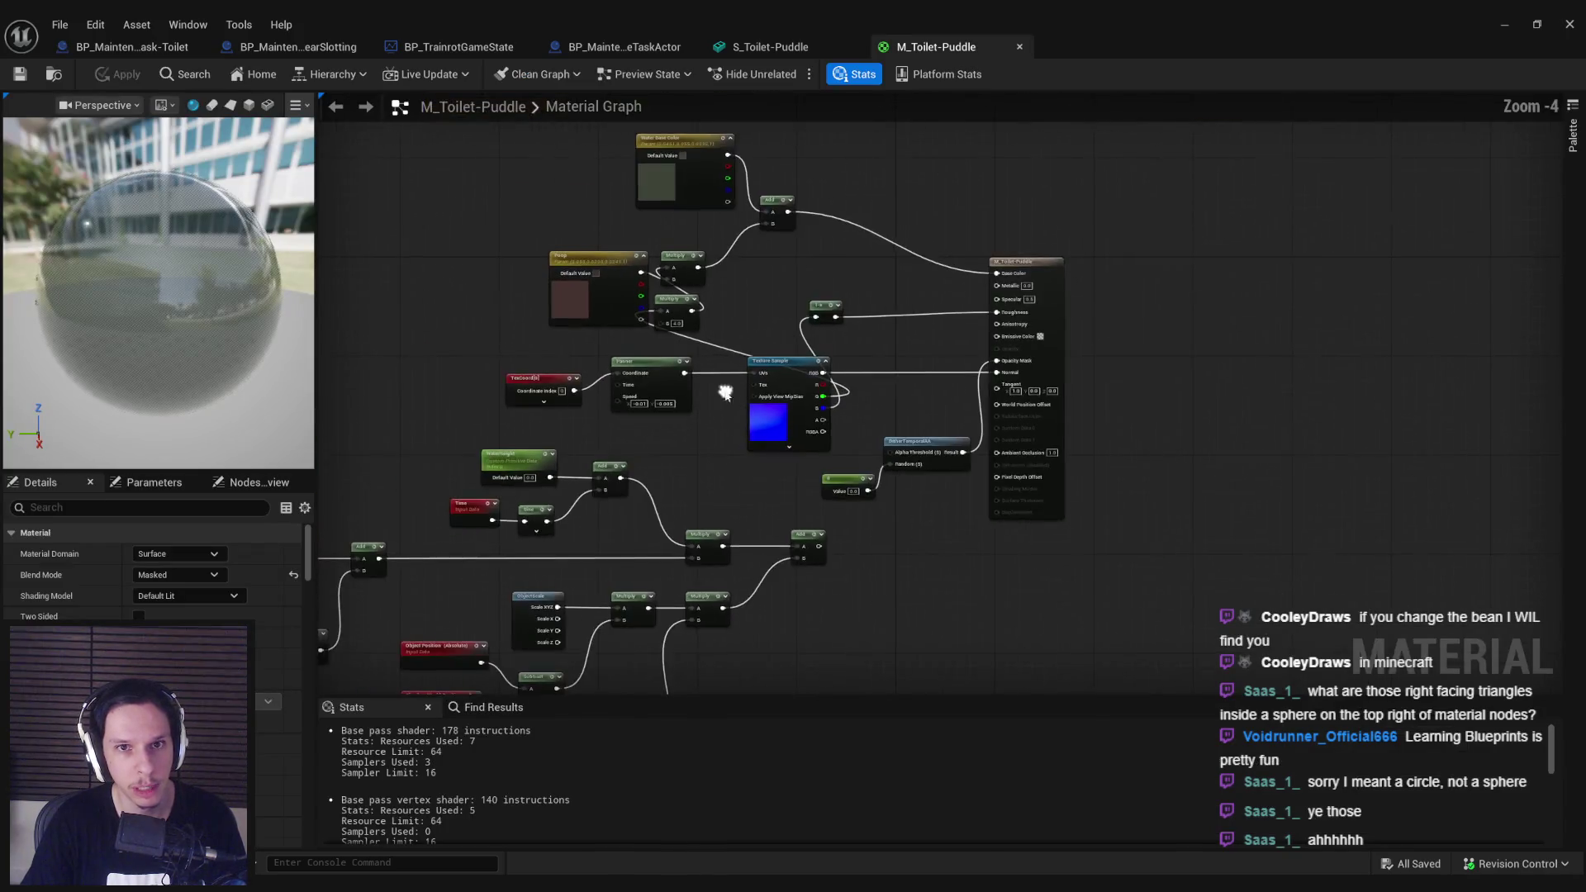
pyautogui.scroll(5, 721, 317)
pyautogui.scroll(-2, 720, 318)
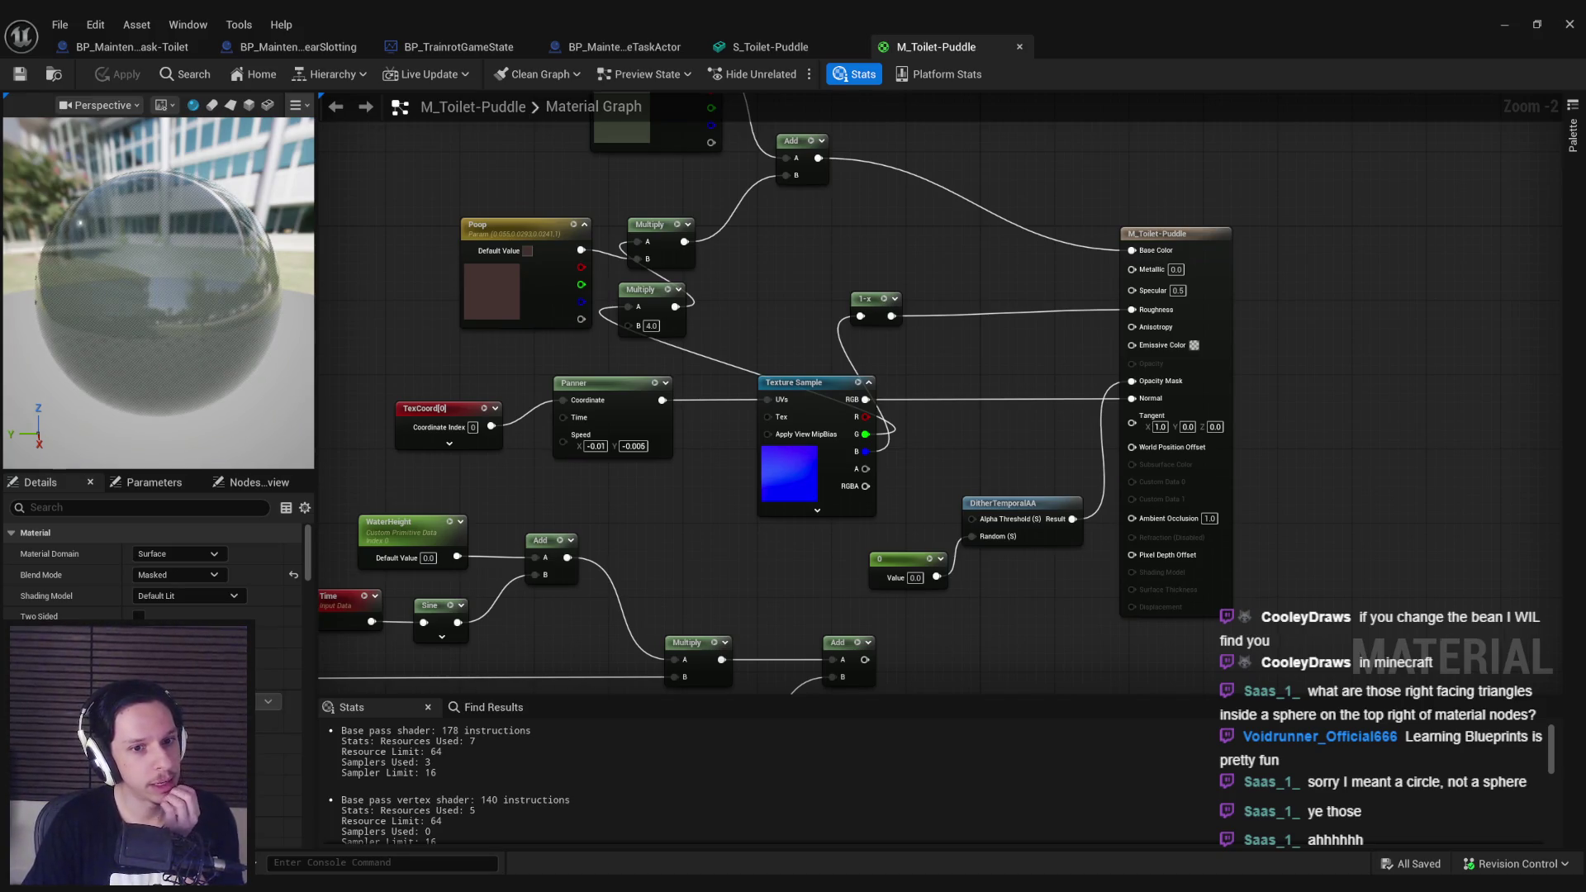
pyautogui.scroll(-1, 721, 317)
pyautogui.scroll(1, 641, 400)
pyautogui.scroll(-3, 578, 339)
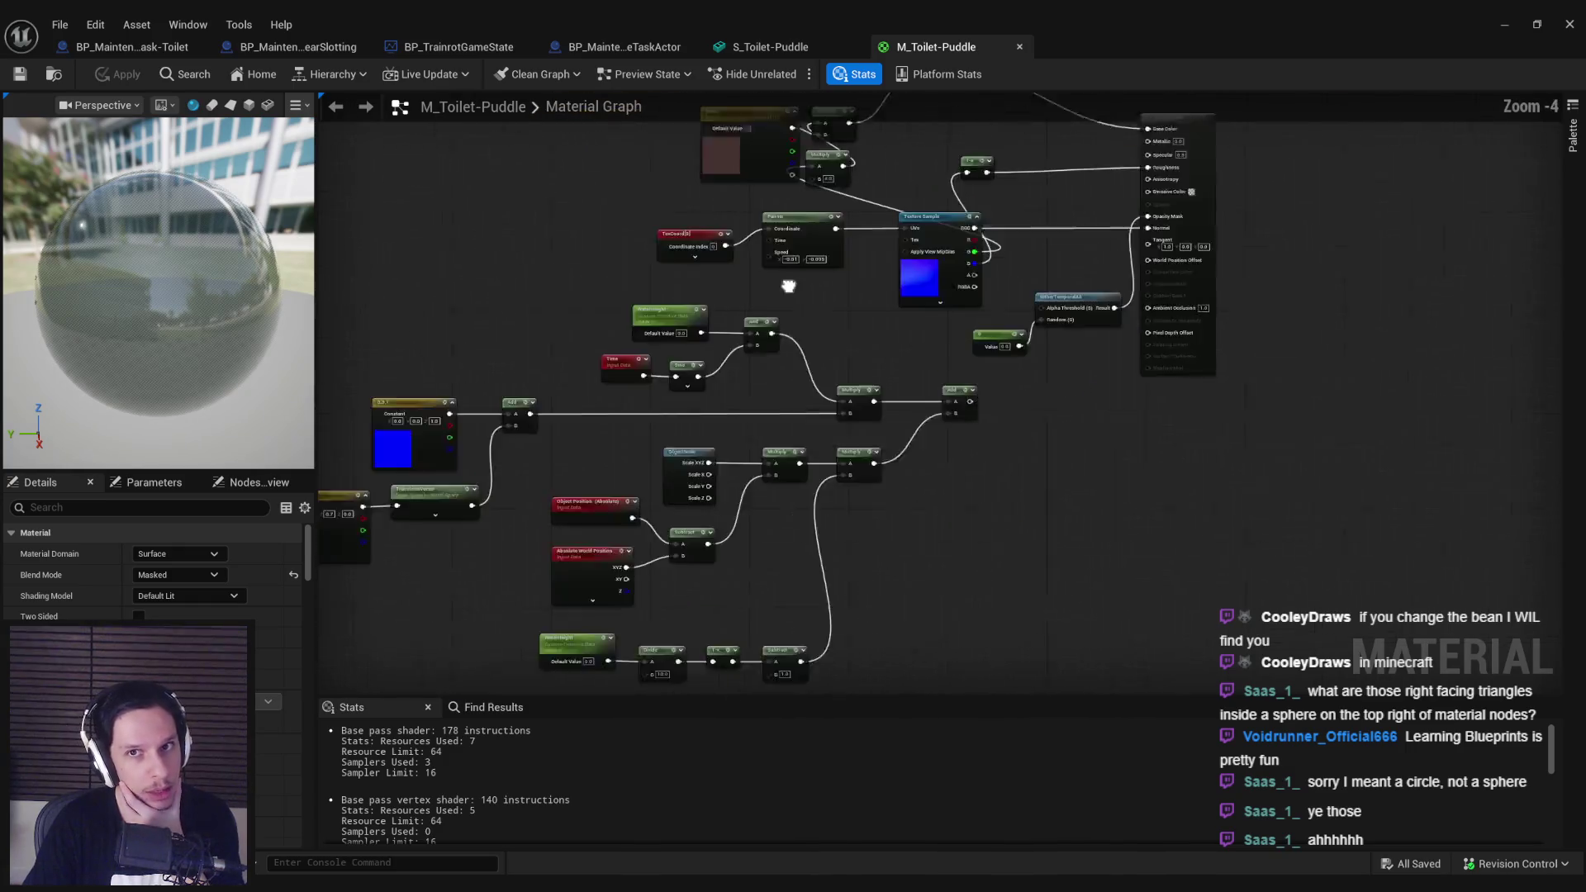
# Step: Delete the lower cluster of water-height, sine and world-position nodes and save the material
pyautogui.moveTo(944, 568); pyautogui.dragTo(945, 569)
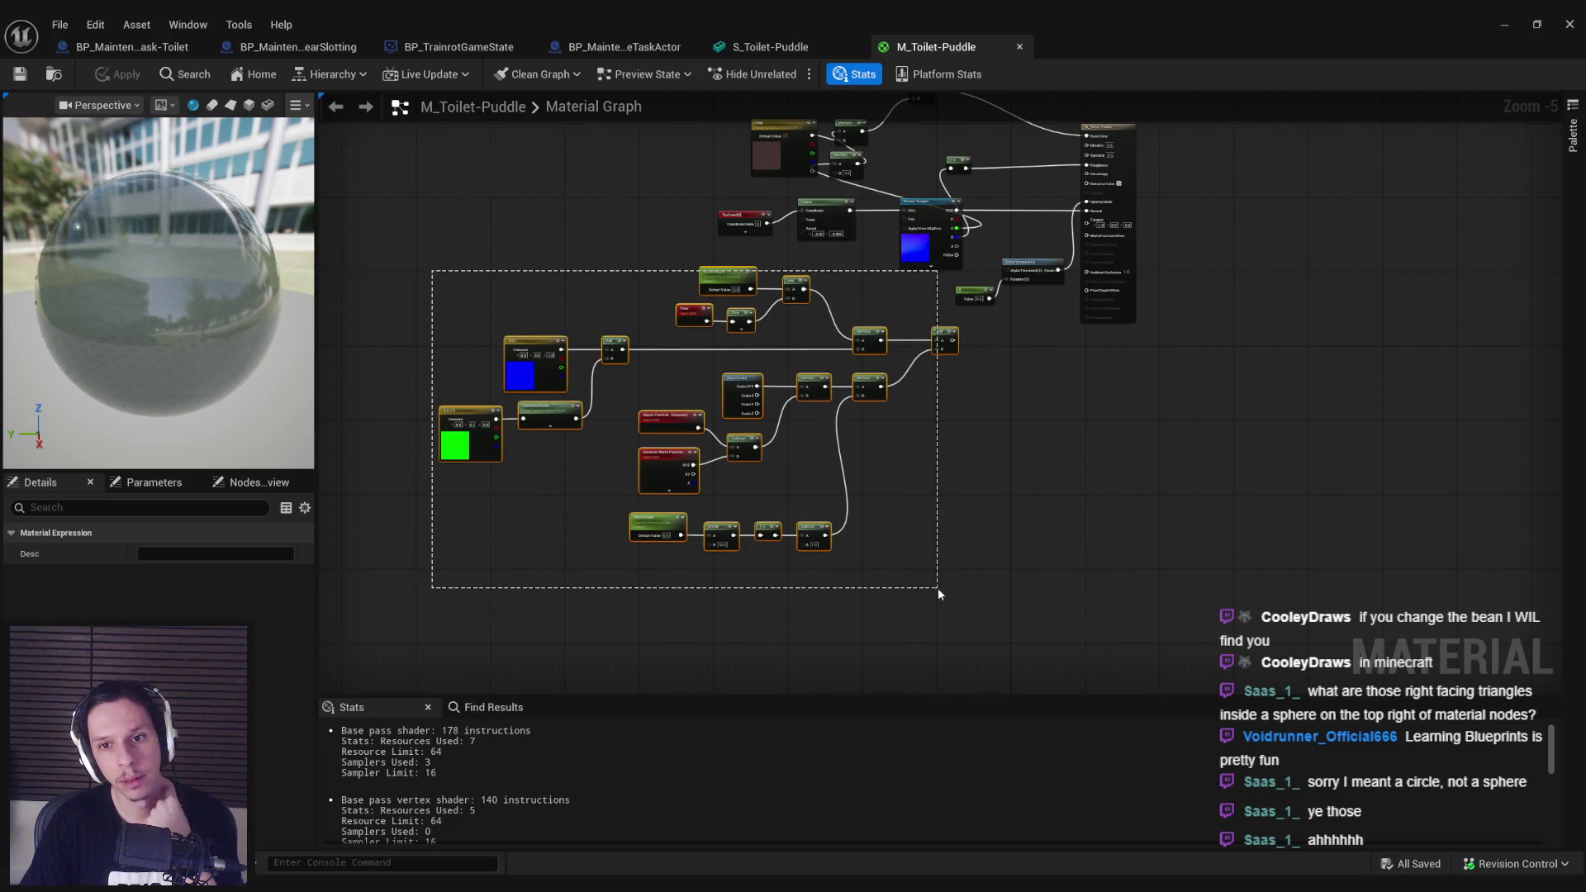
pyautogui.scroll(3, 731, 378)
pyautogui.press('Delete')
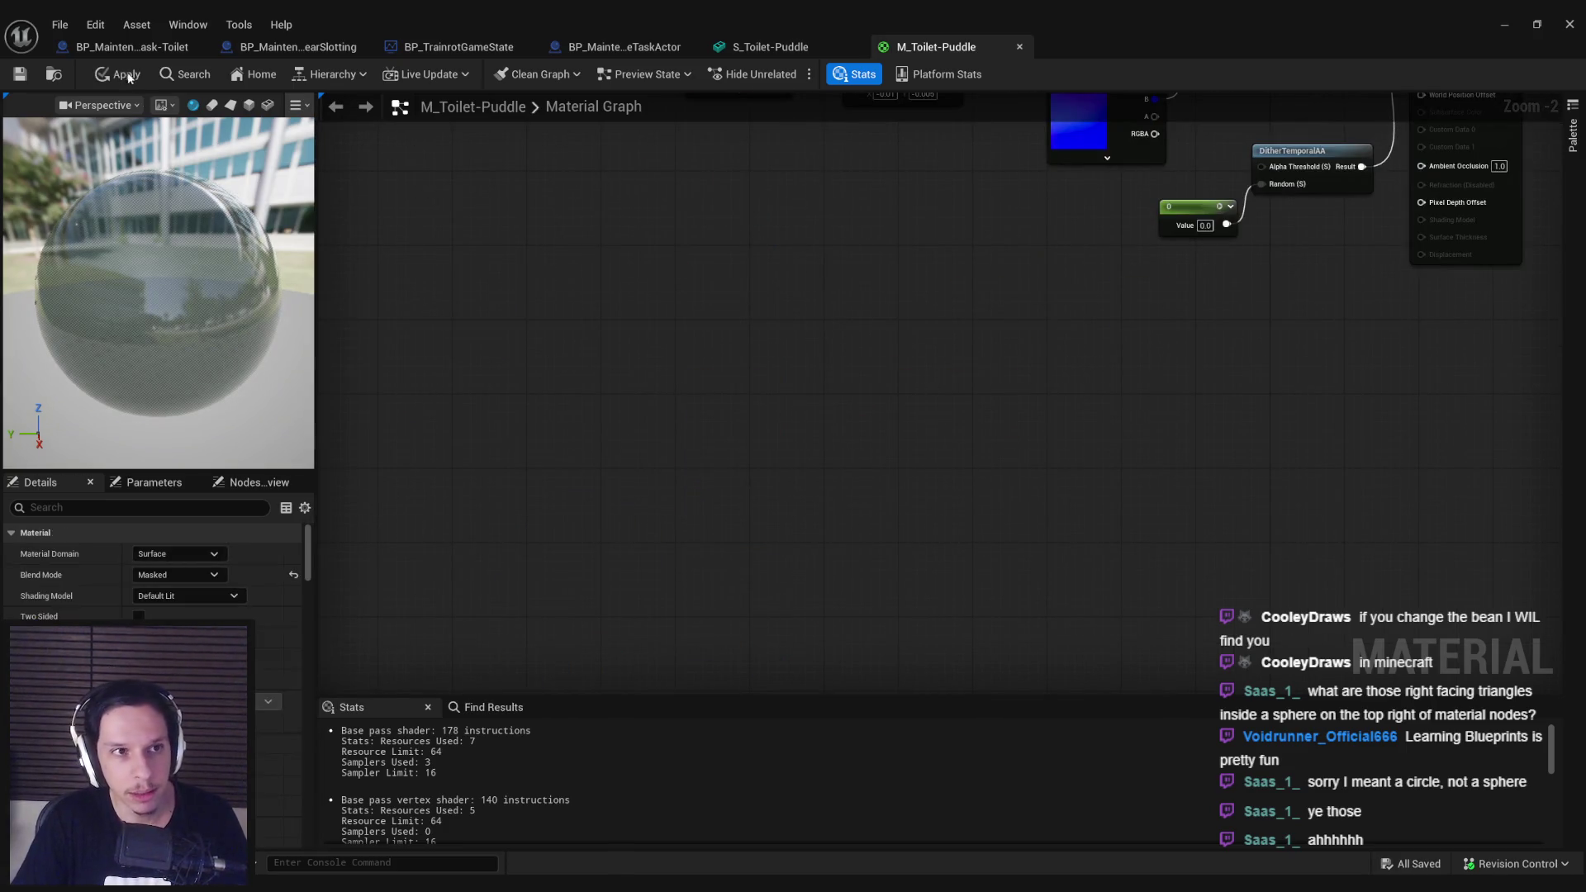
pyautogui.click(31, 81)
# Step: Delete the 0 constant feeding DitherTemporalAA's Random input and switch the preview to a plane
pyautogui.moveTo(930, 259); pyautogui.dragTo(566, 497)
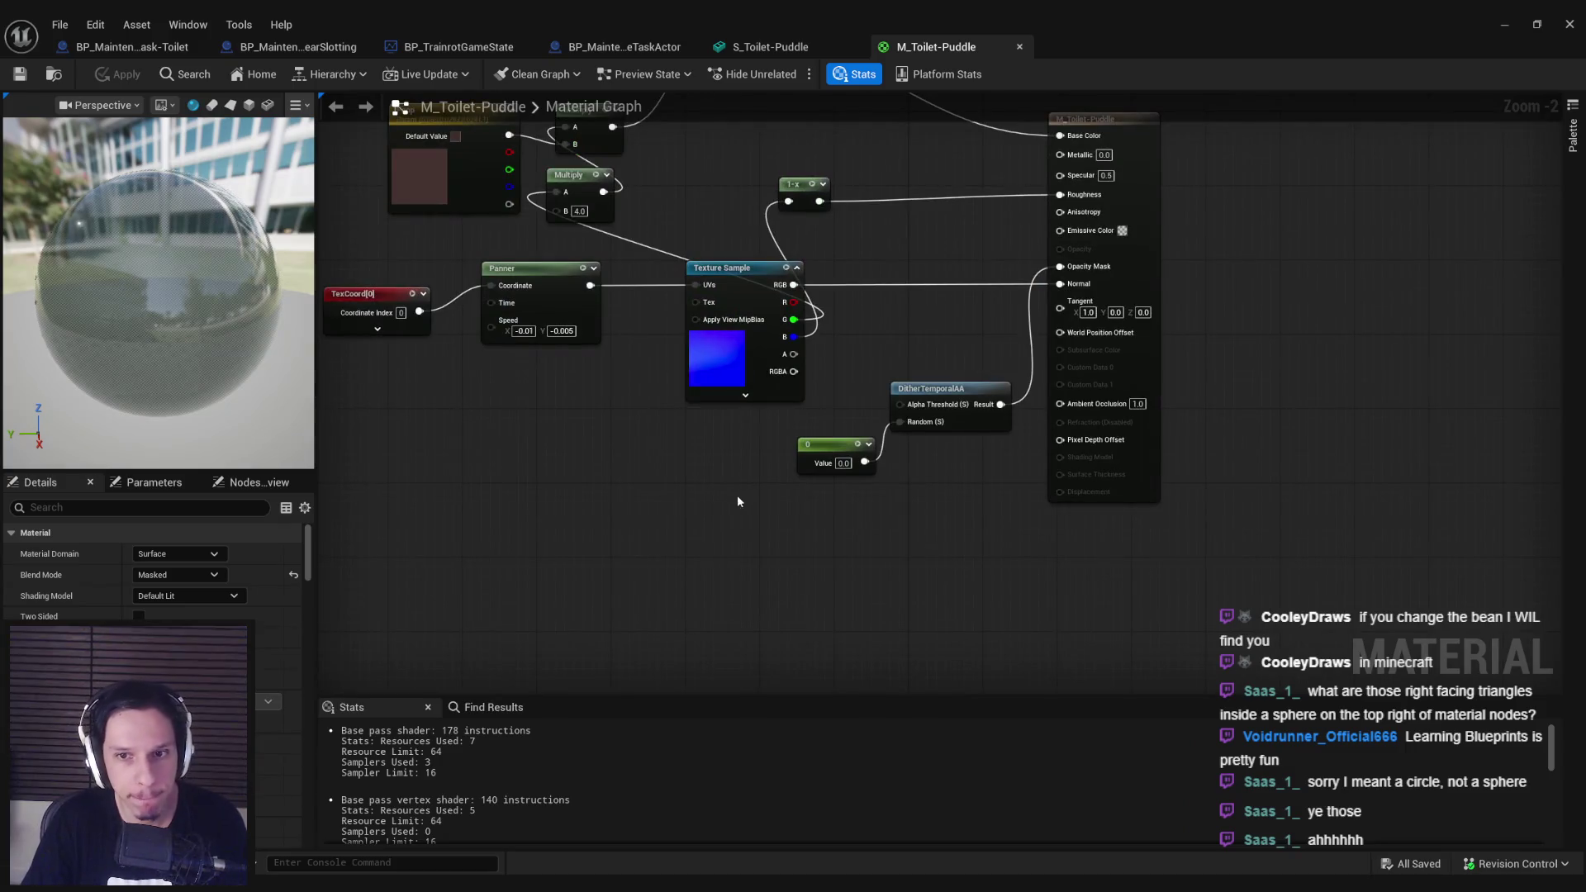
pyautogui.click(842, 450)
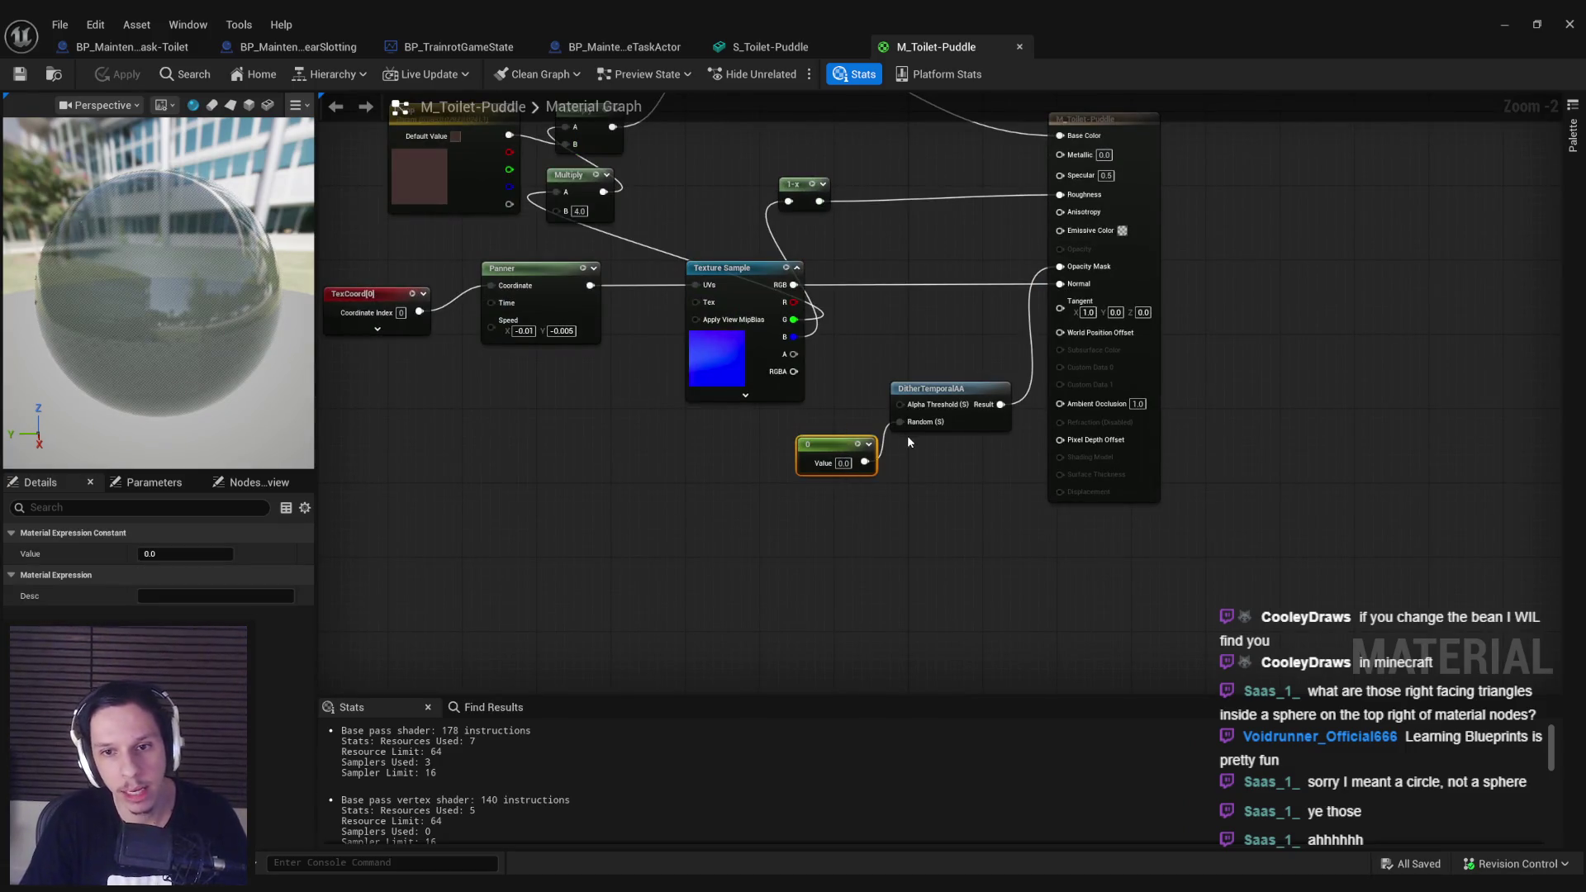
pyautogui.press('Delete')
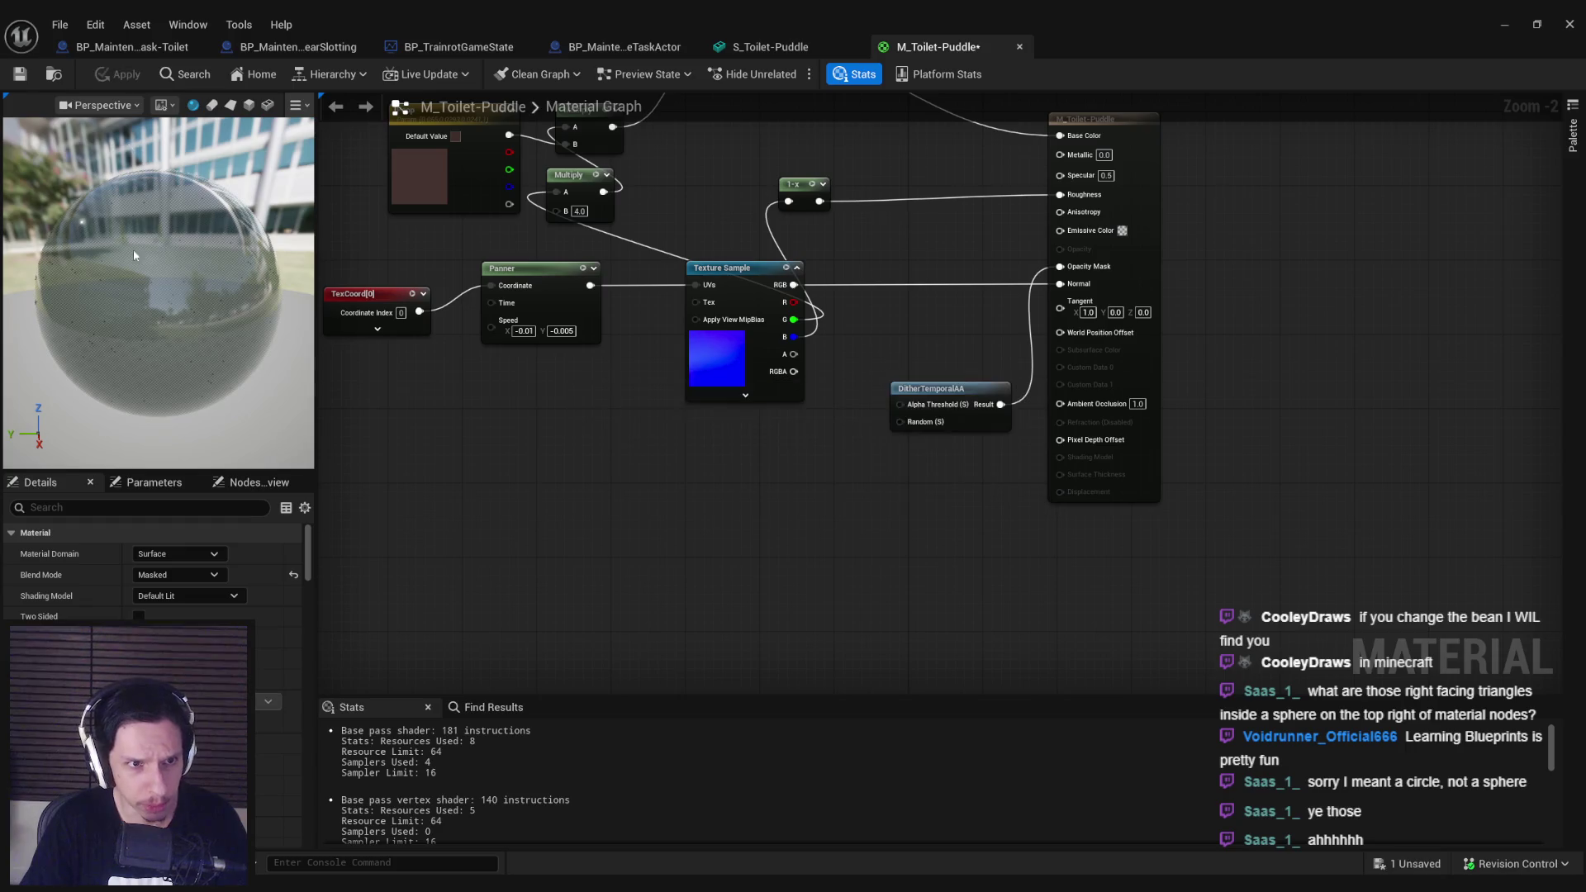
pyautogui.scroll(-5, 158, 310)
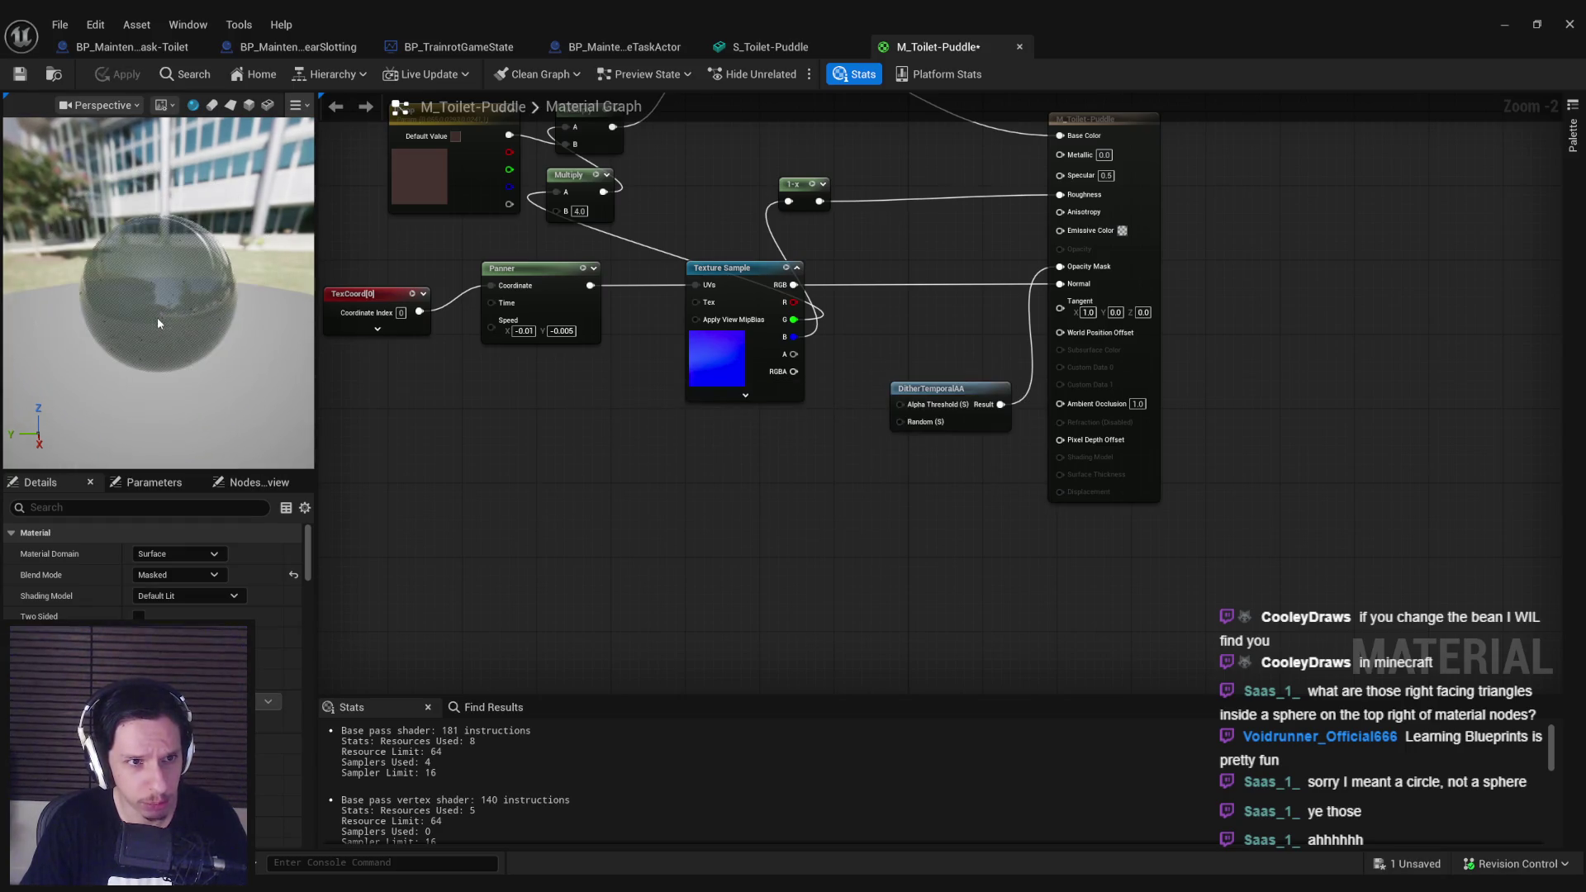
pyautogui.scroll(5, 159, 293)
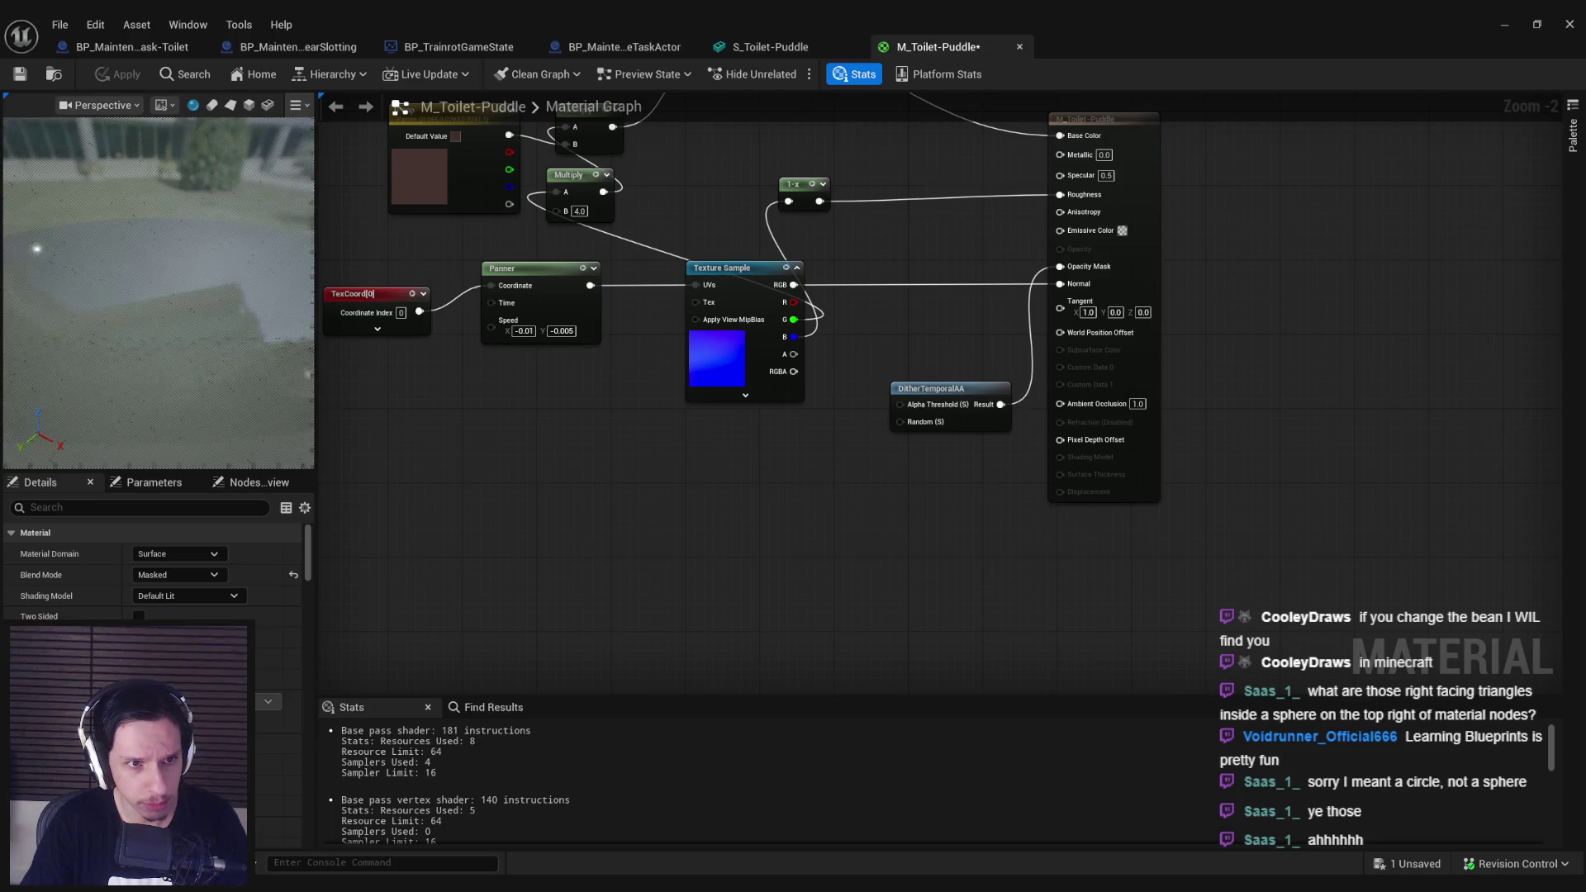
pyautogui.scroll(-3, 245, 196)
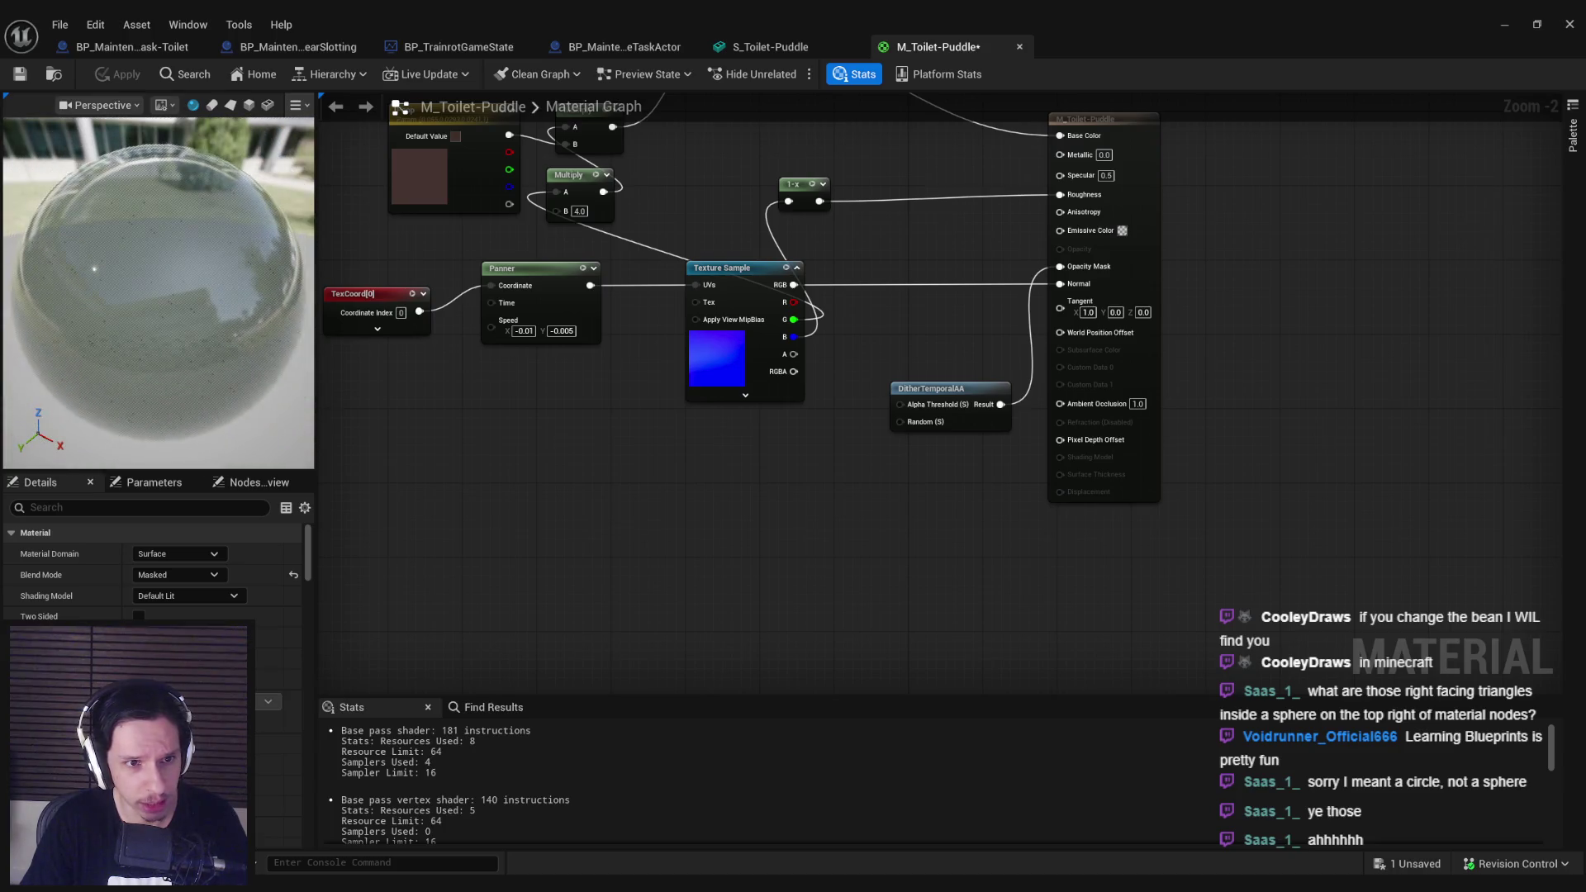
pyautogui.click(231, 106)
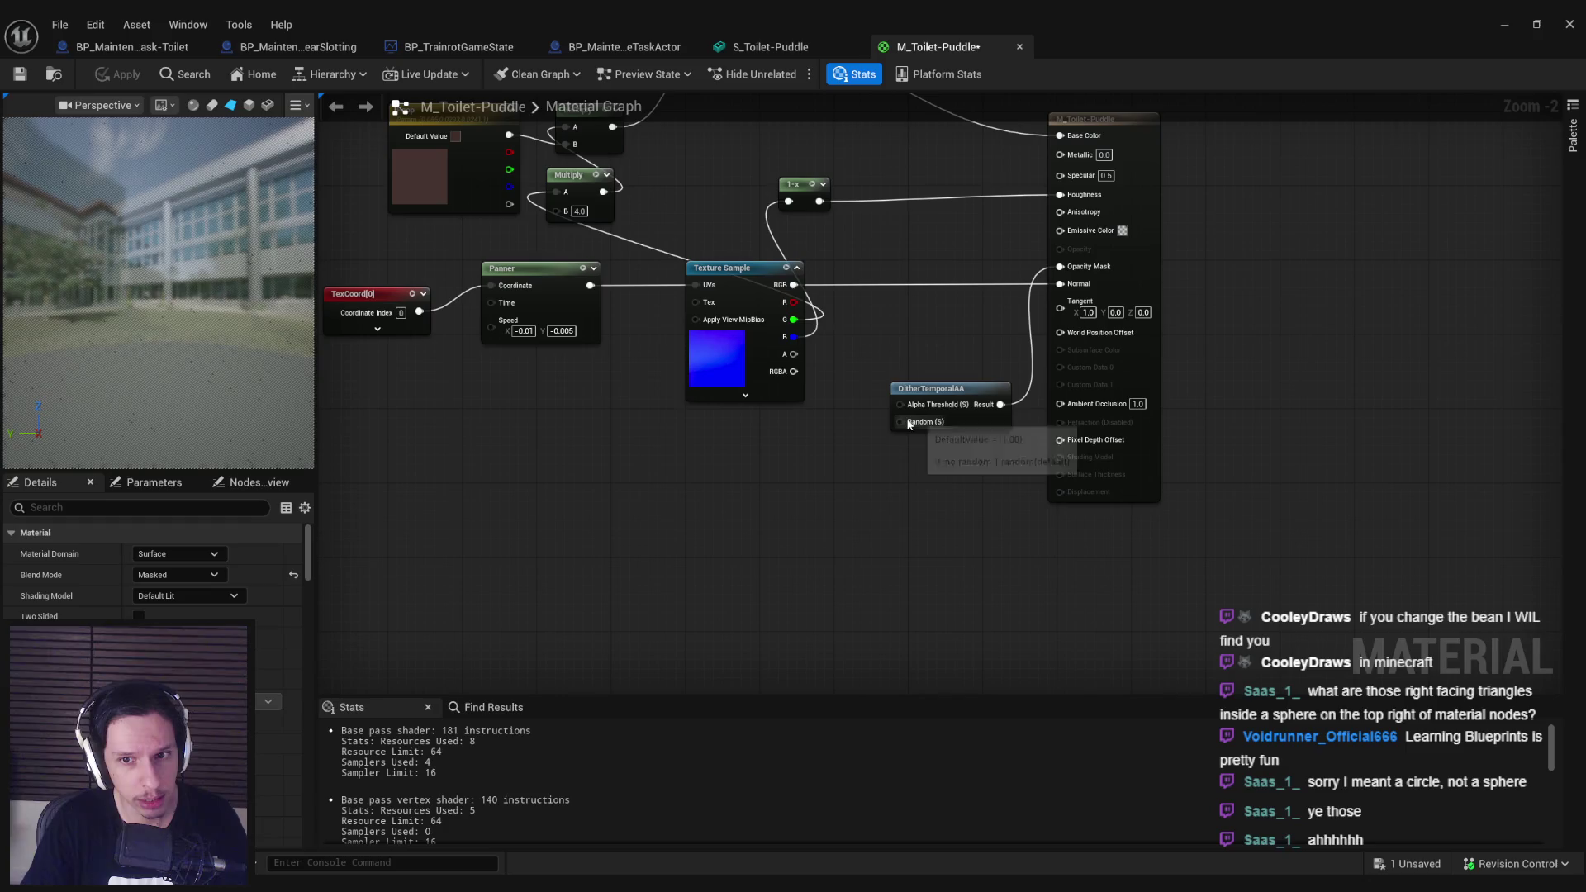
# Step: Wire a new Constant set to 0.5 into the DitherTemporalAA Random input
pyautogui.moveTo(906, 423); pyautogui.dragTo(849, 453)
pyautogui.write('constant')
pyautogui.press('Return')
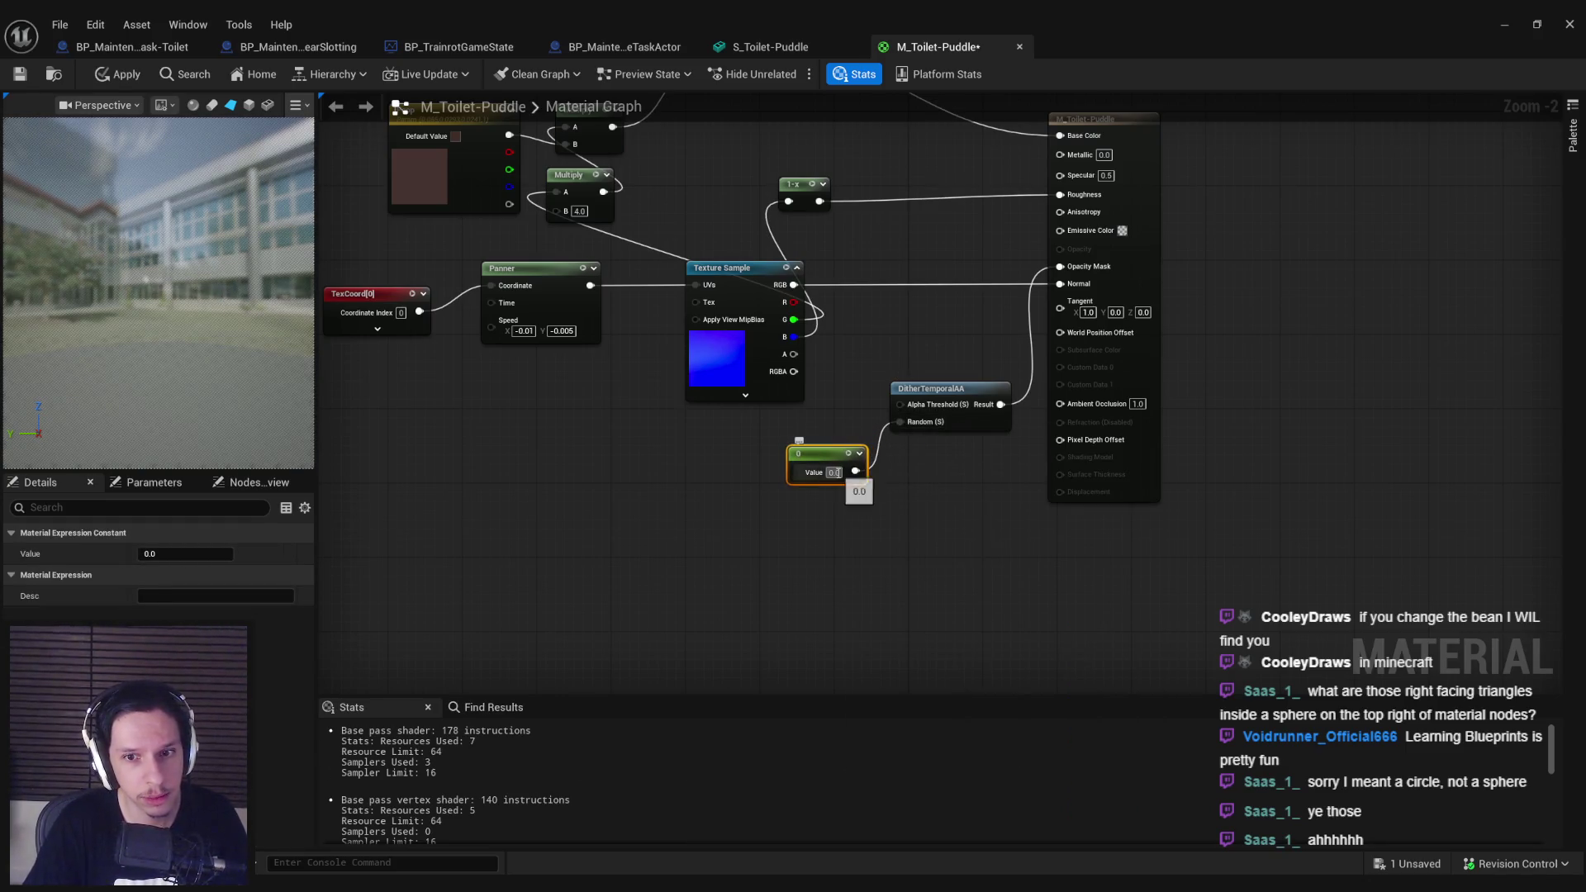
pyautogui.write('0.5')
pyautogui.click(857, 500)
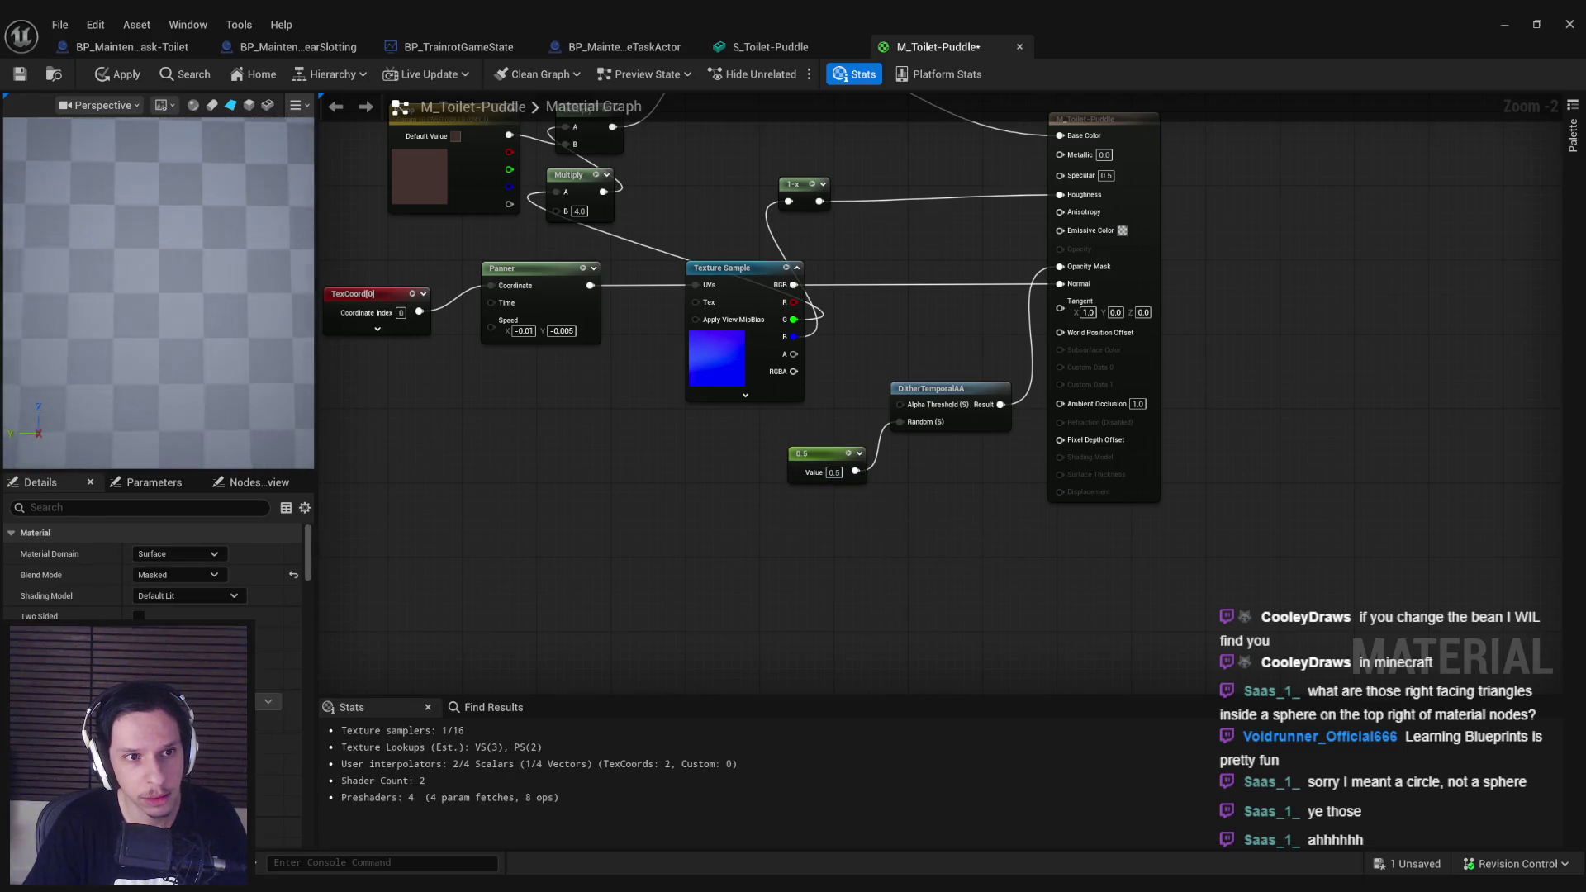
# Step: Apply the M_Toilet-Puddle changes and minimize the material editor
pyautogui.moveTo(195, 395); pyautogui.dragTo(196, 396)
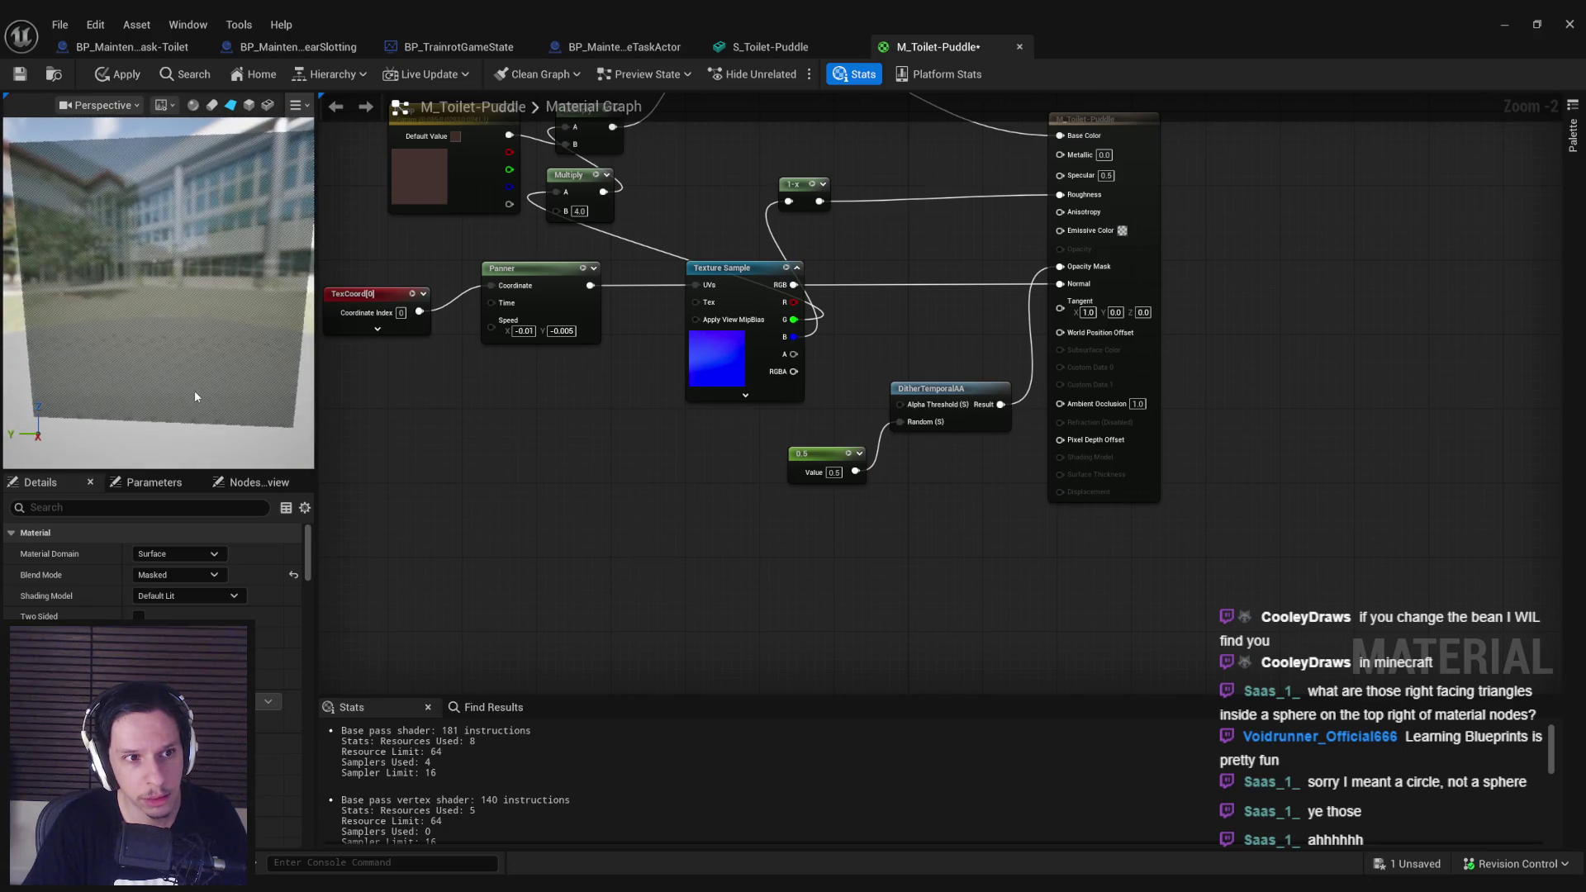
pyautogui.click(116, 75)
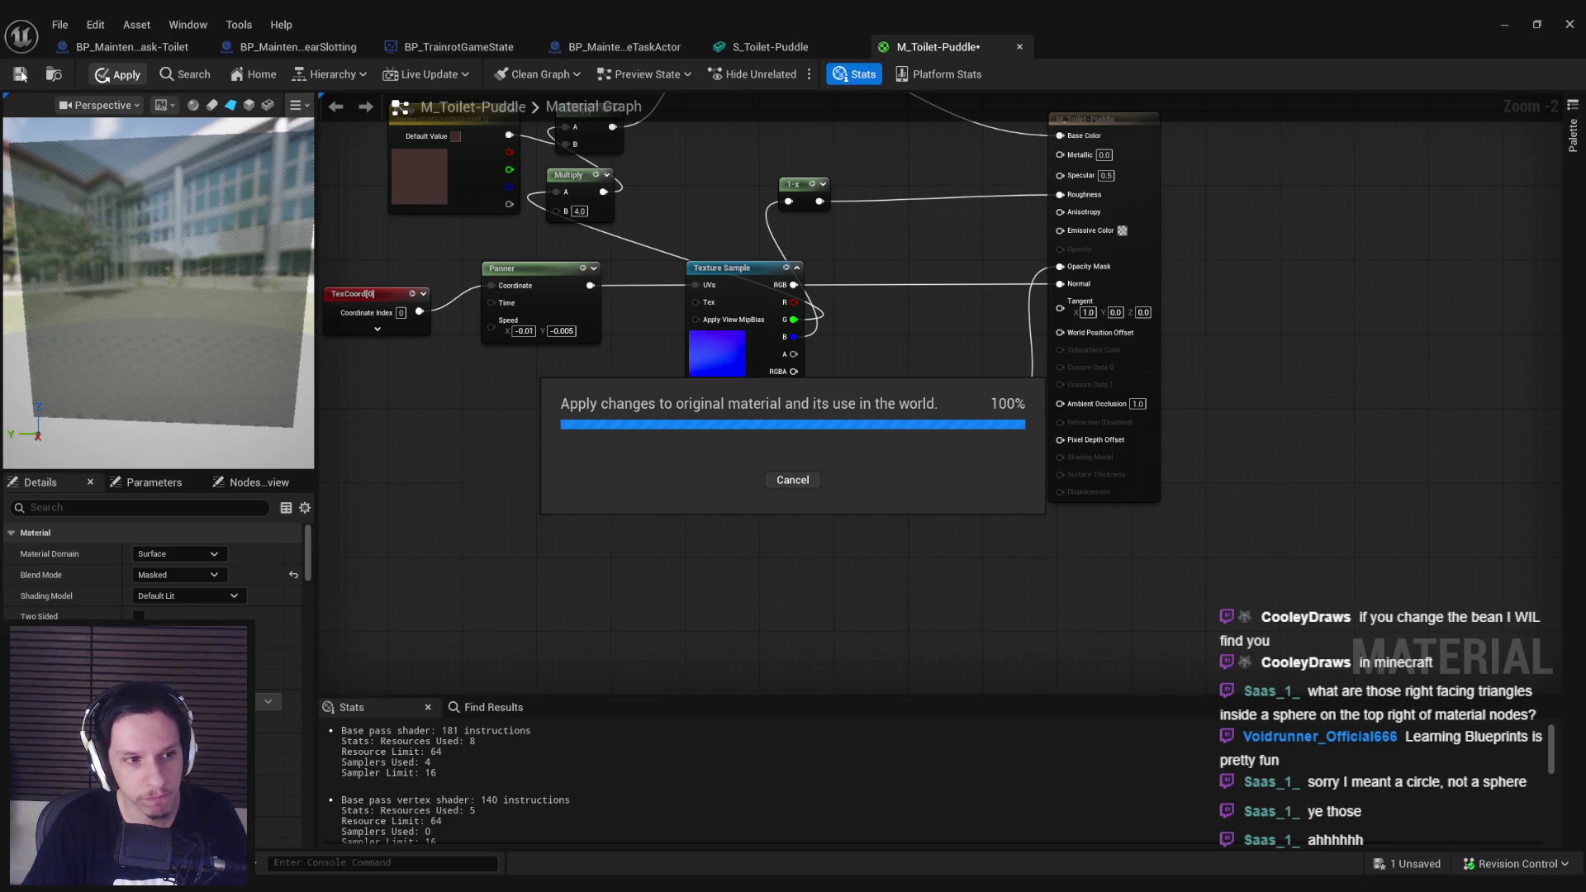
pyautogui.click(1491, 29)
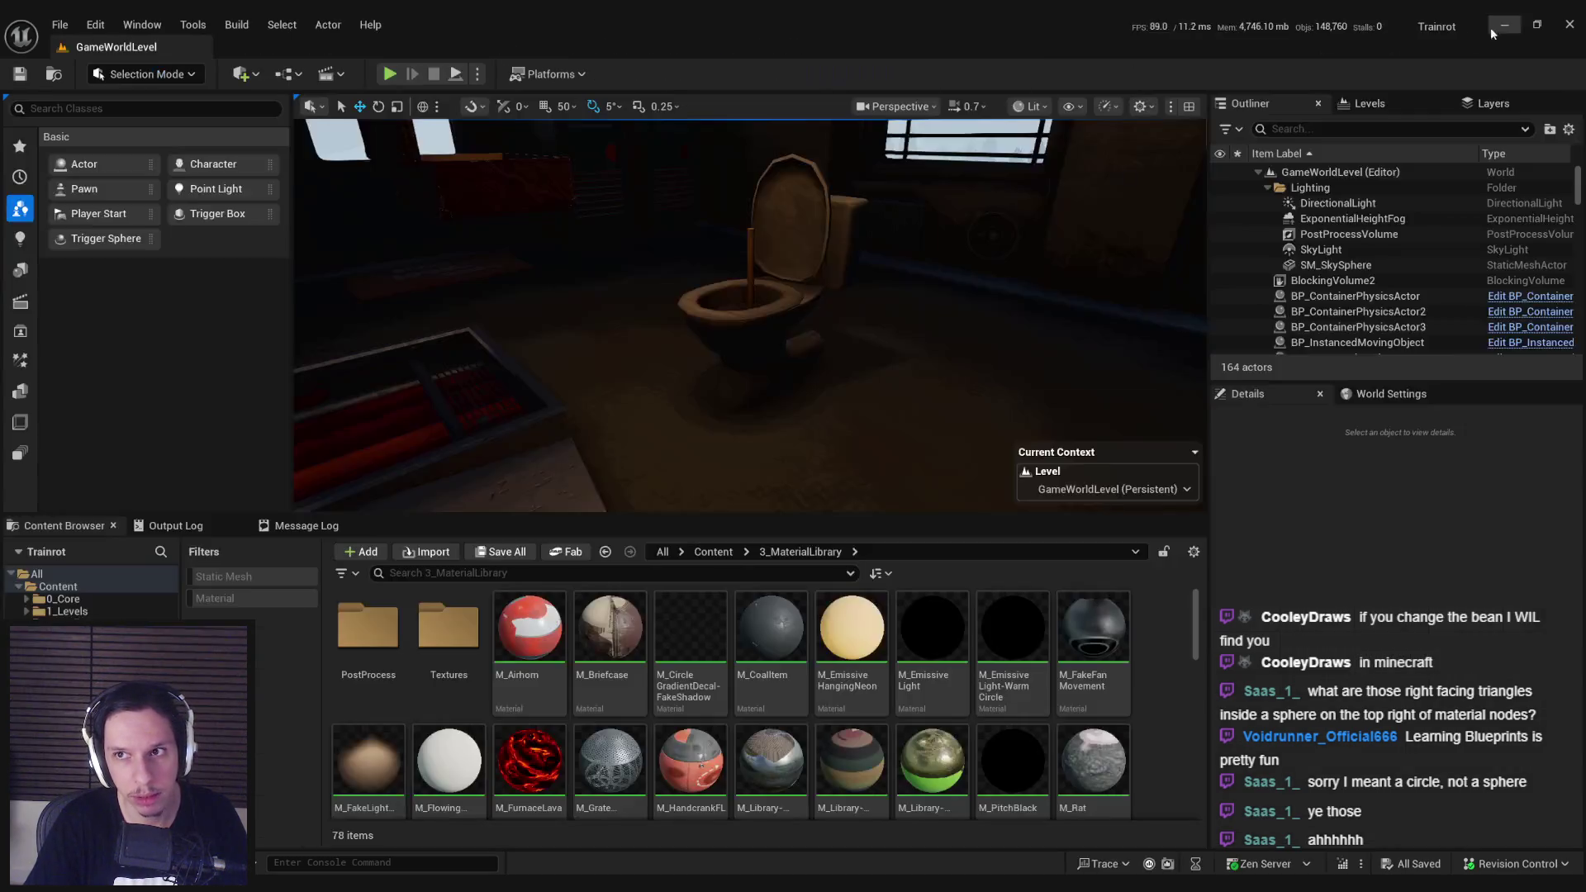
# Step: Start Play in Editor, walk to the fuse box, seat the fuse and pull the breaker lever
pyautogui.hotkey('alt', 'p')
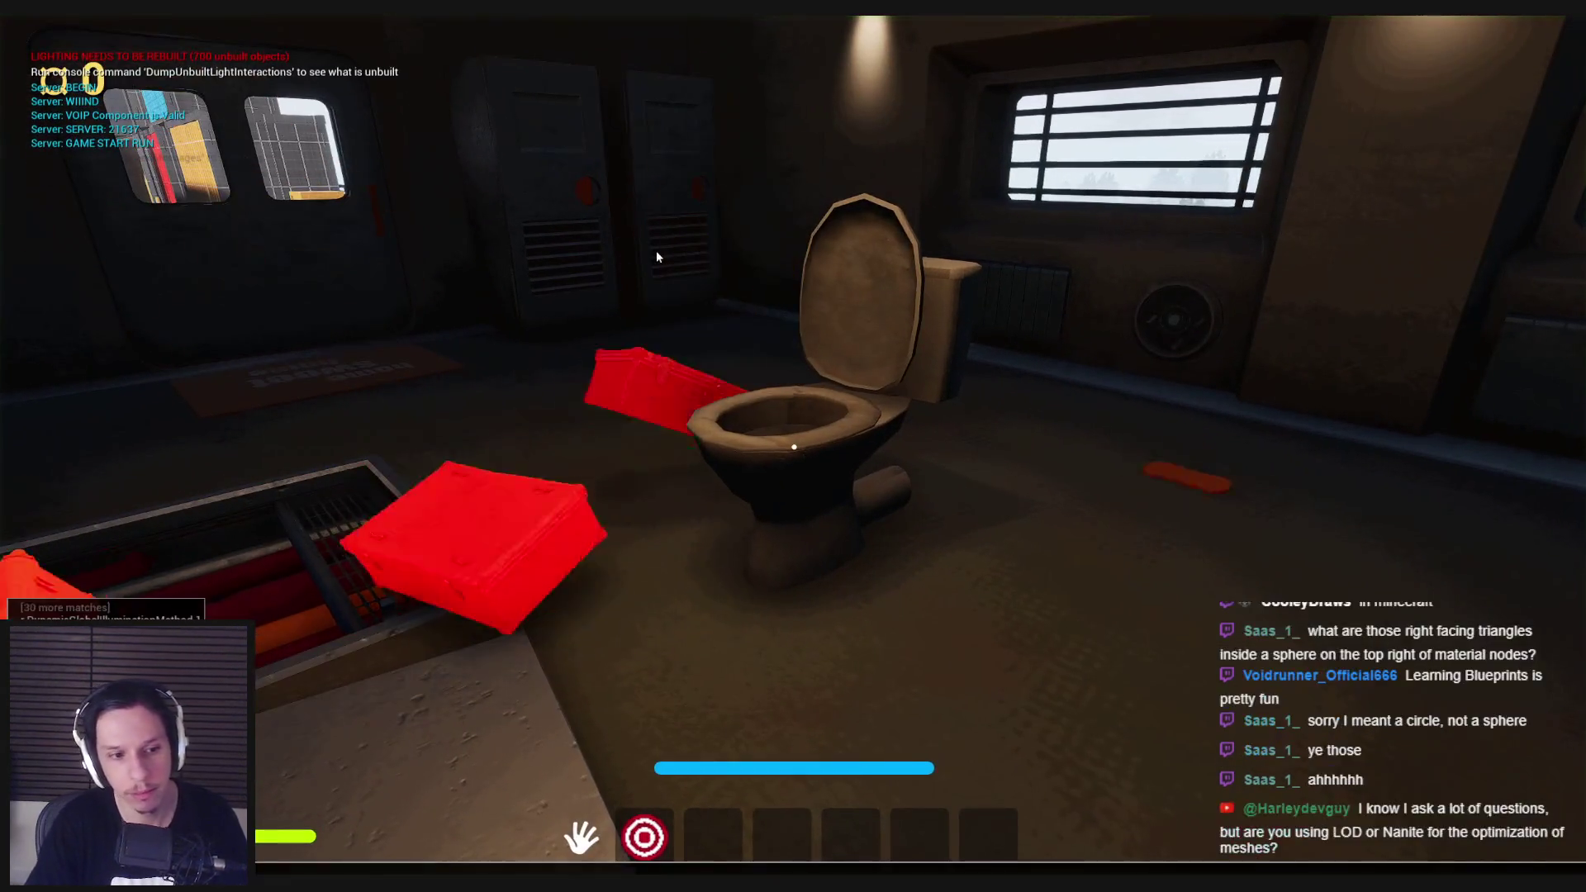
pyautogui.press('`')
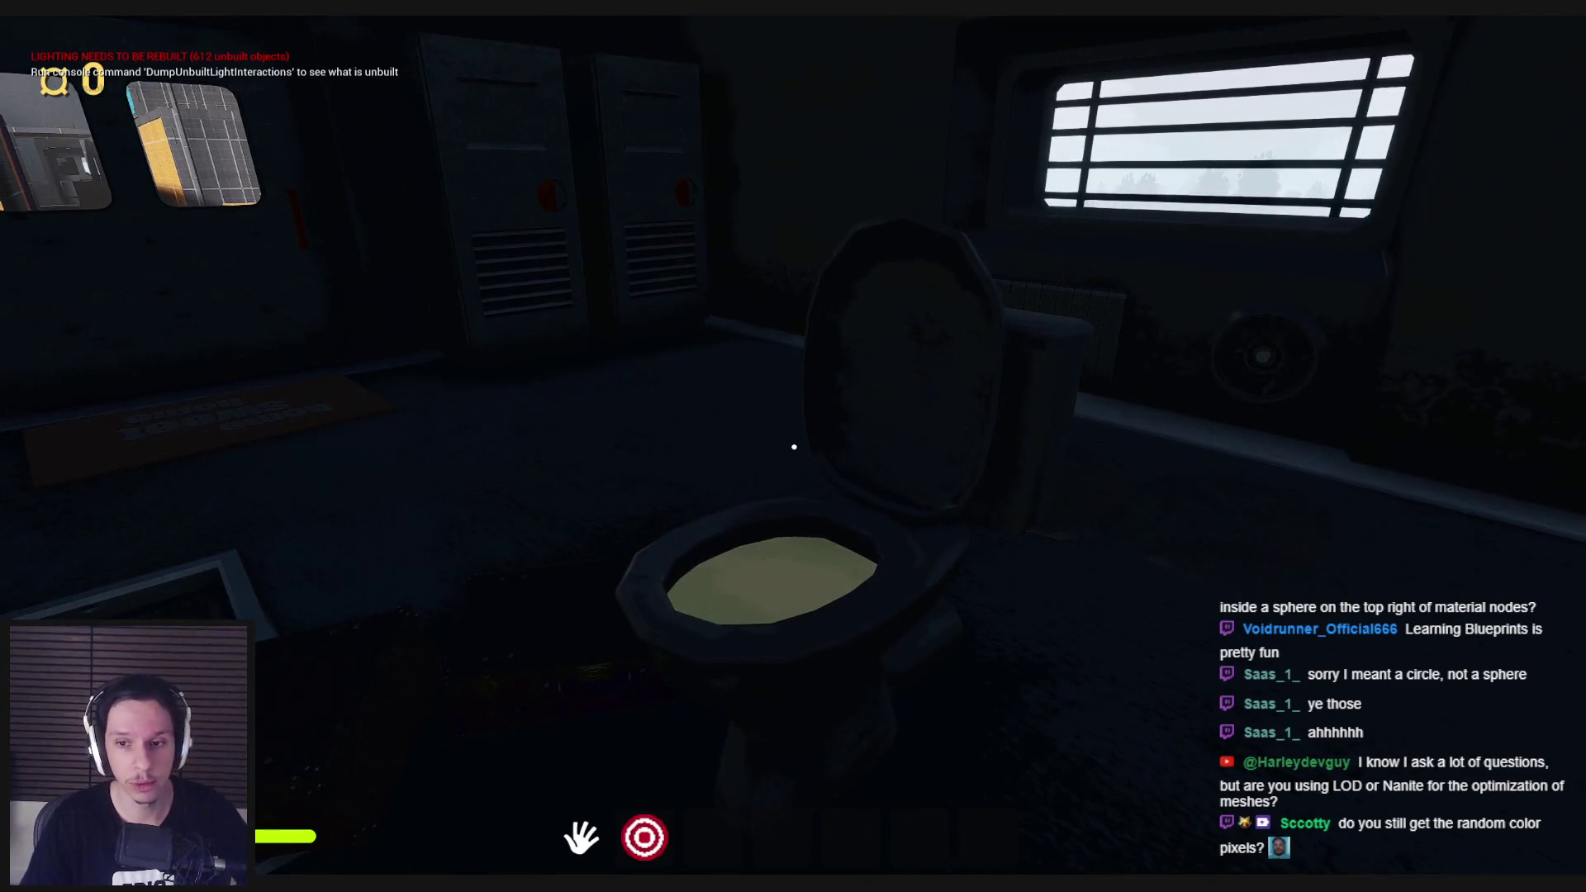
pyautogui.press('w')
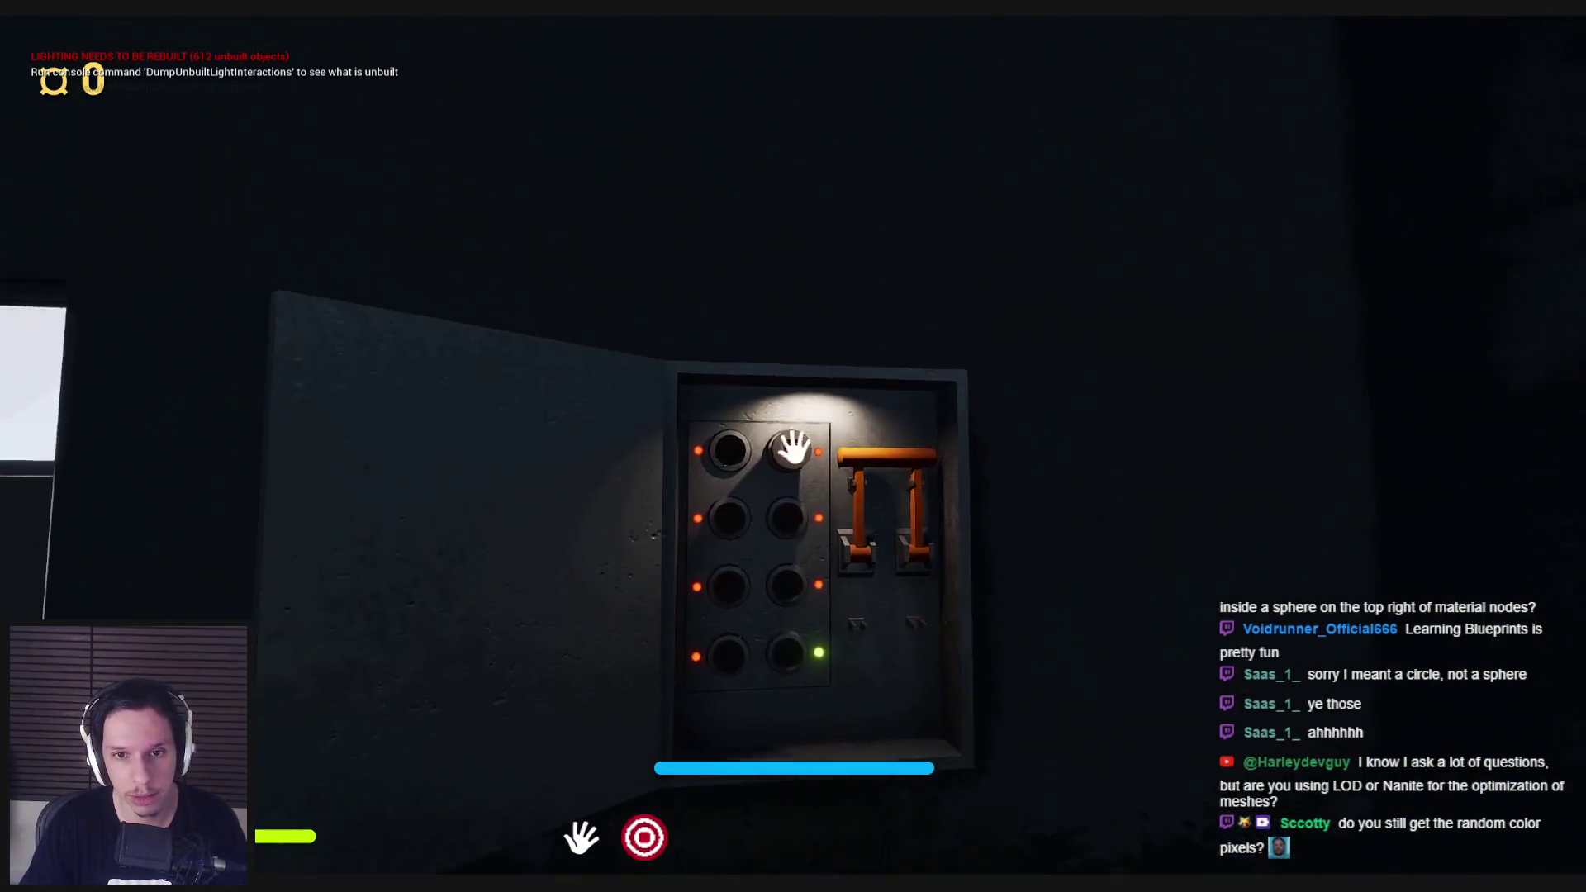
pyautogui.press('w')
pyautogui.click(793, 448)
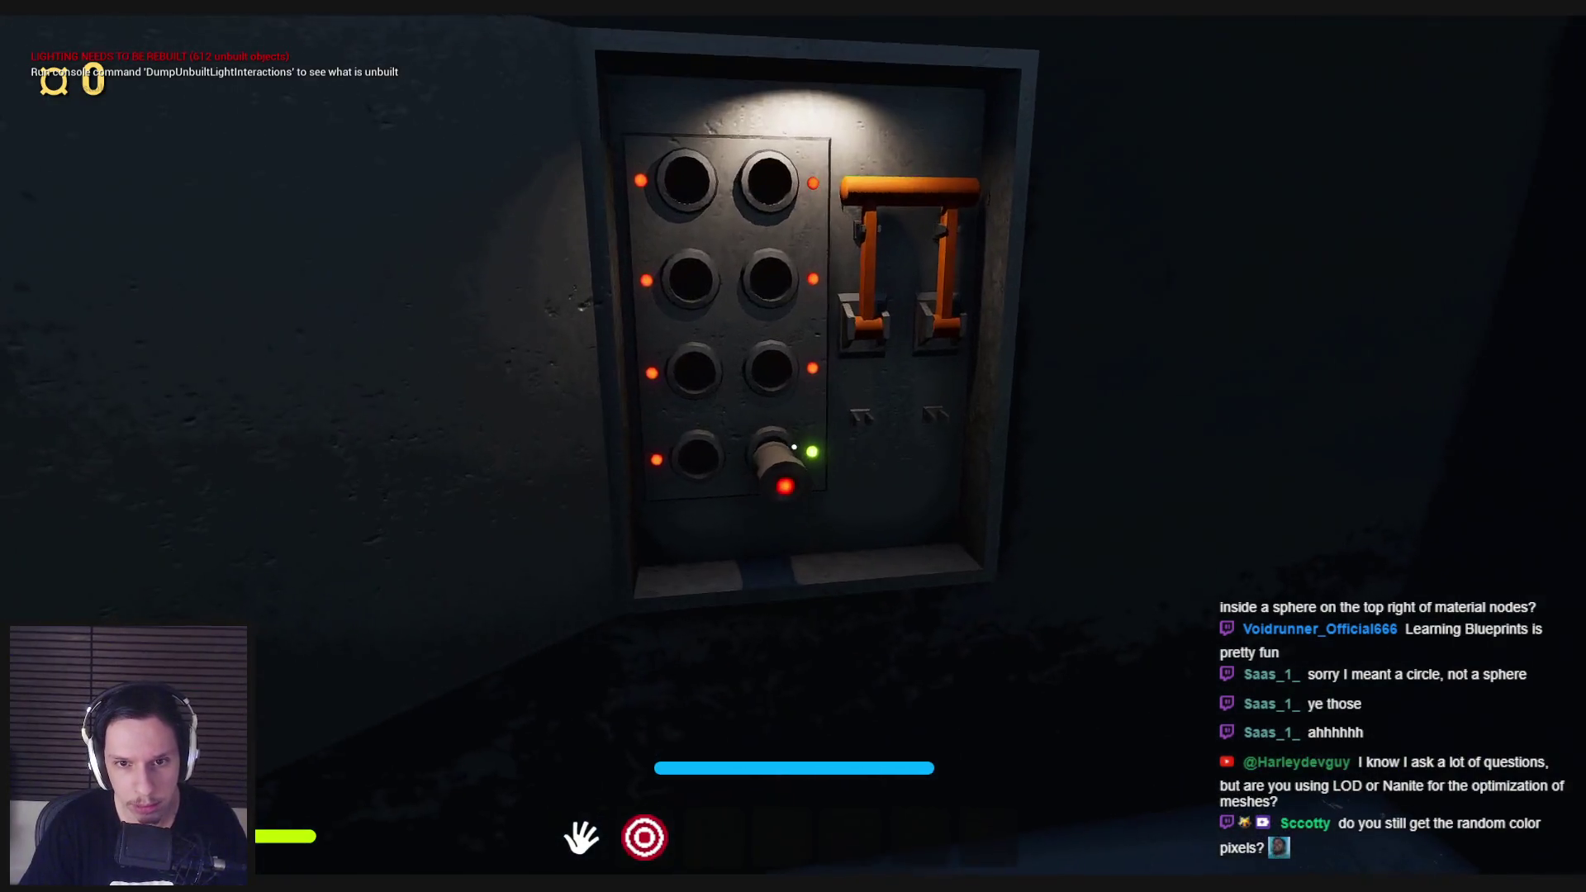
pyautogui.press('s')
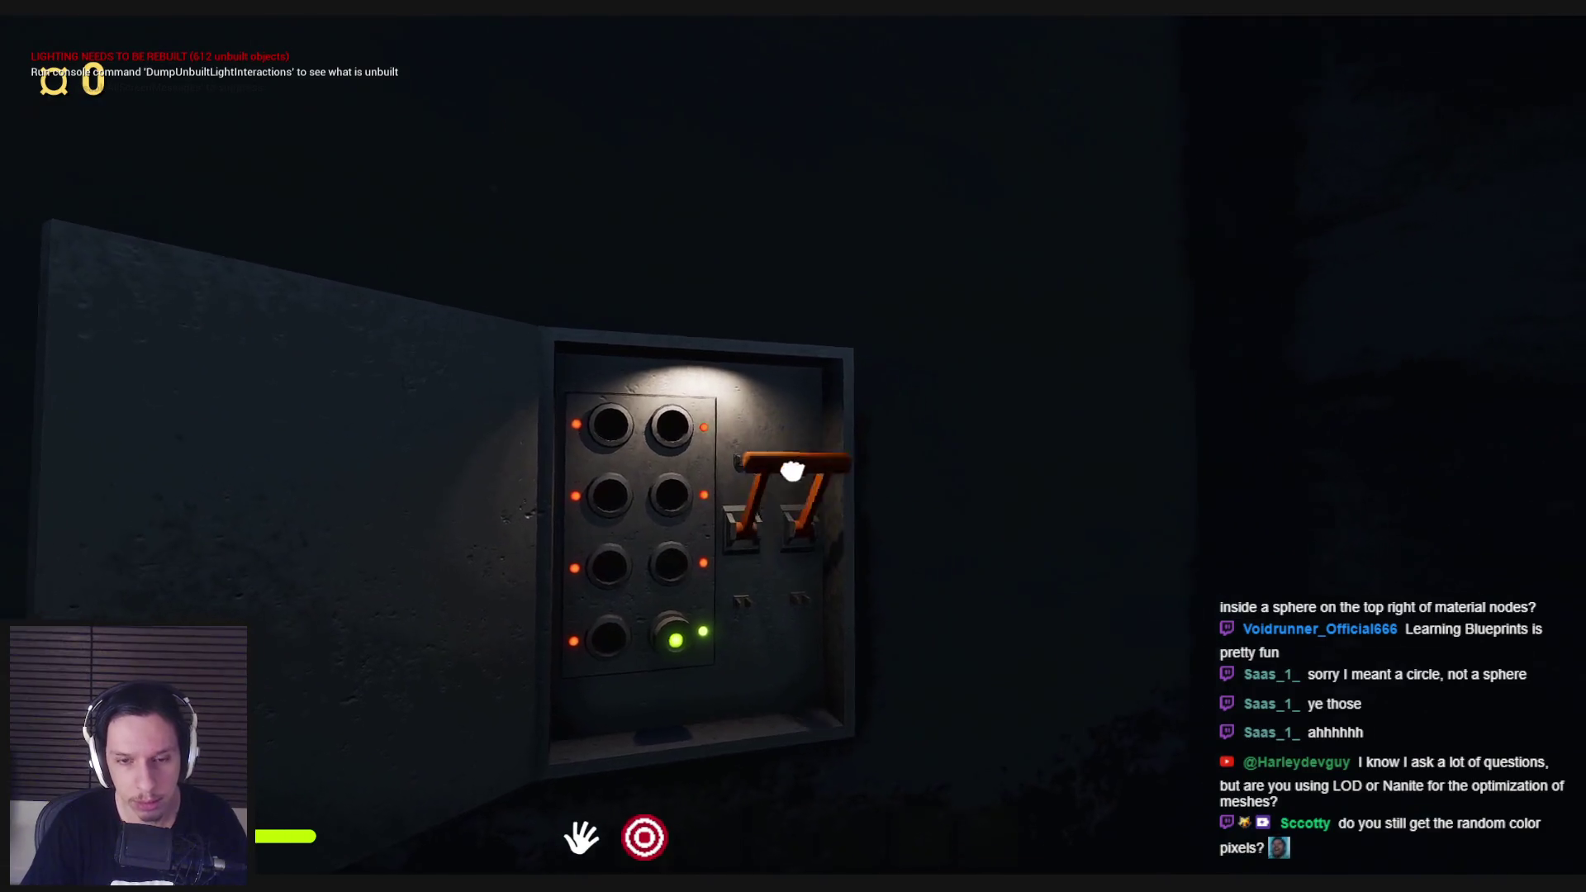
pyautogui.click(791, 471)
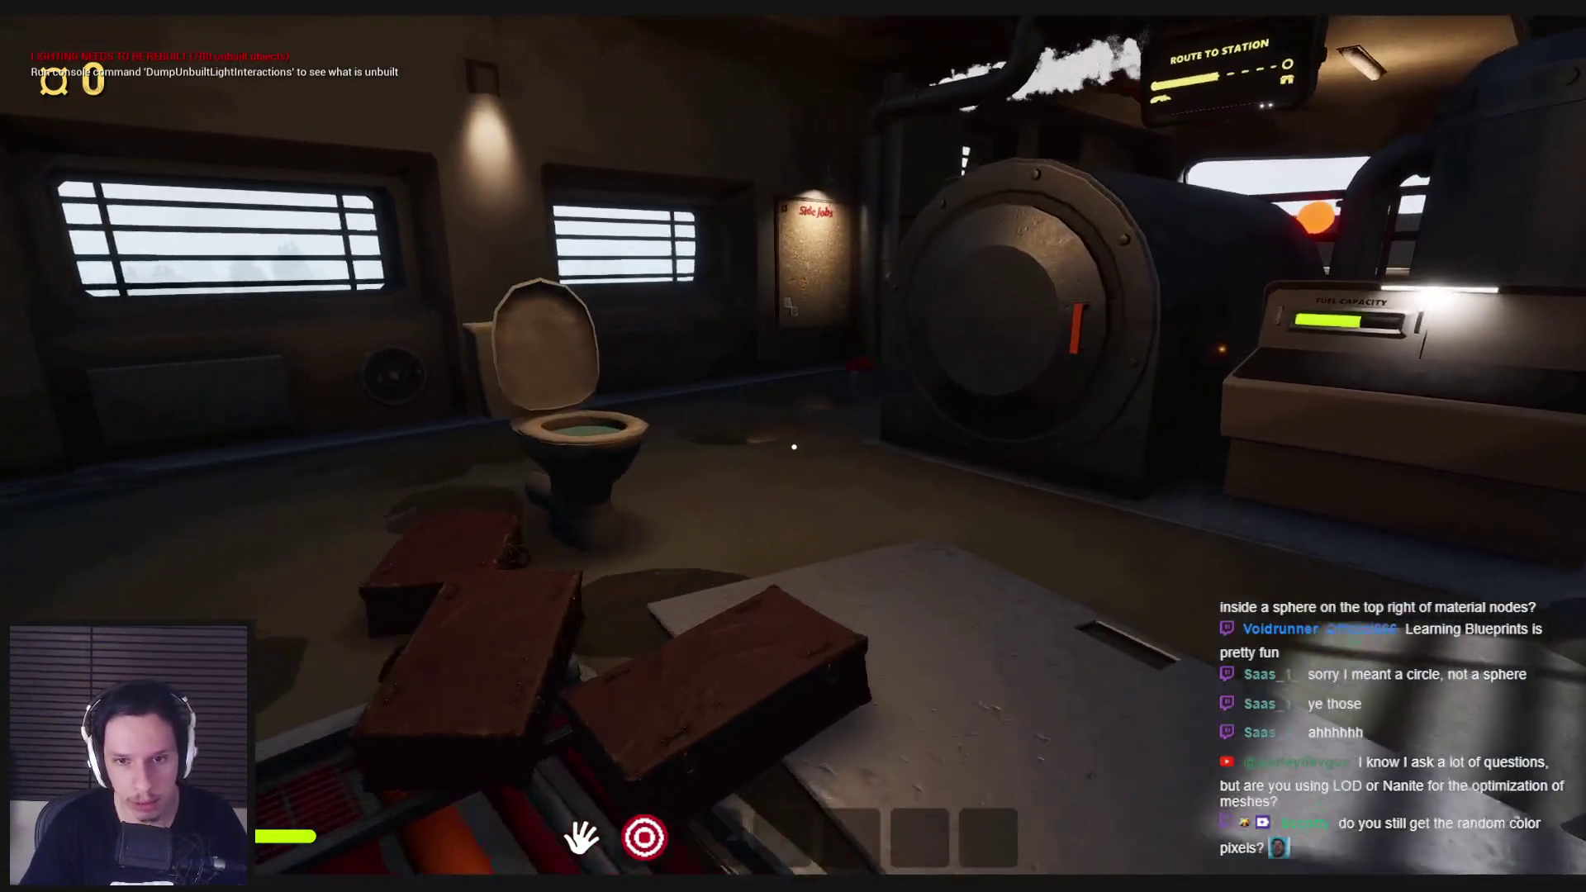
# Step: Walk around the toilet from several angles to inspect the floor puddles
pyautogui.press('w')
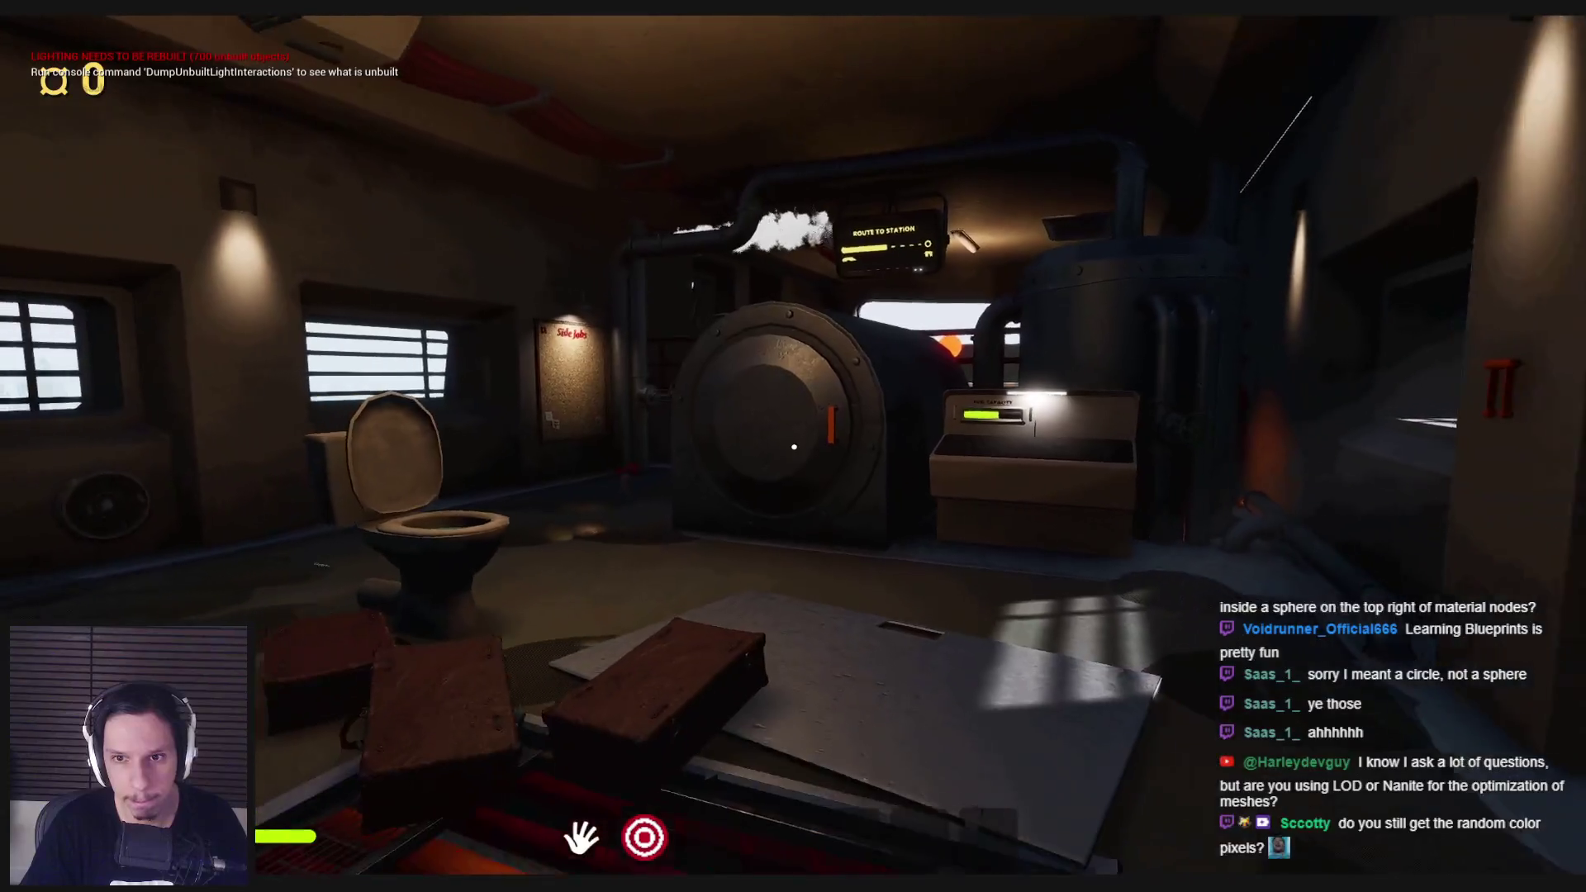
pyautogui.press('w')
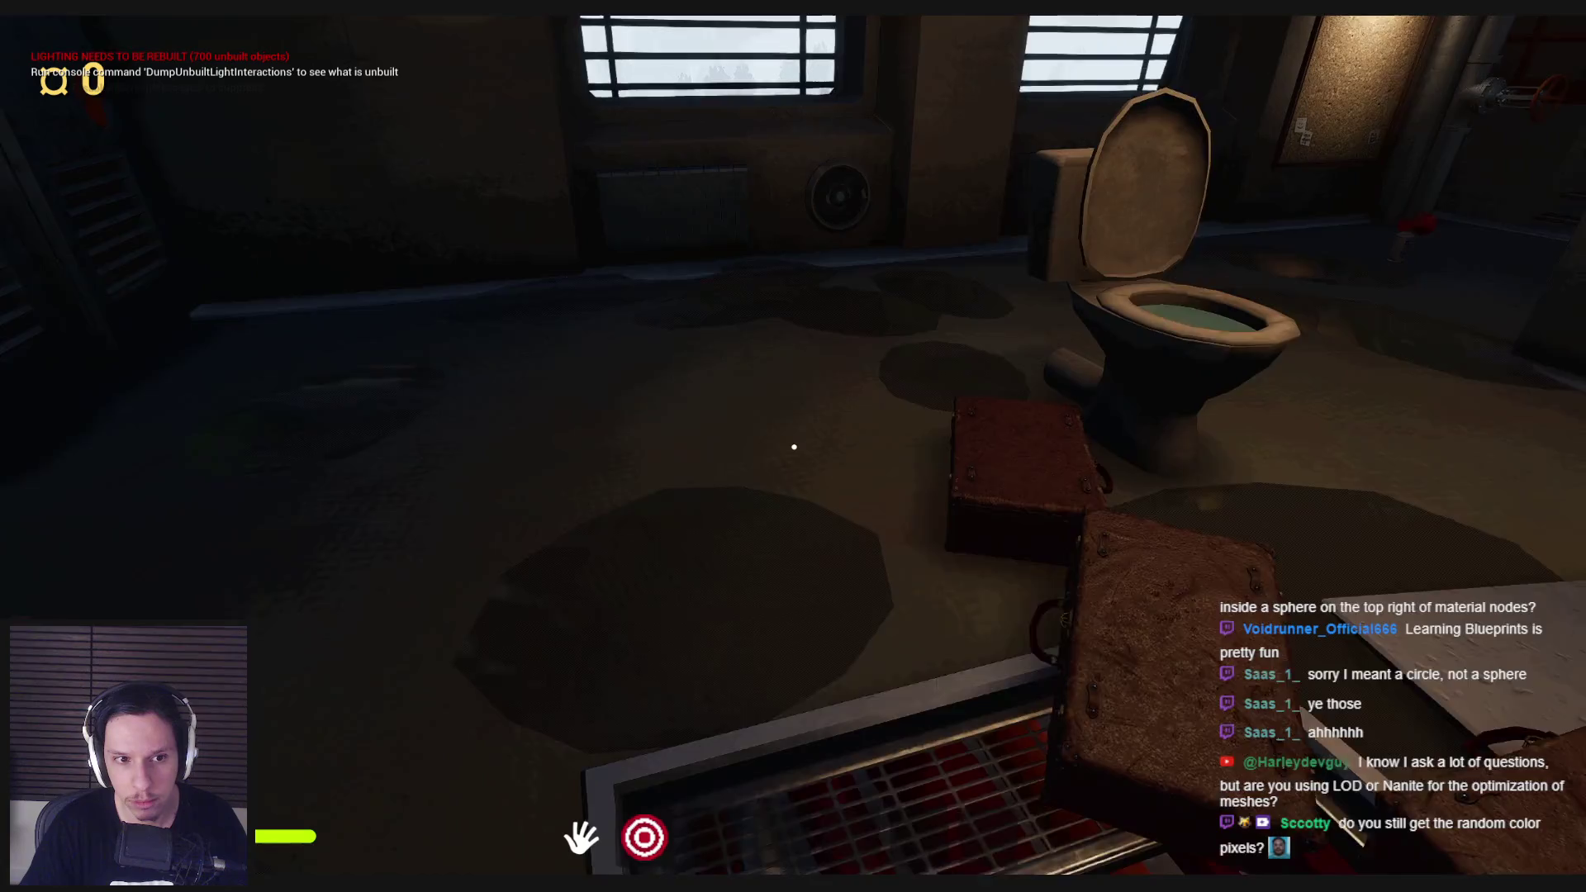
pyautogui.press('s')
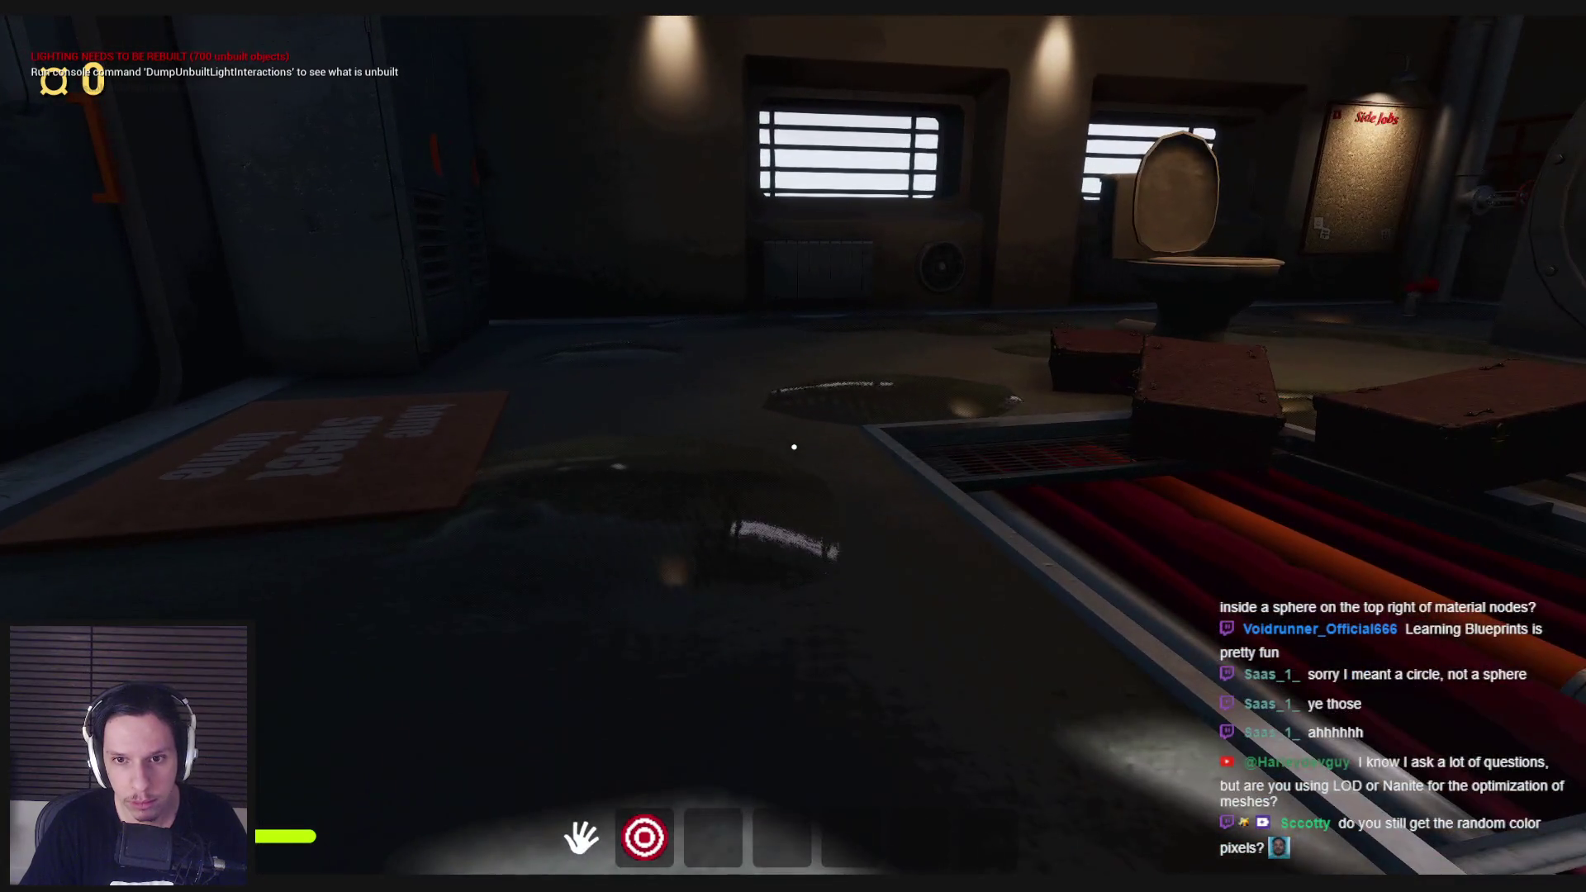
pyautogui.press('w')
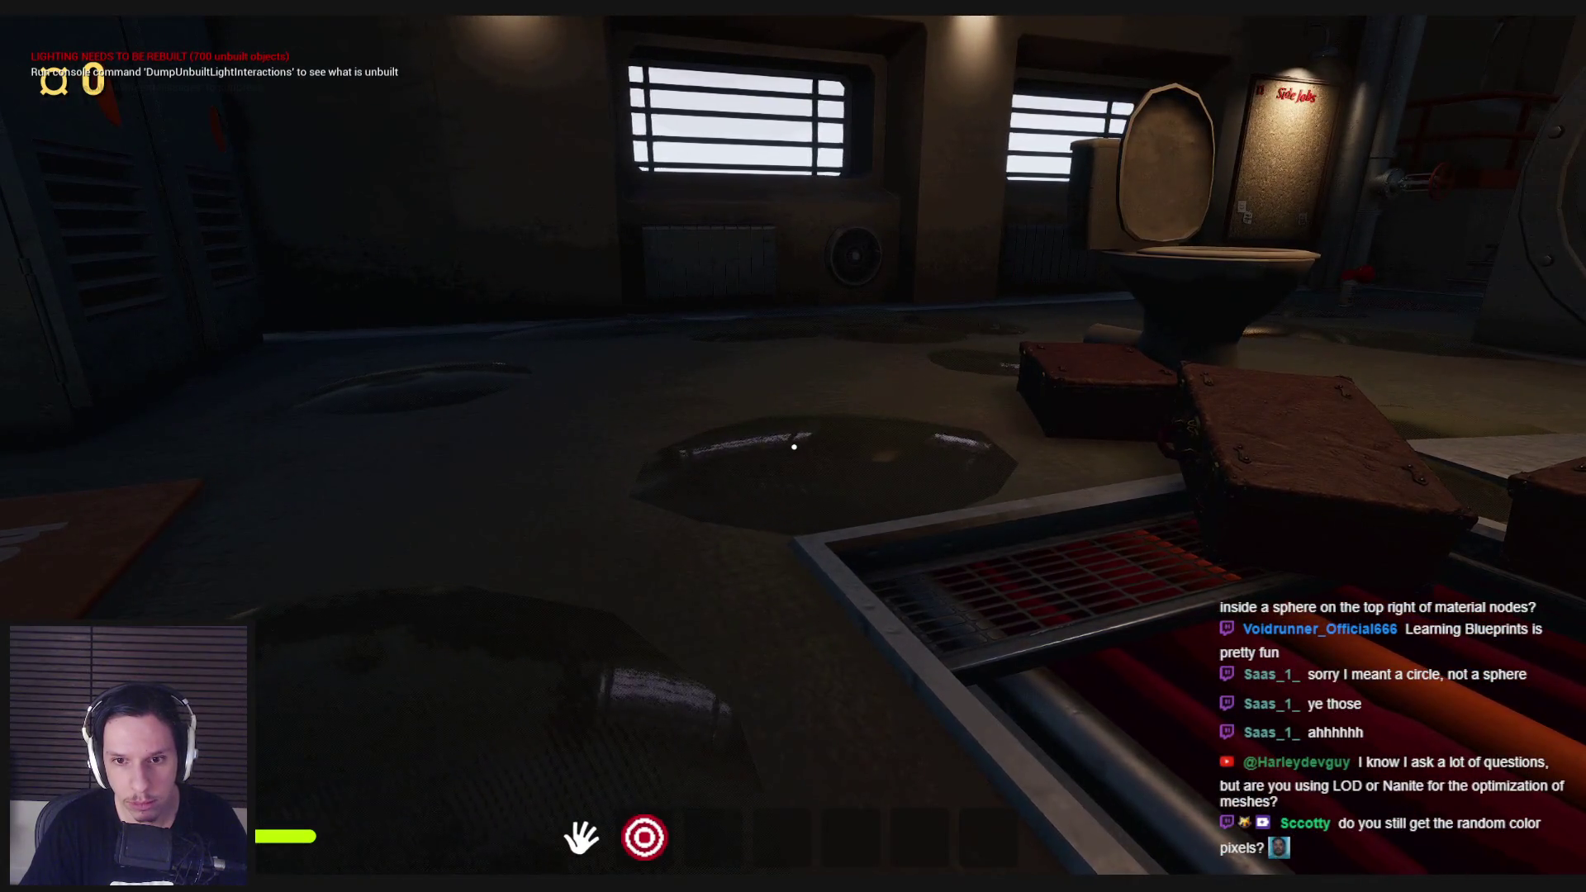
pyautogui.press('w')
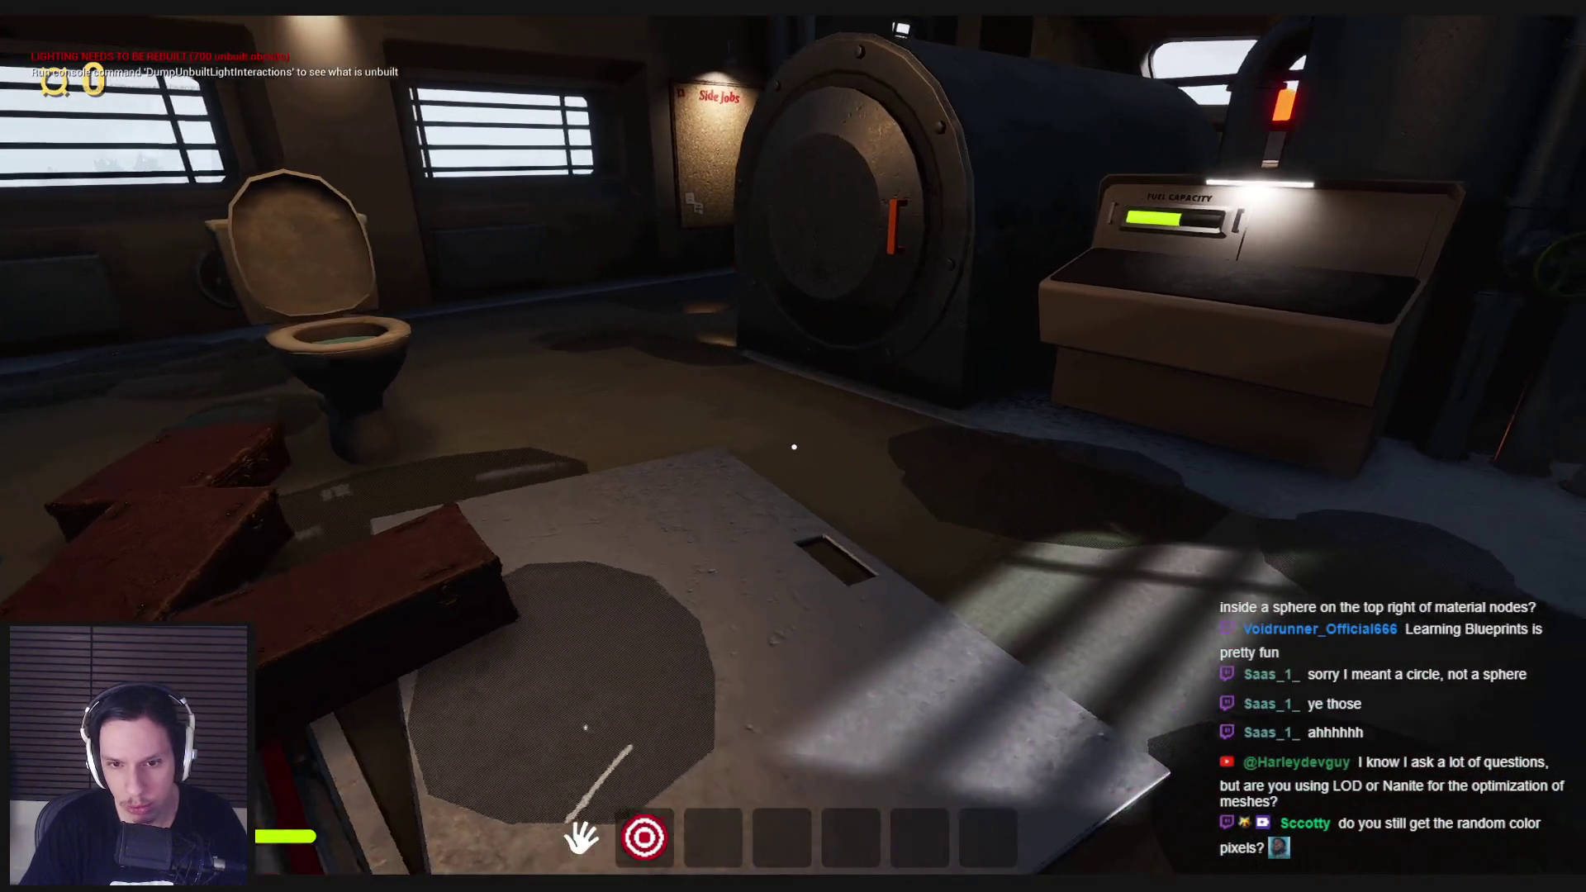
pyautogui.press('s')
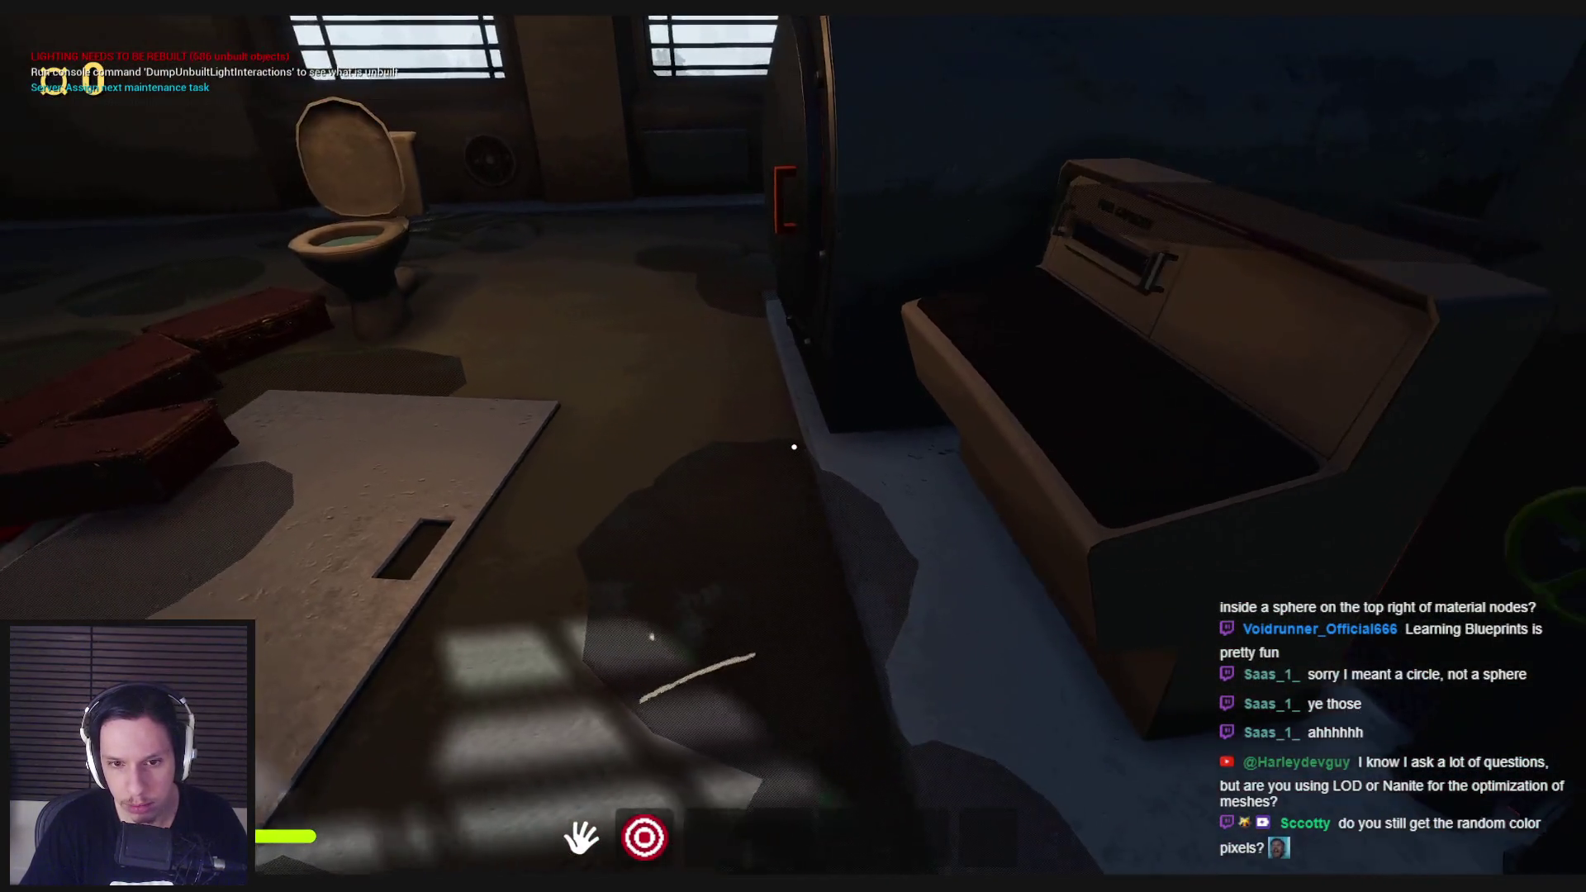
pyautogui.press('s')
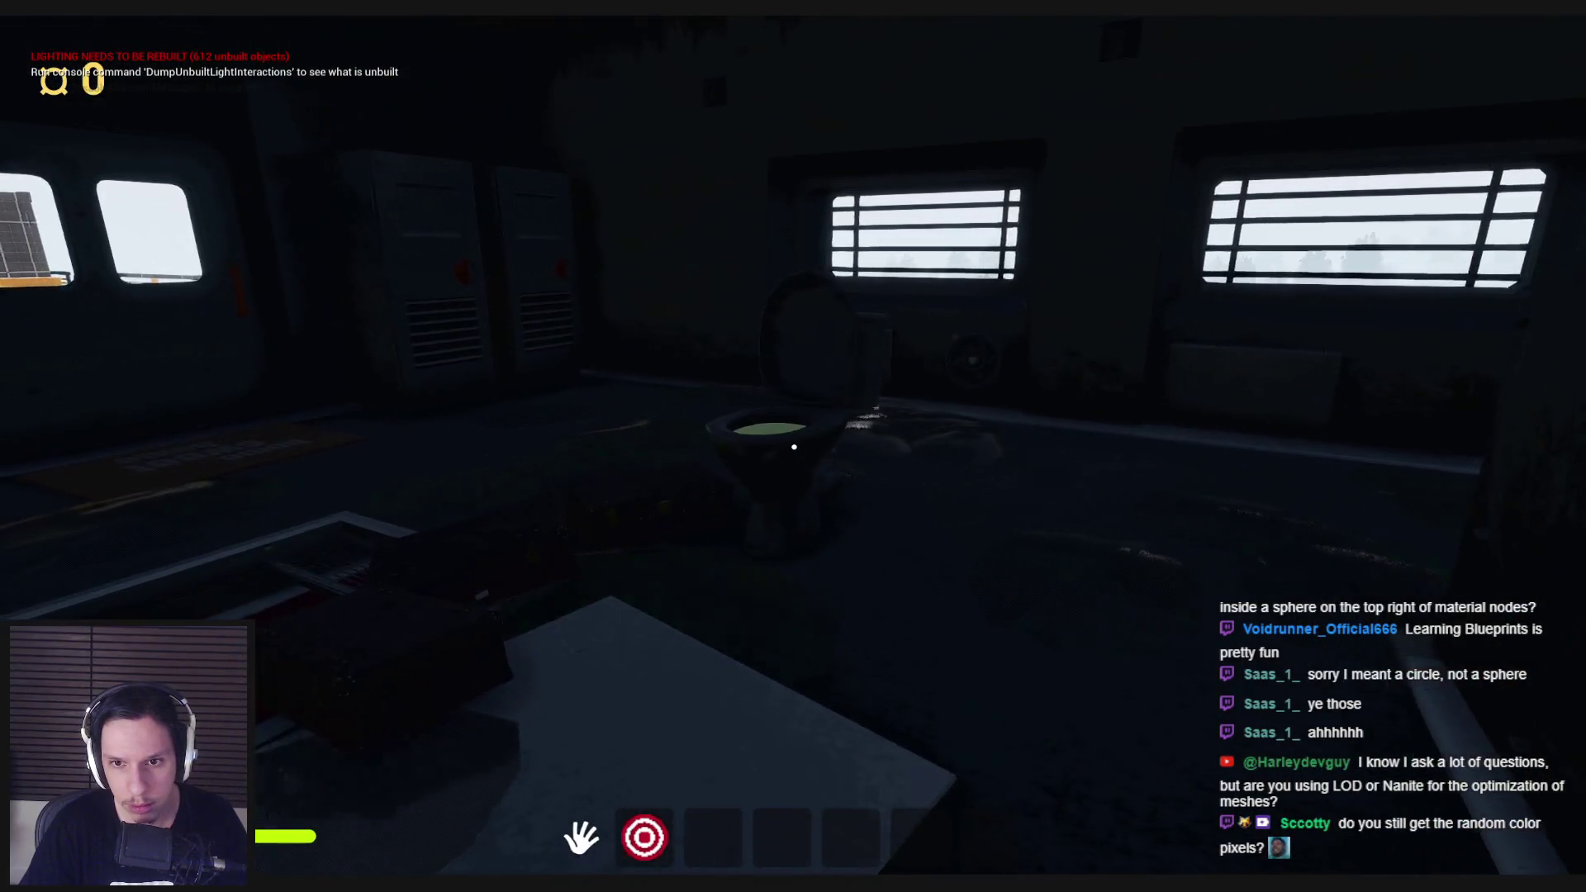
pyautogui.press('w')
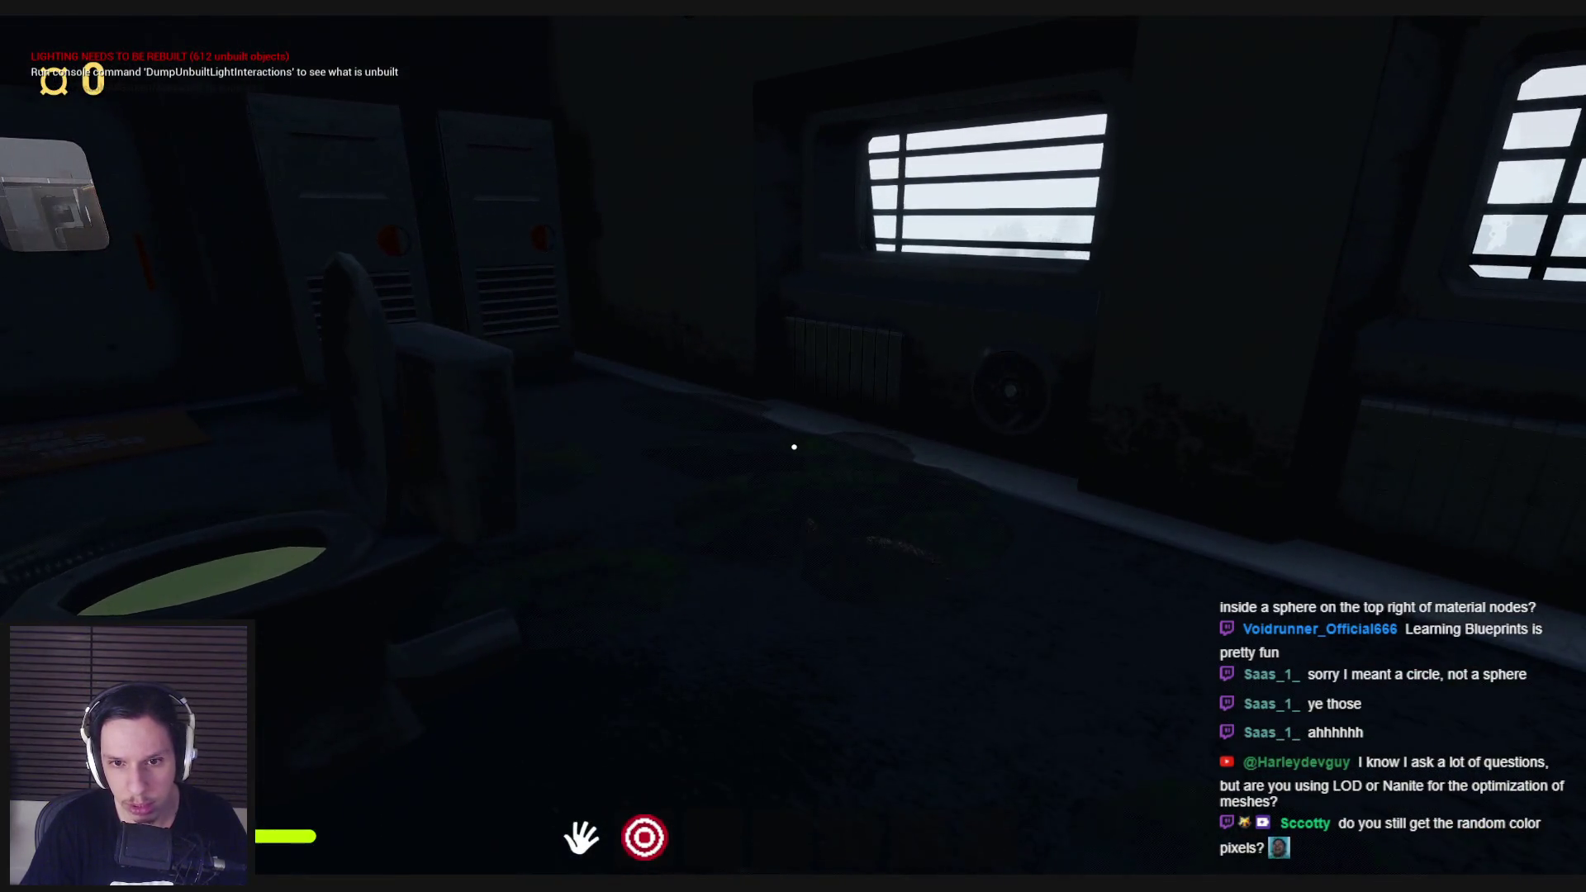
pyautogui.press('s')
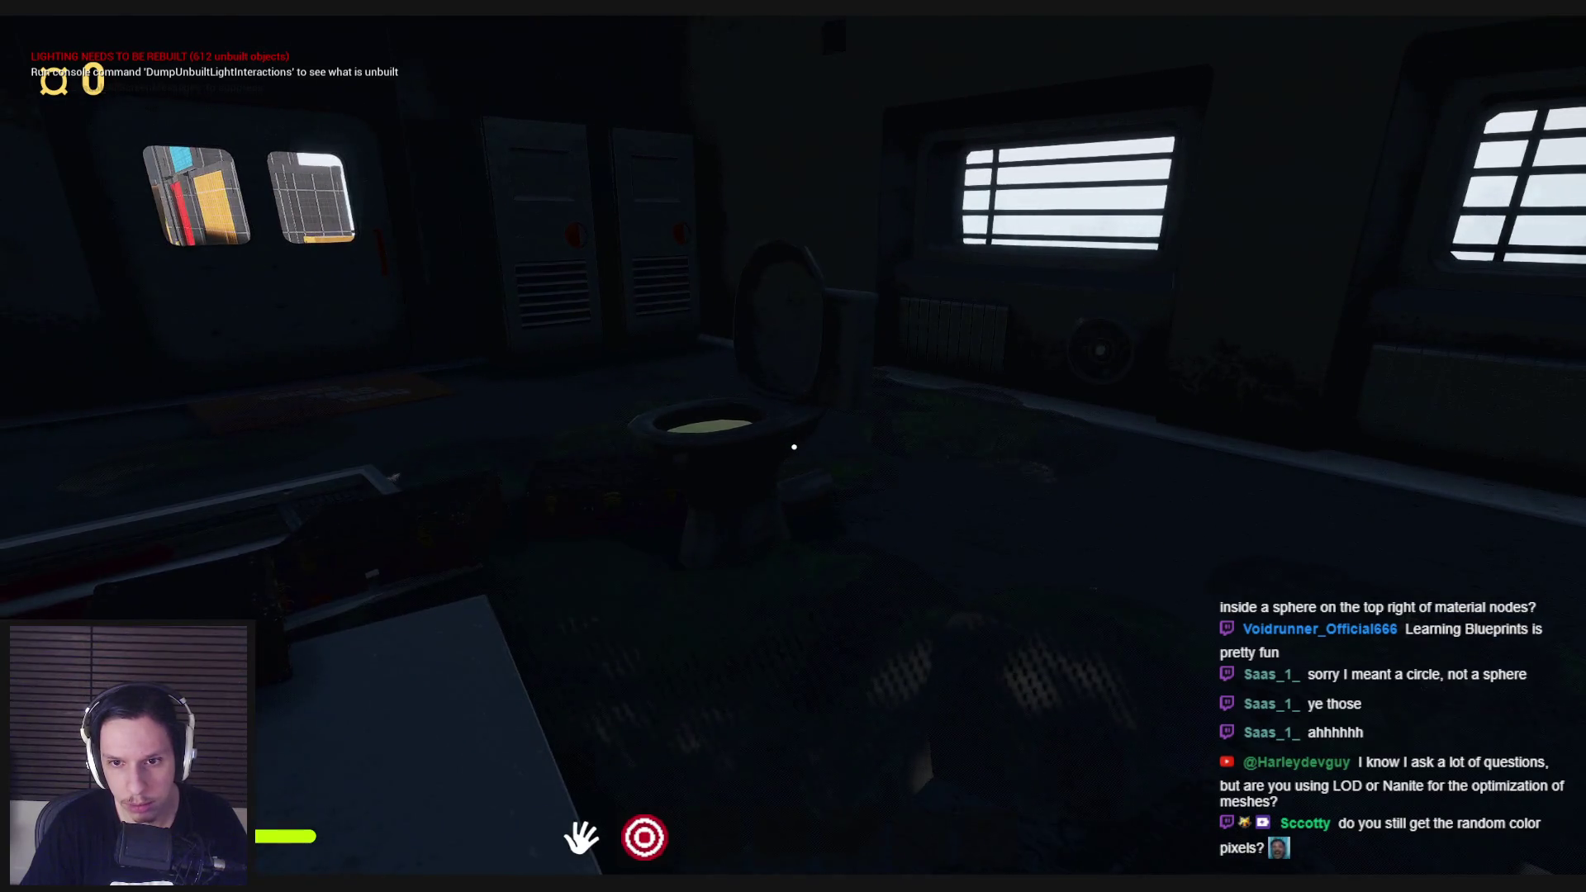
pyautogui.press('a')
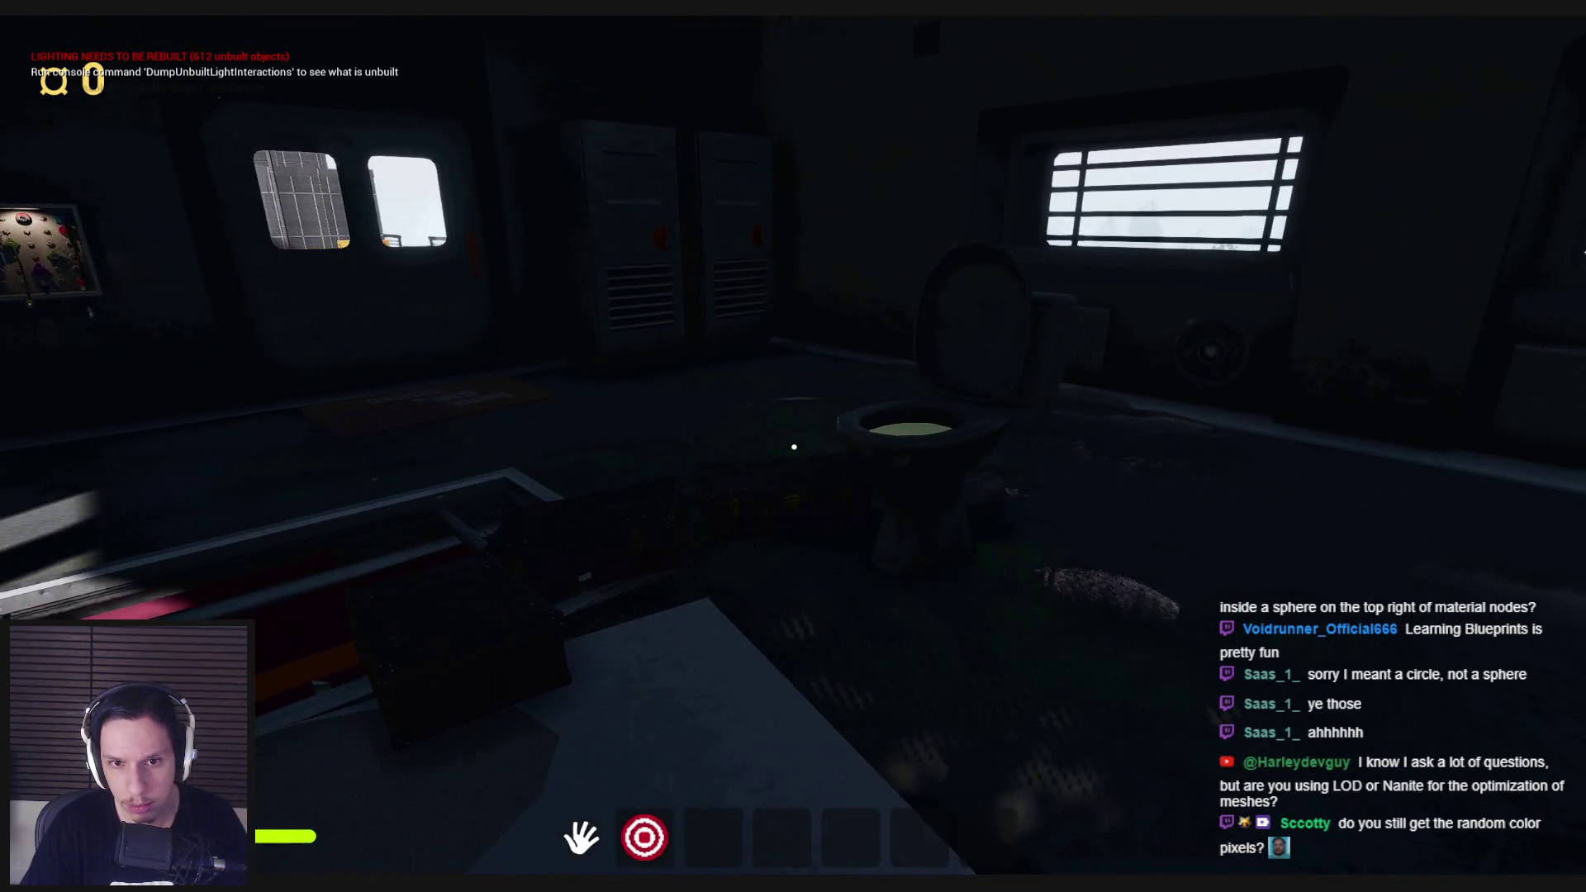
pyautogui.press('s')
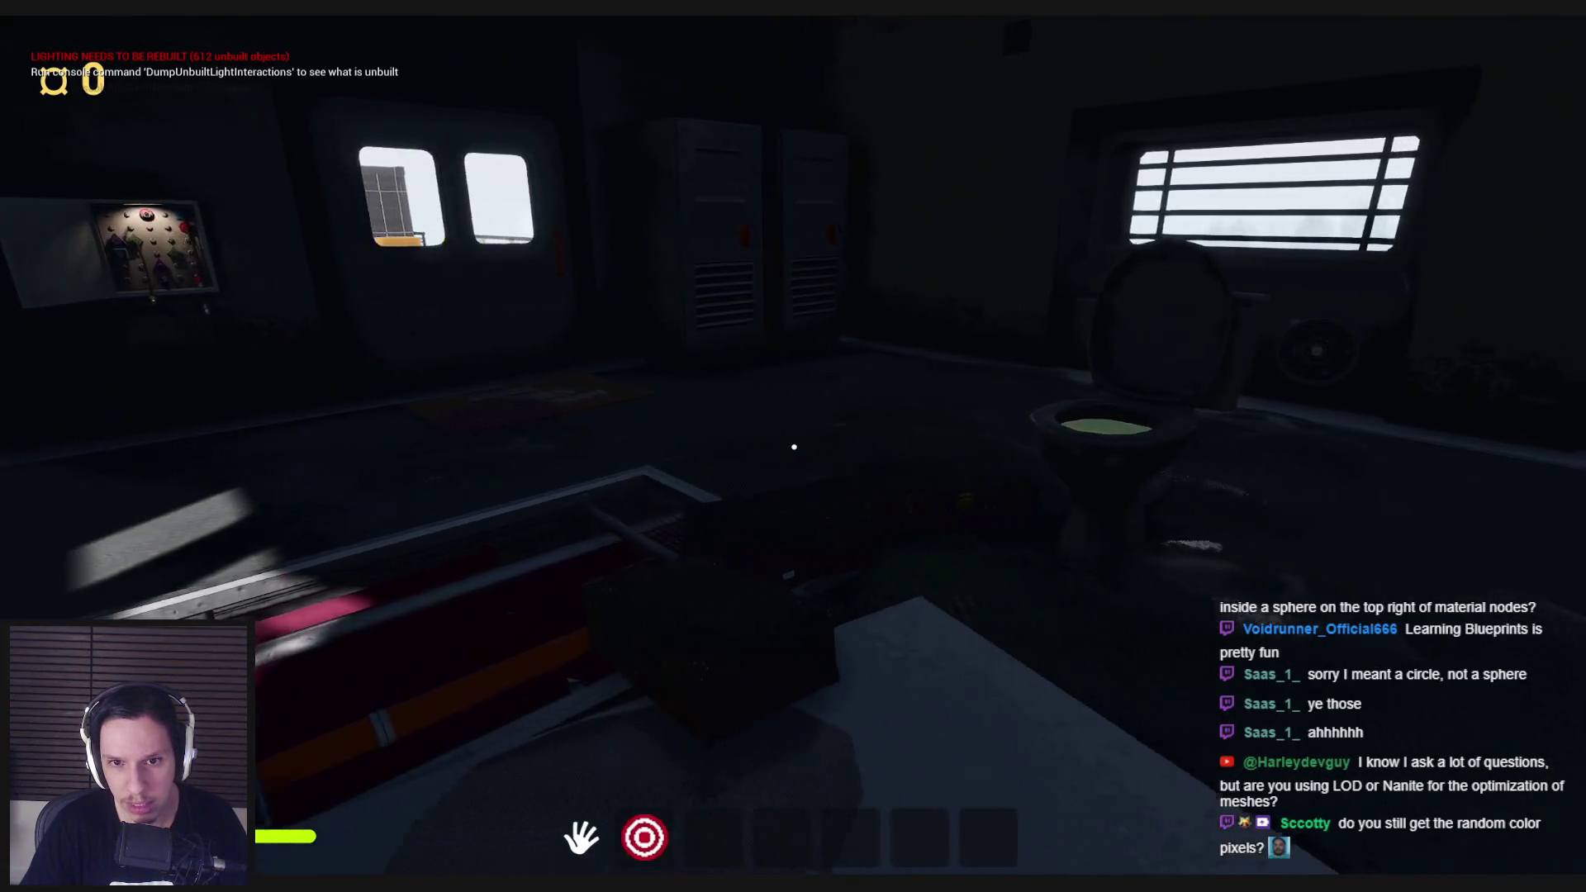
pyautogui.press('w')
pyautogui.press('a')
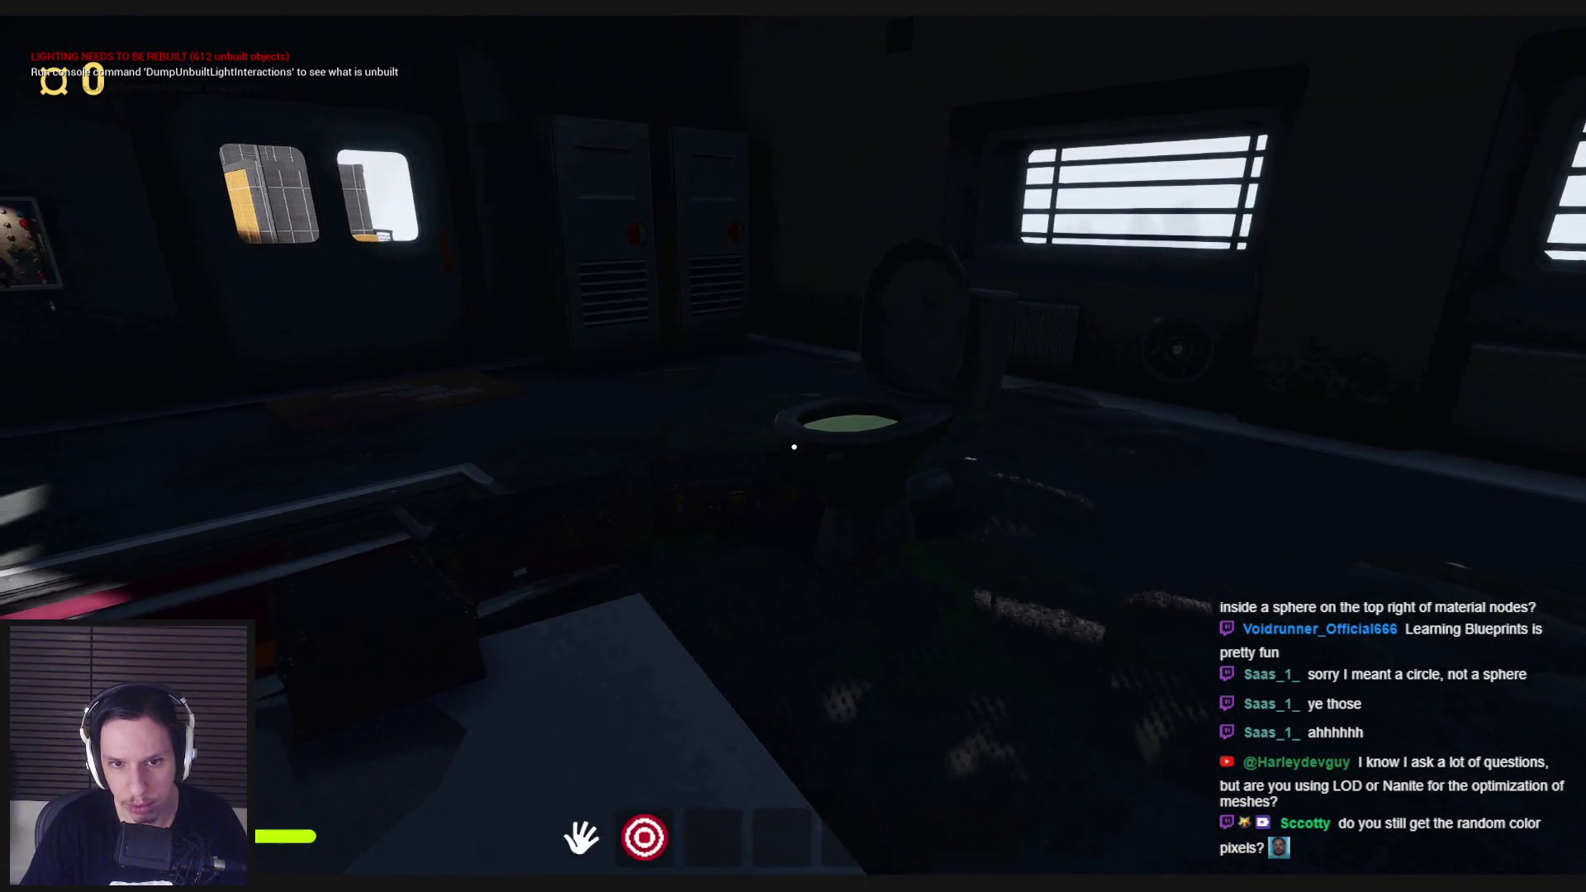
pyautogui.press('d')
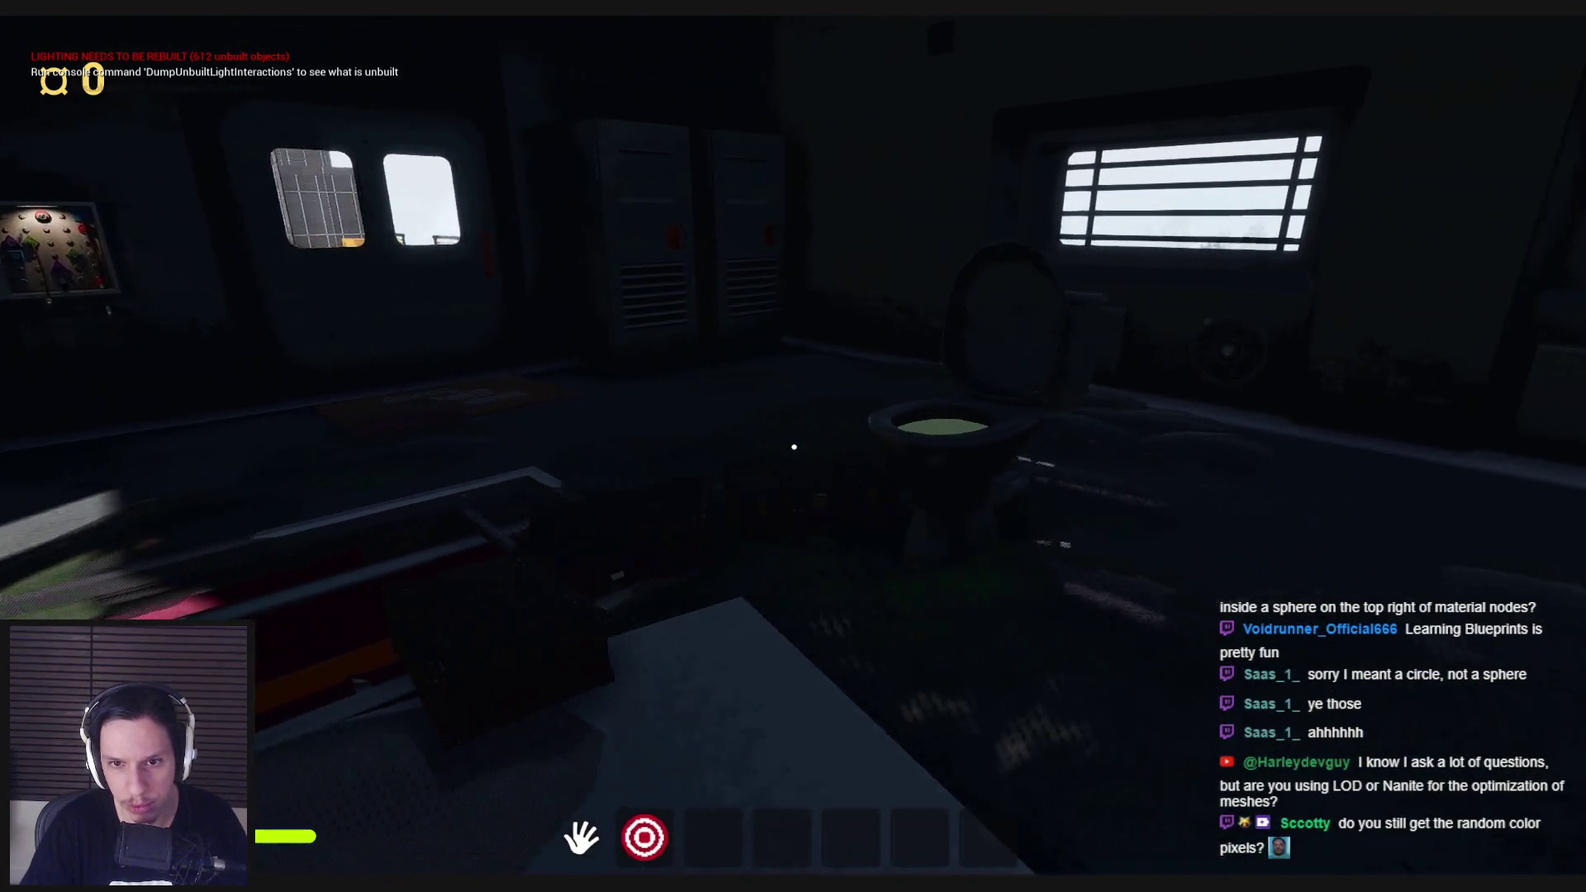
pyautogui.press('a')
pyautogui.press('d')
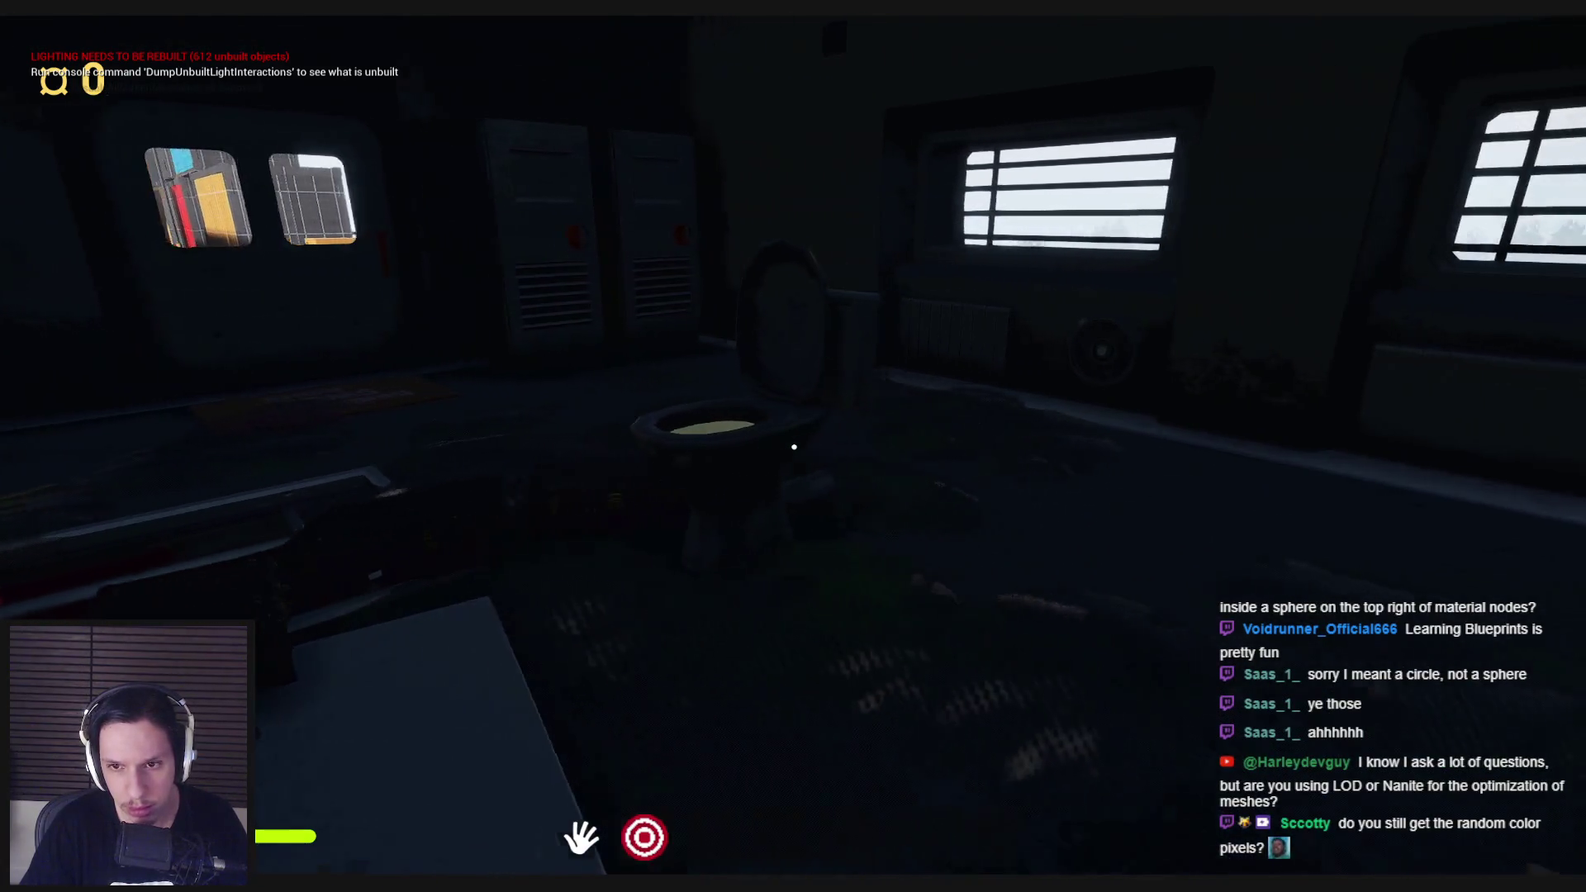
pyautogui.press('a')
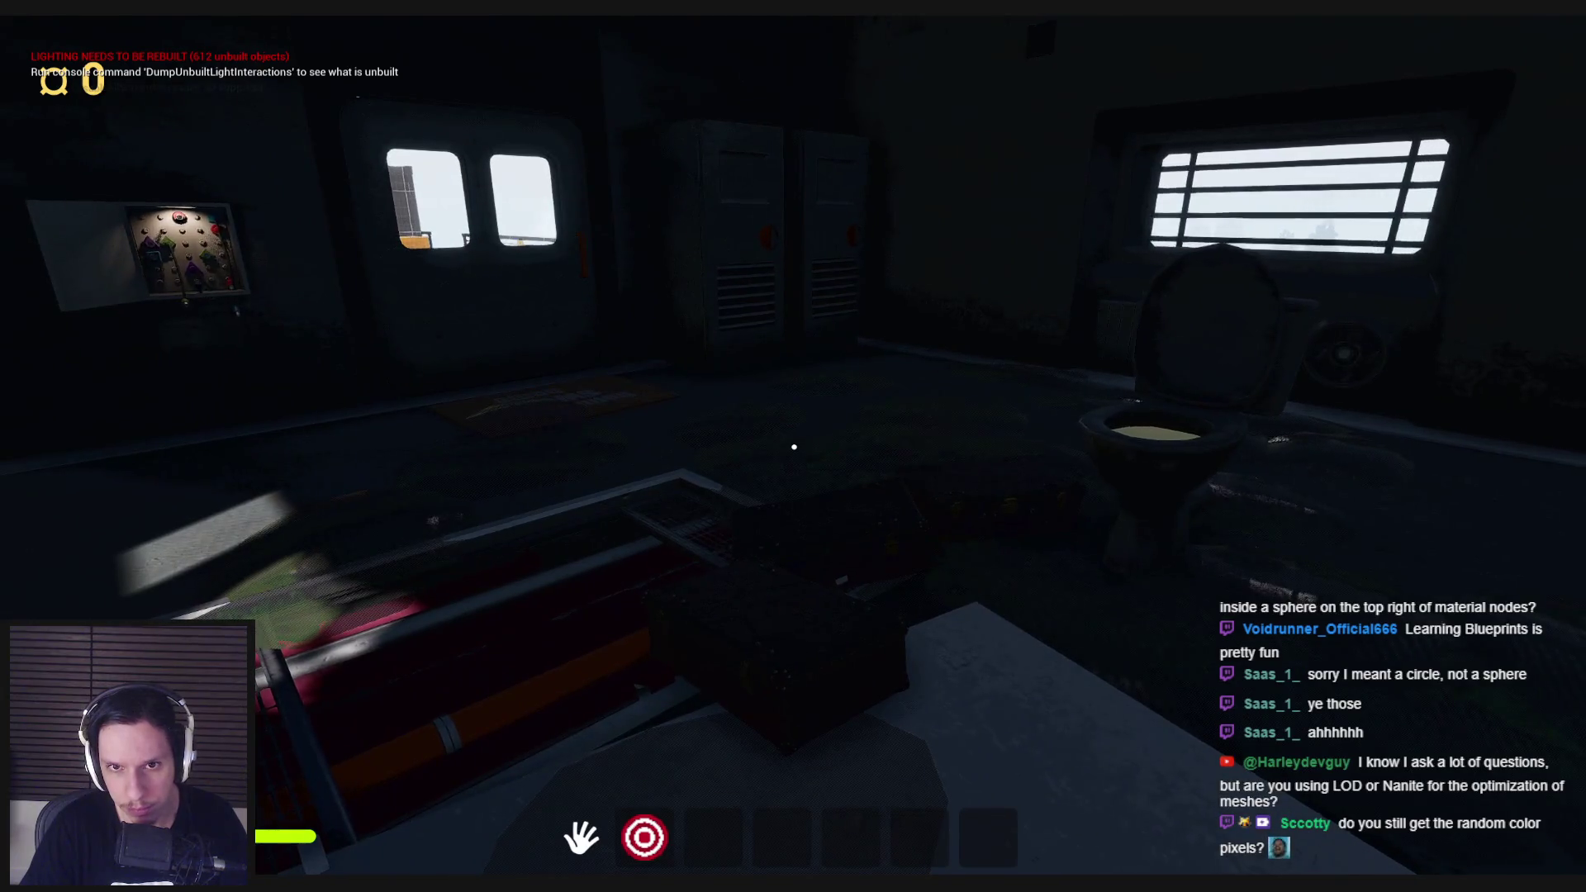
# Step: Walk to the fuse box, press a fuse and pull the lever to restore power
pyautogui.hotkey('shift', 'w')
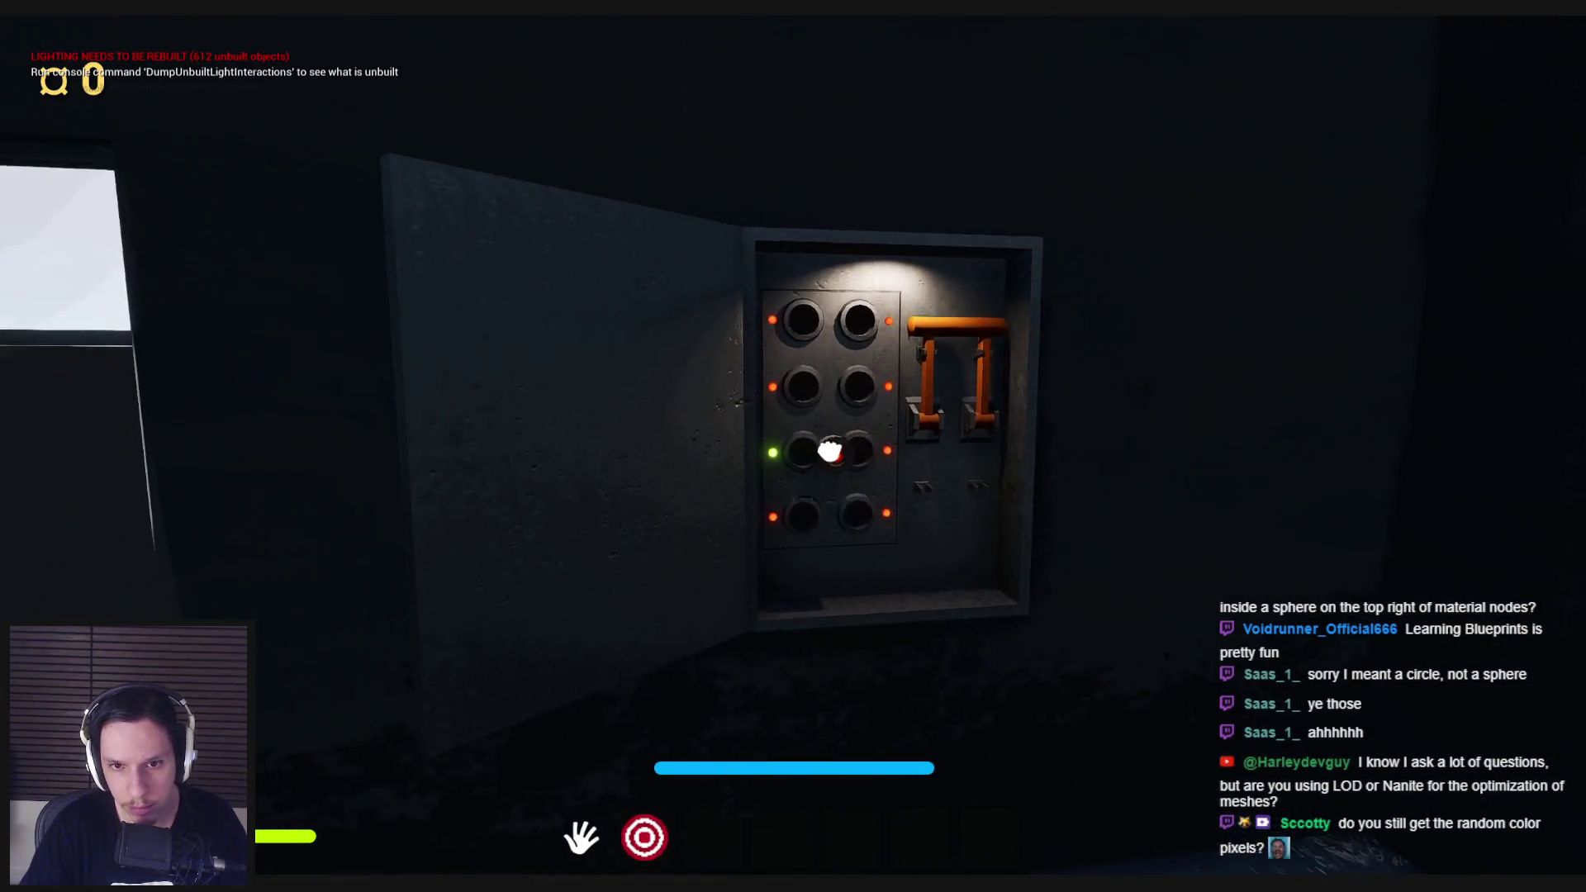
pyautogui.click(829, 450)
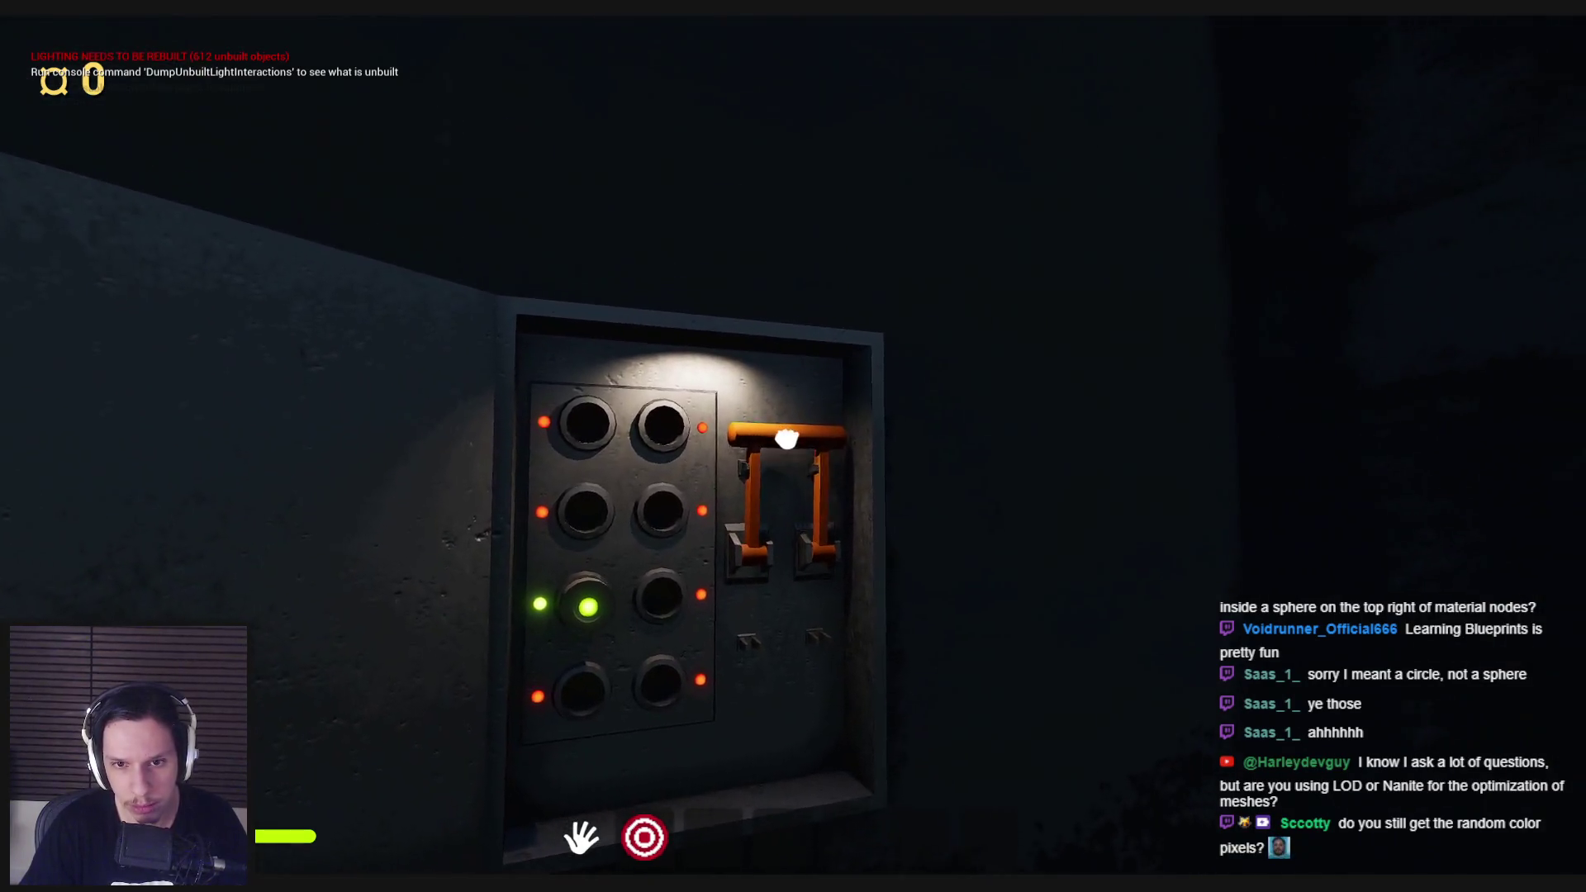
pyautogui.click(787, 438)
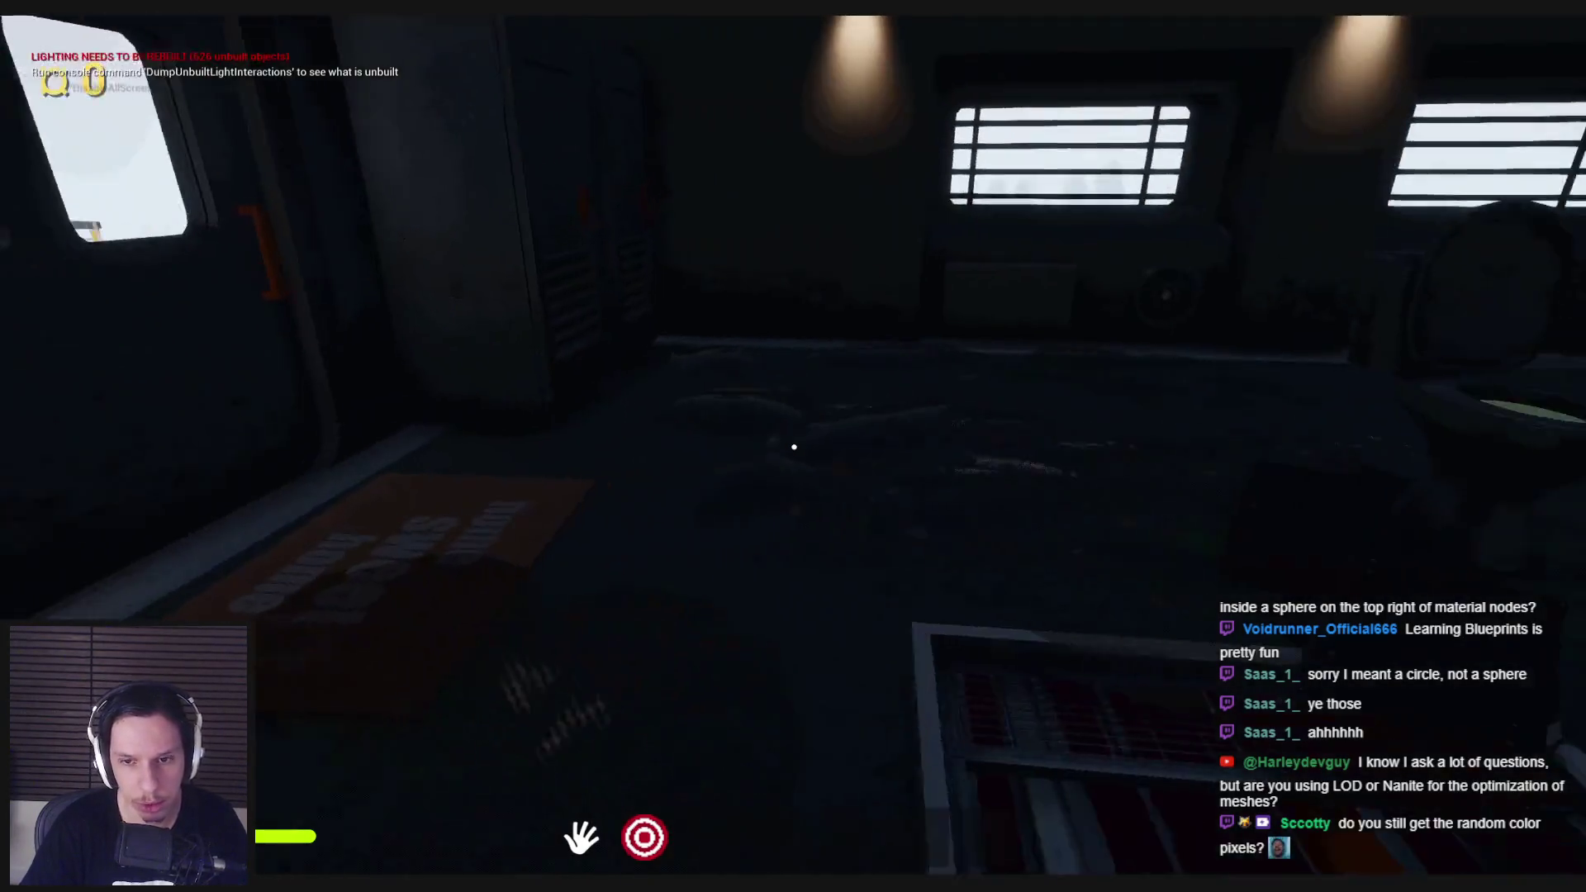
# Step: Equip the flashlight, examine the toilet and puddles up close, then stop play with Escape
pyautogui.hotkey('shift', 'w')
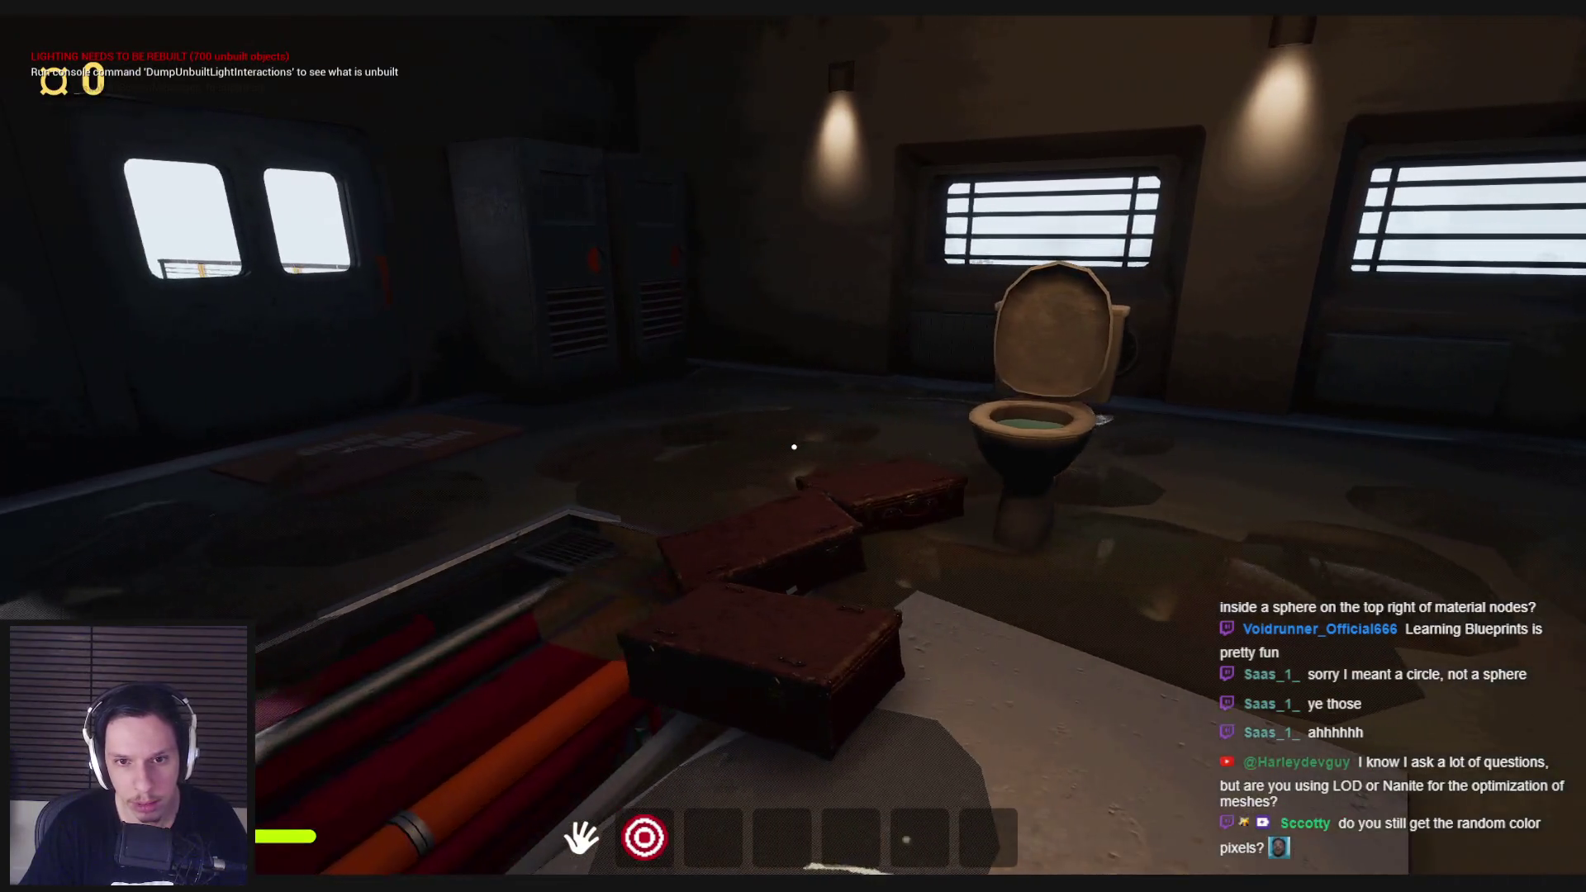
pyautogui.press('2')
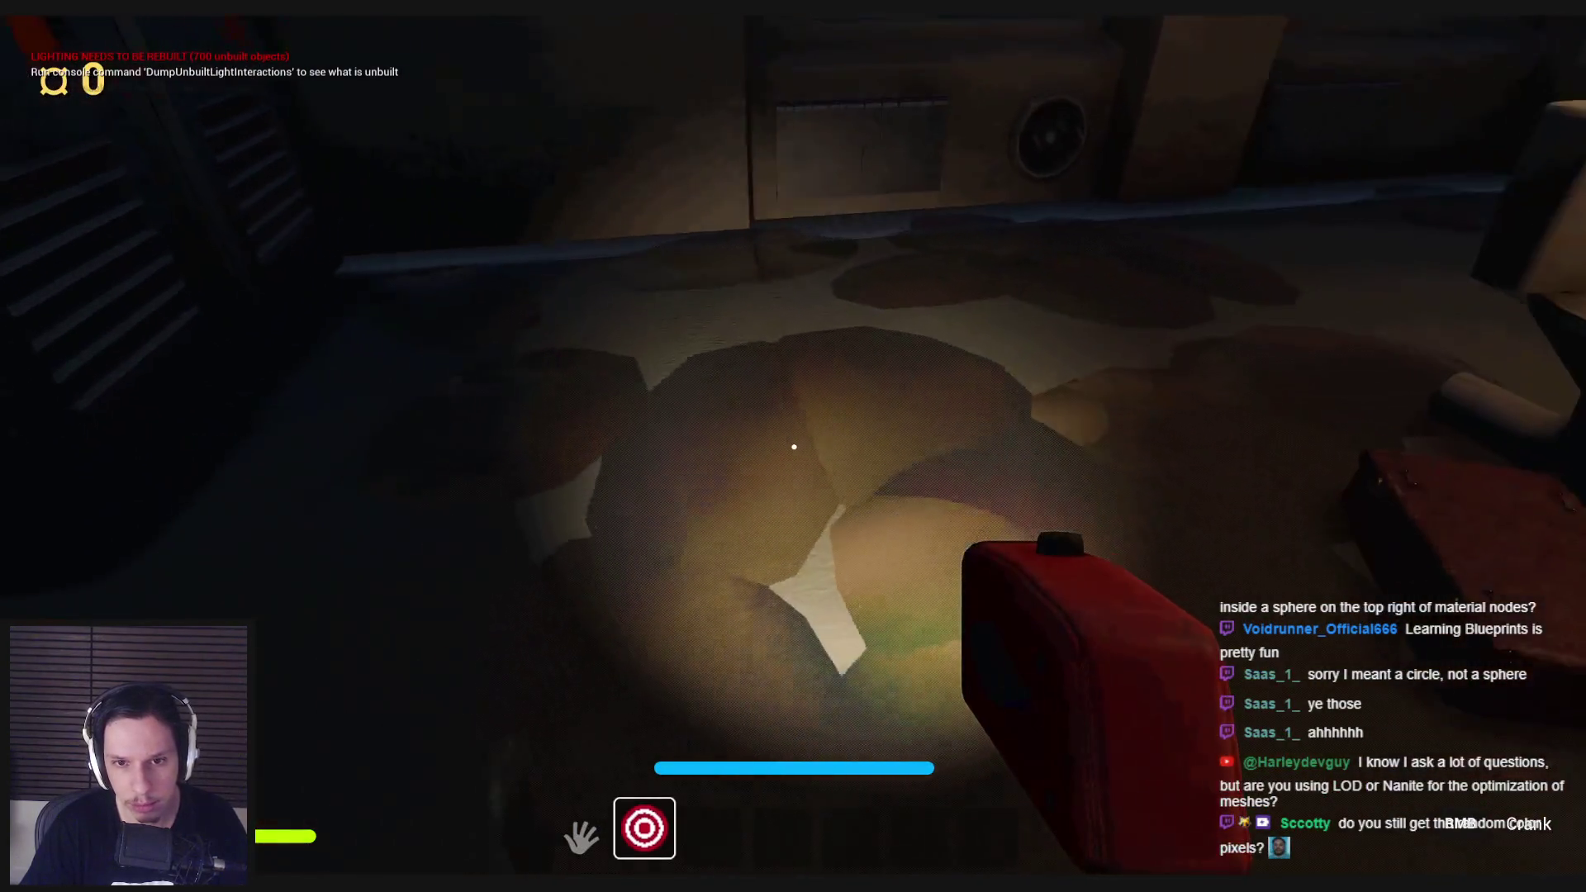
pyautogui.press('w')
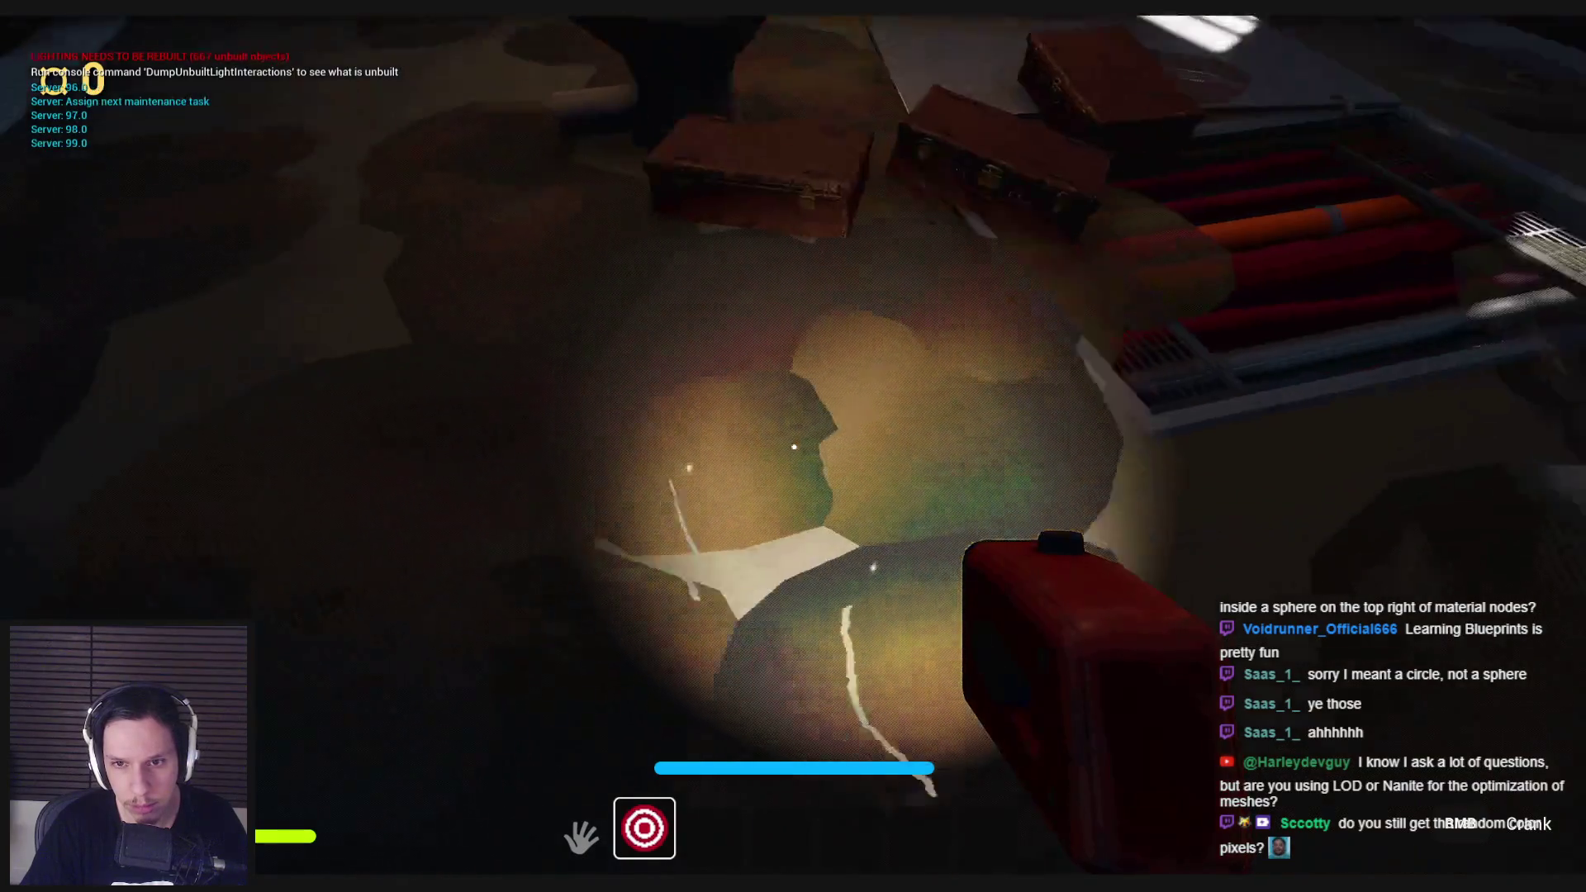
pyautogui.press('w')
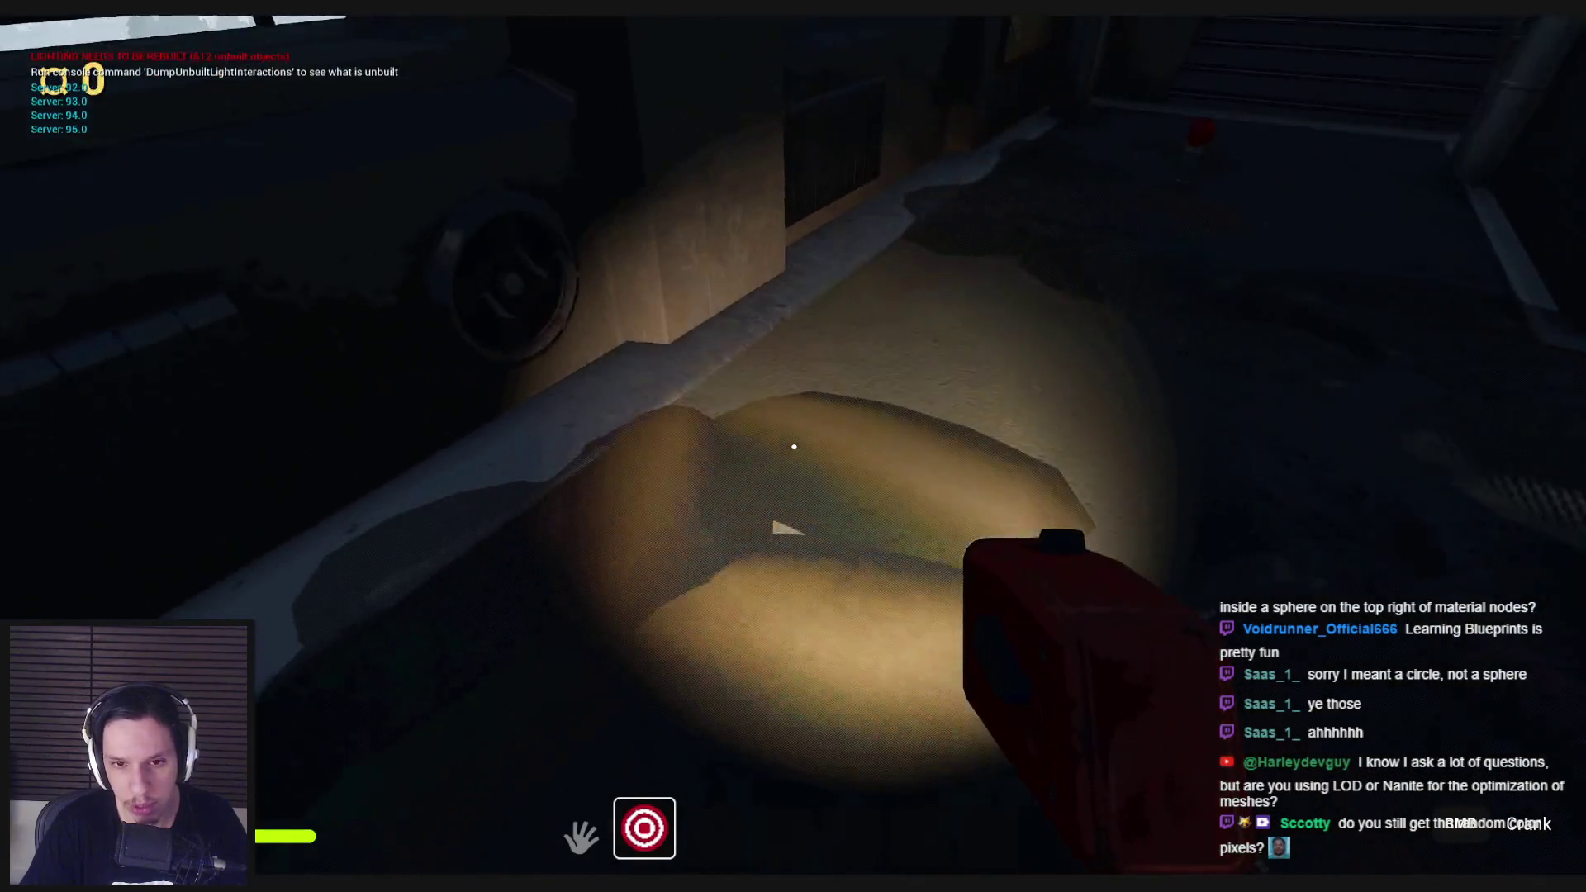
pyautogui.press('w')
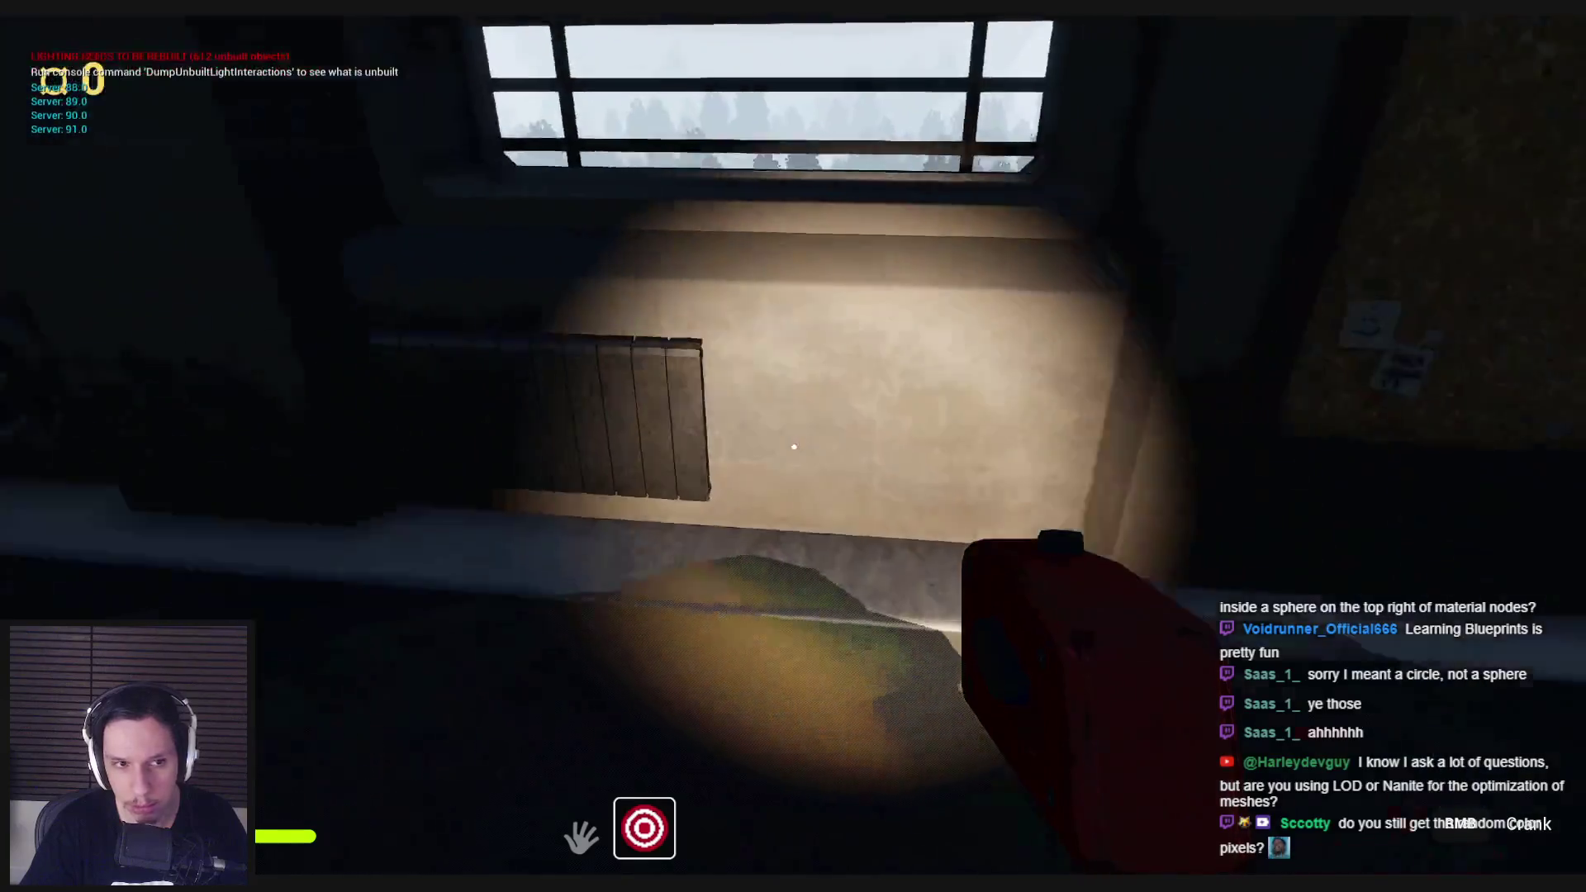
pyautogui.press('w')
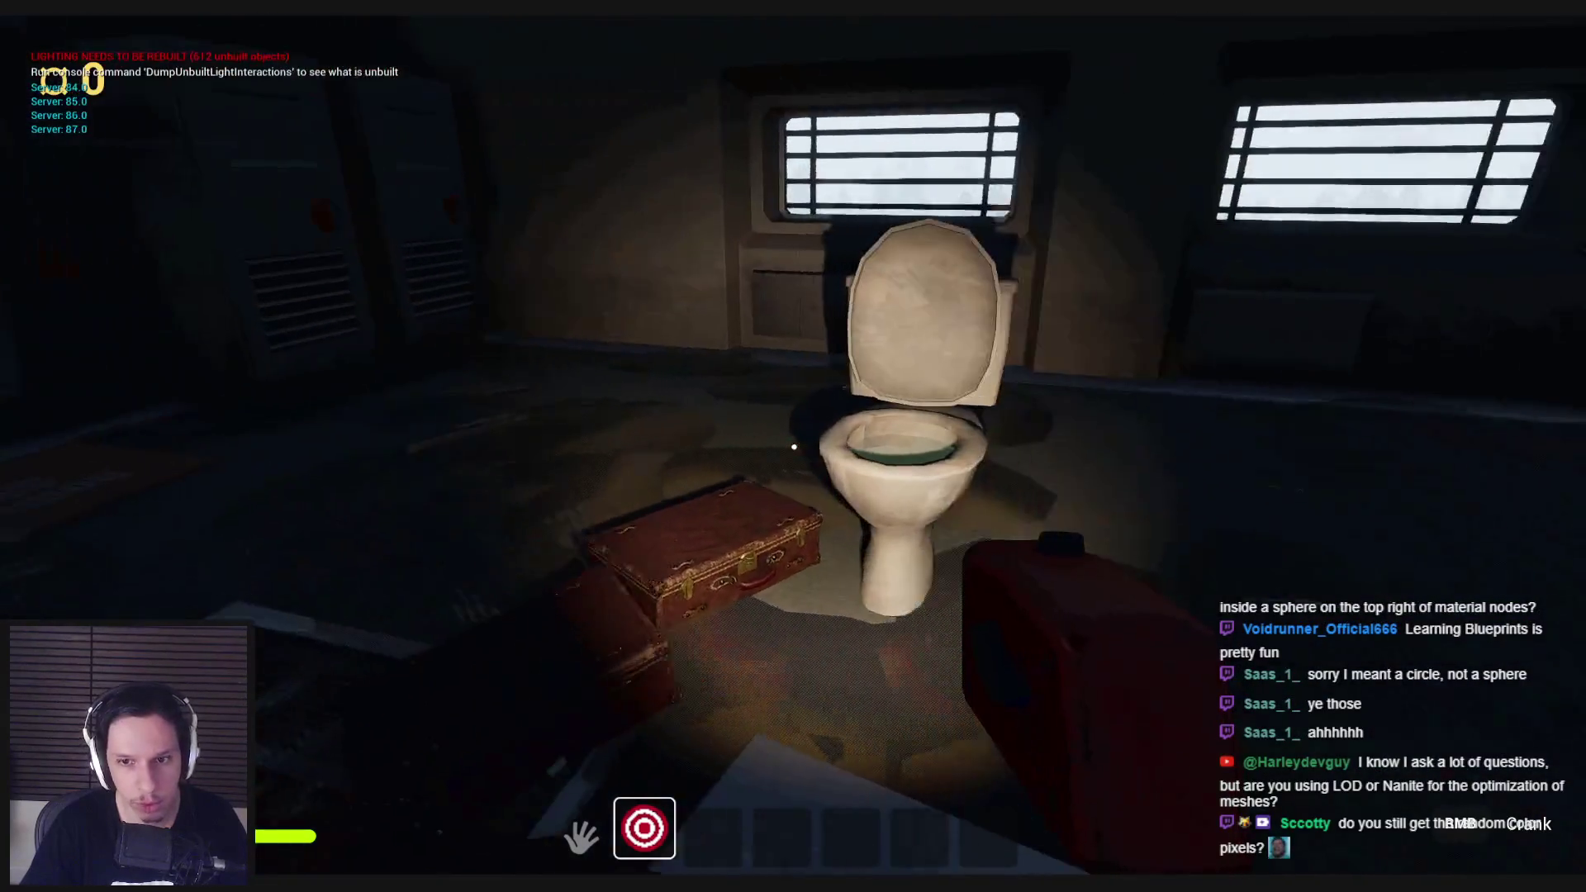
pyautogui.press('w')
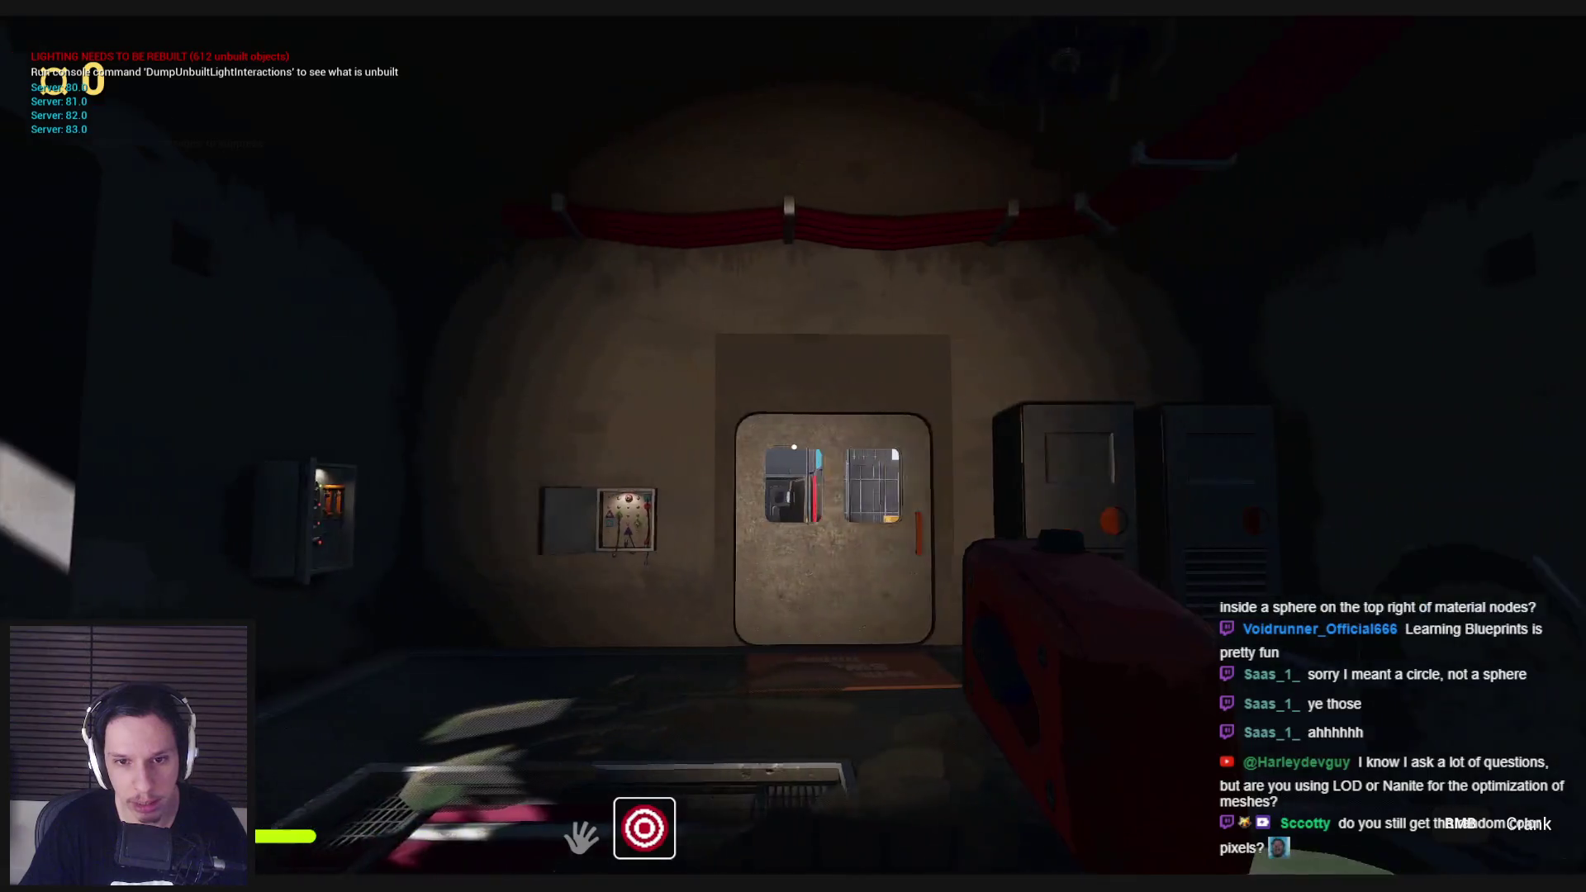
pyautogui.press('w')
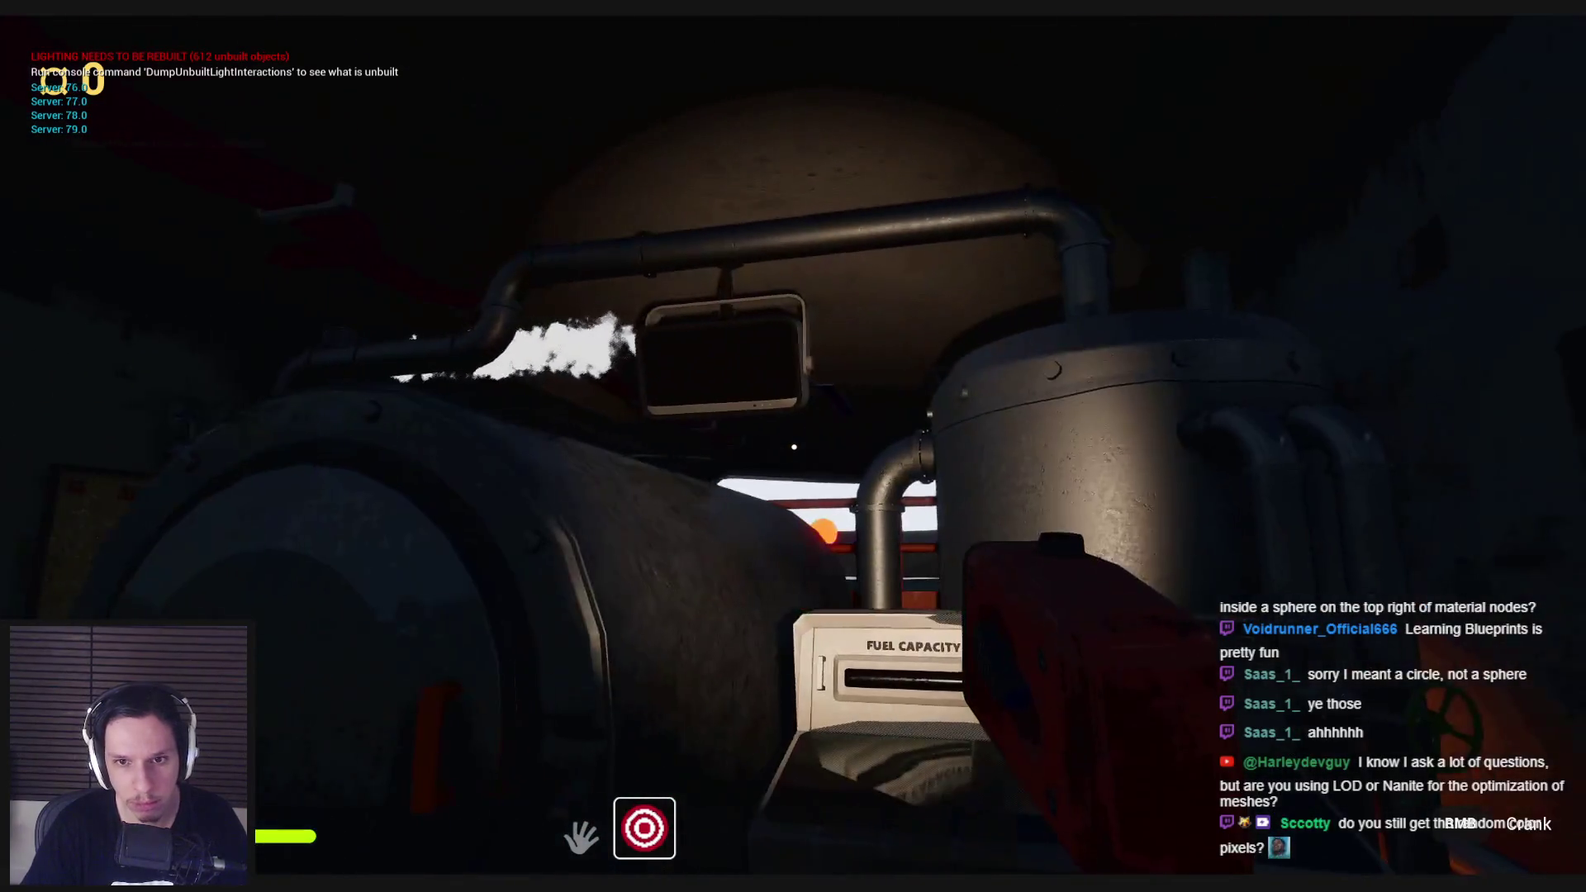
pyautogui.press('w')
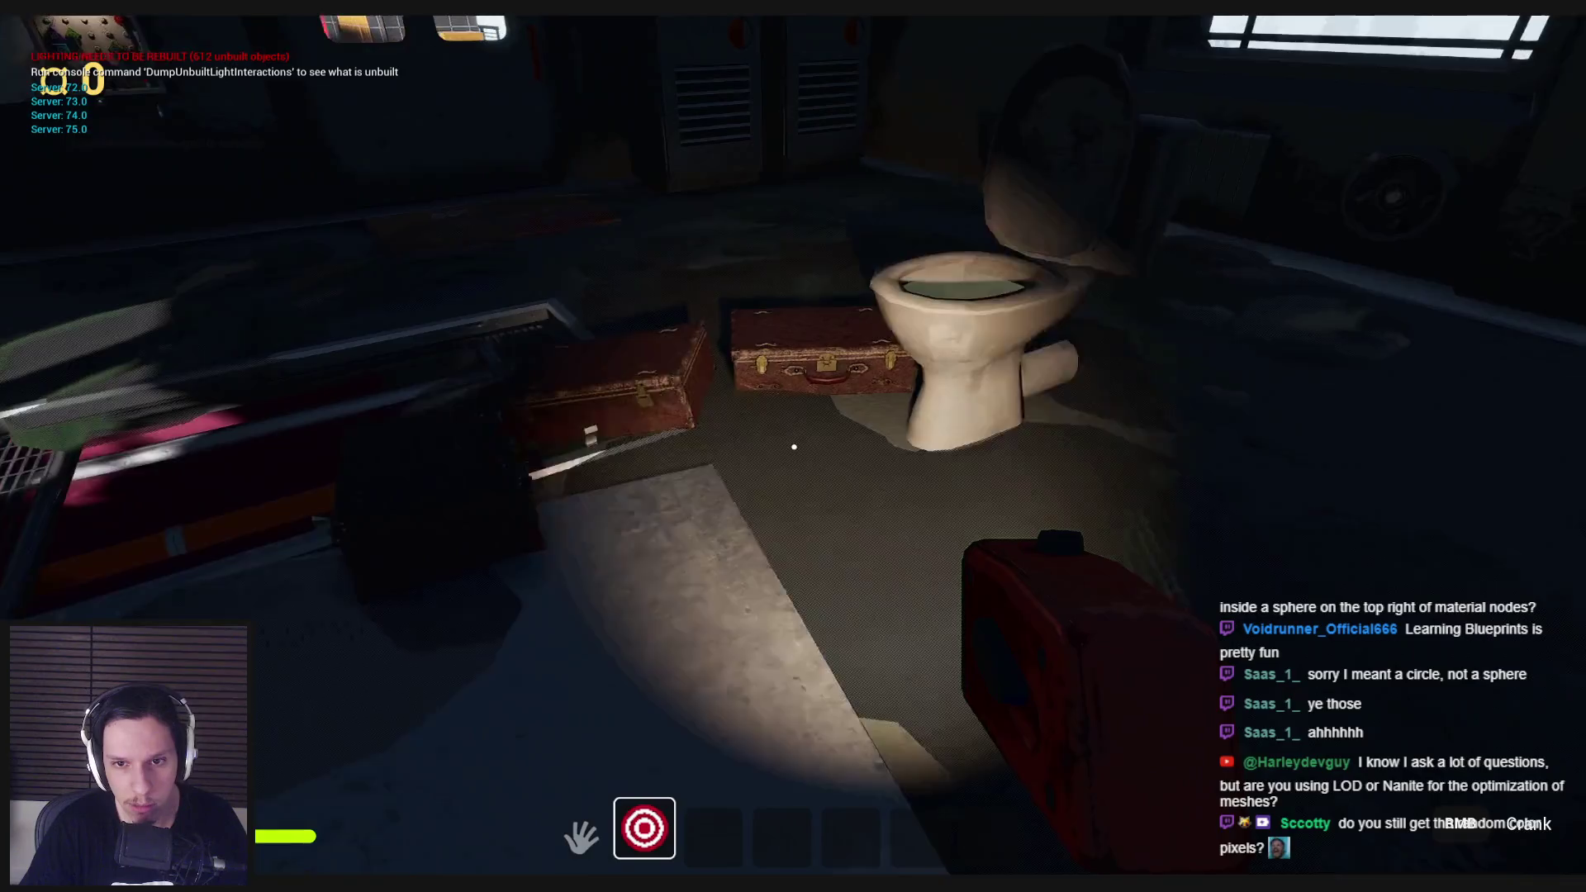
pyautogui.press('s')
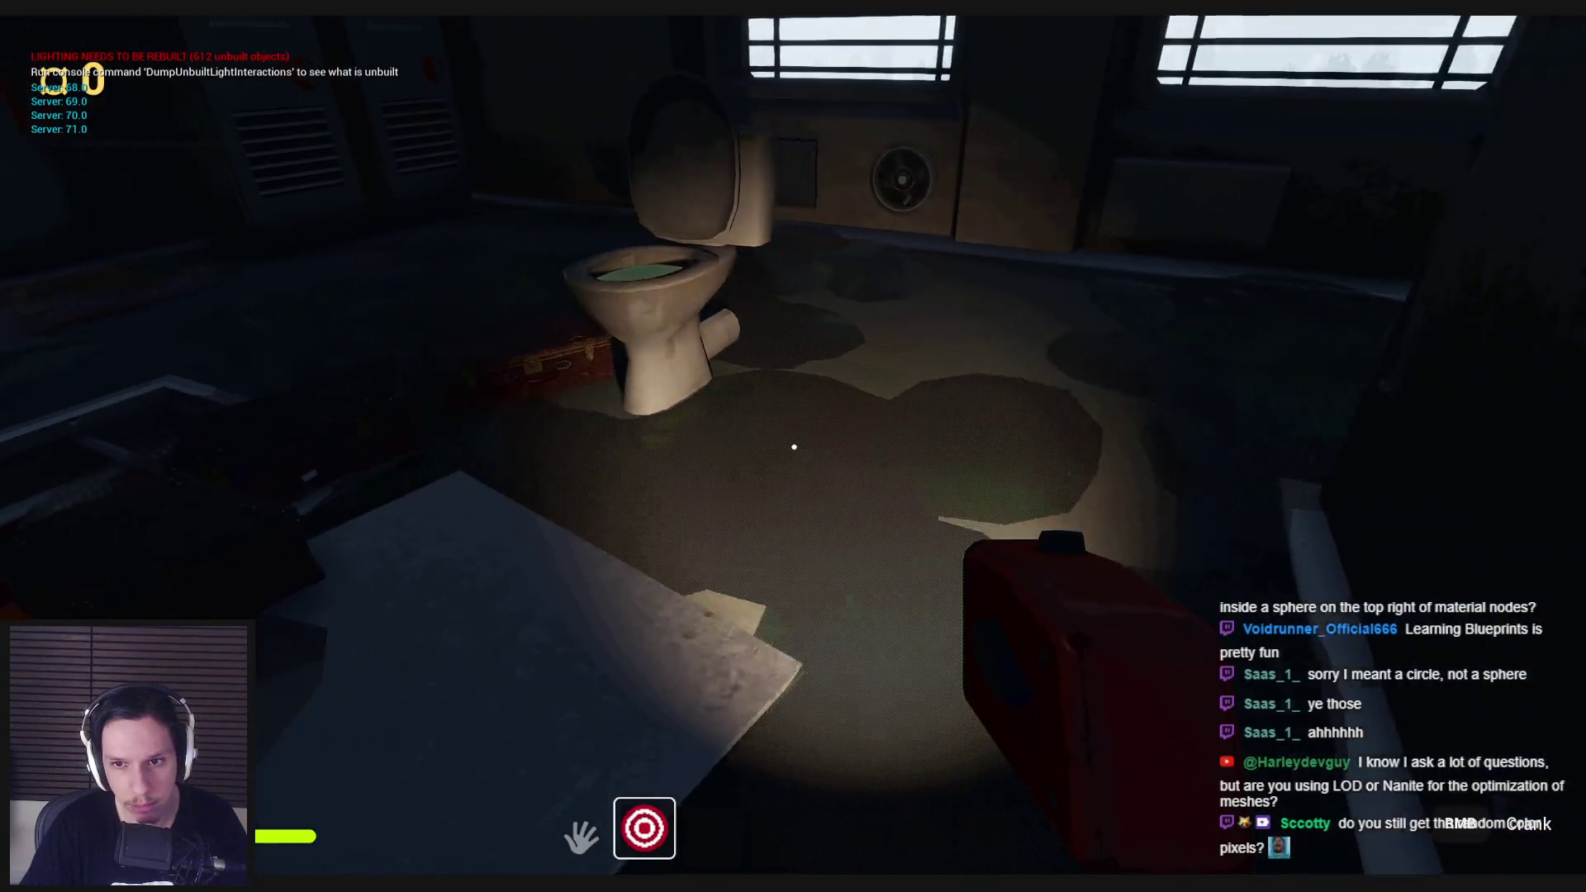
pyautogui.moveTo(793, 447)
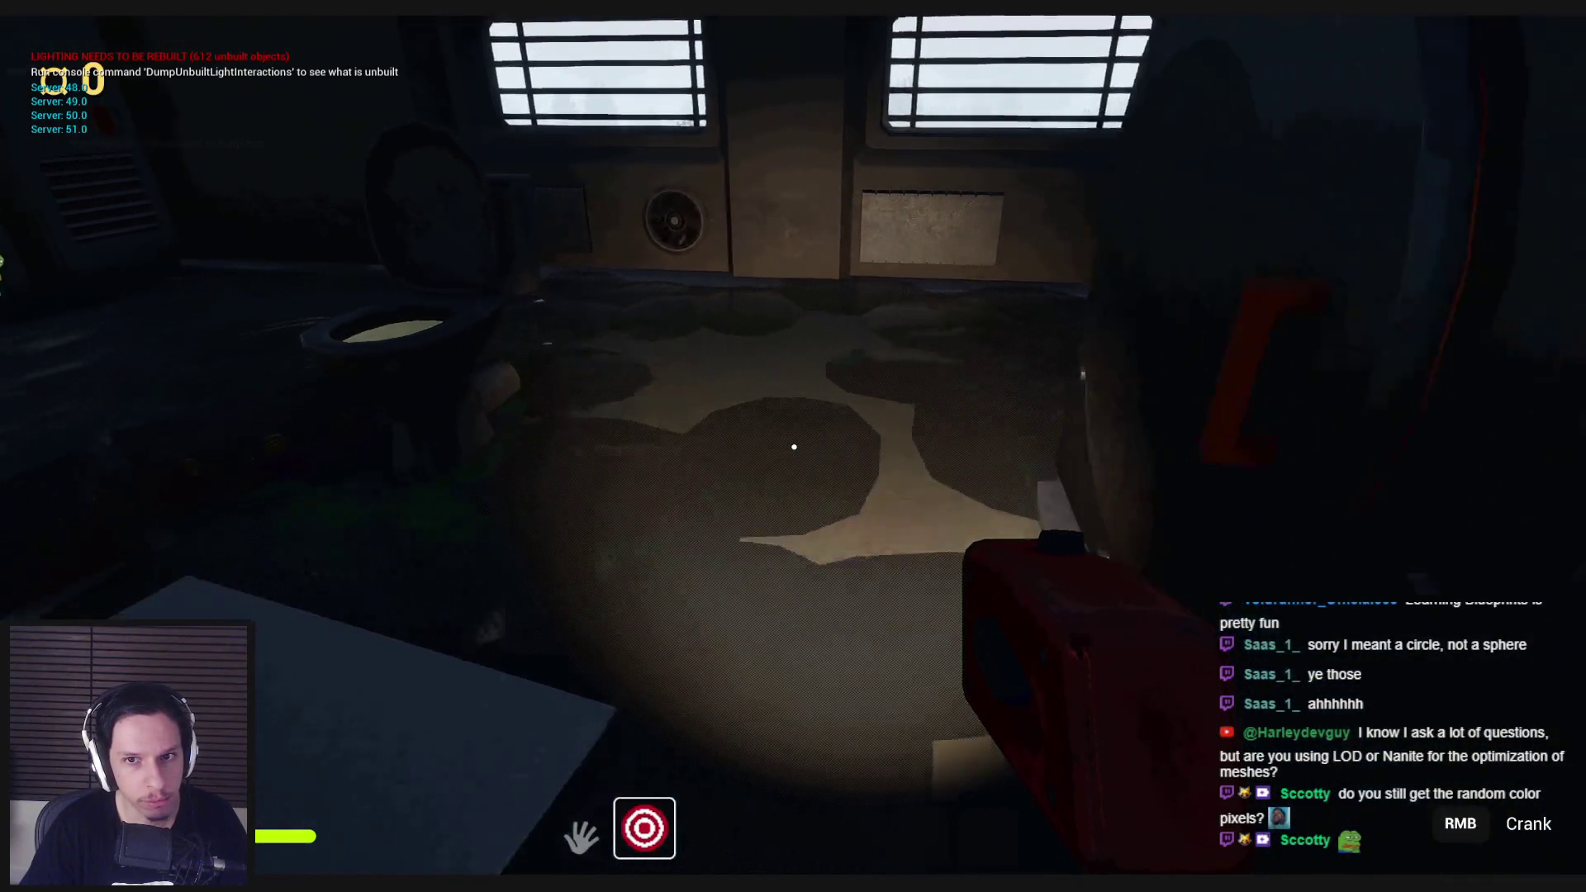
pyautogui.press('Escape')
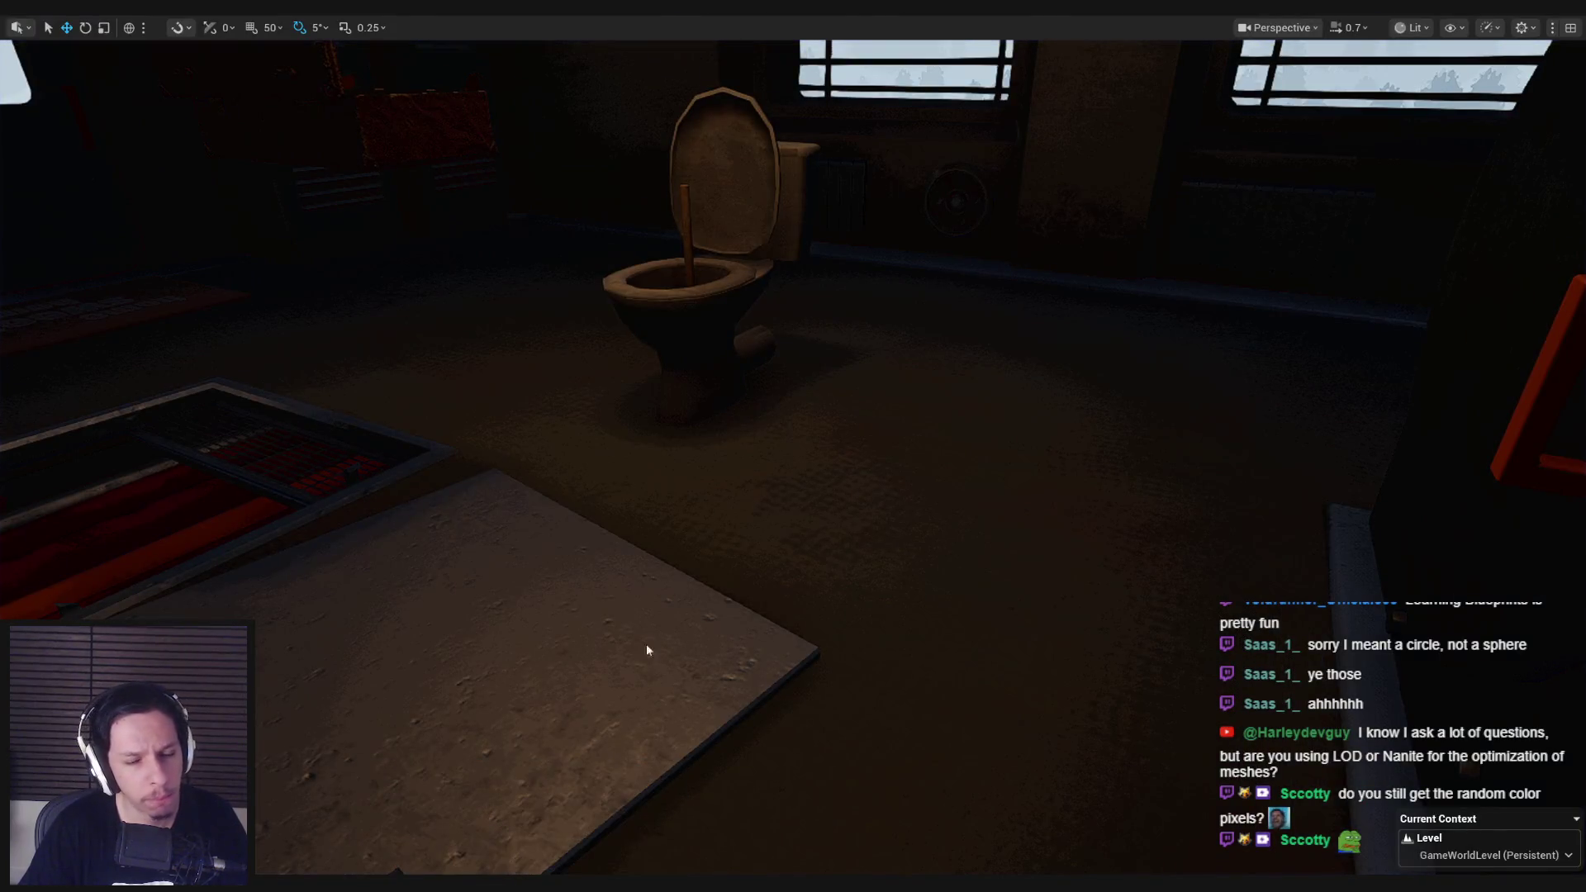
# Step: Duplicate the Random Float in Range node for Scale Z in SpawnPuddle and save the Blueprint
pyautogui.hotkey('alt', 'Tab')
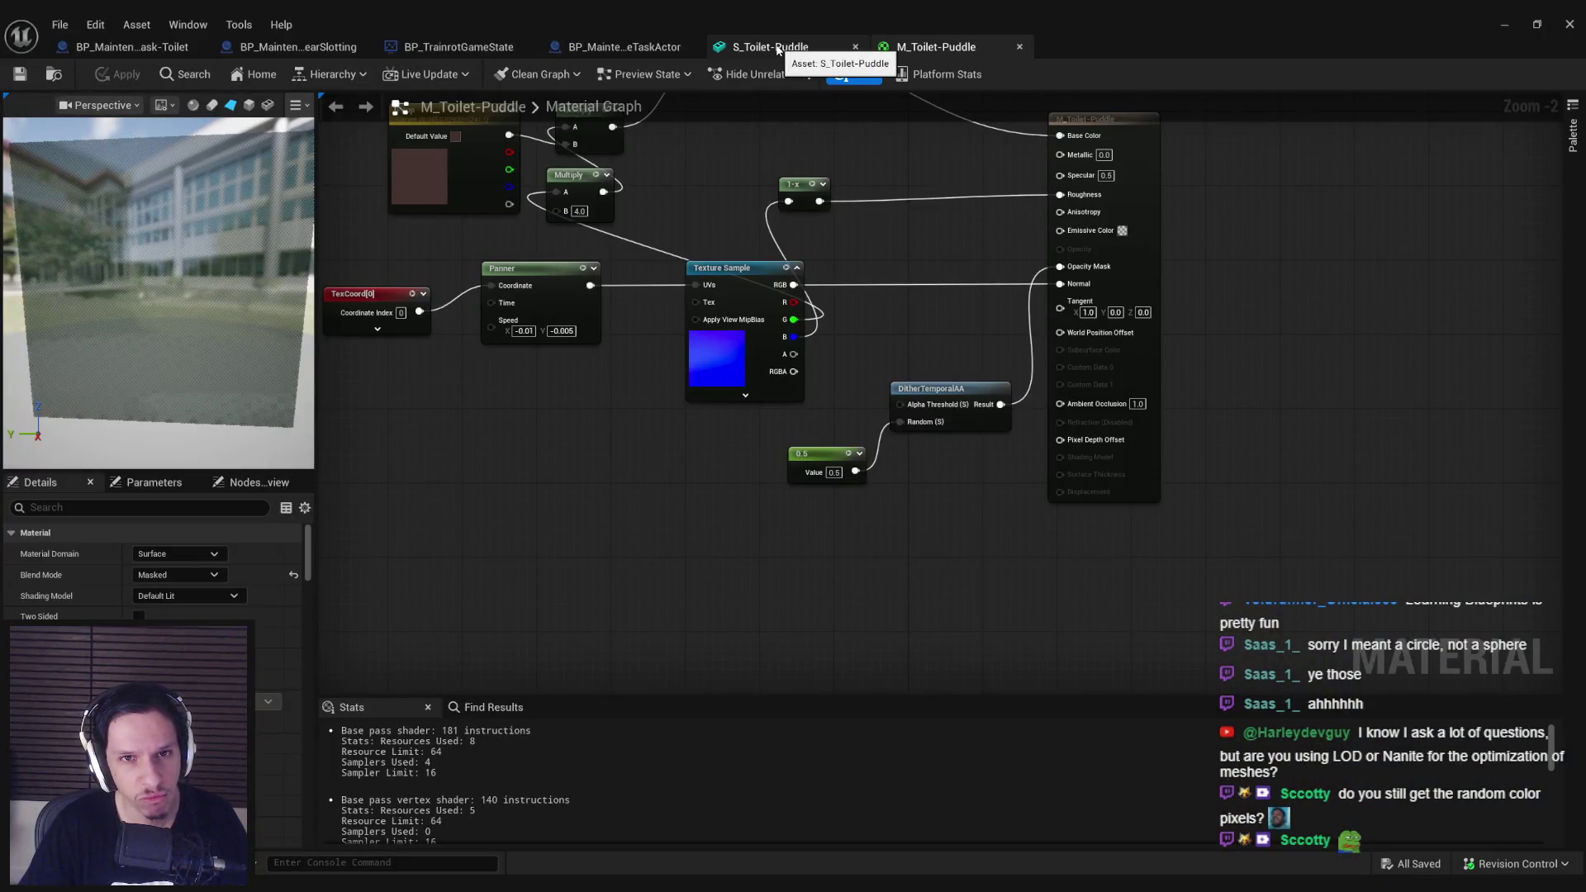
pyautogui.click(130, 48)
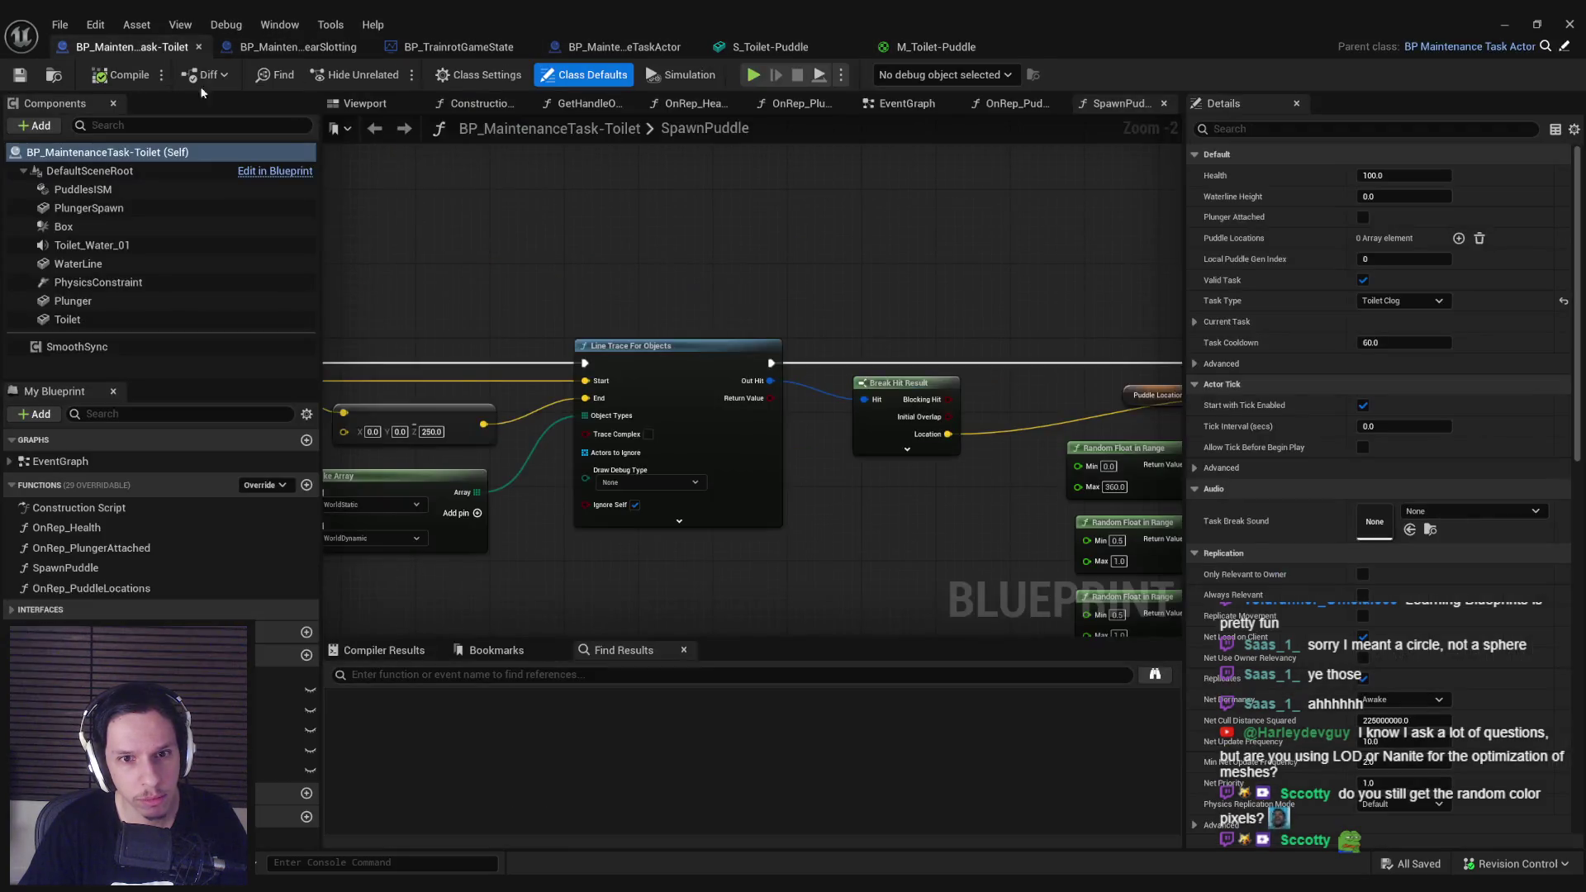
pyautogui.click(551, 484)
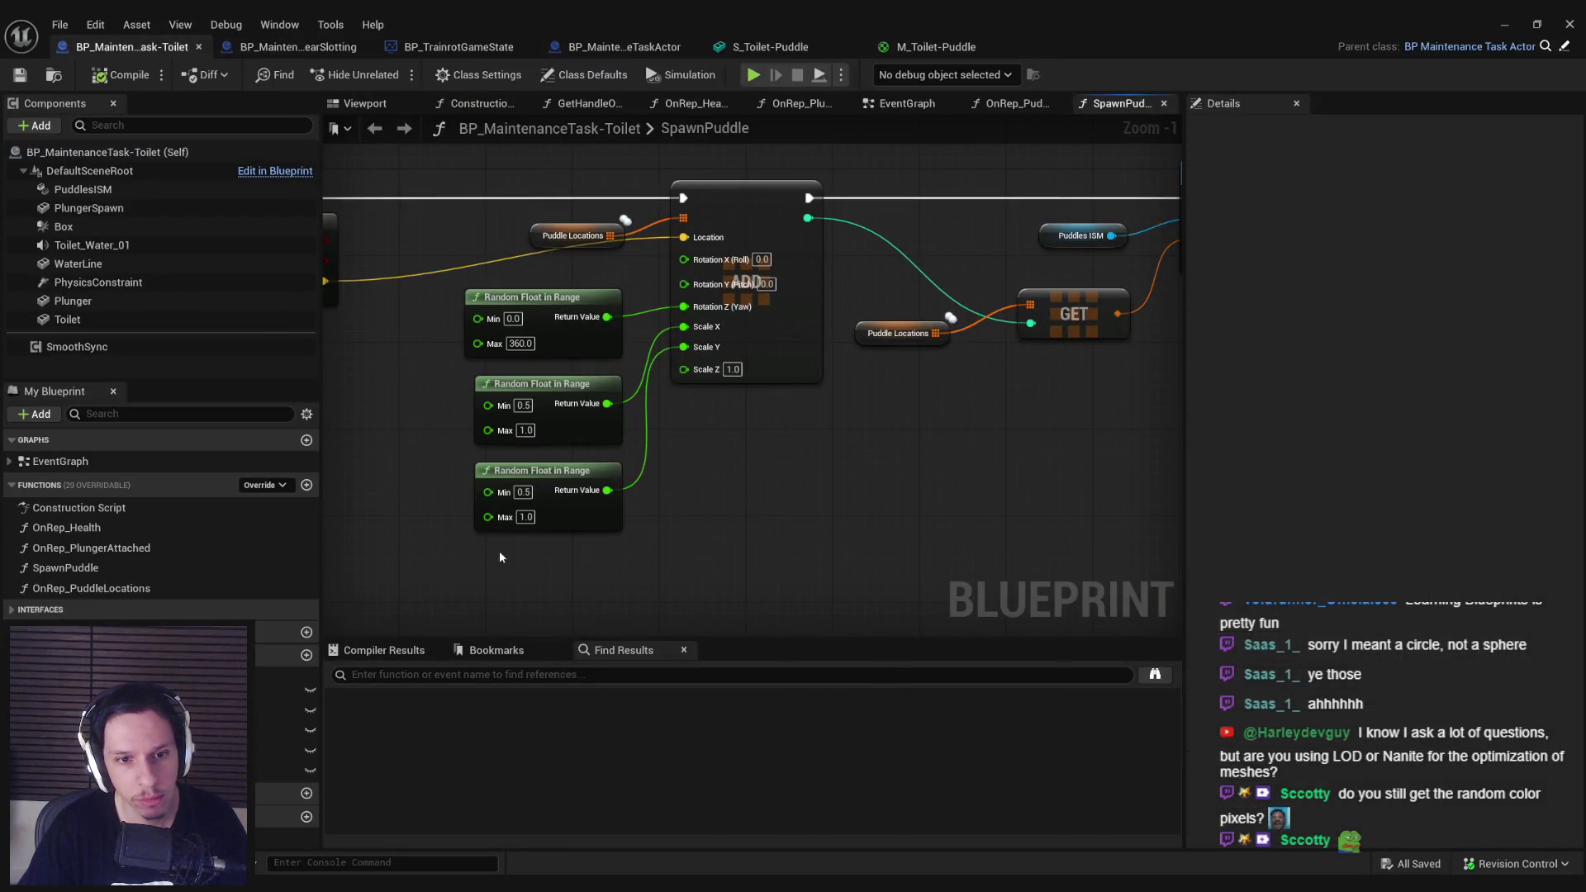
pyautogui.hotkey('ctrl', 'd')
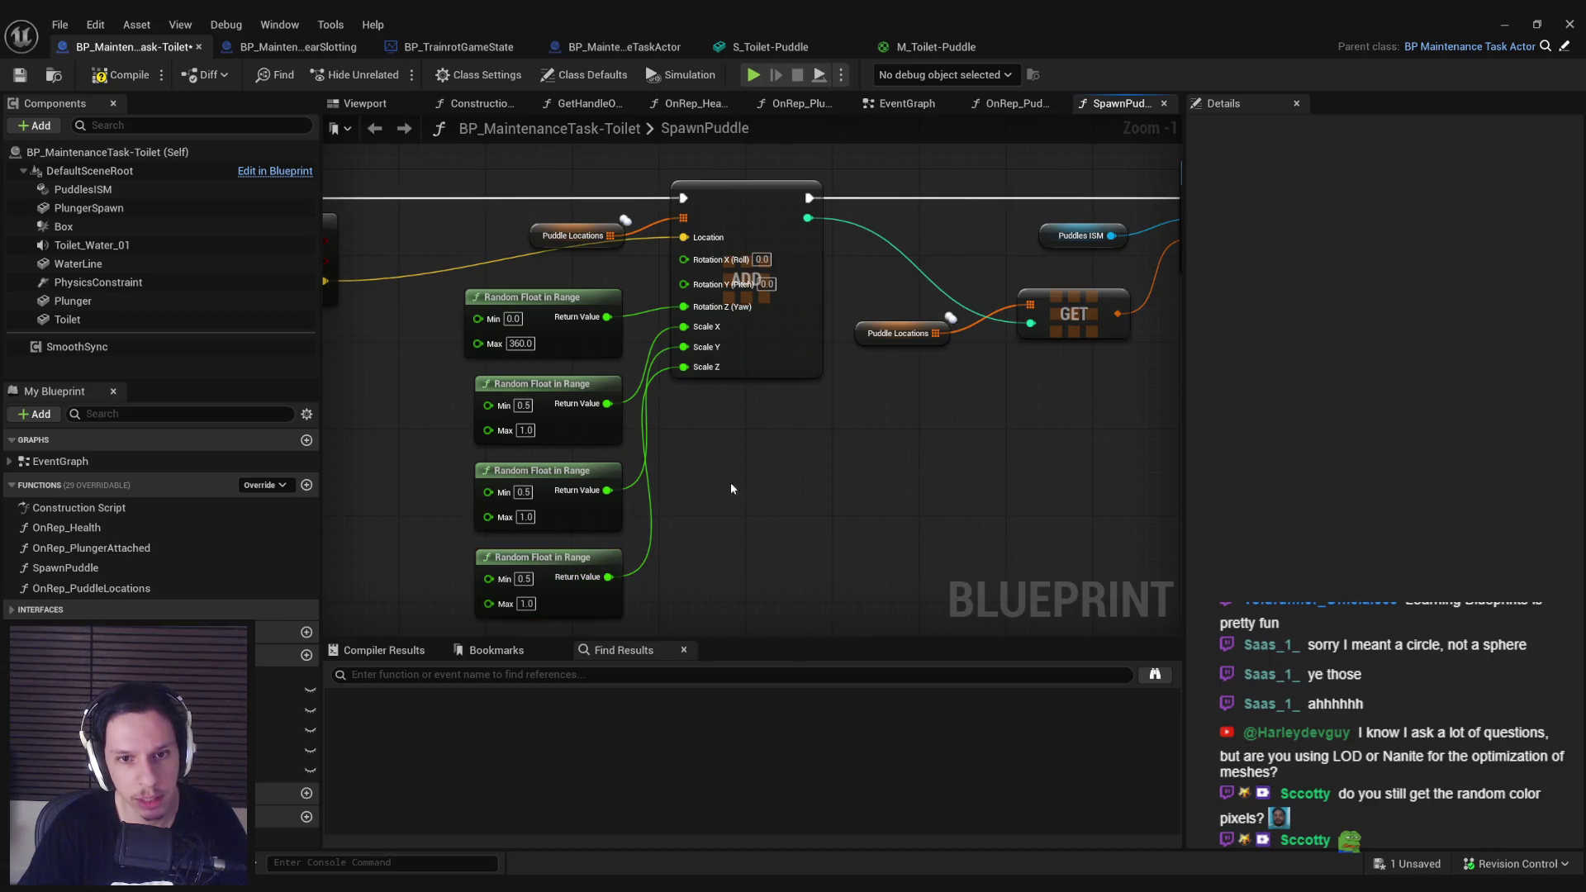
pyautogui.click(32, 76)
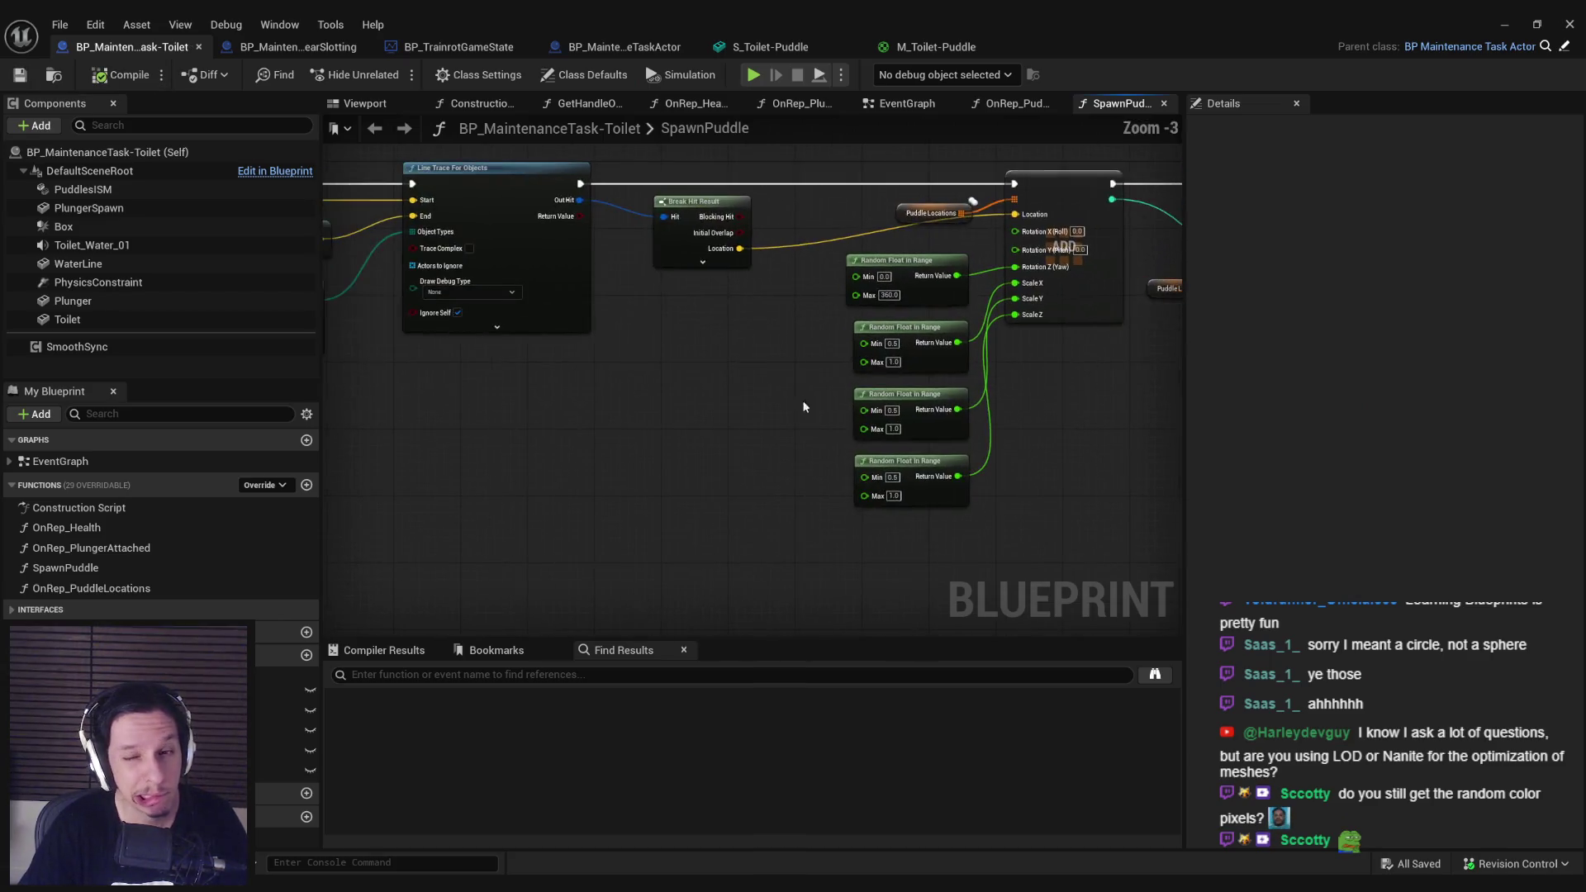
# Step: Look over the toilet room in the level, then open the S_Toilet-Puddle mesh editor
pyautogui.scroll(1, 775, 413)
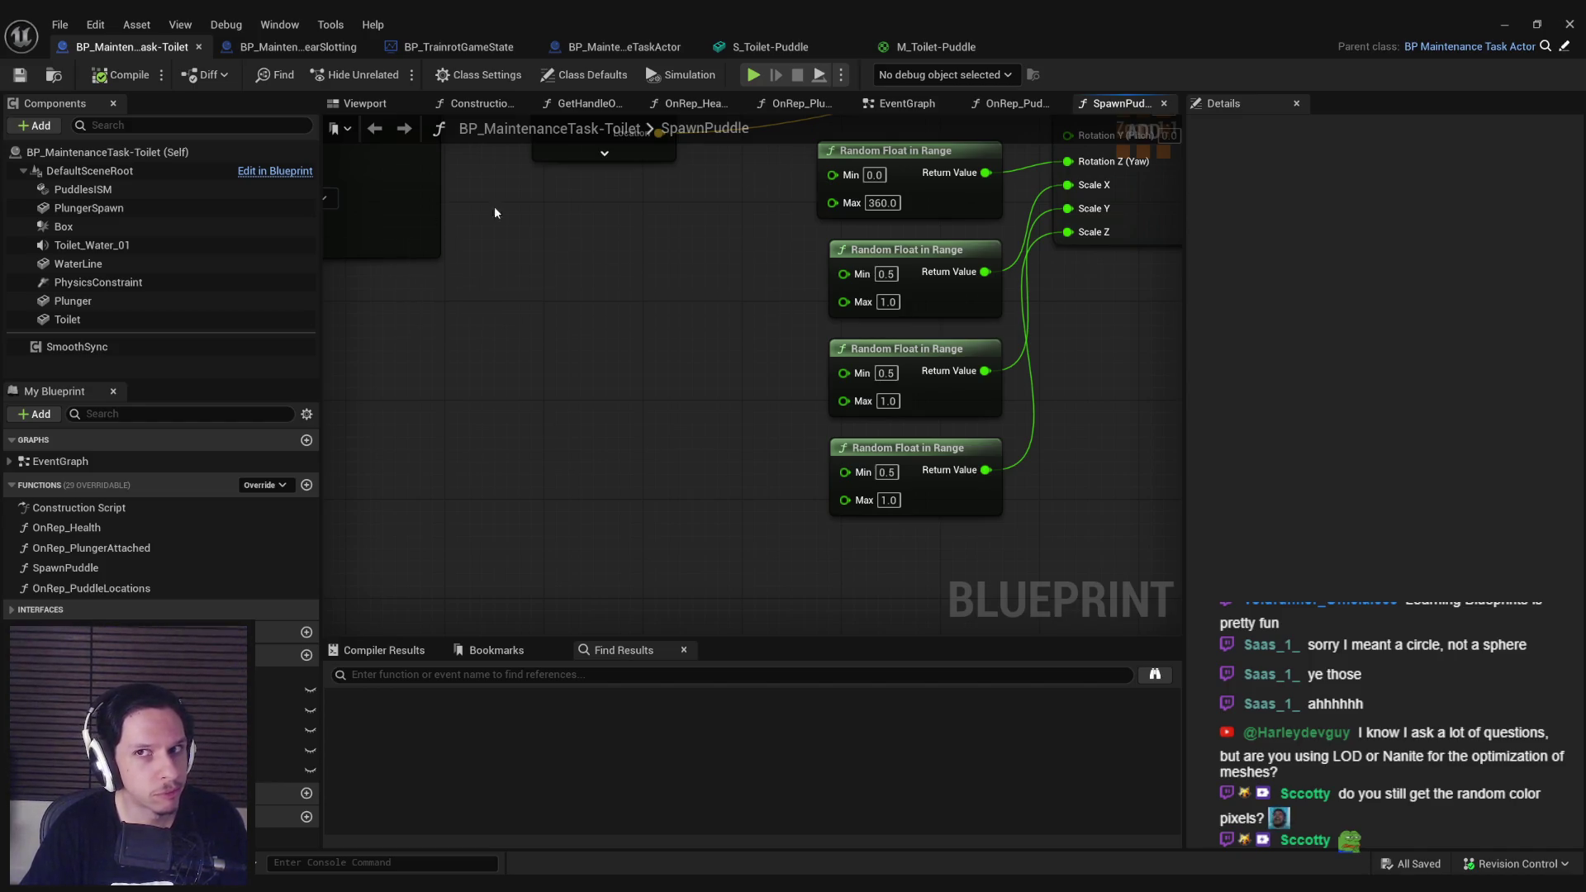
pyautogui.click(1502, 23)
pyautogui.moveTo(895, 245)
pyautogui.mouseDown()
pyautogui.moveTo(740, 414)
pyautogui.moveTo(518, 864)
pyautogui.mouseUp()
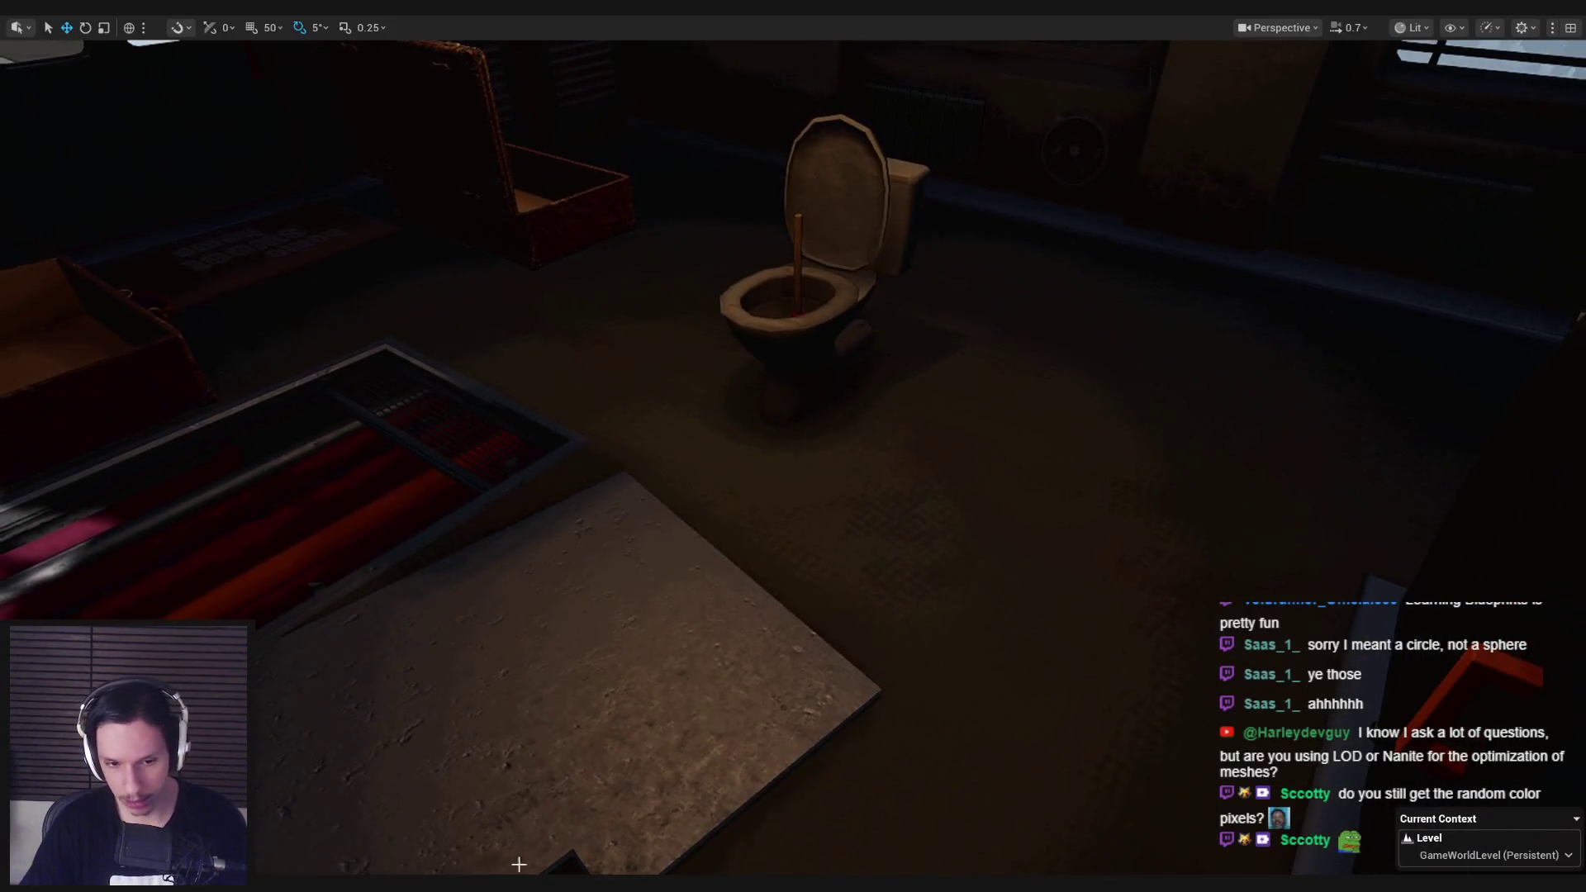
pyautogui.hotkey('alt', 'Tab')
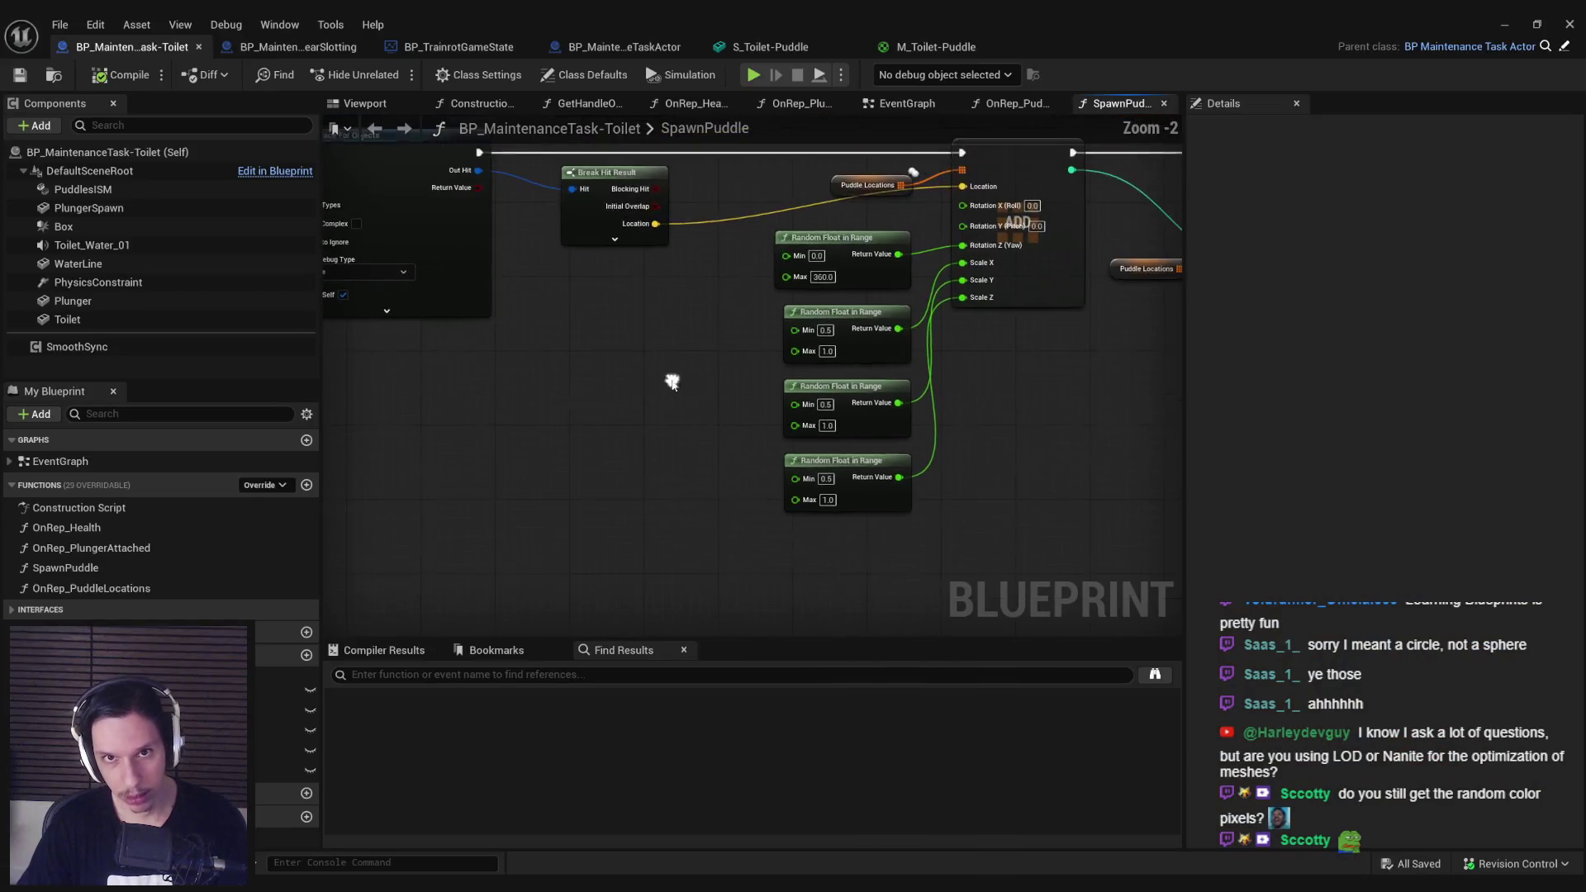
pyautogui.click(803, 47)
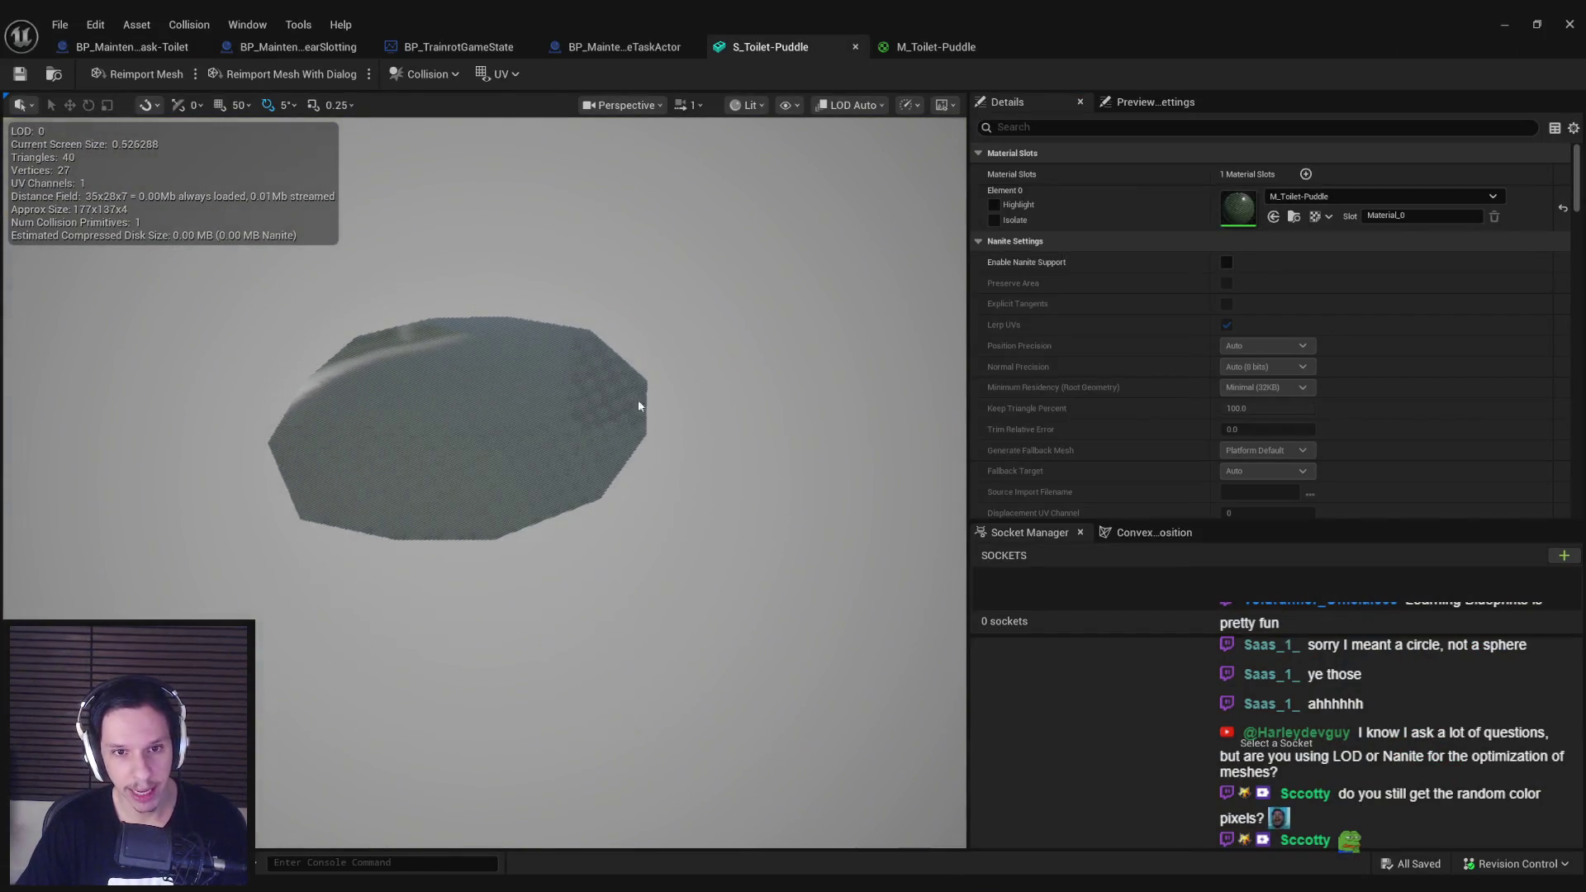
pyautogui.scroll(3, 450, 590)
pyautogui.moveTo(450, 591); pyautogui.dragTo(495, 570)
# Step: In Blender's Edit Mode, inset the whole puddle plane to add a border ring
pyautogui.hotkey('alt', 'Tab')
pyautogui.press('Tab')
pyautogui.scroll(3, 879, 489)
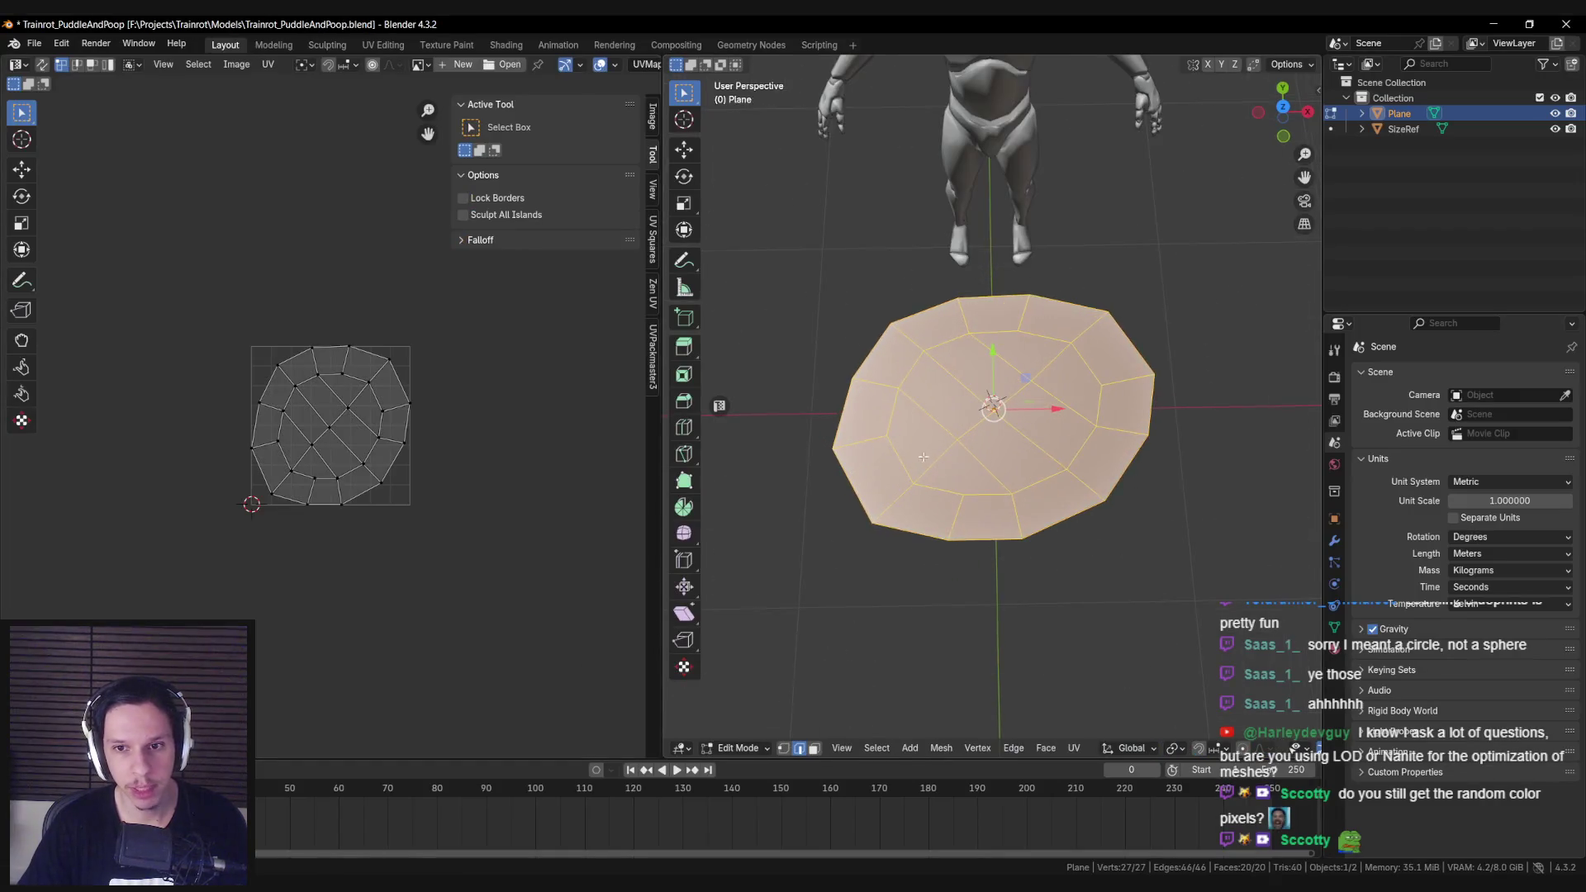
pyautogui.hotkey('alt', 'a')
pyautogui.press('a')
pyautogui.press('i')
pyautogui.click(865, 490)
# Step: Select the new inner edge ring and apply Smooth Vertices to it
pyautogui.hotkey('alt', 'a')
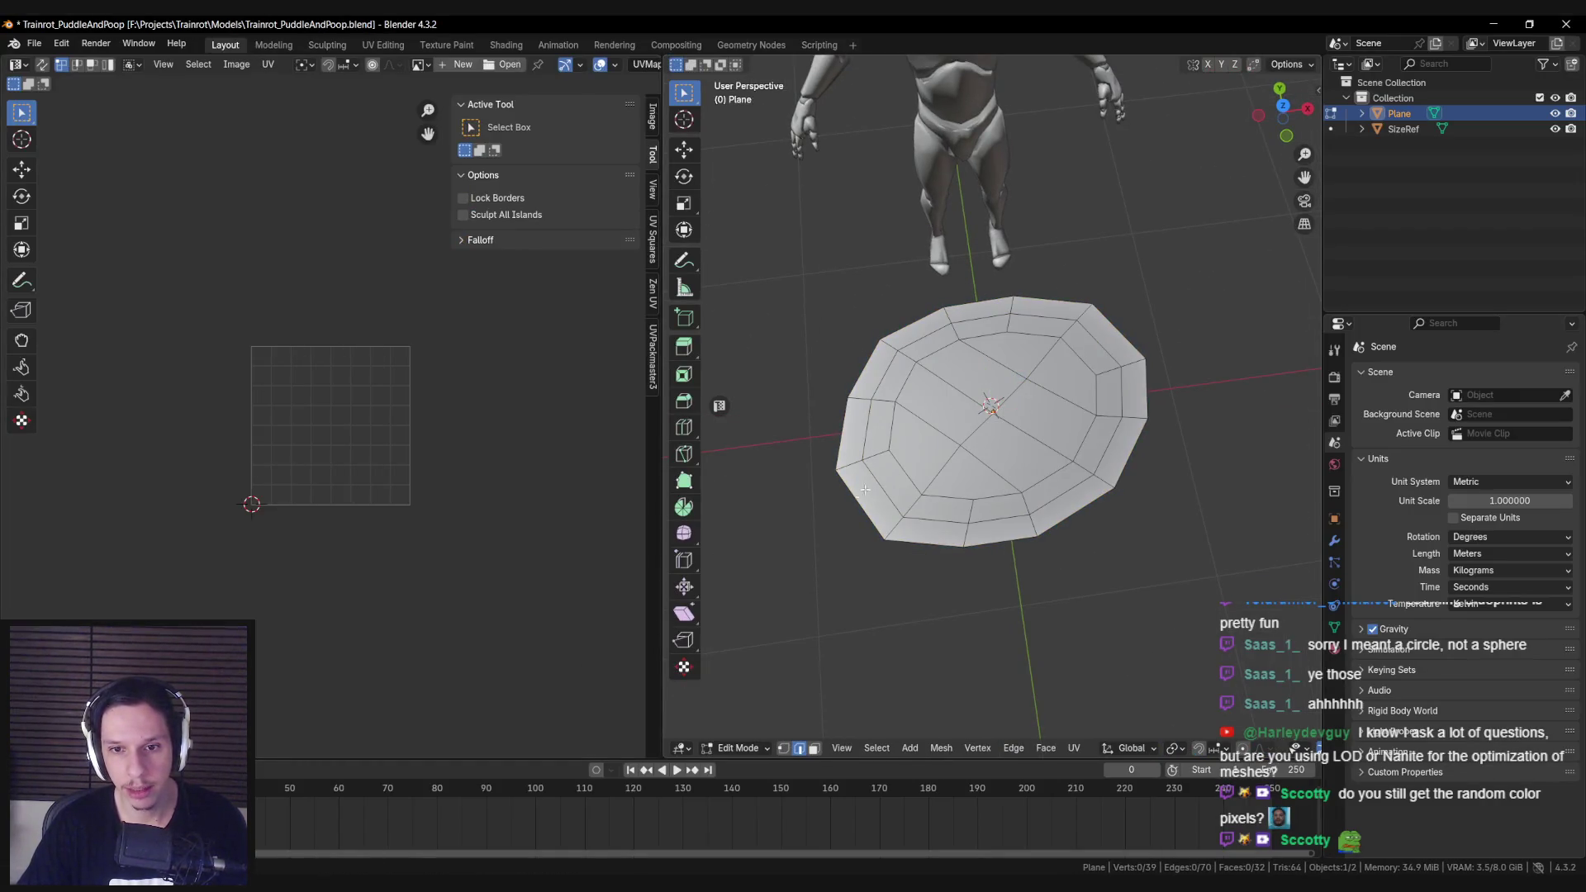
pyautogui.moveTo(875, 478)
pyautogui.mouseDown()
pyautogui.moveTo(878, 459)
pyautogui.moveTo(894, 470)
pyautogui.mouseUp()
pyautogui.keyDown('shift'); pyautogui.click(887, 460); pyautogui.keyUp('shift')
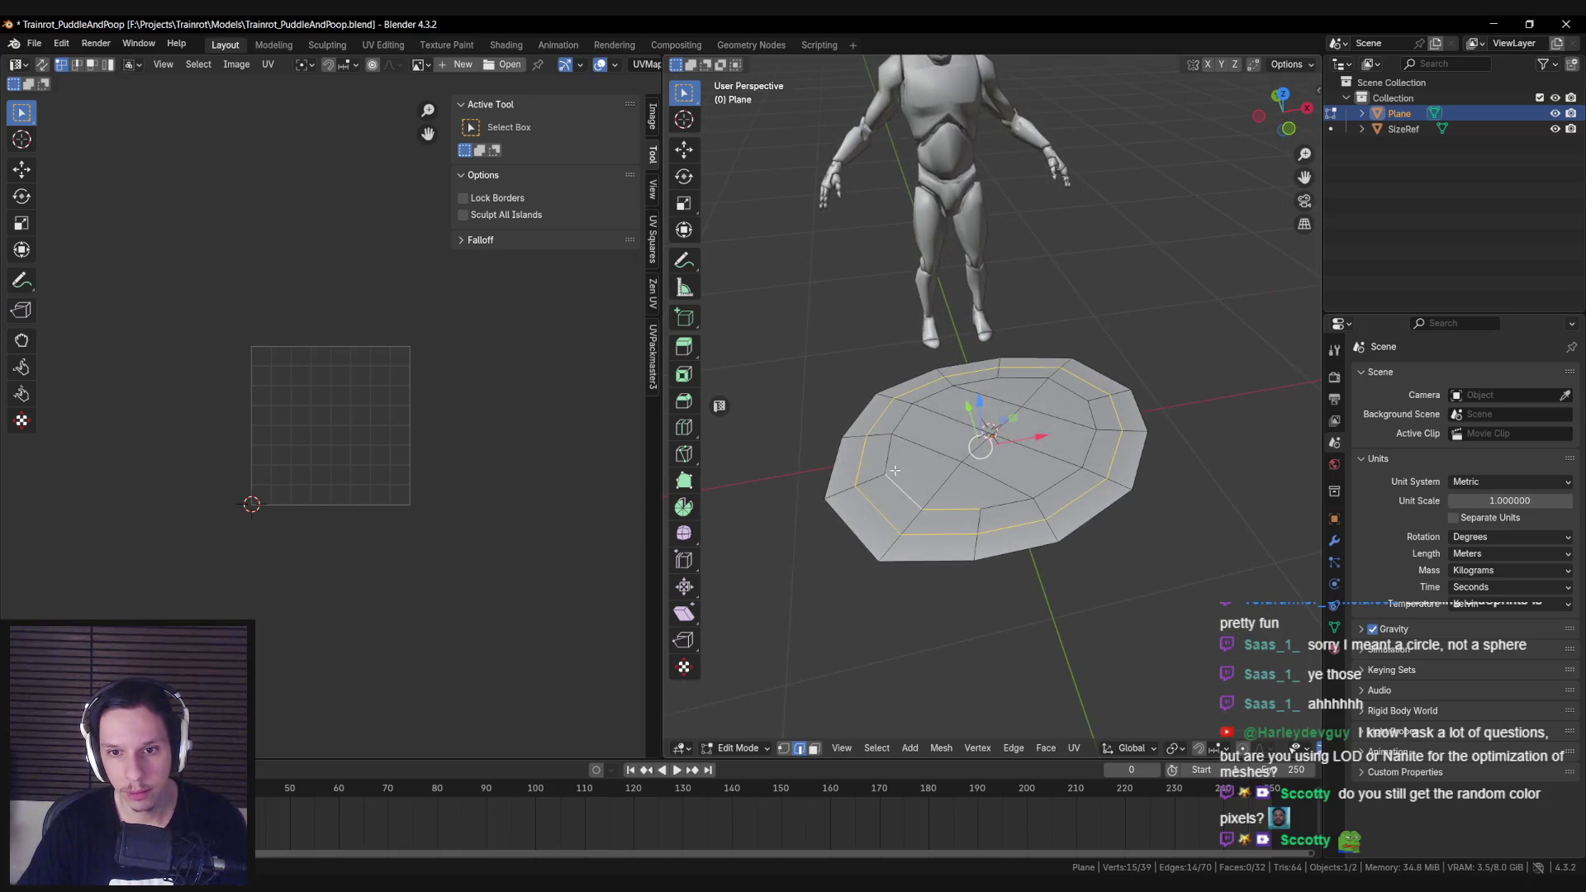
pyautogui.press('F3')
pyautogui.write('sm')
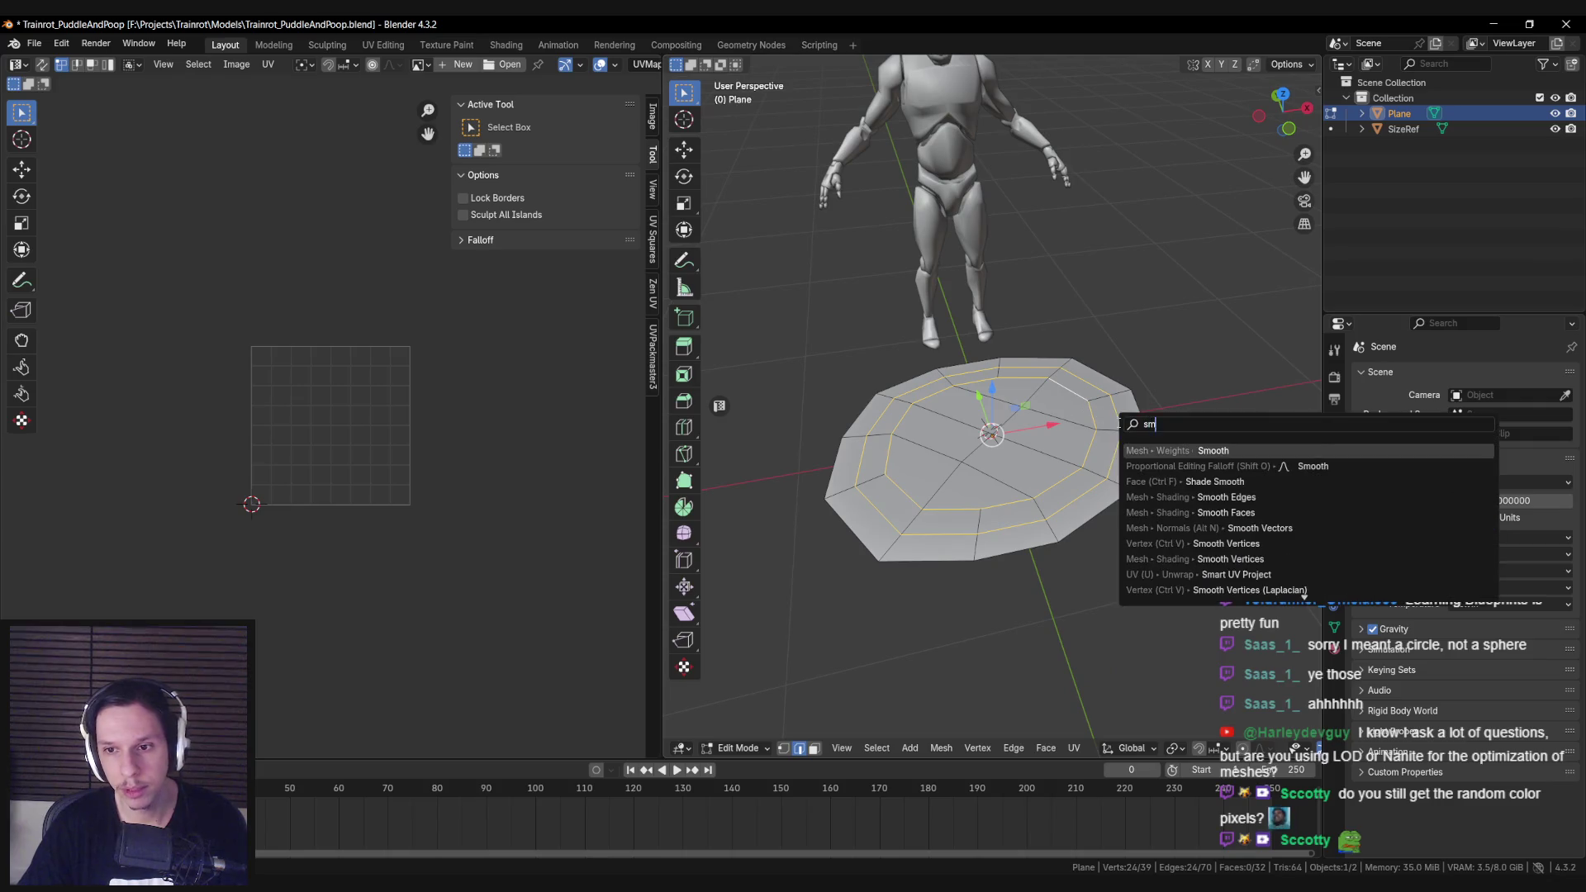
pyautogui.click(1247, 541)
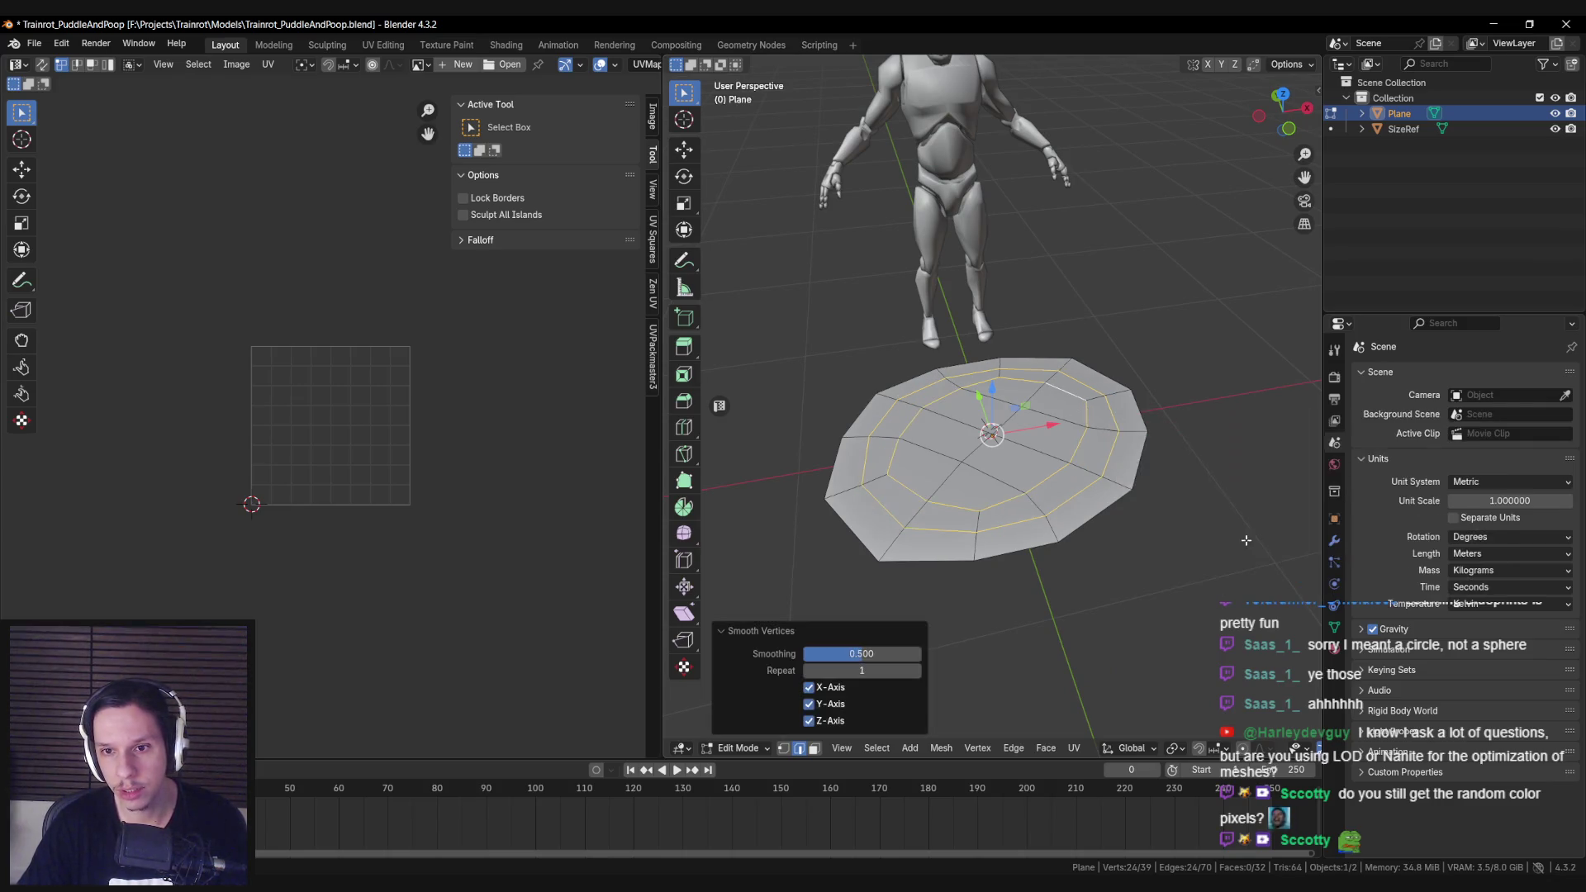
pyautogui.moveTo(870, 661)
pyautogui.mouseDown()
pyautogui.moveTo(917, 661)
pyautogui.moveTo(814, 653)
pyautogui.mouseUp()
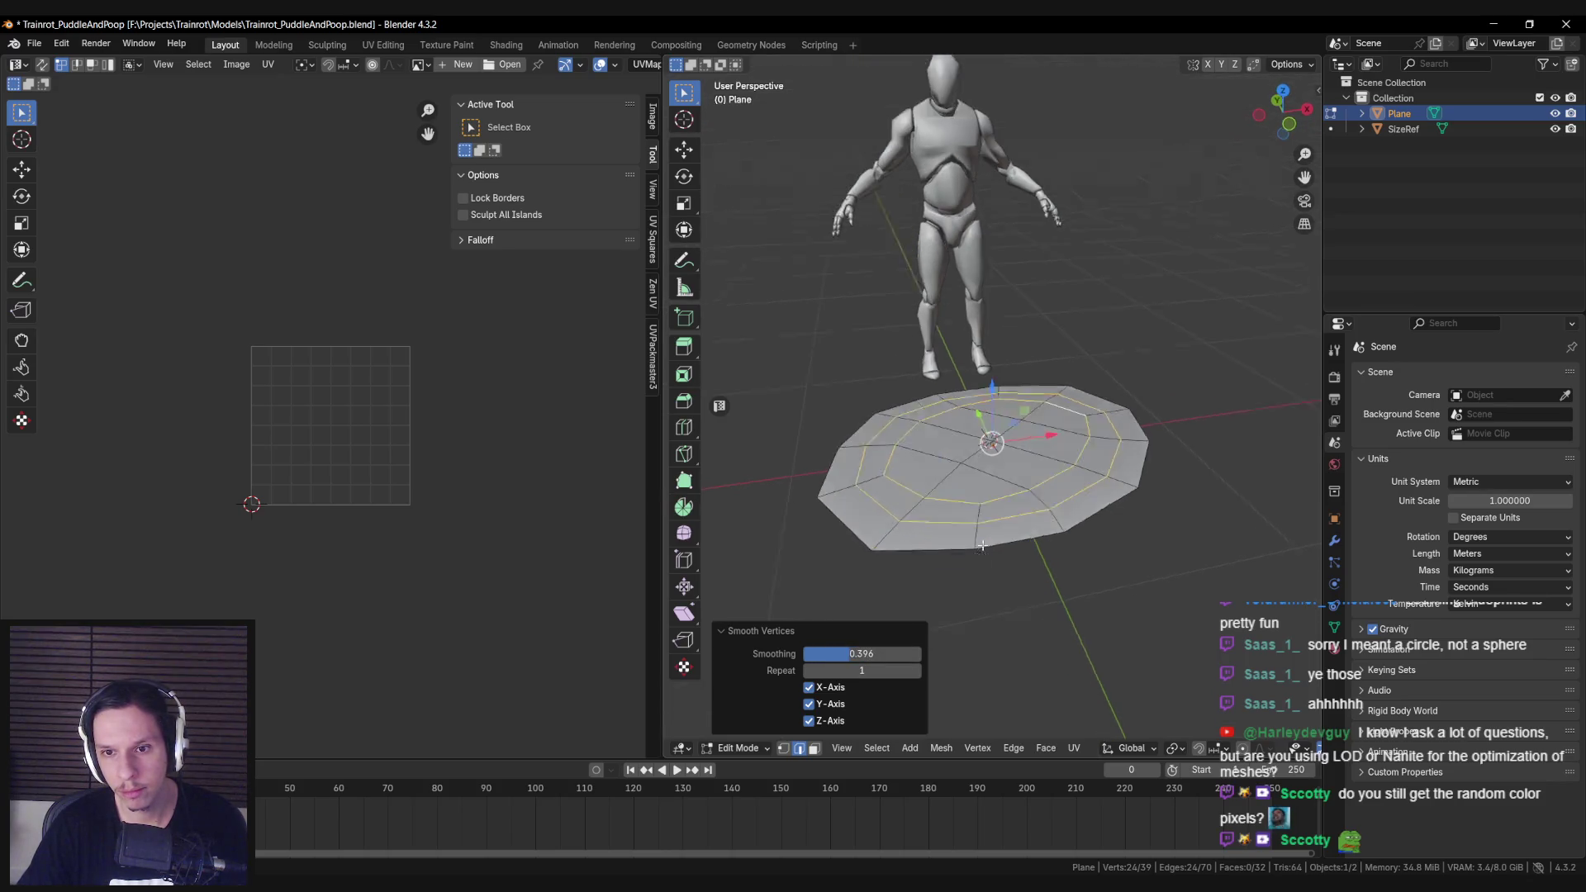
pyautogui.click(993, 484)
# Step: Switch the puddle mesh into Vertex Paint mode
pyautogui.moveTo(892, 510); pyautogui.dragTo(883, 552)
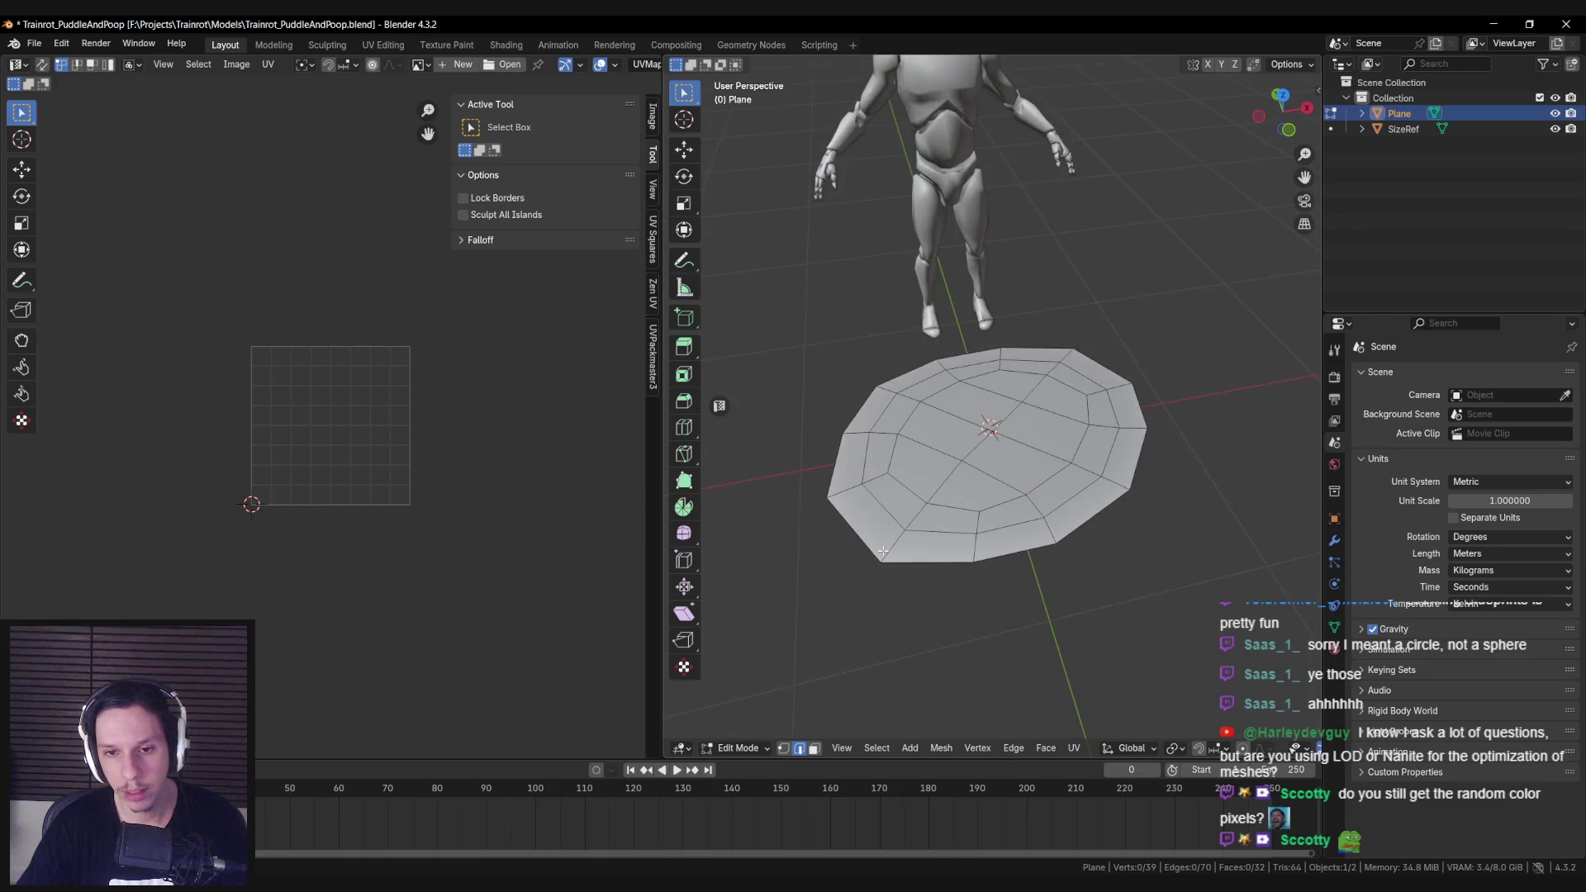
pyautogui.click(747, 748)
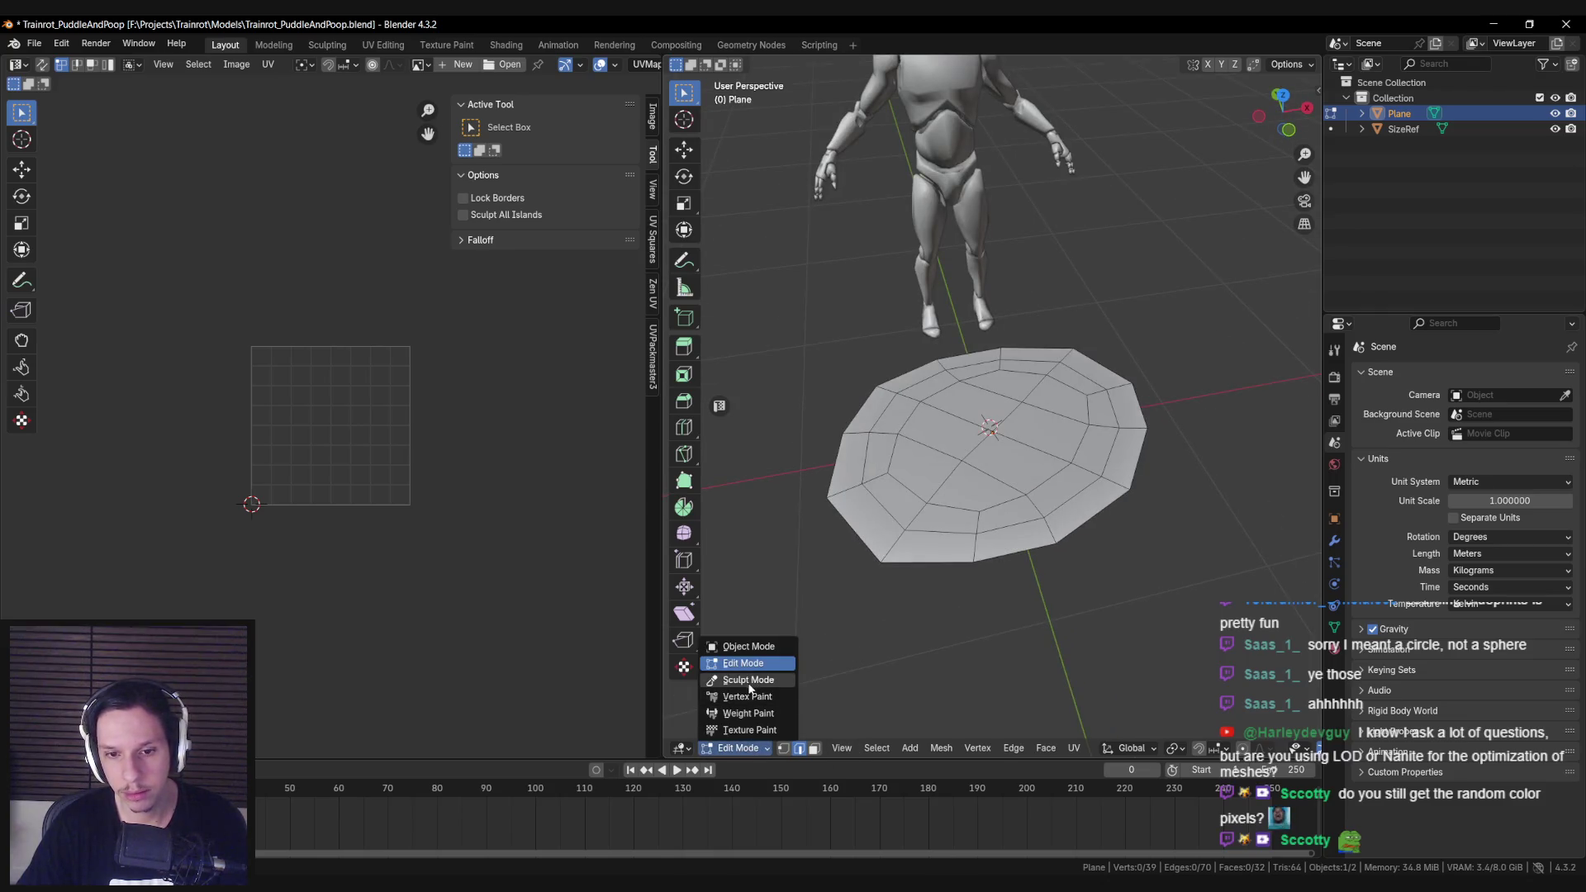
pyautogui.click(747, 696)
pyautogui.moveTo(840, 137); pyautogui.dragTo(815, 495)
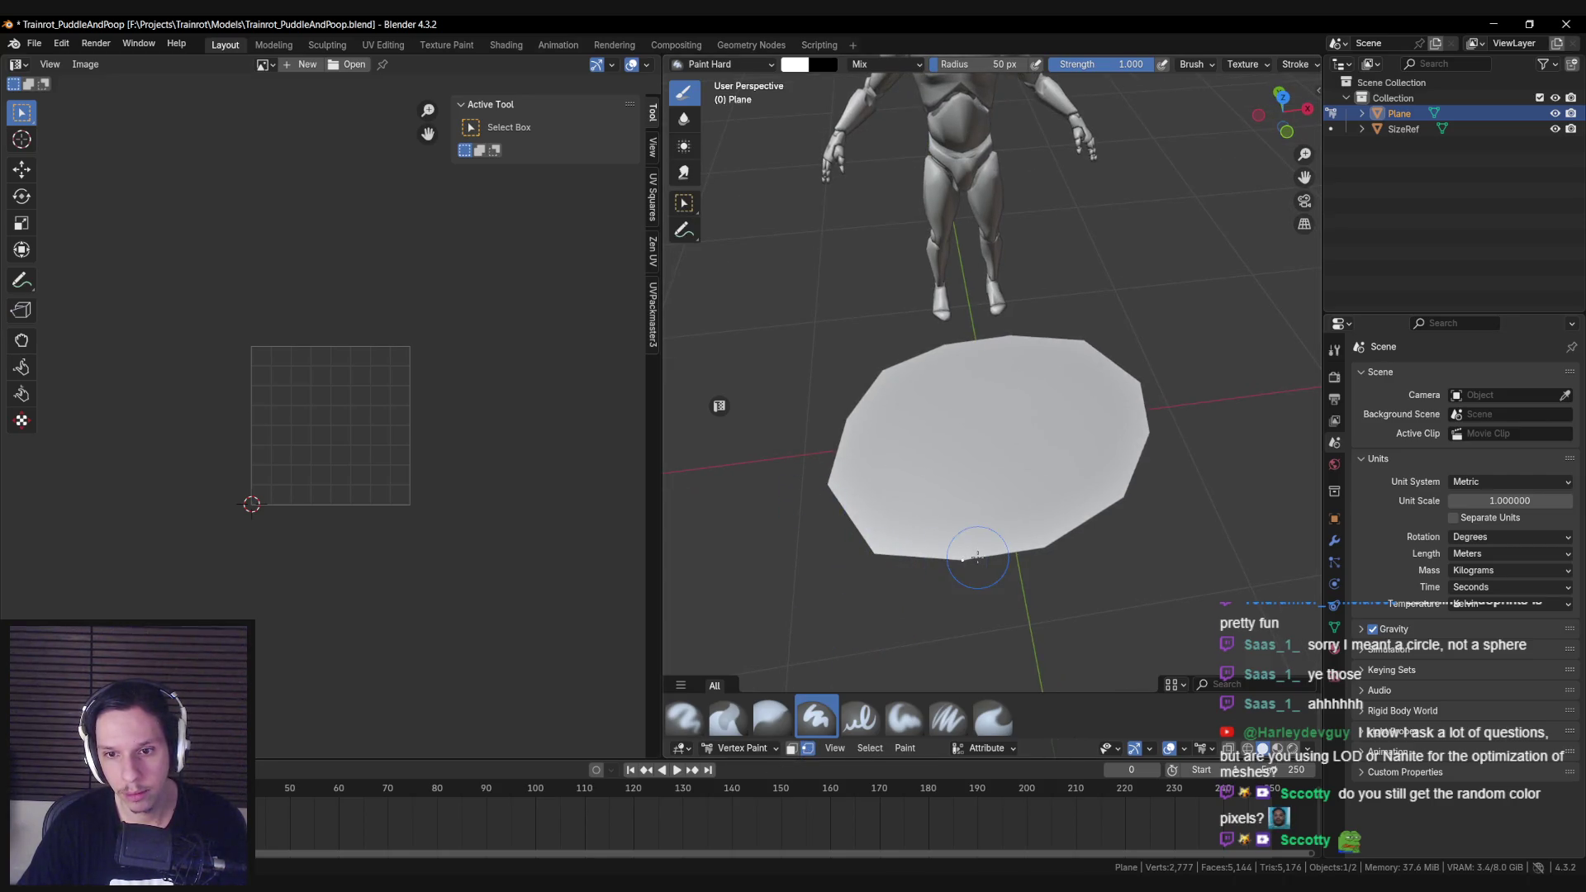
# Step: Set the brush to red and fill the border vertices, undoing a trial colour inversion
pyautogui.click(769, 746)
pyautogui.click(747, 666)
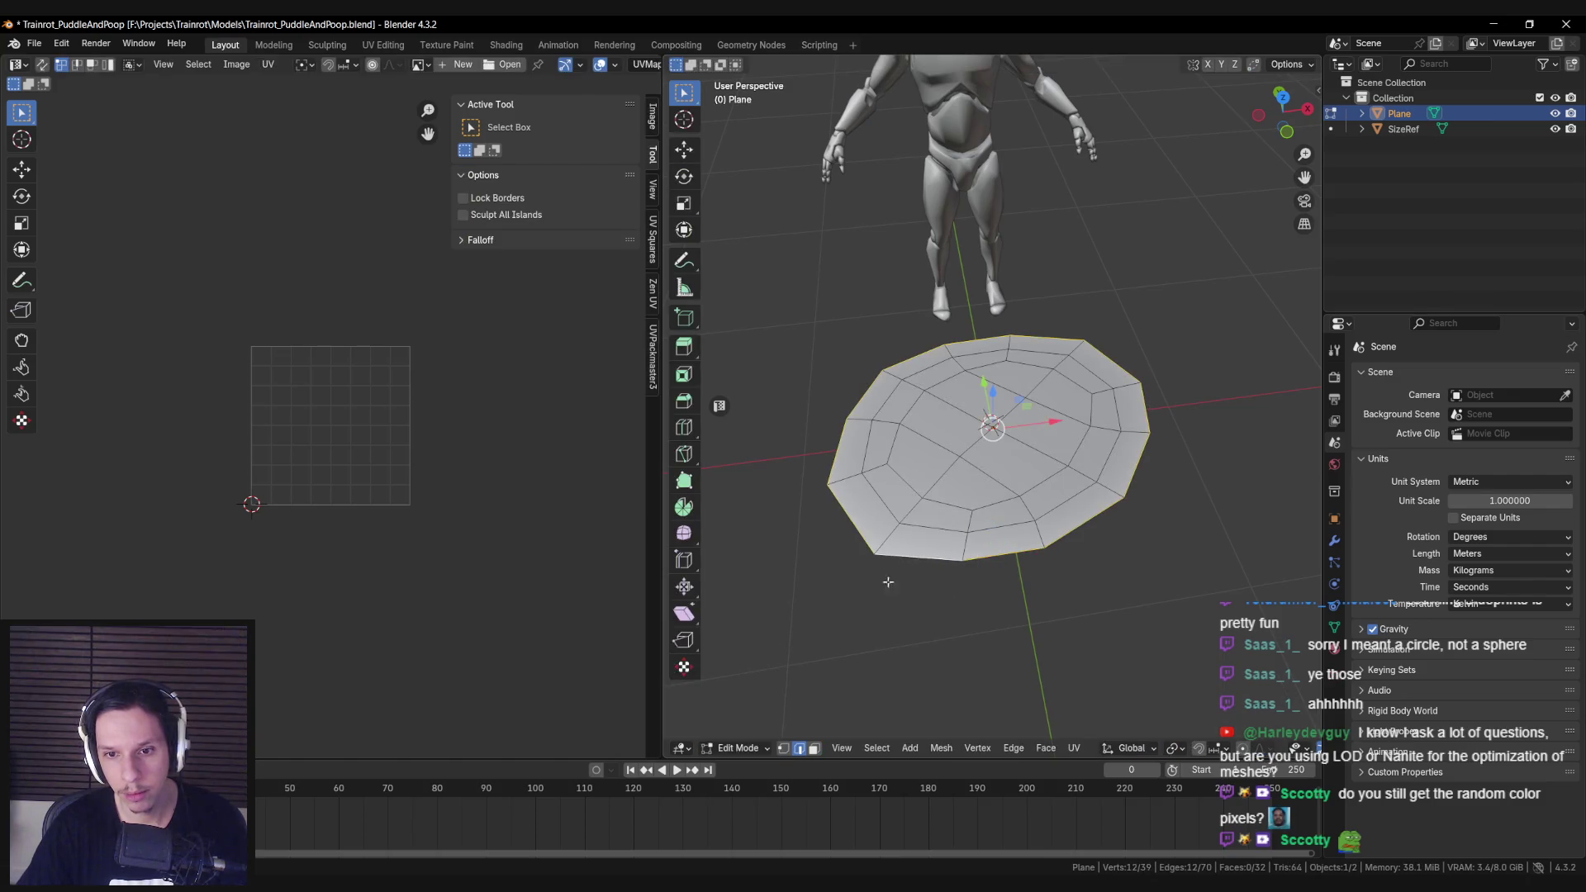
pyautogui.click(761, 747)
pyautogui.click(747, 696)
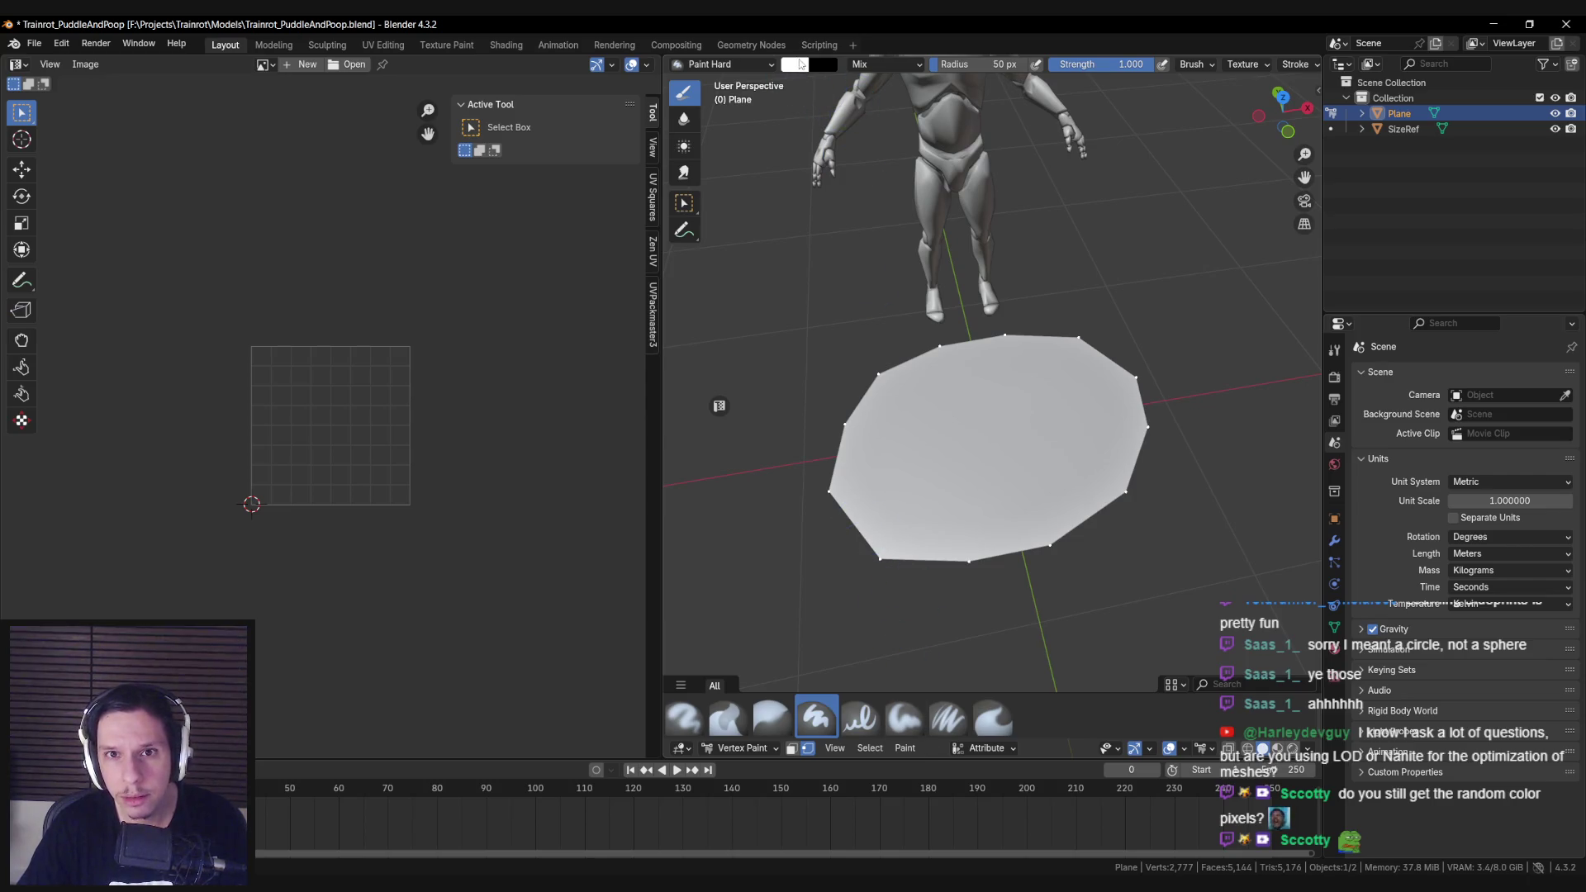
pyautogui.click(801, 65)
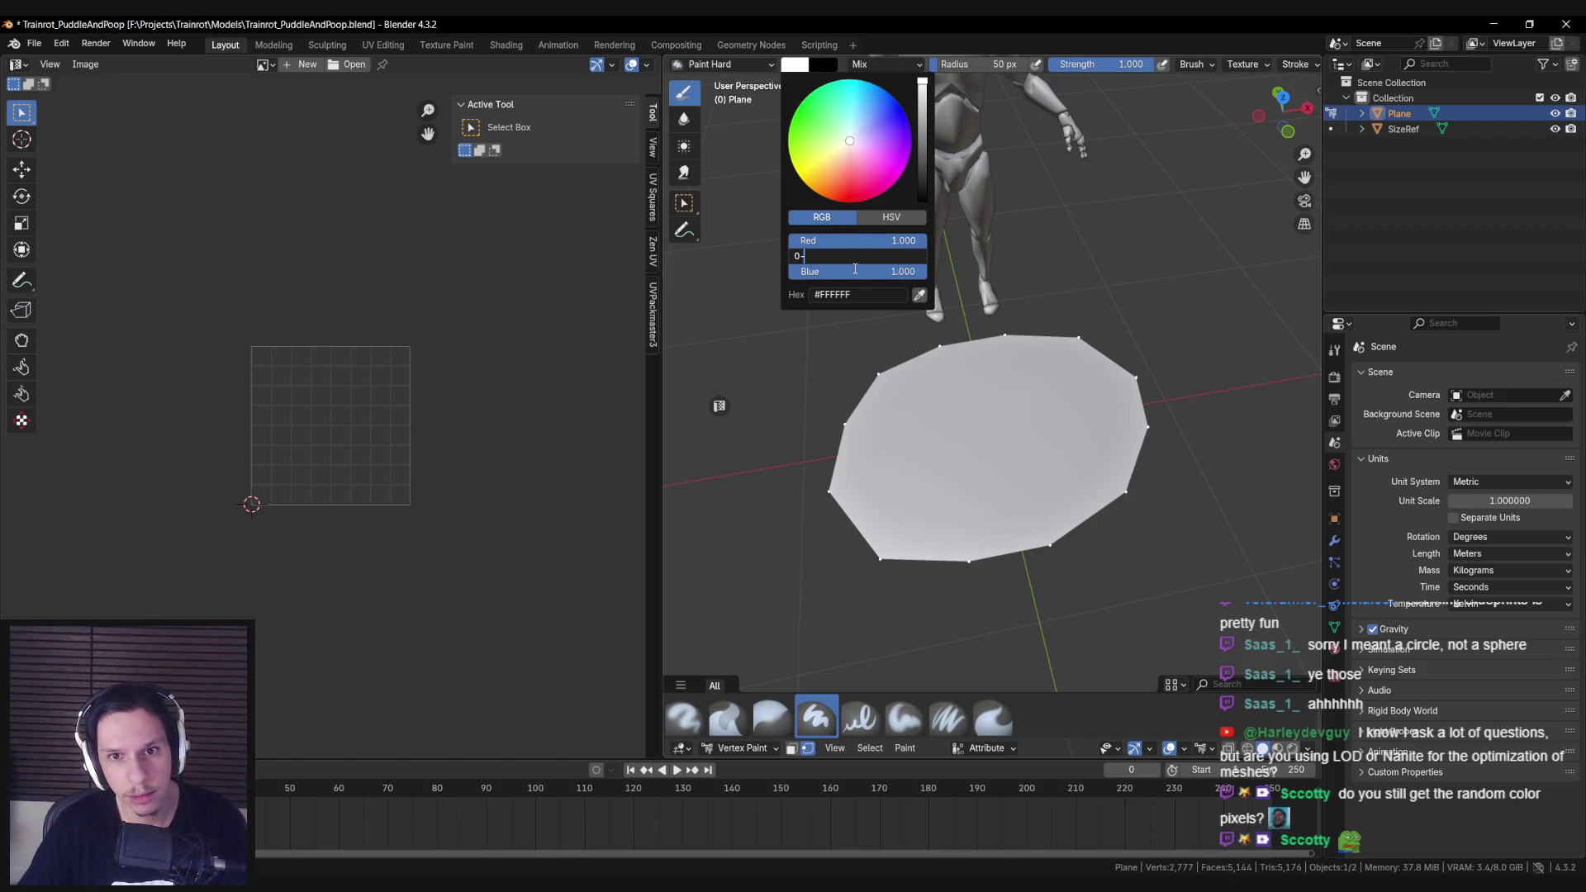
pyautogui.write('0')
pyautogui.press('Return')
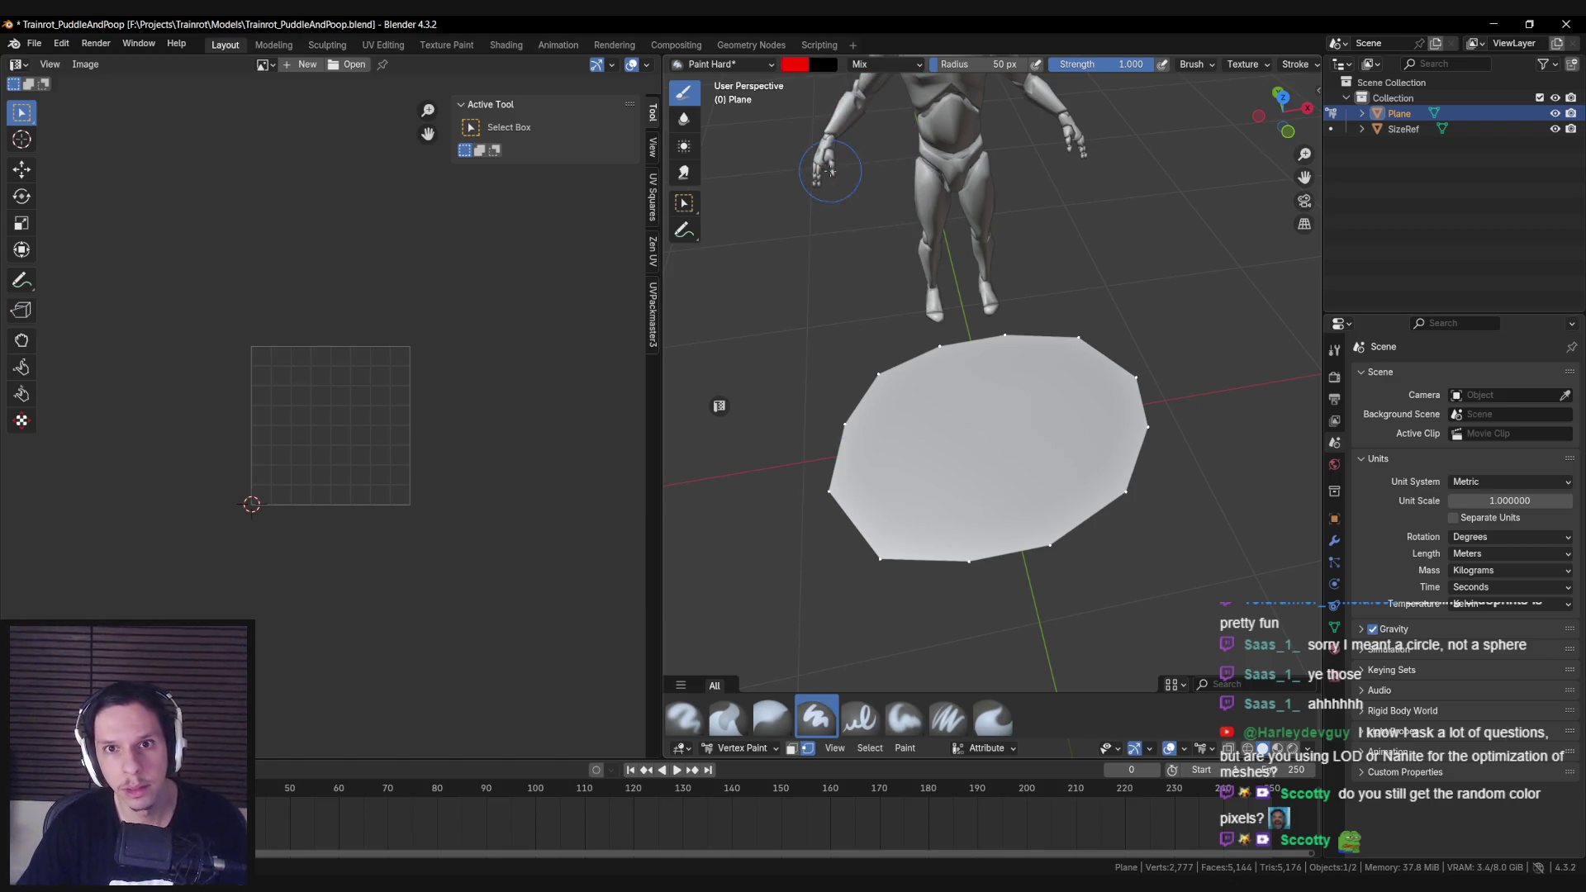
pyautogui.click(905, 748)
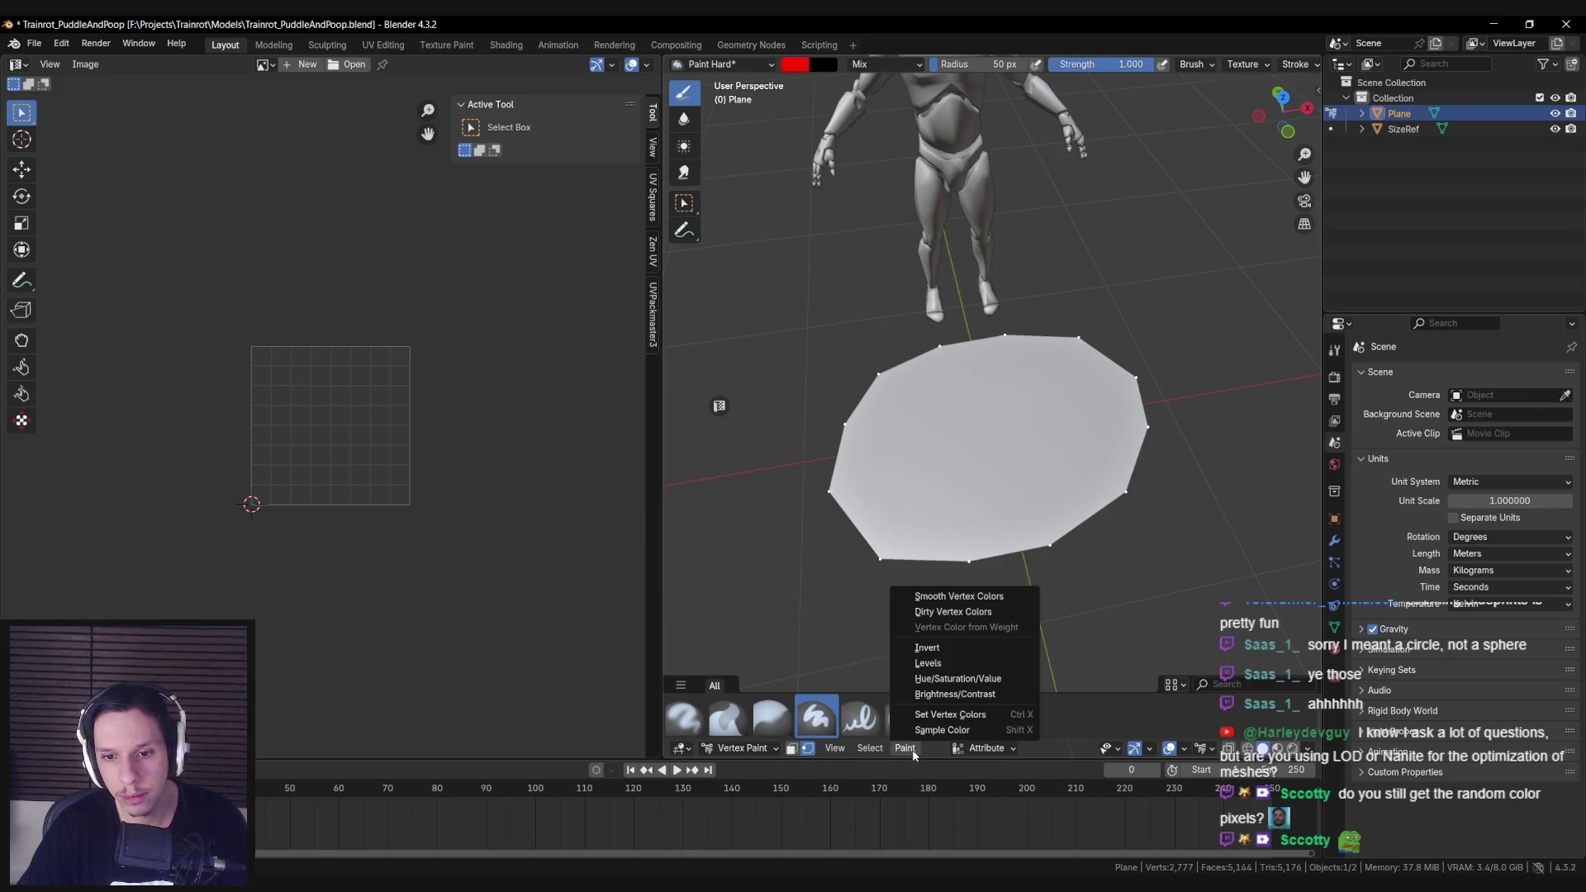
pyautogui.click(946, 722)
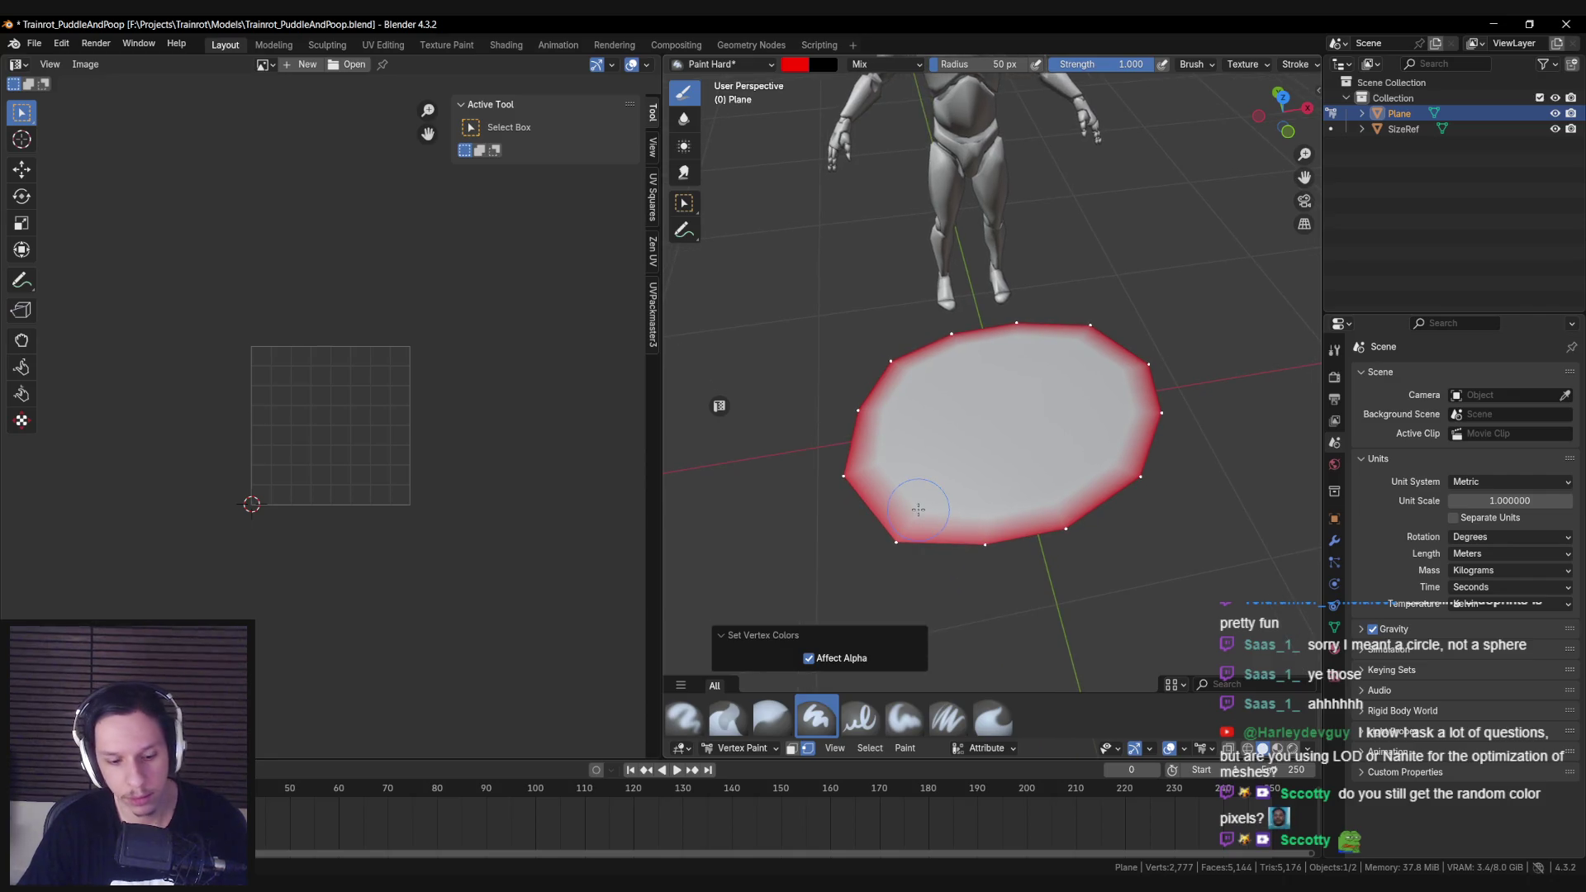
pyautogui.click(913, 751)
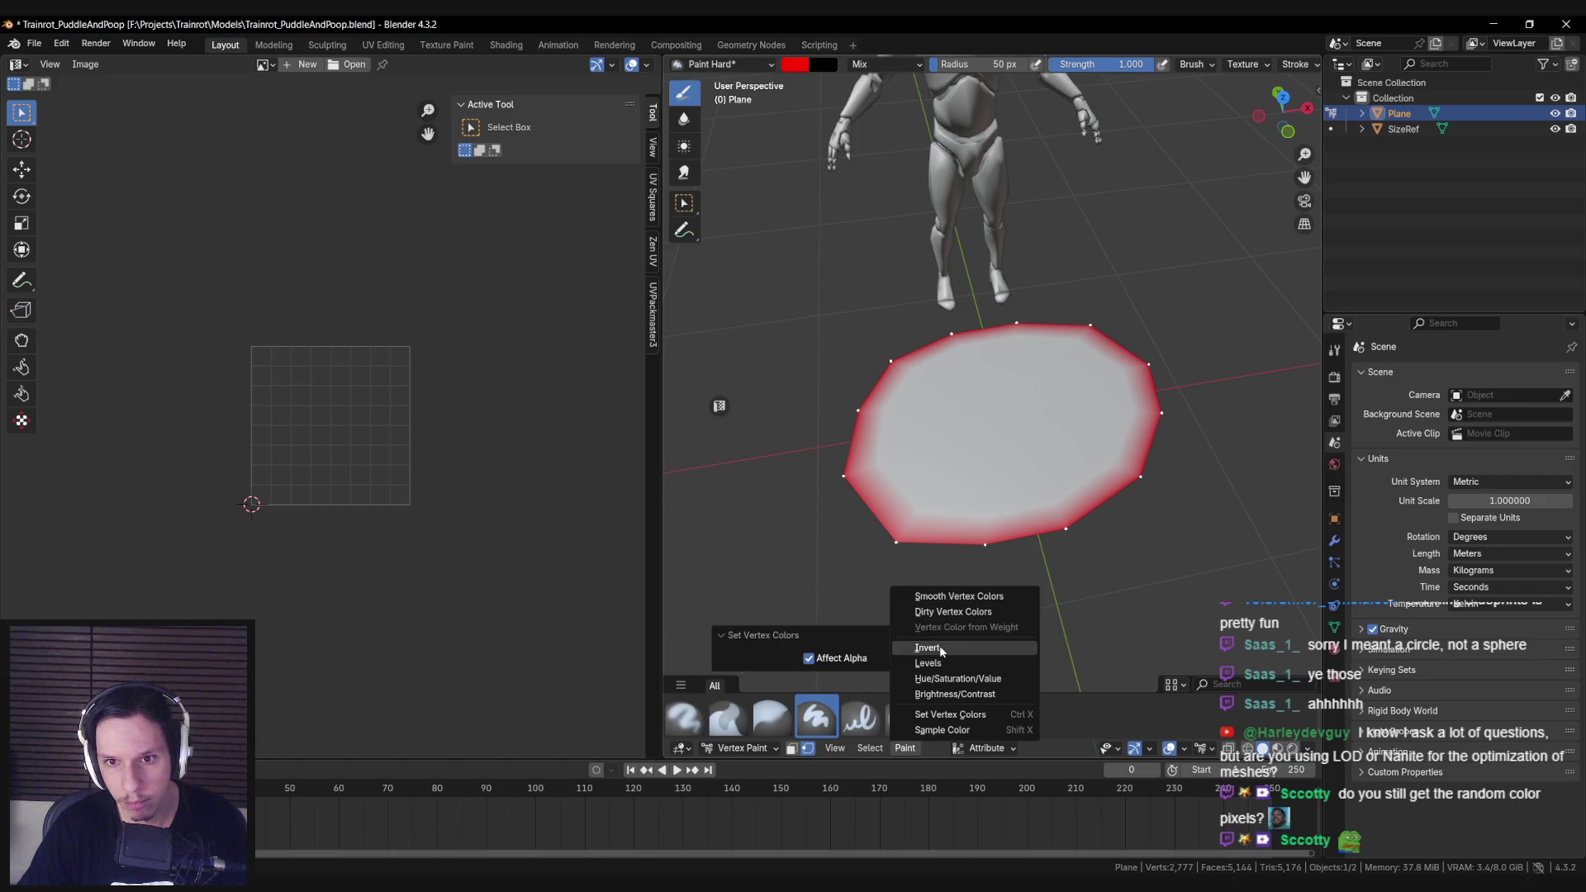
pyautogui.click(939, 646)
pyautogui.hotkey('ctrl', 'z')
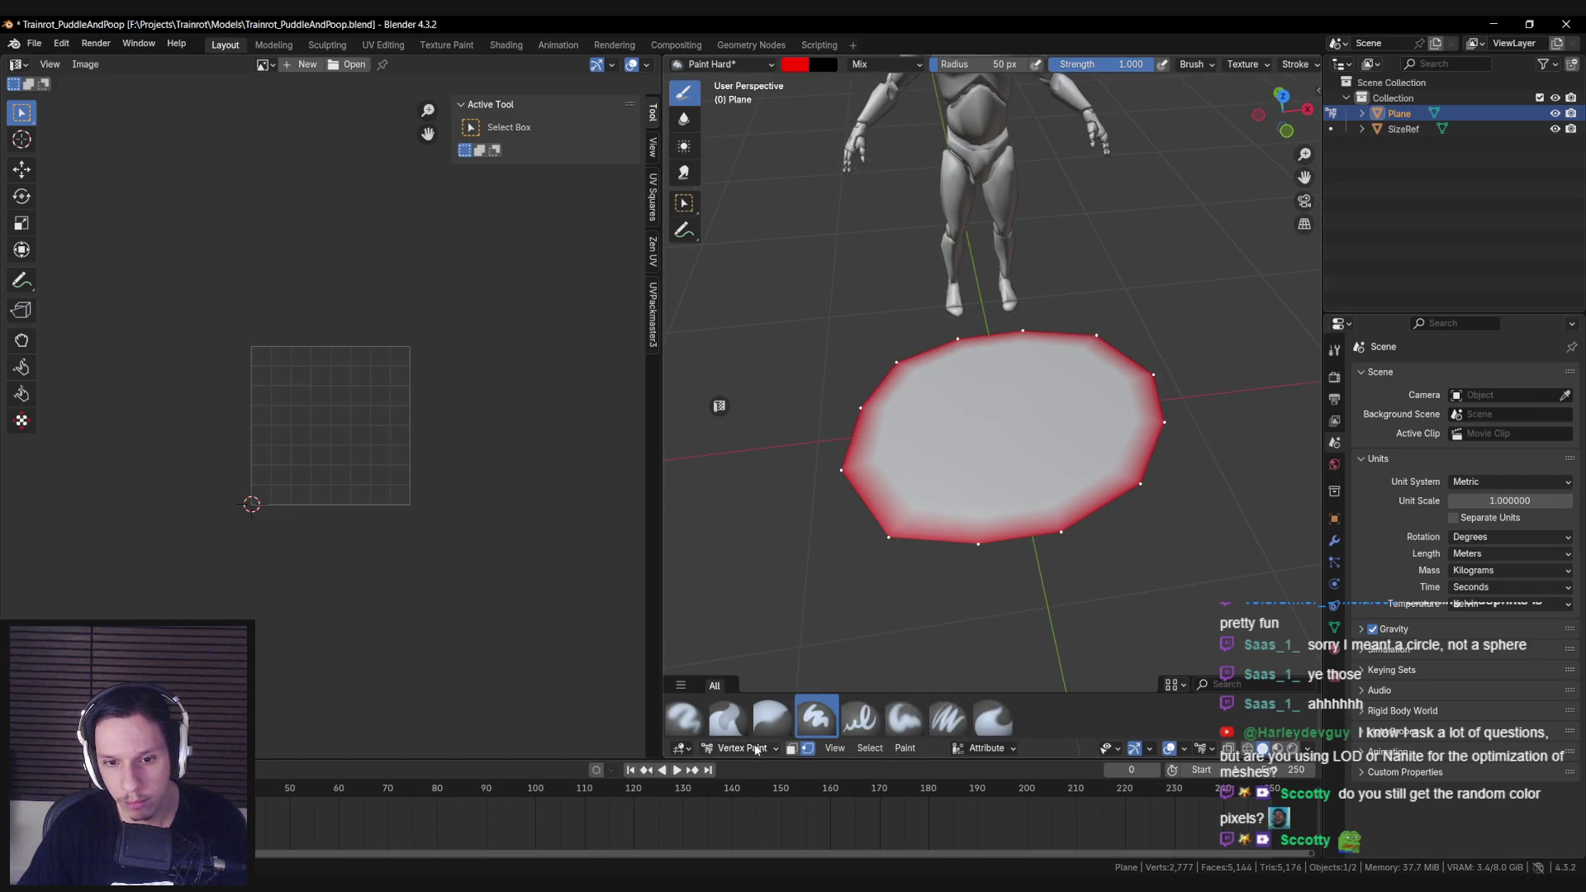
# Step: Fill the whole plane with black vertex colour, then reselect the border vertices
pyautogui.click(757, 750)
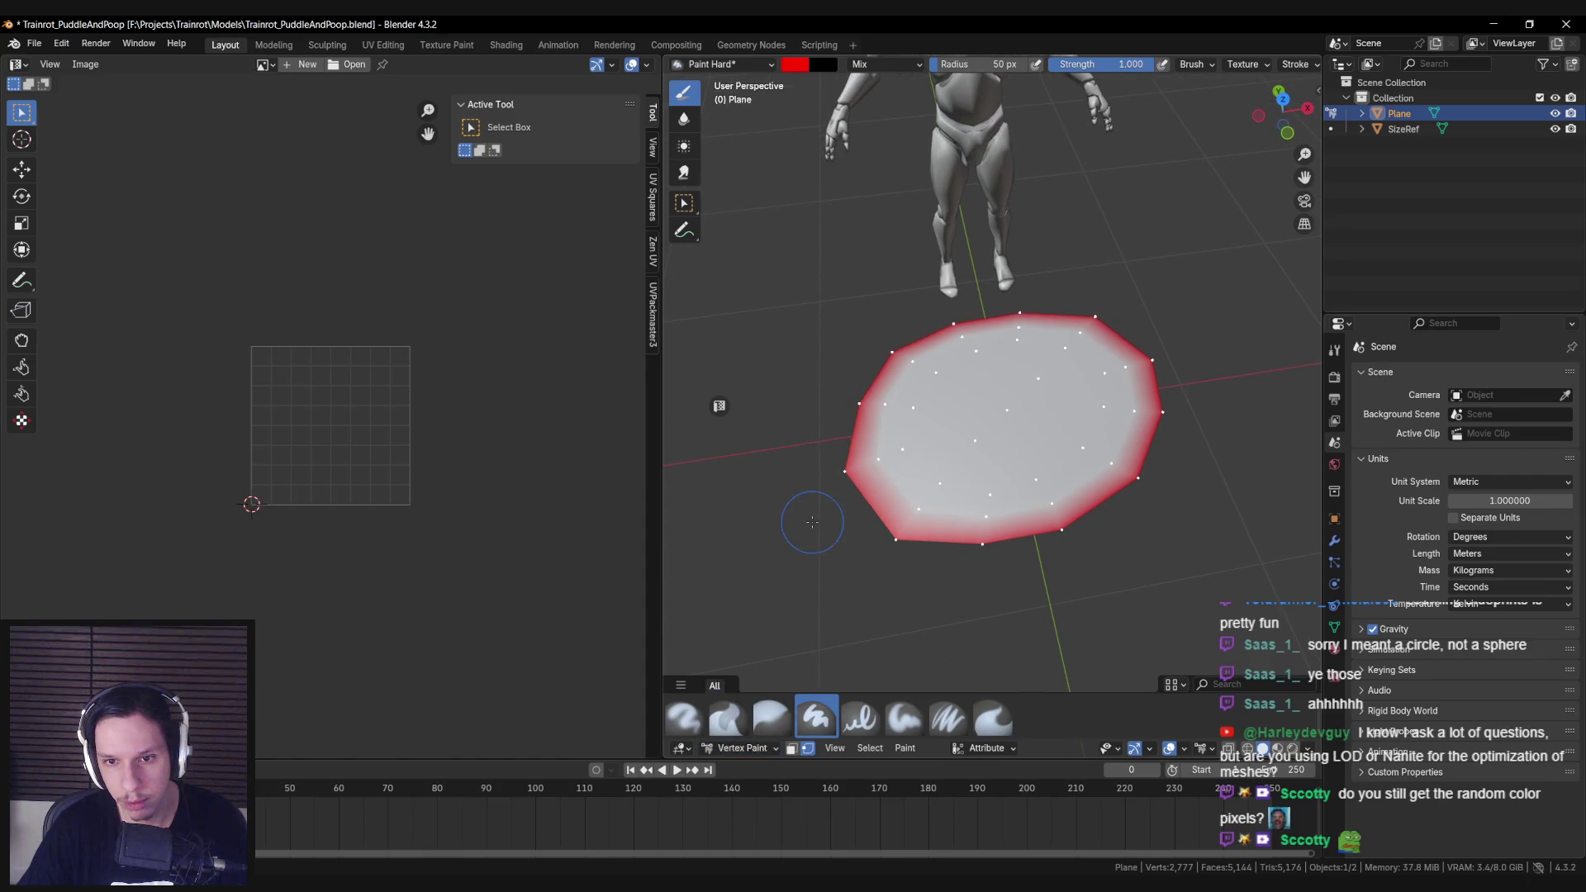
pyautogui.click(797, 66)
pyautogui.moveTo(924, 157); pyautogui.dragTo(925, 207)
pyautogui.click(906, 748)
pyautogui.click(925, 716)
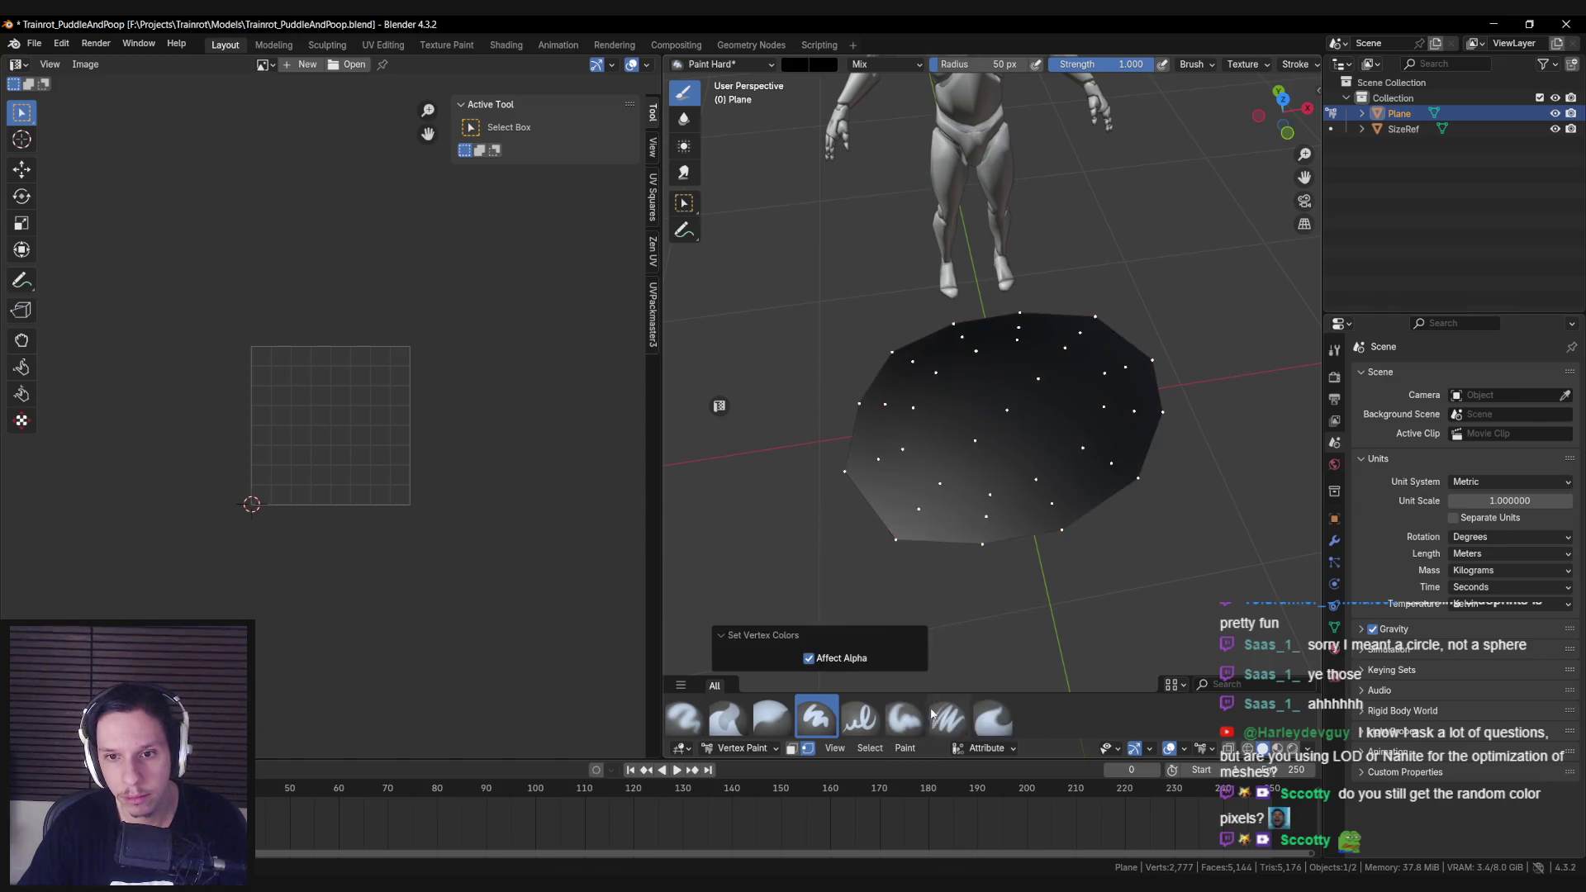
pyautogui.click(724, 750)
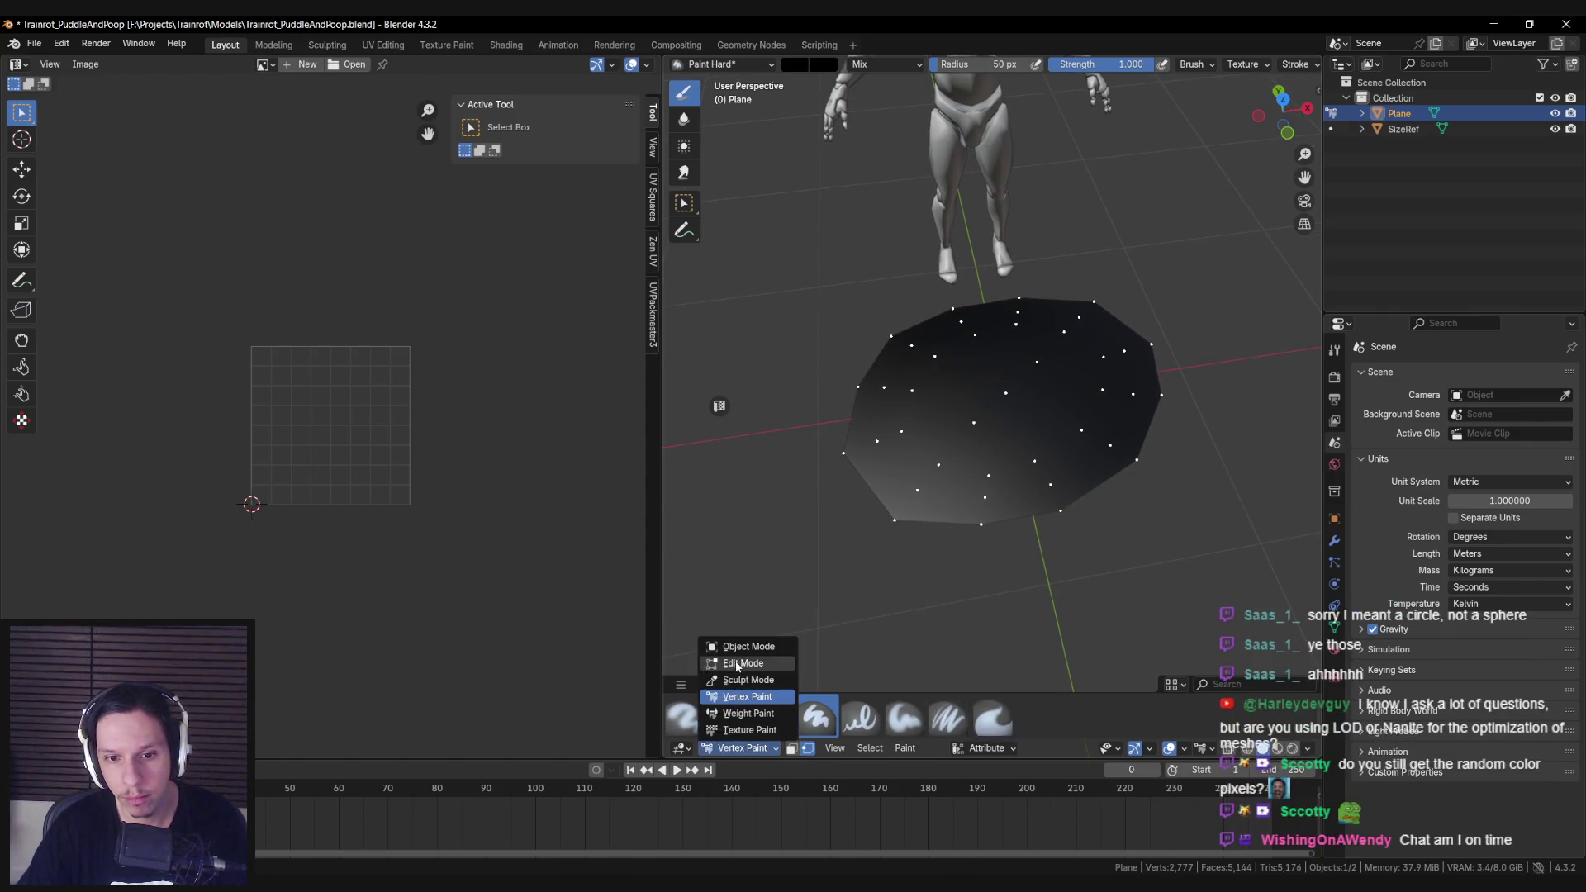
pyautogui.click(742, 665)
pyautogui.click(763, 749)
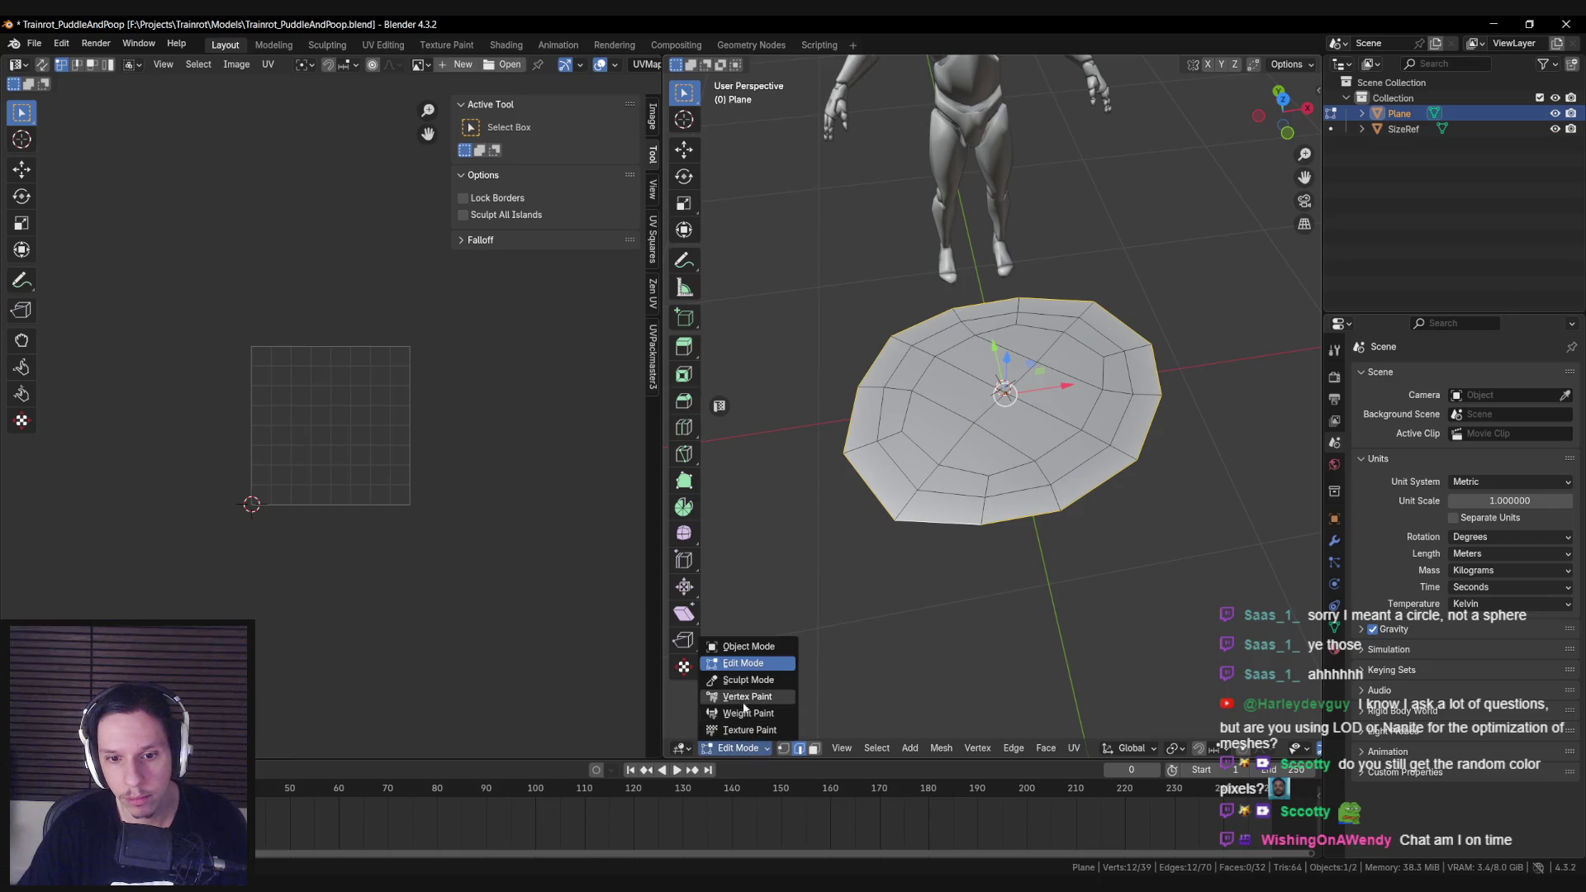
pyautogui.click(741, 701)
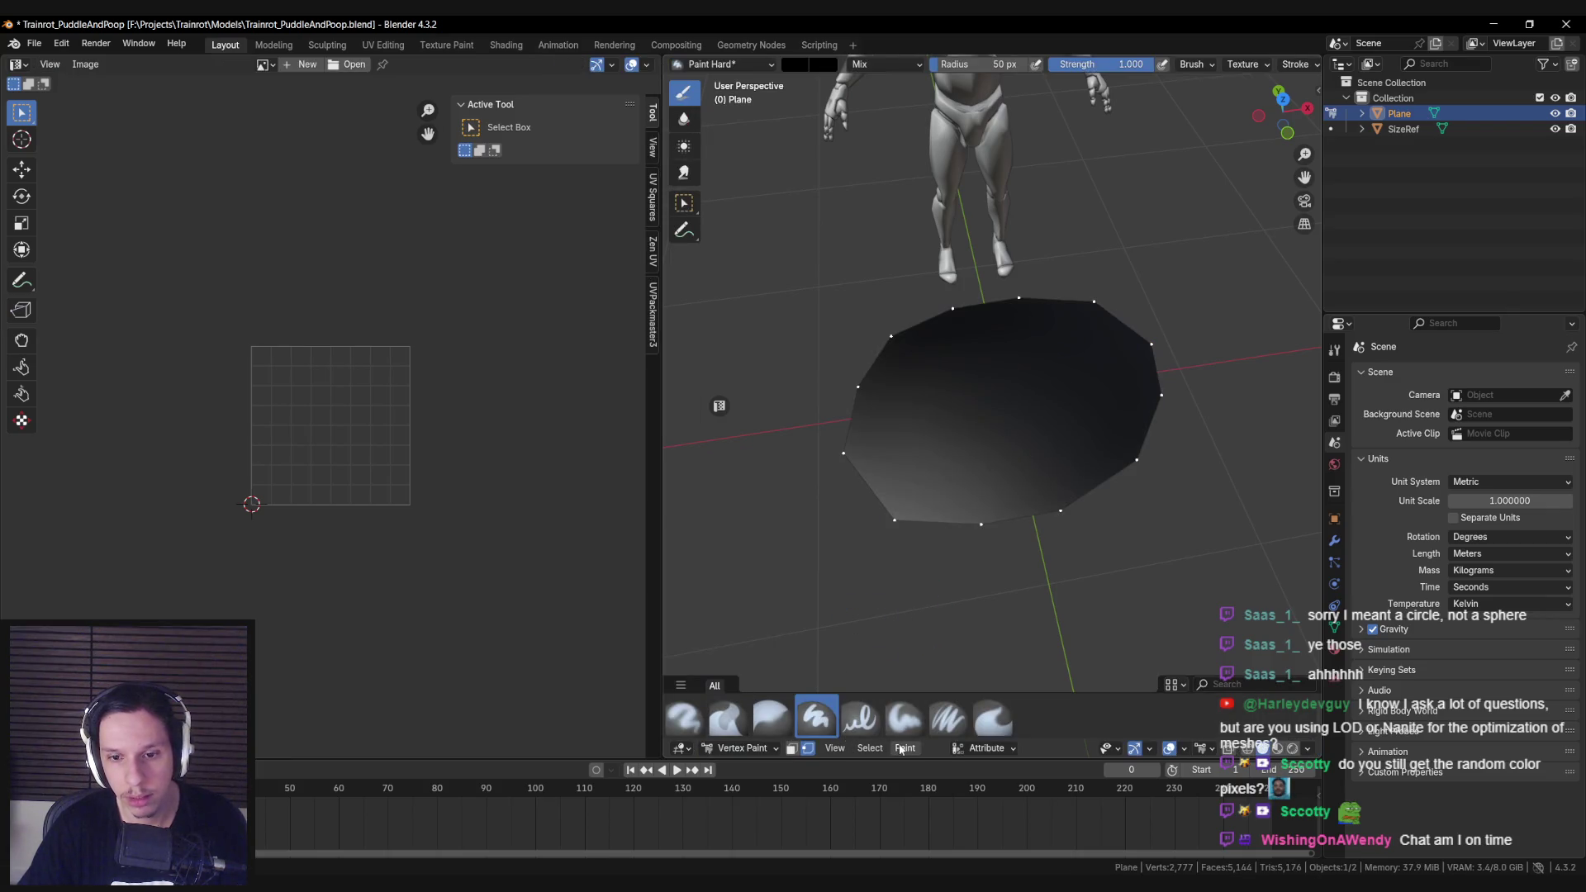
# Step: Paint the border vertices red with Set Vertex Colors and return to Object Mode
pyautogui.click(807, 65)
pyautogui.click(859, 241)
pyautogui.write('1')
pyautogui.press('Return')
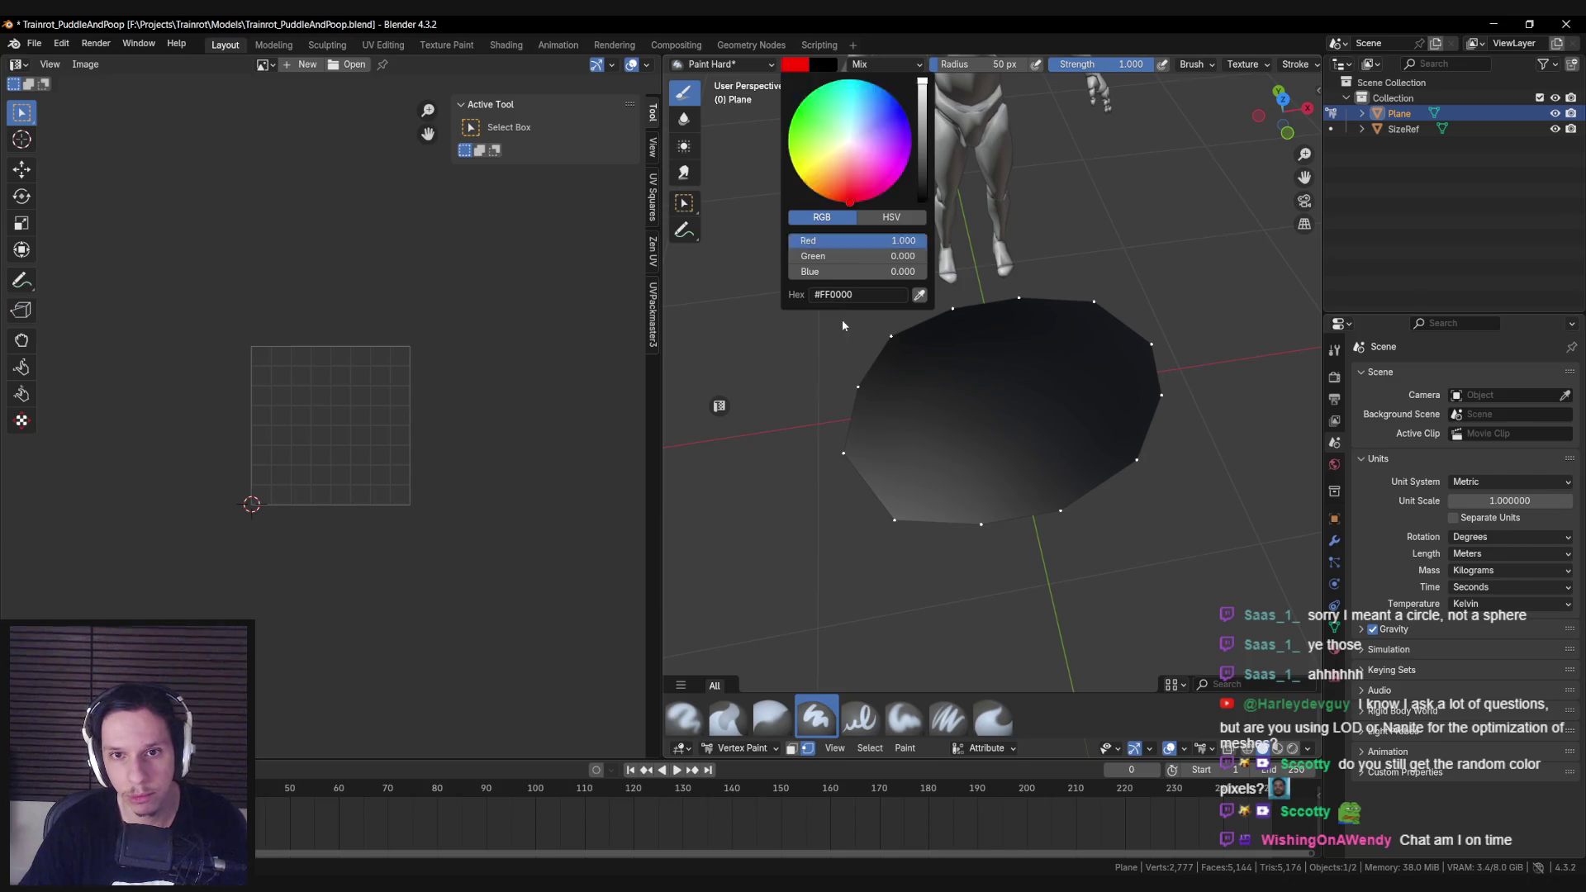
pyautogui.click(906, 748)
pyautogui.click(933, 731)
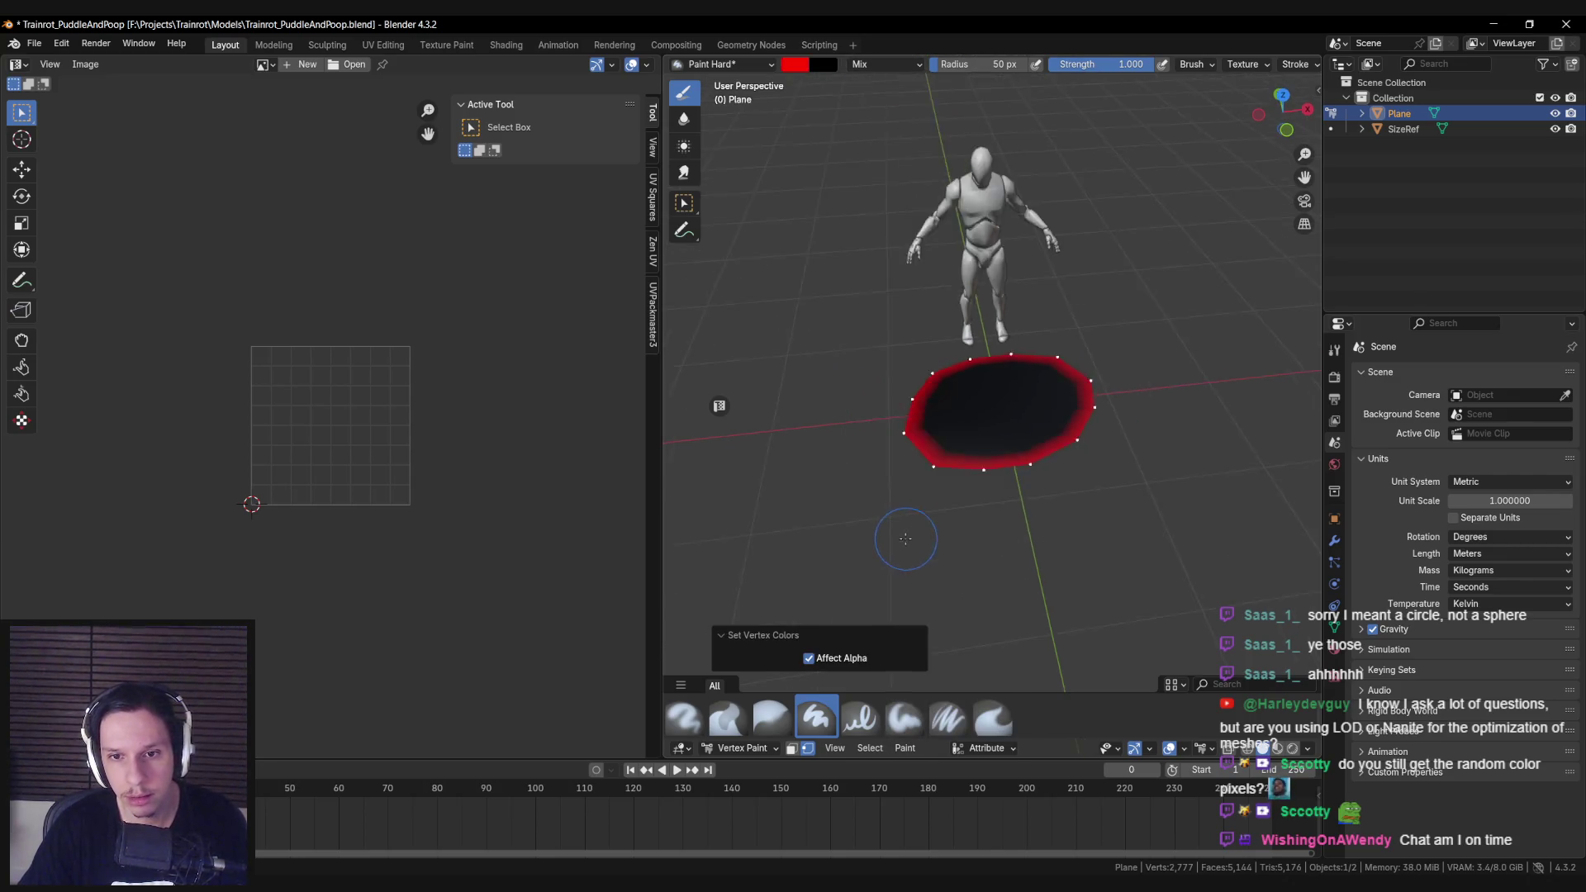
pyautogui.moveTo(903, 538); pyautogui.dragTo(783, 575)
pyautogui.click(737, 748)
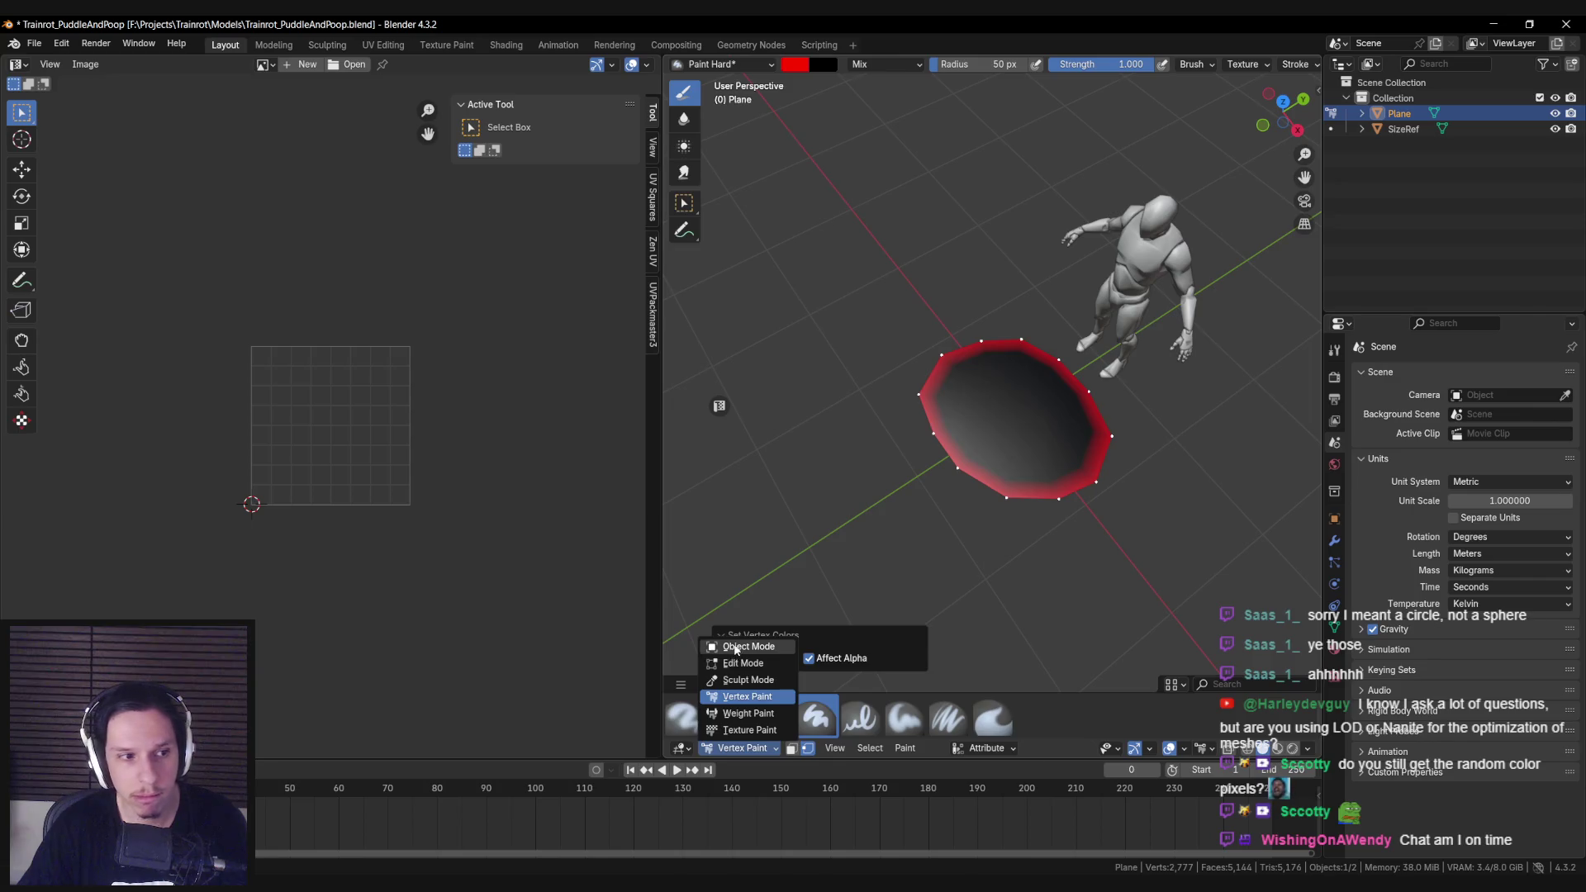
pyautogui.click(736, 646)
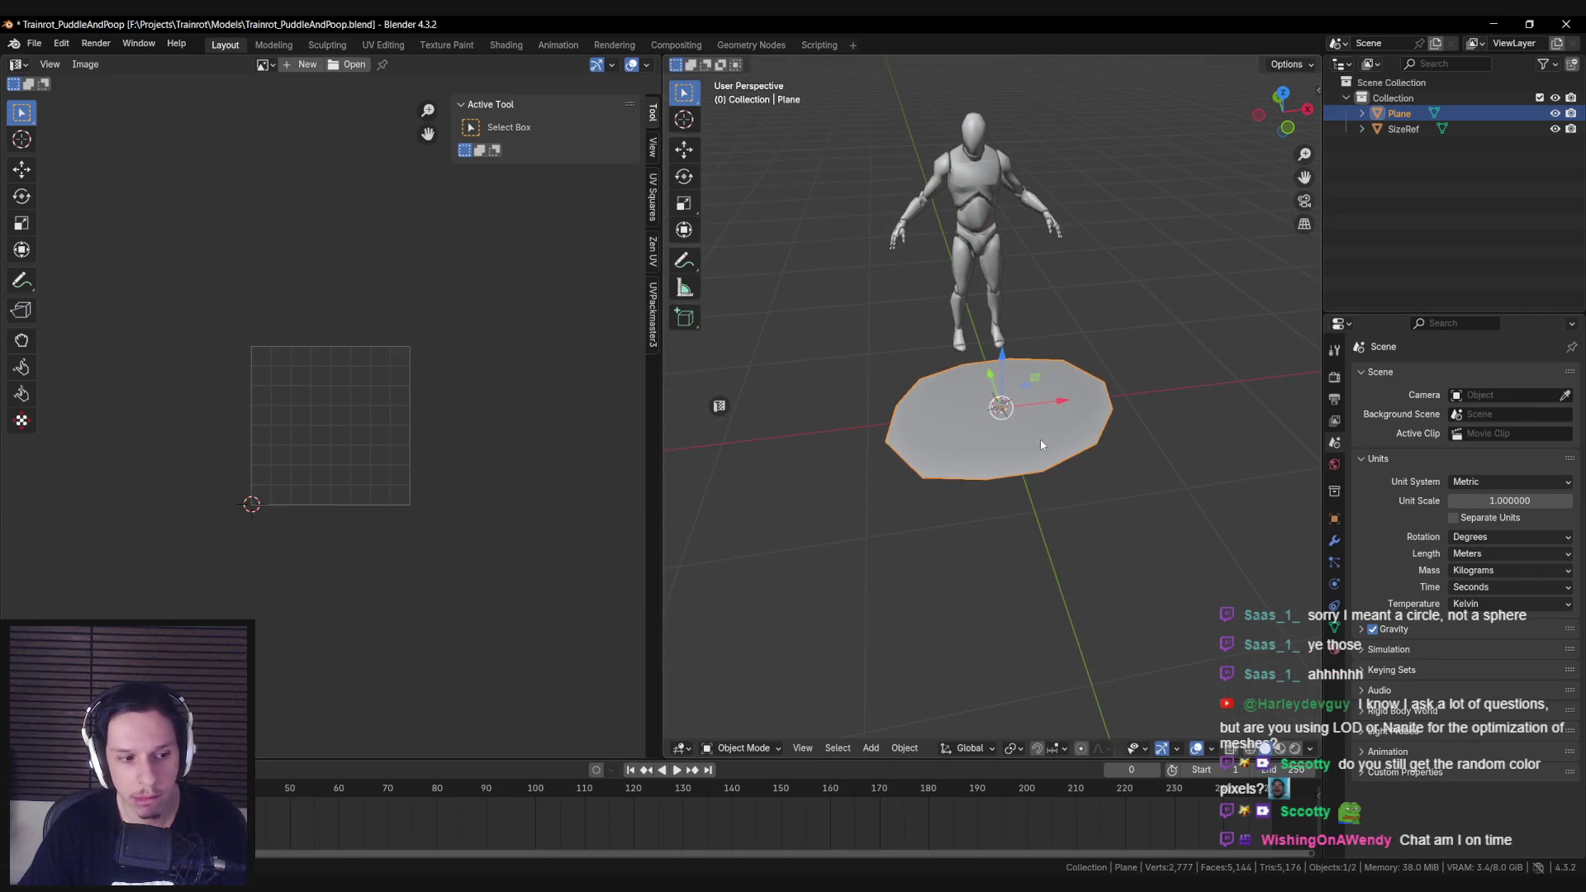
# Step: Save Trainrot_PuddleAndPoop.blend and export the puddle plane as an FBX for Unreal
pyautogui.hotkey('ctrl', 's')
pyautogui.scroll(2, 1039, 439)
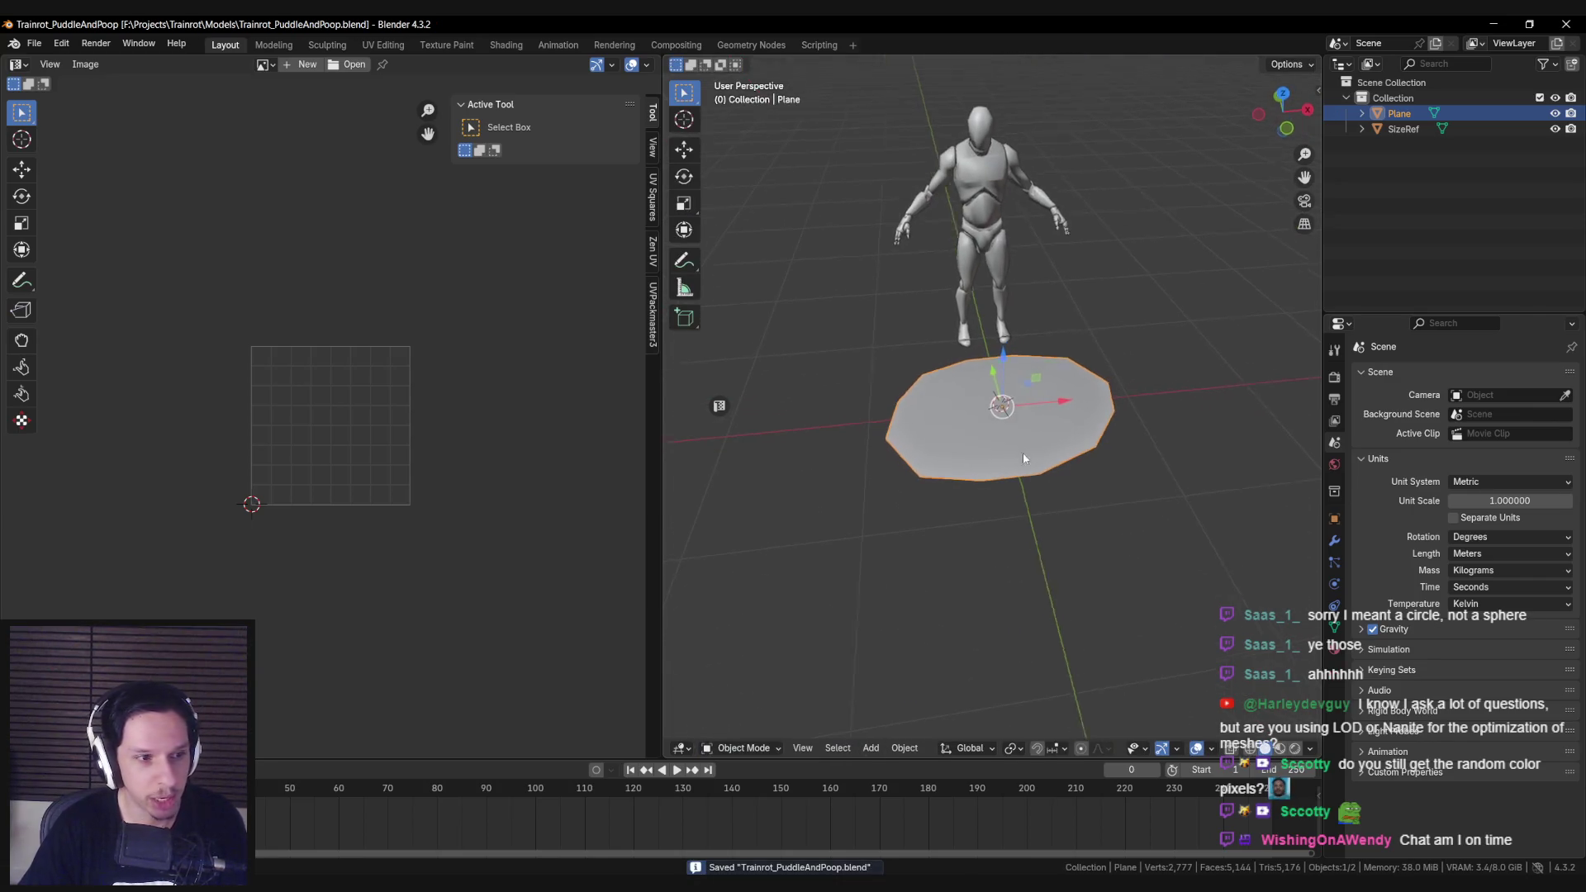
pyautogui.click(35, 44)
pyautogui.moveTo(157, 279)
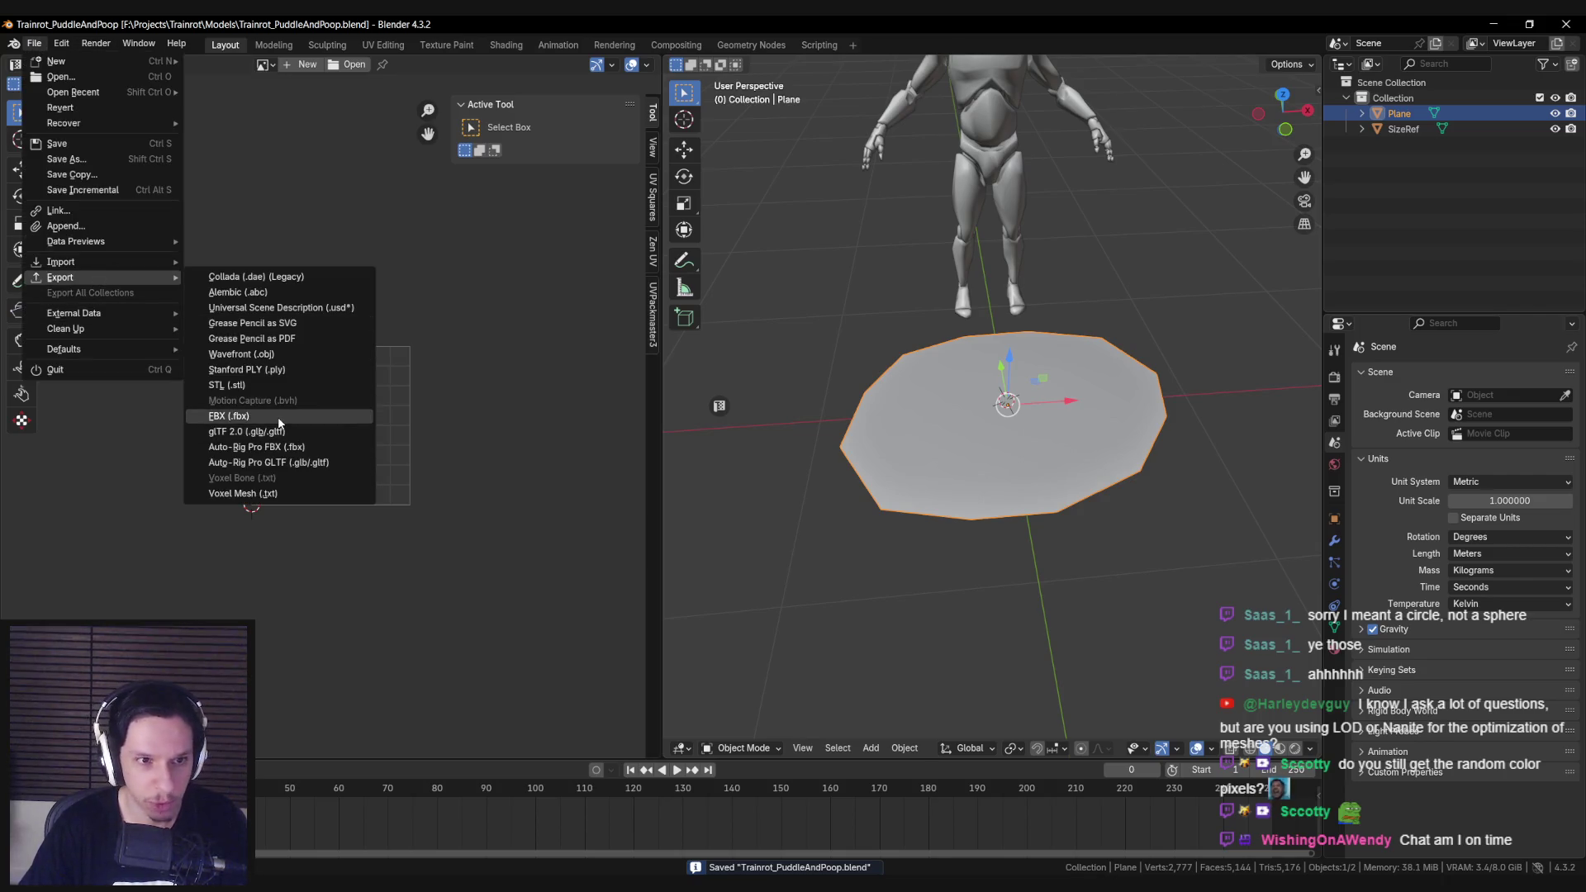
pyautogui.click(278, 416)
pyautogui.click(1077, 668)
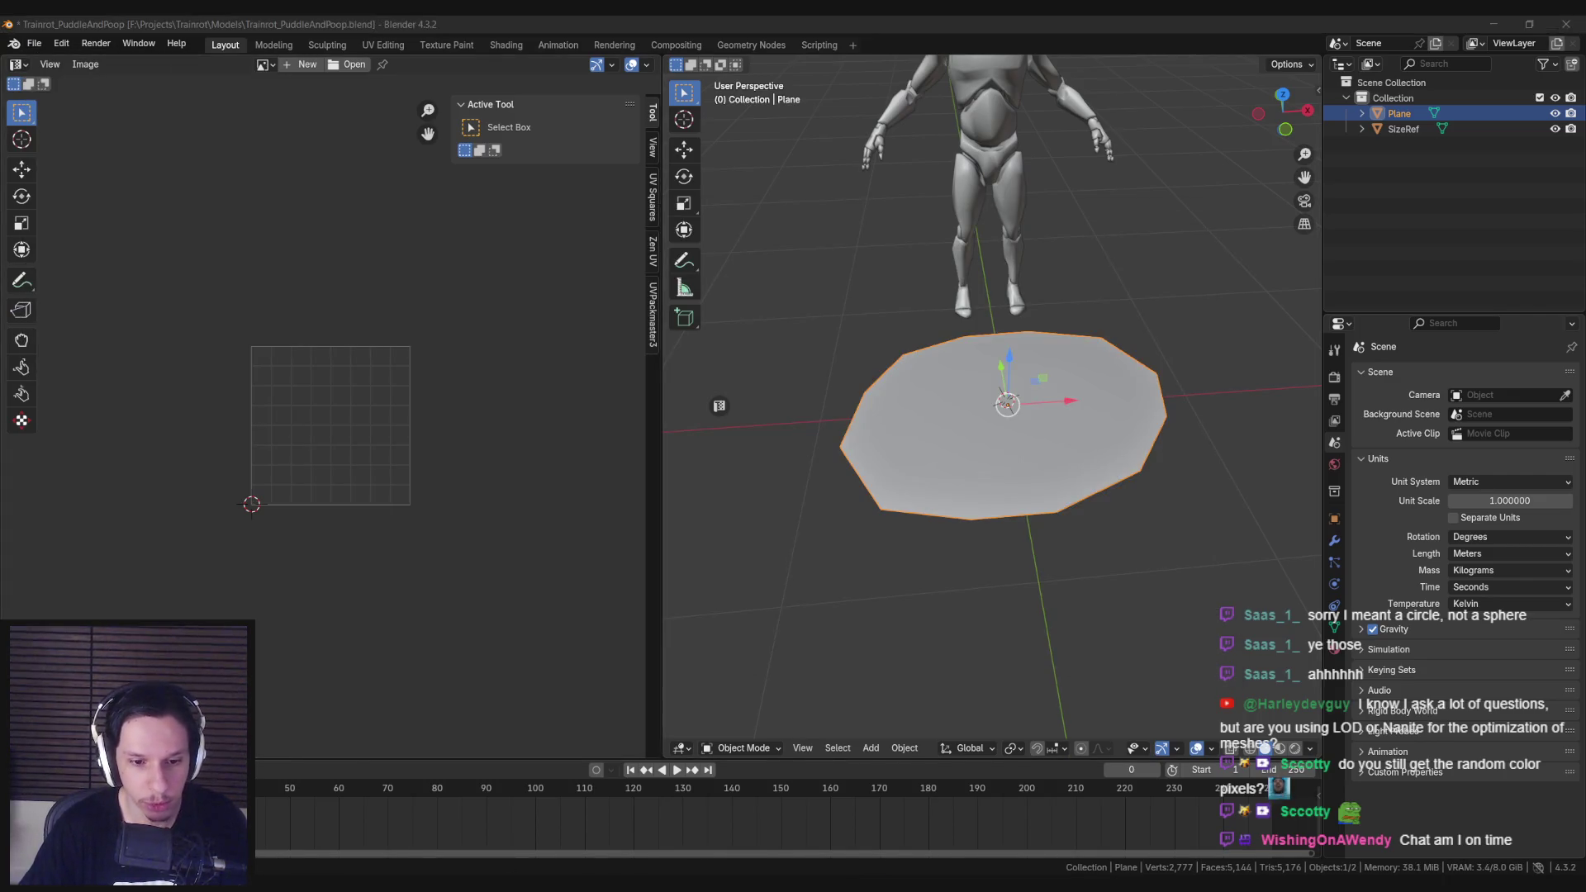
pyautogui.hotkey('alt', 'Tab')
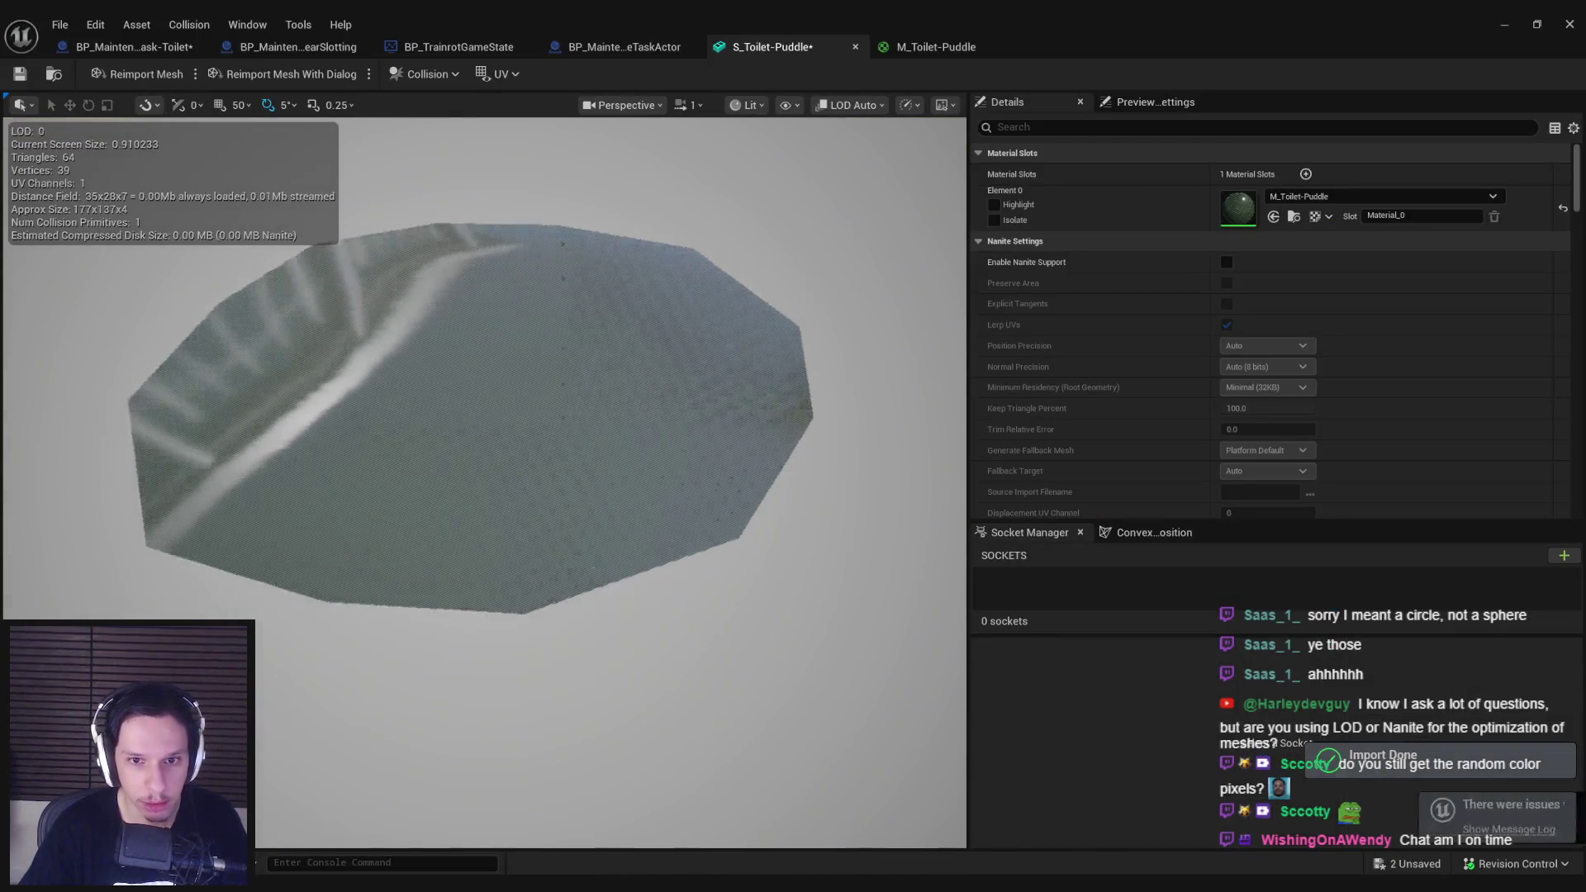
# Step: In M_Toilet-Puddle, move the DitherTemporalAA and 0.5 nodes lower in the graph
pyautogui.click(909, 48)
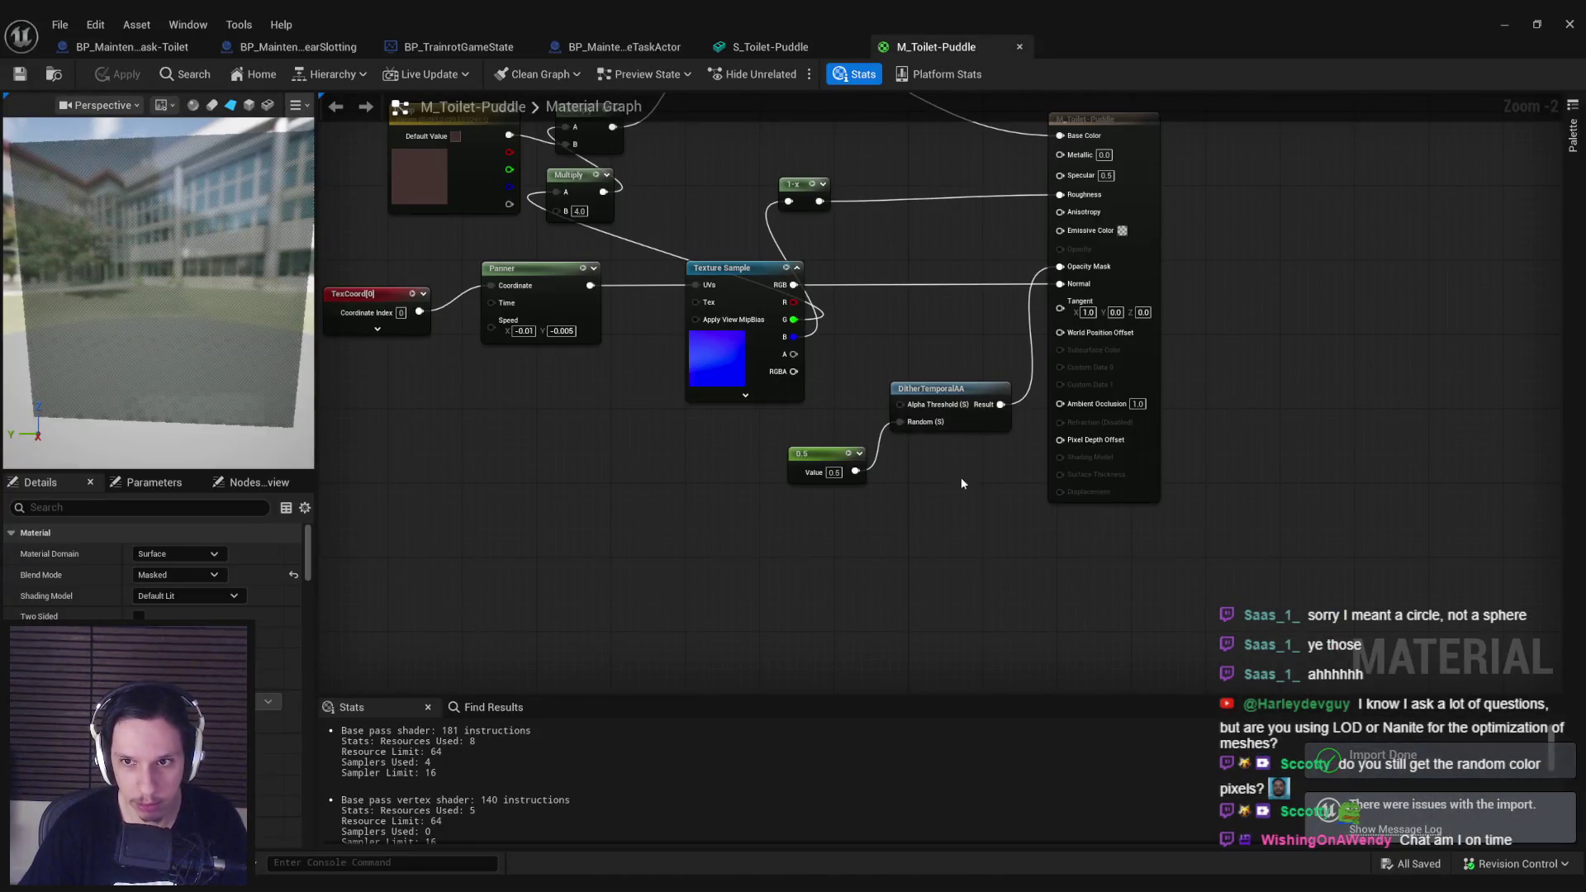
pyautogui.moveTo(962, 484); pyautogui.dragTo(785, 380)
pyautogui.moveTo(934, 388)
pyautogui.mouseDown()
pyautogui.moveTo(839, 450)
pyautogui.moveTo(812, 444)
pyautogui.moveTo(863, 520)
pyautogui.mouseUp()
pyautogui.click(651, 499)
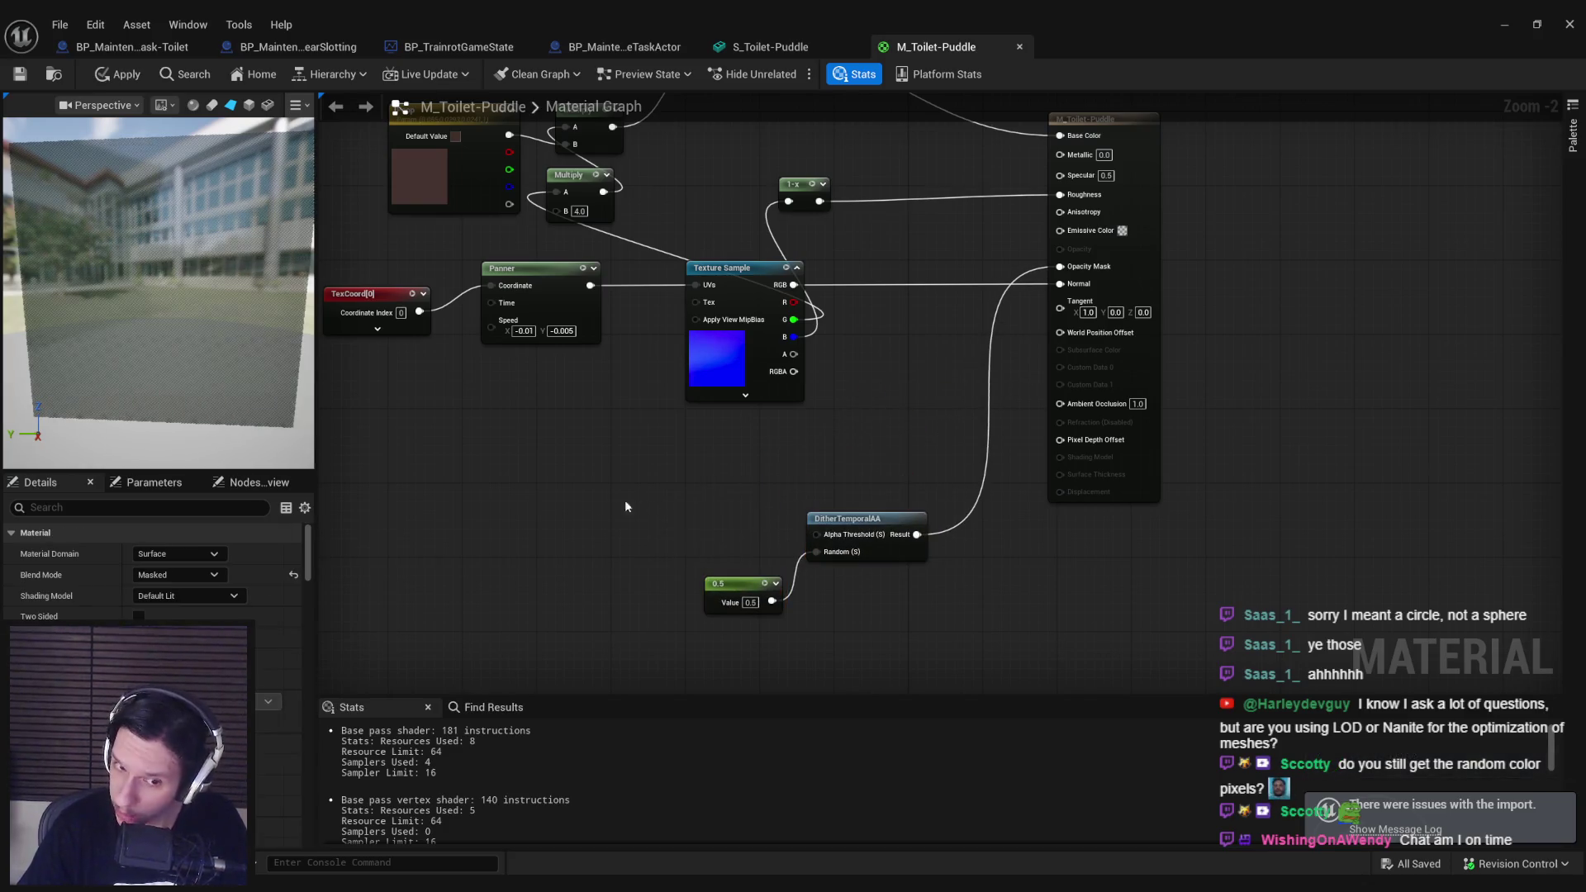
# Step: Add a Vertex Color node, route its red channel through a 1-x node, and apply
pyautogui.rightClick(625, 506)
pyautogui.write('vertex')
pyautogui.click(663, 540)
pyautogui.moveTo(648, 552)
pyautogui.mouseDown()
pyautogui.moveTo(694, 530)
pyautogui.moveTo(817, 535)
pyautogui.mouseUp()
pyautogui.write('1-x')
pyautogui.press('Return')
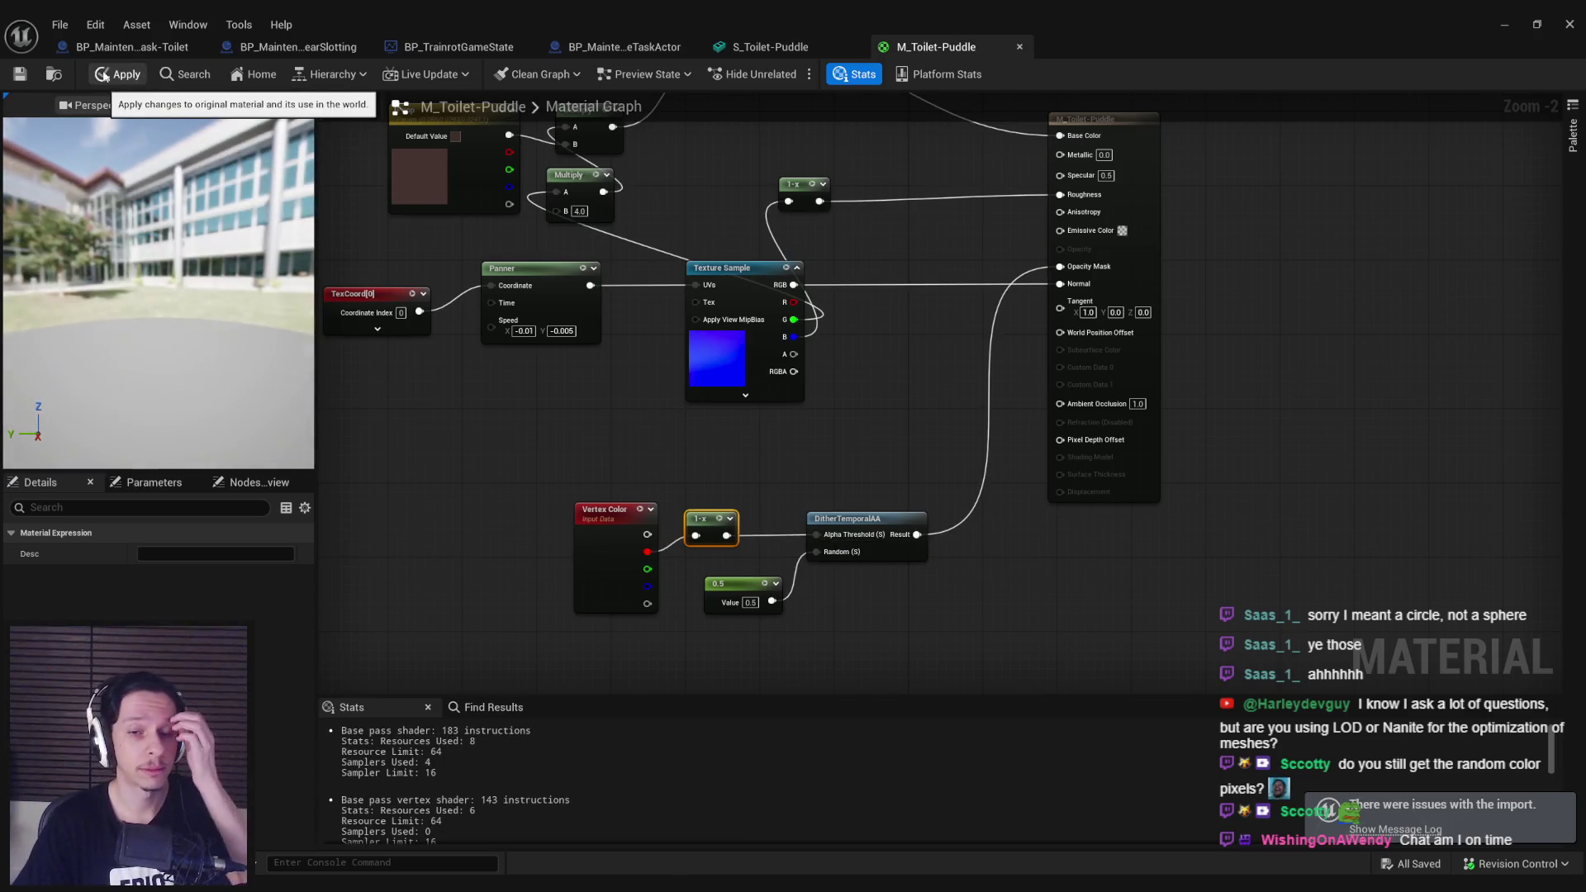
pyautogui.click(104, 75)
pyautogui.click(103, 75)
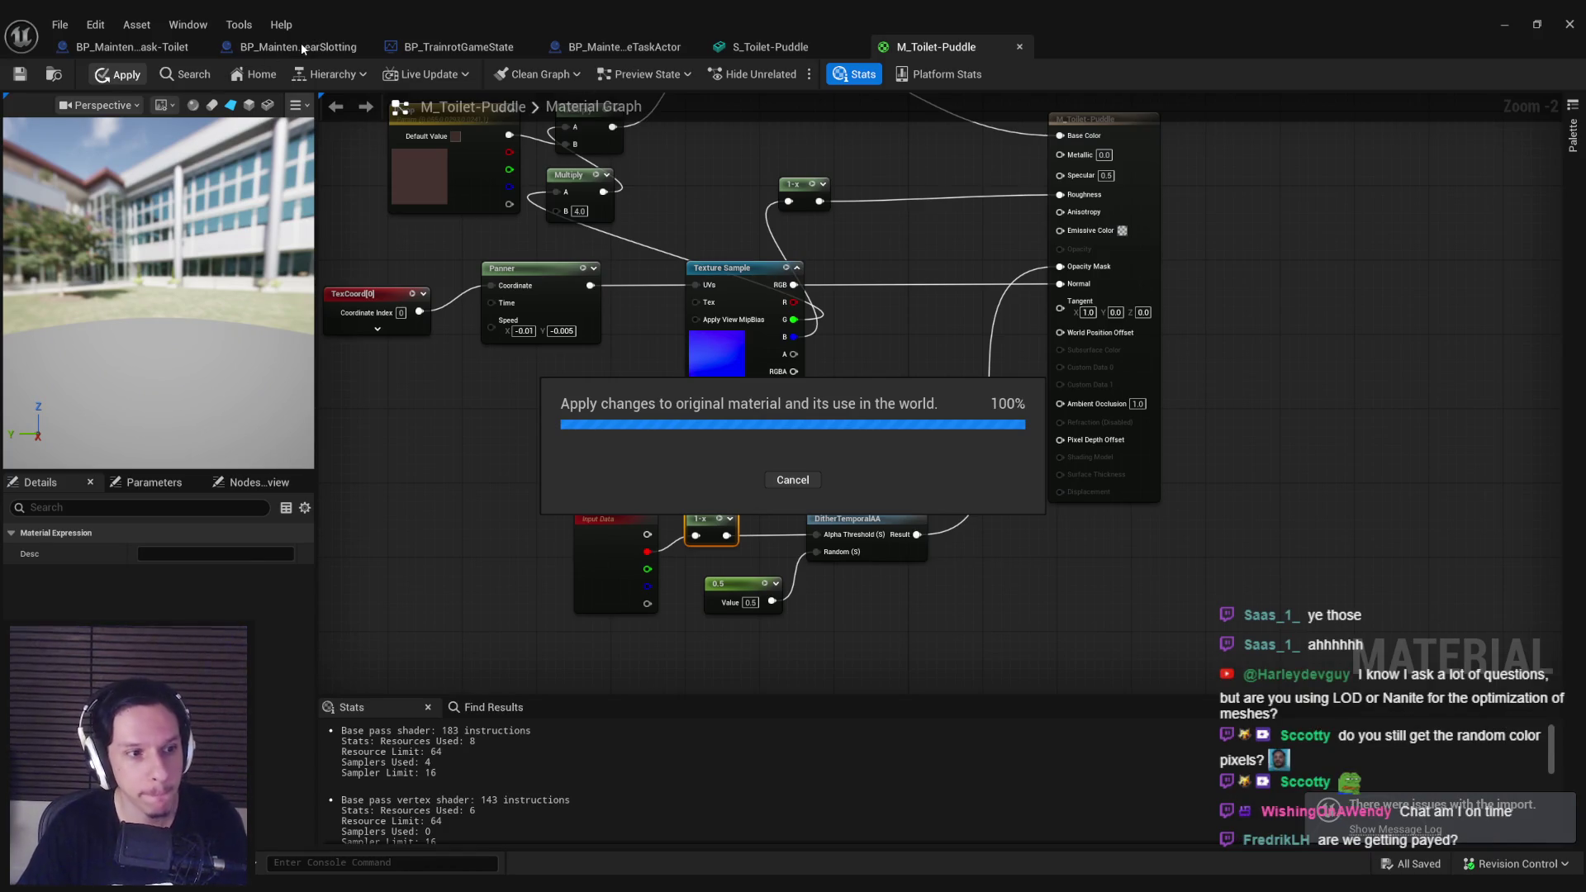
# Step: Inspect the puddle mesh with the new material in S_Toilet-Puddle
pyautogui.click(770, 47)
pyautogui.moveTo(571, 324); pyautogui.dragTo(572, 324)
pyautogui.moveTo(877, 157); pyautogui.dragTo(877, 157)
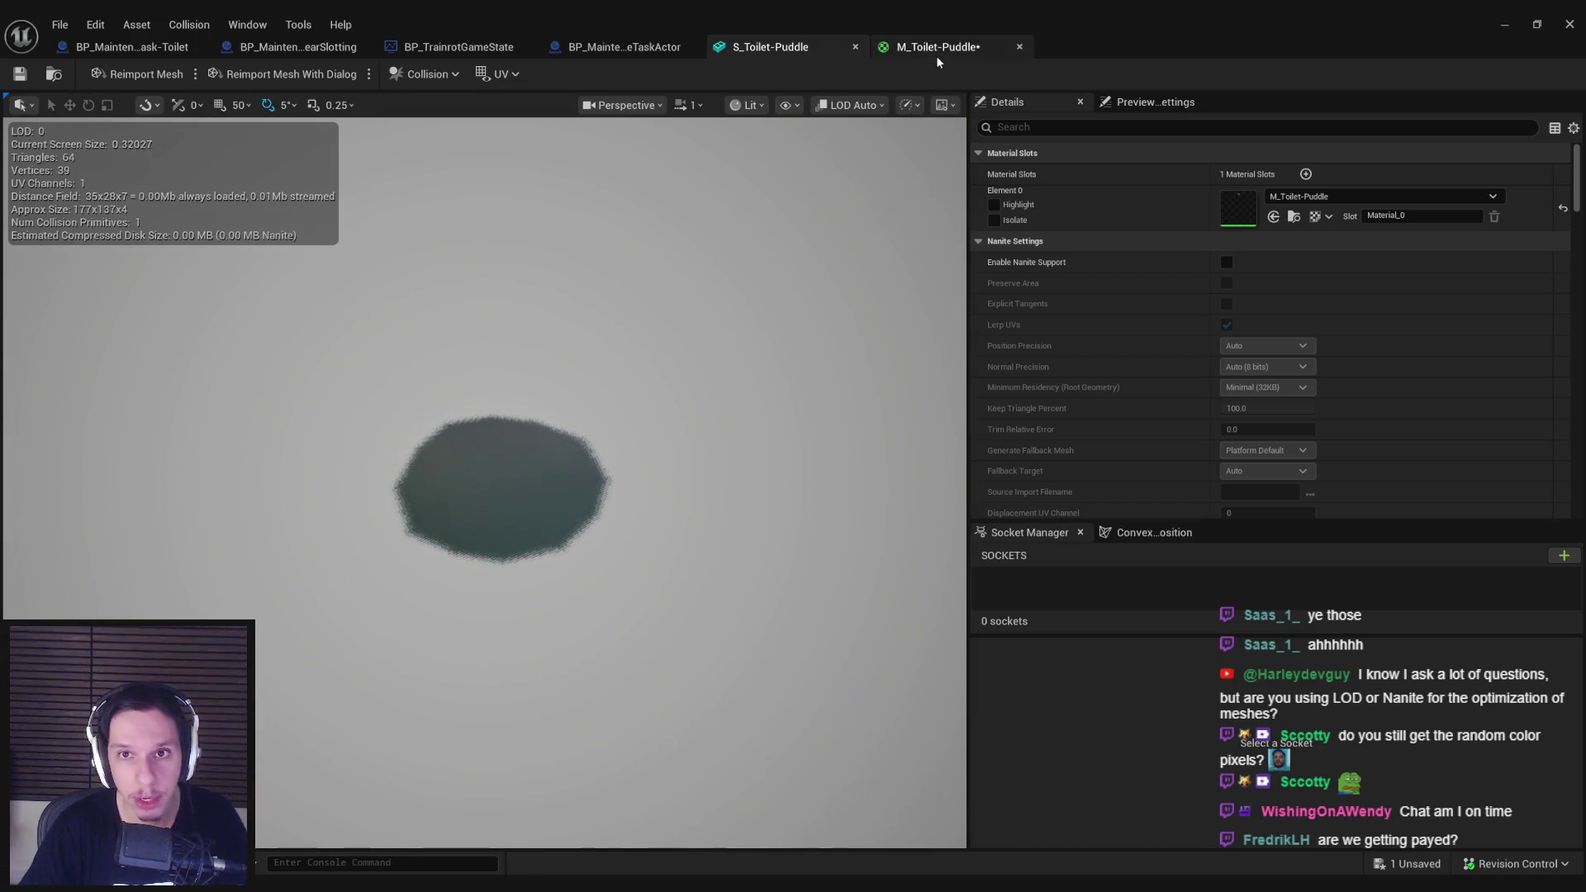
# Step: Insert a Divide node with B set to 5 into the vertex colour mask chain
pyautogui.click(937, 50)
pyautogui.moveTo(647, 535)
pyautogui.mouseDown()
pyautogui.moveTo(537, 539)
pyautogui.moveTo(726, 494)
pyautogui.moveTo(592, 516)
pyautogui.moveTo(655, 539)
pyautogui.mouseUp()
pyautogui.press('Escape')
pyautogui.write('divide')
pyautogui.press('Return')
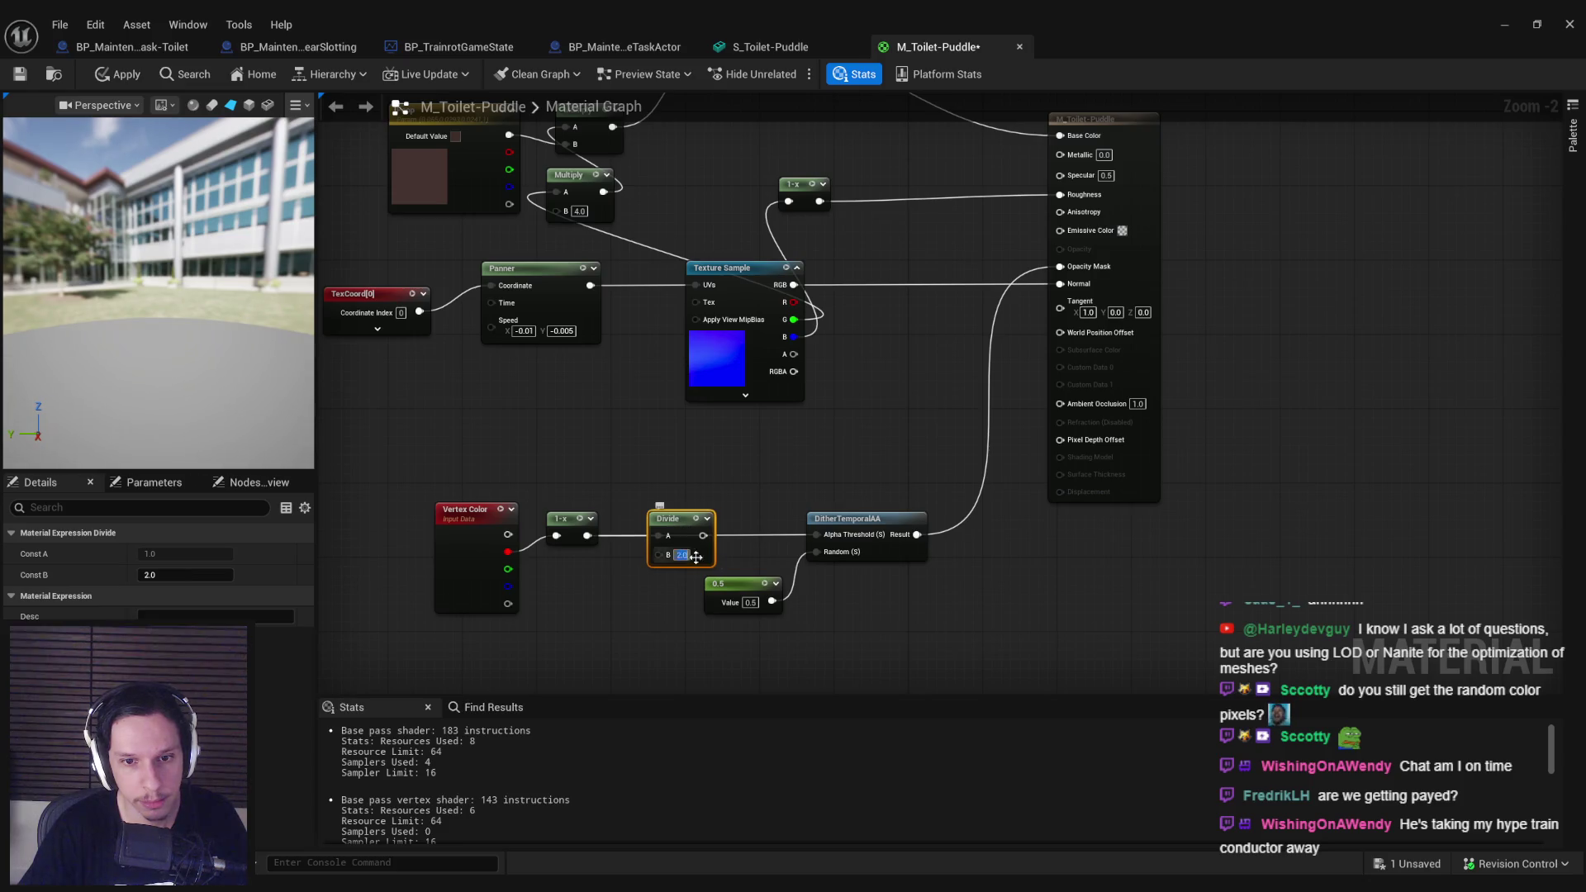
pyautogui.write('5')
pyautogui.click(719, 653)
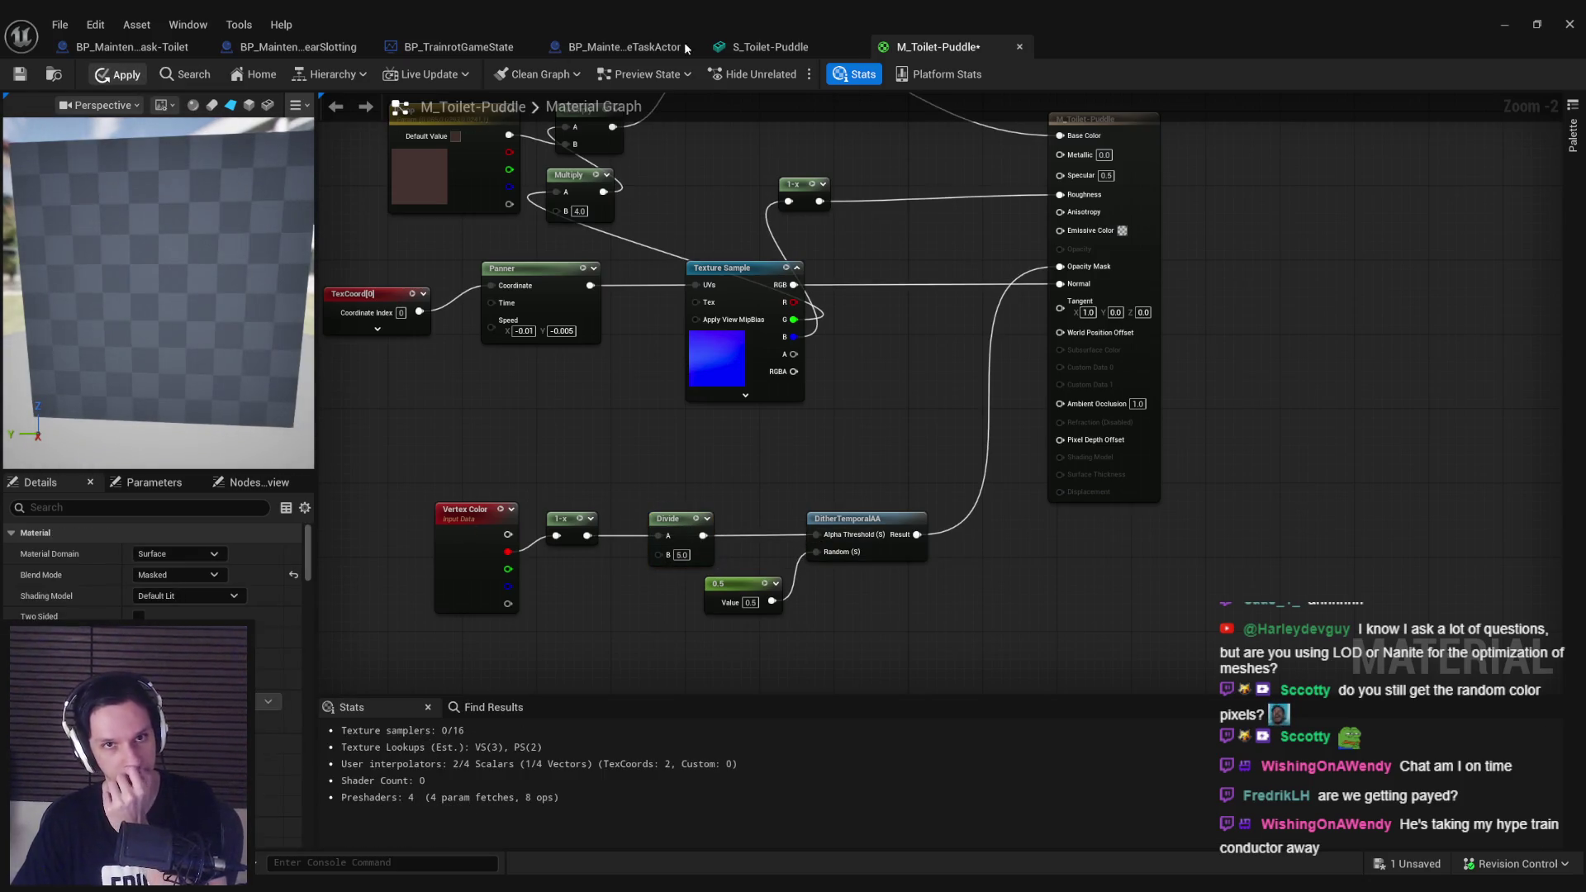
pyautogui.hotkey('ctrl', 's')
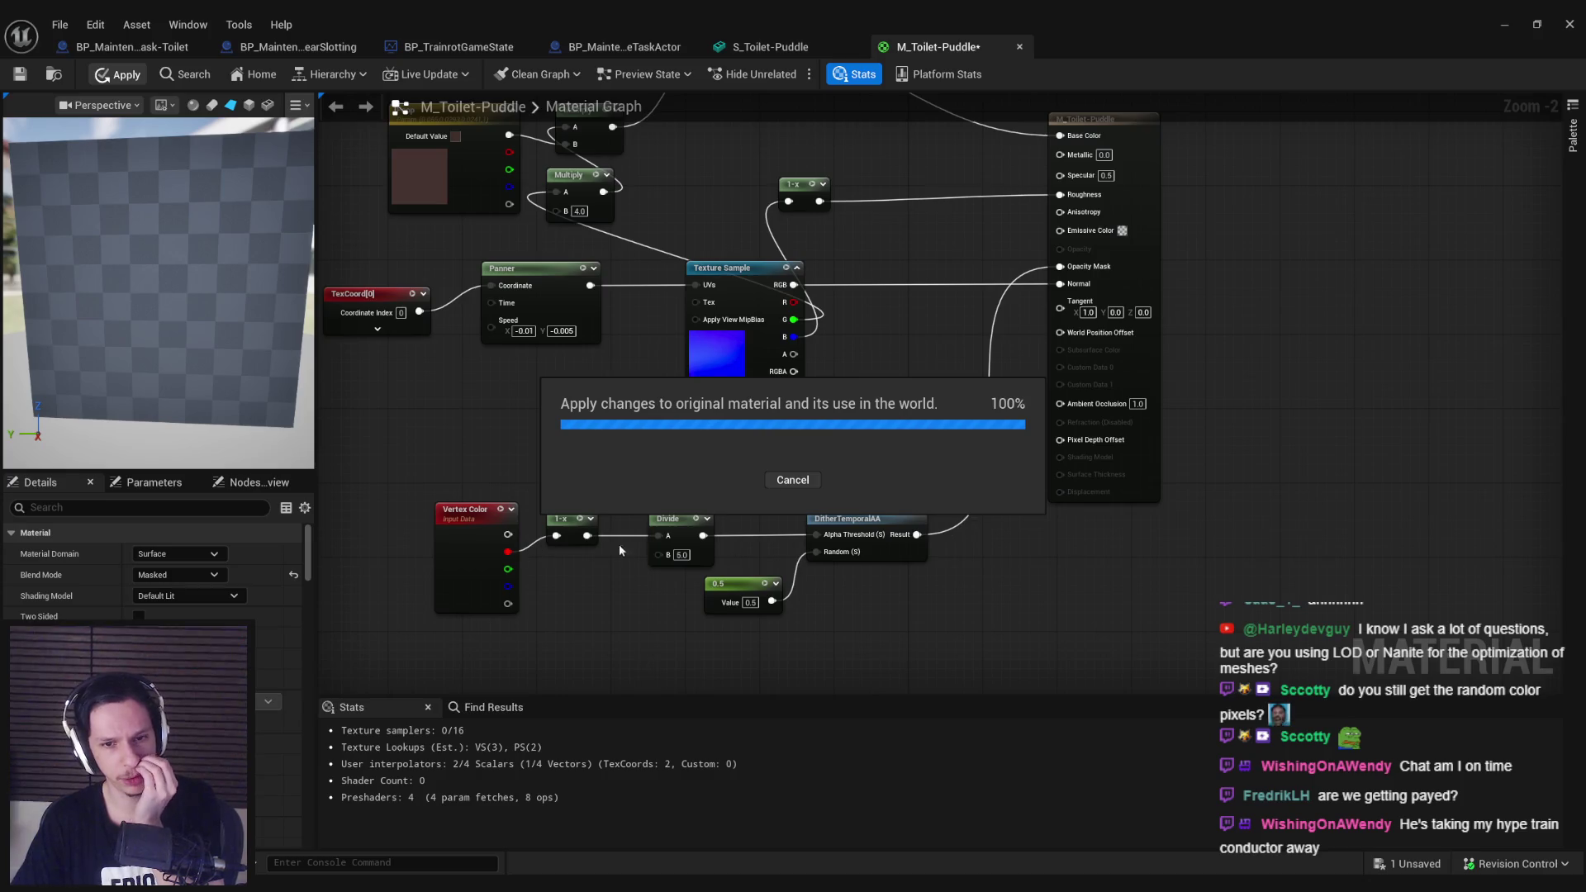
# Step: Reorder the chain so red vertex colour feeds Divide, then 1-x, then DitherTemporalAA, and apply
pyautogui.click(761, 44)
pyautogui.click(930, 48)
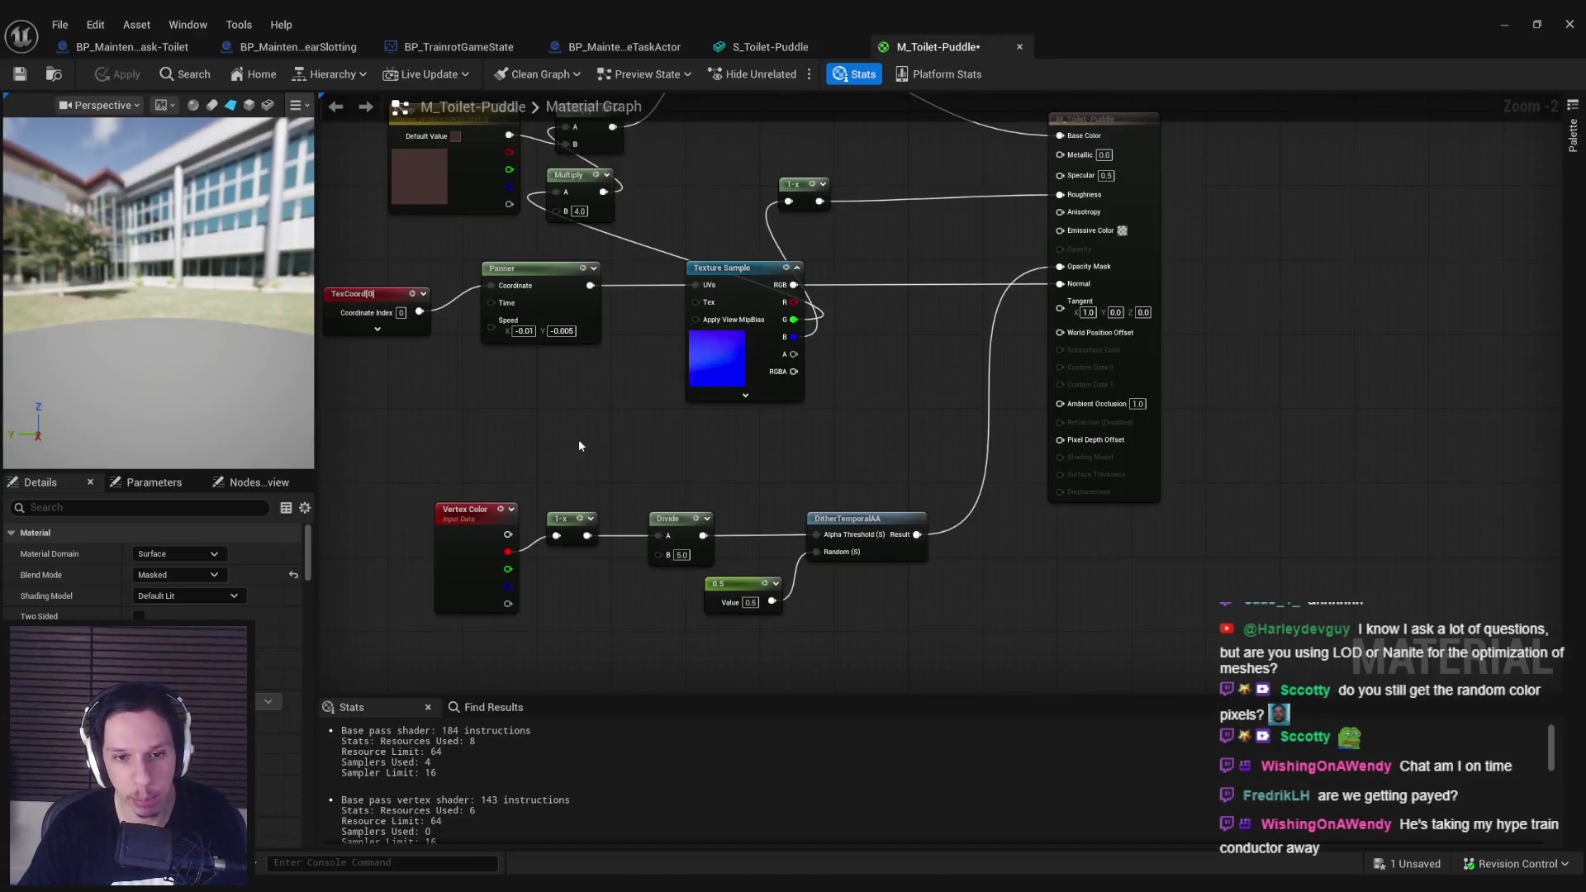
pyautogui.moveTo(565, 527)
pyautogui.mouseDown()
pyautogui.moveTo(739, 527)
pyautogui.moveTo(508, 552)
pyautogui.mouseUp()
pyautogui.moveTo(667, 529); pyautogui.dragTo(601, 529)
pyautogui.moveTo(743, 519)
pyautogui.mouseDown()
pyautogui.moveTo(723, 518)
pyautogui.moveTo(816, 535)
pyautogui.mouseUp()
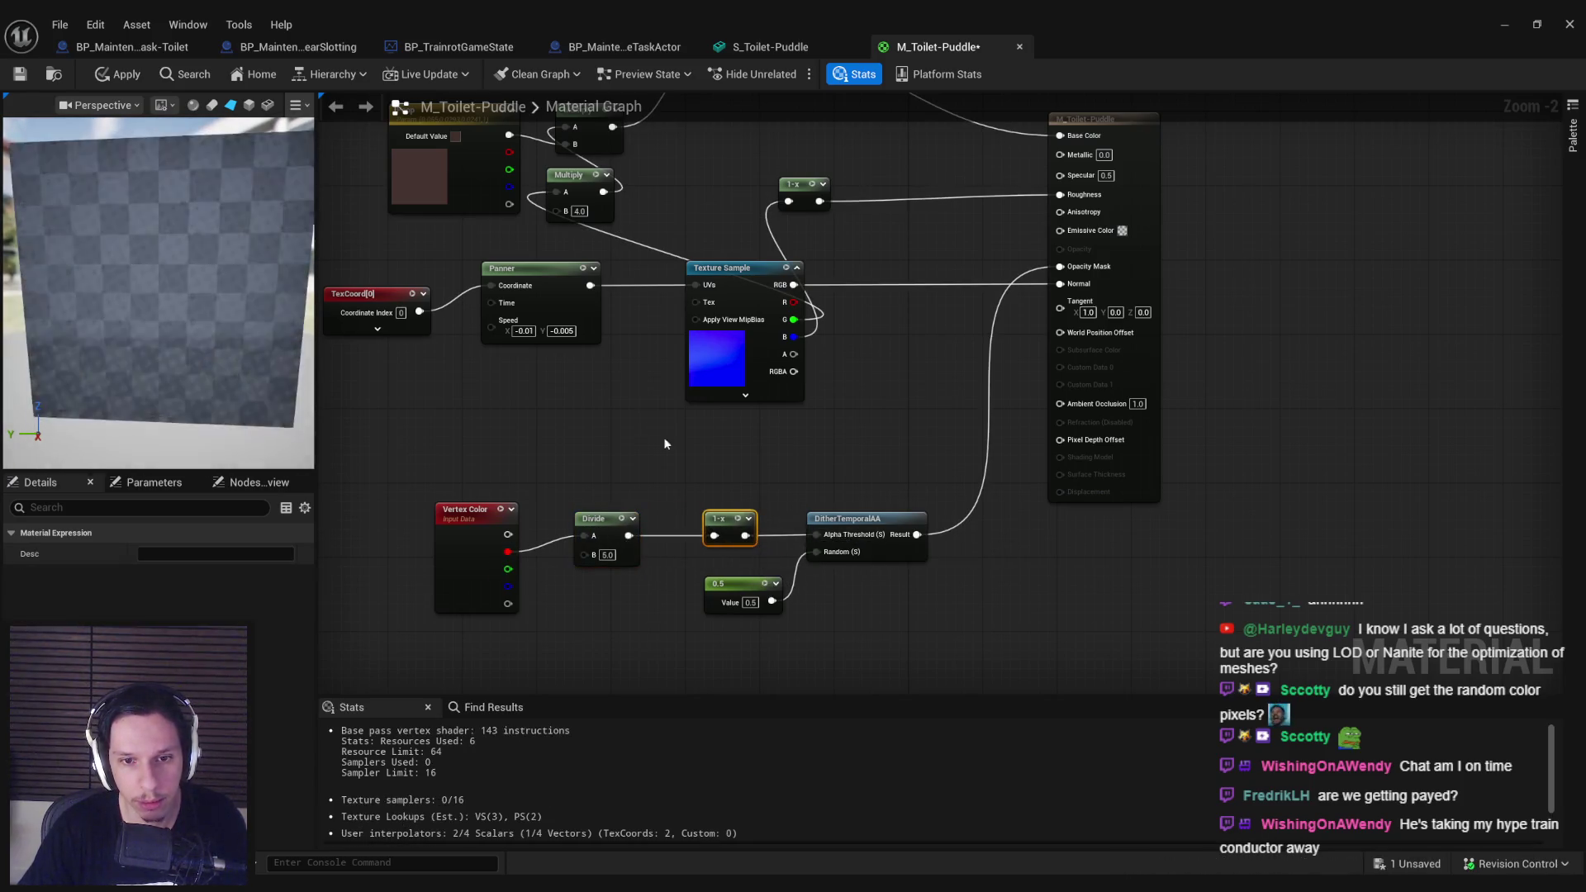
pyautogui.click(125, 75)
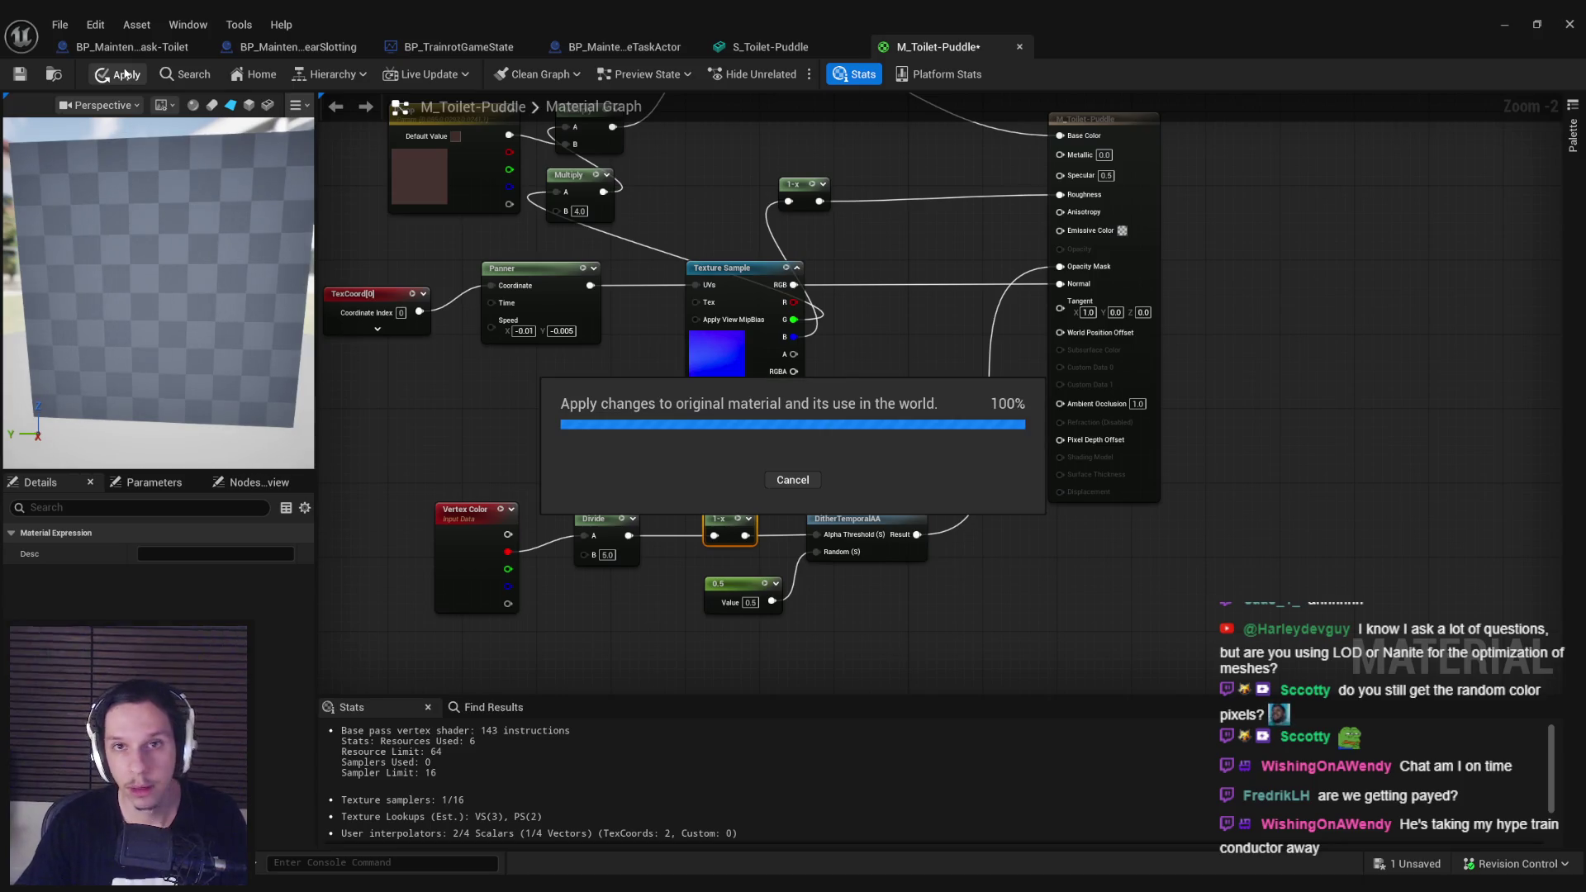
# Step: Recheck the puddle preview and re-apply the material
pyautogui.click(780, 47)
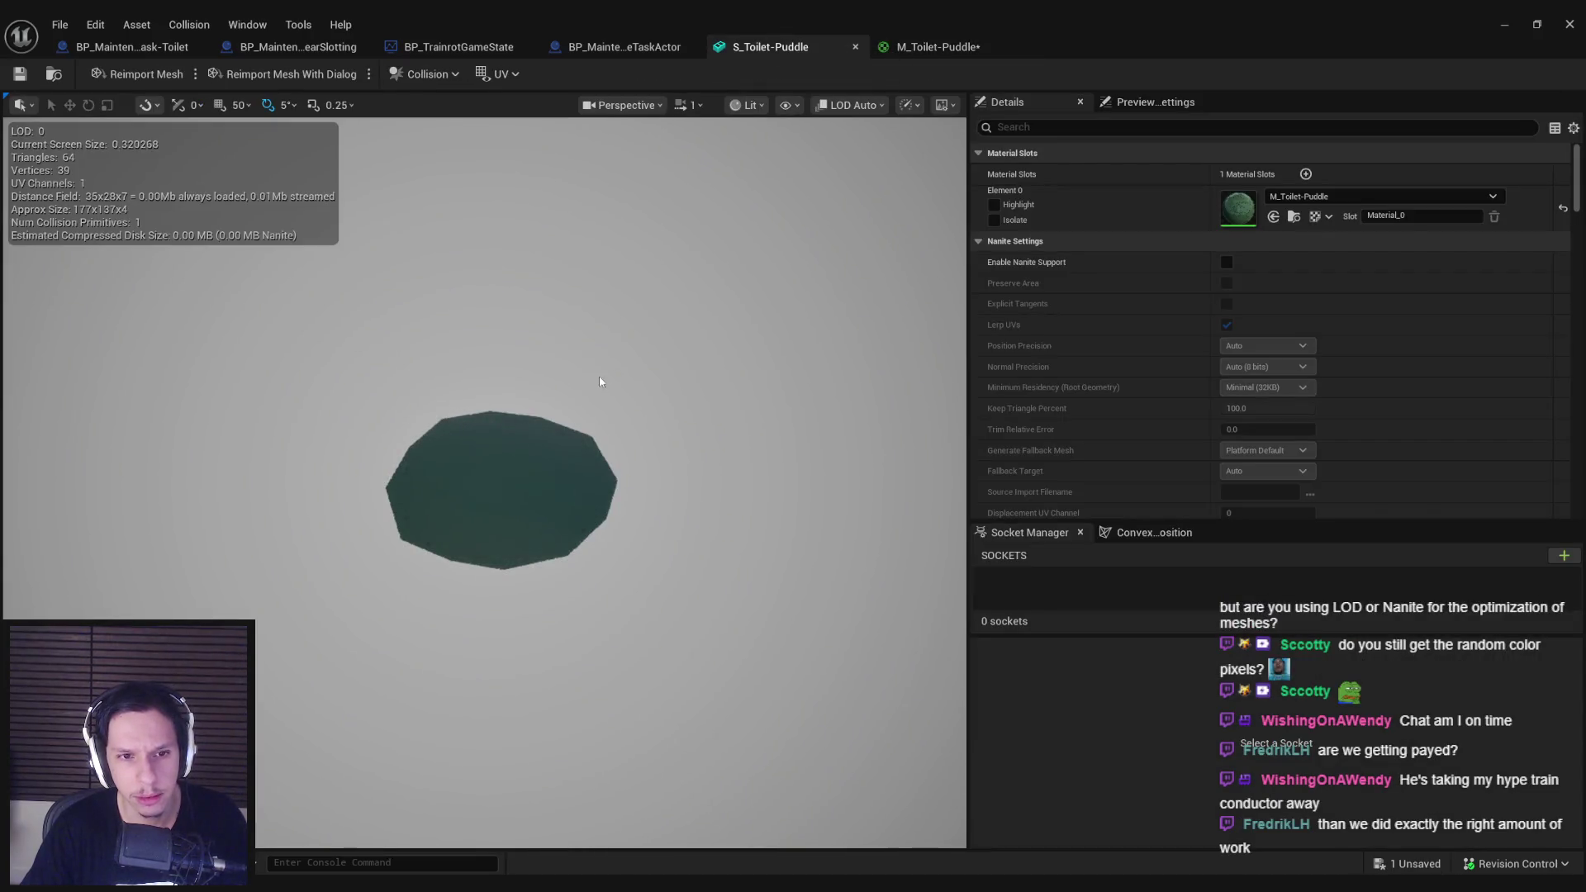
pyautogui.scroll(5, 842, 311)
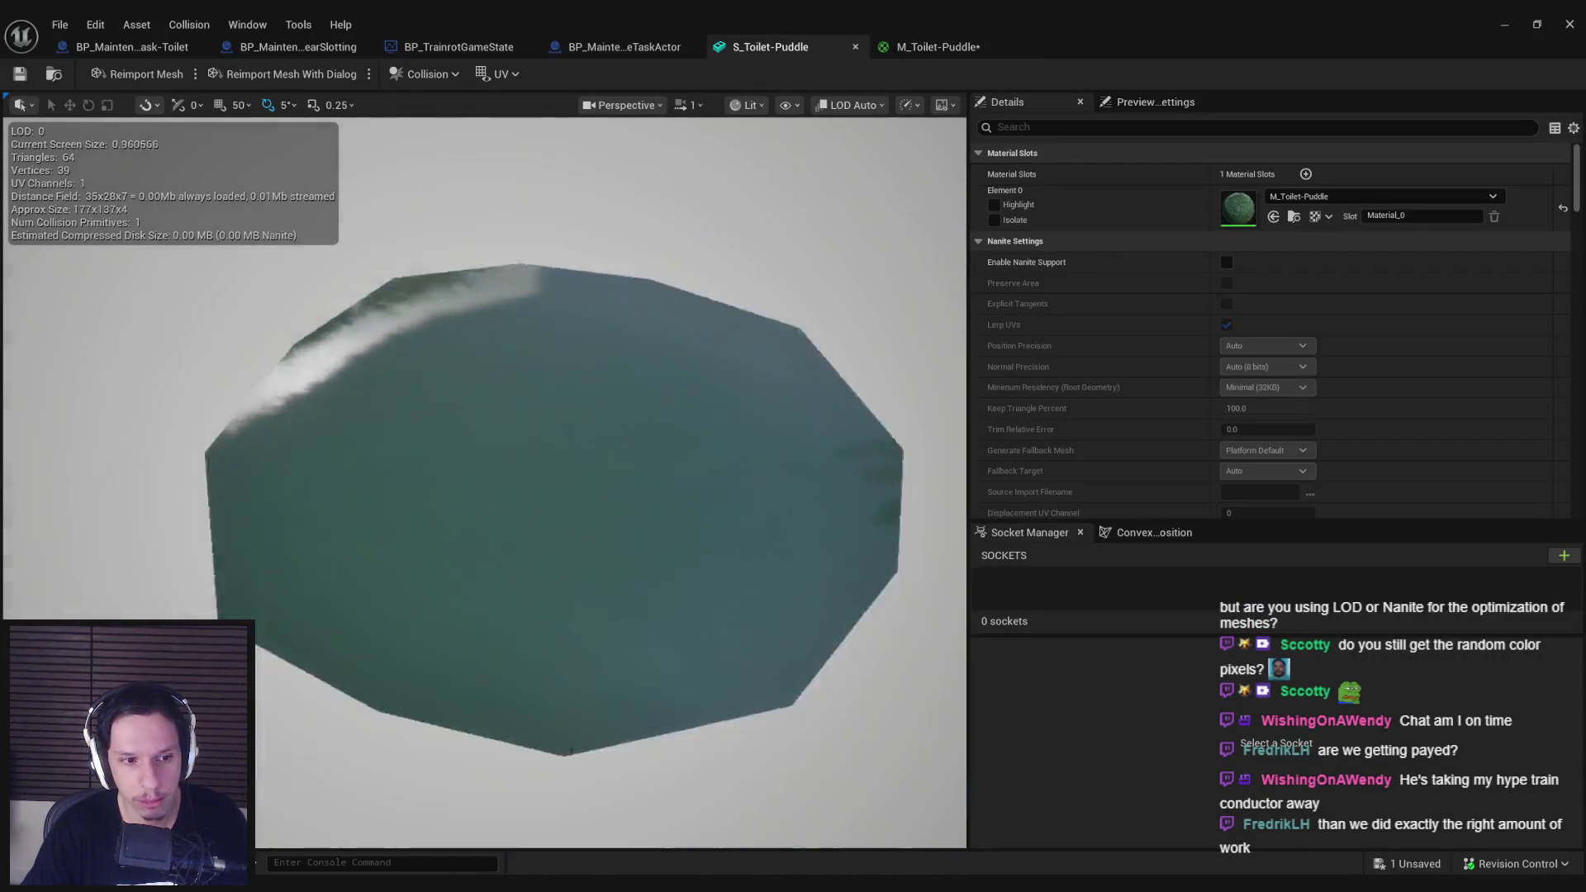
pyautogui.scroll(-5, 842, 311)
pyautogui.click(937, 47)
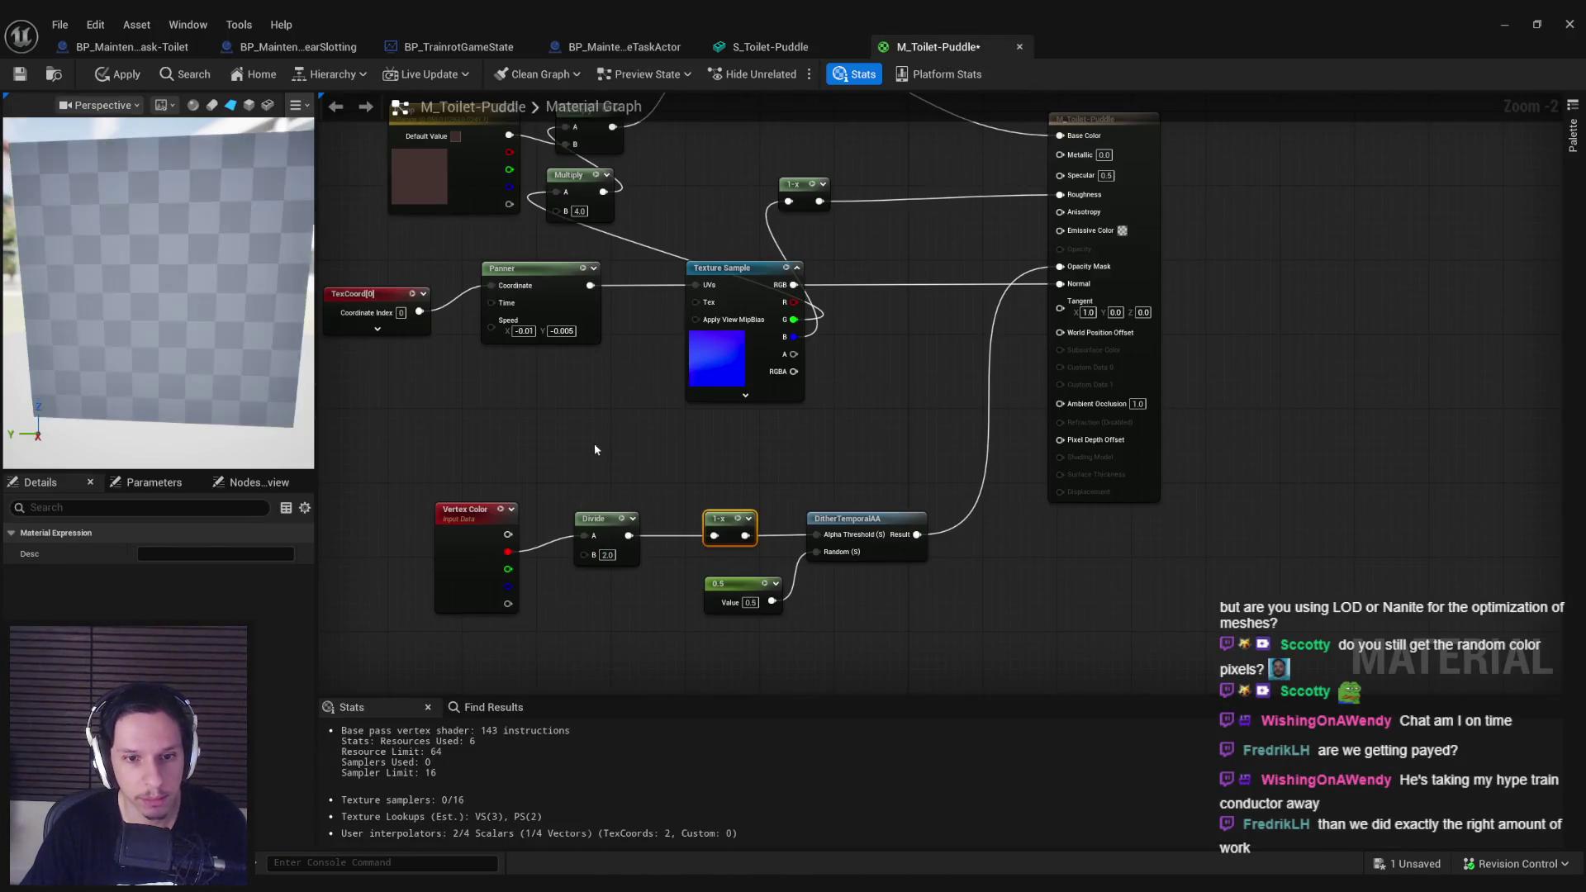
pyautogui.click(118, 77)
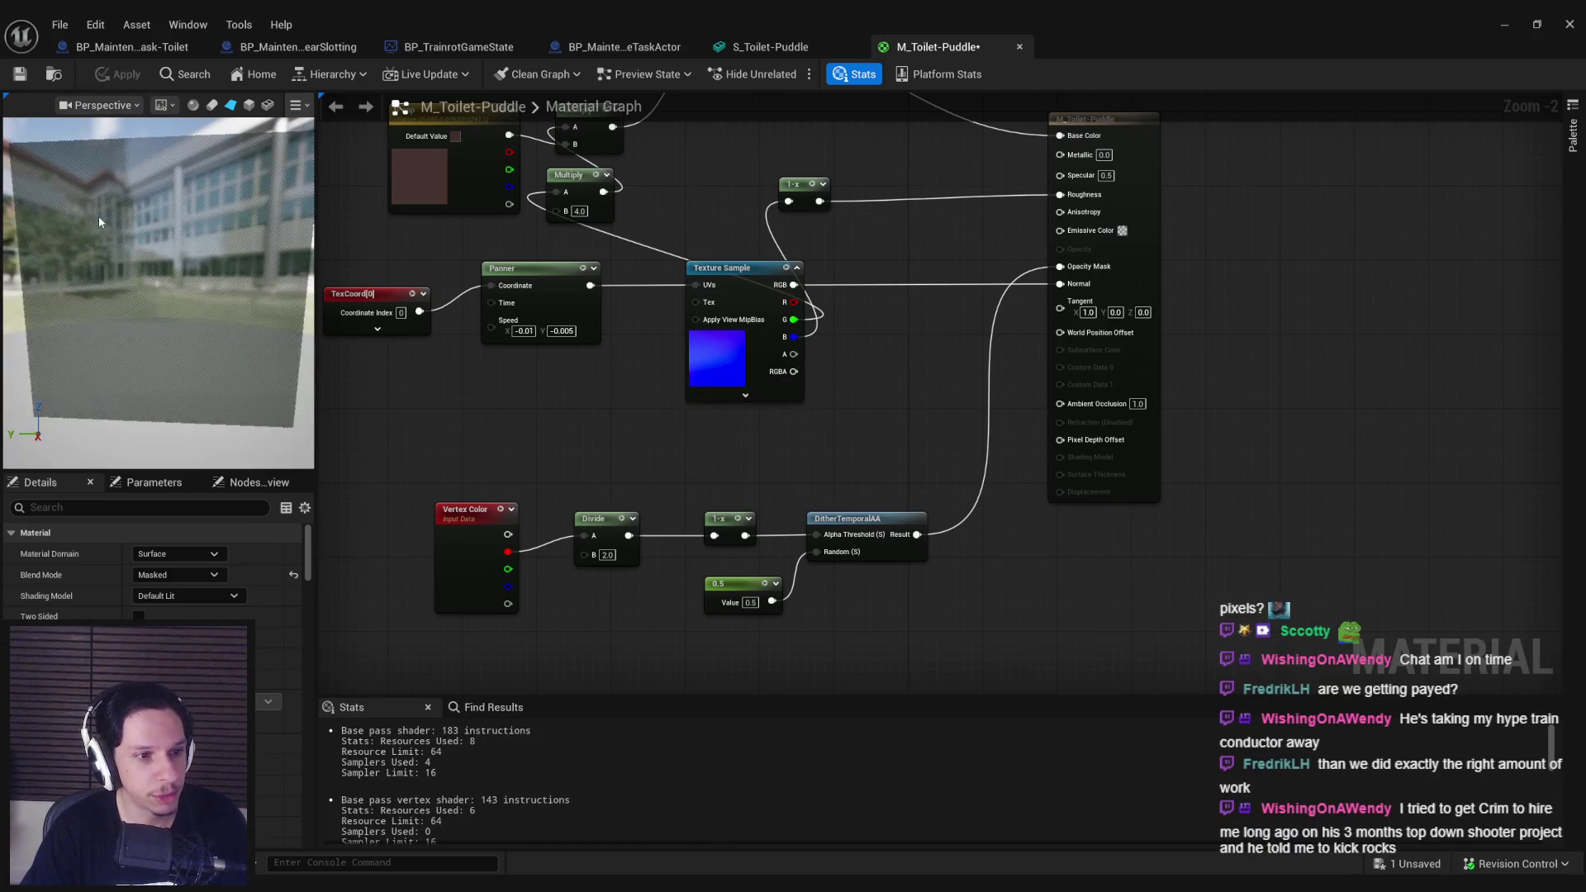
pyautogui.click(768, 47)
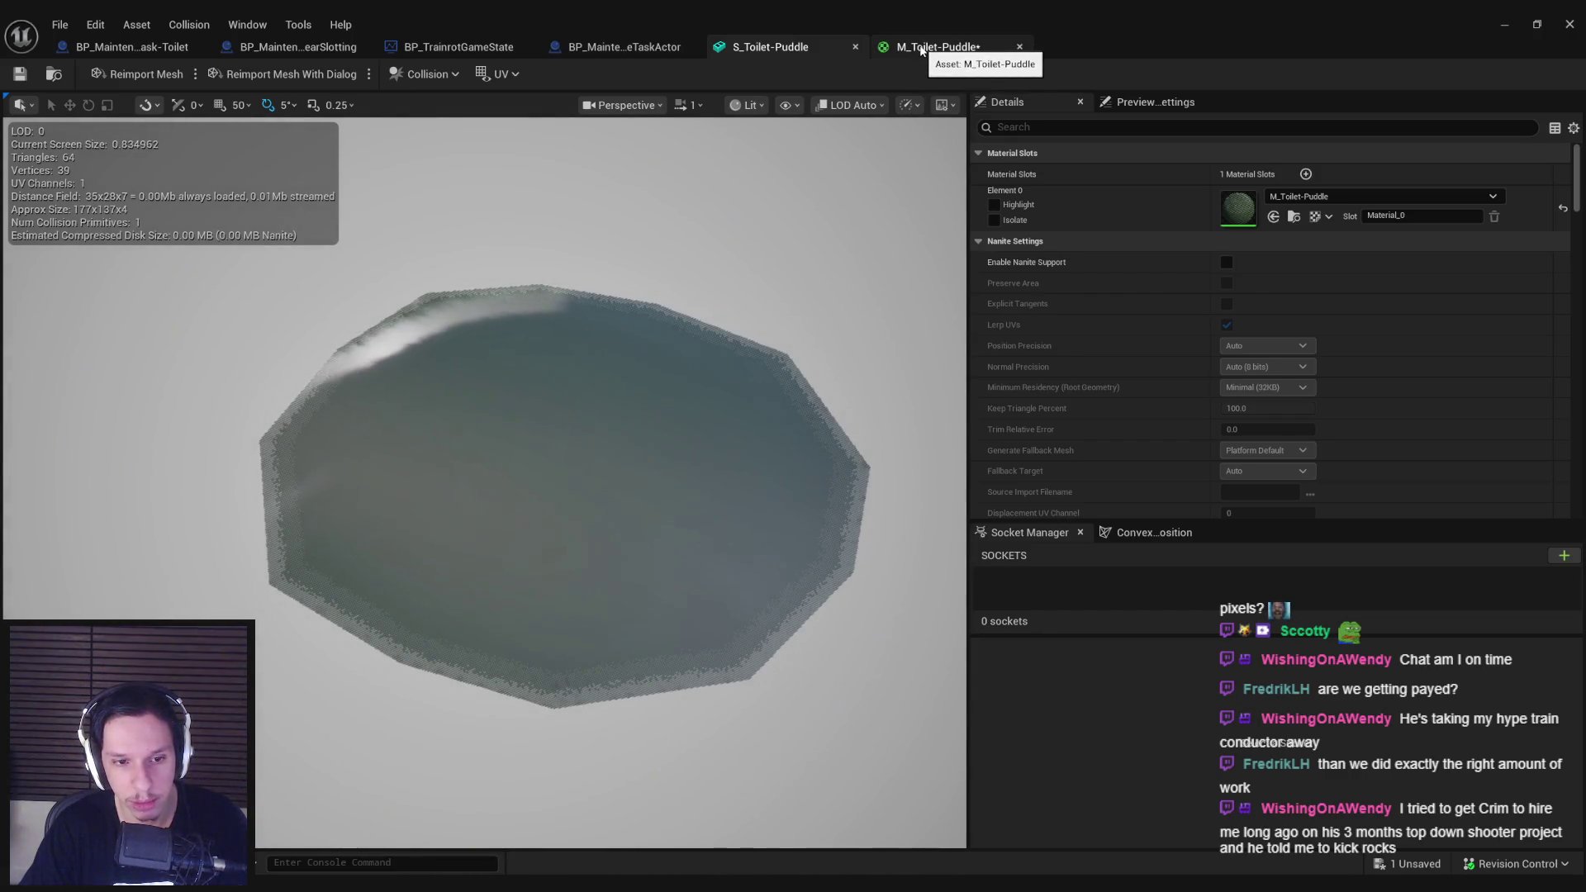
# Step: Change the Divide B value to 1.3, apply, and view the softened puddle edges
pyautogui.click(922, 47)
pyautogui.click(608, 556)
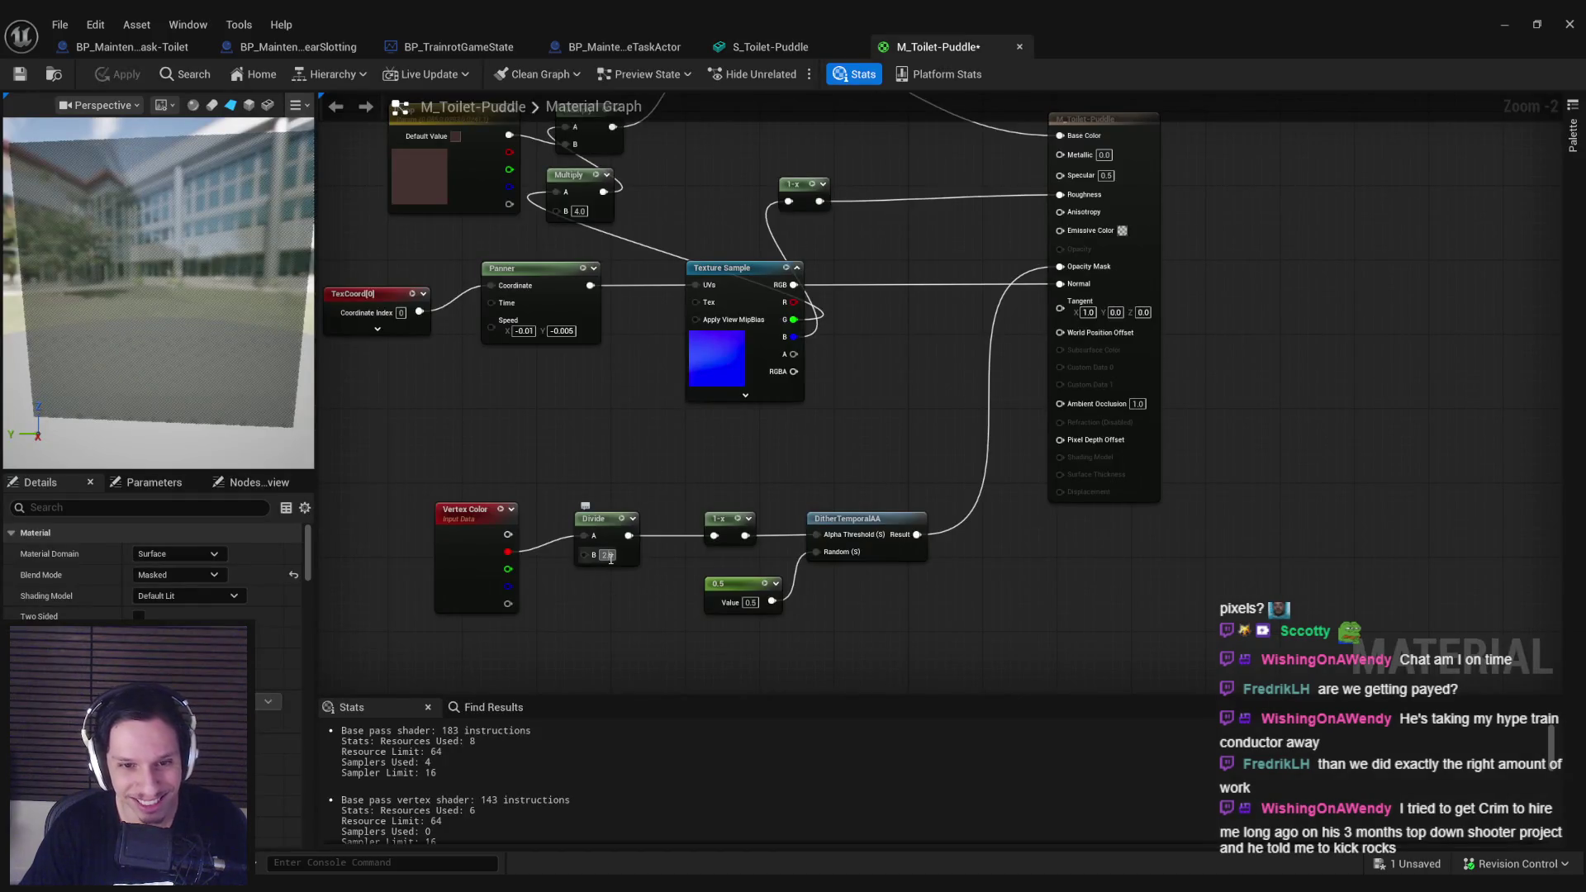
pyautogui.press('Return')
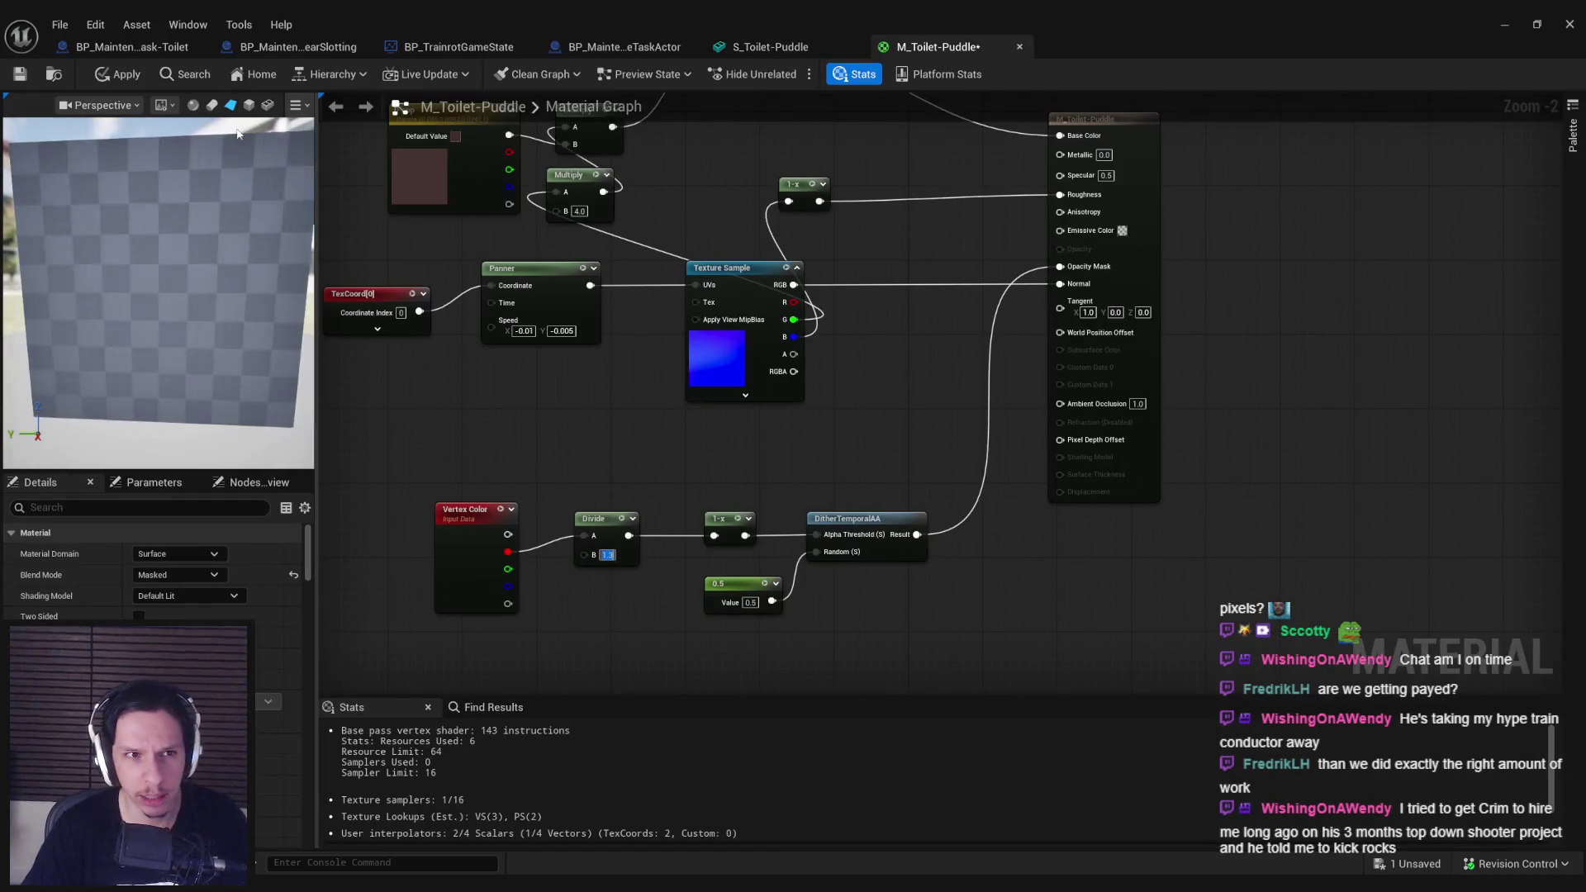
pyautogui.click(117, 74)
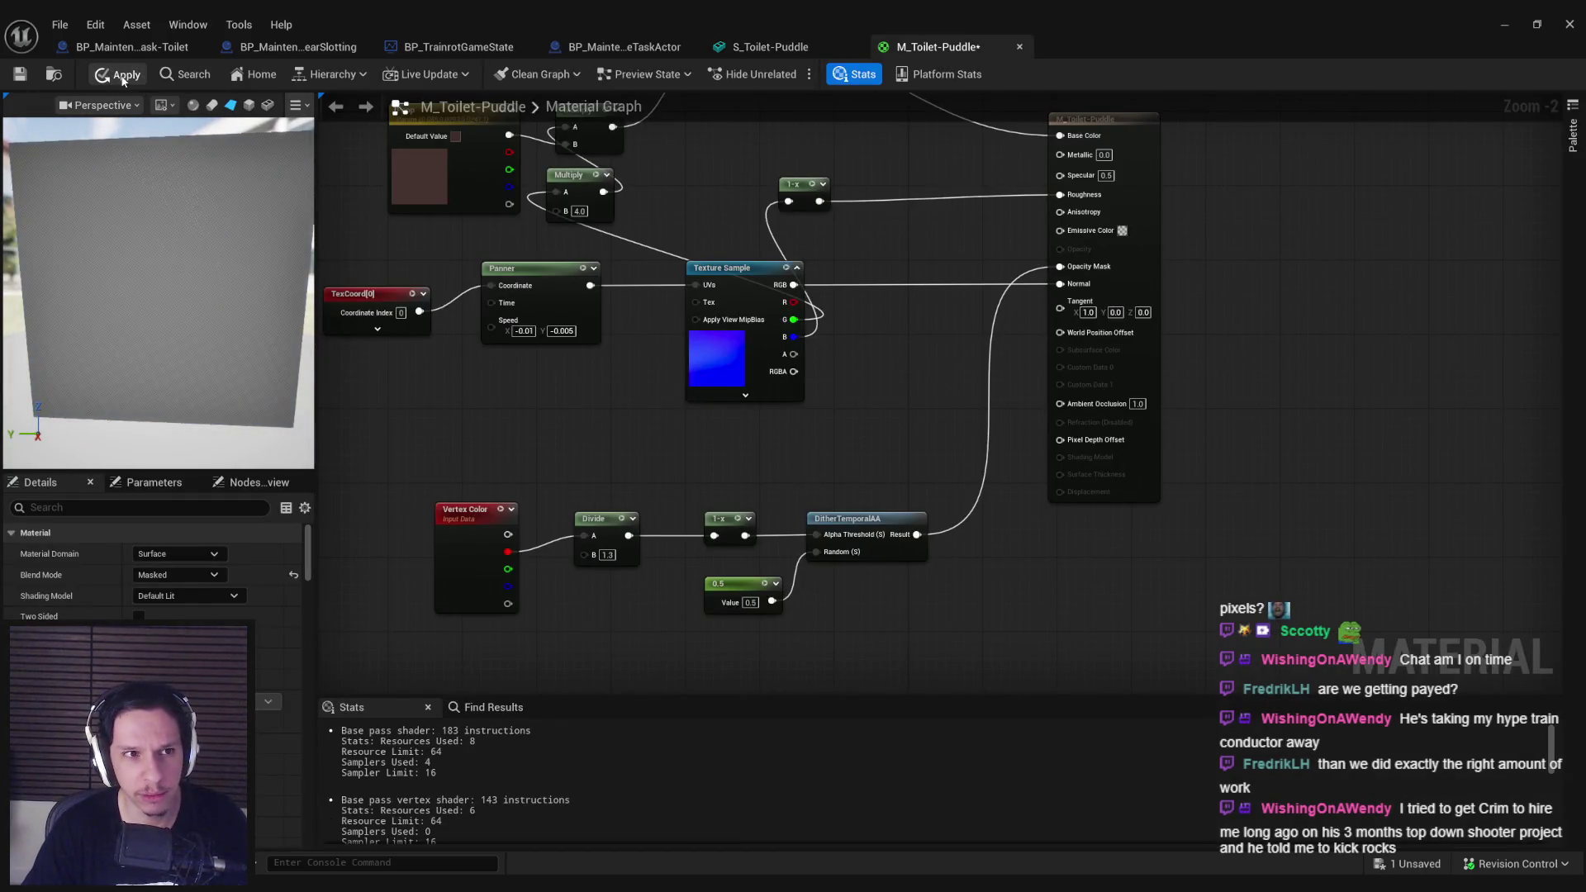
pyautogui.click(810, 46)
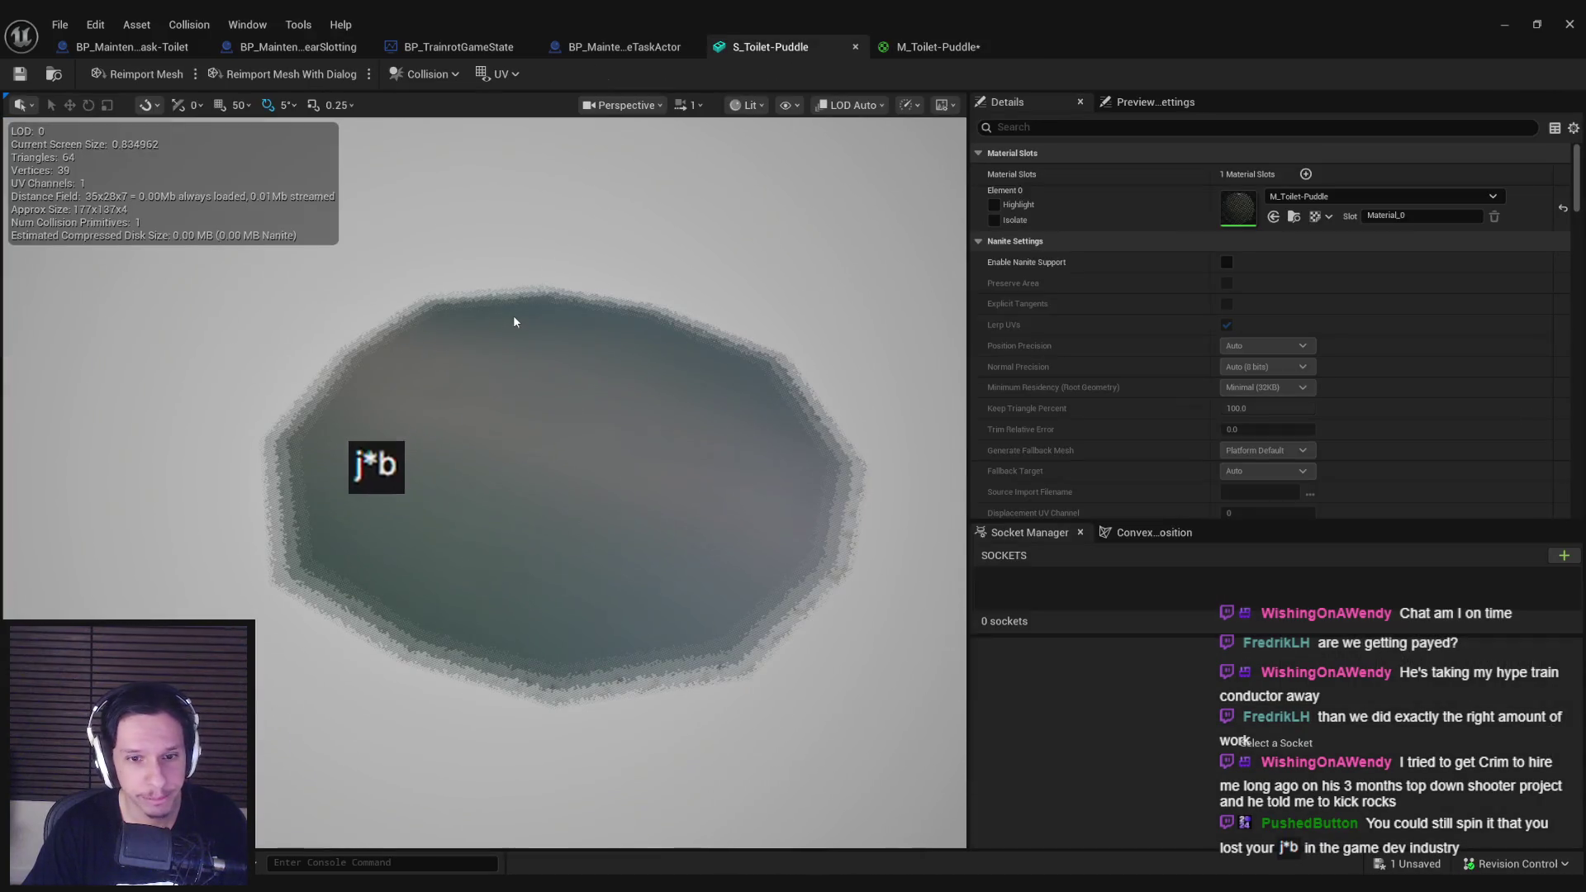
# Step: Orbit and fly up close along the puddle's edge to inspect the dithering
pyautogui.moveTo(512, 318); pyautogui.dragTo(512, 463)
pyautogui.moveTo(469, 578); pyautogui.dragTo(470, 616)
pyautogui.moveTo(756, 713); pyautogui.dragTo(757, 677)
pyautogui.moveTo(742, 570); pyautogui.dragTo(742, 550)
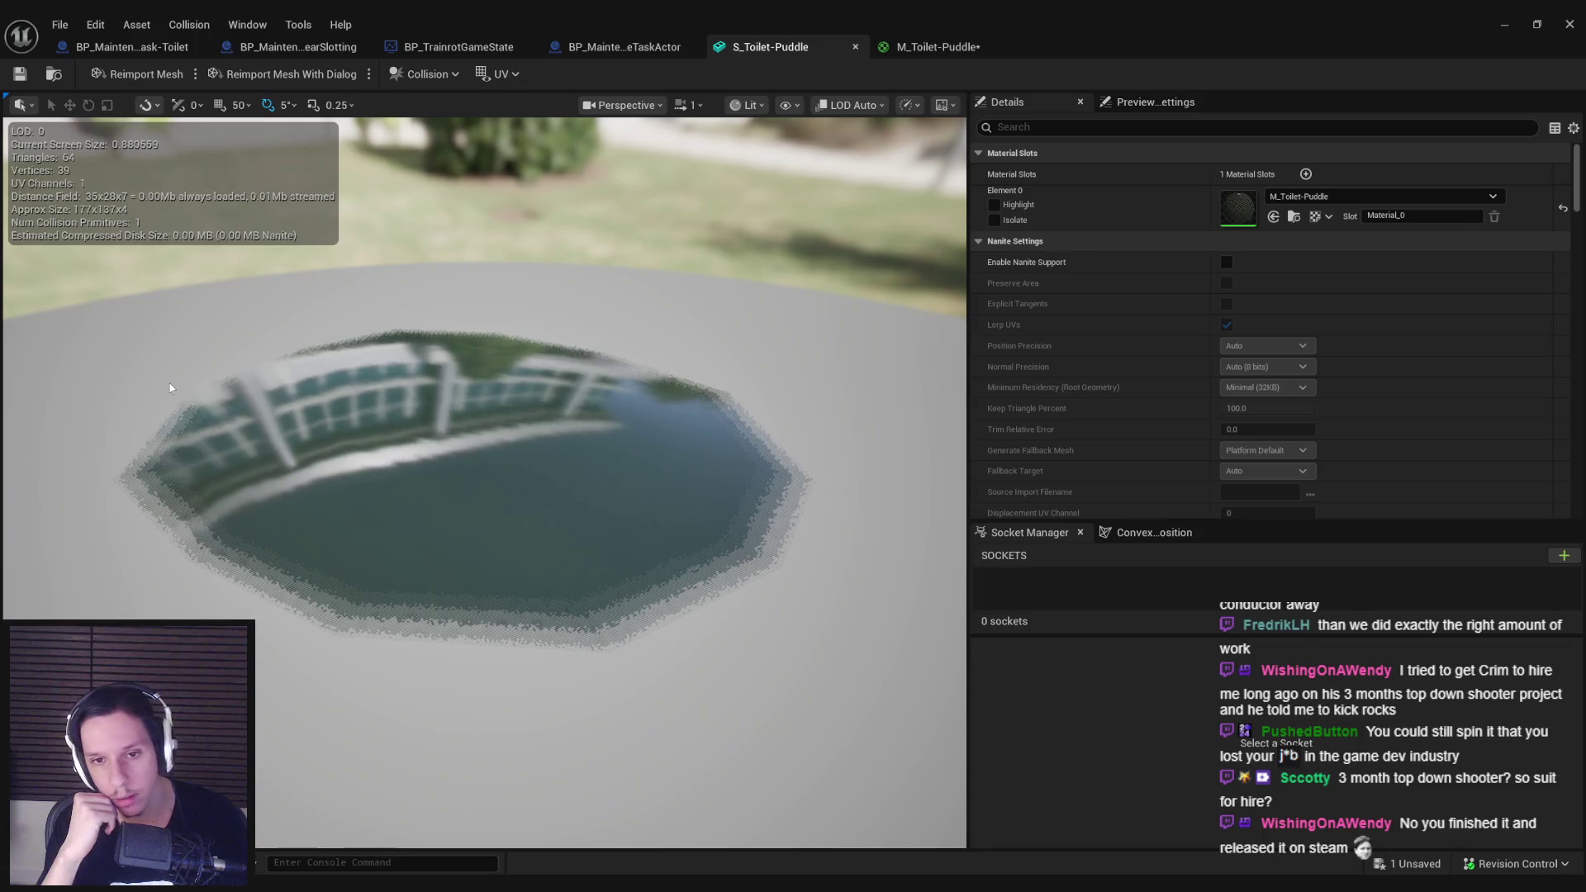
pyautogui.moveTo(170, 387); pyautogui.dragTo(170, 330)
pyautogui.moveTo(562, 507)
pyautogui.mouseDown()
pyautogui.moveTo(562, 529)
pyautogui.moveTo(561, 507)
pyautogui.mouseUp()
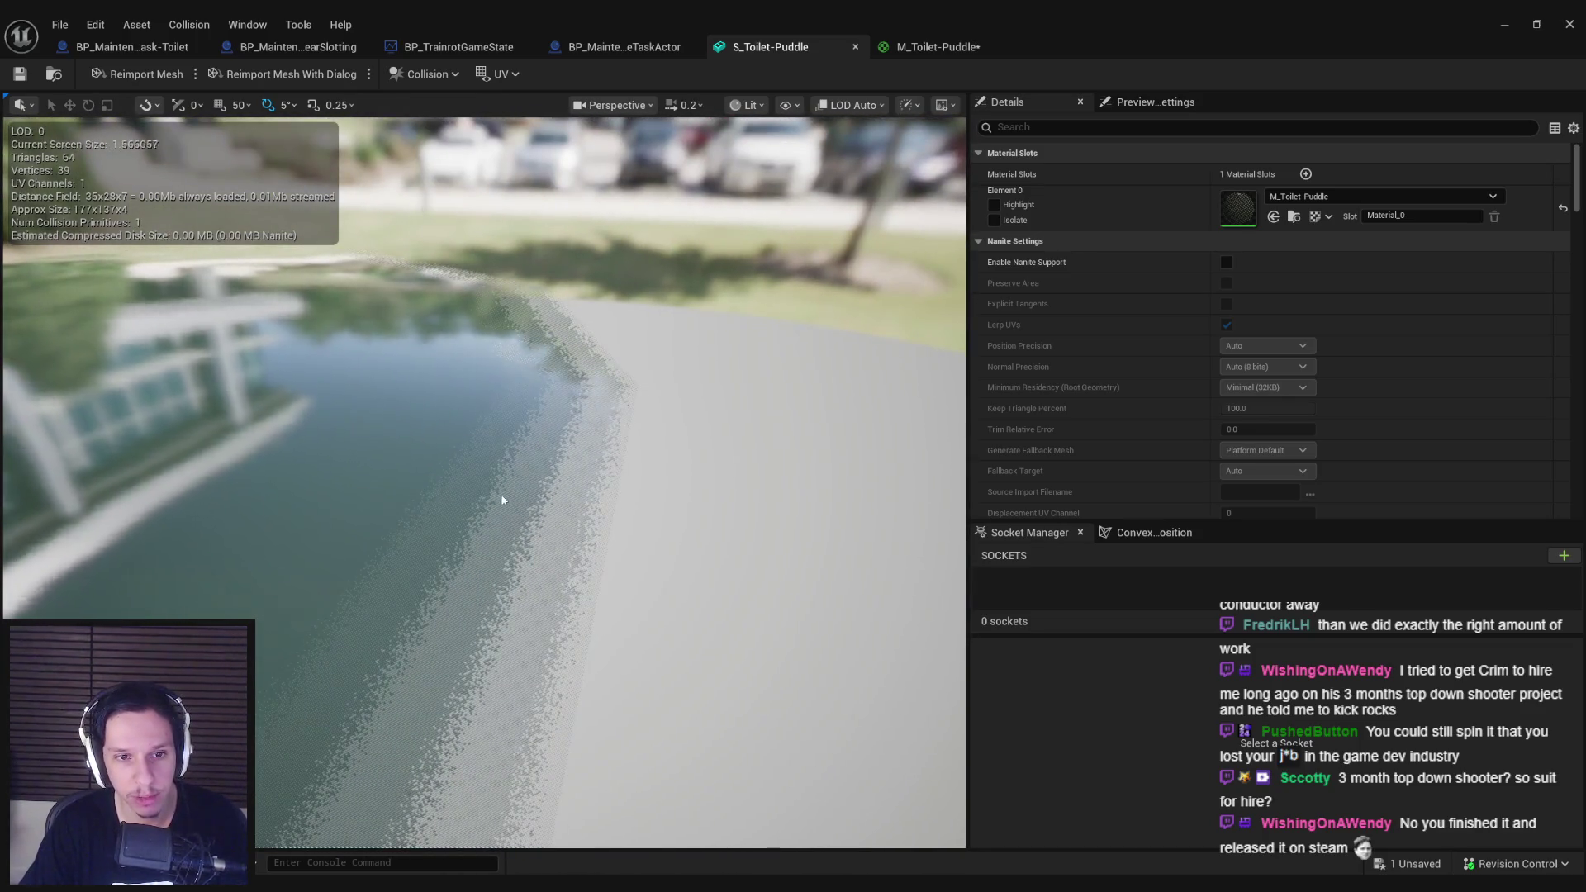
pyautogui.moveTo(460, 473); pyautogui.dragTo(498, 459)
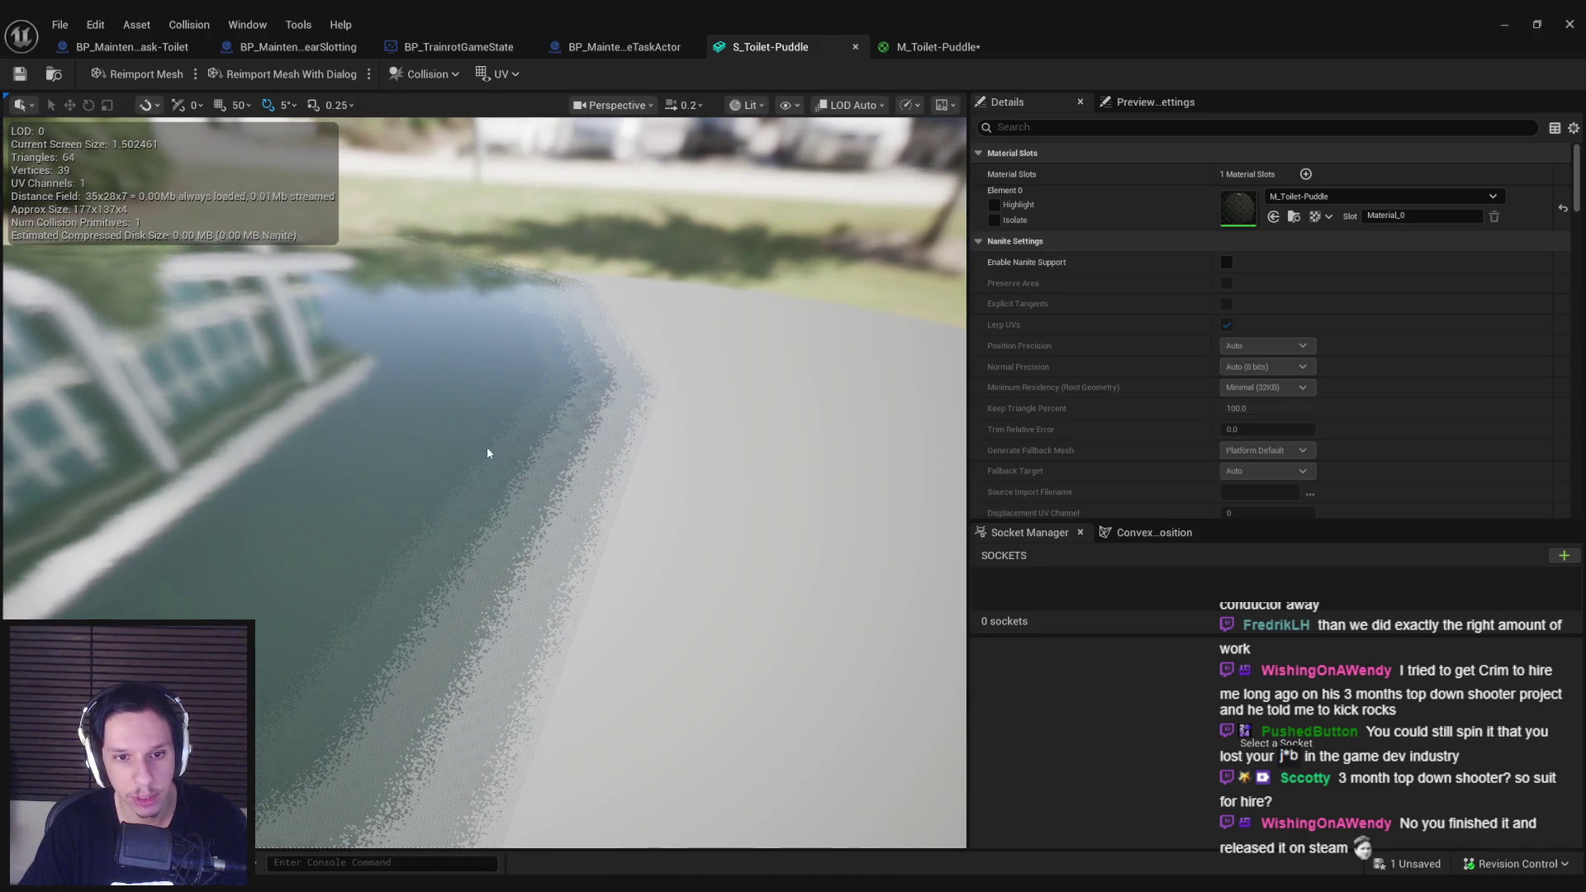
# Step: Return to the M_Toilet-Puddle material graph
pyautogui.click(938, 47)
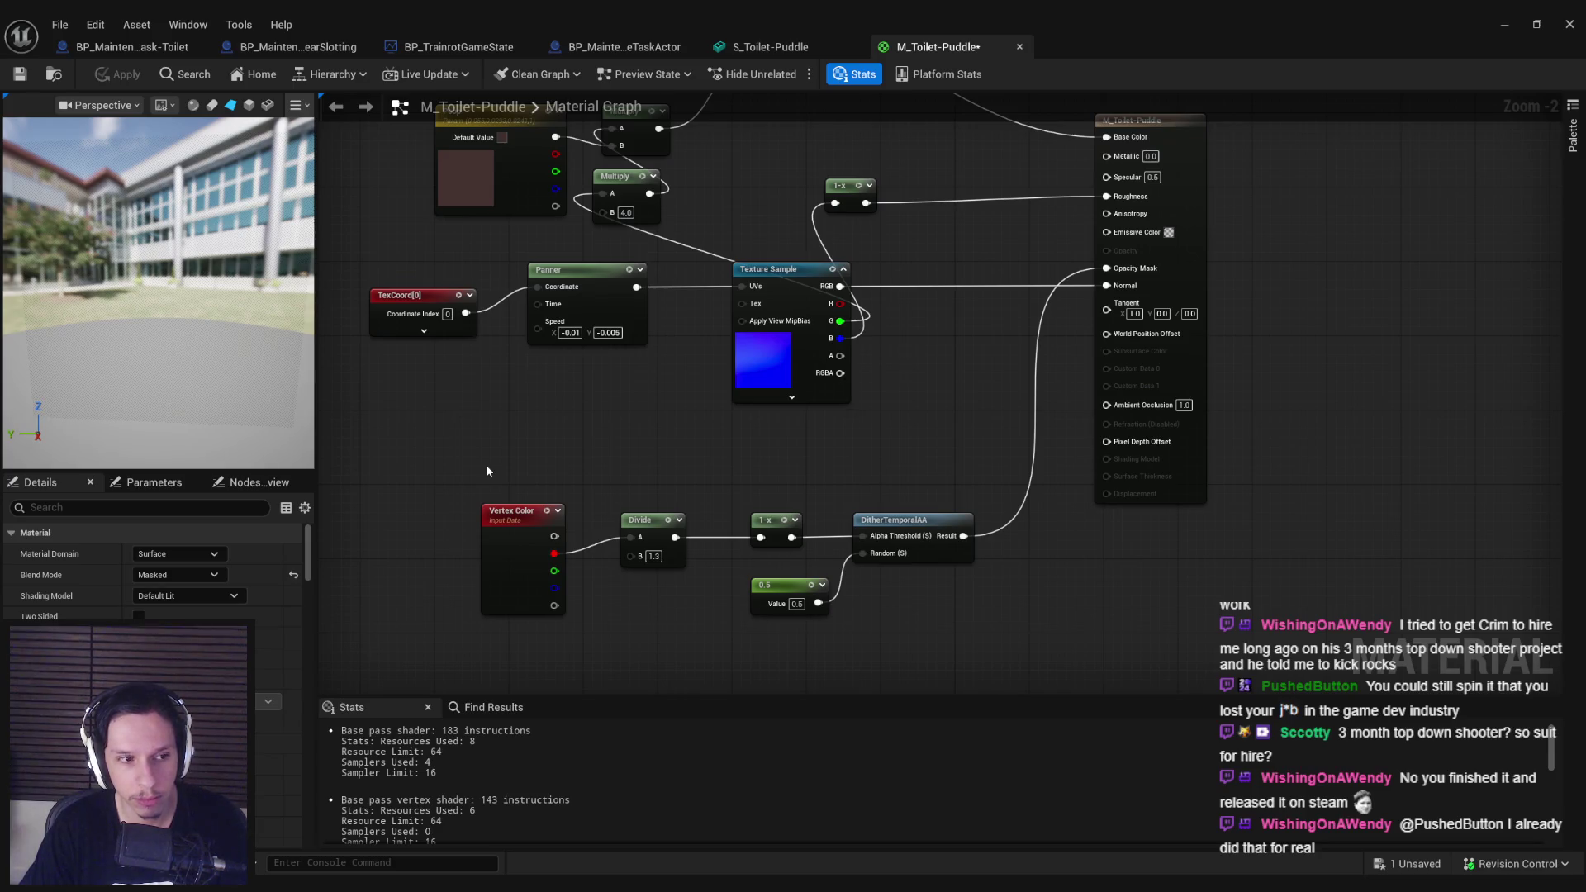
pyautogui.moveTo(339, 885)
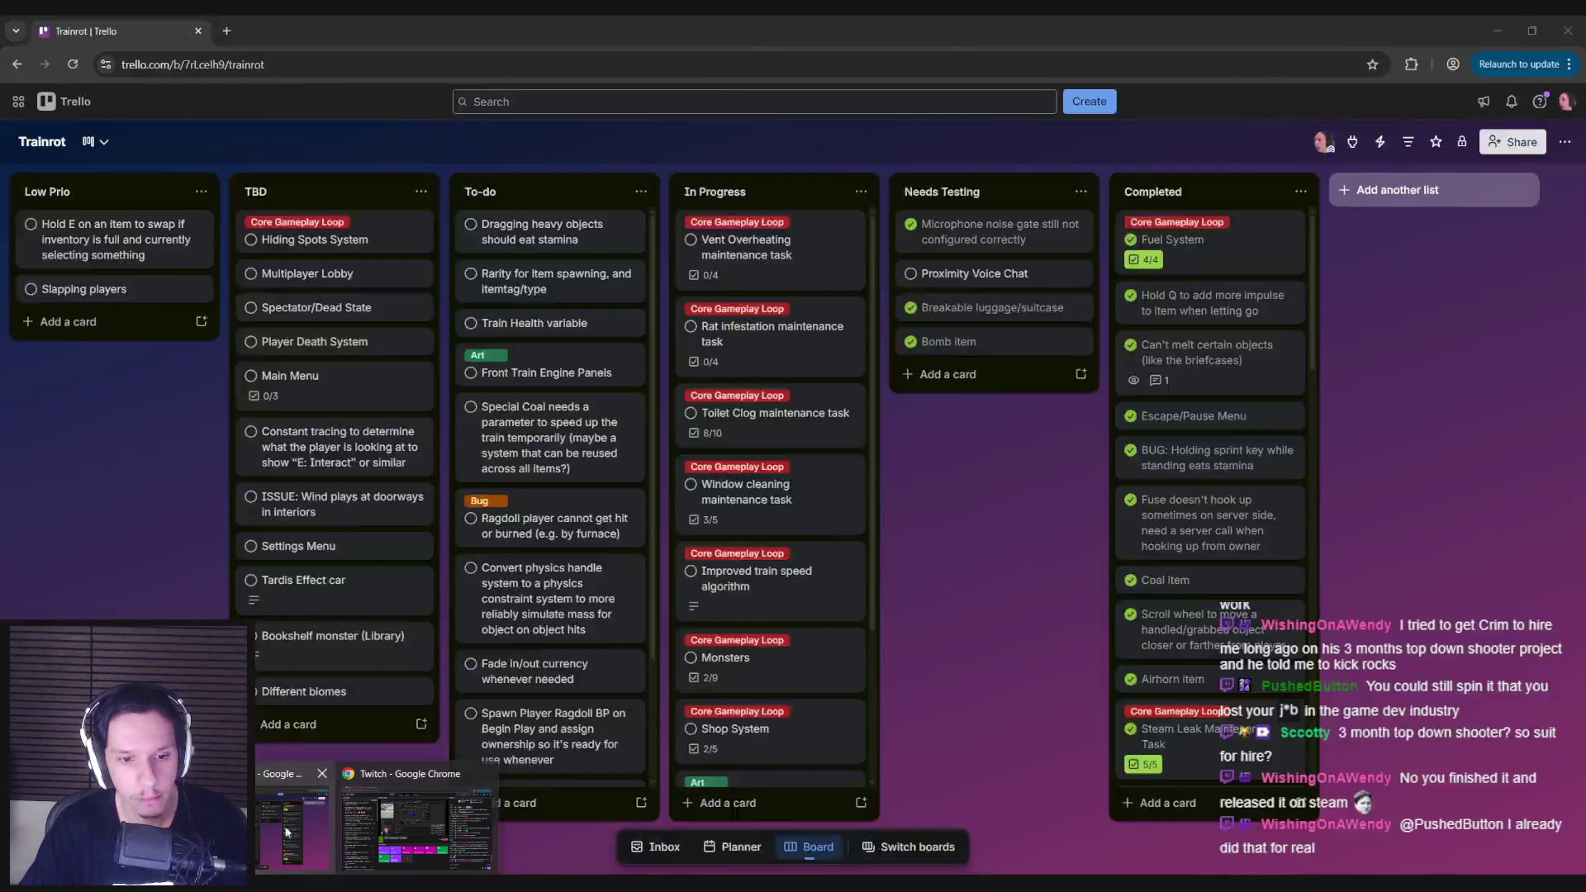
pyautogui.hotkey('alt', 'Tab')
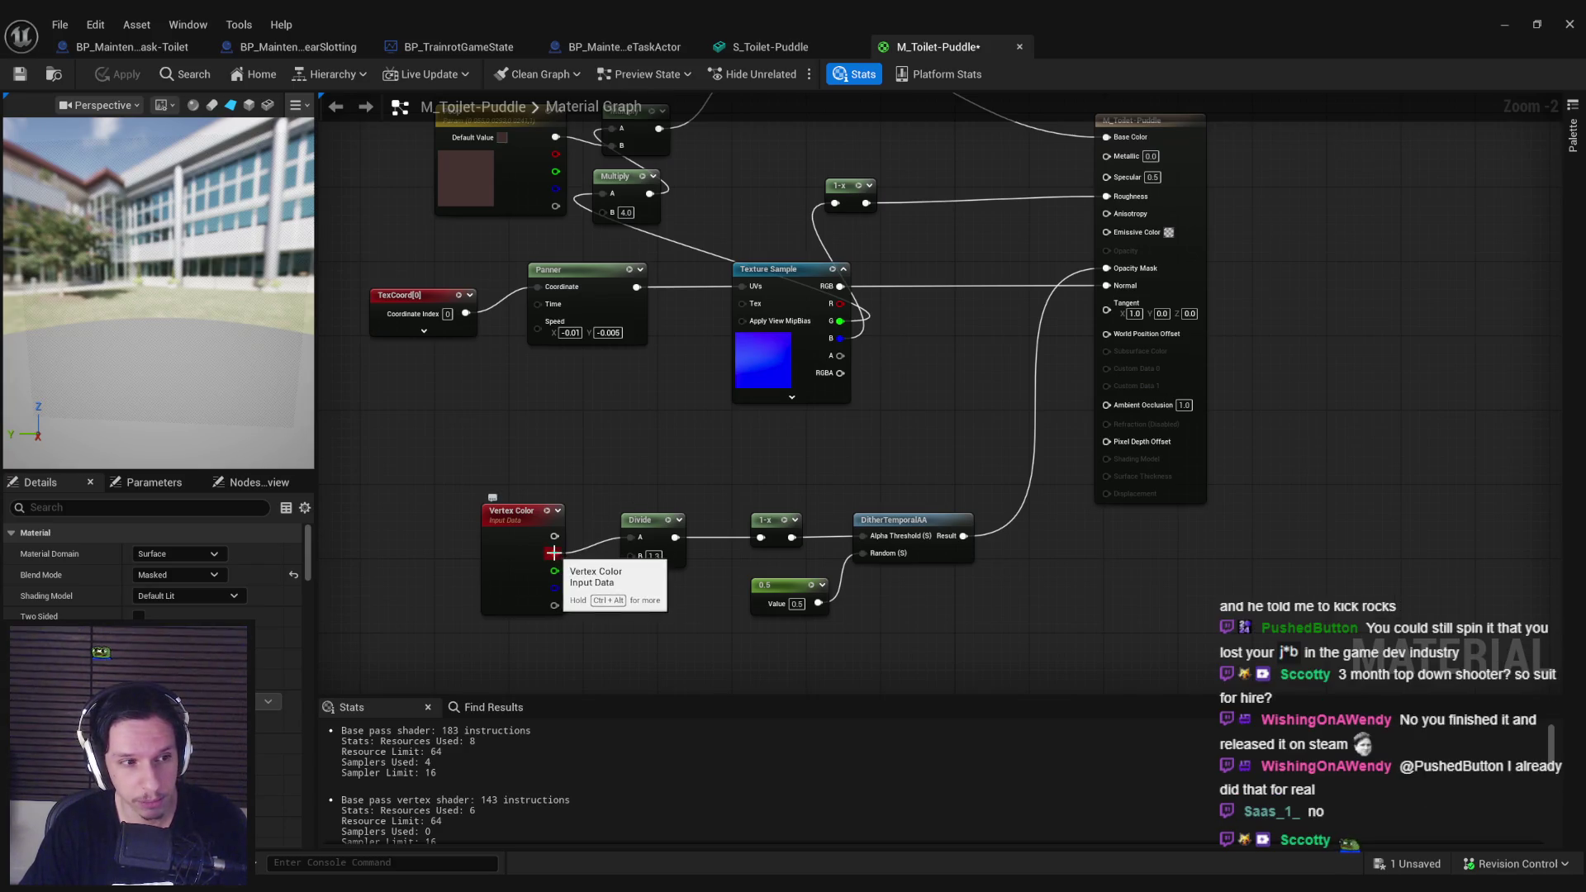
# Step: Shift the vertex colour node chain left and pan the material graph
pyautogui.moveTo(477, 470)
pyautogui.mouseDown()
pyautogui.moveTo(752, 567)
pyautogui.moveTo(680, 537)
pyautogui.moveTo(623, 537)
pyautogui.mouseUp()
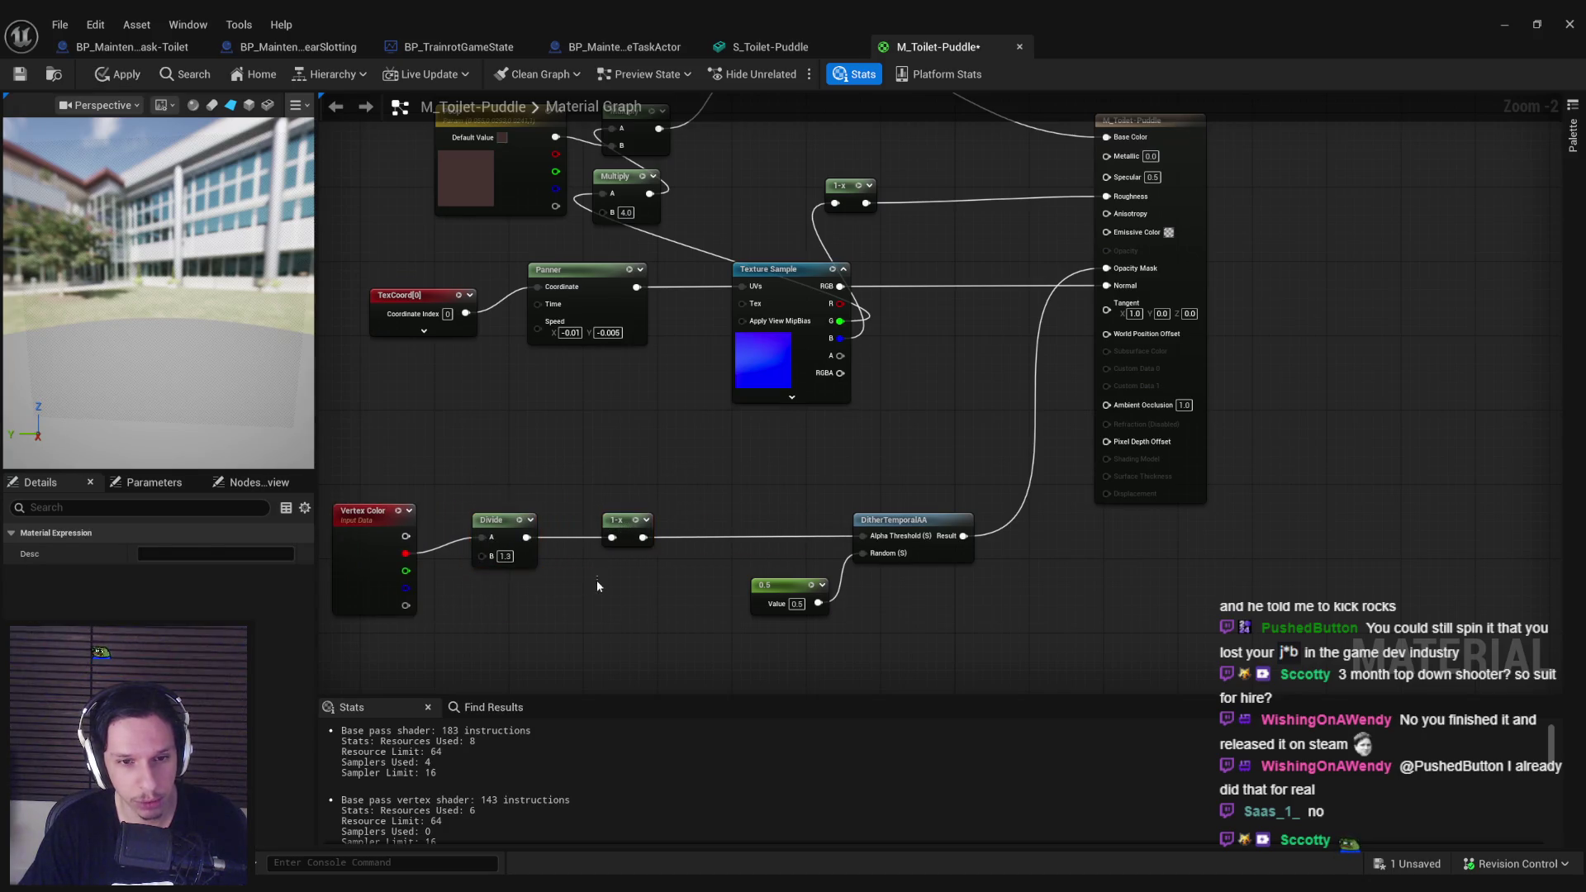
pyautogui.click(598, 586)
pyautogui.moveTo(408, 554); pyautogui.dragTo(422, 467)
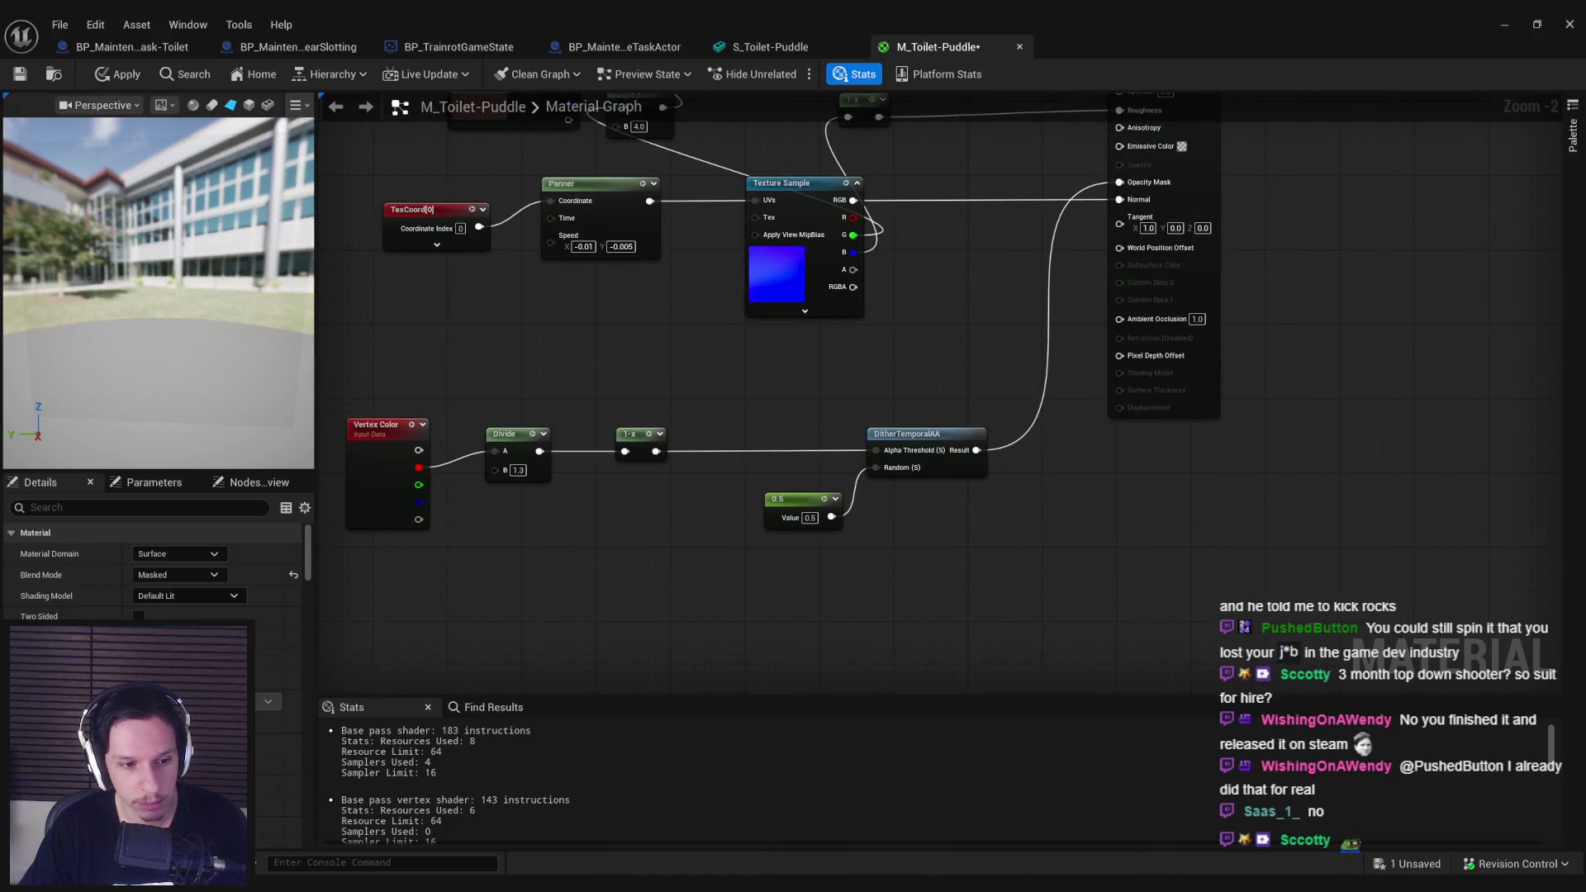
# Step: Switch to the browser showing the Blender Stack Exchange scattering thread
pyautogui.click(297, 818)
pyautogui.click(965, 30)
pyautogui.hotkey('ctrl', 'w')
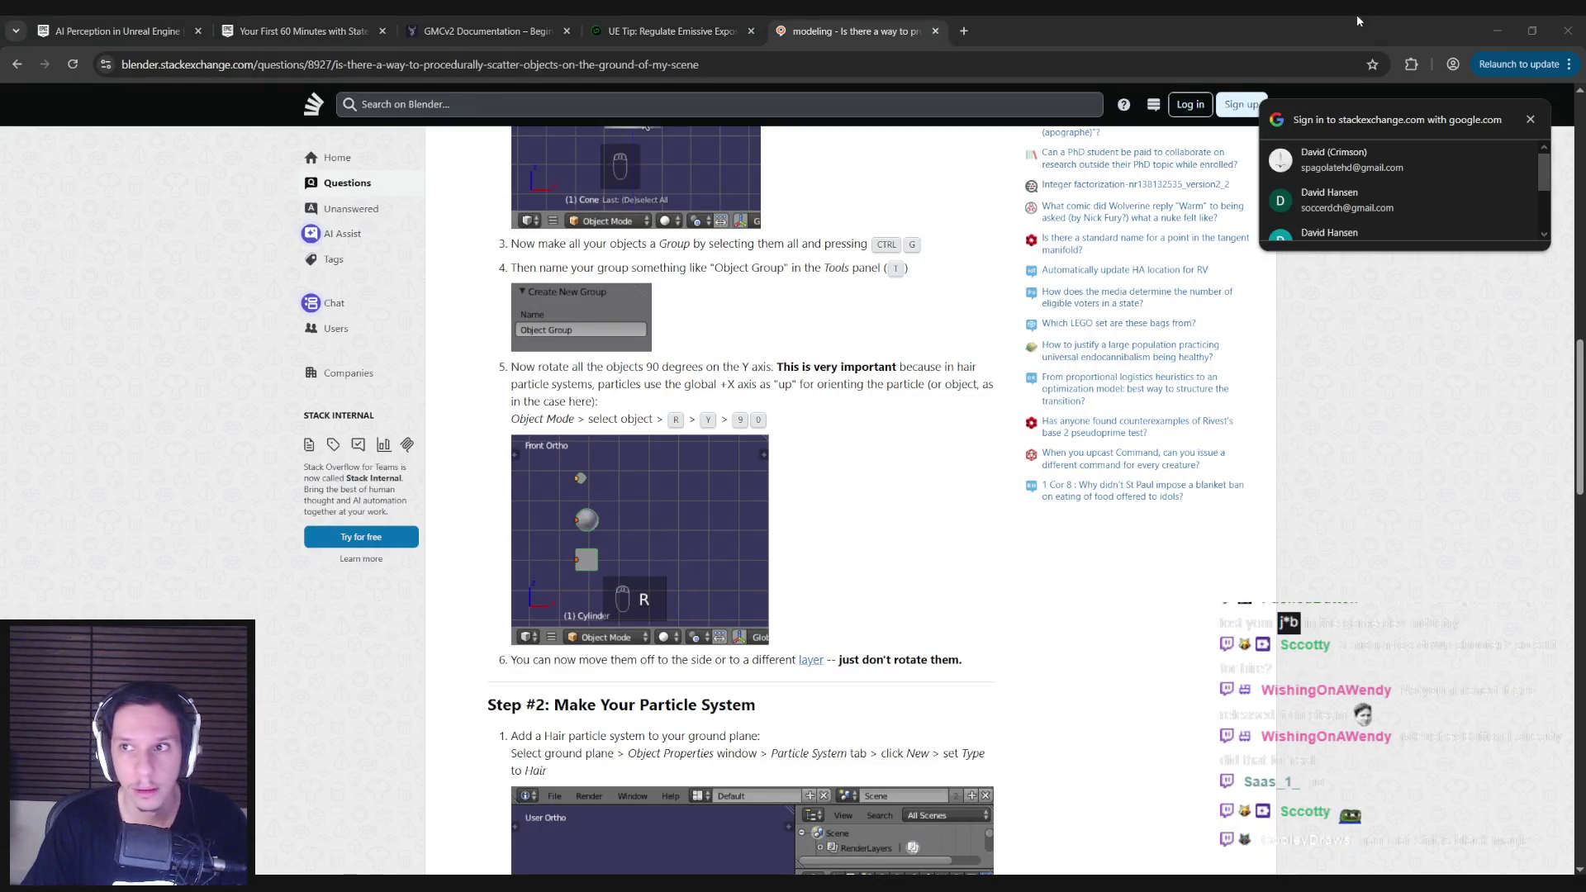
# Step: Switch from the Stack Exchange thread back to the Unreal material editor
pyautogui.hotkey('alt', 'Tab')
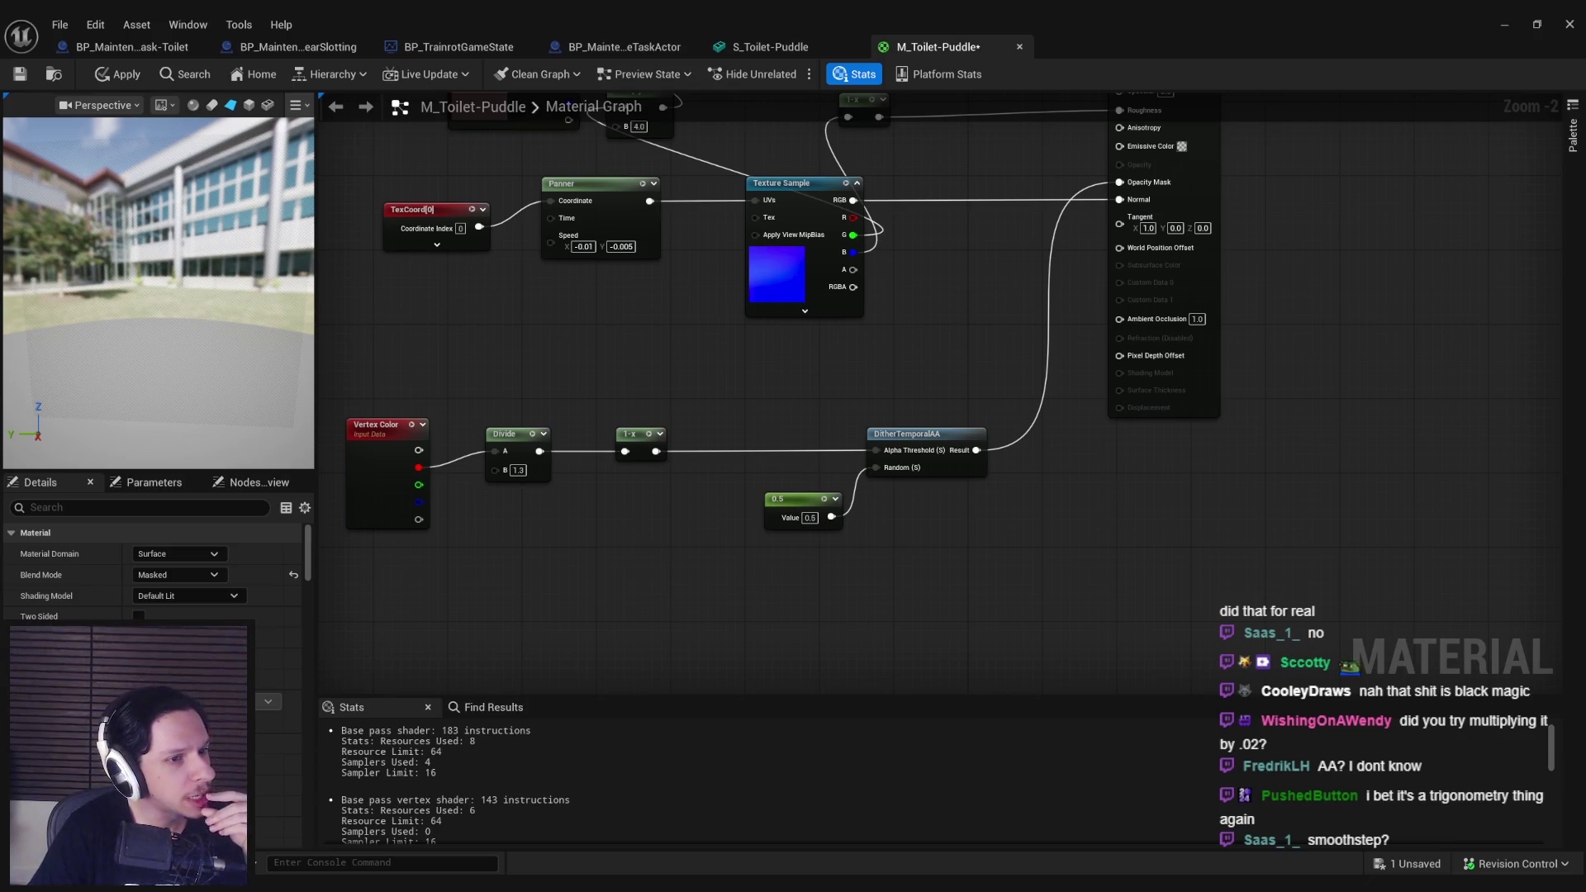
# Step: Add a SmoothStep node fed by 1-x's Value and wire it into the dither Alpha Threshold
pyautogui.scroll(2, 661, 462)
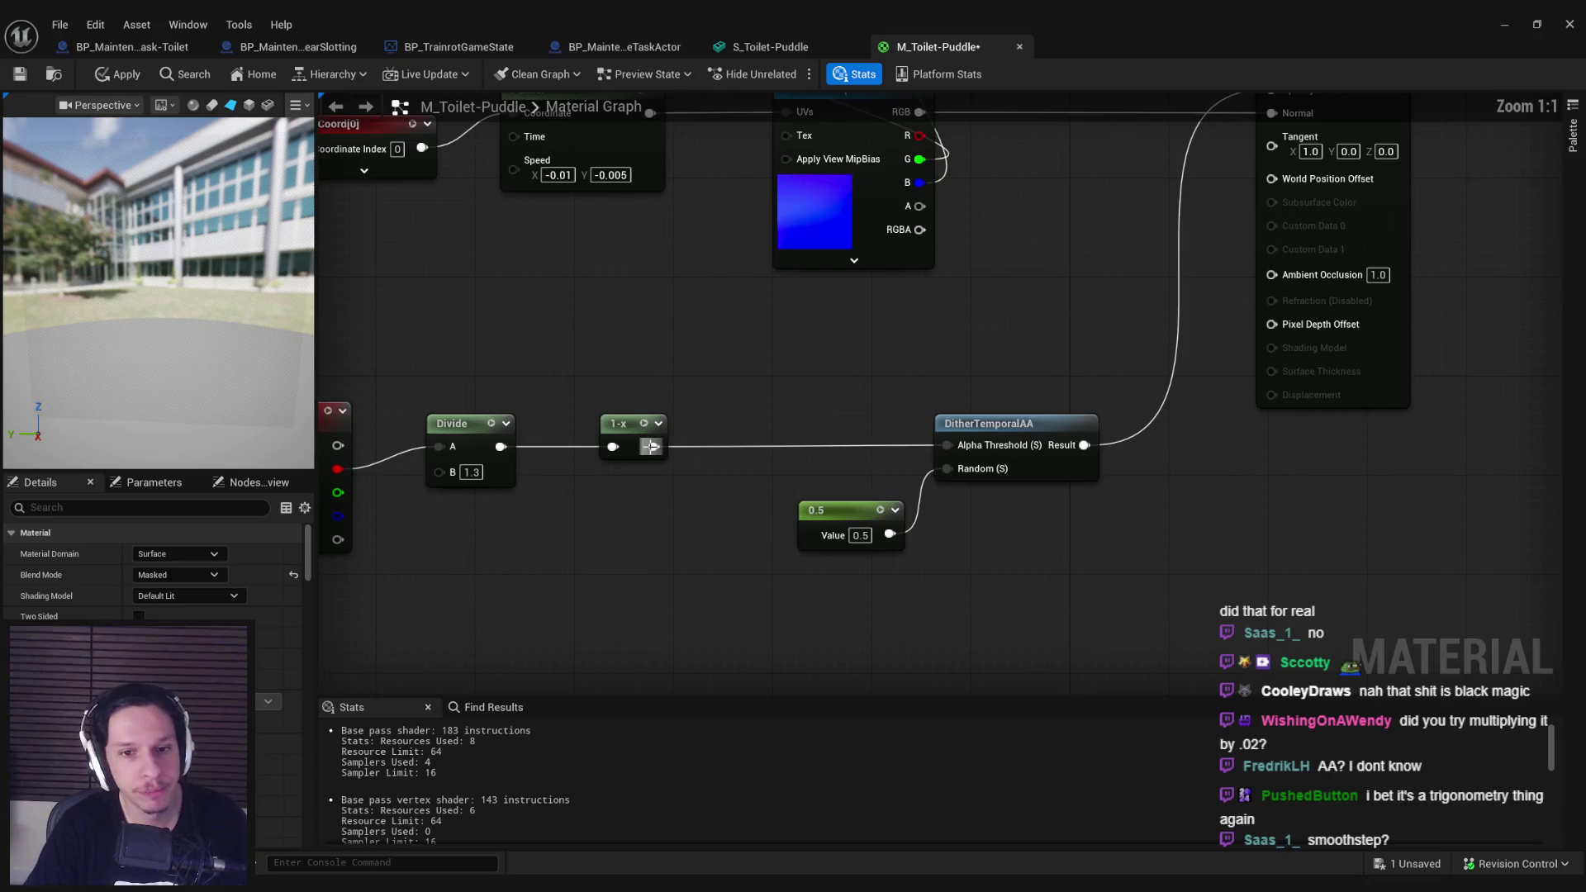
pyautogui.moveTo(651, 447); pyautogui.dragTo(735, 452)
pyautogui.write('smooth')
pyautogui.press('Return')
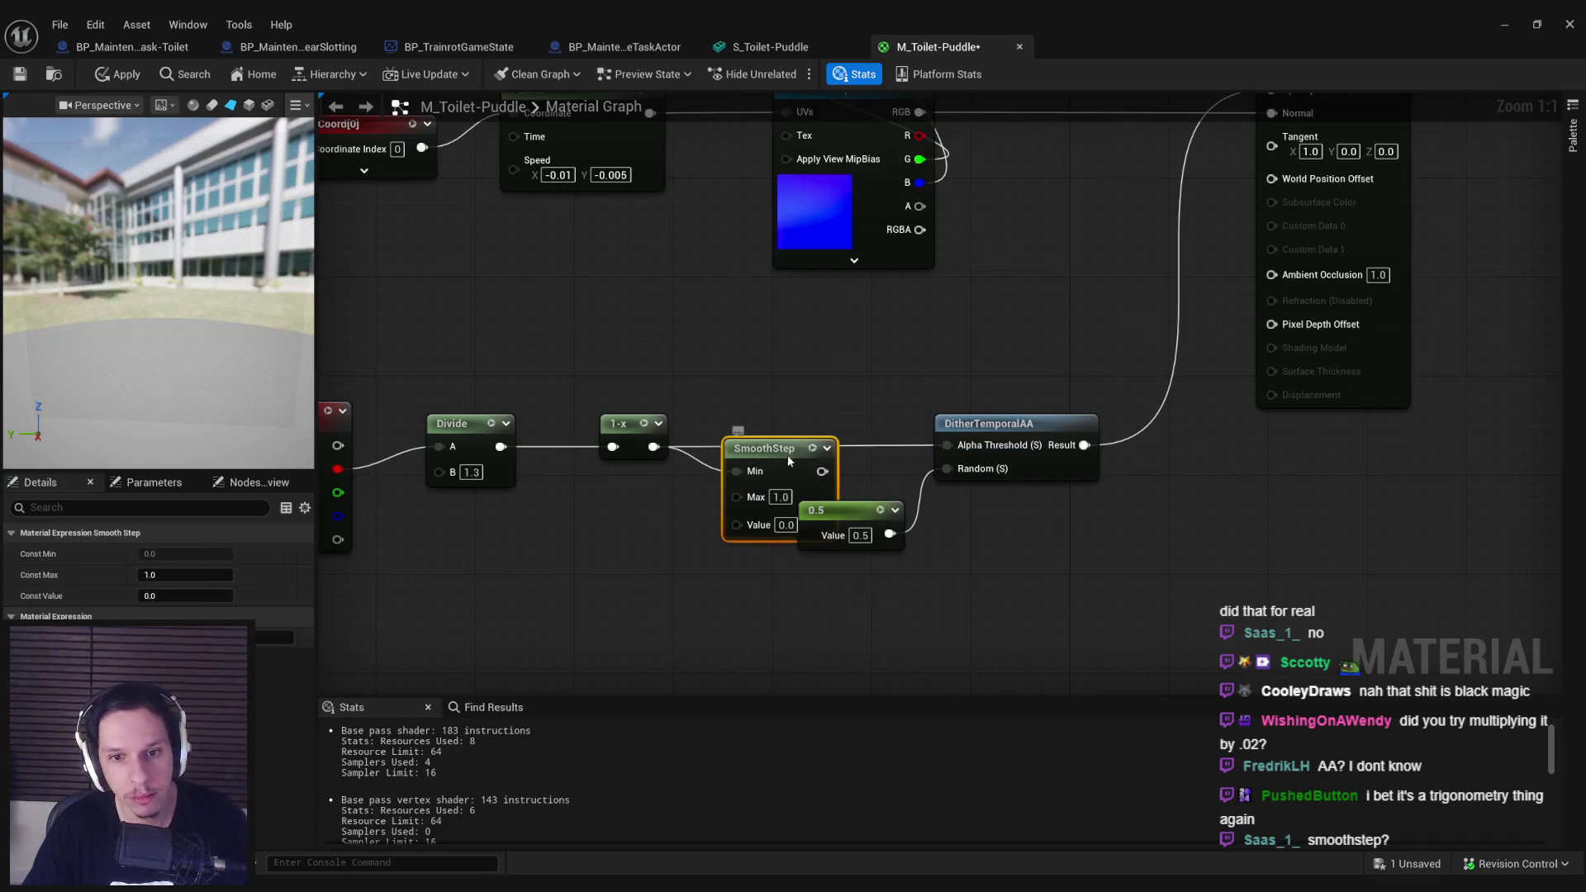
pyautogui.moveTo(772, 462); pyautogui.dragTo(785, 400)
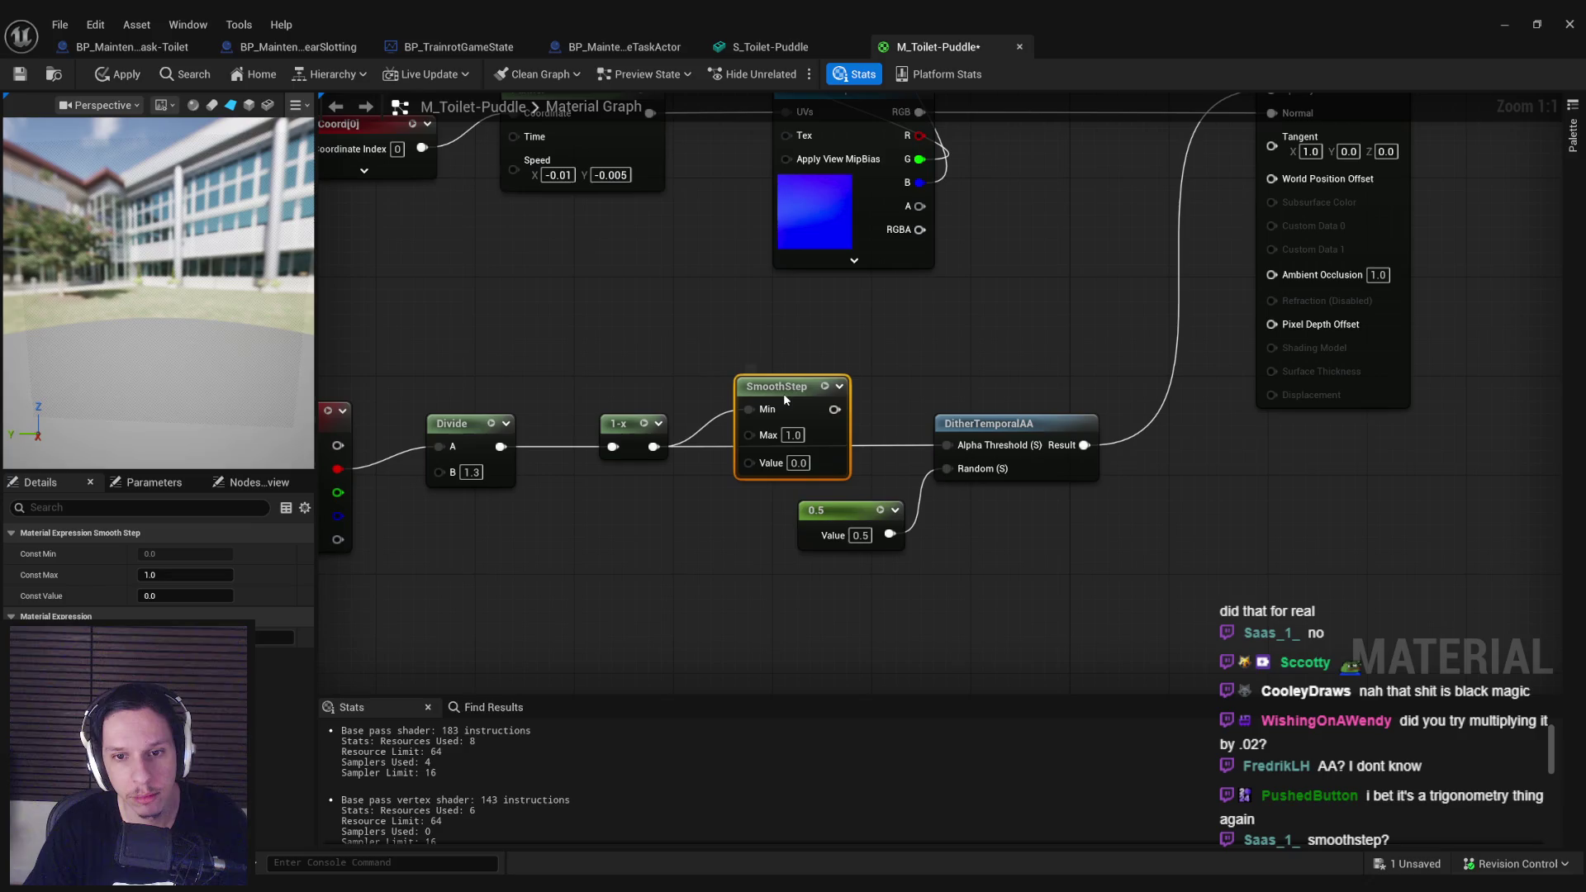
pyautogui.moveTo(838, 501); pyautogui.dragTo(838, 563)
pyautogui.keyDown('alt'); pyautogui.click(749, 410); pyautogui.keyUp('alt')
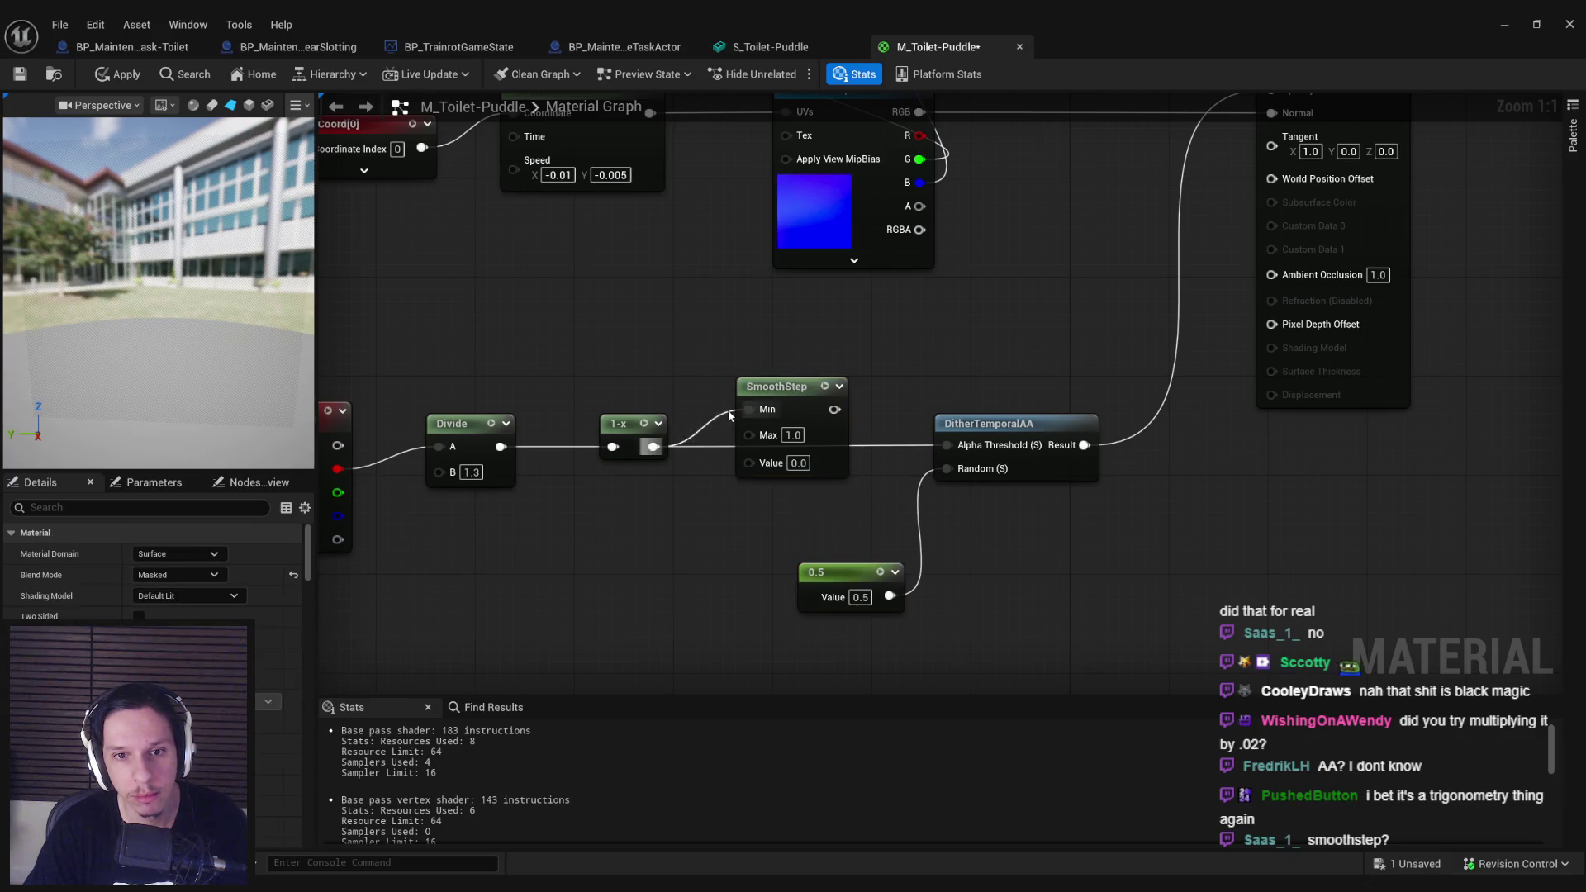
pyautogui.moveTo(654, 446); pyautogui.dragTo(749, 467)
pyautogui.moveTo(834, 411); pyautogui.dragTo(946, 445)
# Step: Preview the SmoothStep output, apply, and inspect the puddle edges in the mesh editor
pyautogui.rightClick(819, 438)
pyautogui.click(859, 487)
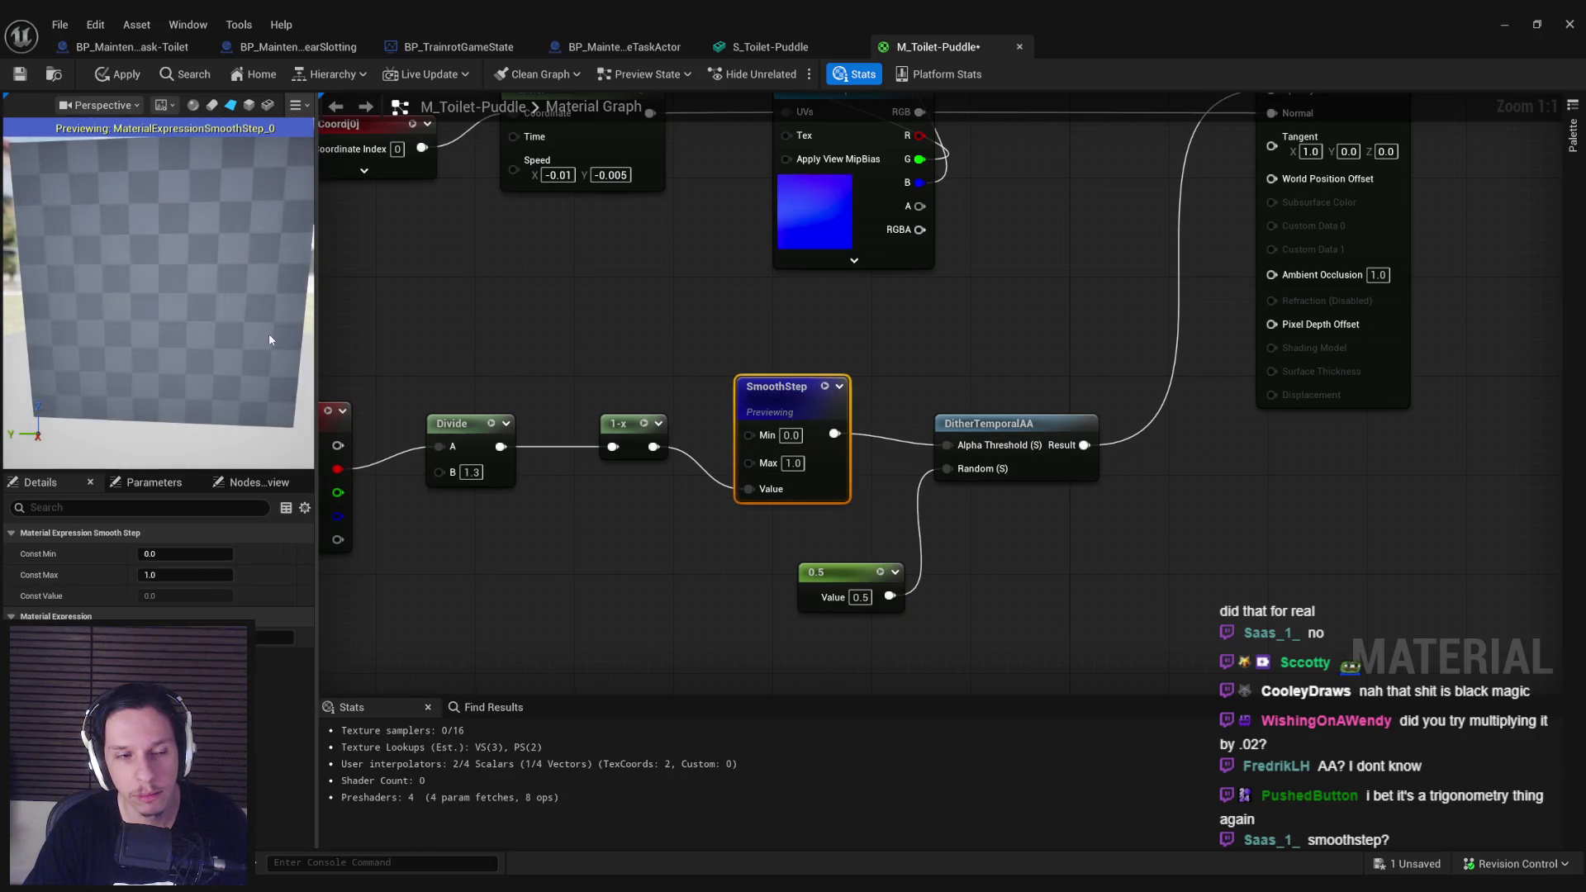
pyautogui.click(823, 389)
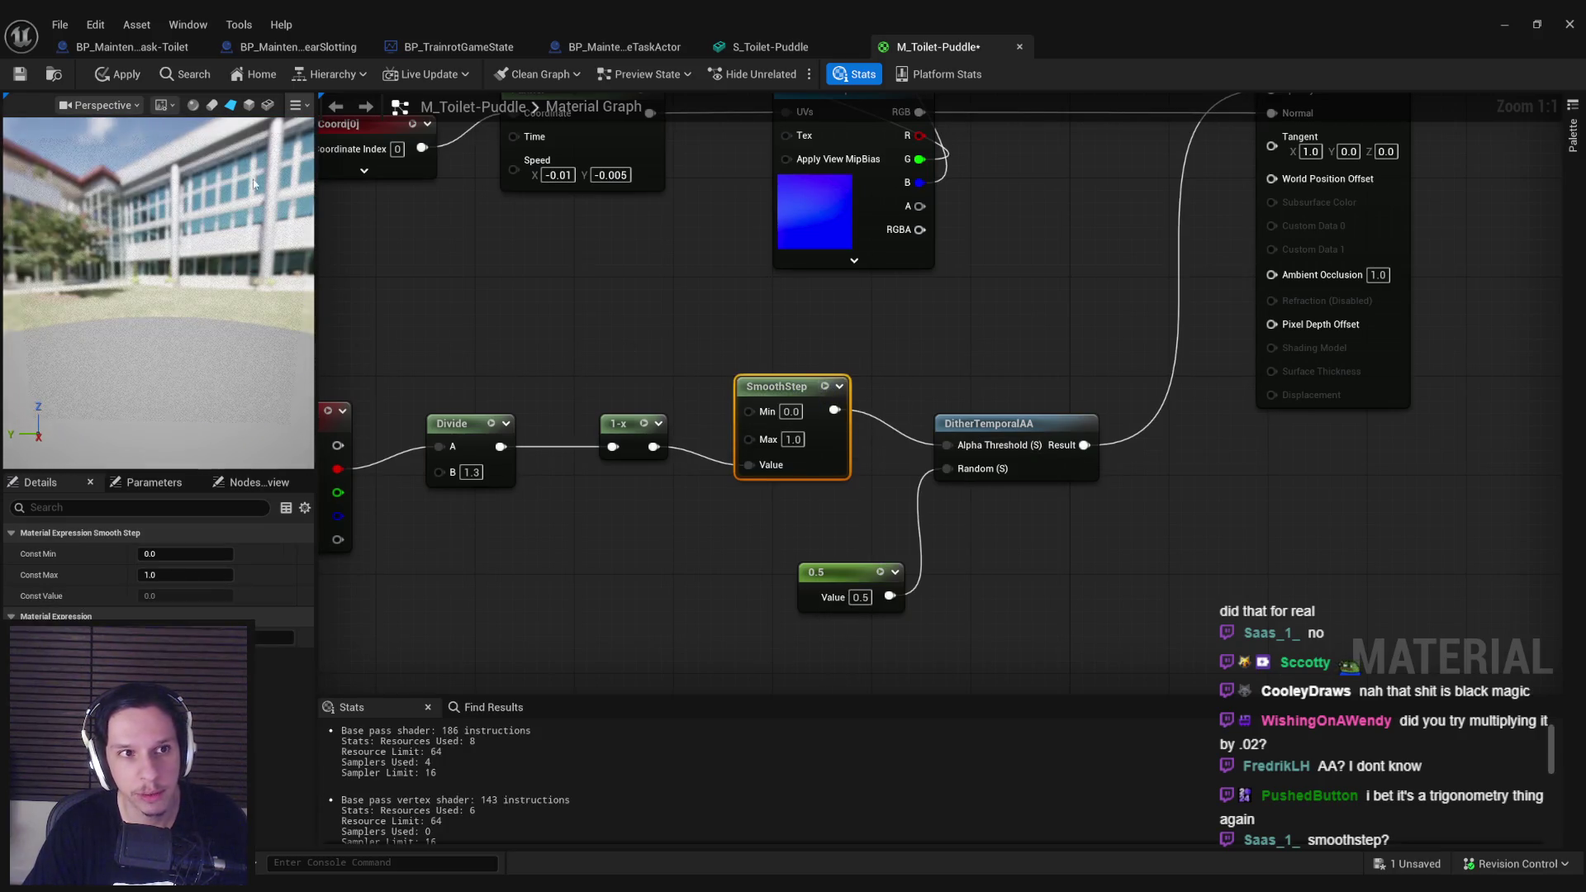
pyautogui.click(121, 81)
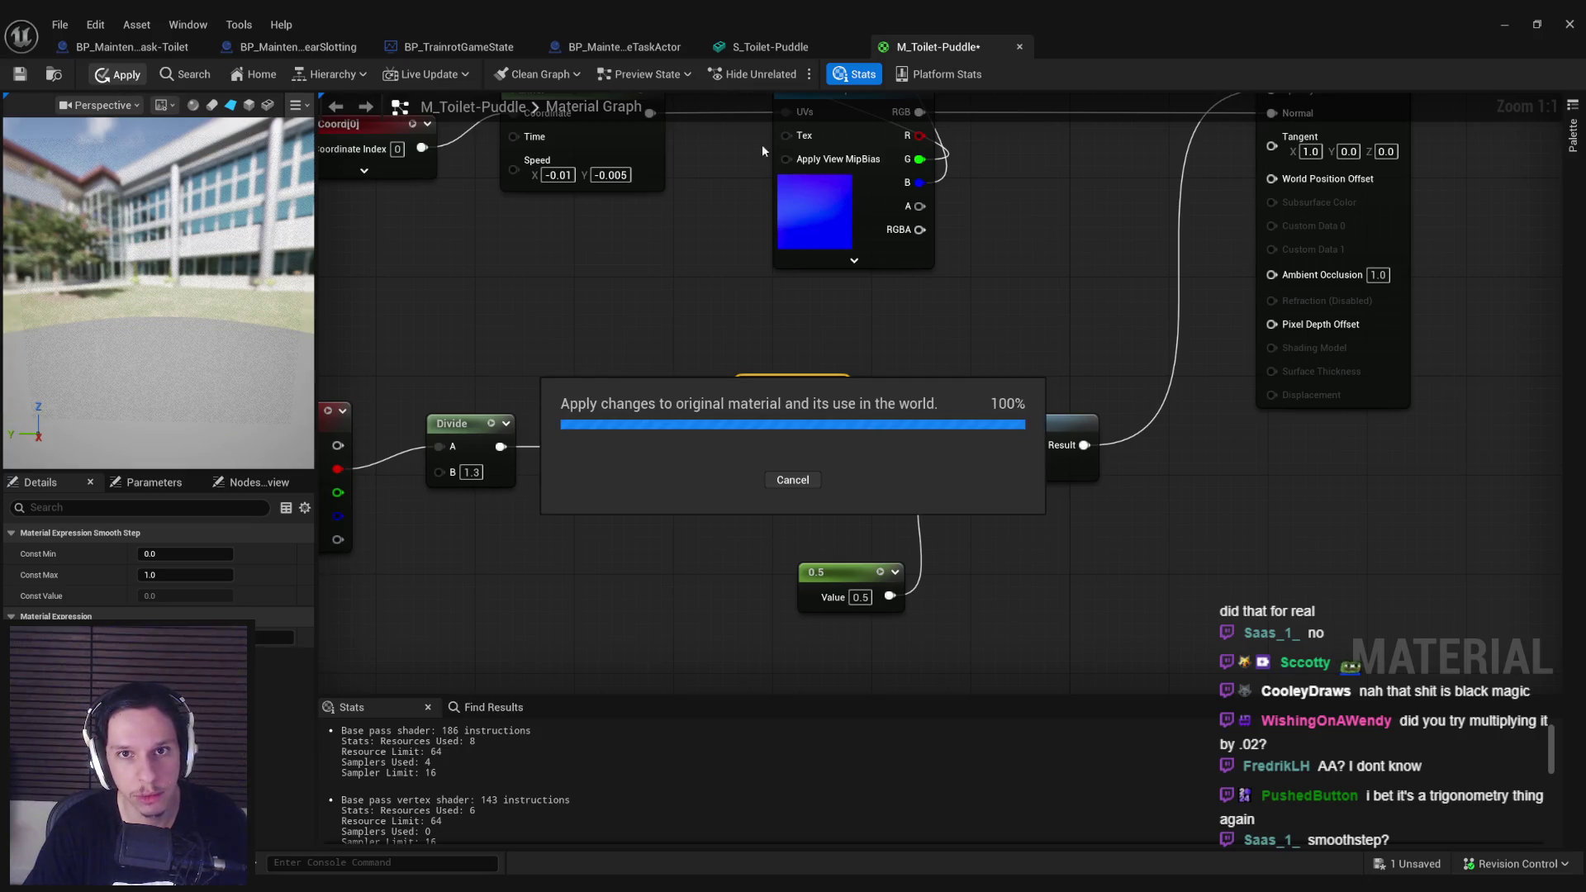
pyautogui.click(779, 50)
pyautogui.moveTo(484, 483)
pyautogui.mouseDown()
pyautogui.moveTo(562, 434)
pyautogui.moveTo(756, 461)
pyautogui.mouseUp()
# Step: Replace SmoothStep with a Multiply by 0.02 feeding the dither Alpha Threshold, and apply
pyautogui.click(937, 47)
pyautogui.press('Delete')
pyautogui.write('multiply')
pyautogui.press('Return')
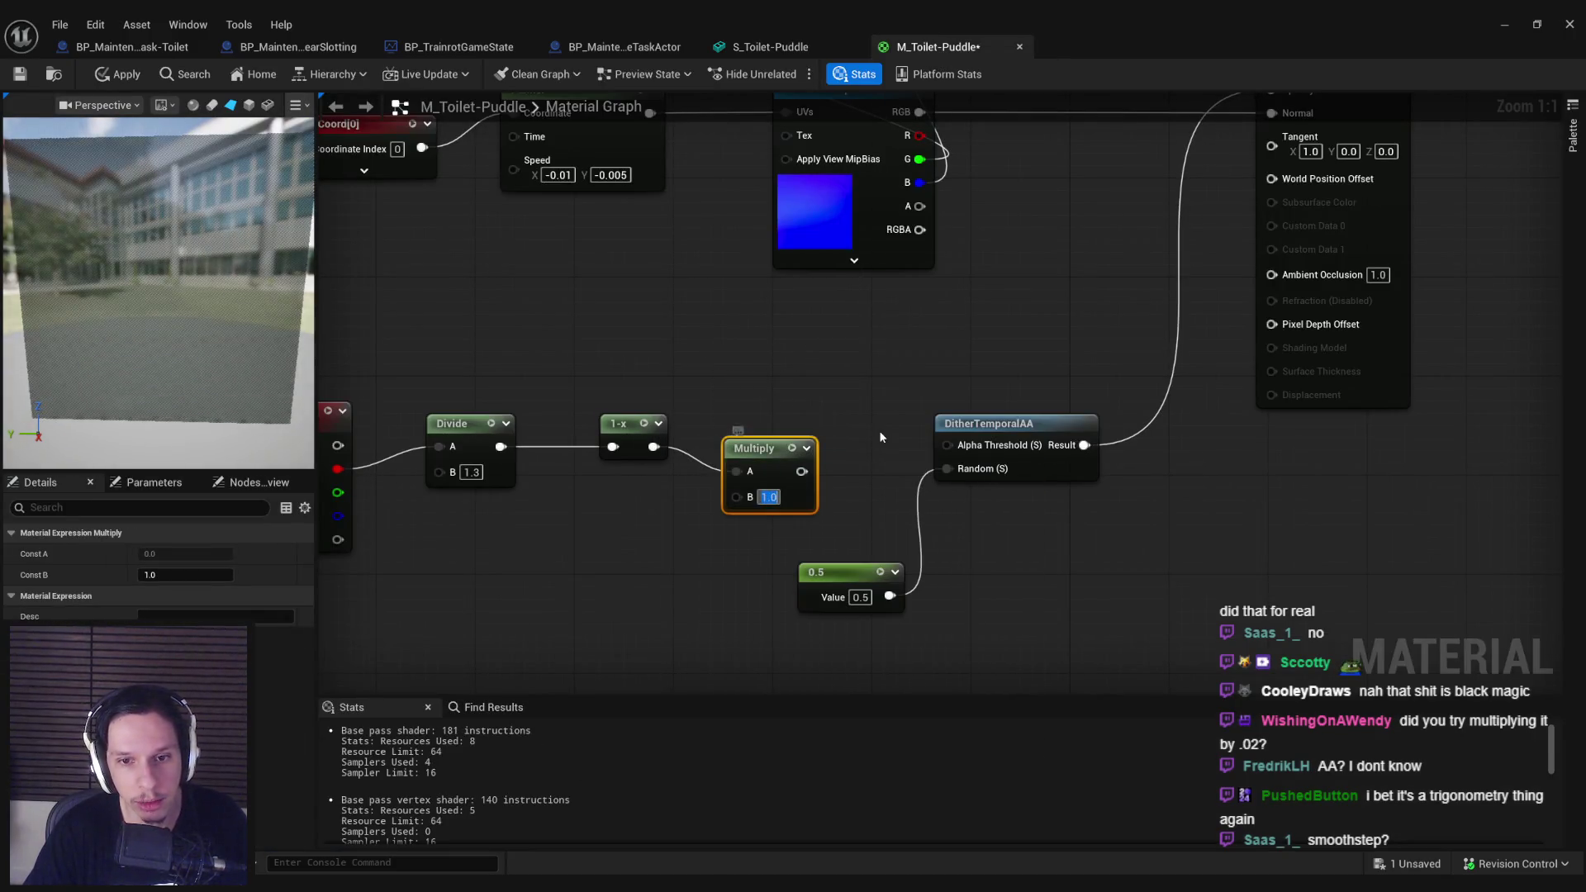
pyautogui.write('0.2')
pyautogui.press('Return')
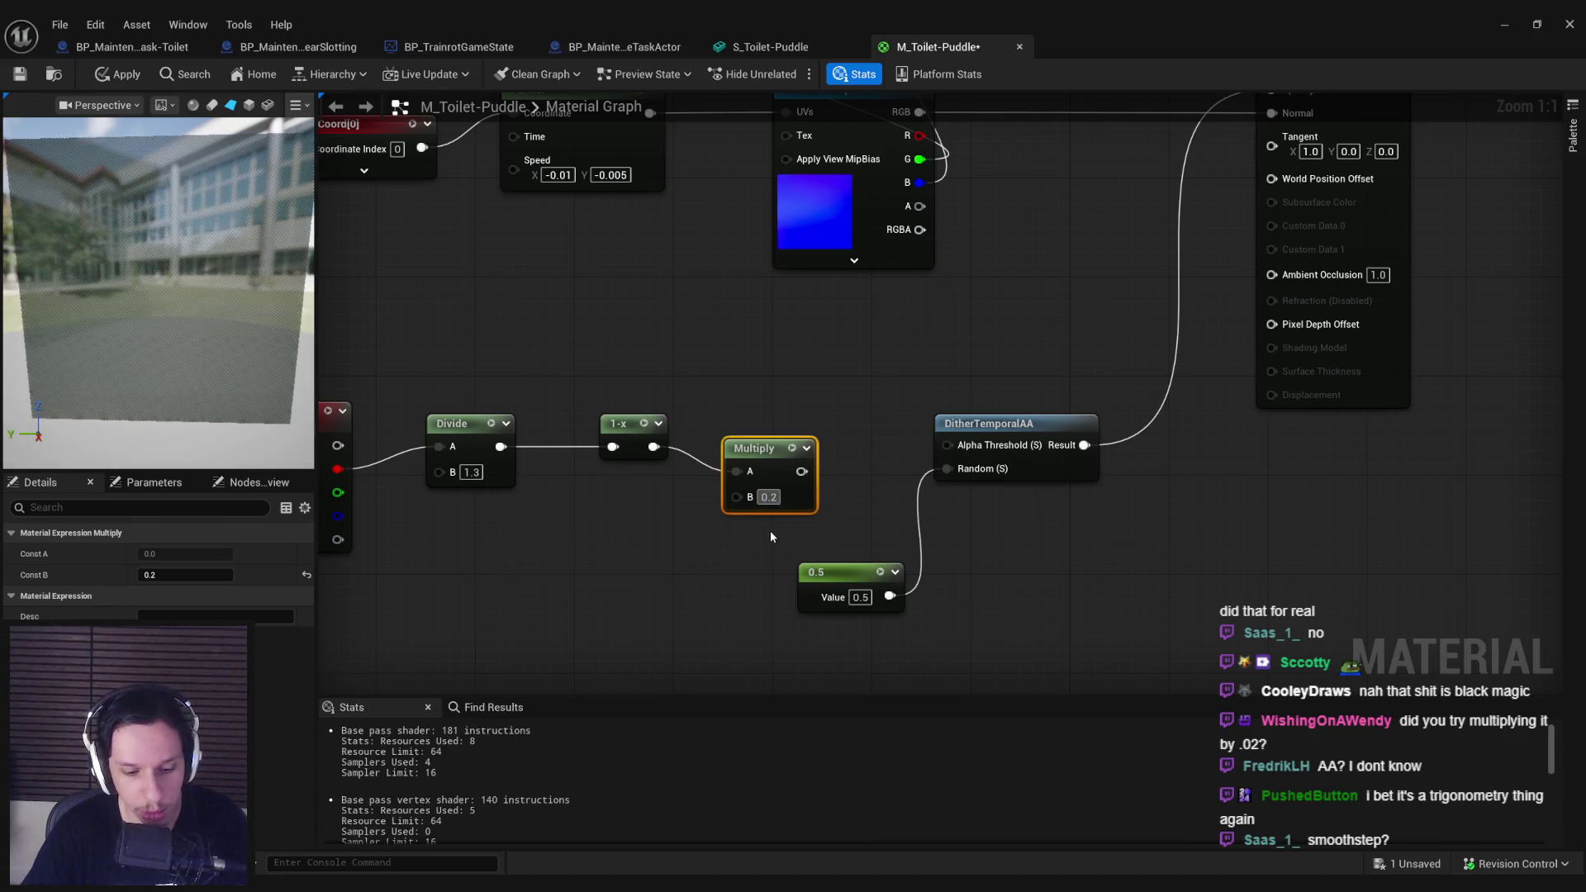
pyautogui.moveTo(801, 472); pyautogui.dragTo(946, 445)
pyautogui.click(768, 496)
pyautogui.write('0.02')
pyautogui.press('Return')
pyautogui.moveTo(806, 483); pyautogui.dragTo(816, 446)
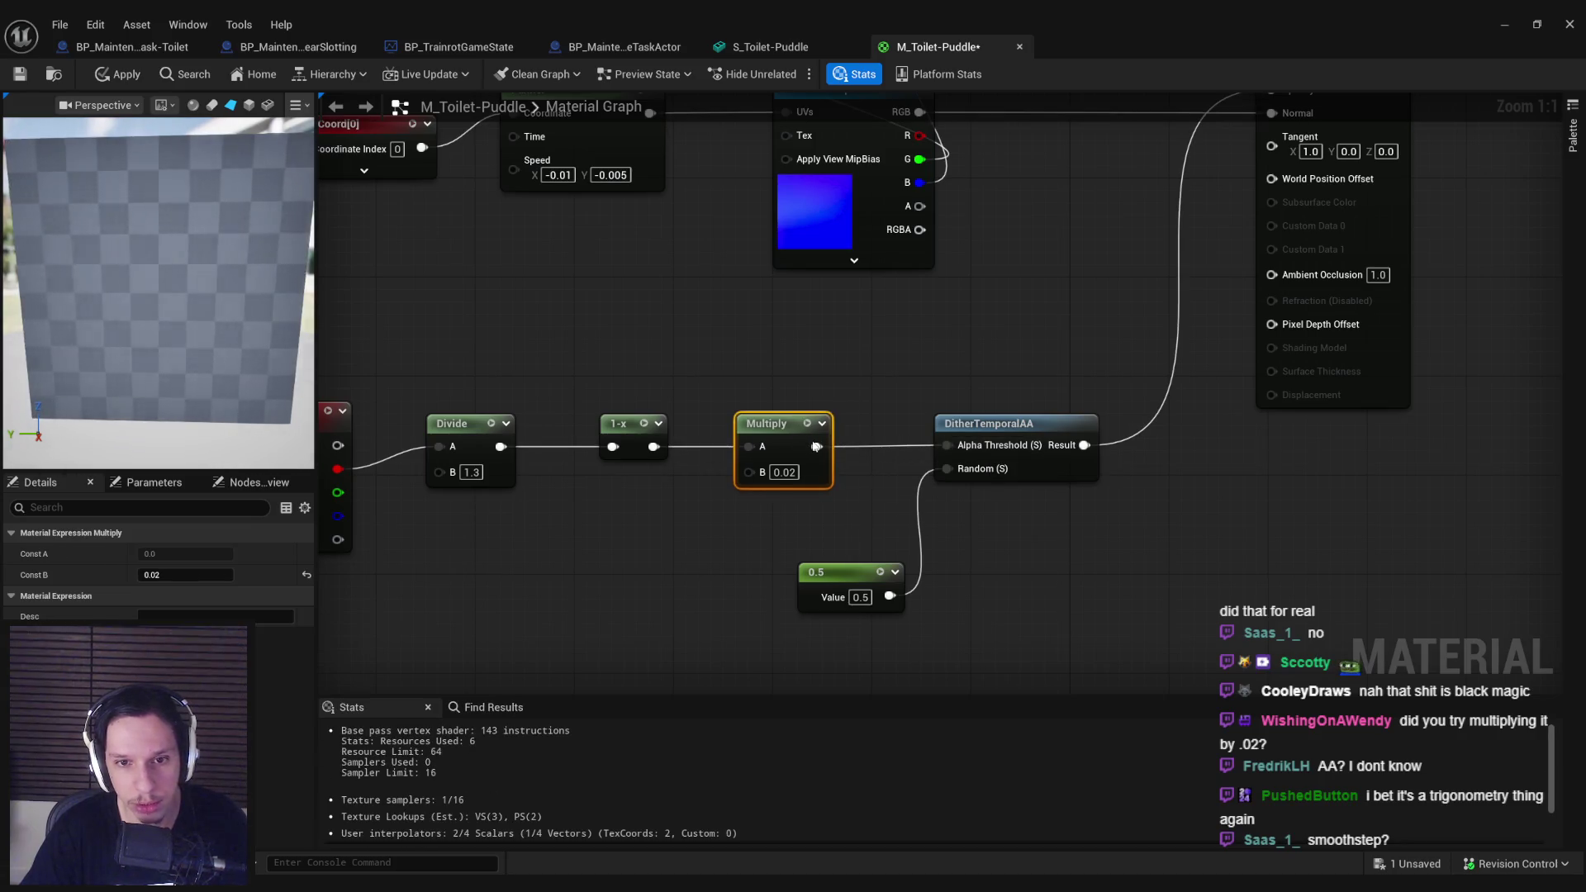
pyautogui.click(115, 74)
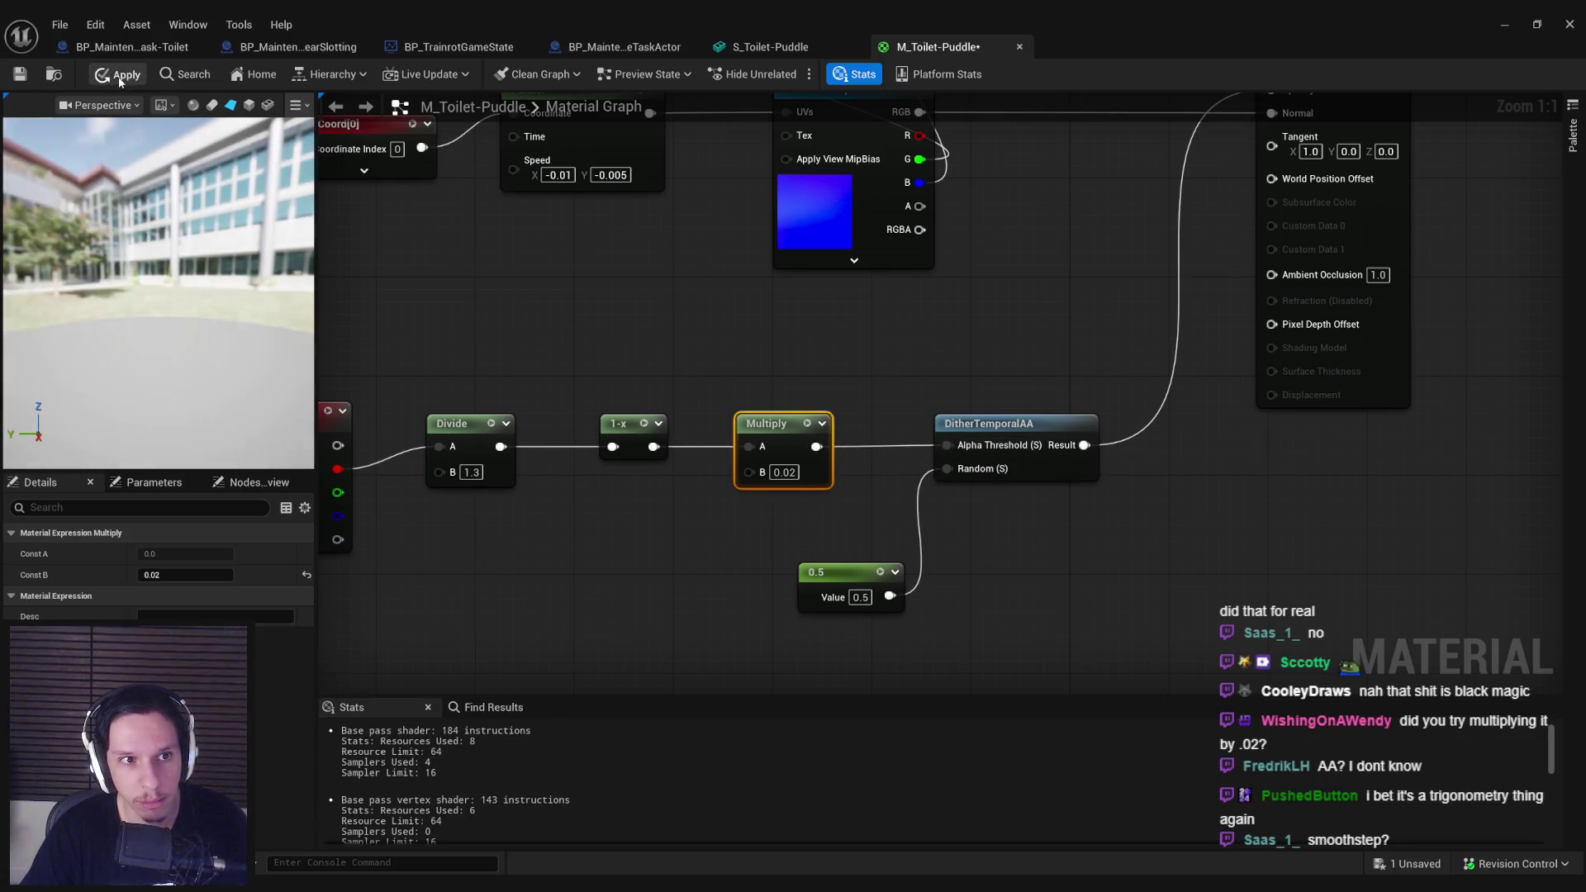
pyautogui.click(767, 48)
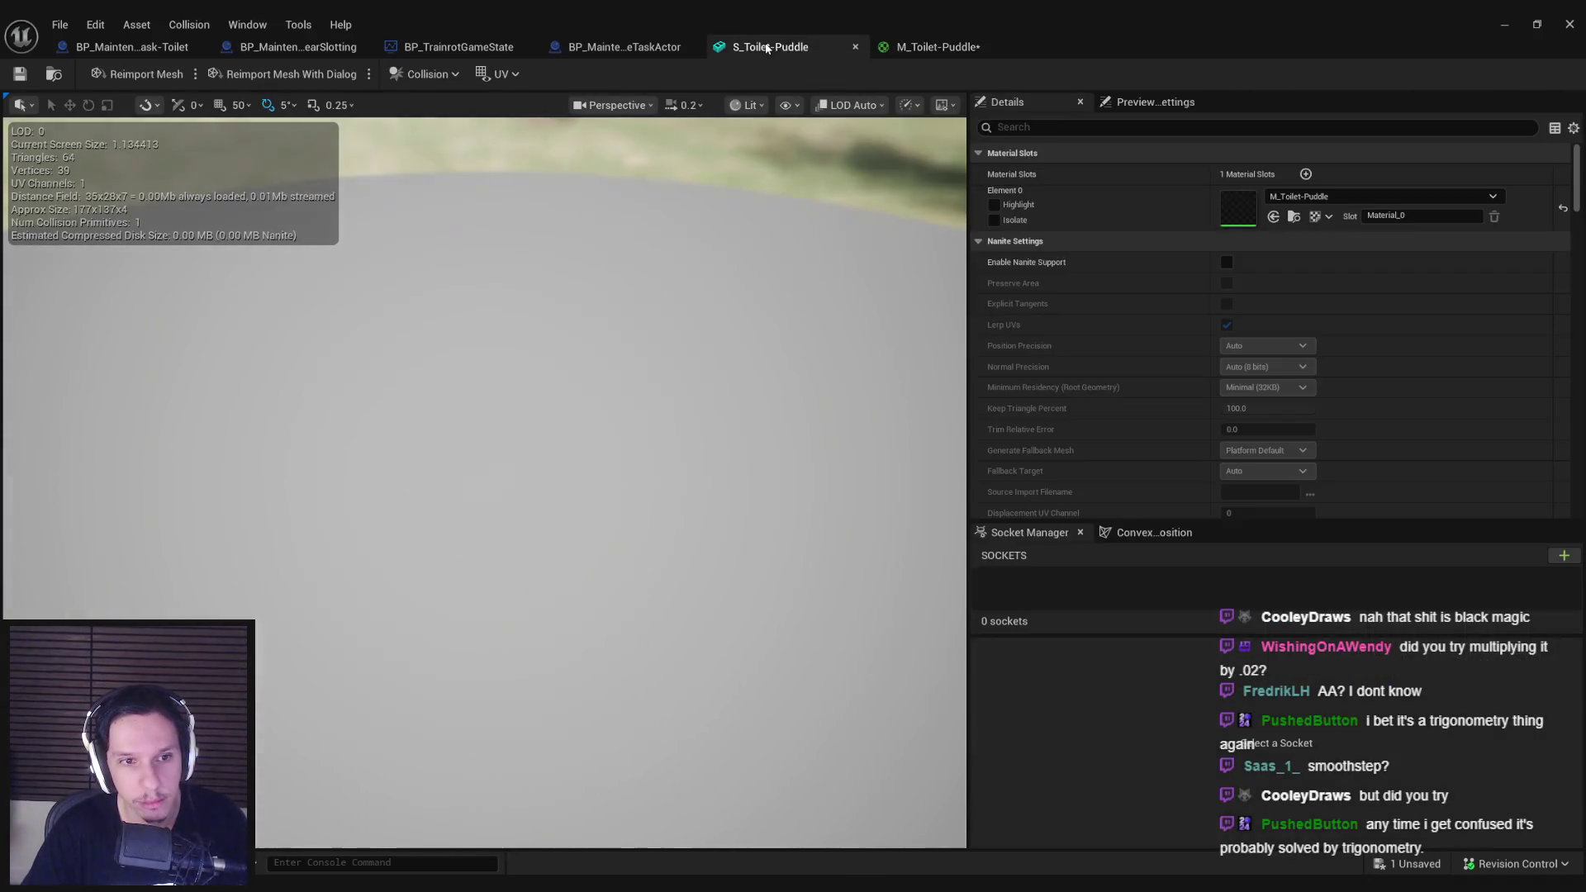
# Step: Move the Multiply node between Divide and 1-x and apply the material
pyautogui.click(937, 48)
pyautogui.hotkey('ctrl', 'x')
pyautogui.moveTo(619, 423); pyautogui.dragTo(781, 422)
pyautogui.hotkey('ctrl', 'v')
pyautogui.moveTo(601, 473); pyautogui.dragTo(500, 447)
pyautogui.moveTo(615, 448)
pyautogui.mouseDown()
pyautogui.moveTo(628, 421)
pyautogui.moveTo(777, 447)
pyautogui.mouseUp()
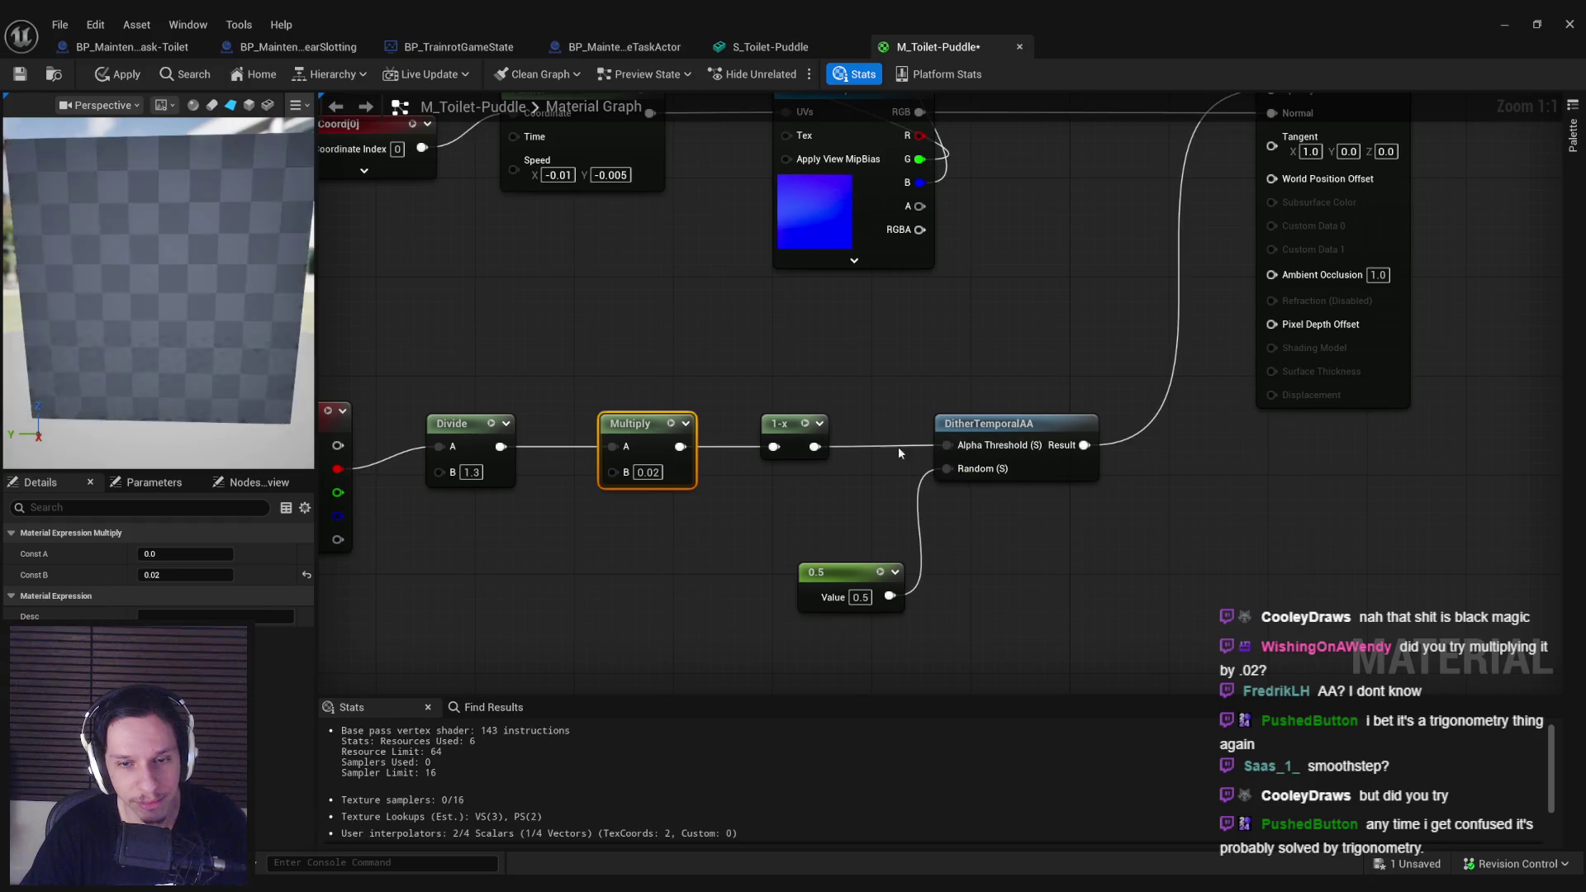
pyautogui.click(119, 74)
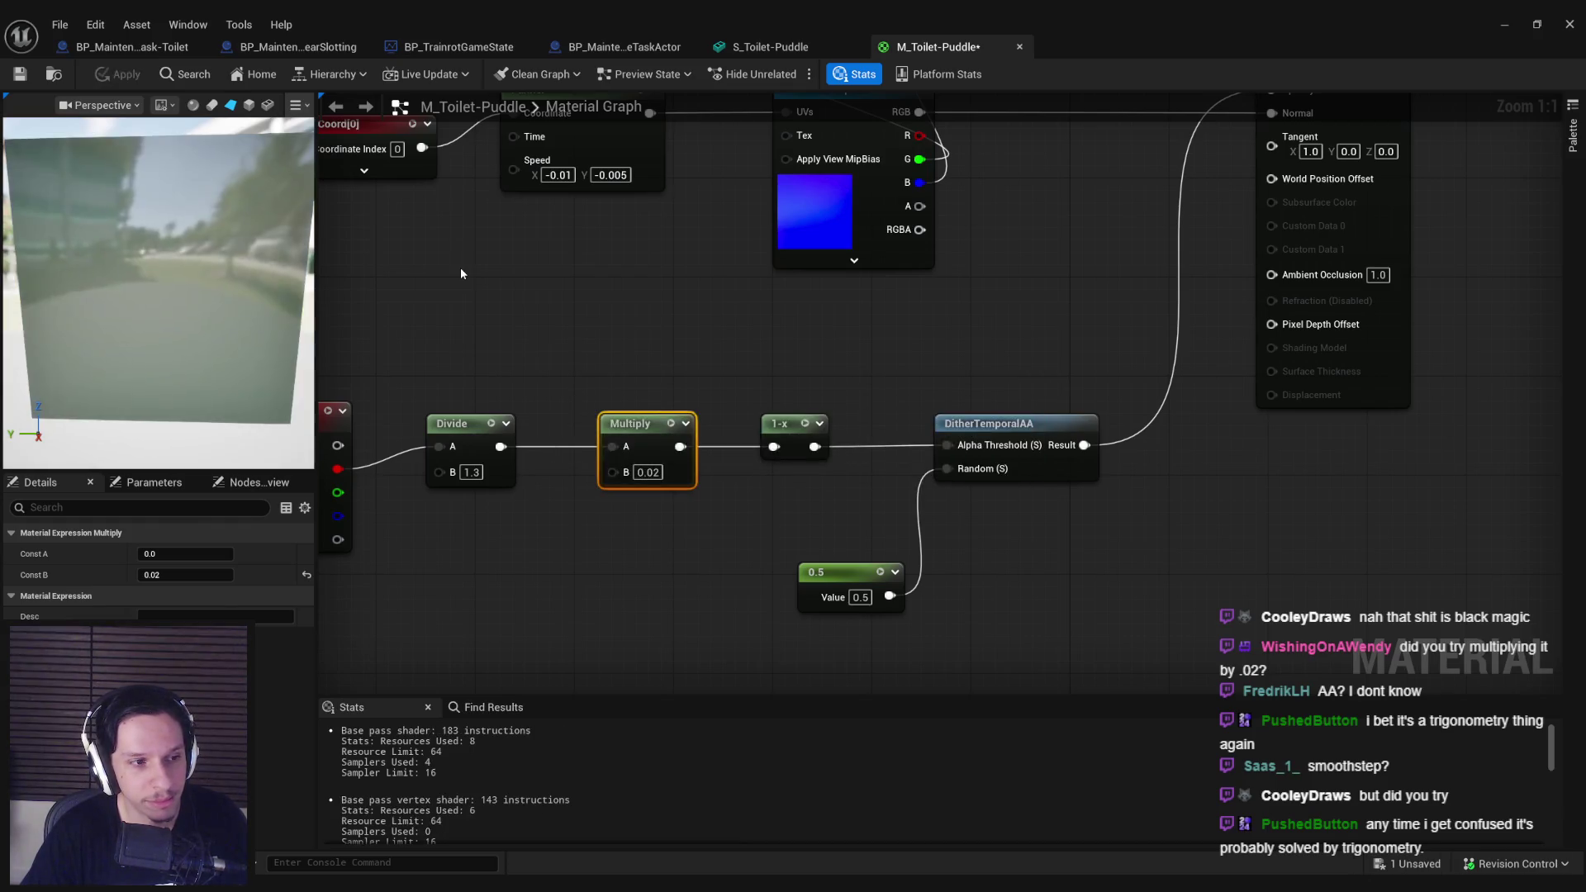
# Step: Check the puddle edges, then delete the Multiply node from the graph
pyautogui.click(767, 49)
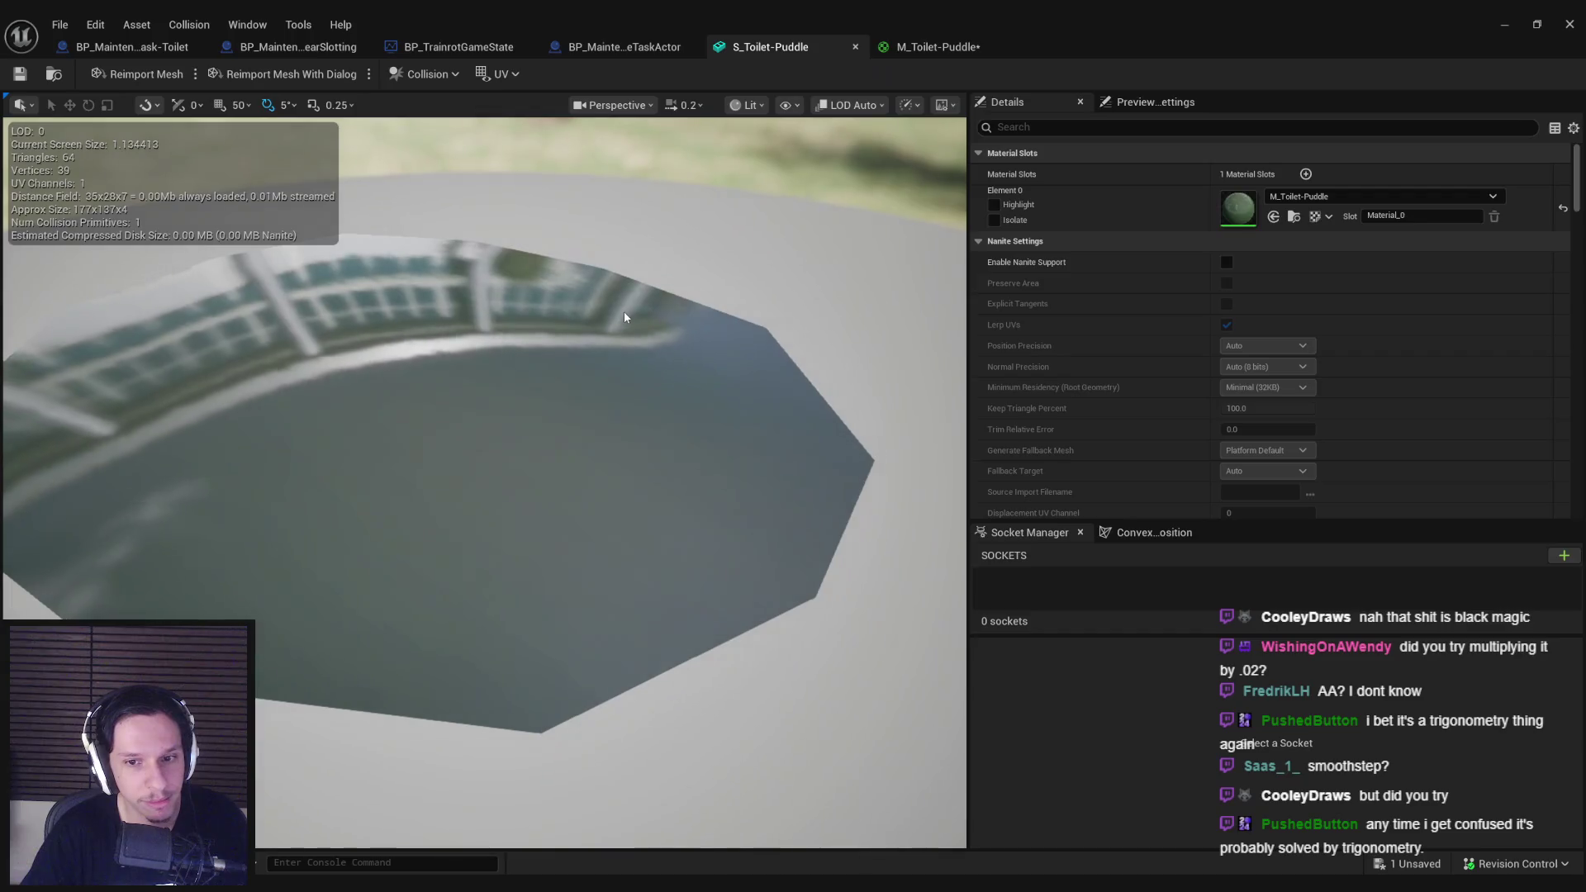
pyautogui.moveTo(684, 280); pyautogui.dragTo(619, 363)
pyautogui.click(938, 47)
pyautogui.press('Delete')
pyautogui.moveTo(501, 446); pyautogui.dragTo(639, 447)
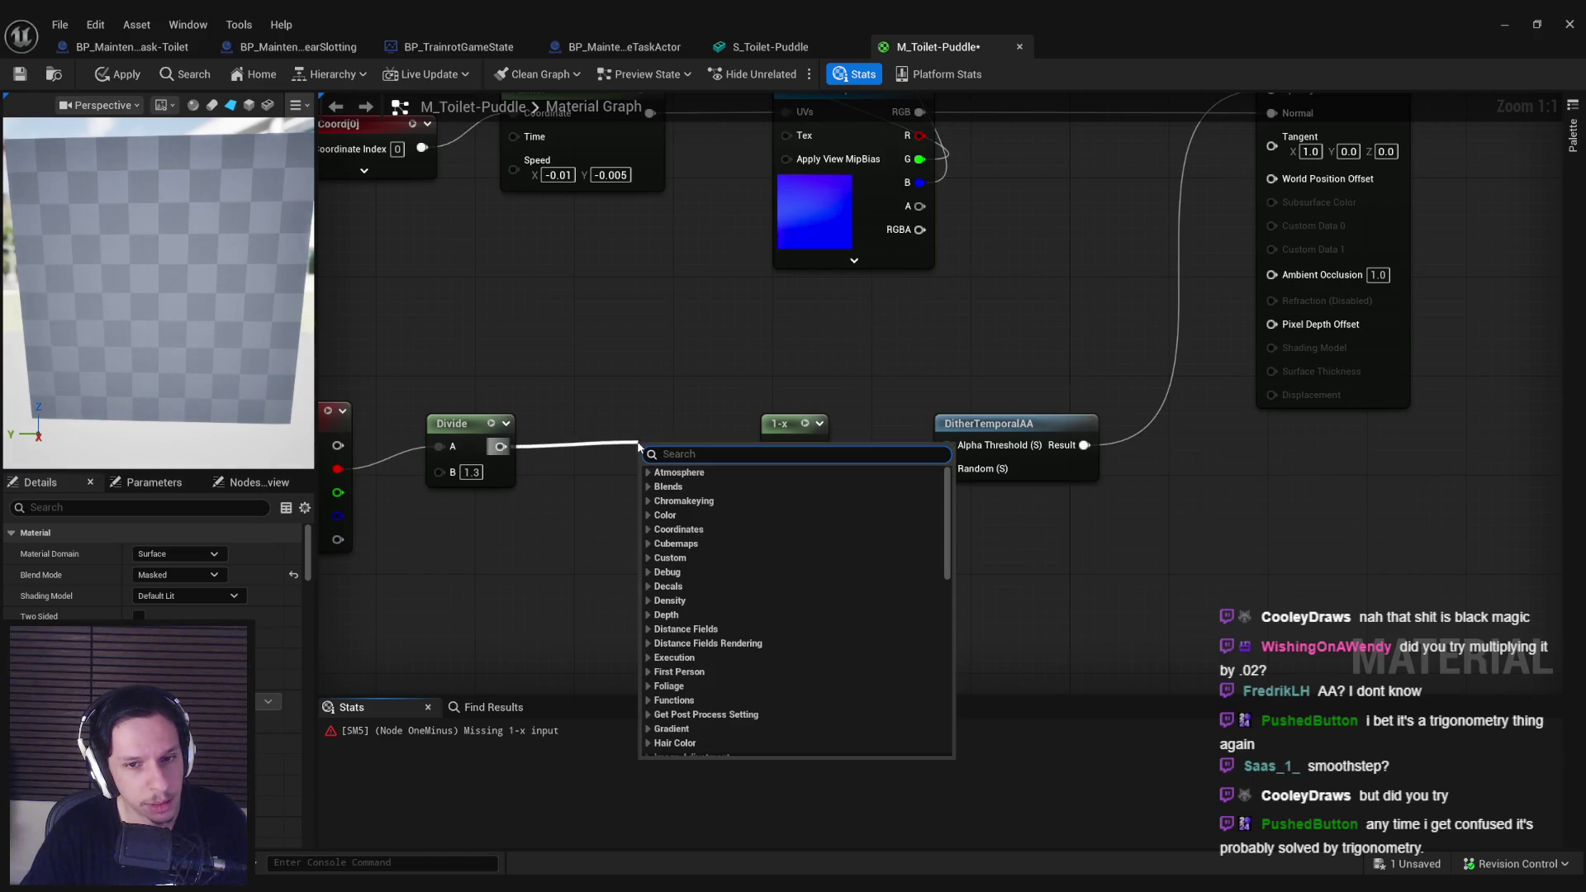
# Step: Reconnect Divide directly into 1-x and switch to the YouTube vertex painting tutorial
pyautogui.click(578, 468)
pyautogui.moveTo(500, 446); pyautogui.dragTo(774, 447)
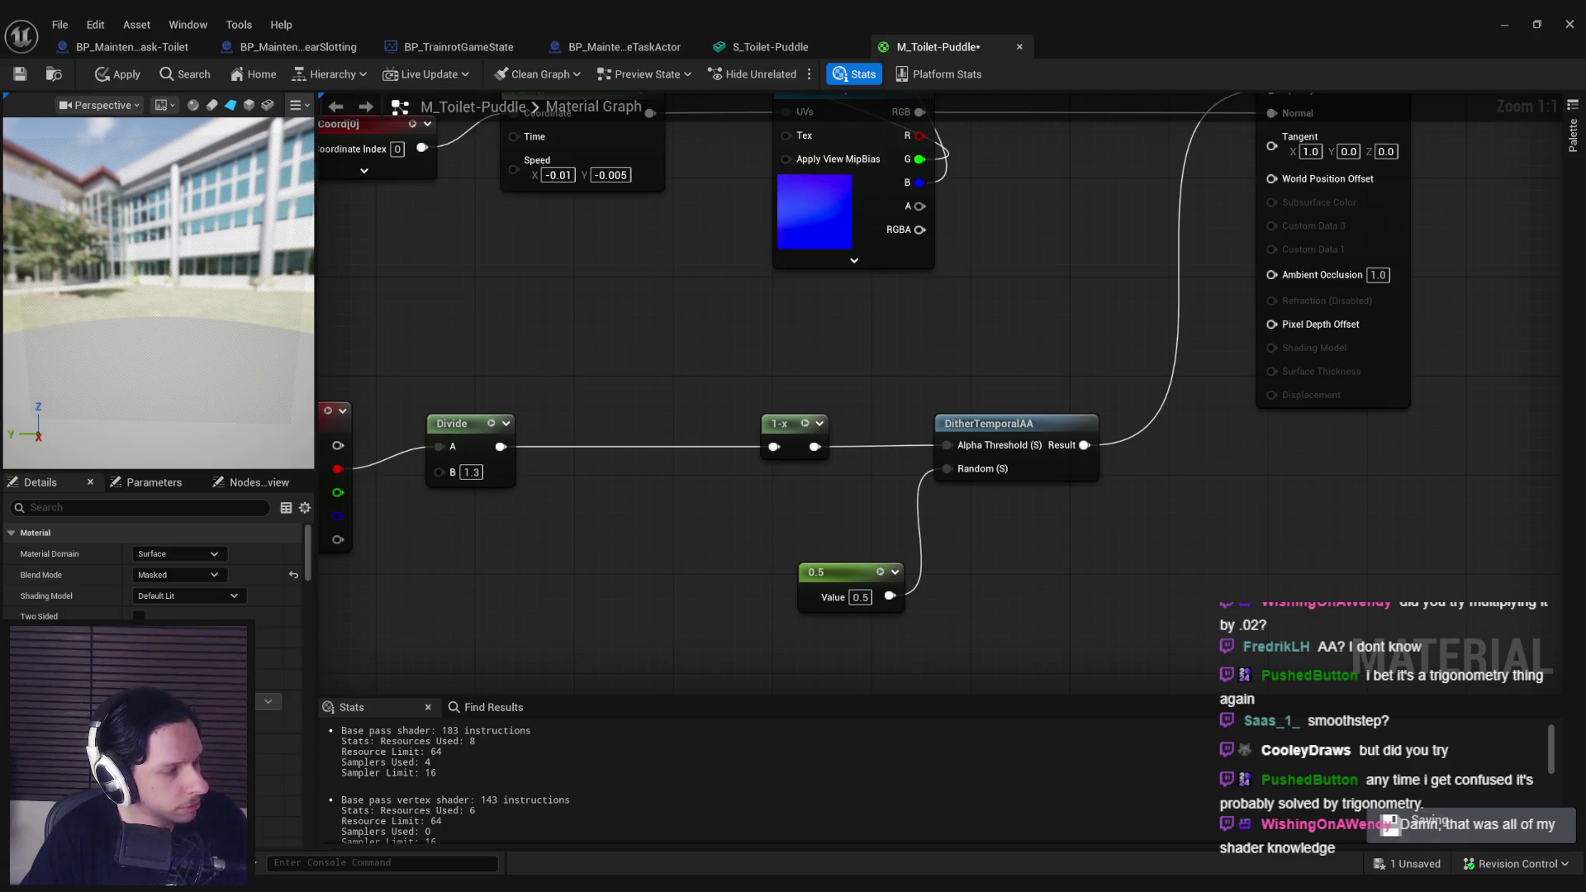
pyautogui.hotkey('alt', 'Tab')
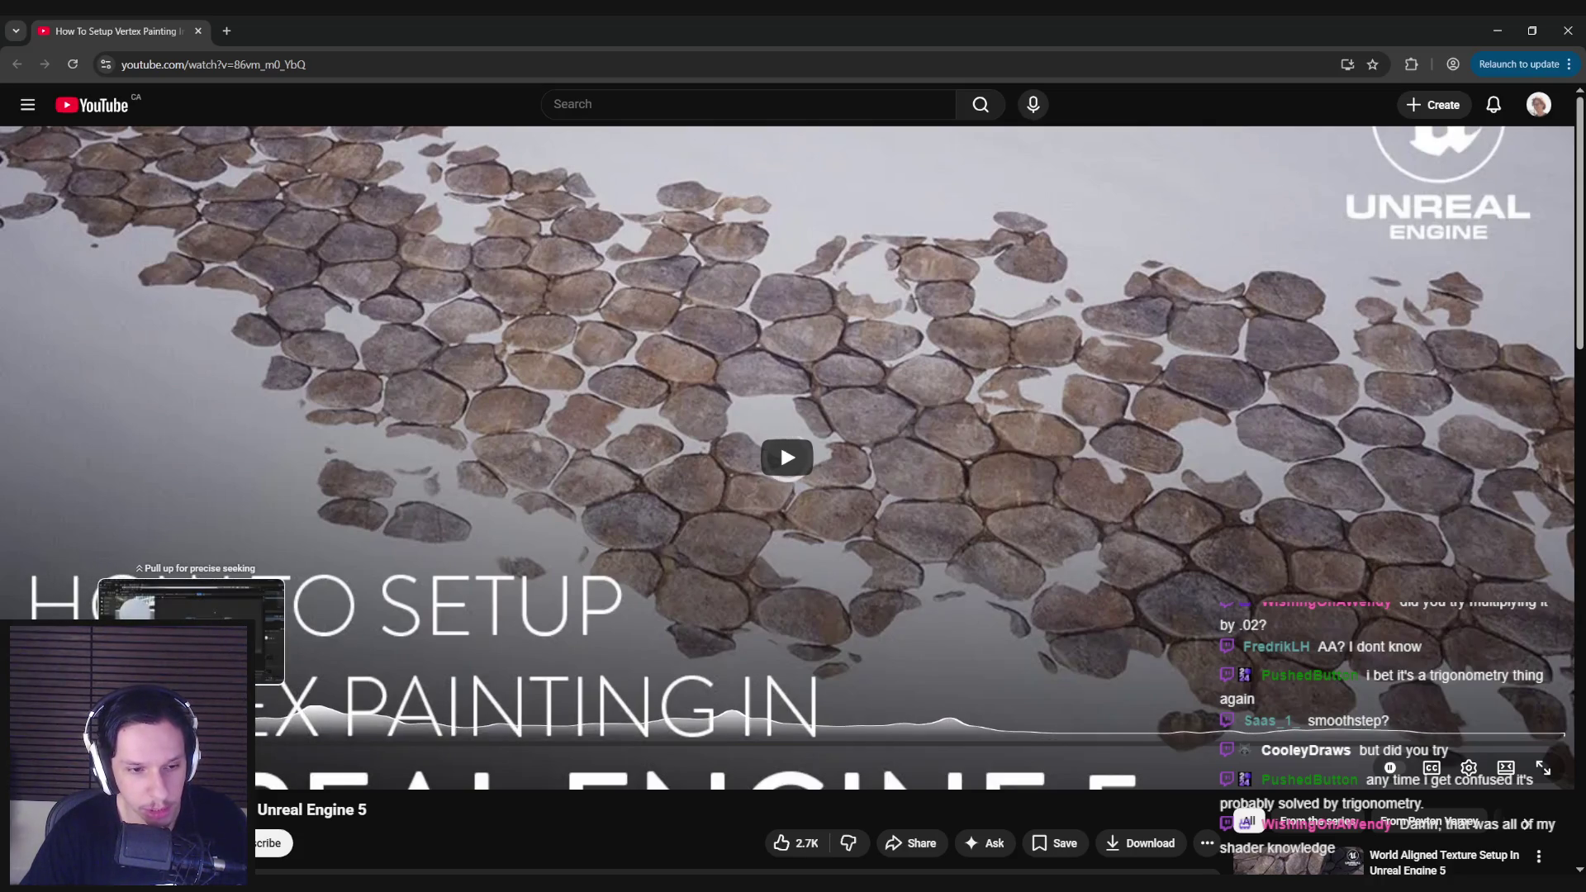
# Step: Reload the tutorial page and scrub the video back to 3:41
pyautogui.click(72, 63)
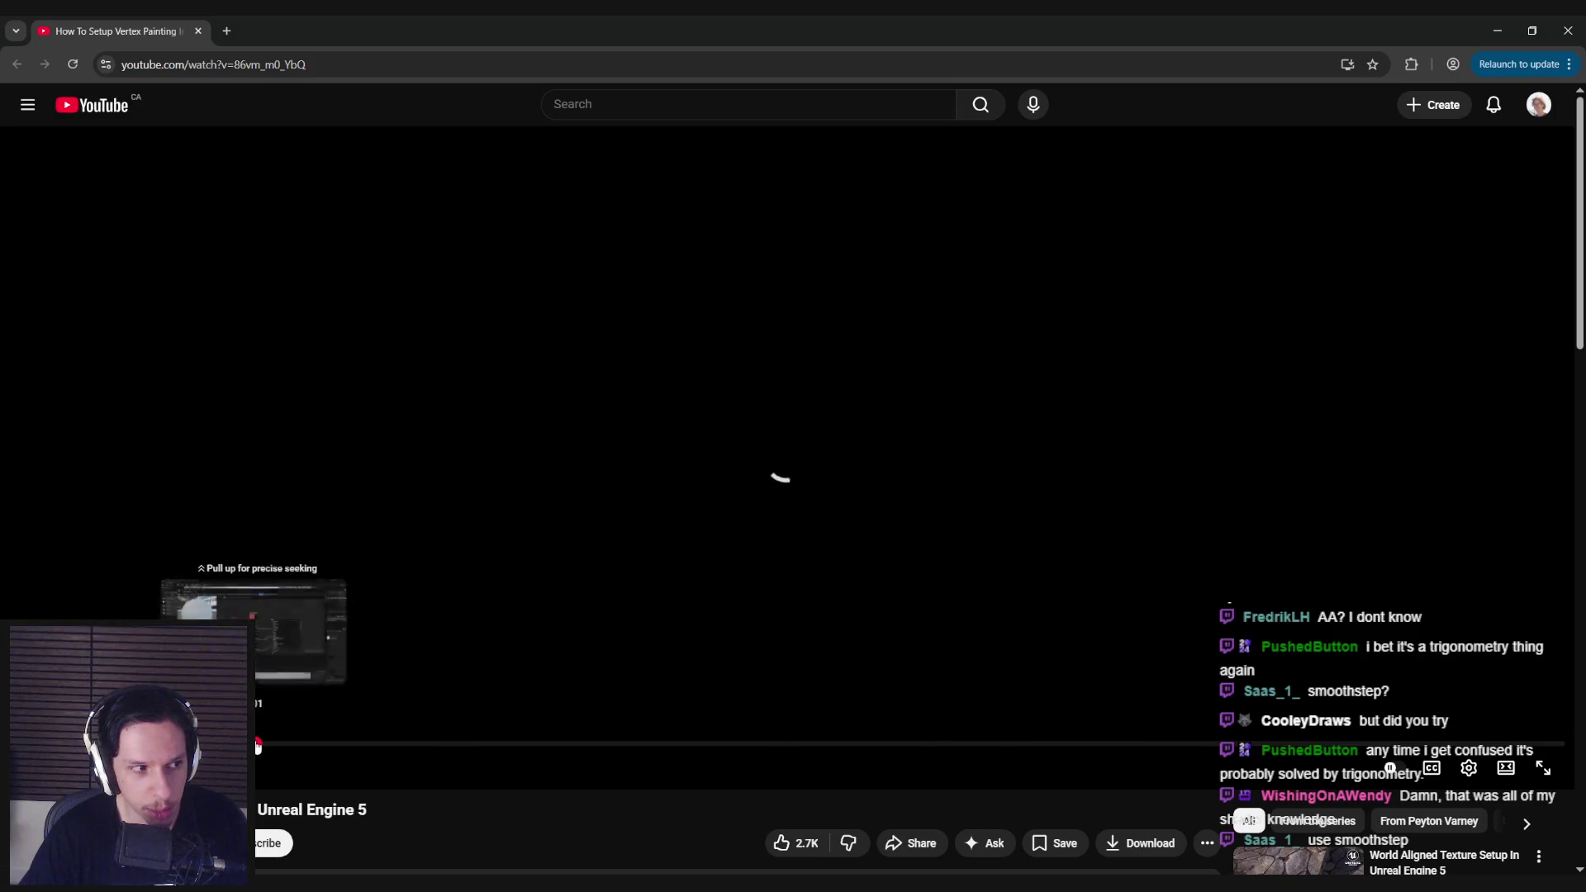
pyautogui.moveTo(268, 744); pyautogui.dragTo(378, 744)
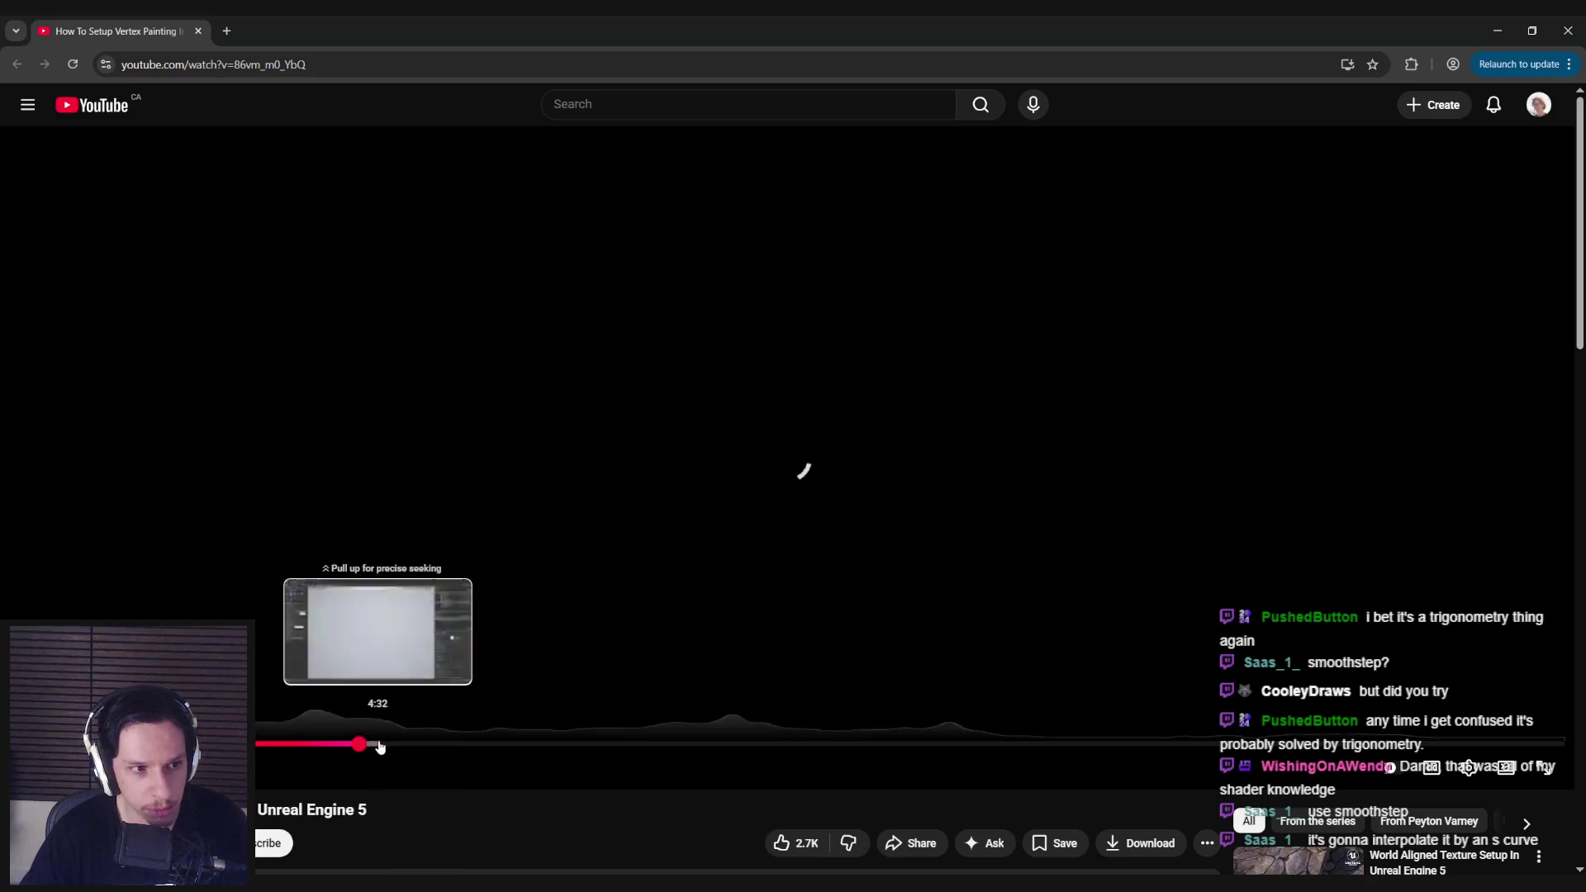
pyautogui.click(436, 745)
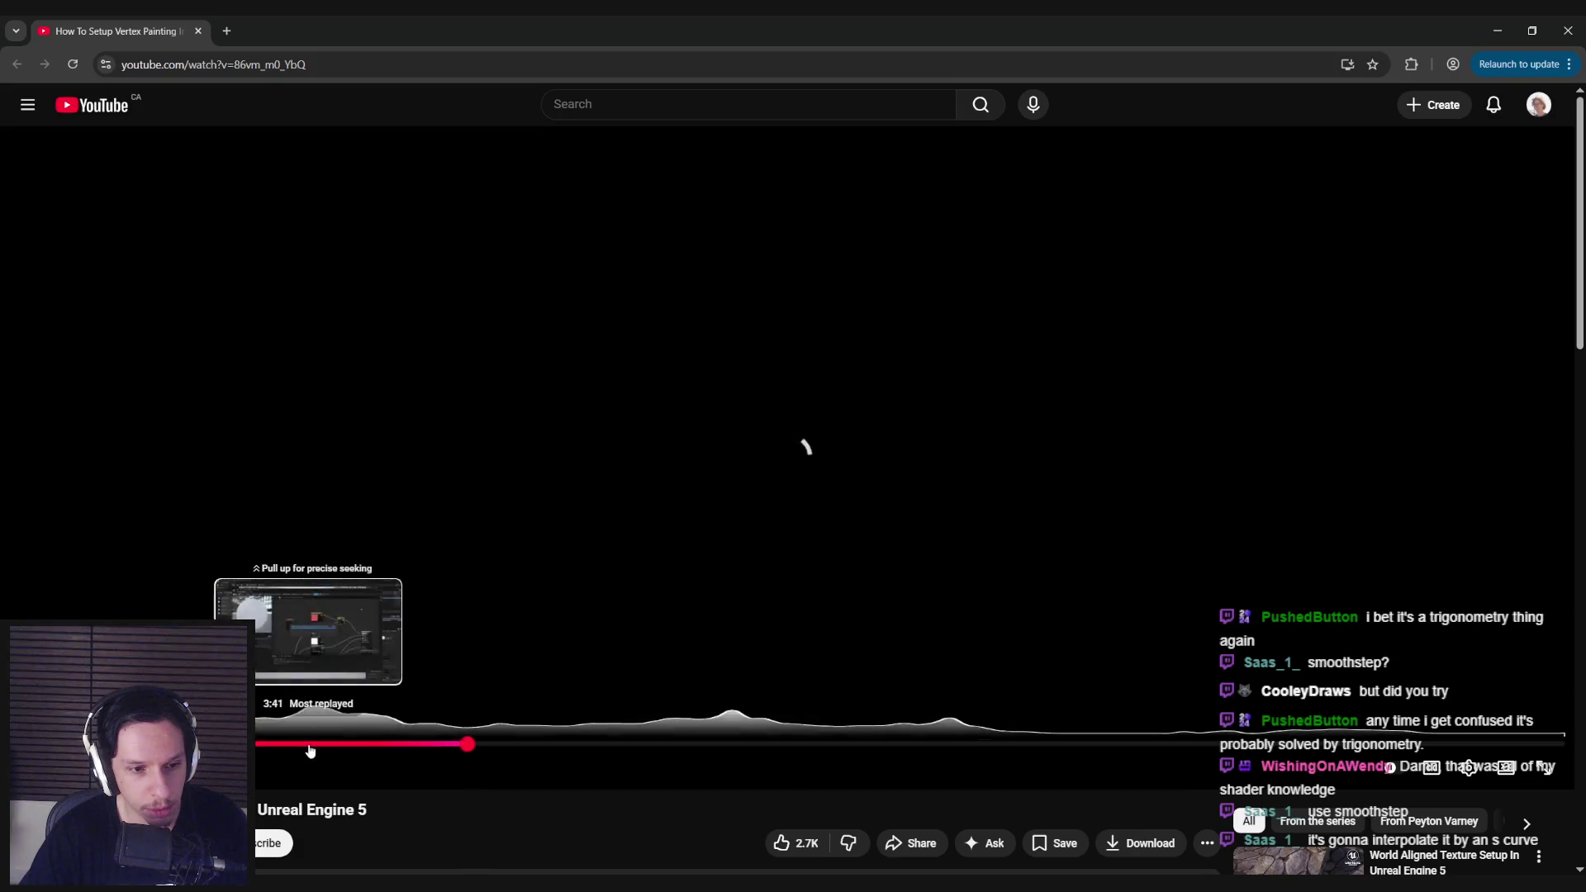
pyautogui.click(308, 745)
pyautogui.scroll(-3, 389, 833)
pyautogui.scroll(-2, 413, 781)
pyautogui.scroll(5, 413, 782)
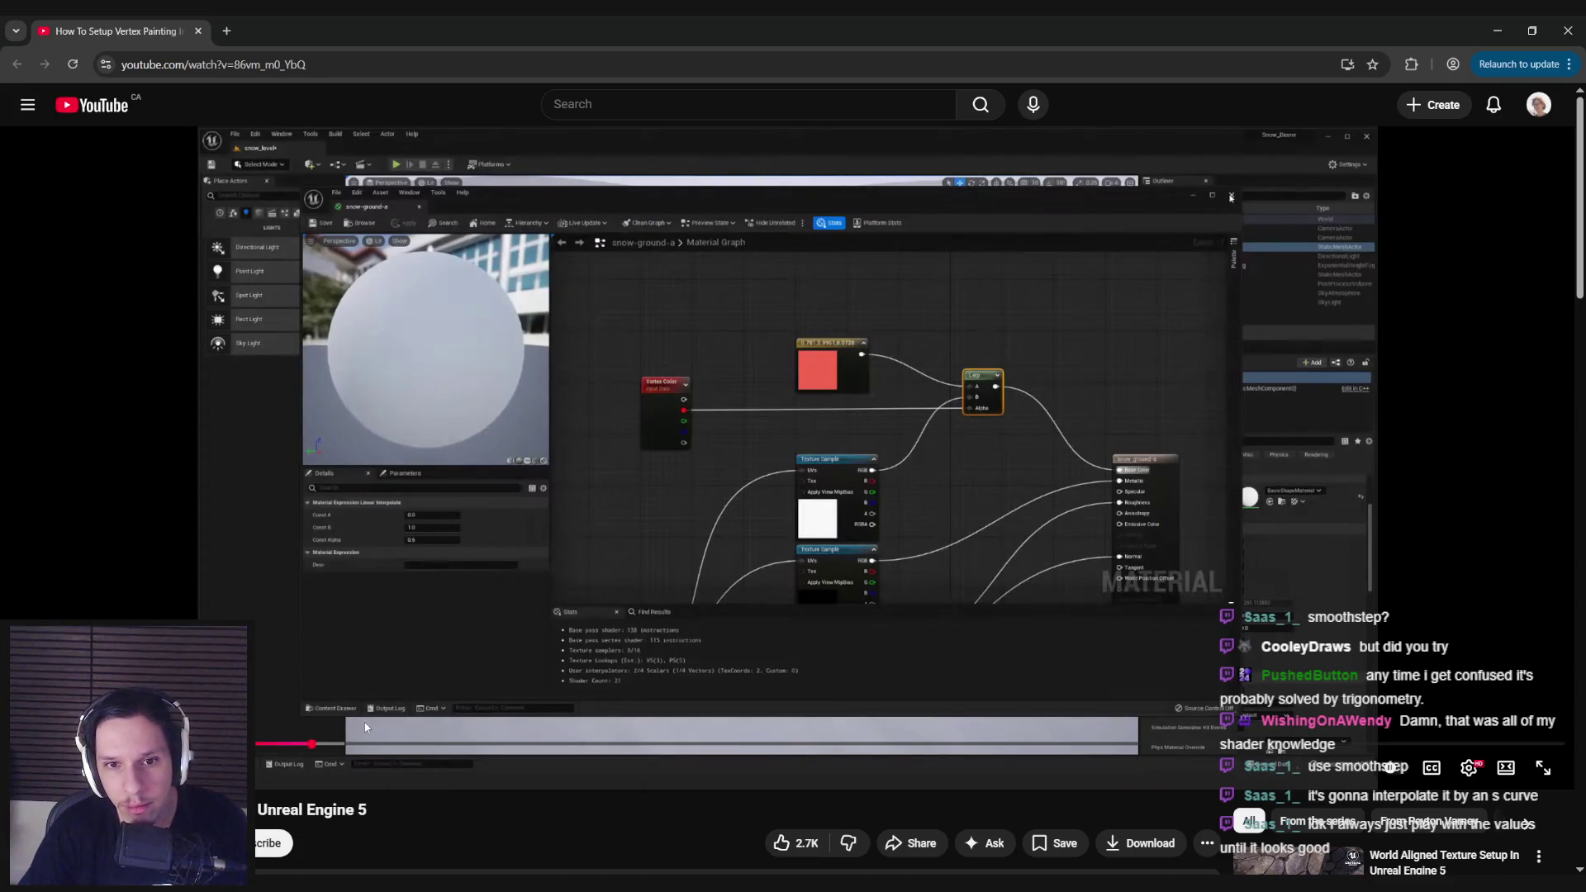
# Step: Skip ahead to the tutorial's material graph, pause it, and return to Unreal
pyautogui.click(353, 744)
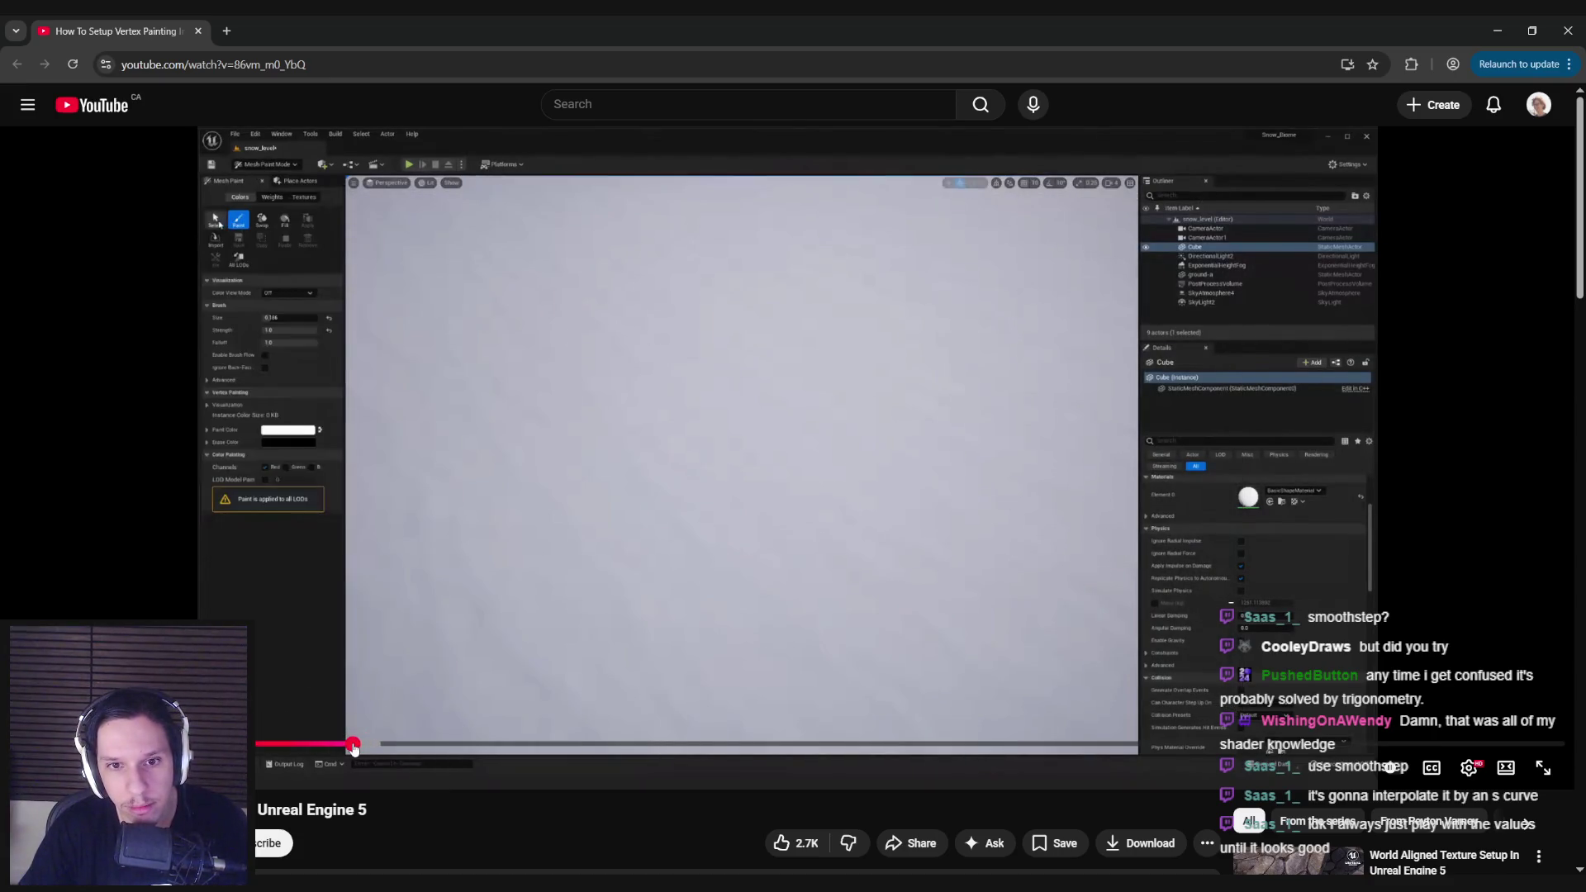
pyautogui.moveTo(353, 746); pyautogui.dragTo(423, 746)
pyautogui.moveTo(448, 746); pyautogui.dragTo(683, 745)
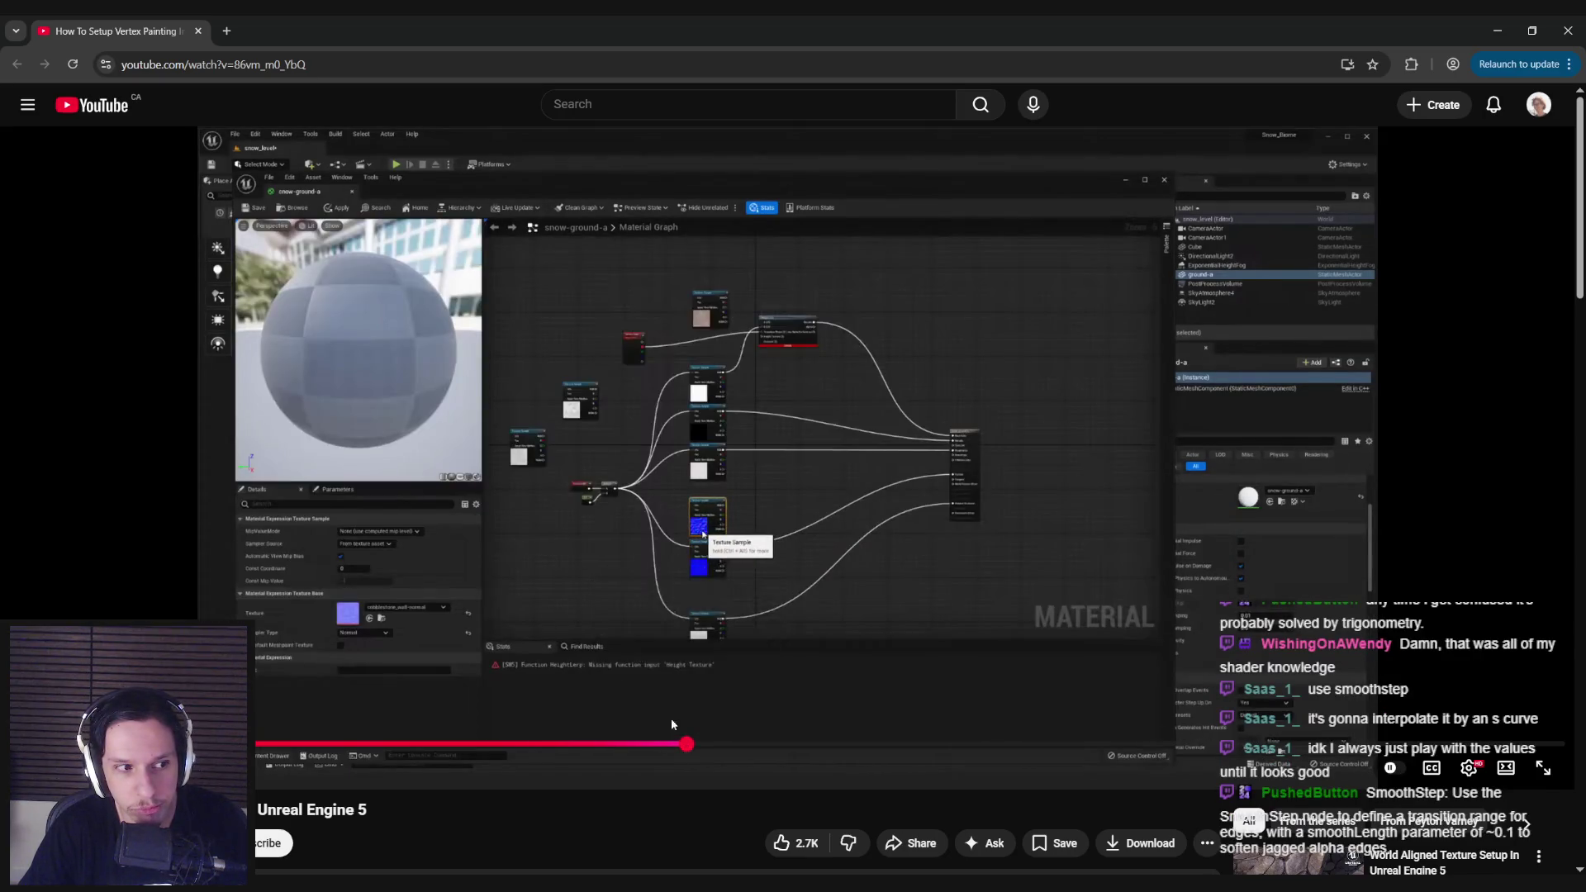
pyautogui.click(520, 622)
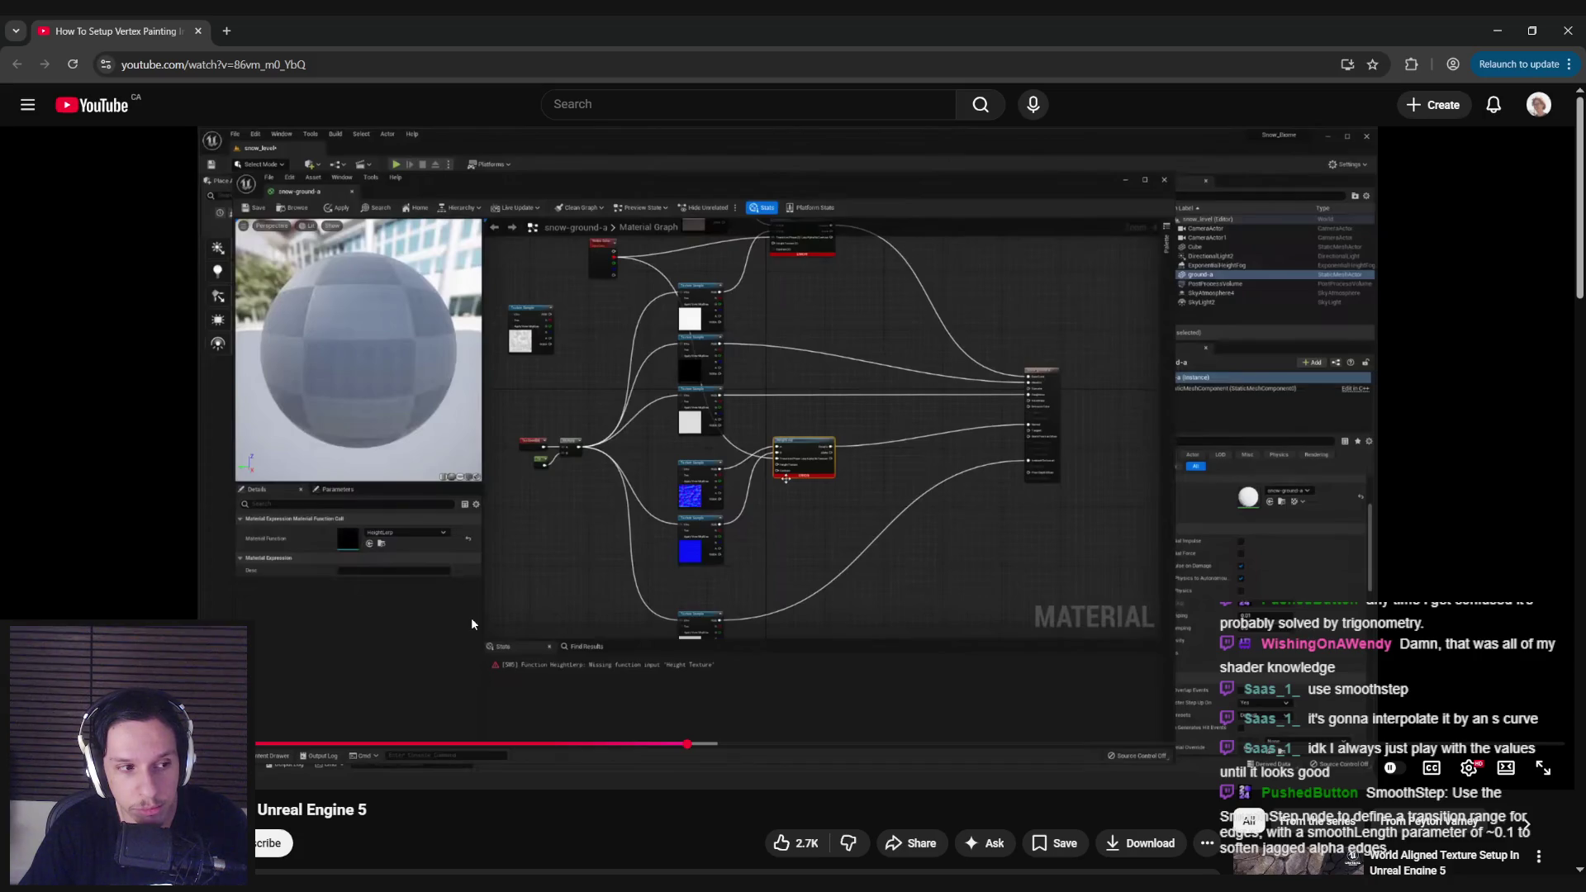
pyautogui.hotkey('alt', 'Tab')
pyautogui.moveTo(721, 462); pyautogui.dragTo(777, 465)
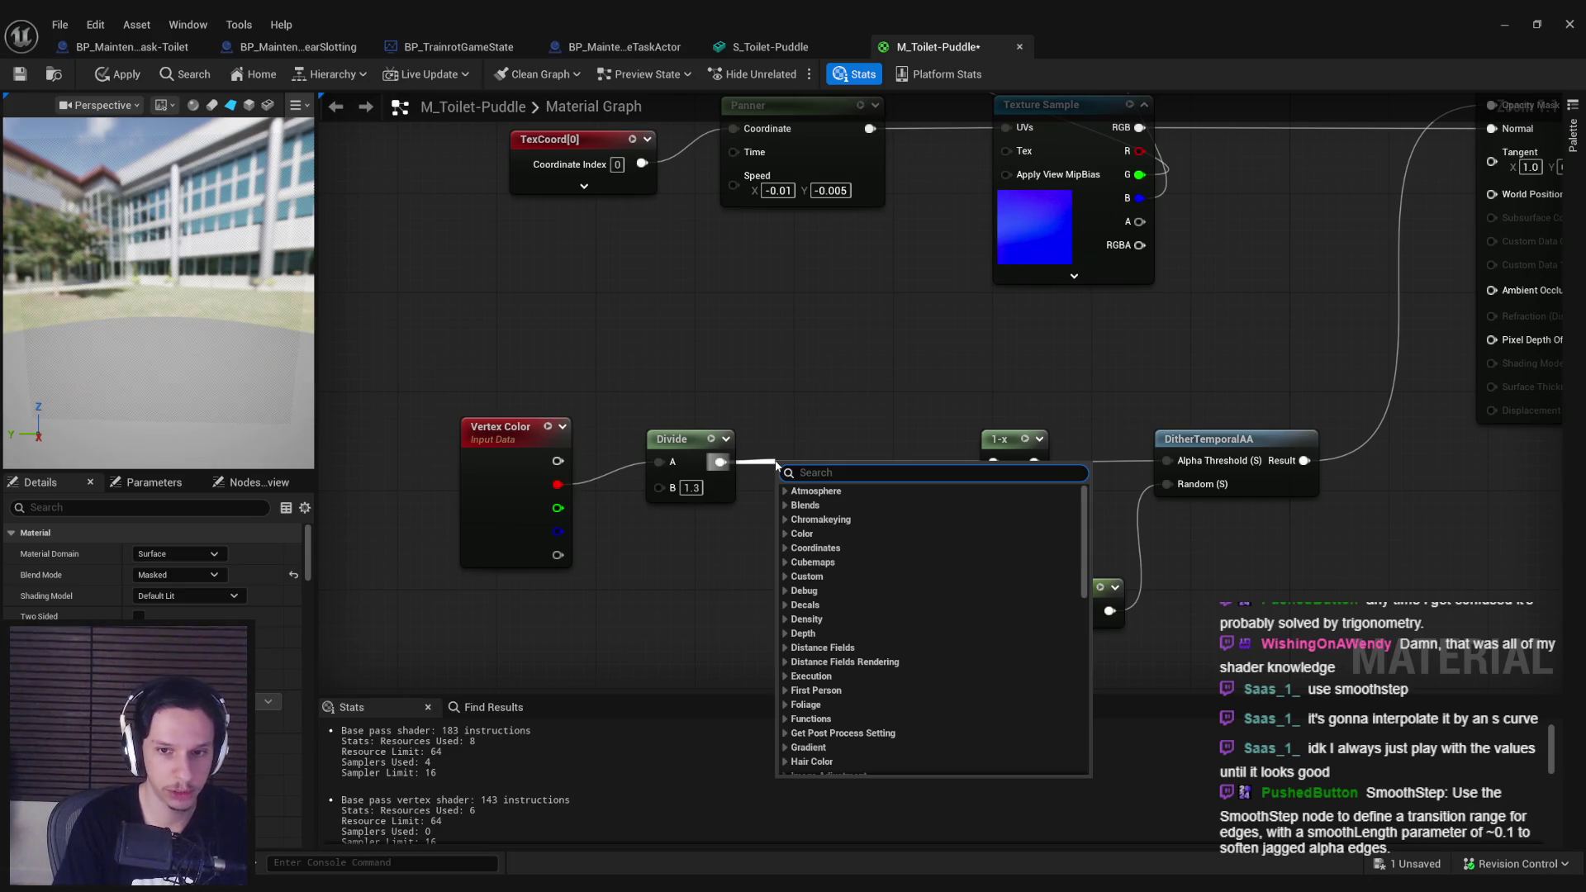
# Step: Insert a SmoothStep node between Divide and 1-x, then apply the material
pyautogui.write('smoothstep')
pyautogui.press('Return')
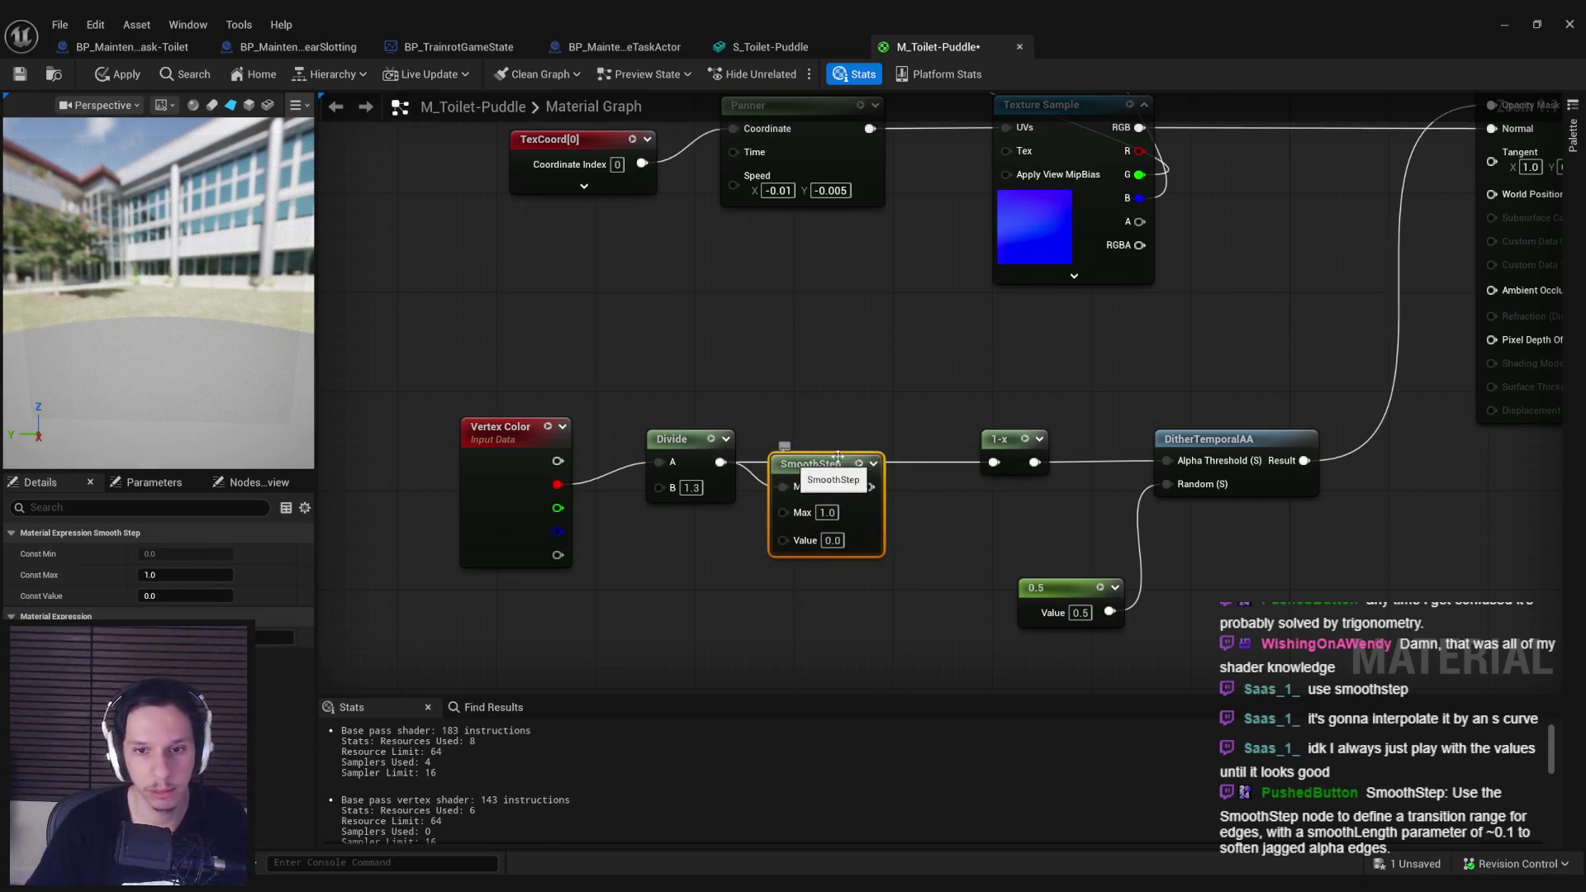
pyautogui.moveTo(918, 462)
pyautogui.mouseDown()
pyautogui.moveTo(835, 514)
pyautogui.moveTo(838, 545)
pyautogui.mouseUp()
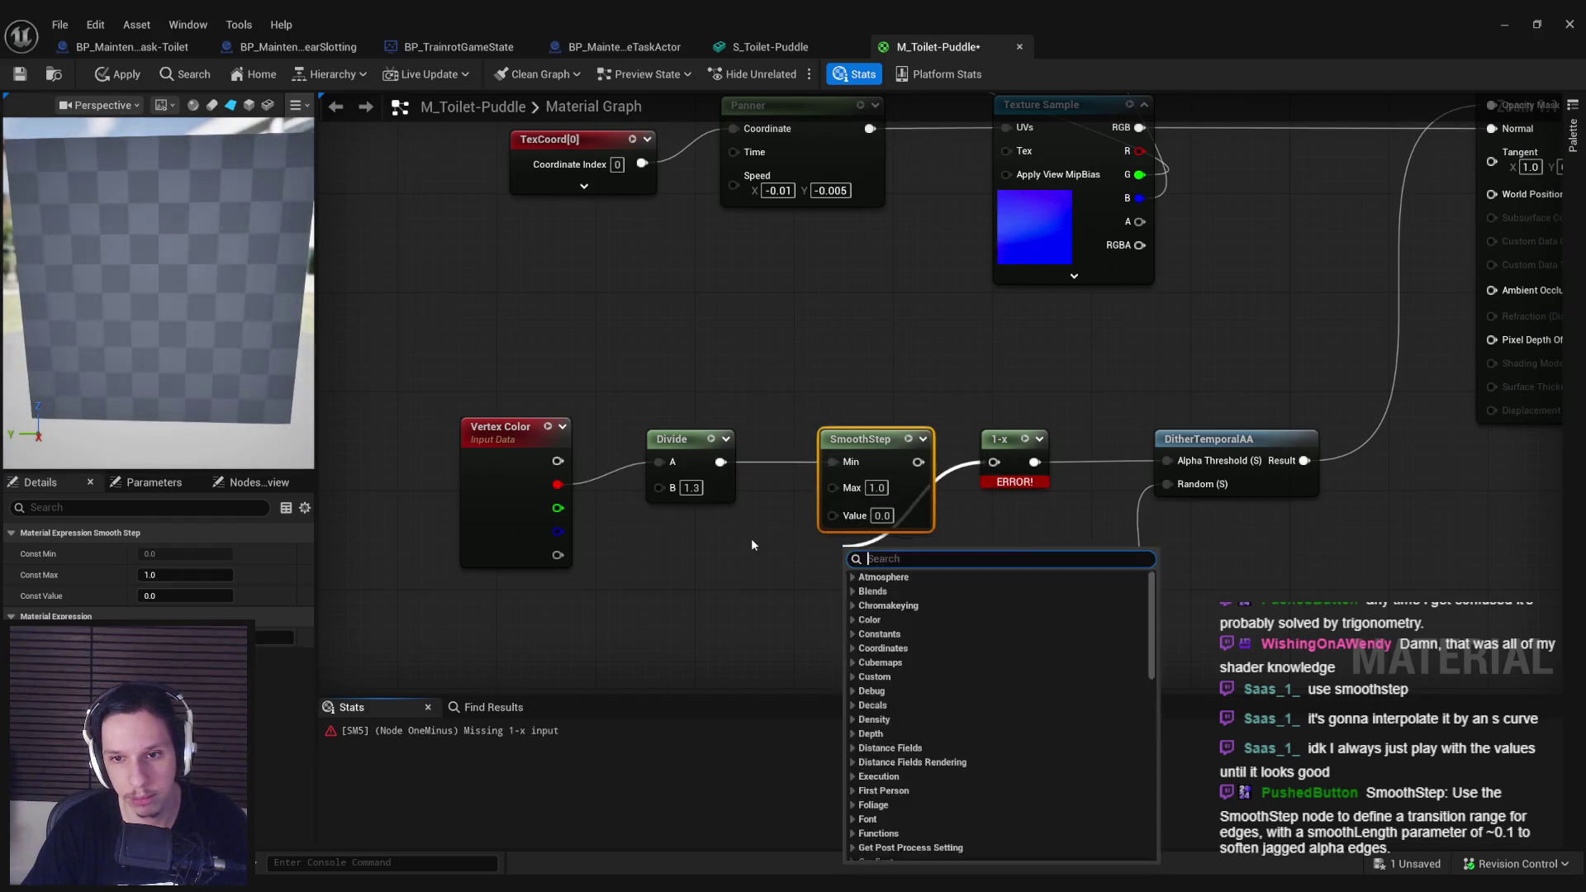
pyautogui.click(751, 537)
pyautogui.moveTo(833, 461)
pyautogui.mouseDown()
pyautogui.moveTo(801, 478)
pyautogui.moveTo(834, 518)
pyautogui.mouseUp()
pyautogui.moveTo(918, 462); pyautogui.dragTo(994, 462)
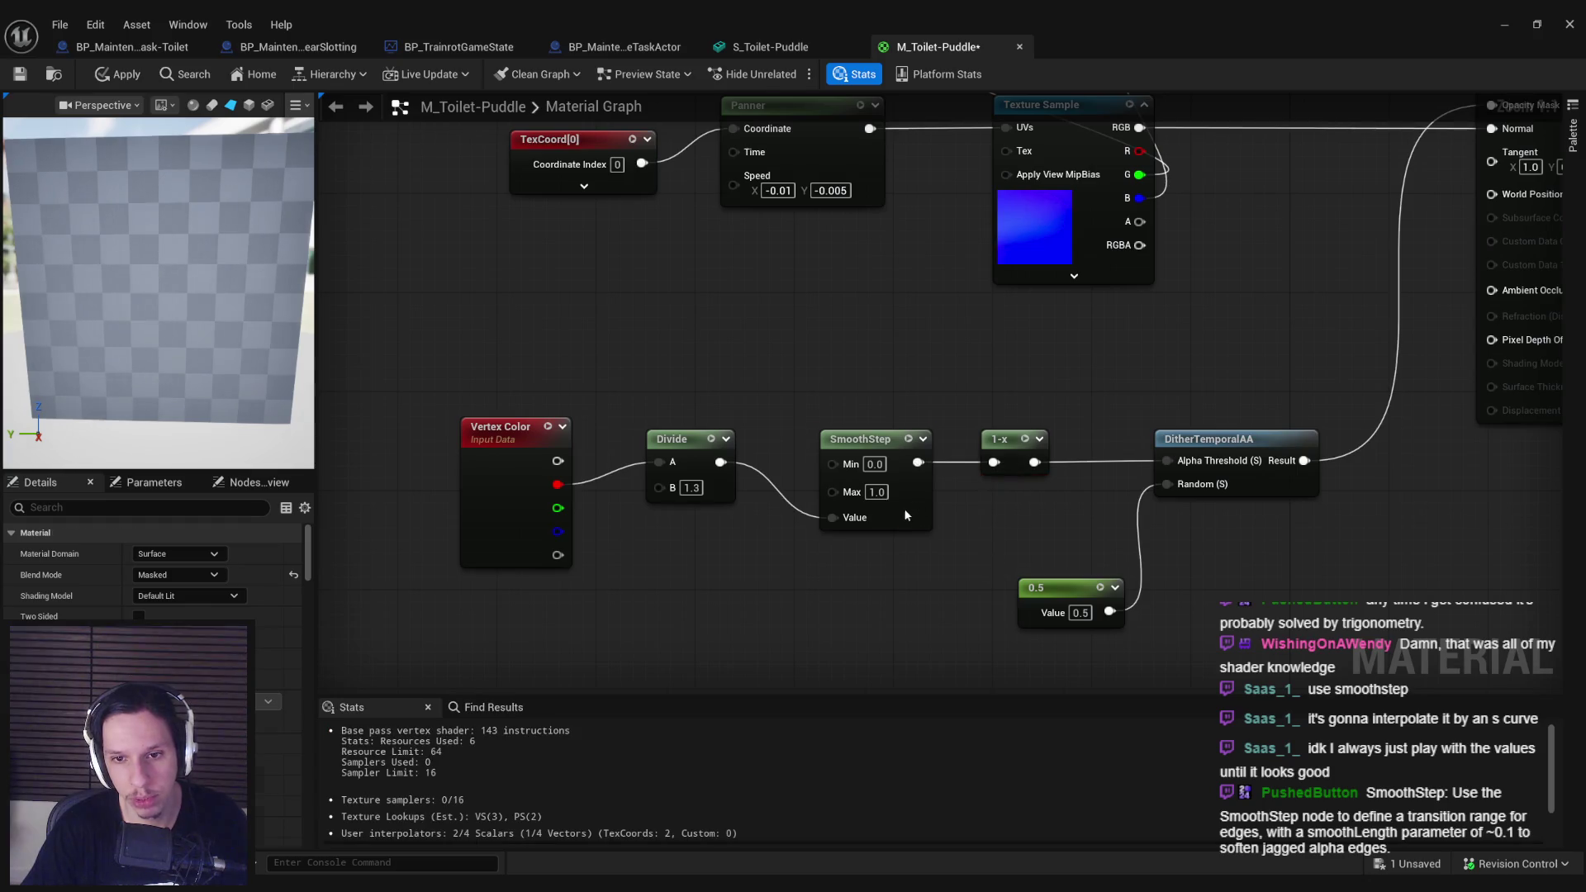
pyautogui.click(121, 75)
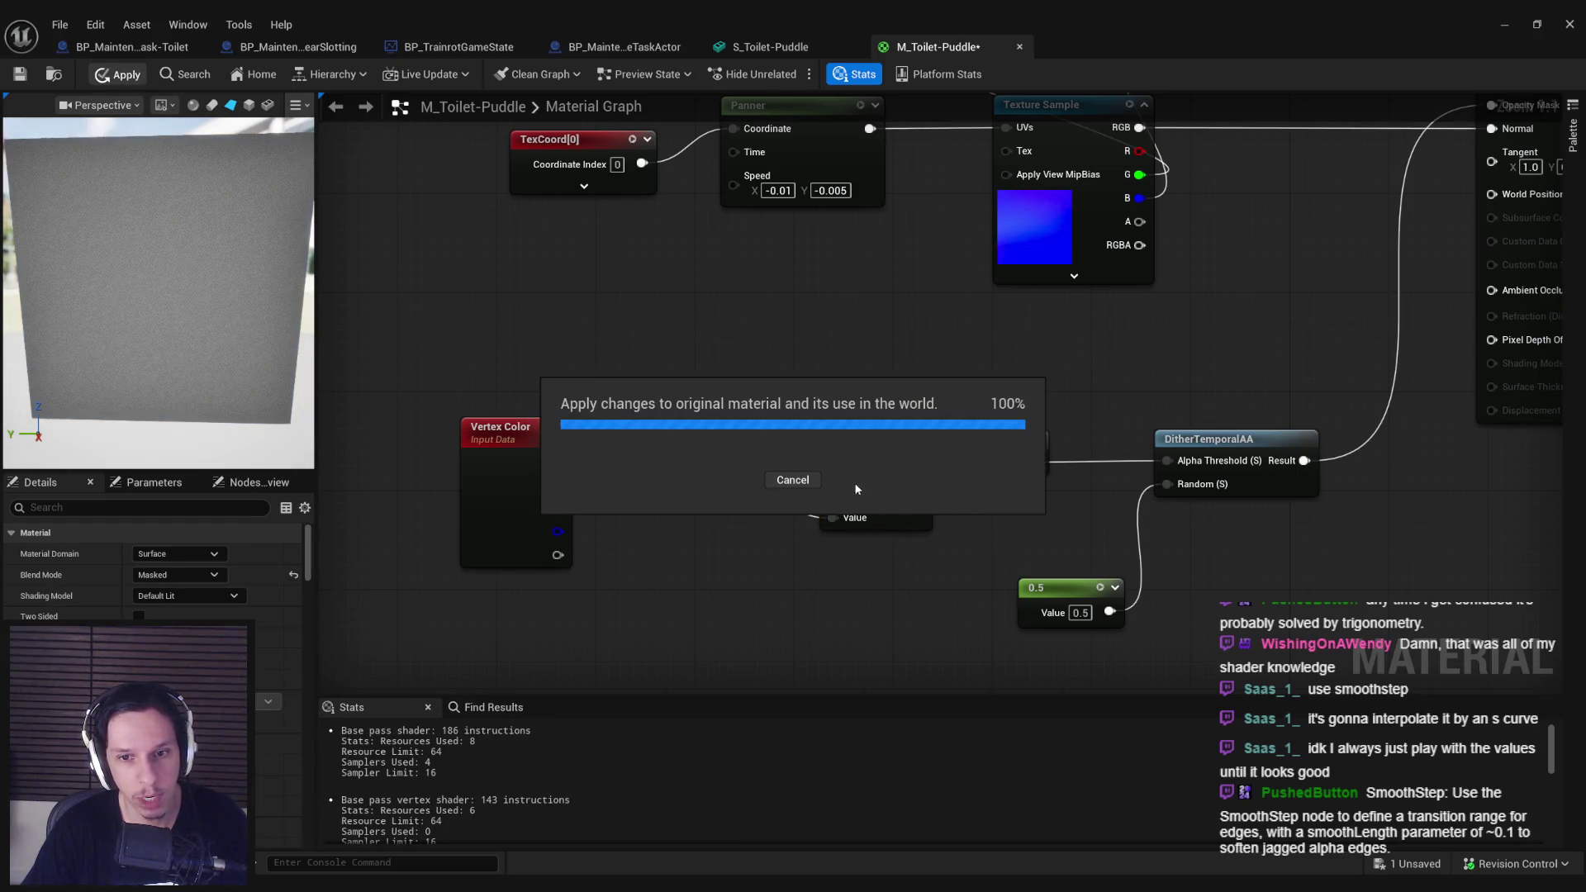
# Step: Compare the puddle mesh and commit a new SmoothStep Min value, then apply
pyautogui.click(770, 48)
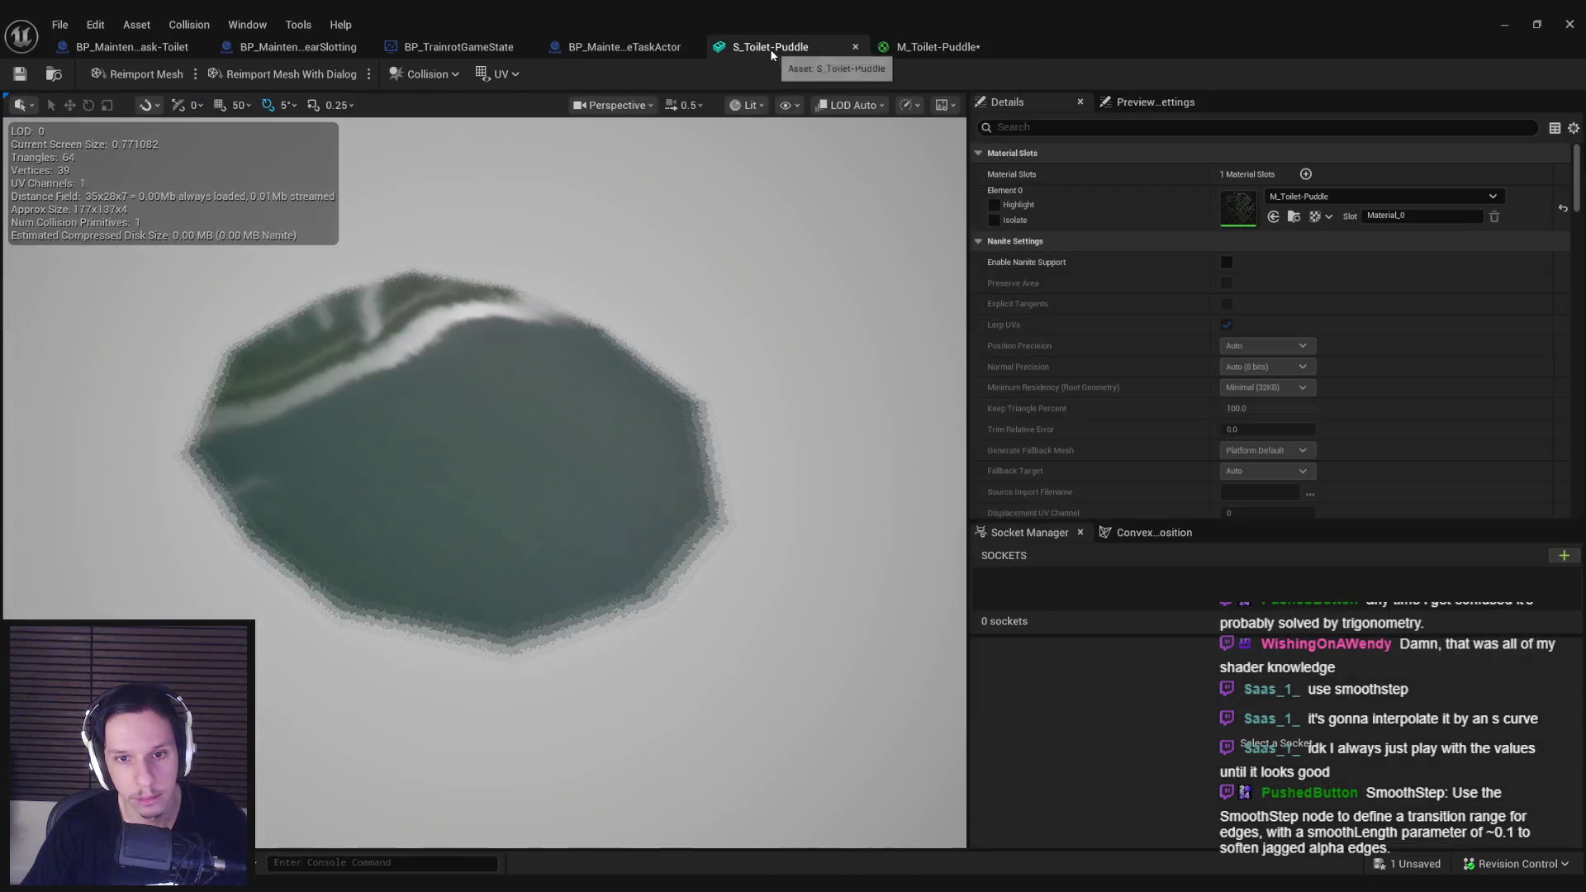
pyautogui.click(956, 52)
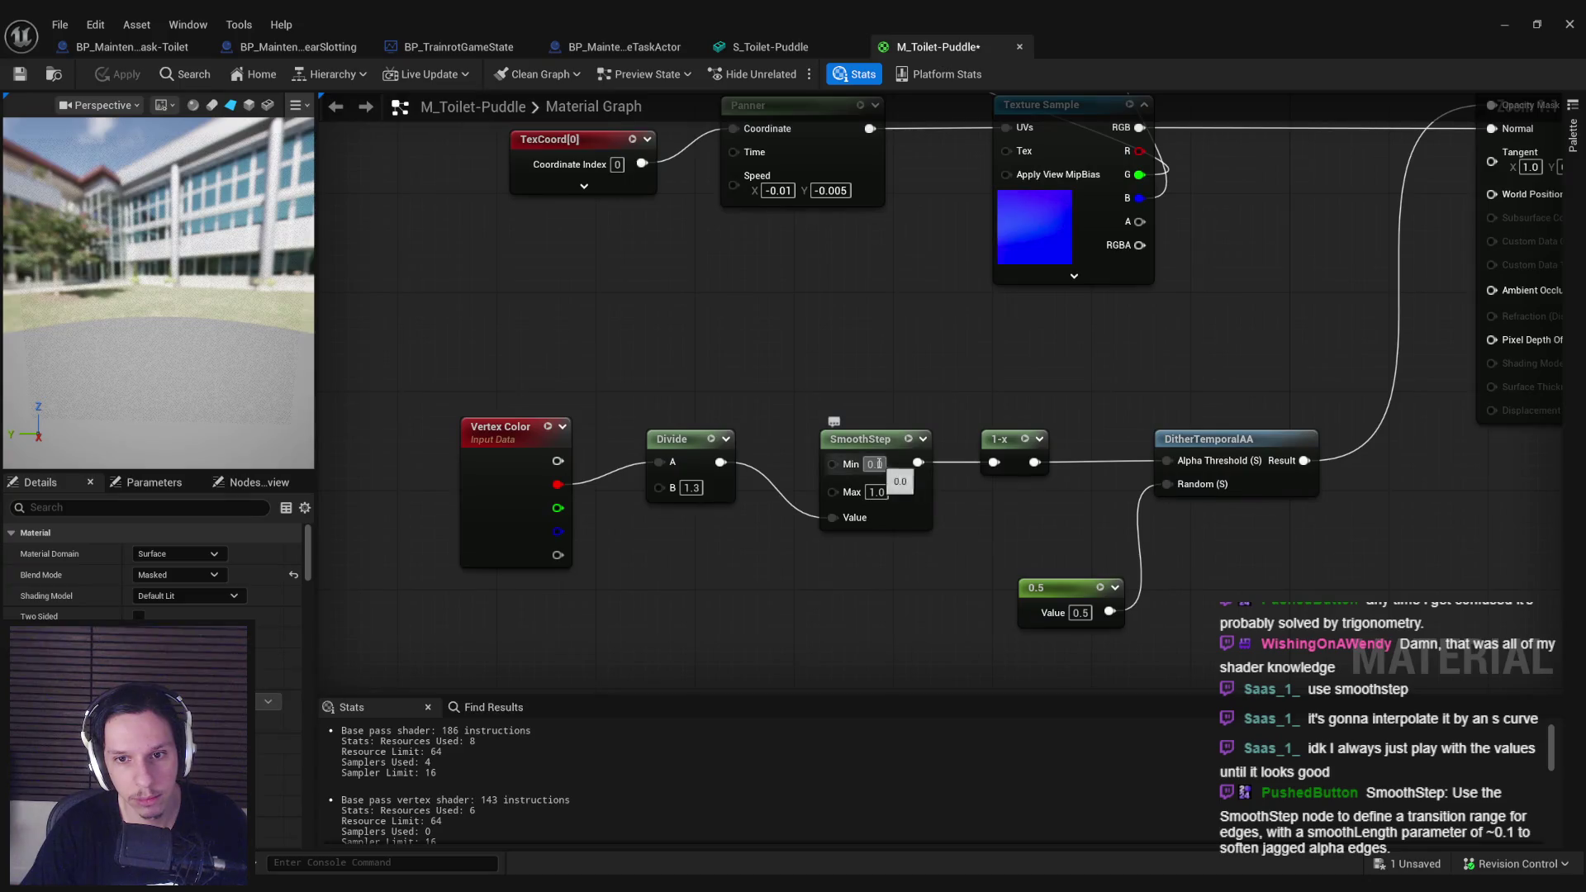
pyautogui.click(120, 75)
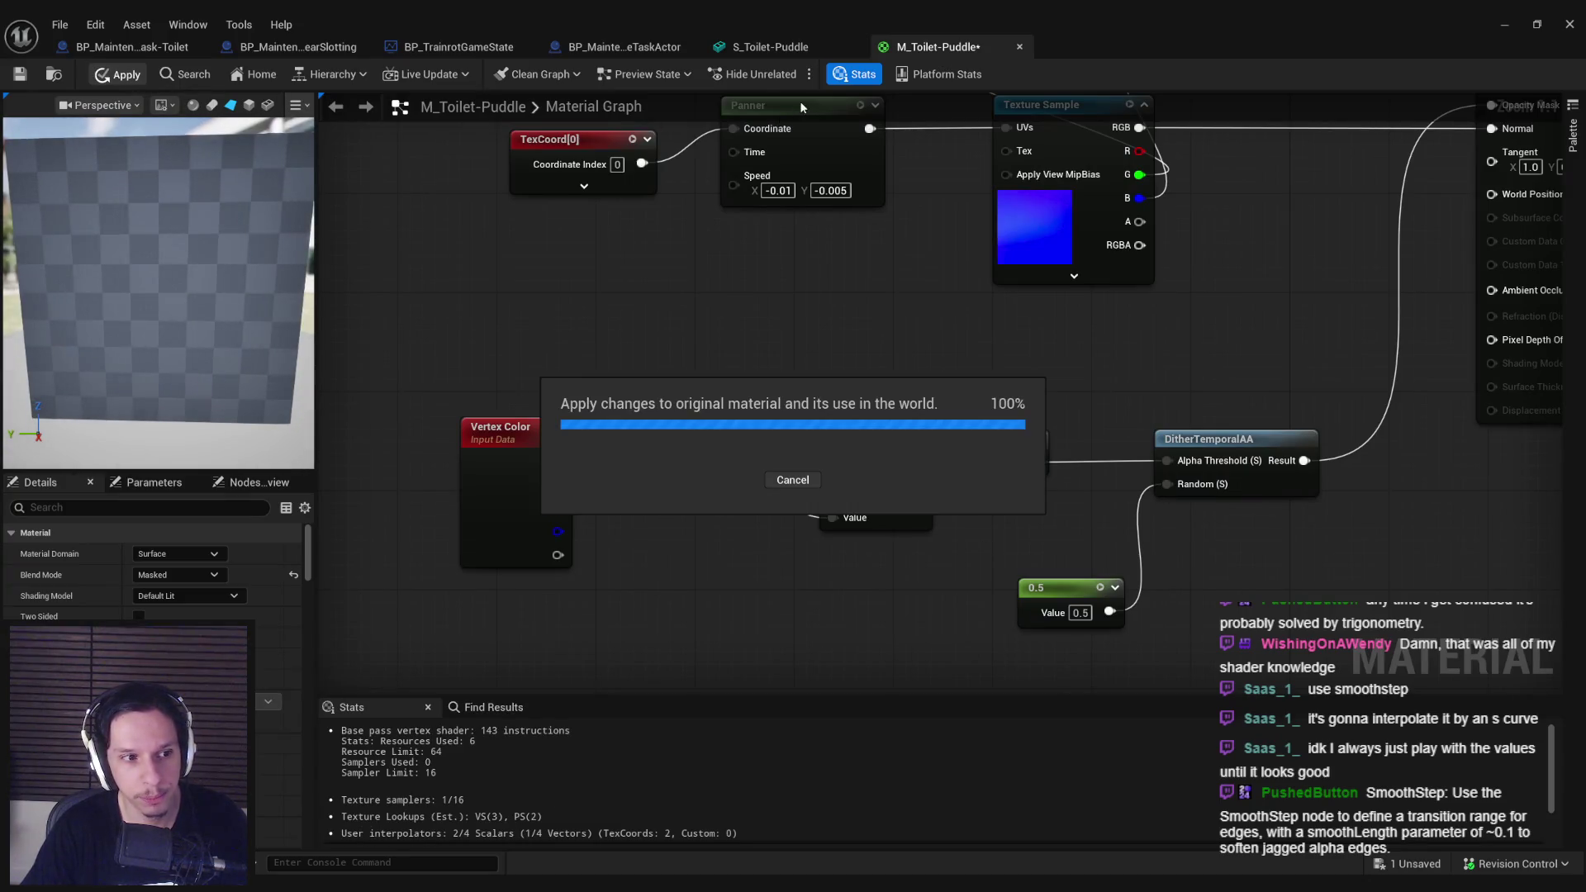
pyautogui.click(805, 48)
pyautogui.click(925, 50)
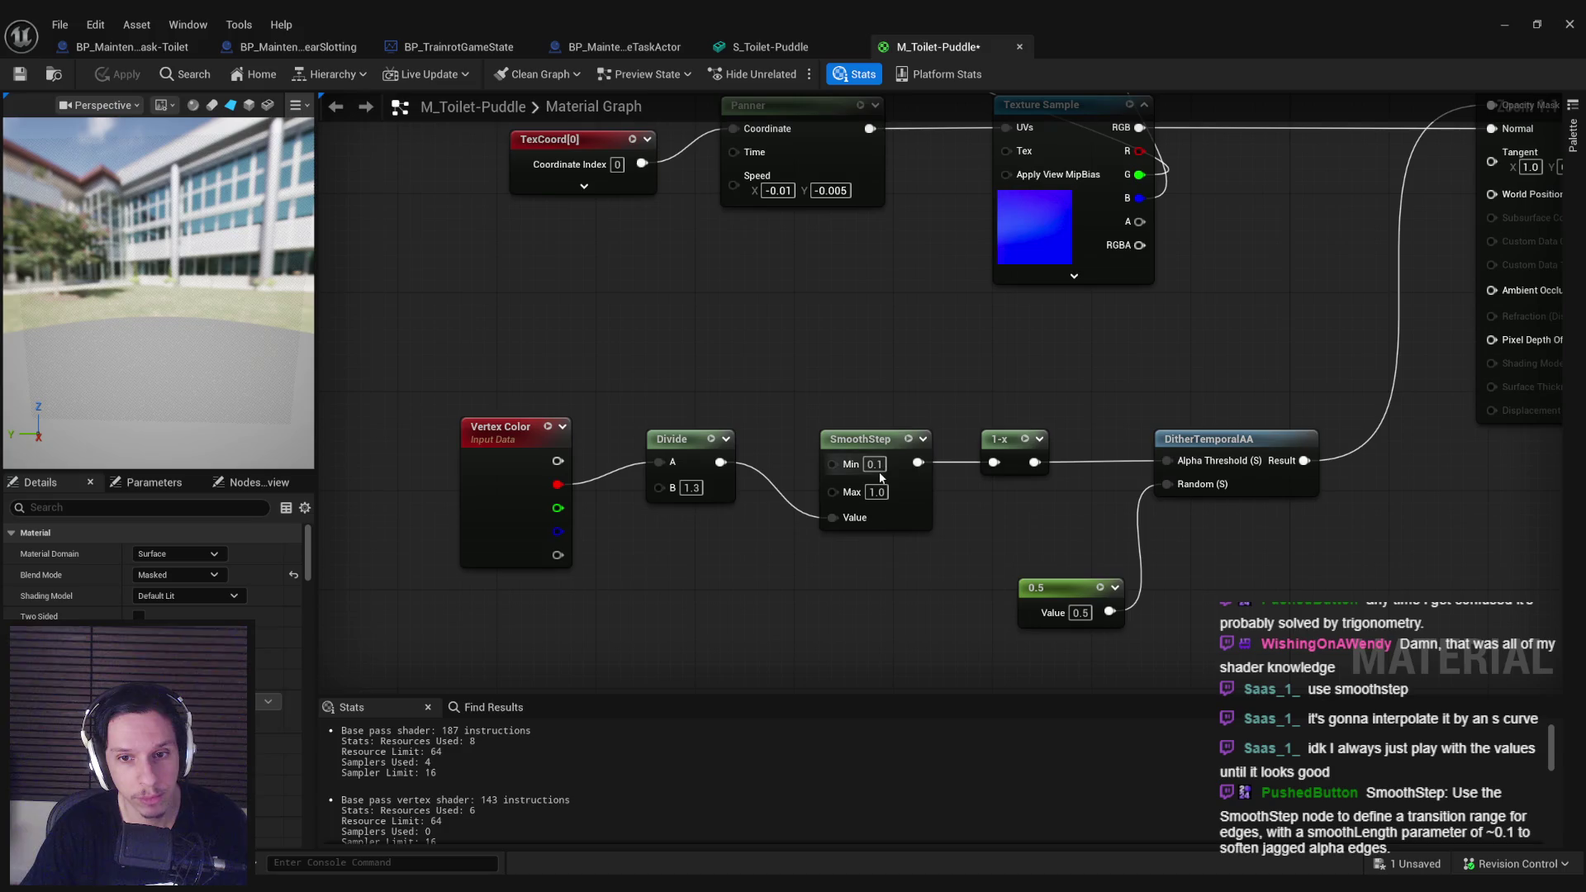
pyautogui.press('Return')
pyautogui.click(121, 75)
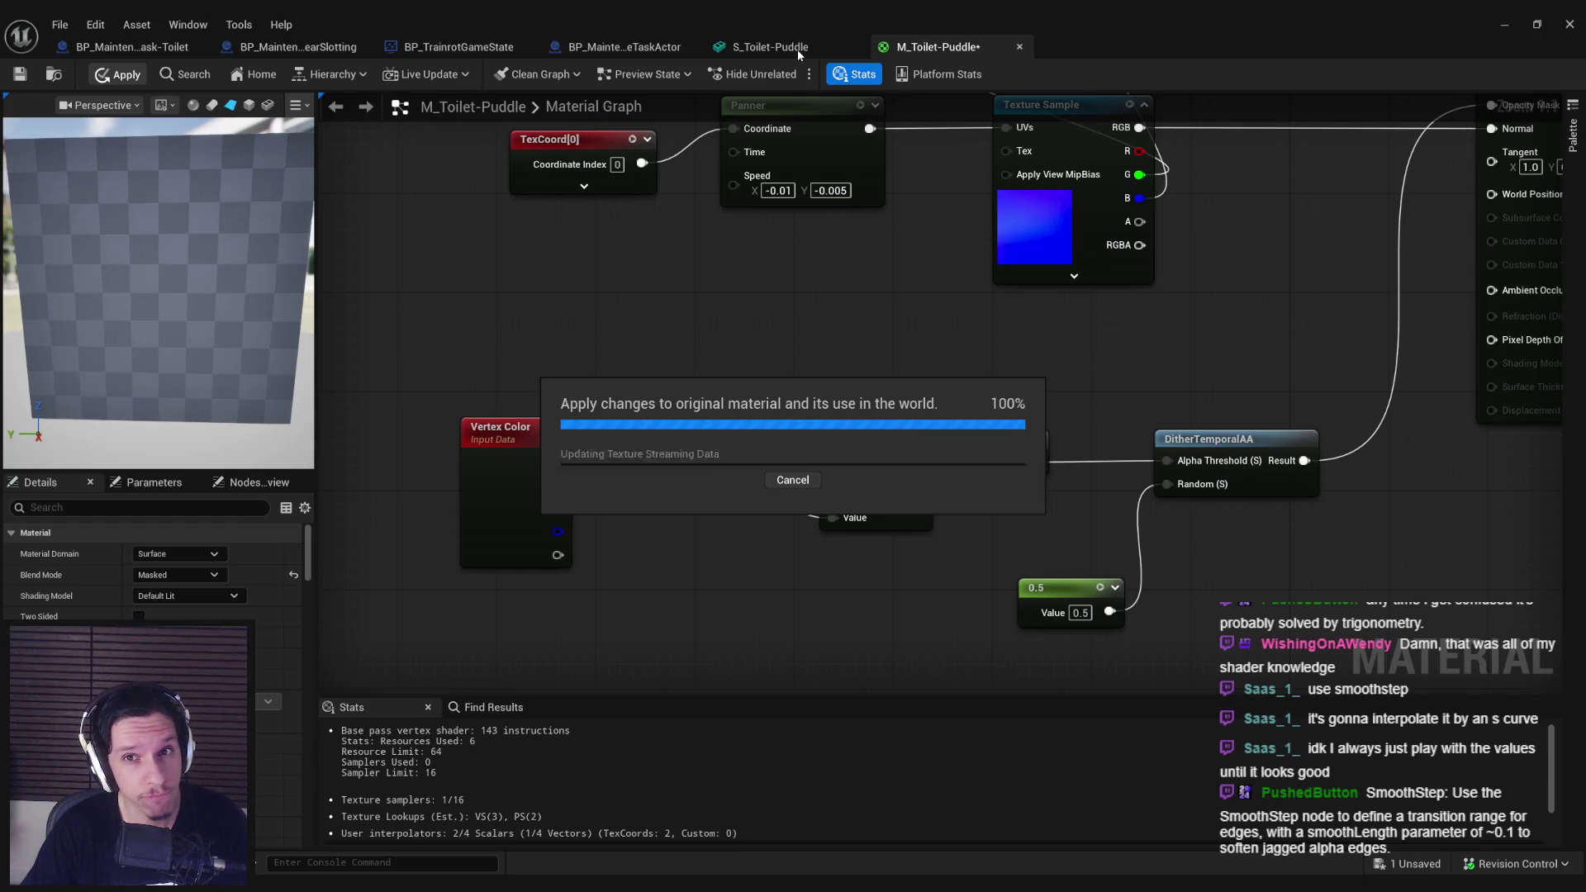
# Step: After inspecting the puddle edges, try SmoothStep Min 0.4 and apply it
pyautogui.click(796, 49)
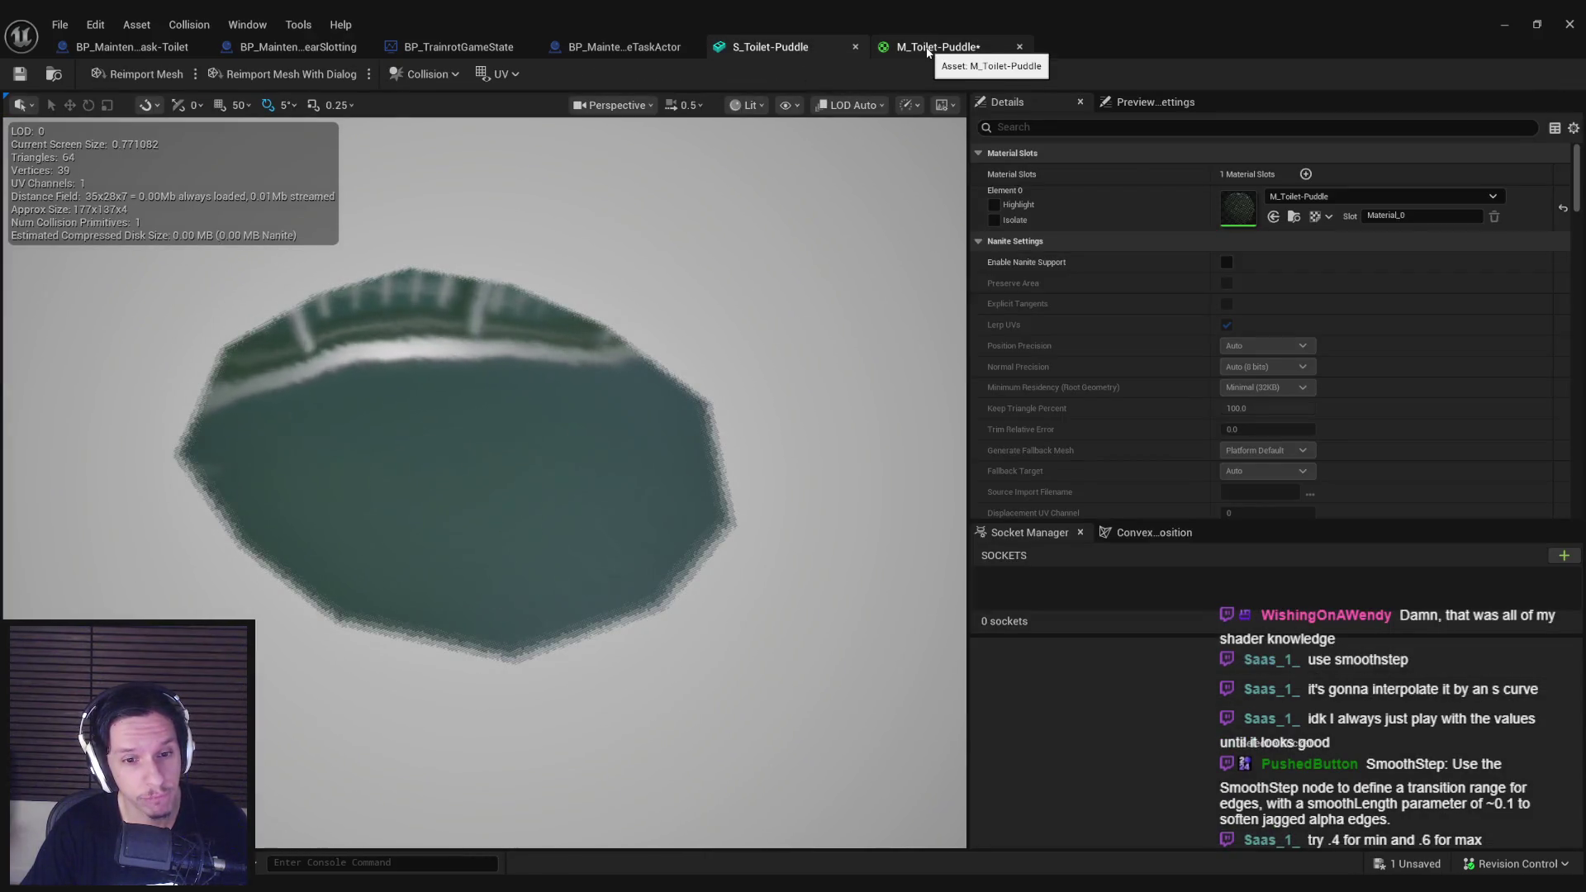
pyautogui.moveTo(752, 339); pyautogui.dragTo(922, 137)
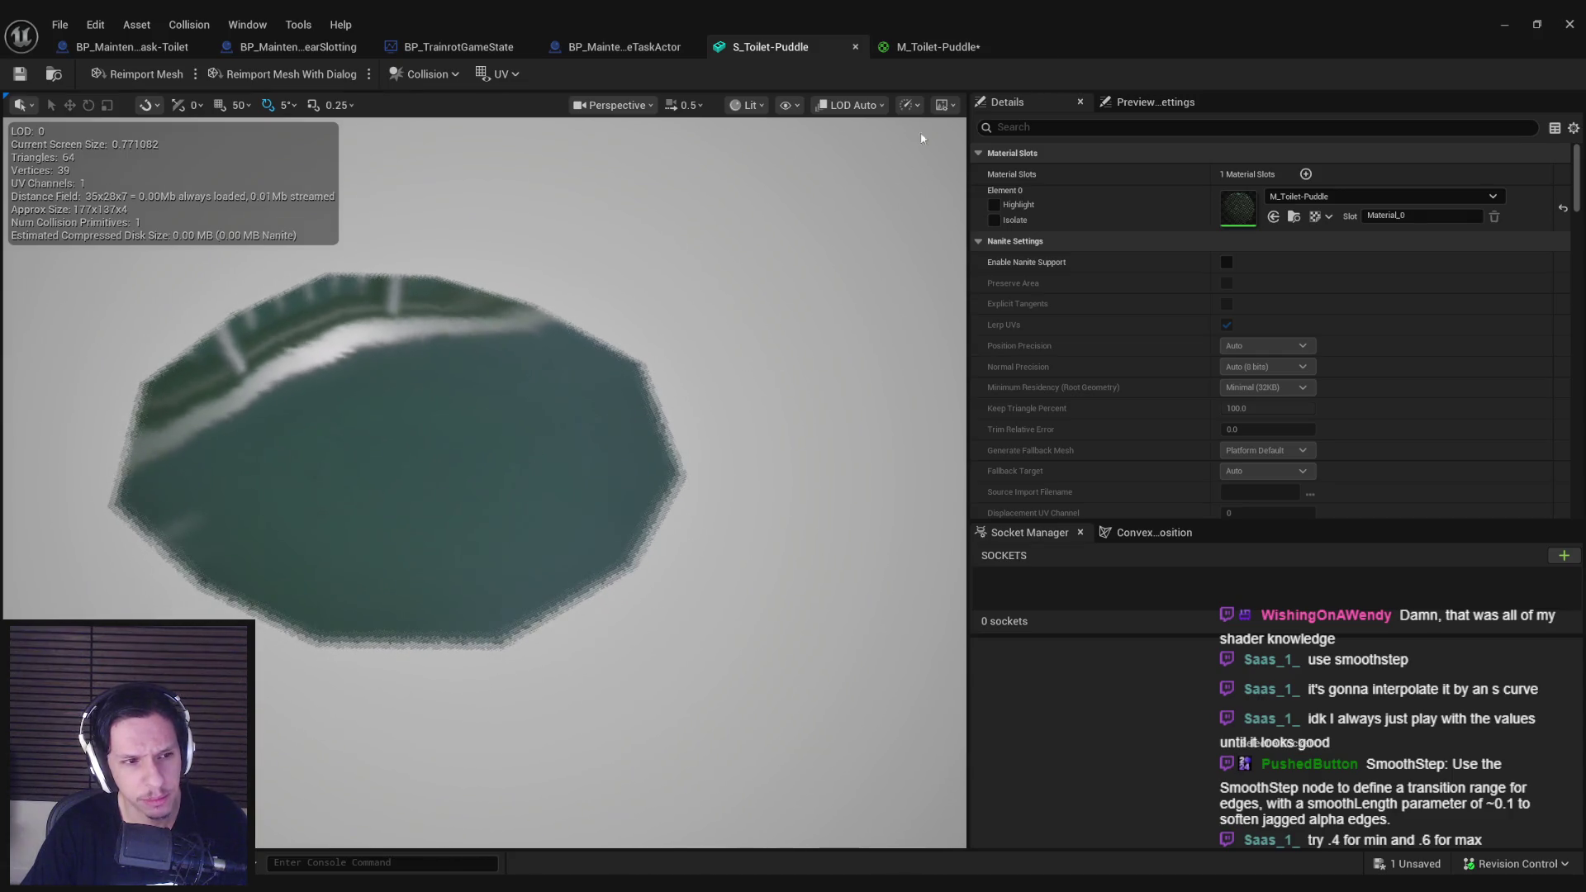
pyautogui.click(929, 50)
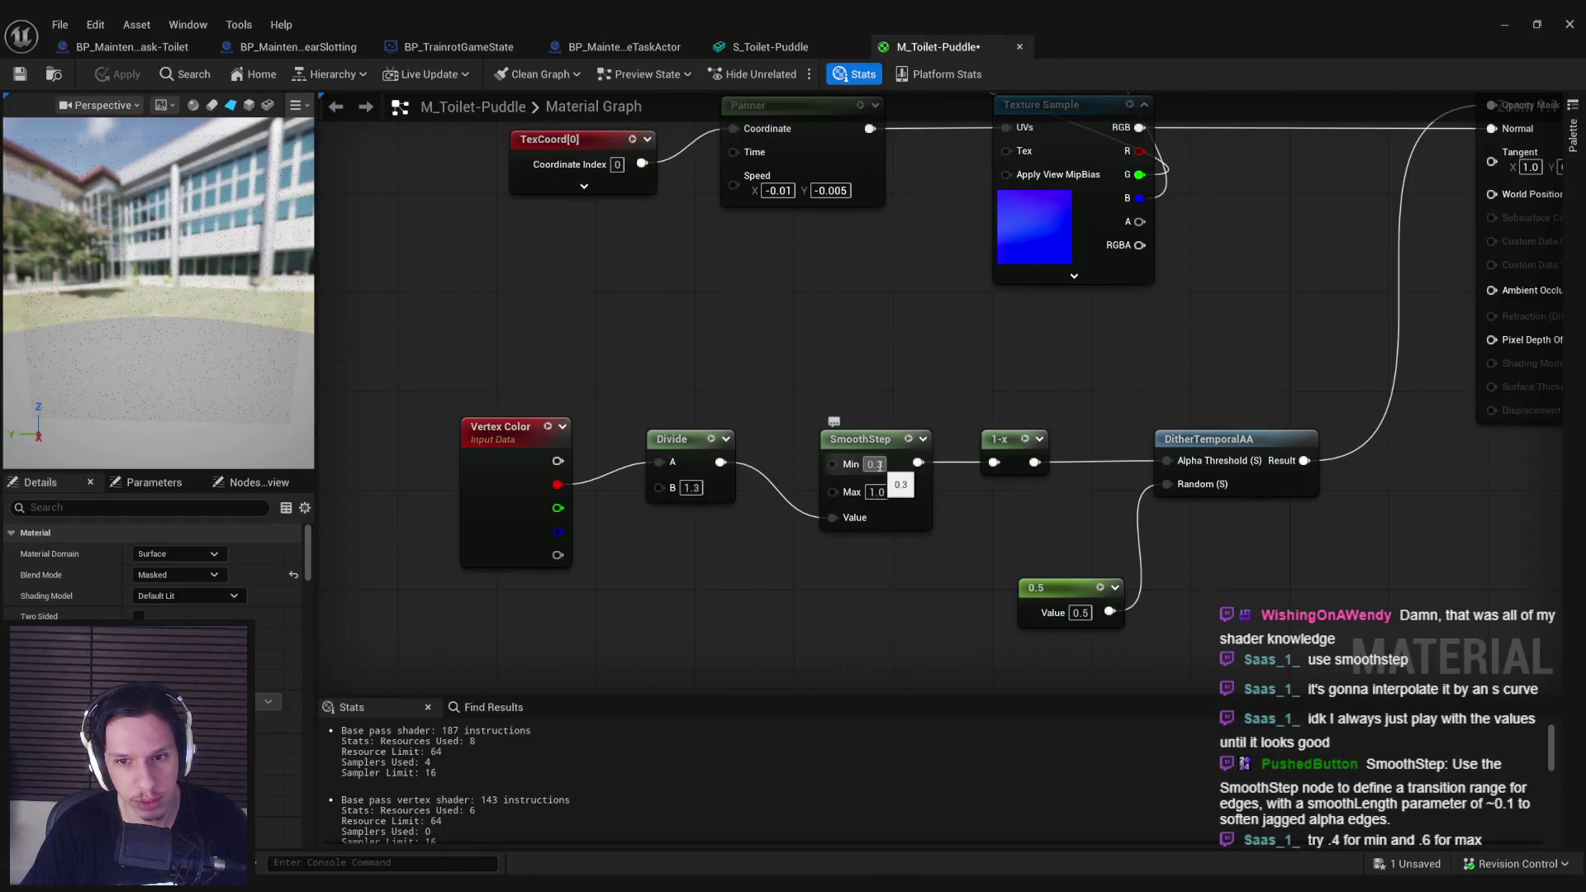
pyautogui.press('Tab')
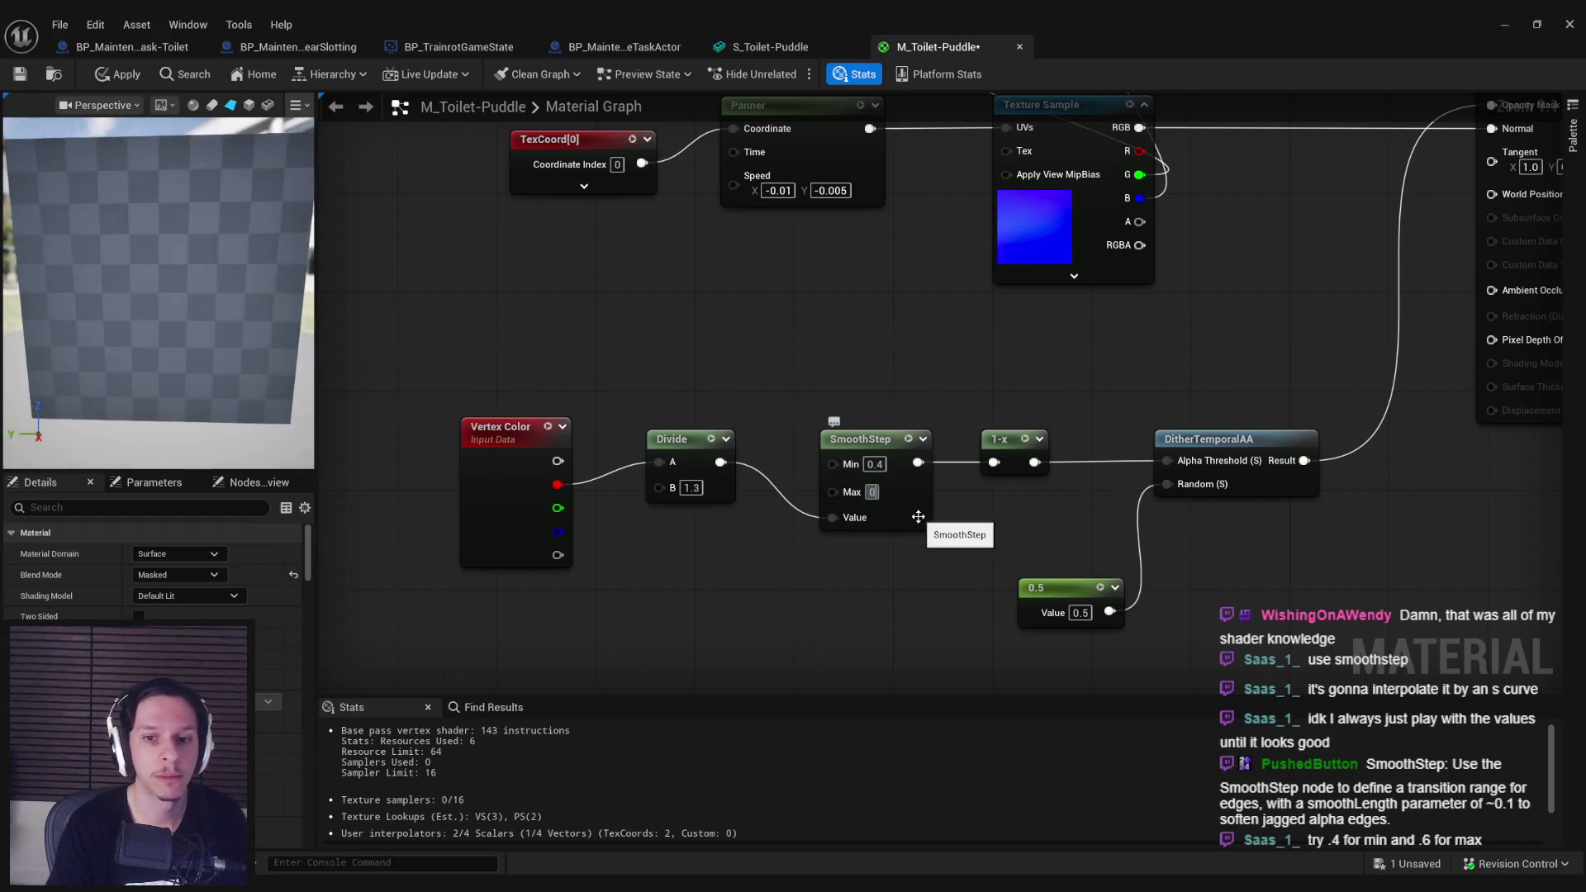
pyautogui.write('.6')
pyautogui.click(112, 76)
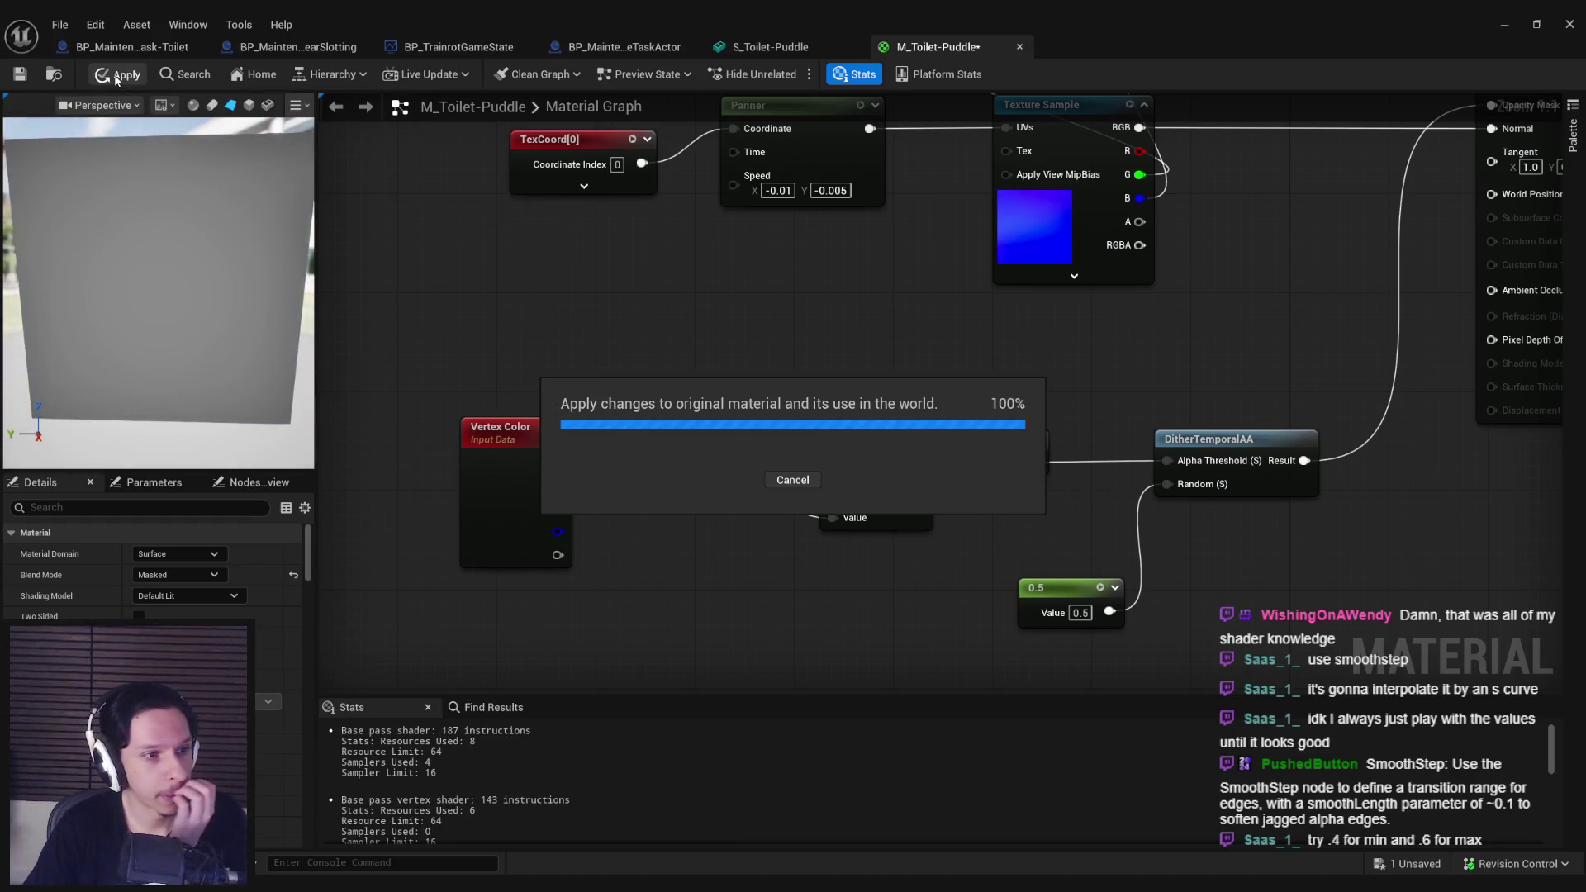
# Step: Check the edge from an oblique view, then set SmoothStep Max to 0.75 and save
pyautogui.click(780, 48)
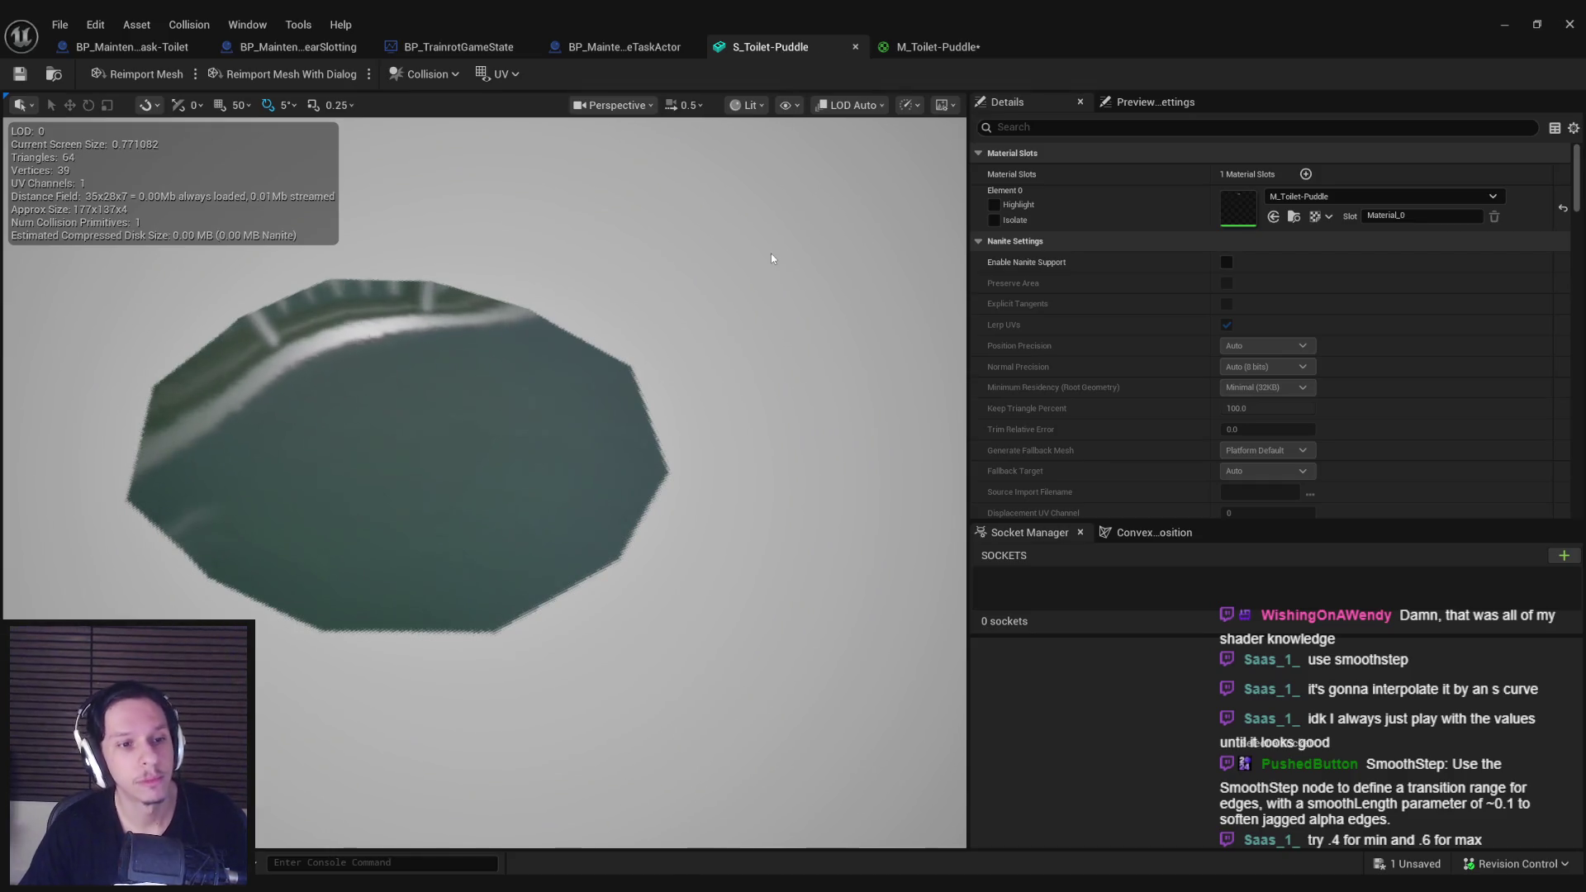
pyautogui.scroll(5, 771, 258)
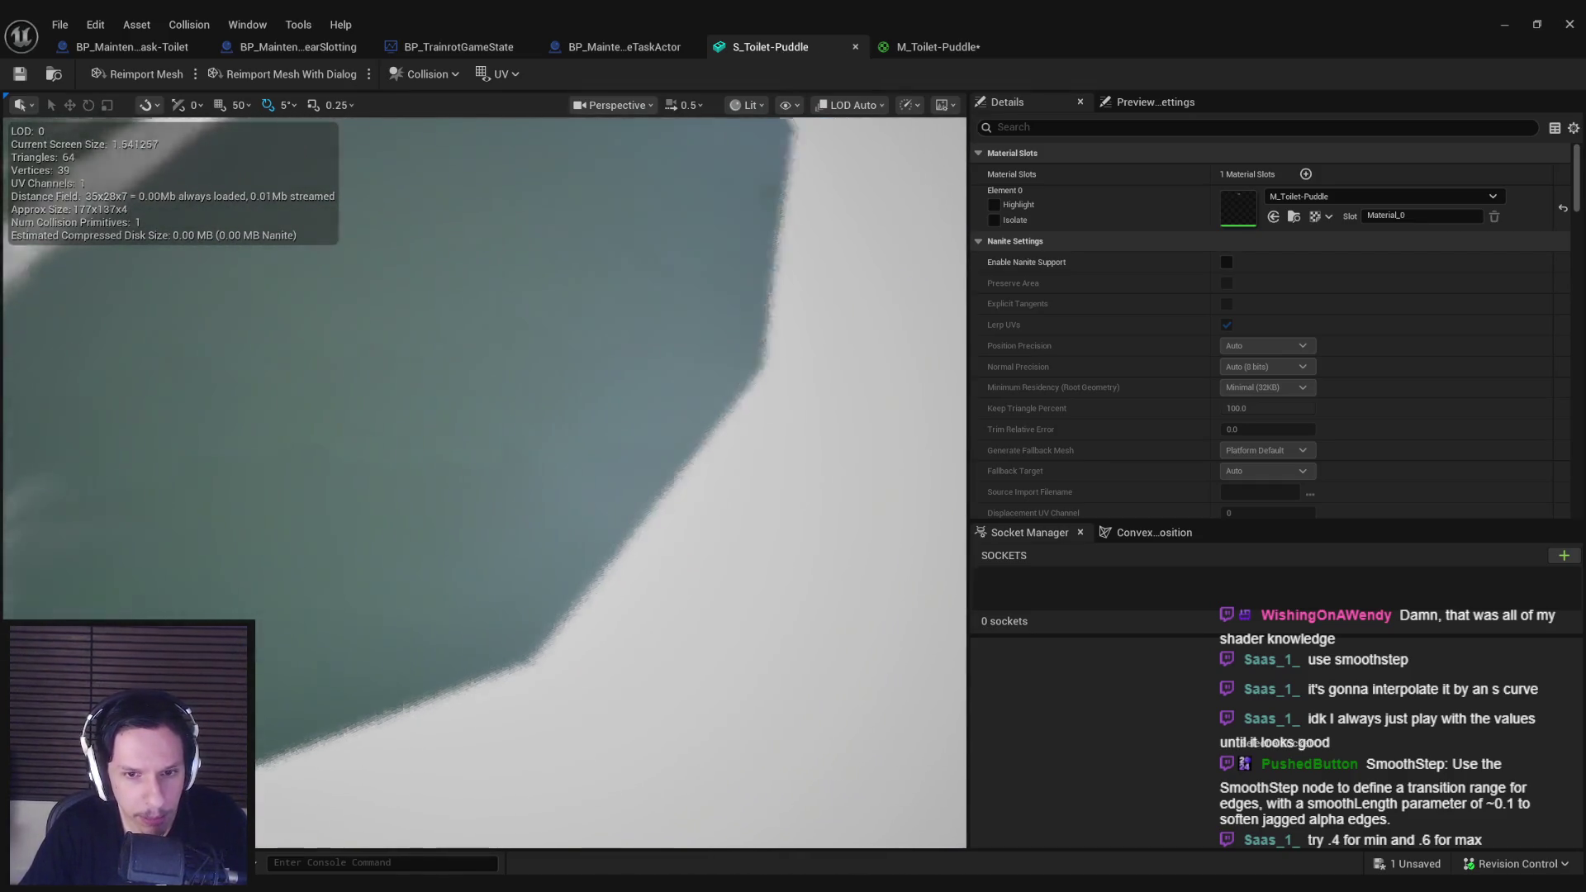
pyautogui.scroll(2, 770, 258)
pyautogui.moveTo(771, 257); pyautogui.dragTo(771, 405)
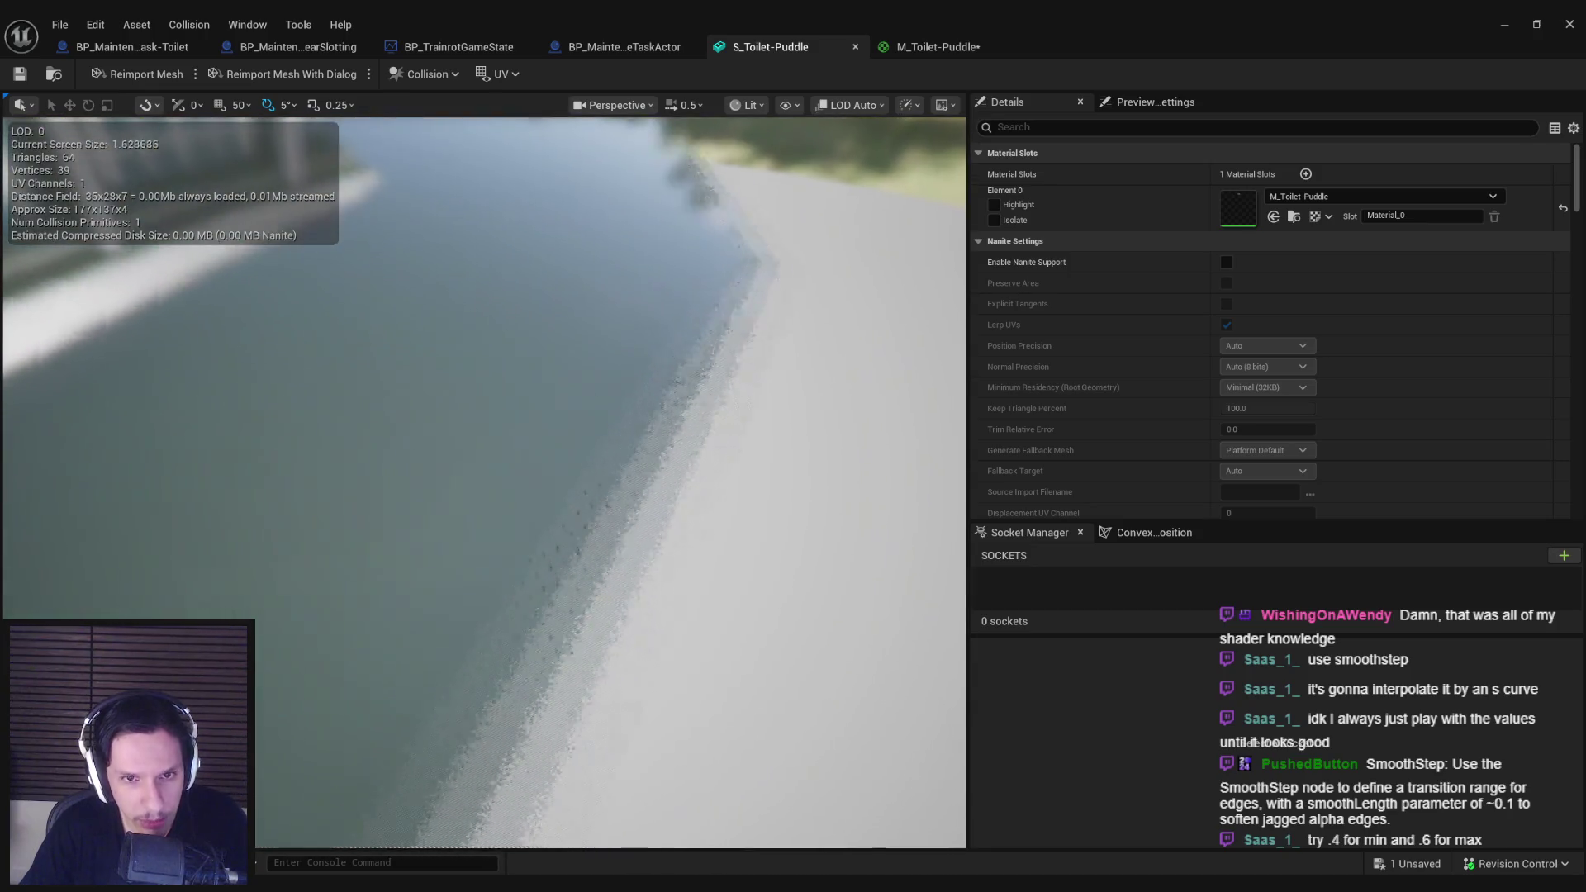
pyautogui.scroll(-4, 770, 372)
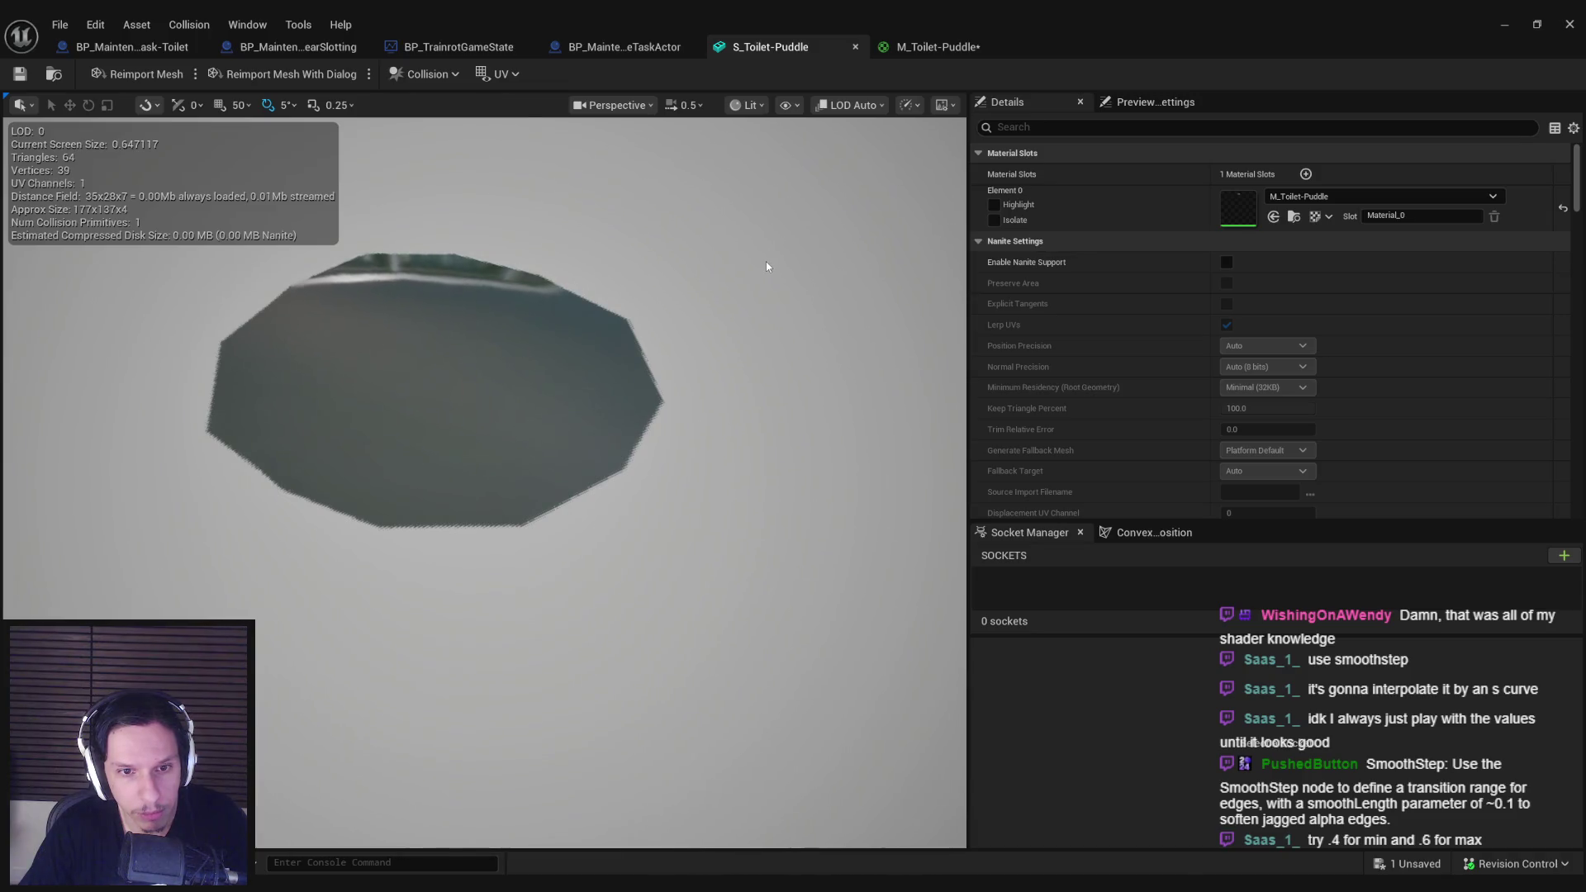
pyautogui.click(920, 51)
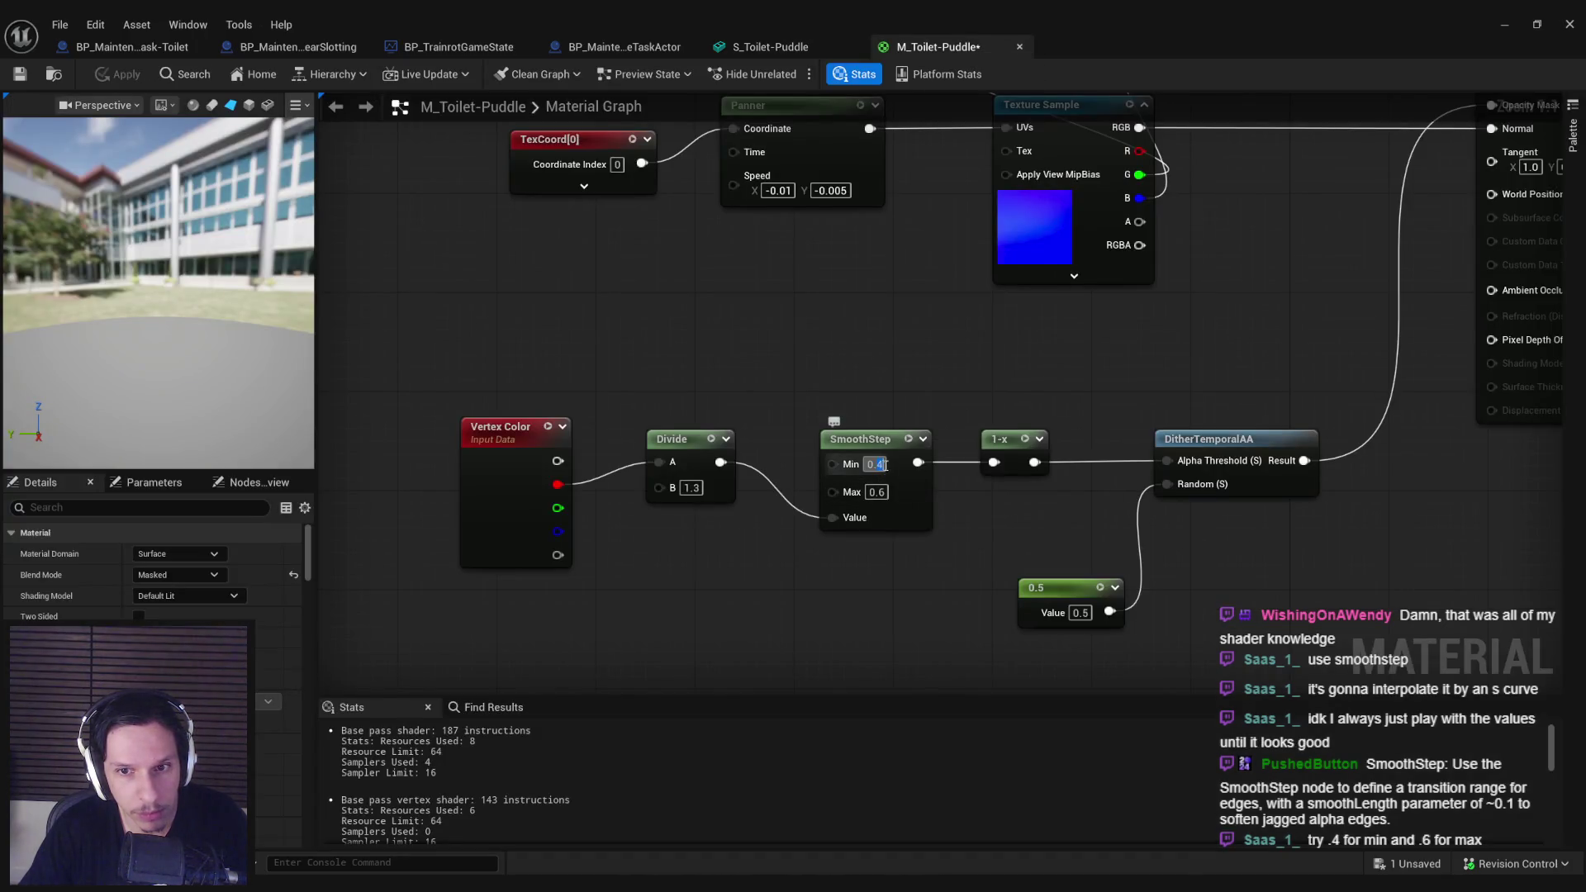
pyautogui.press('Return')
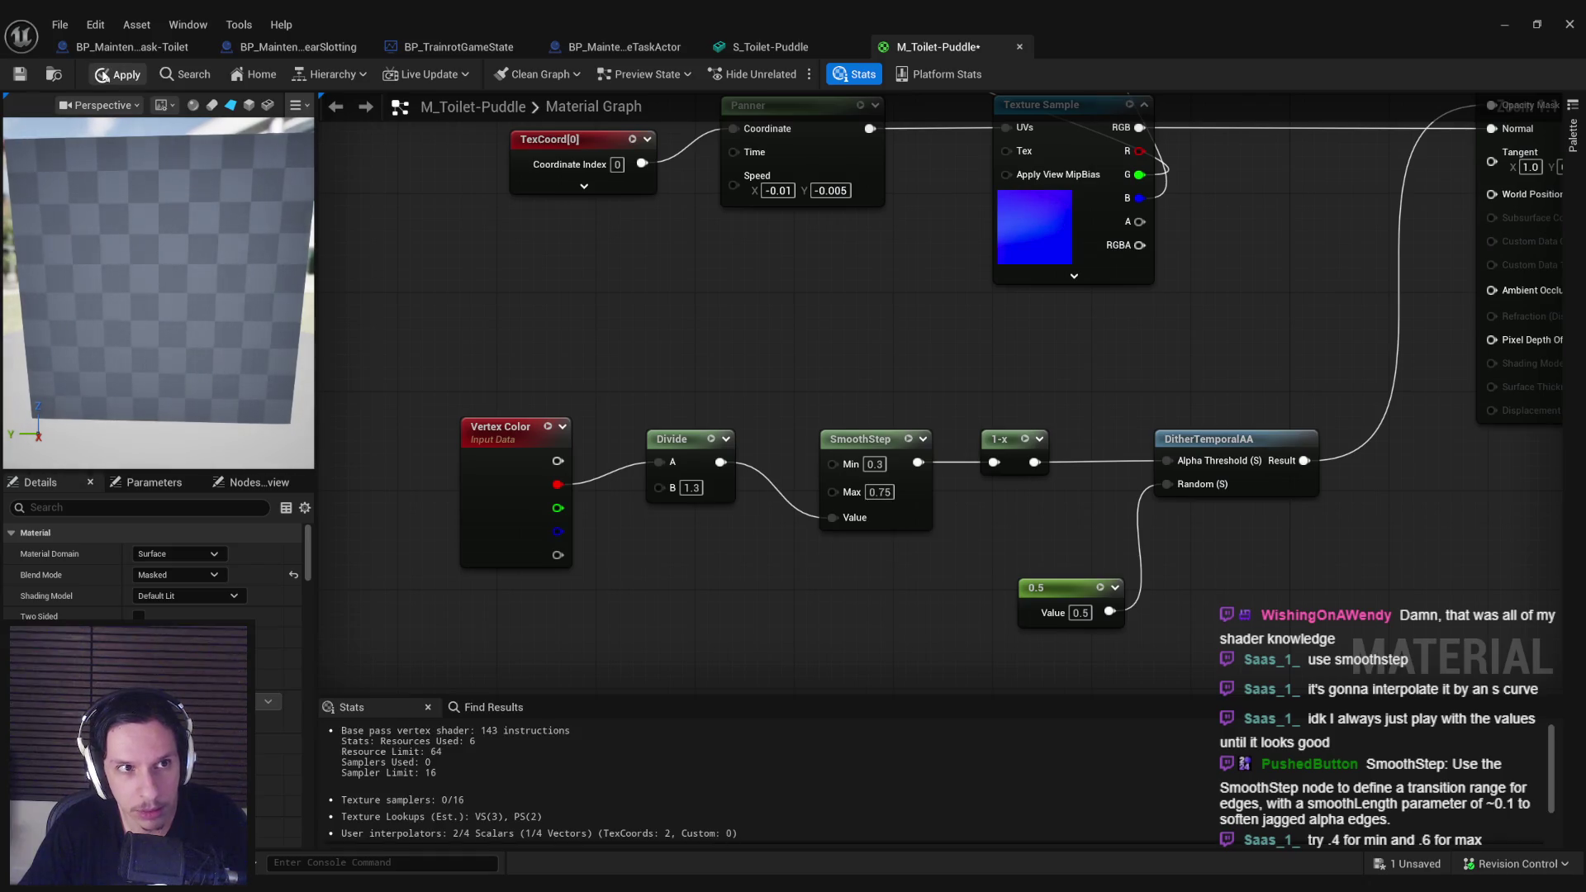
pyautogui.hotkey('ctrl', 's')
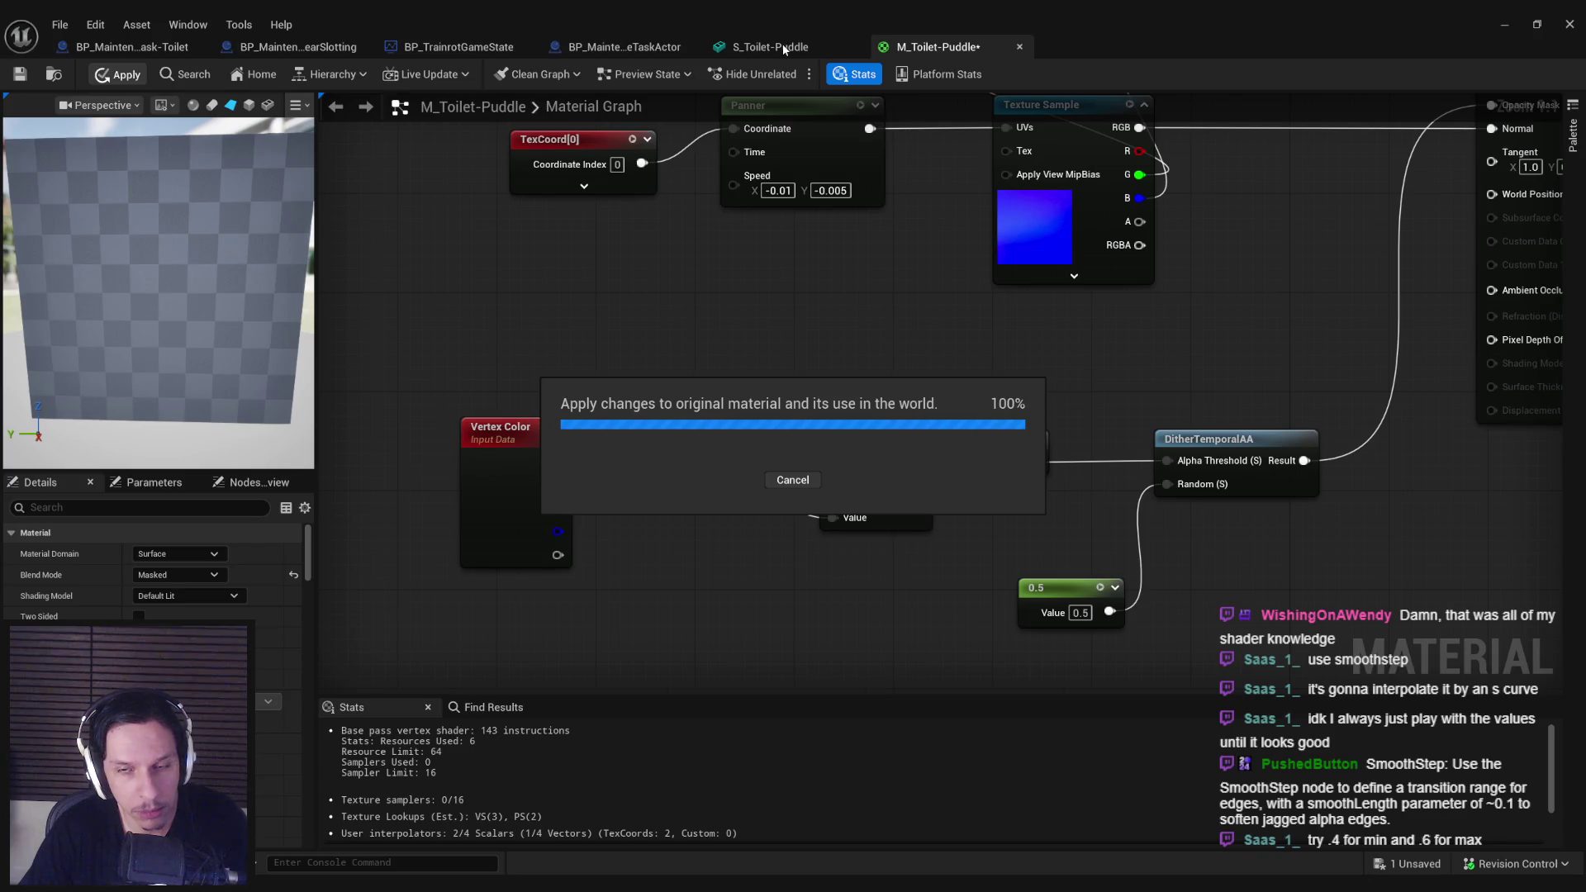
pyautogui.click(783, 50)
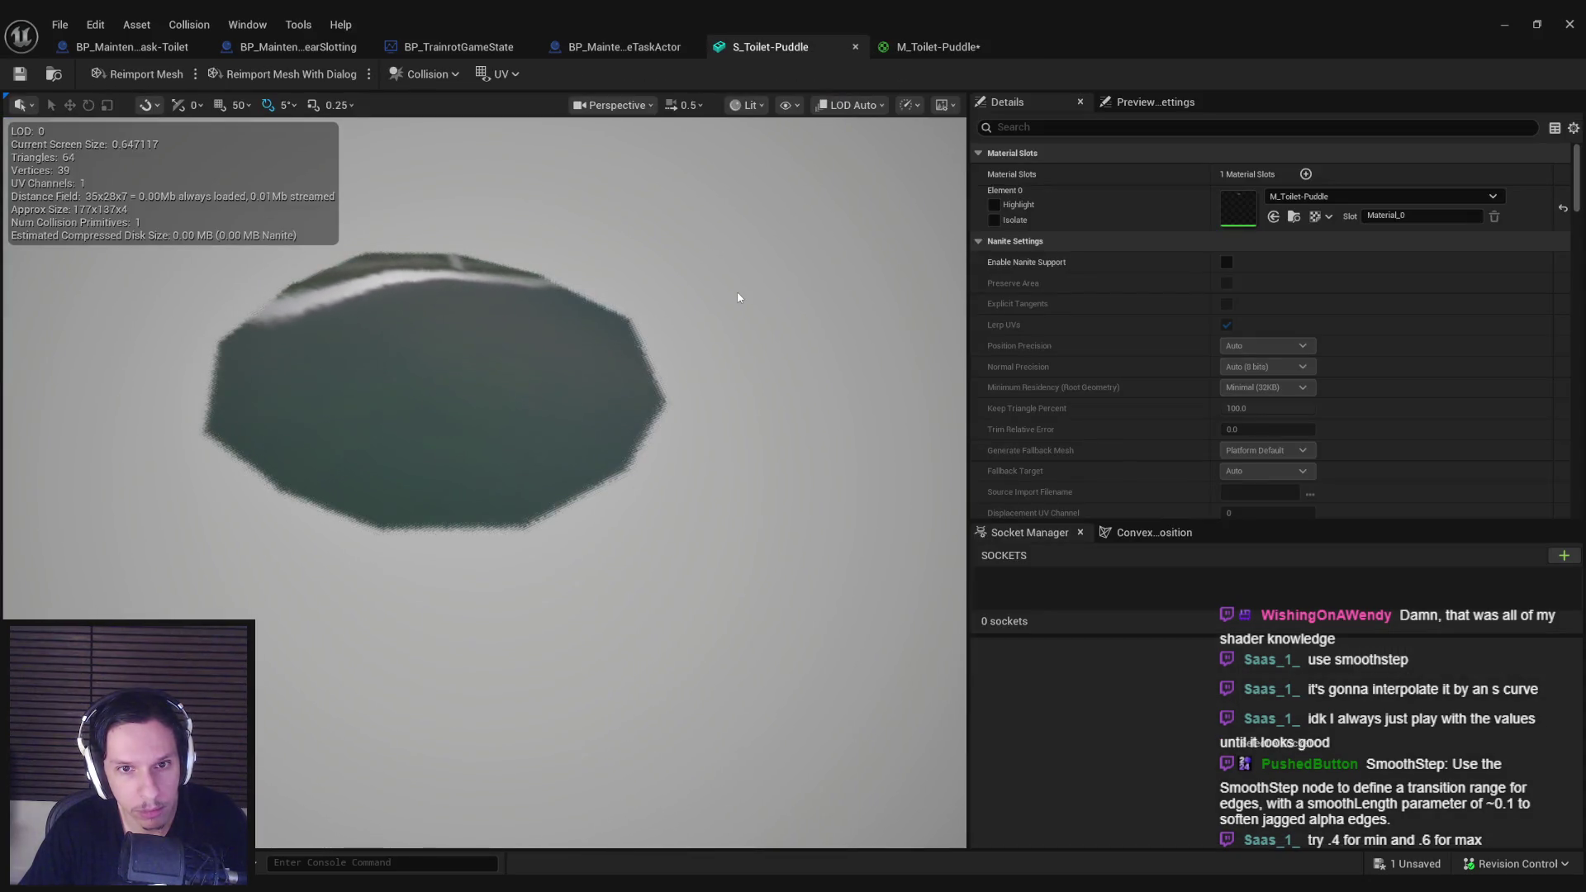
pyautogui.click(962, 51)
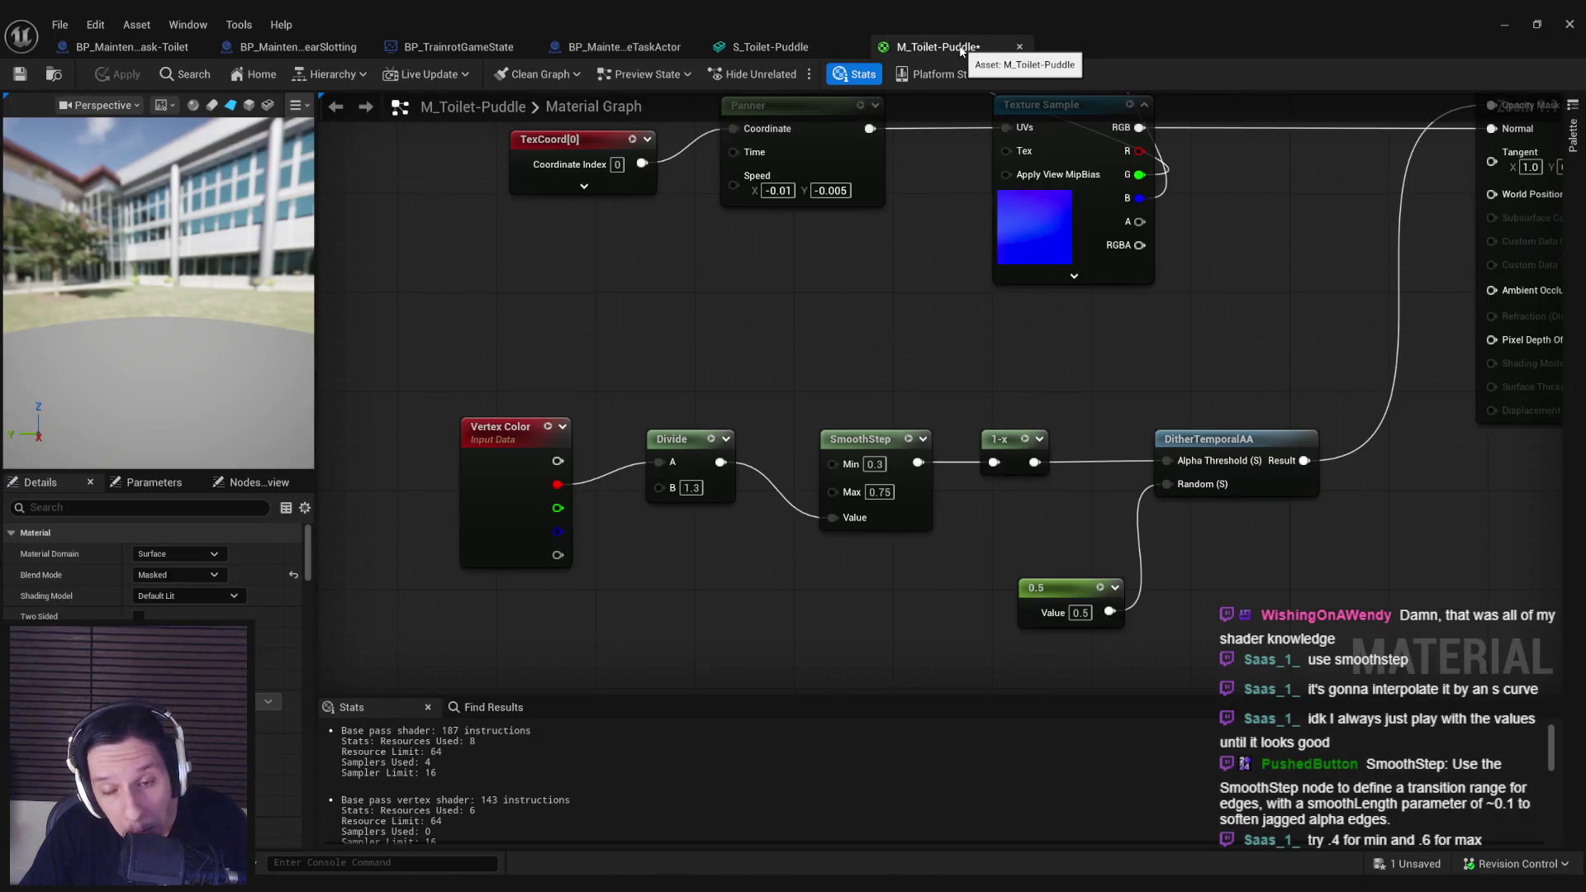
# Step: Shift the Vertex Color, Divide and SmoothStep nodes left and add a Multiply after SmoothStep
pyautogui.moveTo(855, 537); pyautogui.dragTo(528, 462)
pyautogui.moveTo(905, 508)
pyautogui.mouseDown()
pyautogui.moveTo(694, 507)
pyautogui.moveTo(826, 438)
pyautogui.moveTo(994, 463)
pyautogui.mouseUp()
pyautogui.write('*')
pyautogui.press('Return')
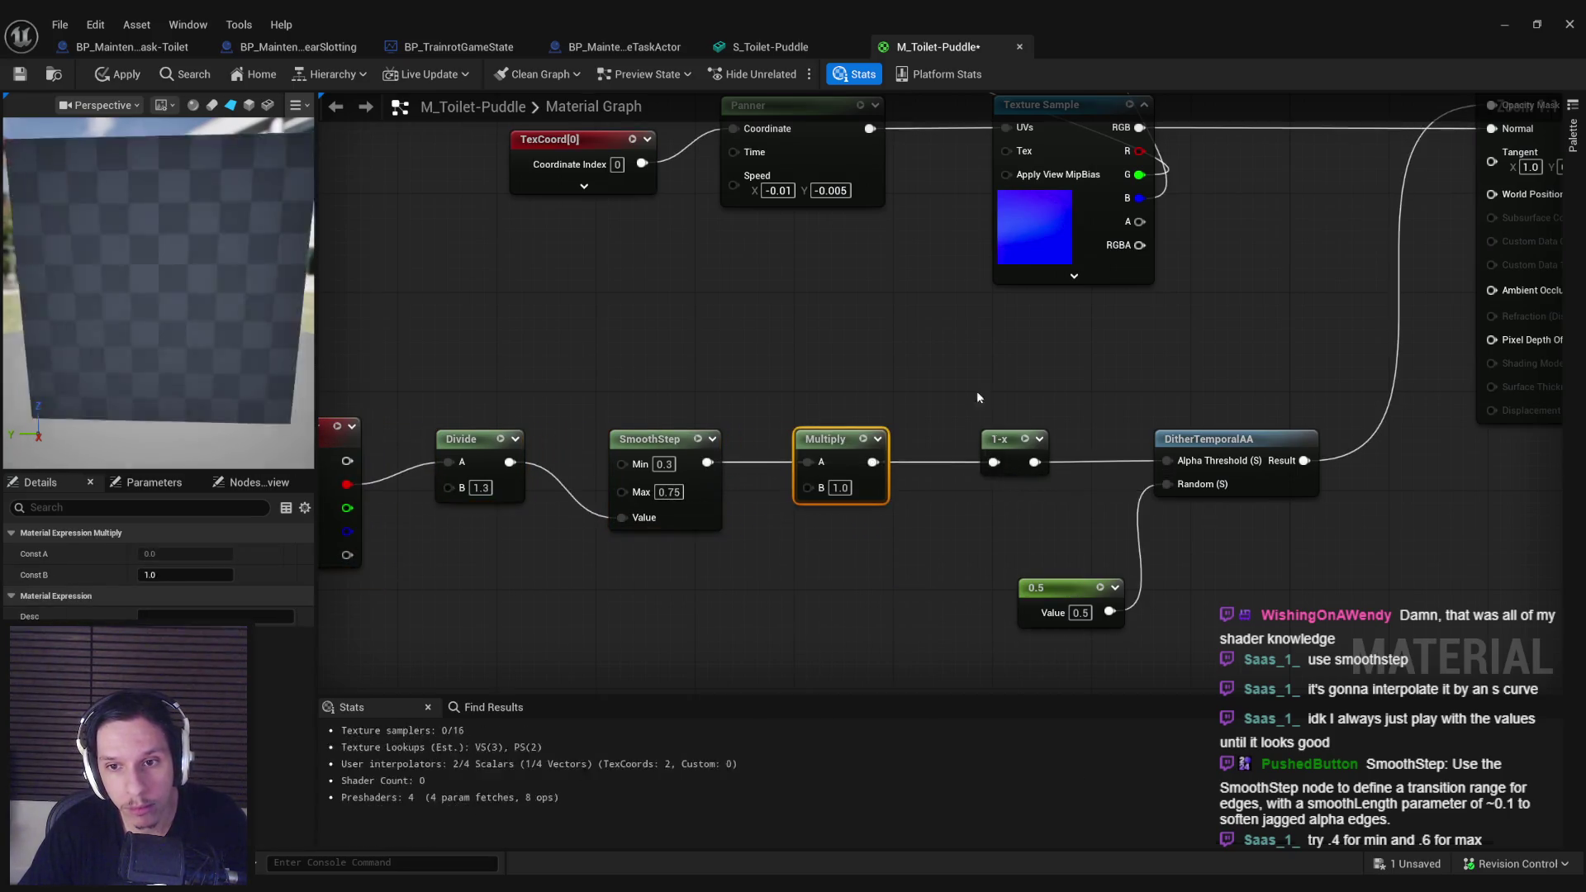
# Step: Paste a Texture Sample with the black-and-white noise texture, wire R into Multiply B, and apply
pyautogui.scroll(-3, 977, 398)
pyautogui.click(958, 520)
pyautogui.scroll(3, 808, 497)
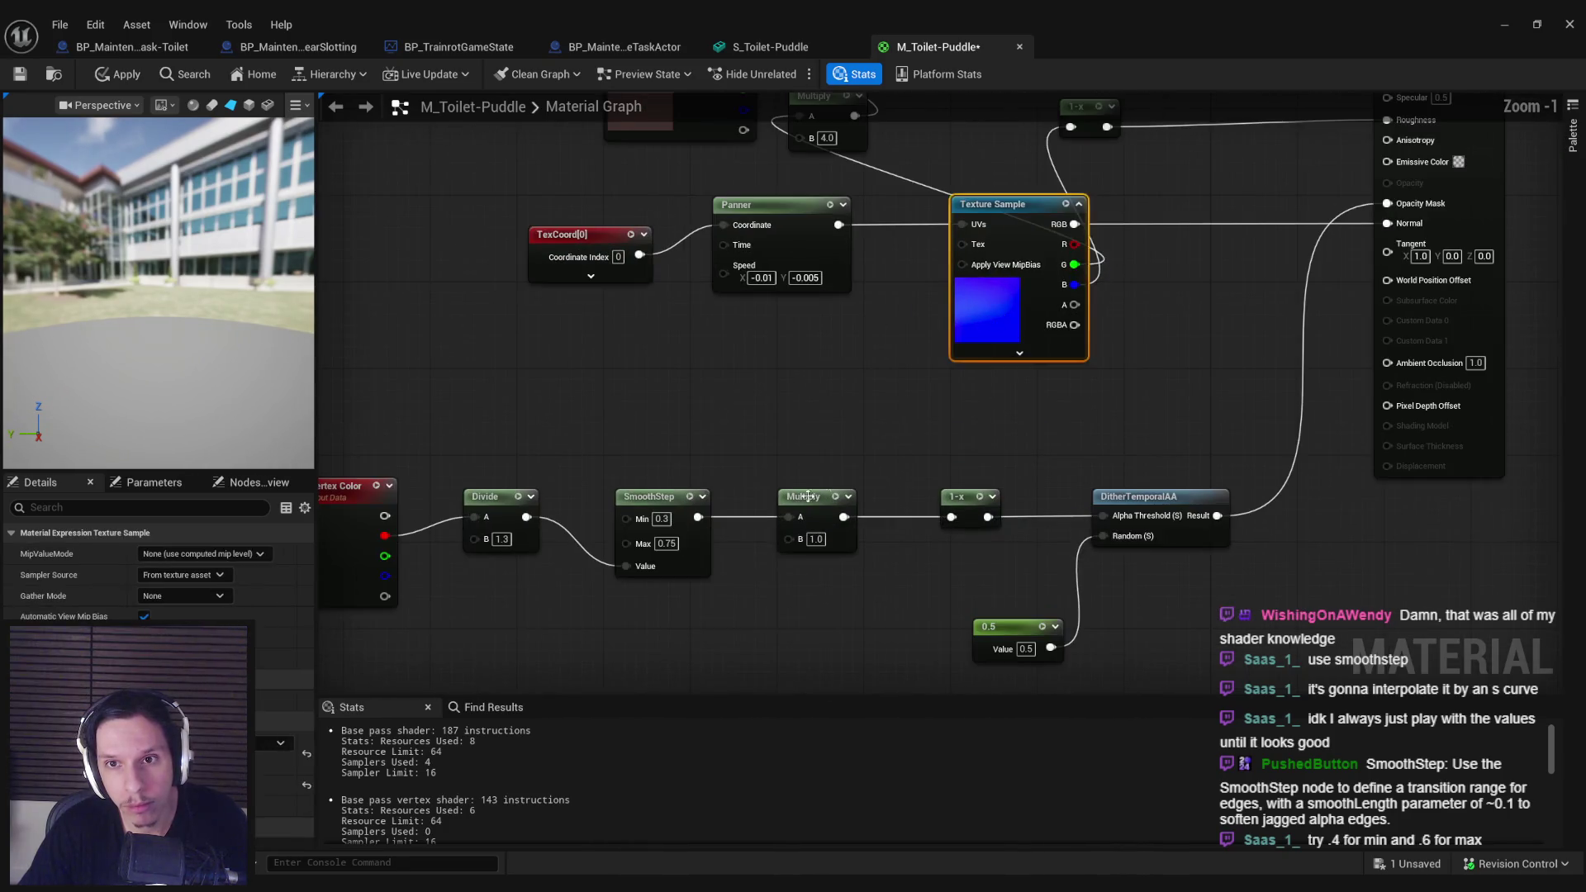
pyautogui.moveTo(808, 497); pyautogui.dragTo(841, 279)
pyautogui.hotkey('ctrl', 'v')
pyautogui.click(281, 743)
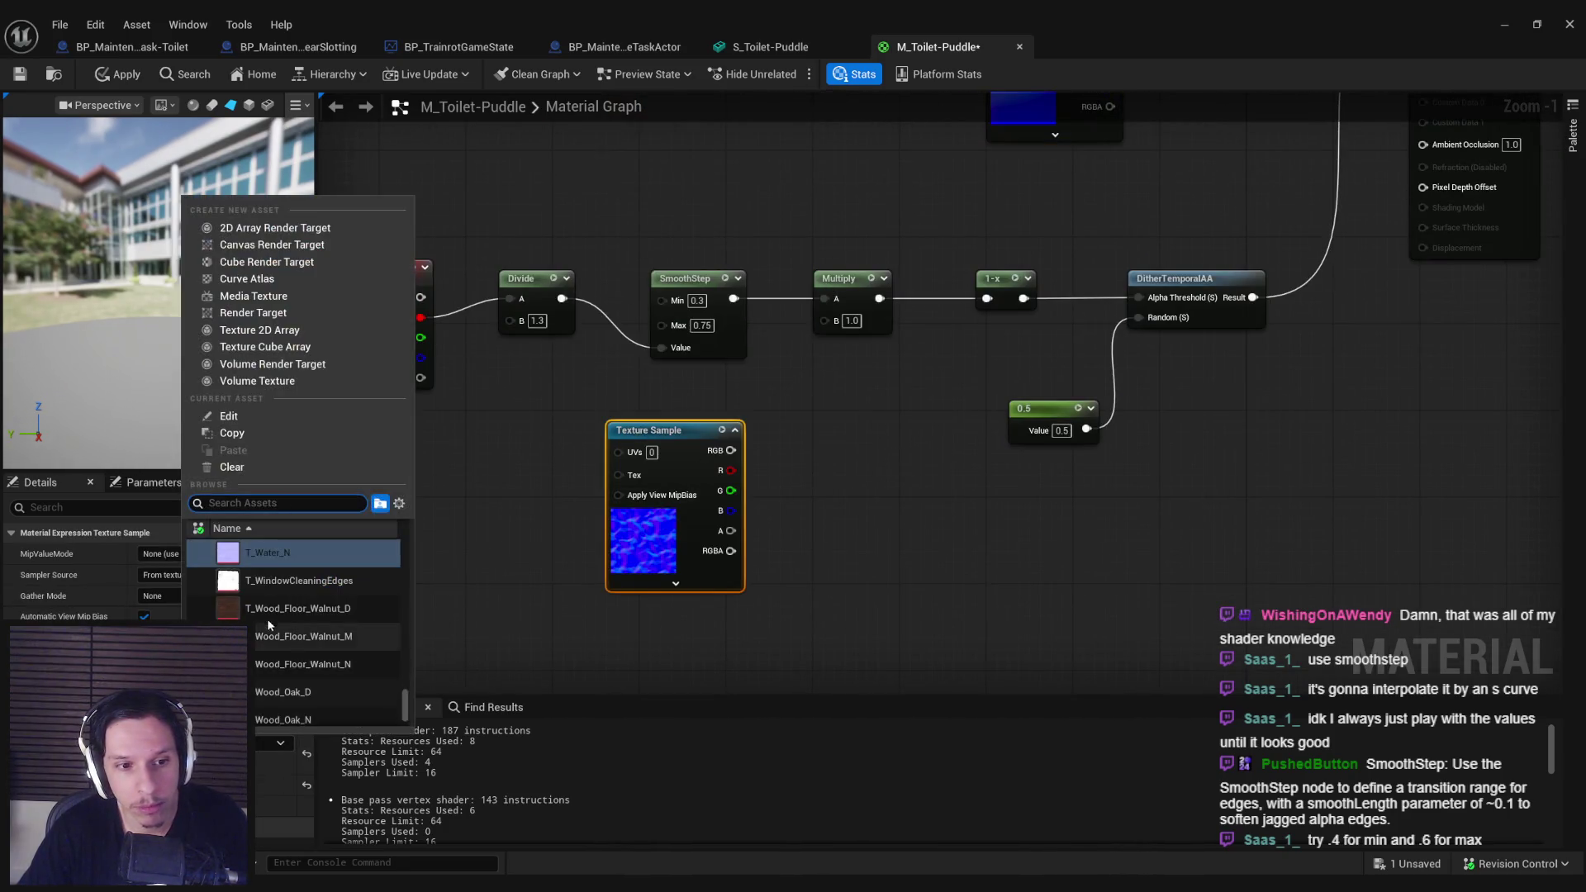
pyautogui.click(274, 593)
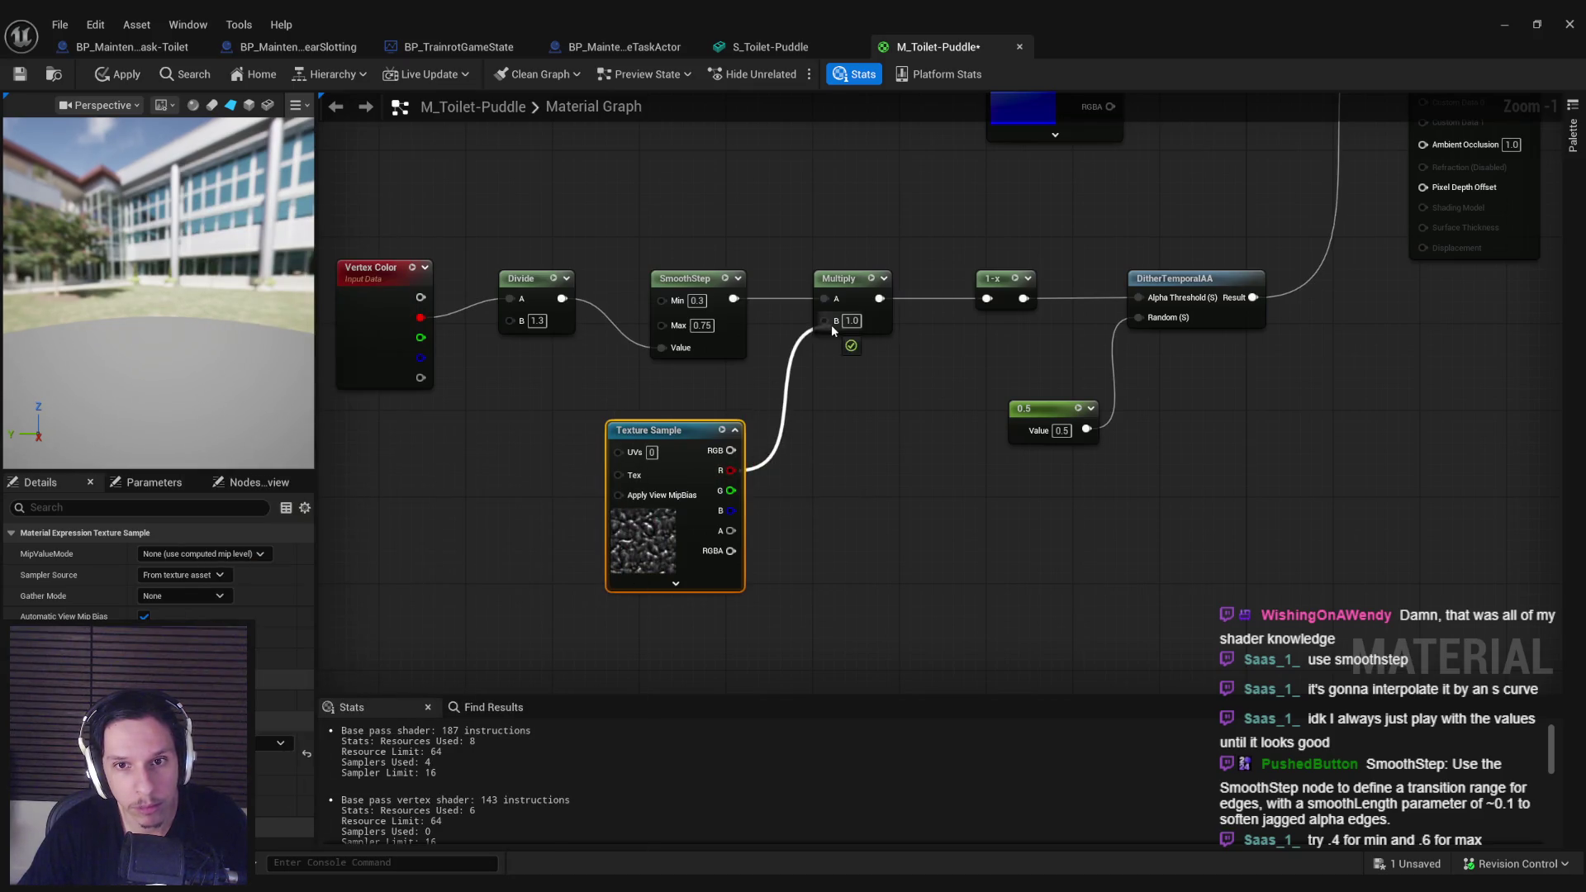
pyautogui.moveTo(833, 330); pyautogui.dragTo(828, 321)
pyautogui.click(118, 74)
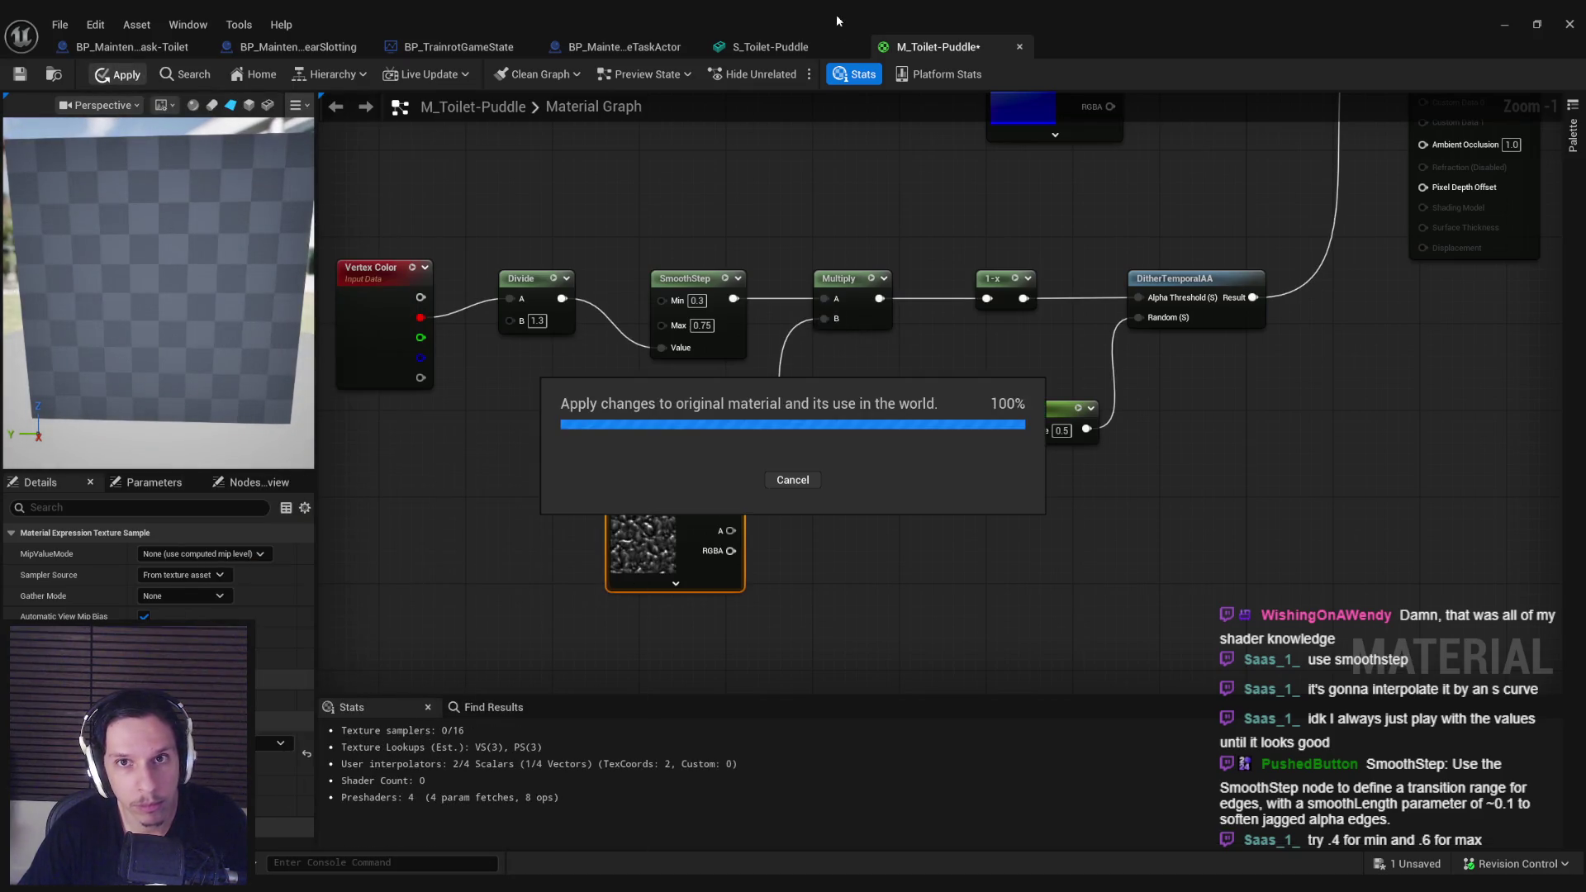
# Step: Inspect the noisy puddle edges in the mesh view
pyautogui.click(785, 46)
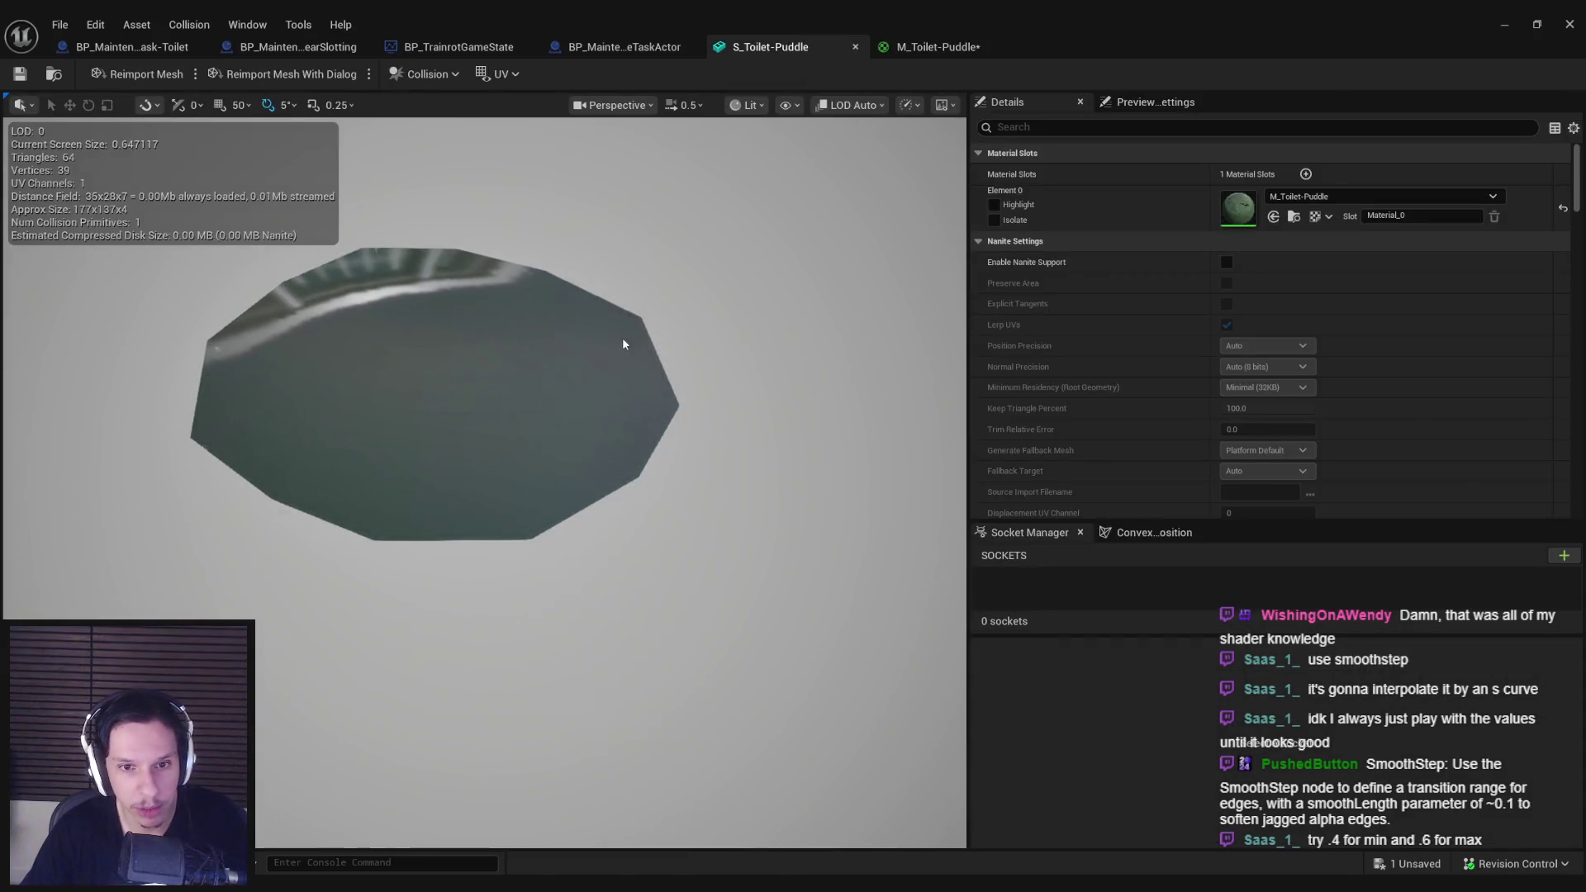
pyautogui.scroll(8, 485, 483)
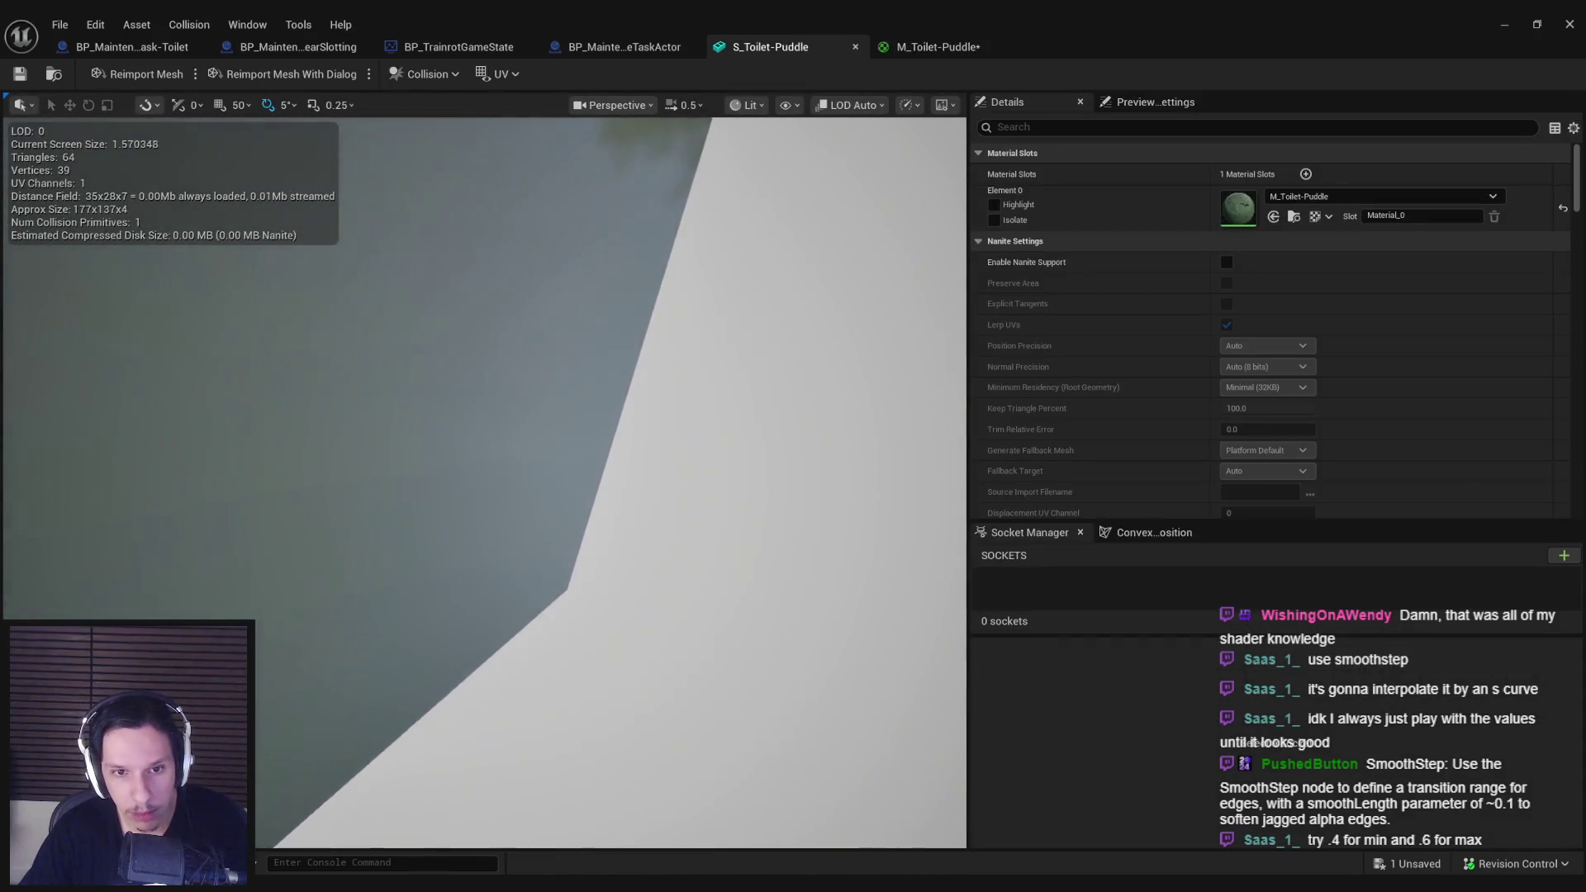
pyautogui.scroll(-7, 676, 429)
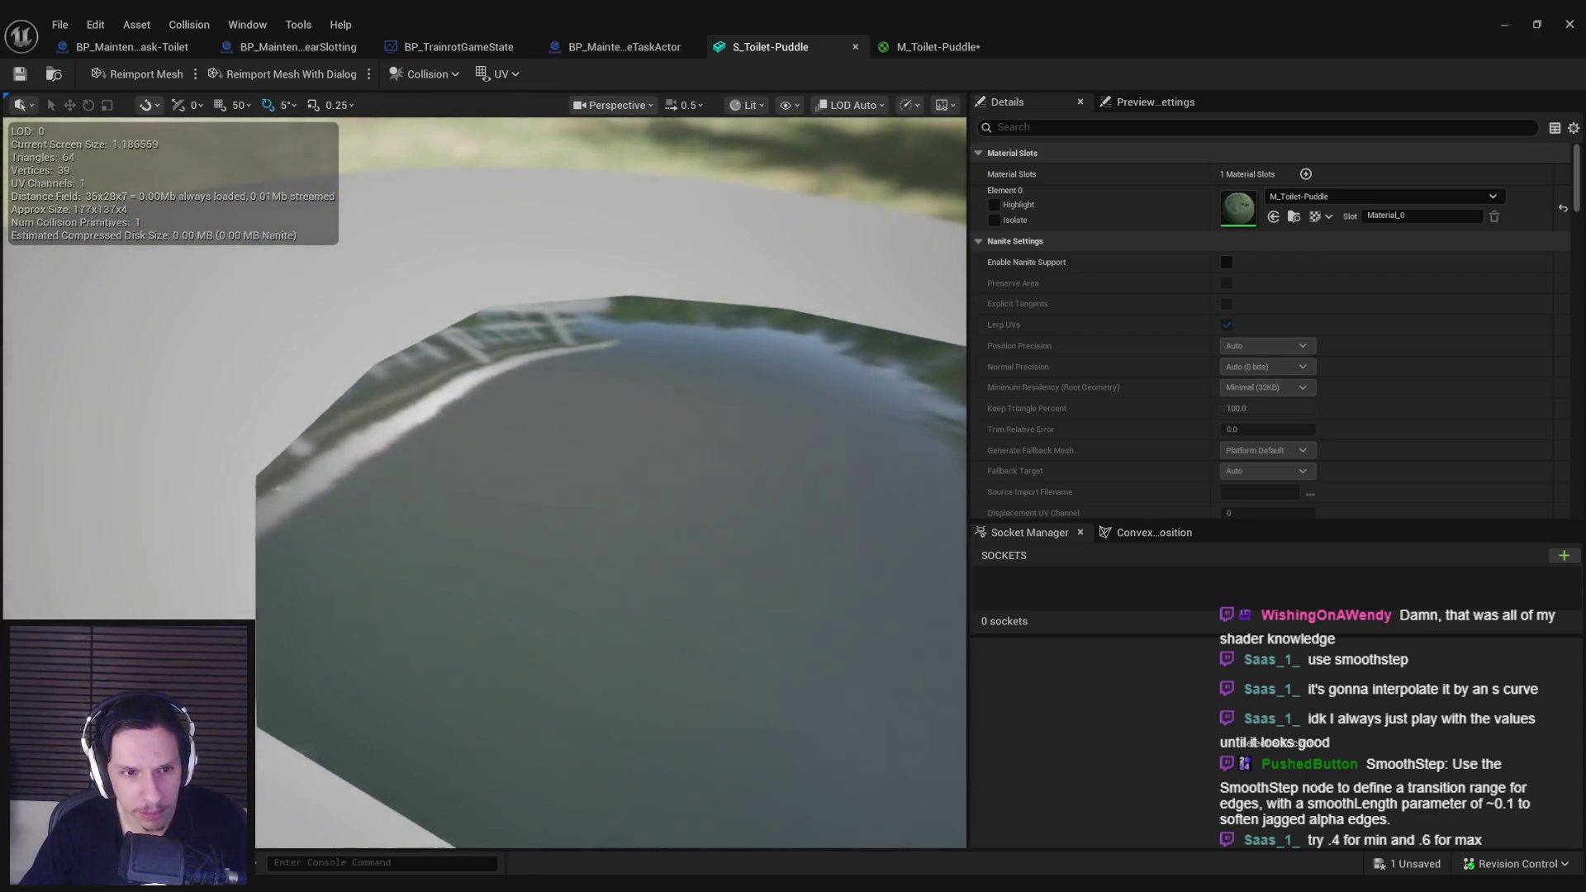
pyautogui.click(925, 42)
# Step: Invert the noise R channel with a 1-x node and apply the material
pyautogui.moveTo(730, 470)
pyautogui.mouseDown()
pyautogui.moveTo(787, 475)
pyautogui.moveTo(835, 404)
pyautogui.moveTo(825, 319)
pyautogui.mouseUp()
pyautogui.write('-0')
pyautogui.press('BackSpace')
pyautogui.press('BackSpace')
pyautogui.write('1-x')
pyautogui.press('Return')
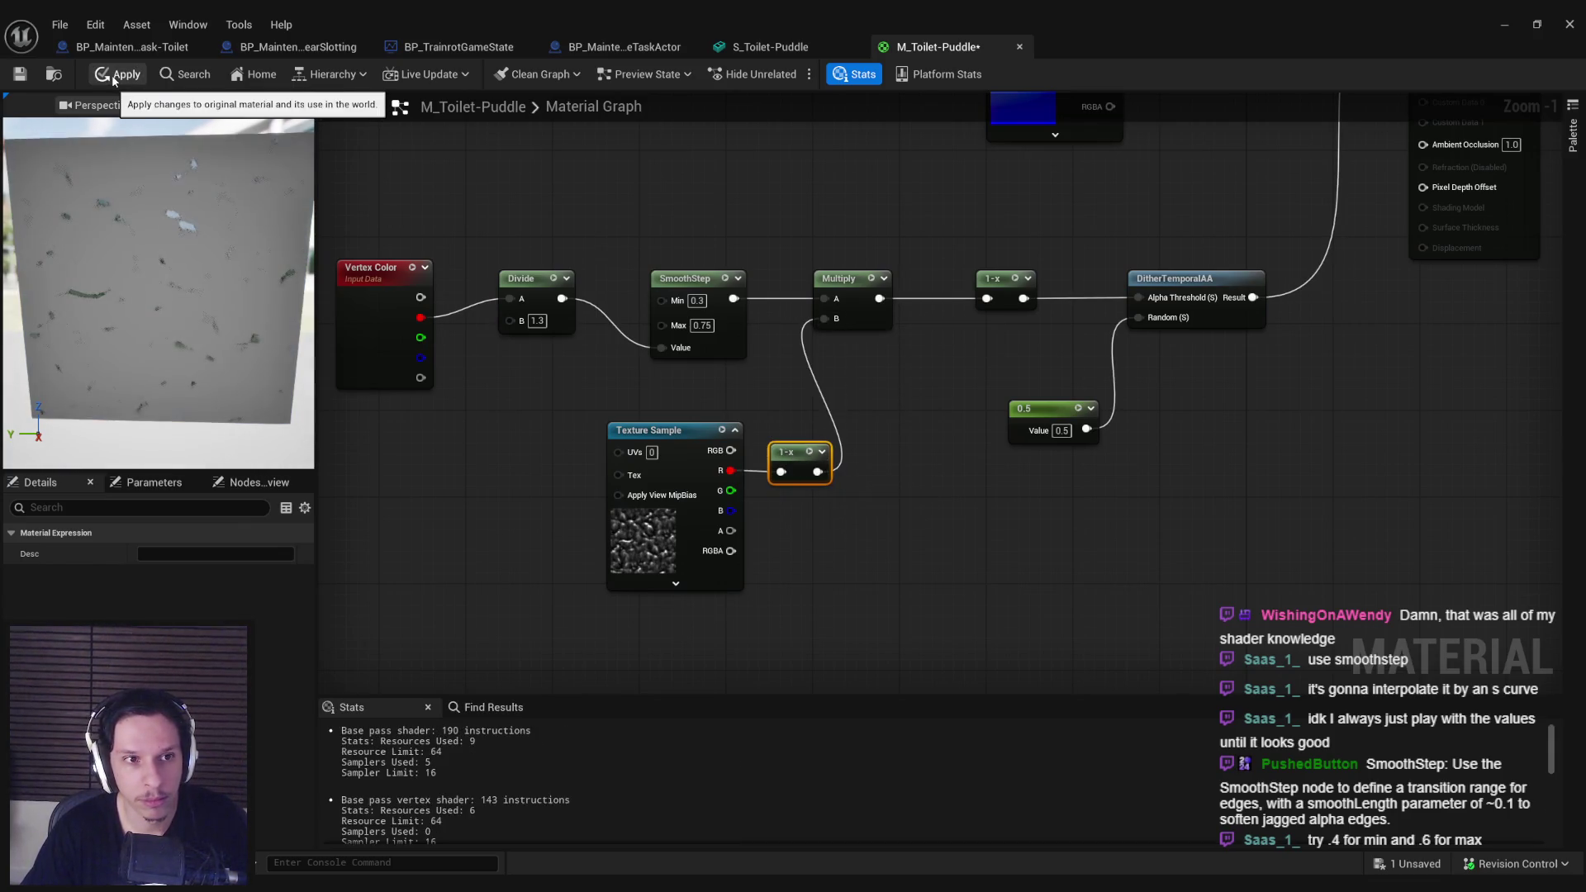
pyautogui.click(112, 75)
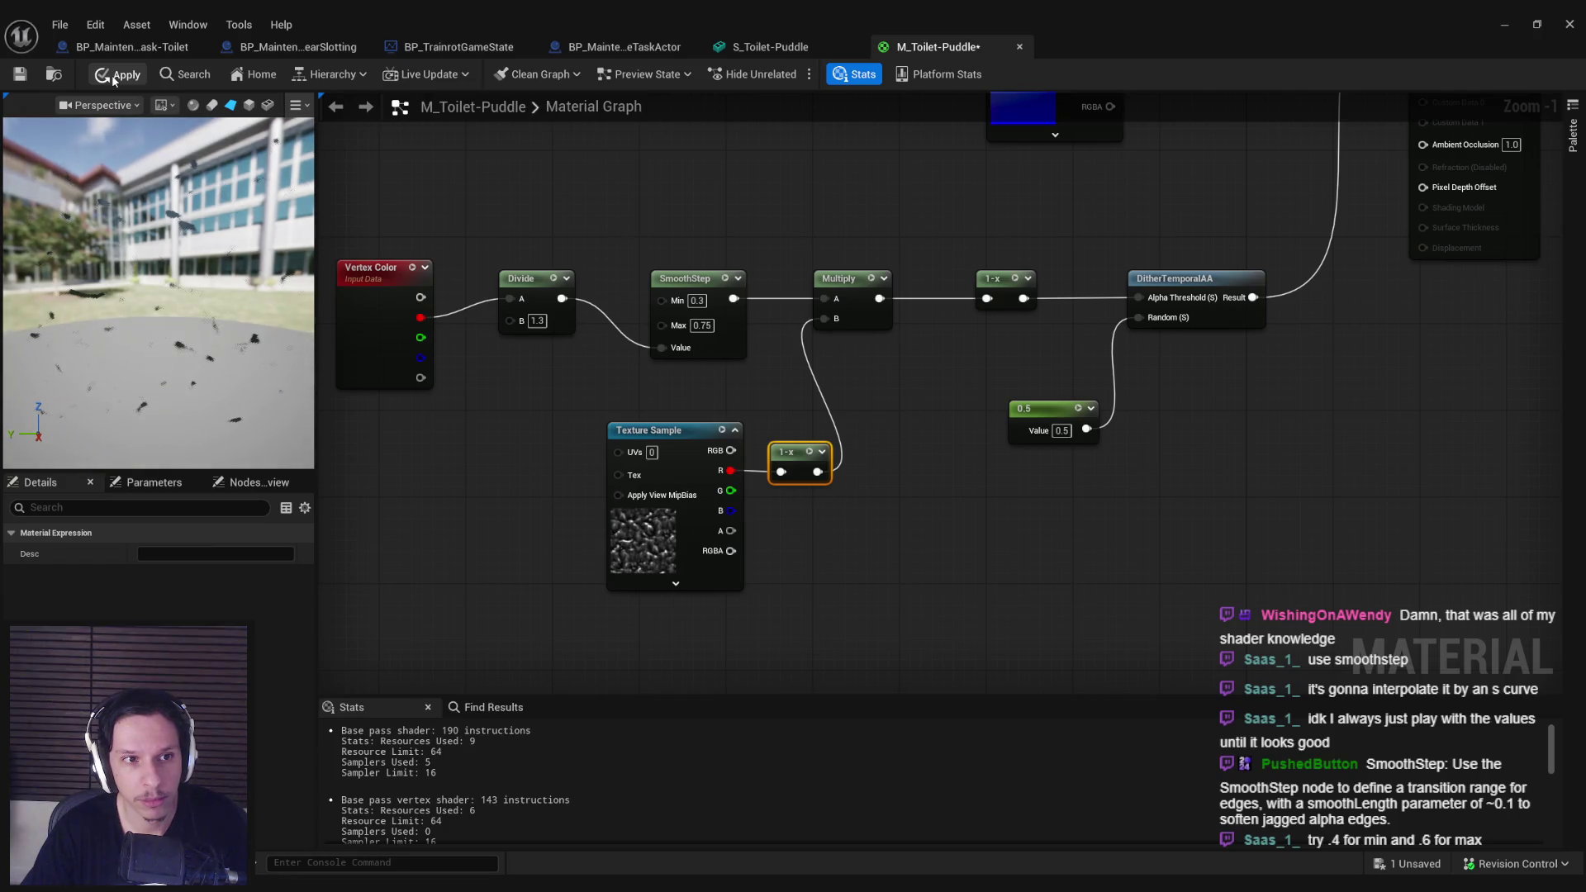
# Step: Orbit around the puddle mesh to check the inverted-noise edge
pyautogui.click(770, 47)
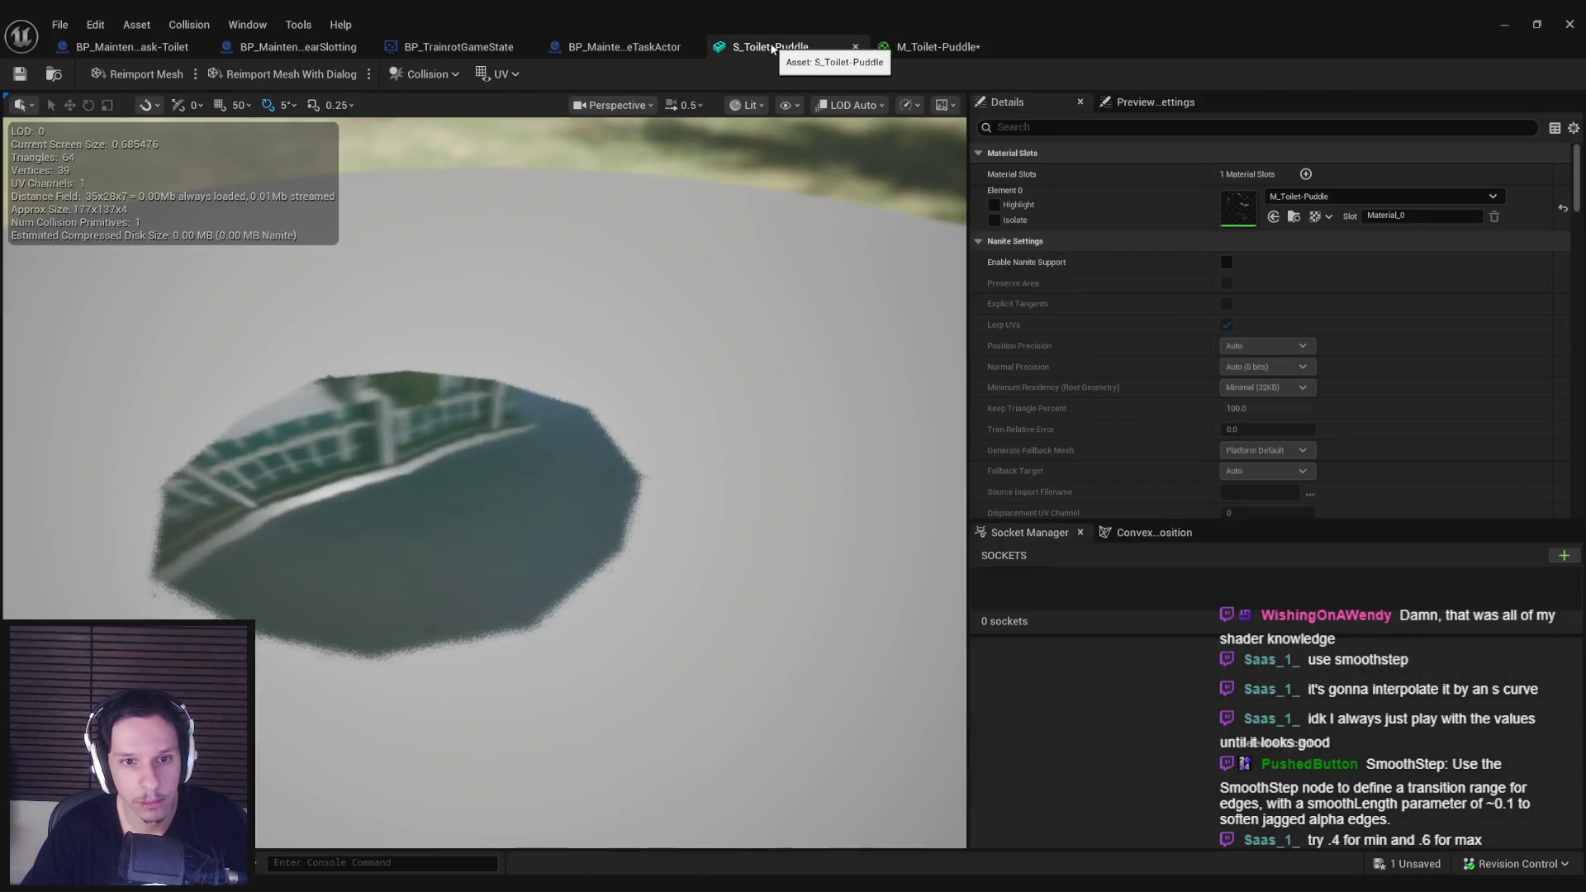
pyautogui.moveTo(578, 413)
pyautogui.mouseDown()
pyautogui.moveTo(463, 306)
pyautogui.moveTo(451, 338)
pyautogui.mouseUp()
pyautogui.moveTo(689, 386); pyautogui.dragTo(689, 386)
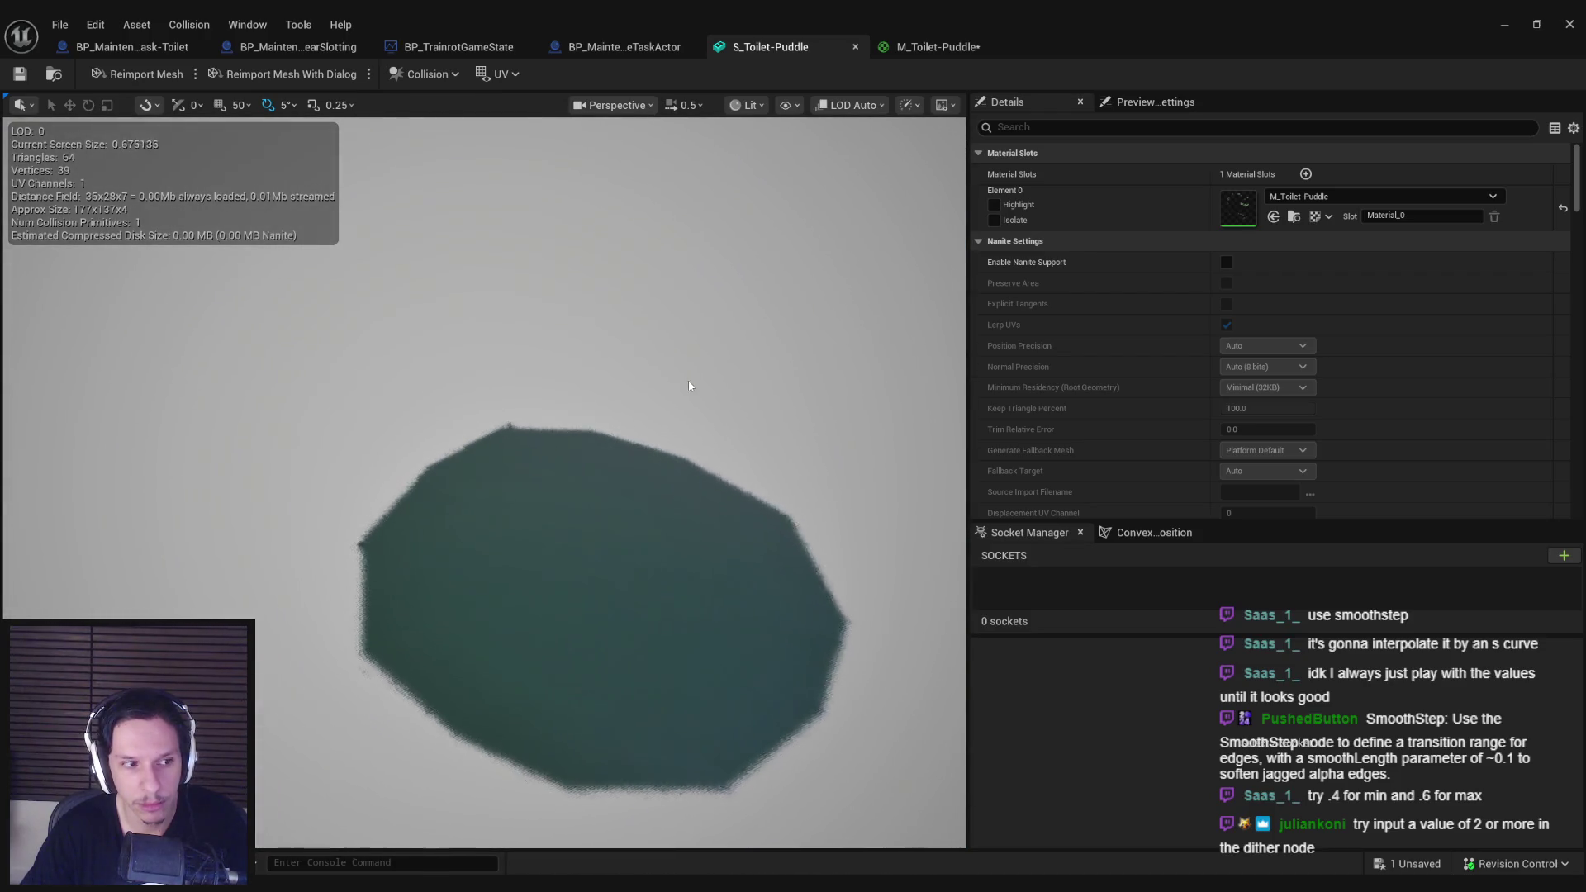
pyautogui.click(950, 47)
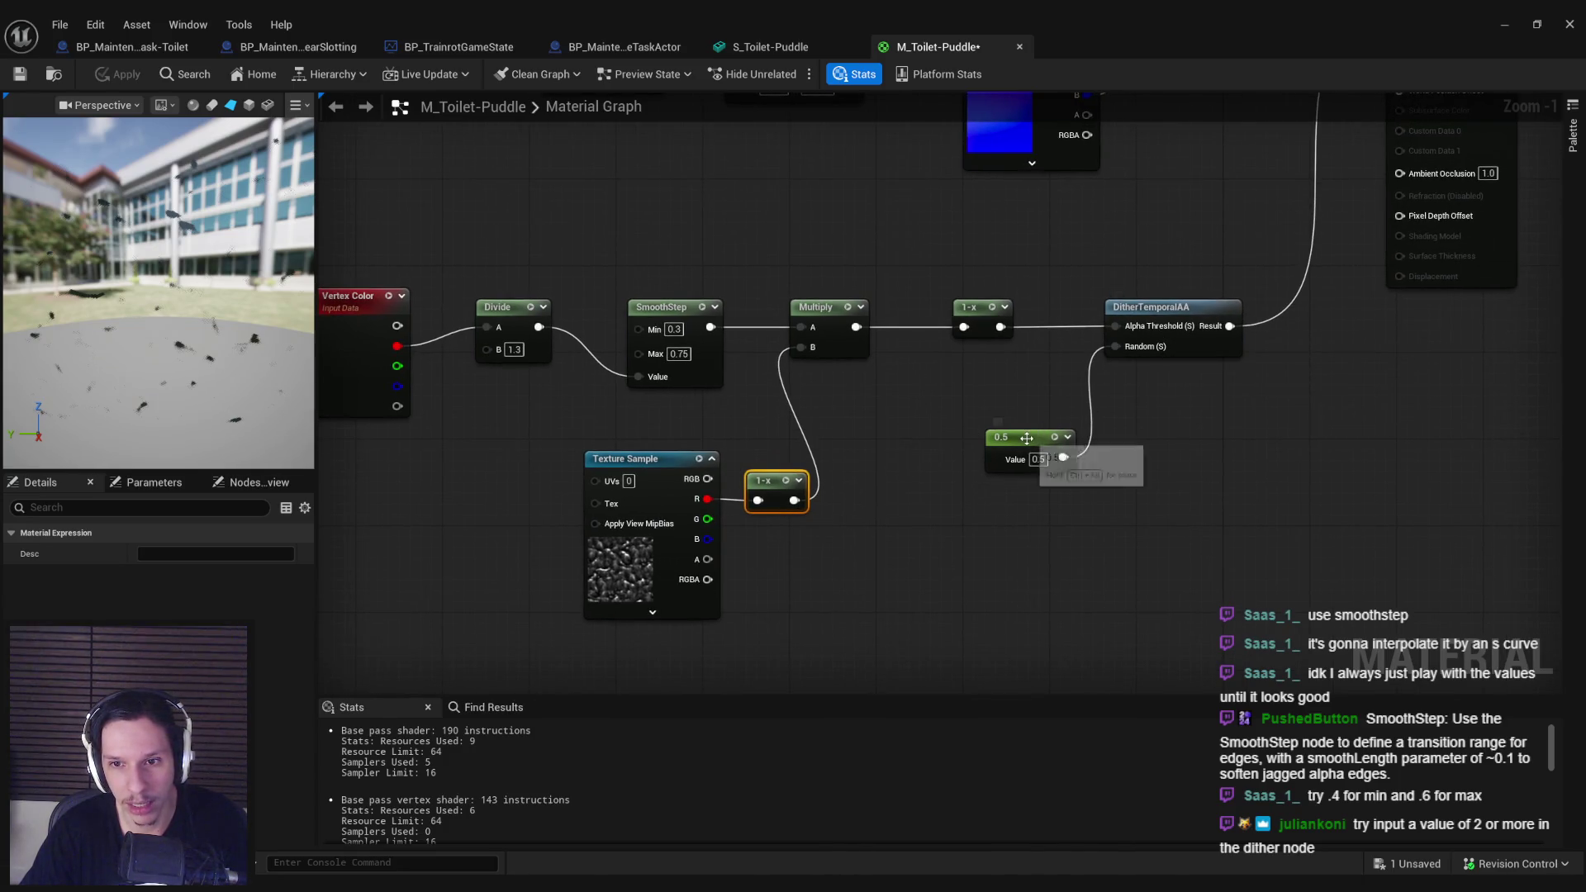
# Step: Delete the noise, 1-x and Multiply nodes, wire SmoothStep into 1-x, and try dither constant 2
pyautogui.moveTo(849, 553); pyautogui.dragTo(668, 448)
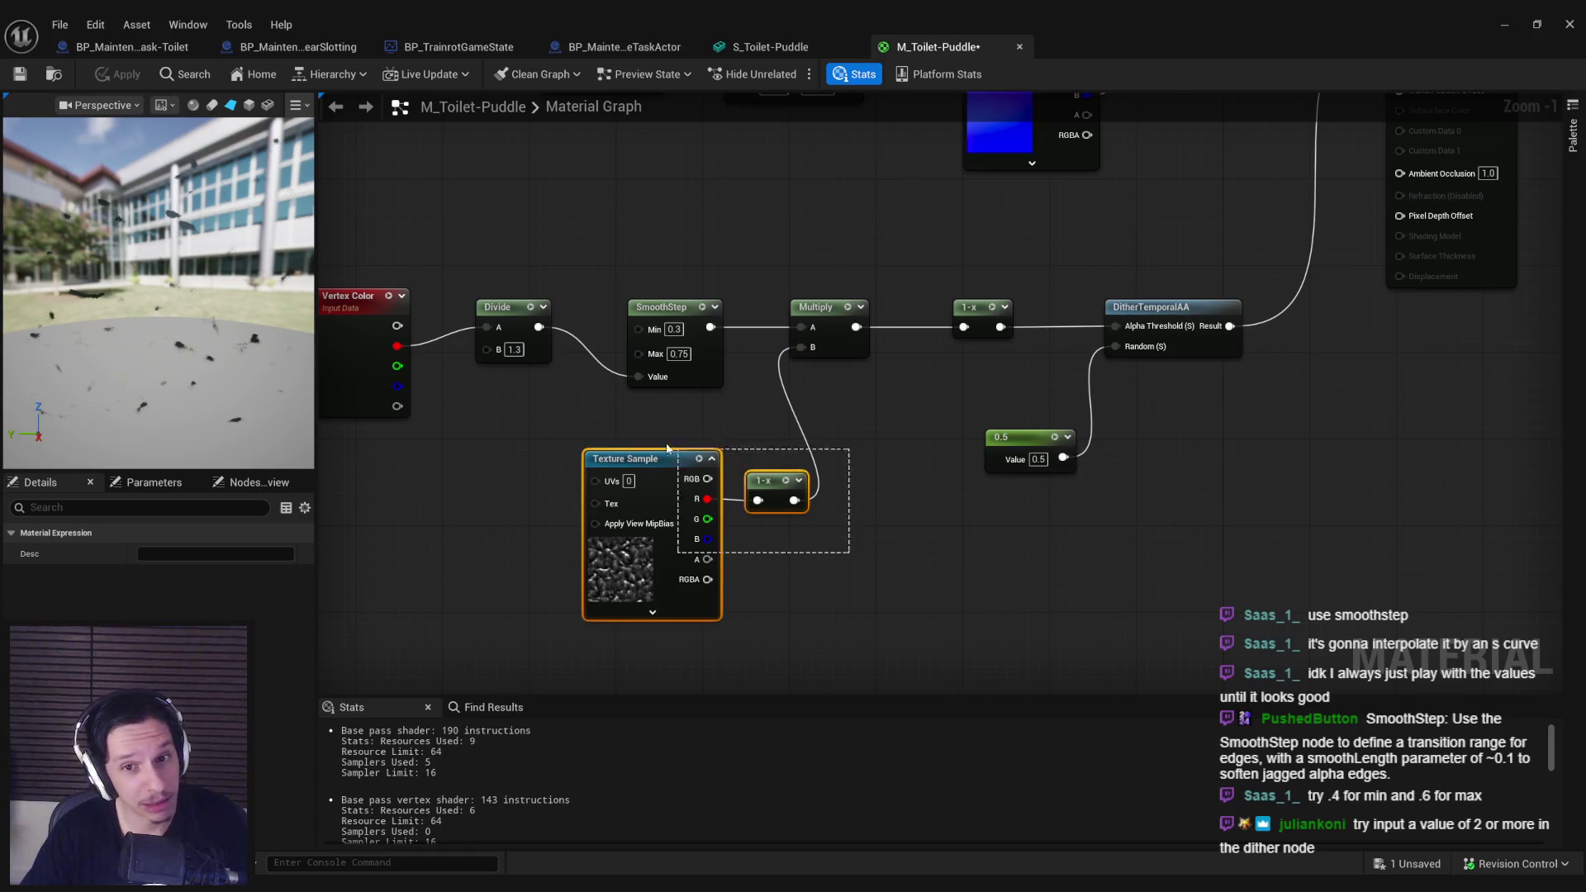
pyautogui.press('Delete')
pyautogui.moveTo(716, 326)
pyautogui.mouseDown()
pyautogui.moveTo(984, 319)
pyautogui.moveTo(964, 327)
pyautogui.mouseUp()
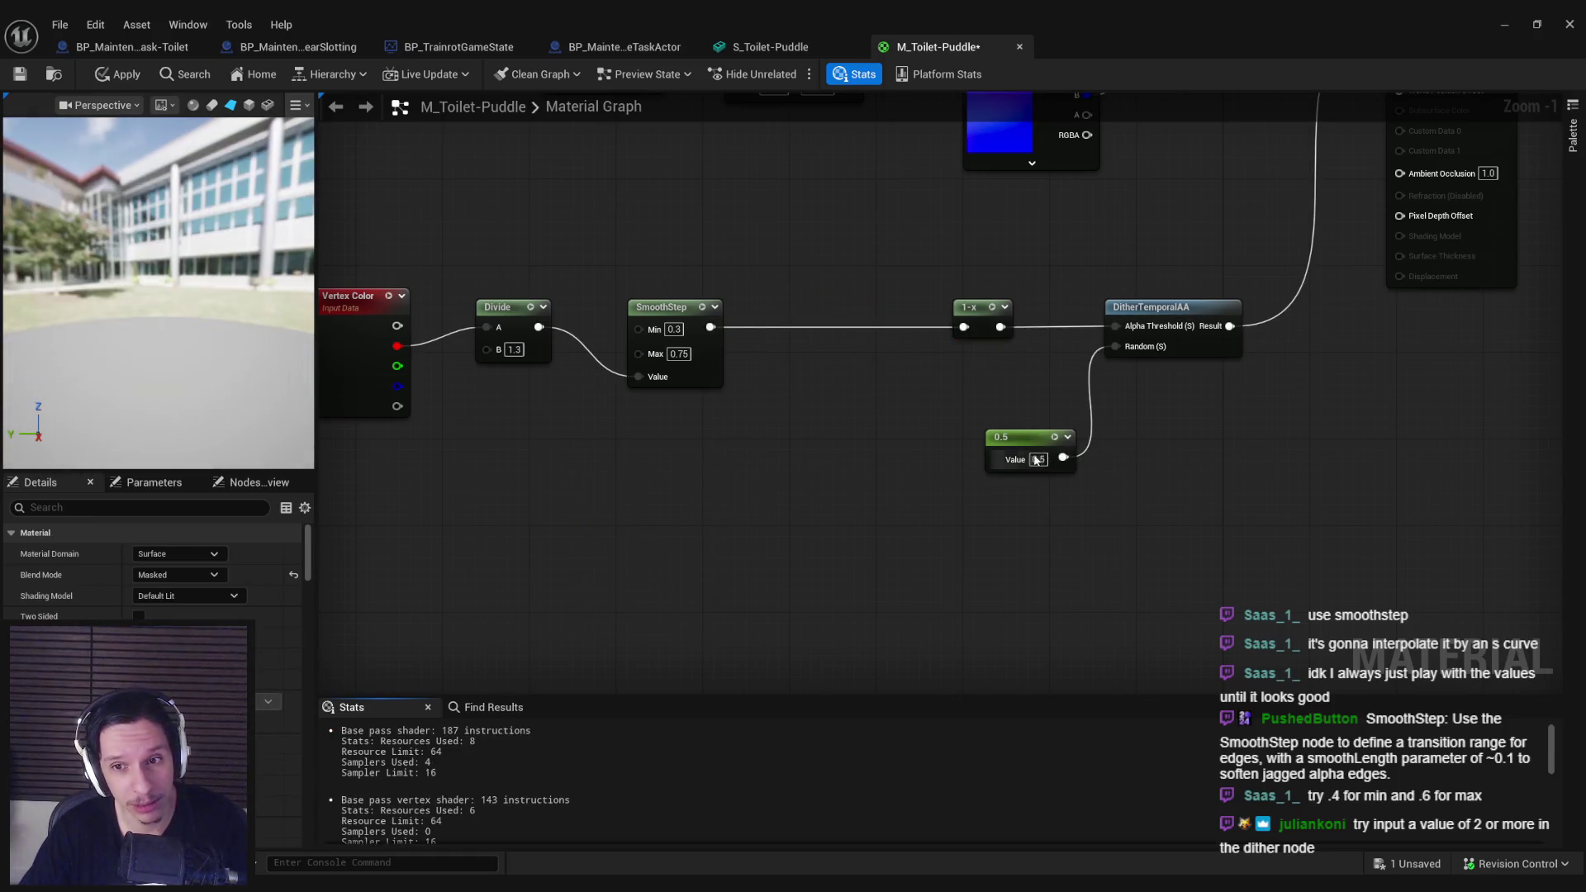
pyautogui.click(1038, 459)
pyautogui.write('2')
pyautogui.press('Return')
pyautogui.click(108, 79)
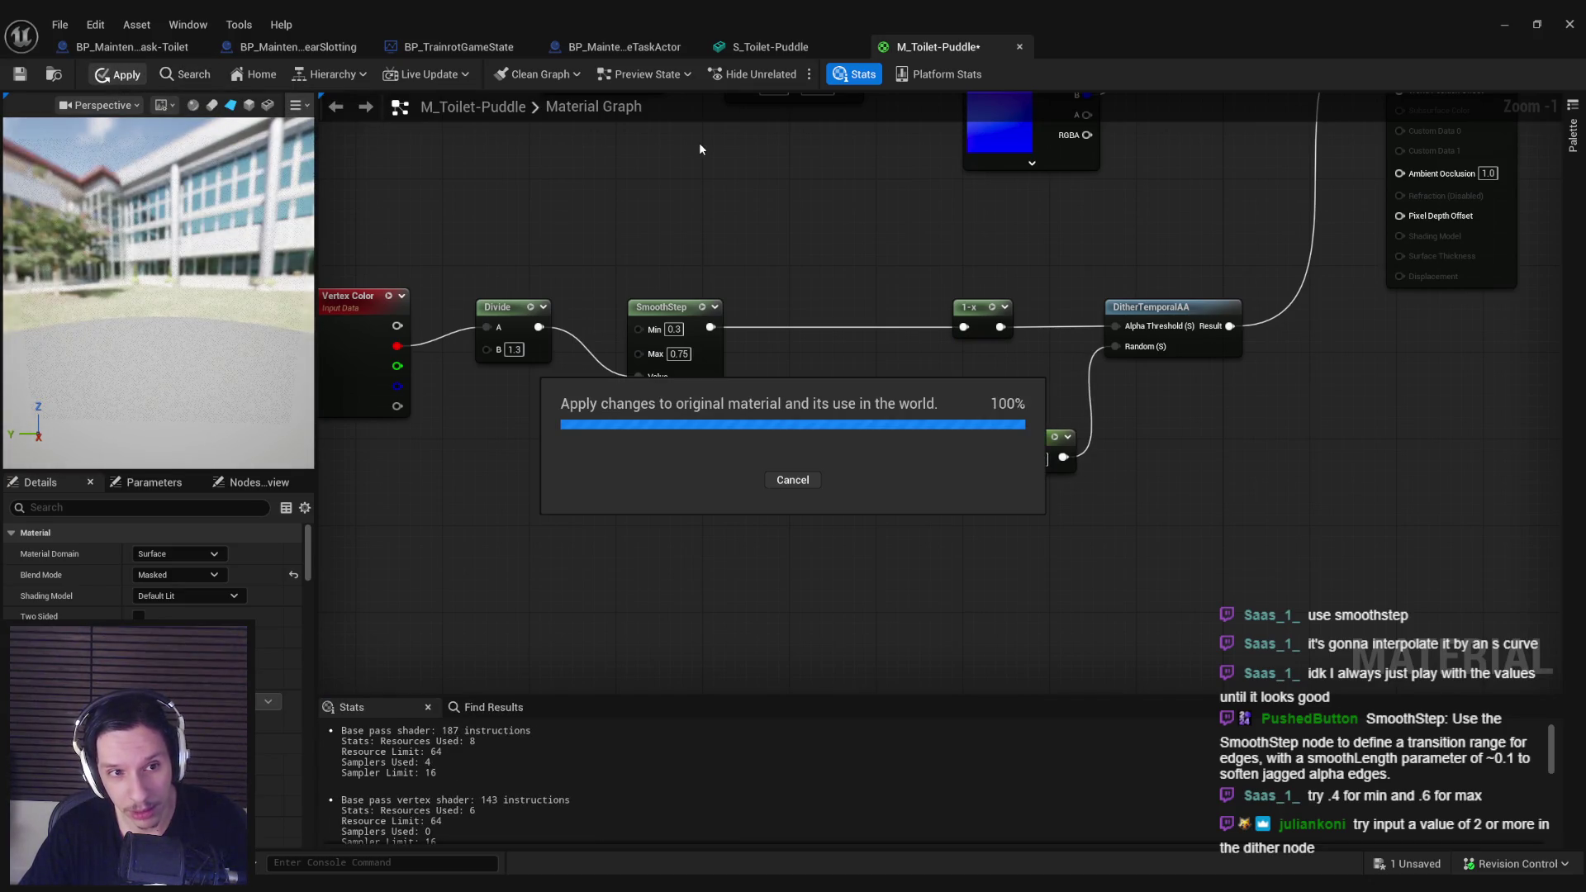
# Step: Orbit the puddle mesh to inspect the edges with the dither constant at 2
pyautogui.click(761, 47)
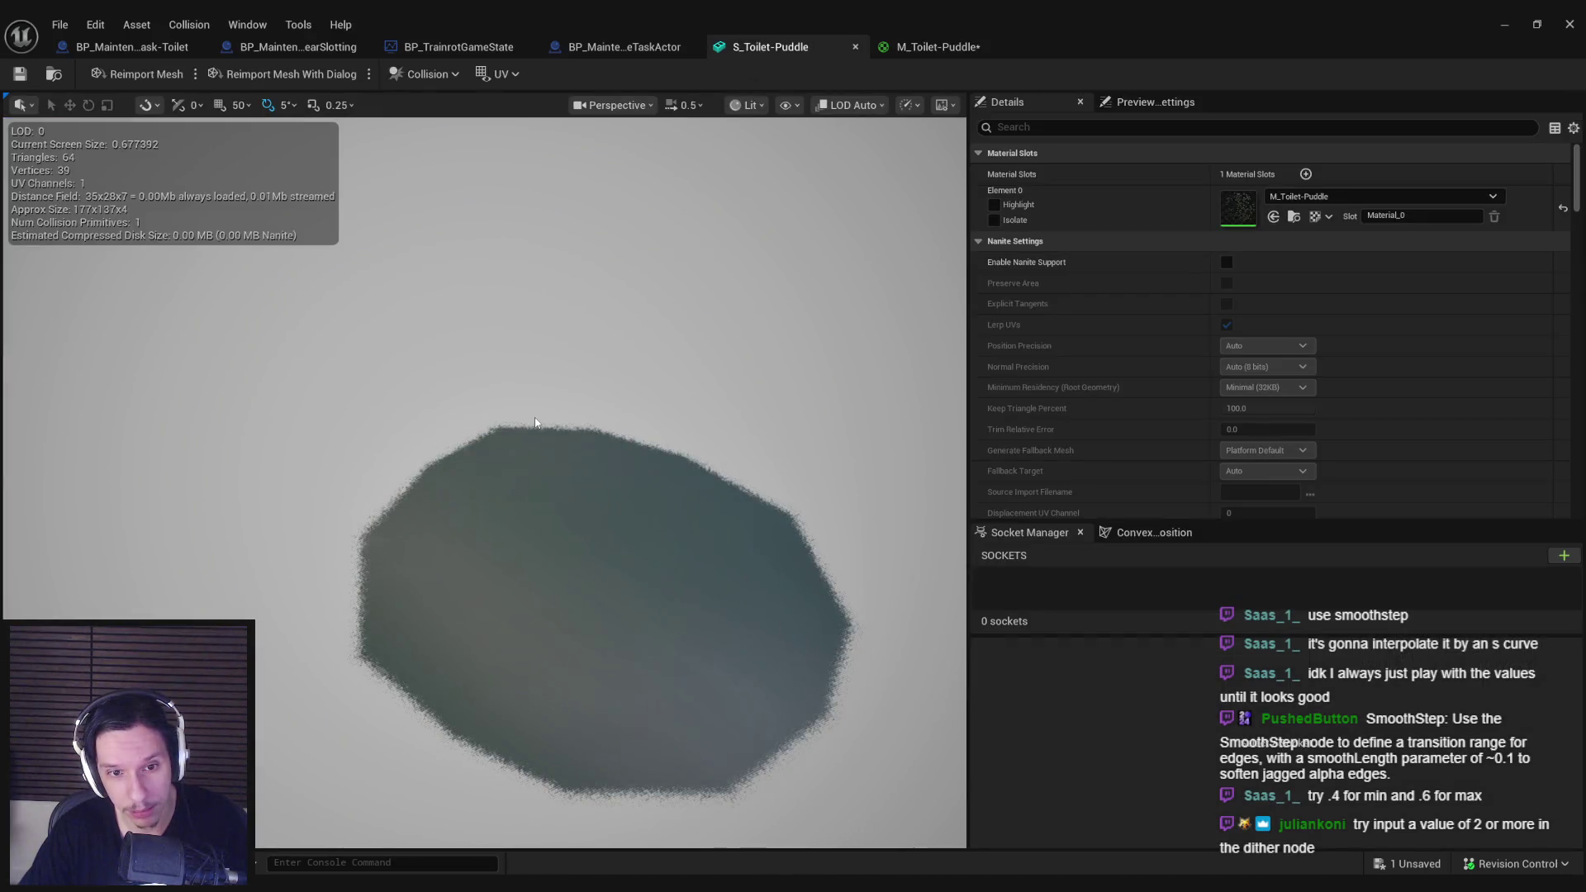
pyautogui.scroll(8, 484, 483)
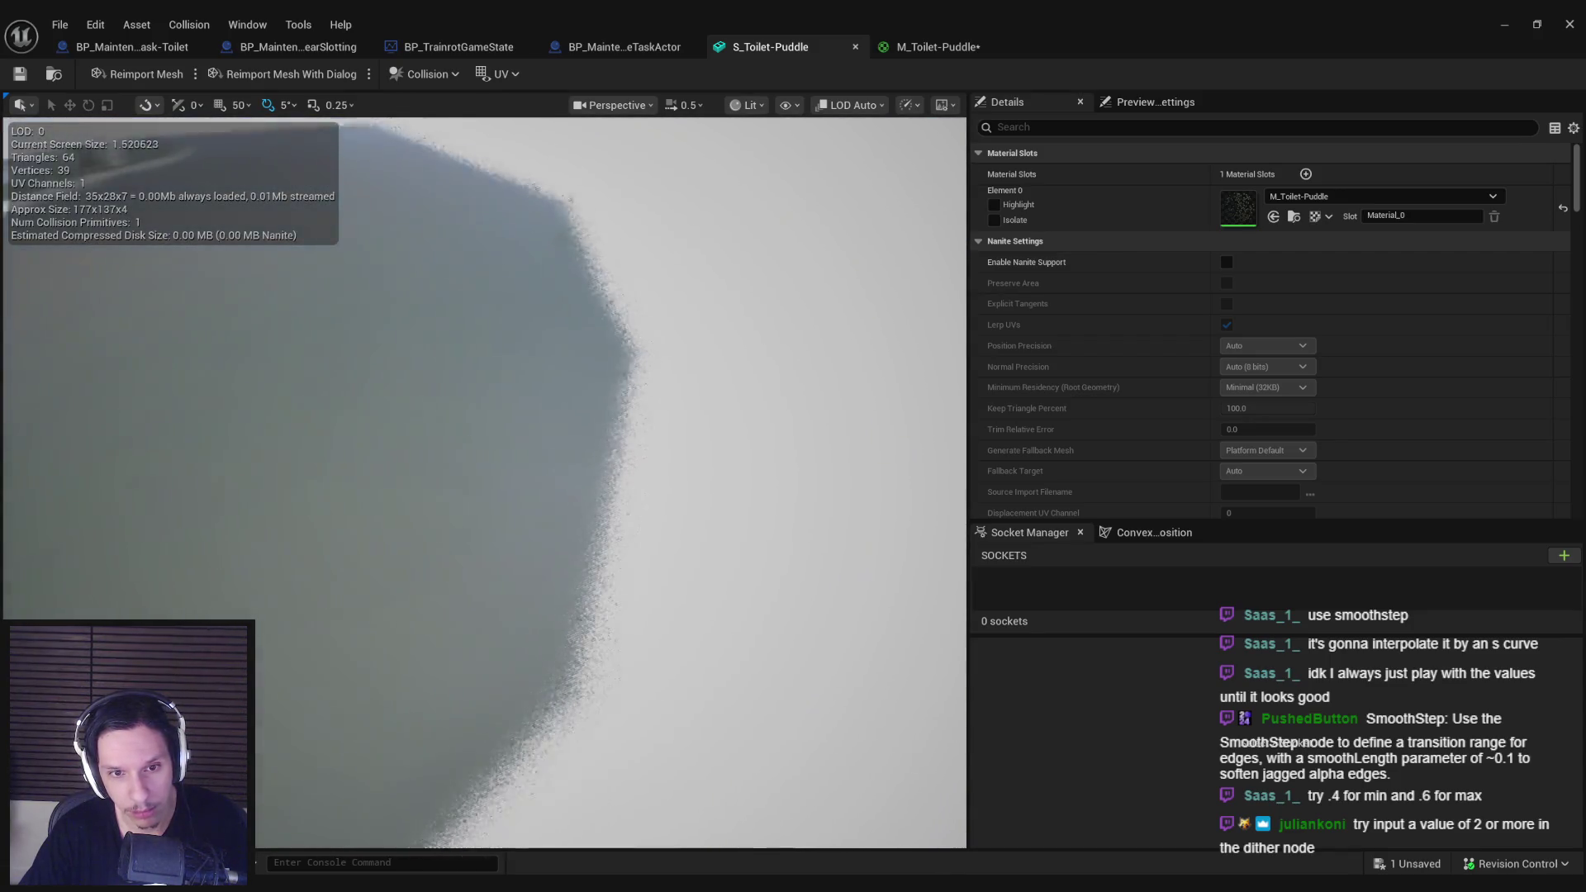
pyautogui.moveTo(731, 262)
pyautogui.mouseDown()
pyautogui.moveTo(711, 272)
pyautogui.moveTo(731, 263)
pyautogui.moveTo(710, 281)
pyautogui.moveTo(727, 306)
pyautogui.mouseUp()
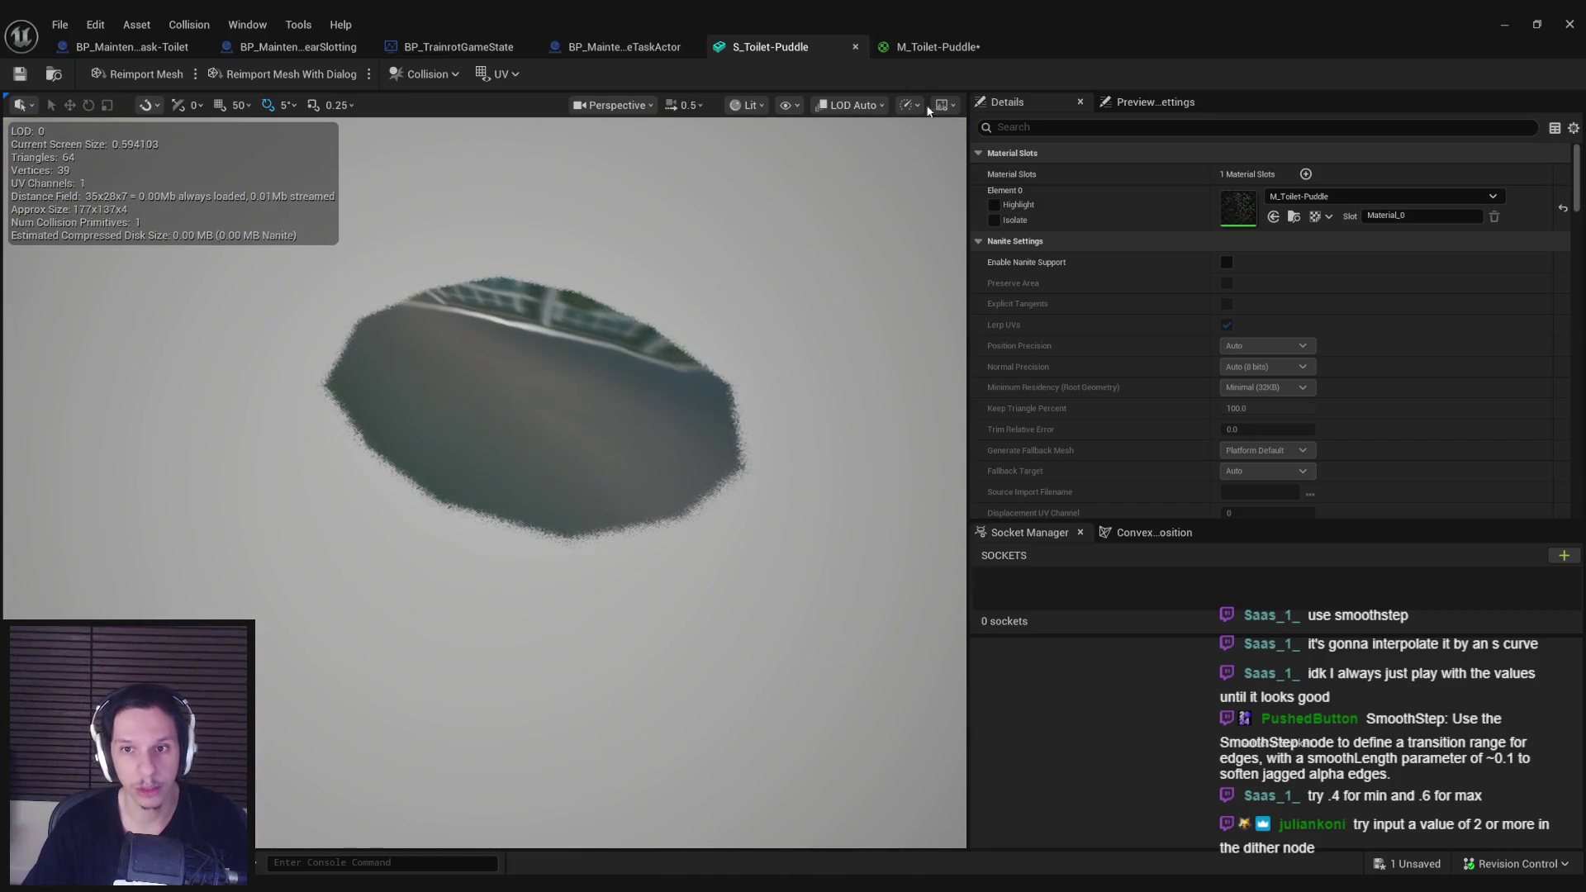
pyautogui.click(940, 47)
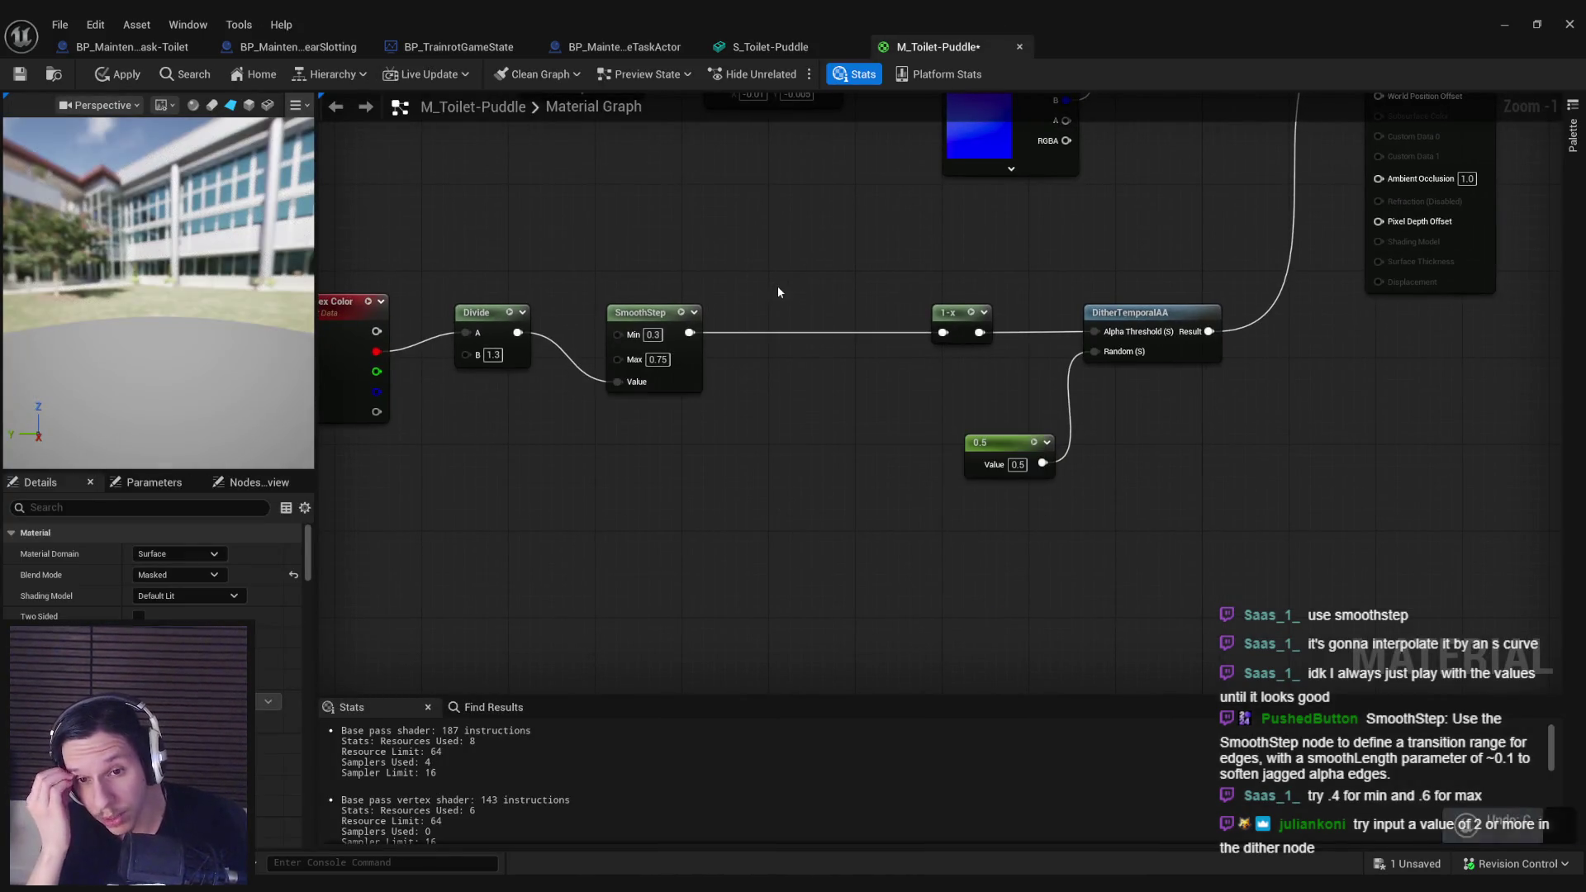
# Step: Undo the dither constant back to 0.5, move the edge-mask nodes right, then apply and save
pyautogui.hotkey('ctrl', 'z')
pyautogui.moveTo(446, 287); pyautogui.dragTo(334, 285)
pyautogui.moveTo(700, 381); pyautogui.dragTo(873, 381)
pyautogui.click(496, 231)
pyautogui.click(118, 73)
pyautogui.click(20, 74)
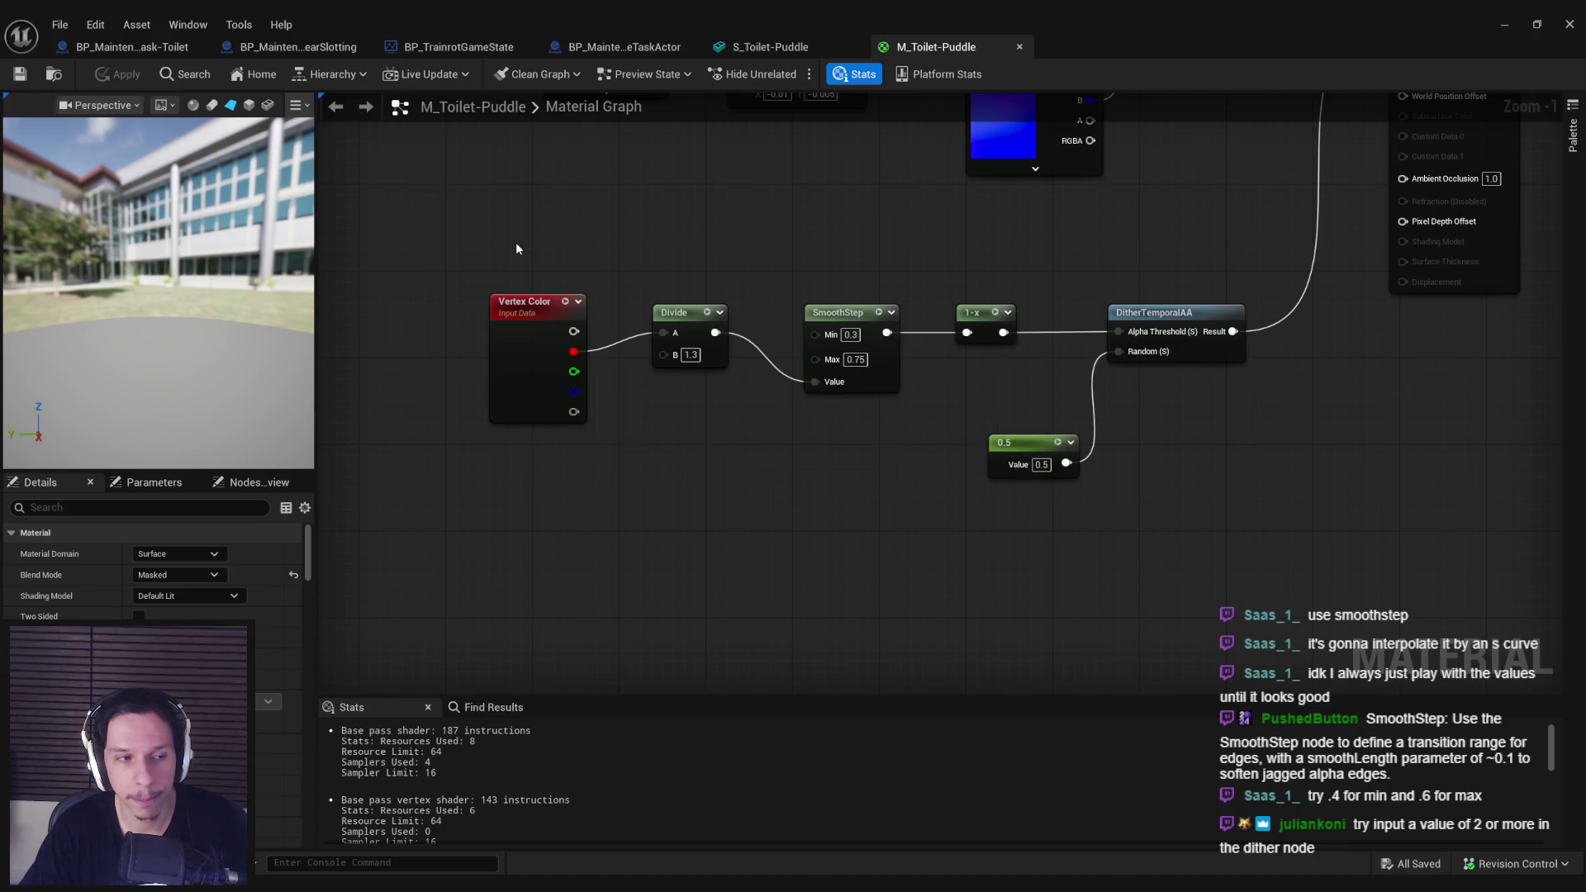
# Step: Close the mesh editor and start playing the level in the editor
pyautogui.click(764, 47)
pyautogui.click(1504, 24)
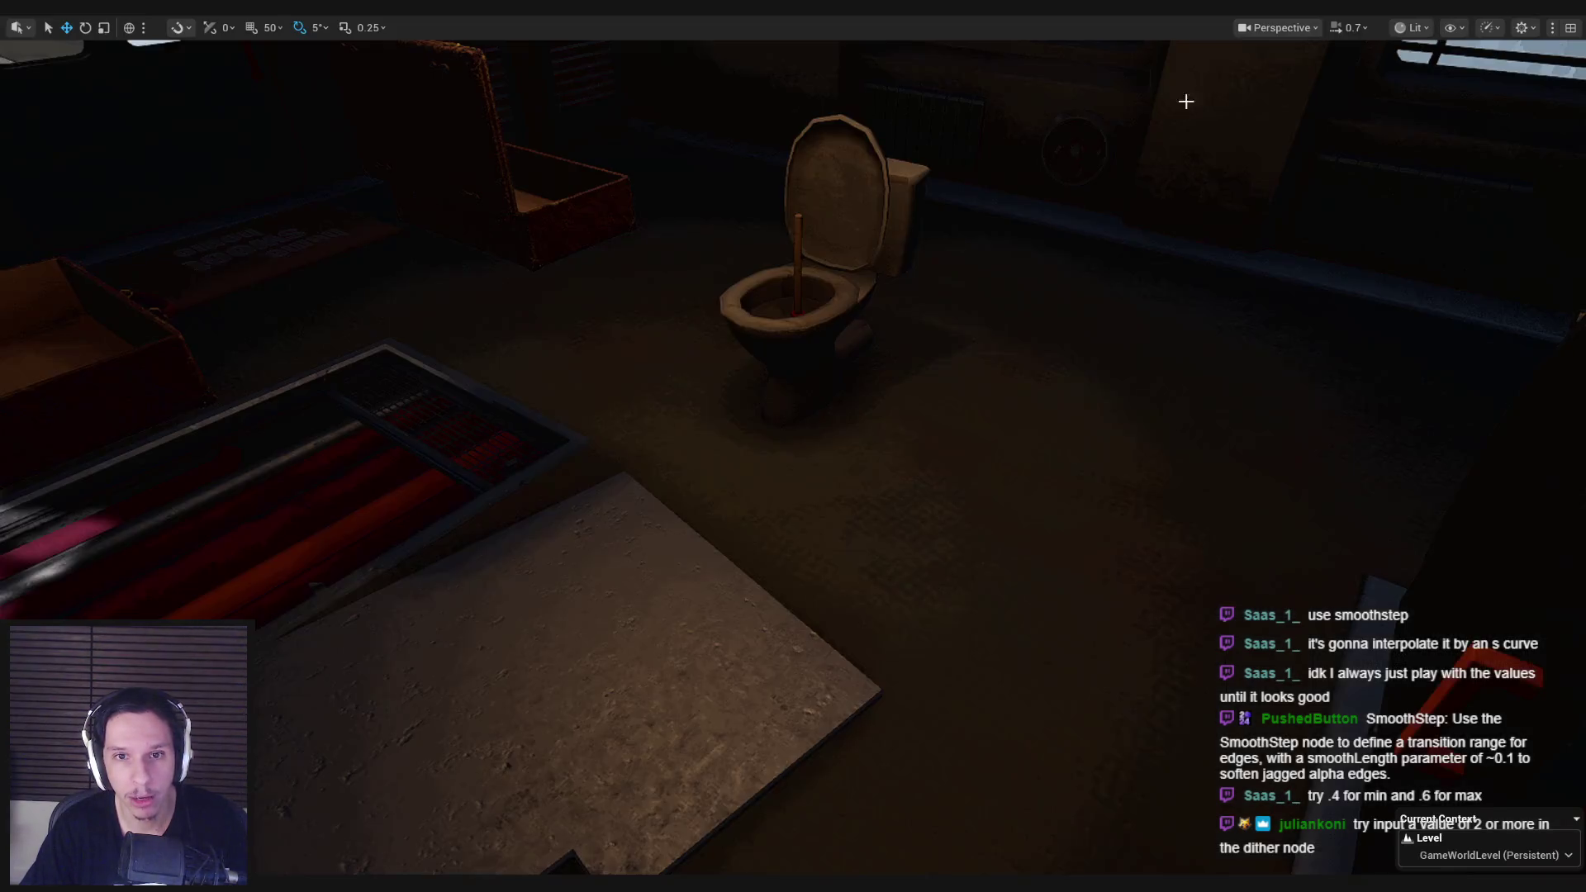
pyautogui.hotkey('alt', 'p')
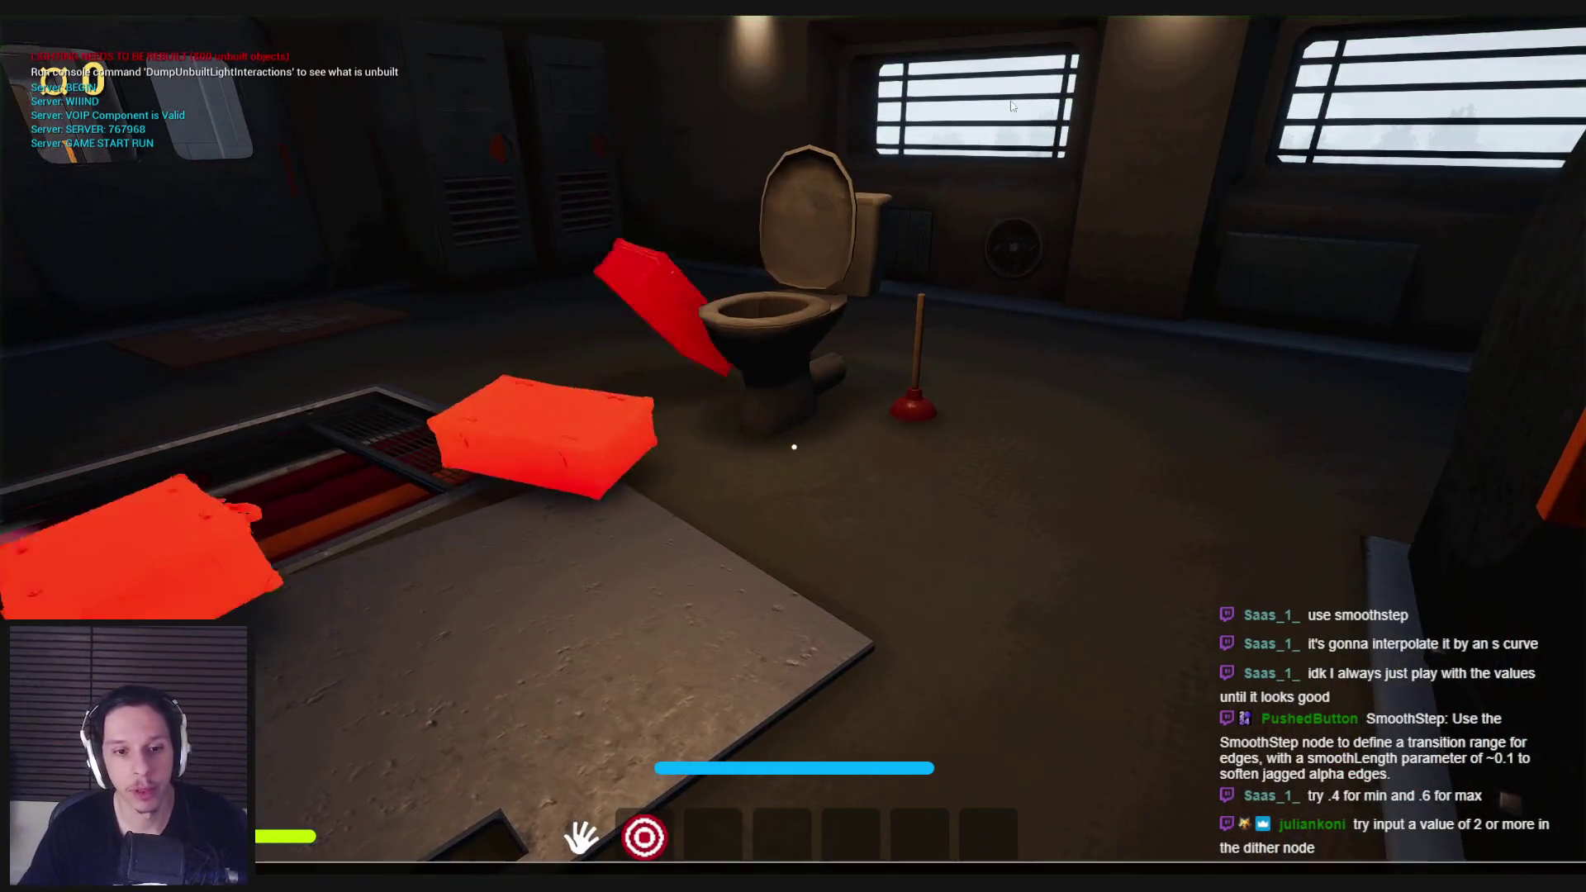
# Step: Walk to the toilet, make it overflow, and inspect the floor puddles up close and from afar
pyautogui.press('w')
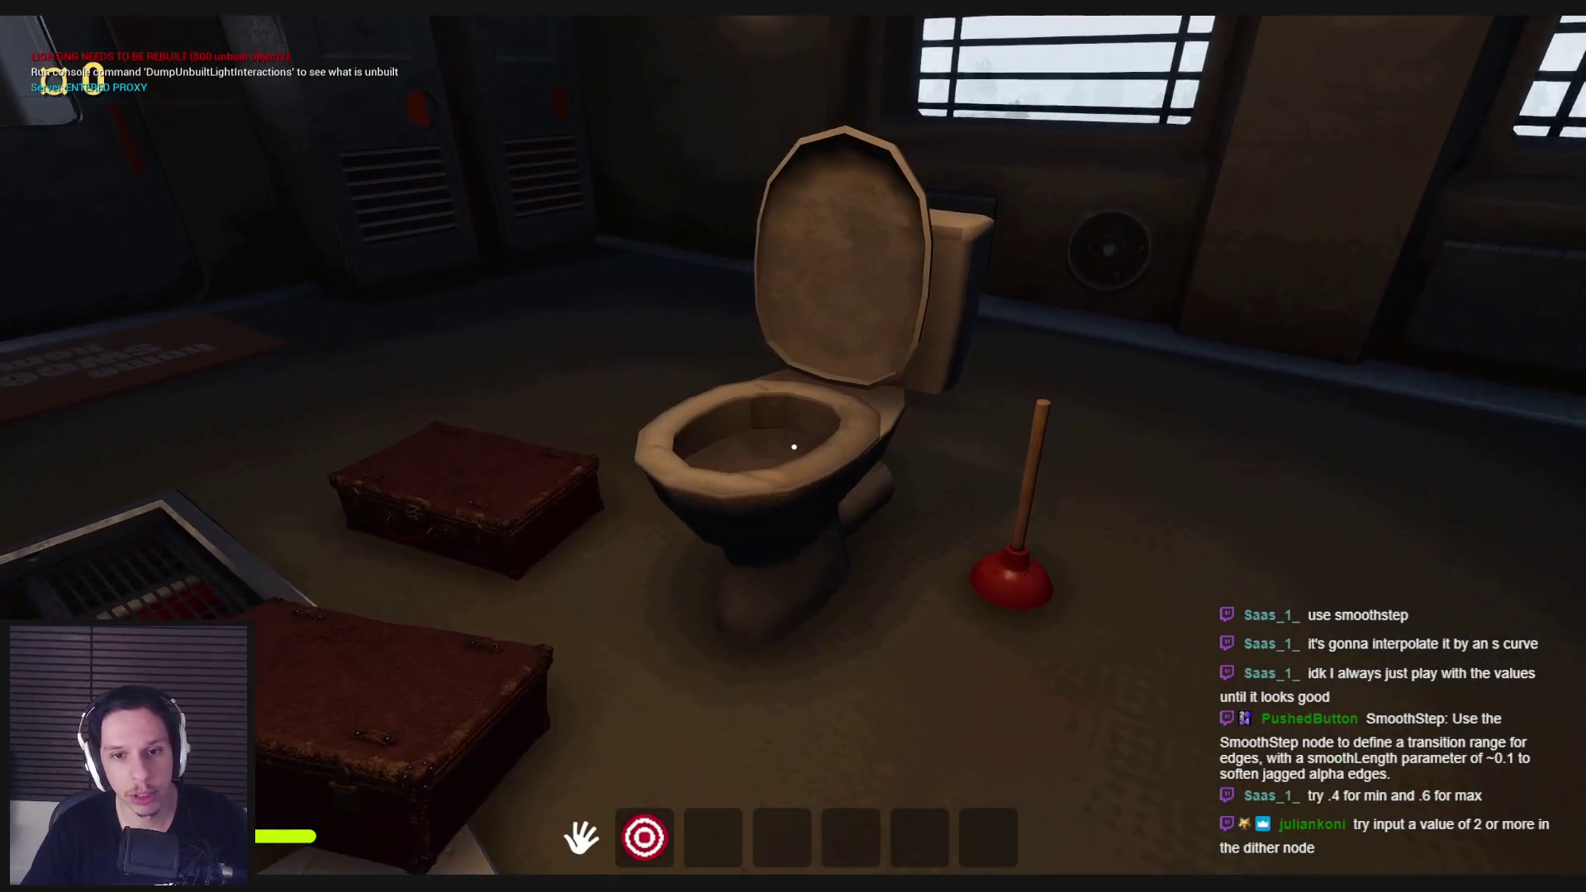
pyautogui.press('`')
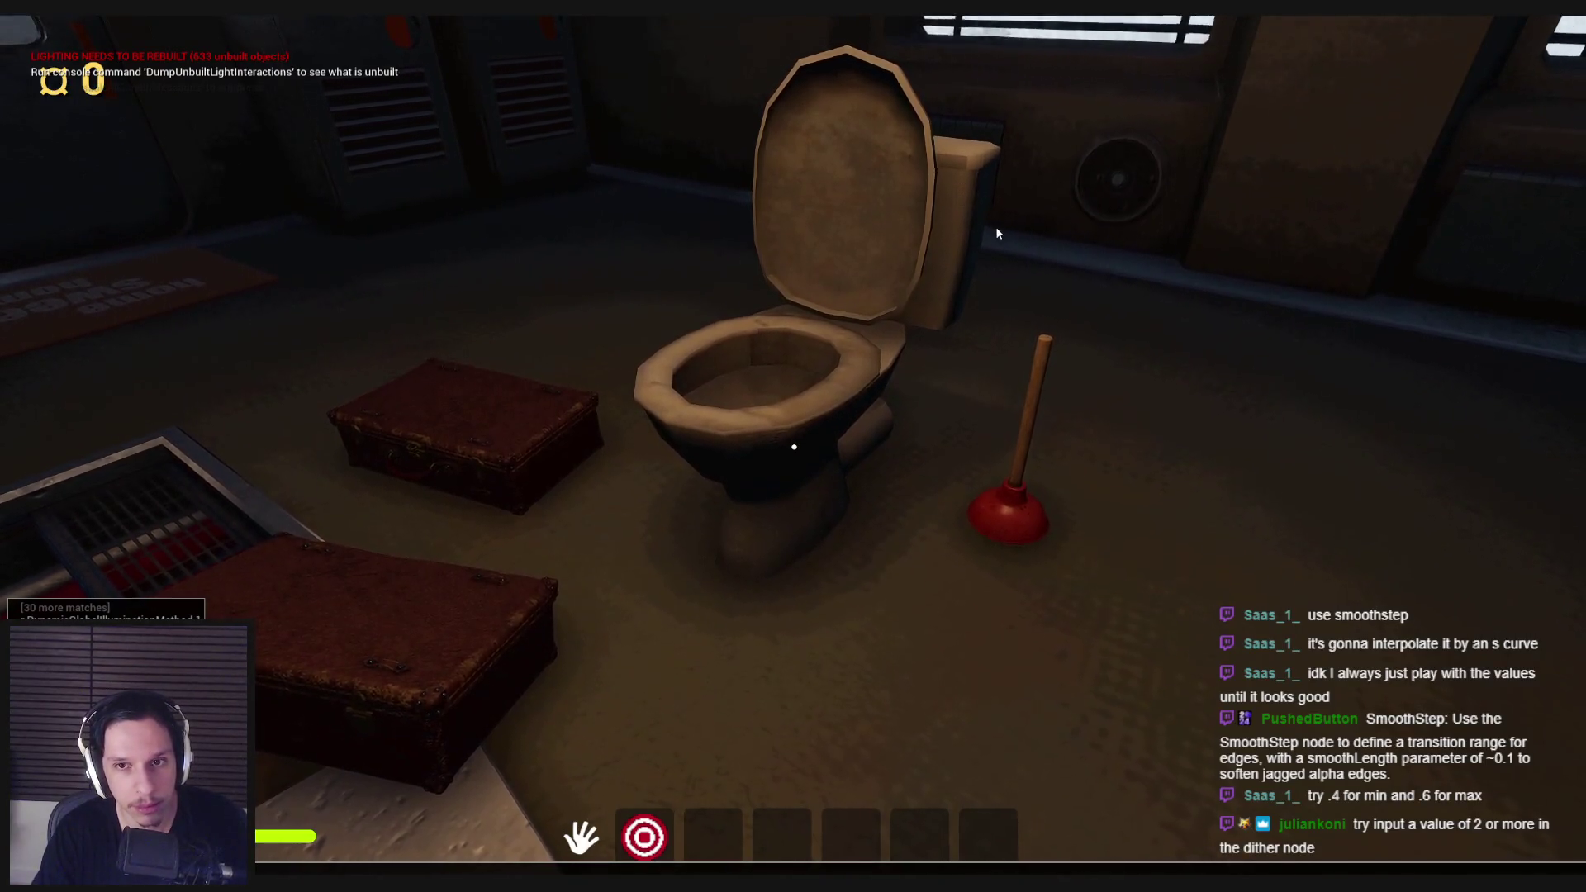
pyautogui.press('Return')
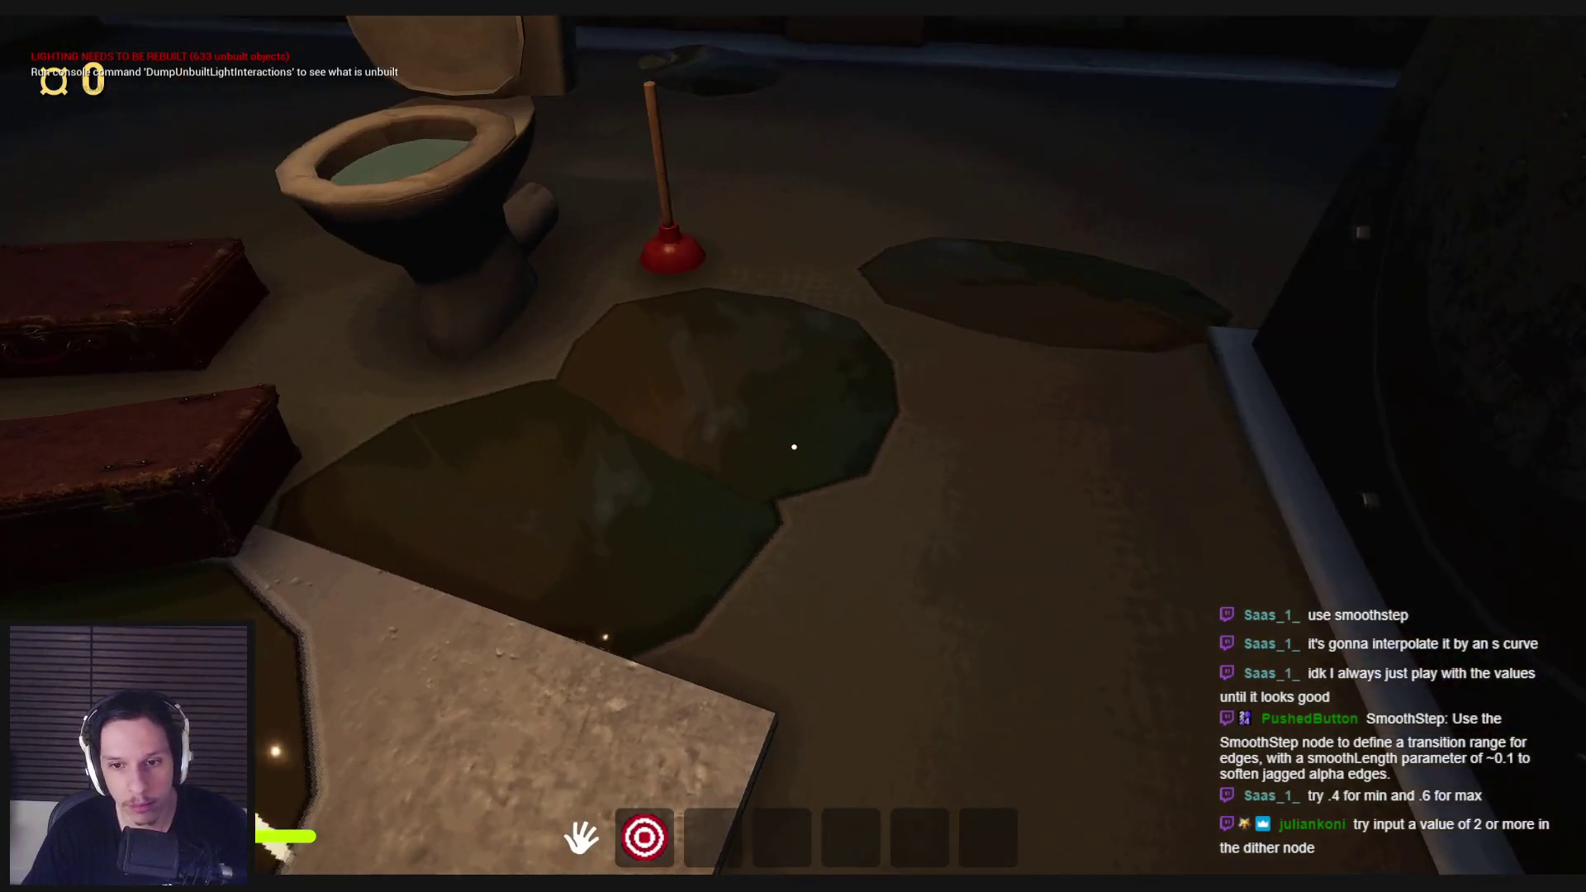
pyautogui.press('w')
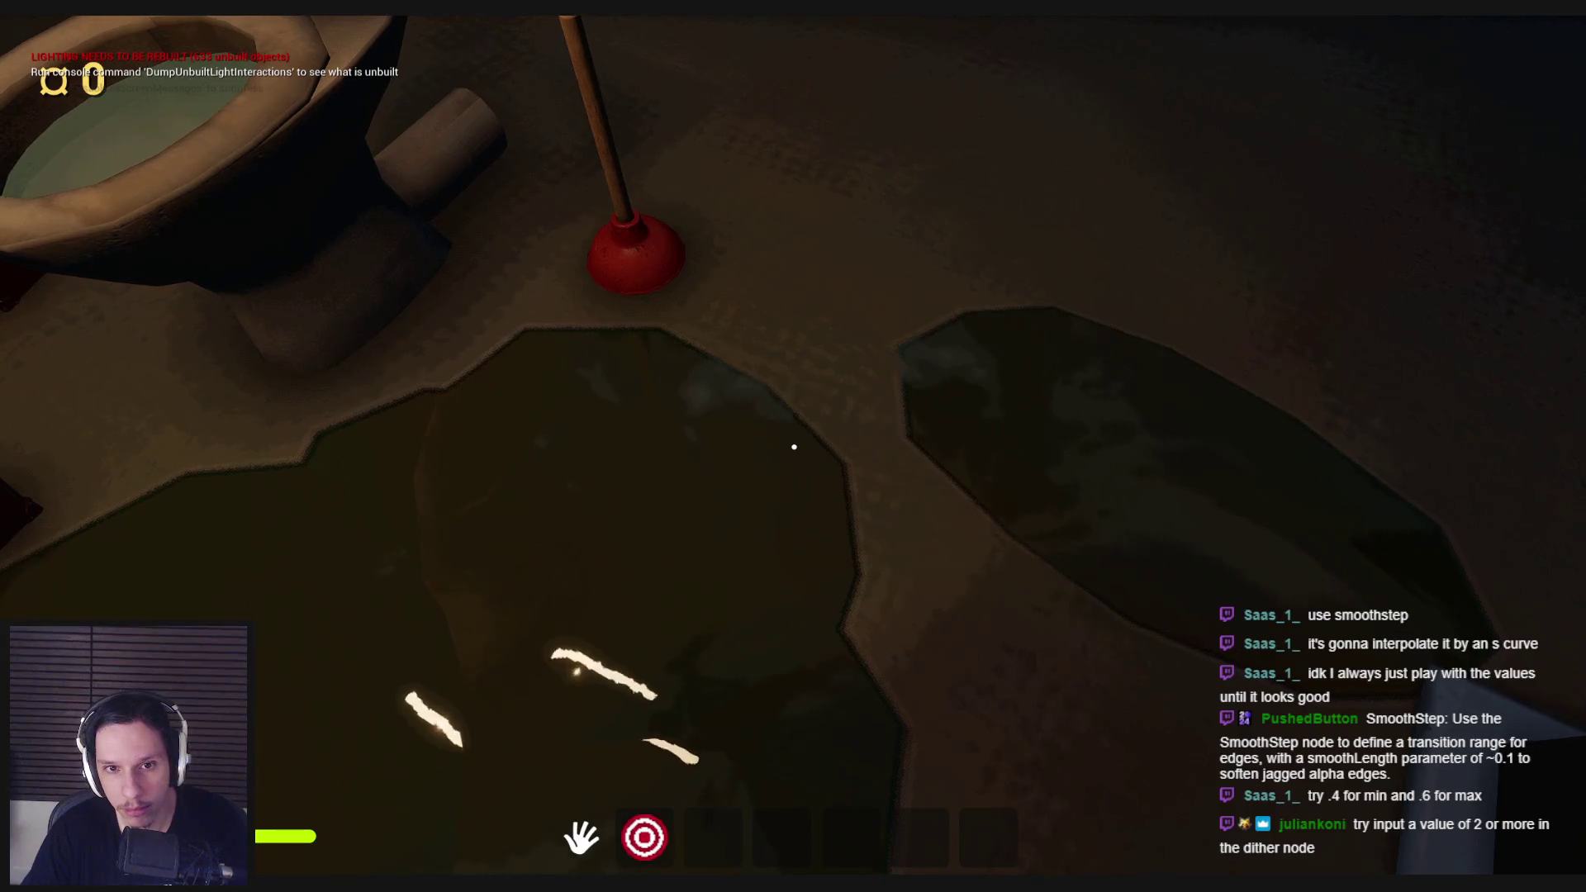
pyautogui.press('s')
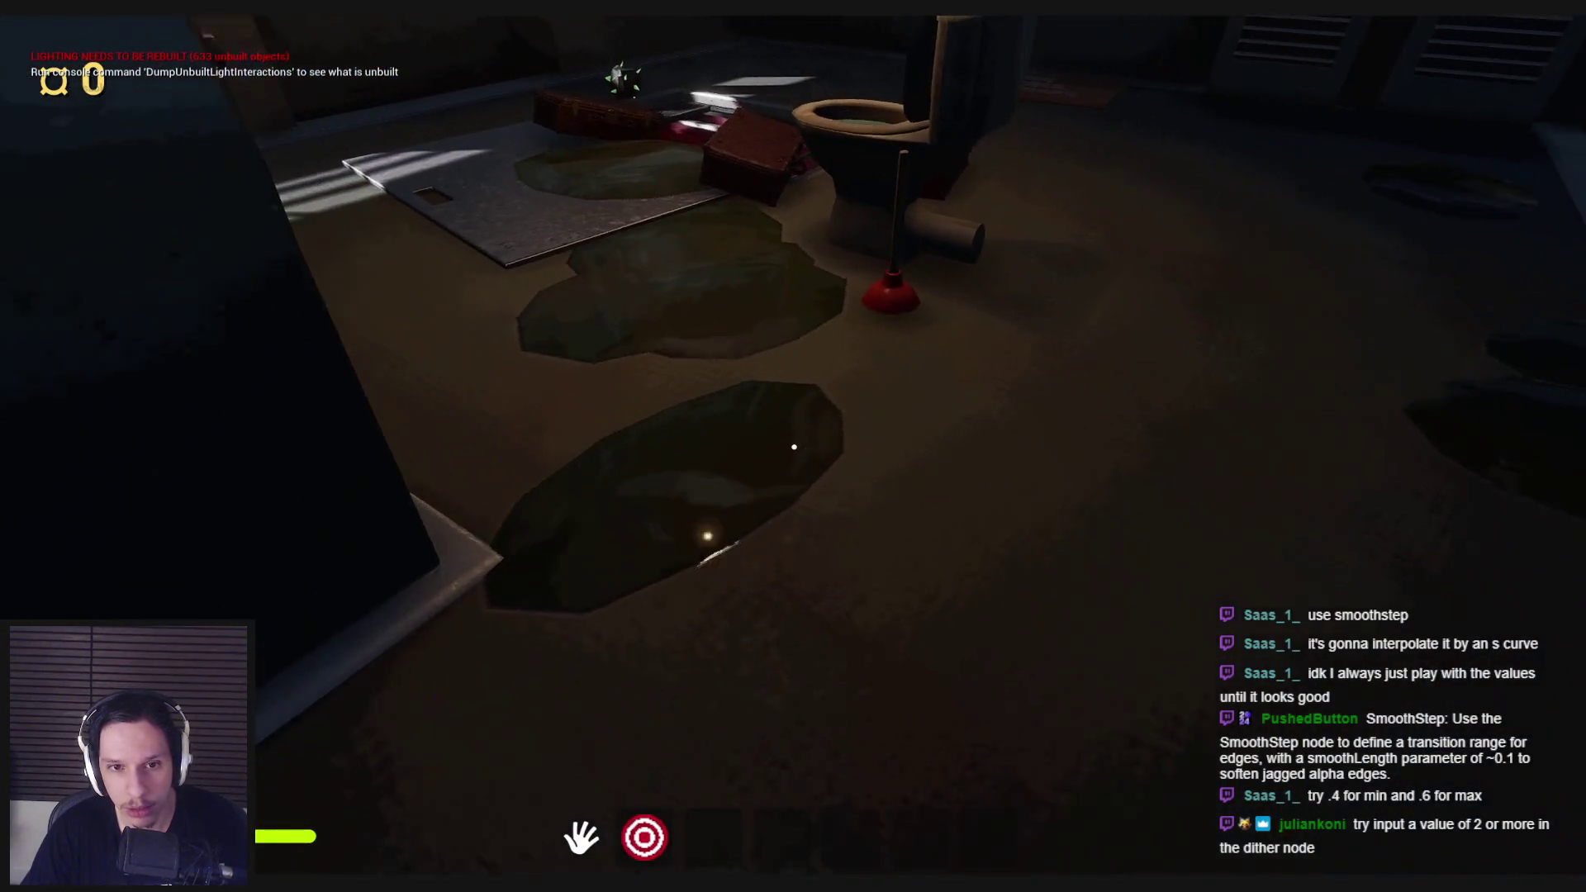
pyautogui.press('w')
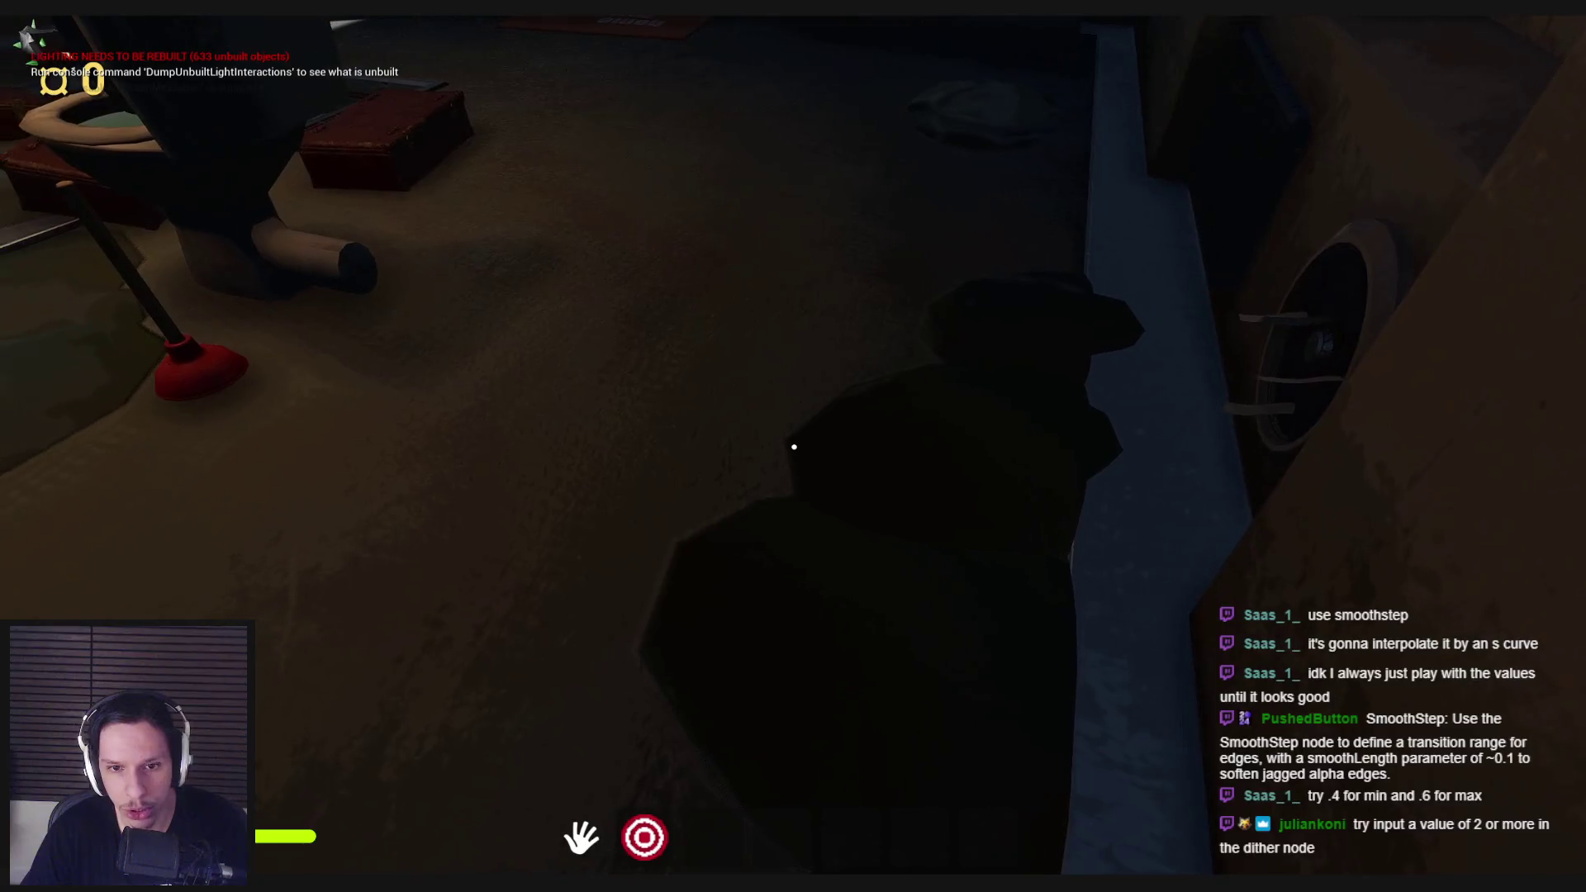
pyautogui.press('s')
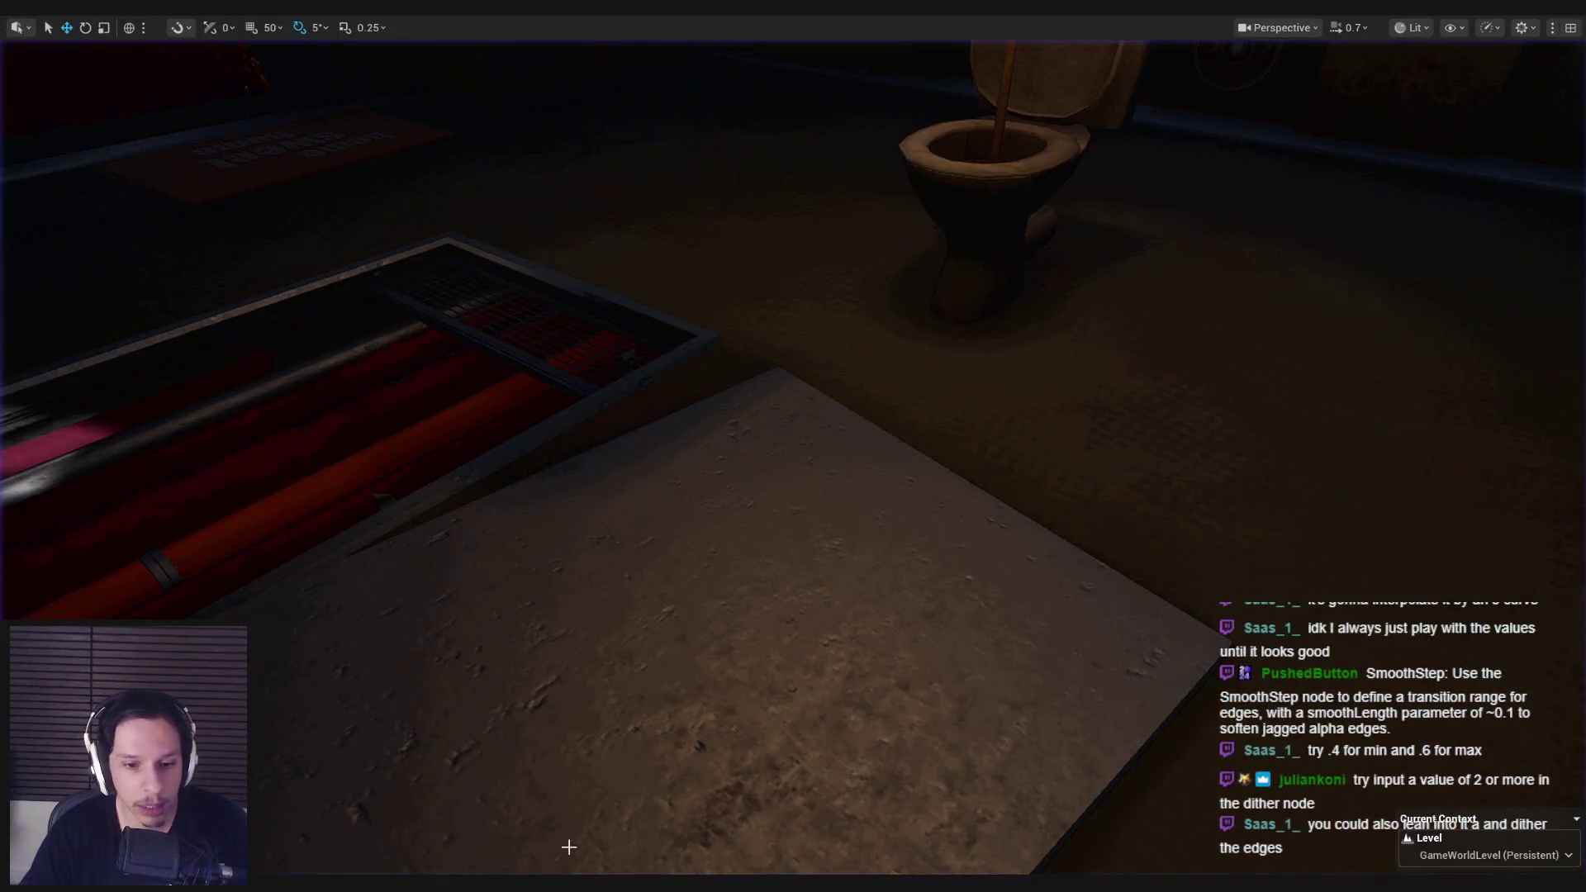
# Step: Add an Absolute World Position node and a Texture Sample using the smoke texture
pyautogui.moveTo(566, 867)
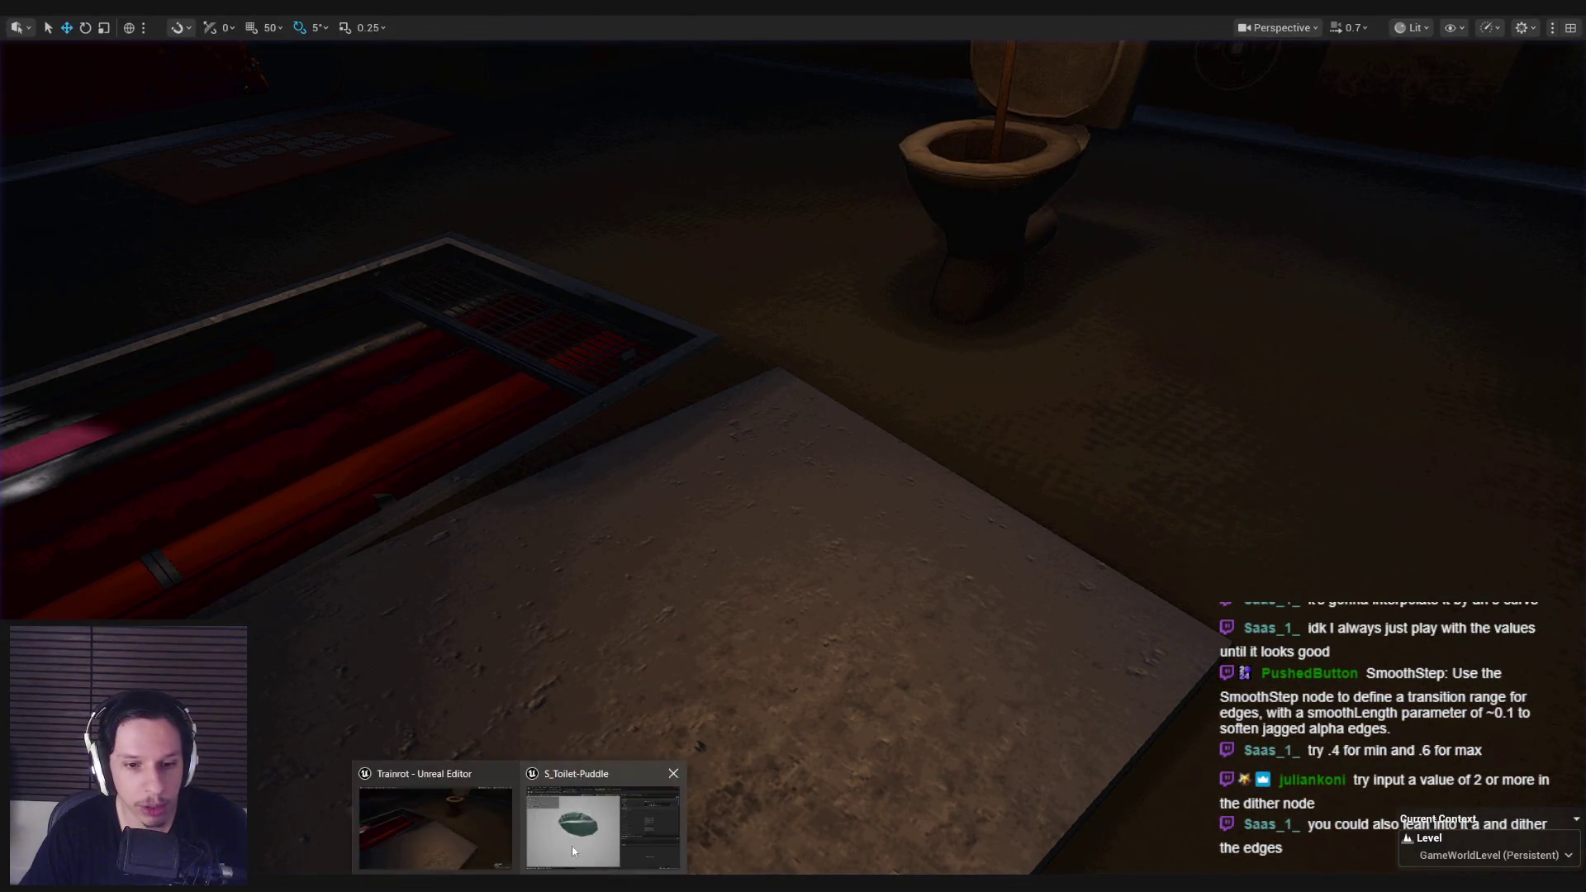
pyautogui.click(578, 789)
pyautogui.click(888, 46)
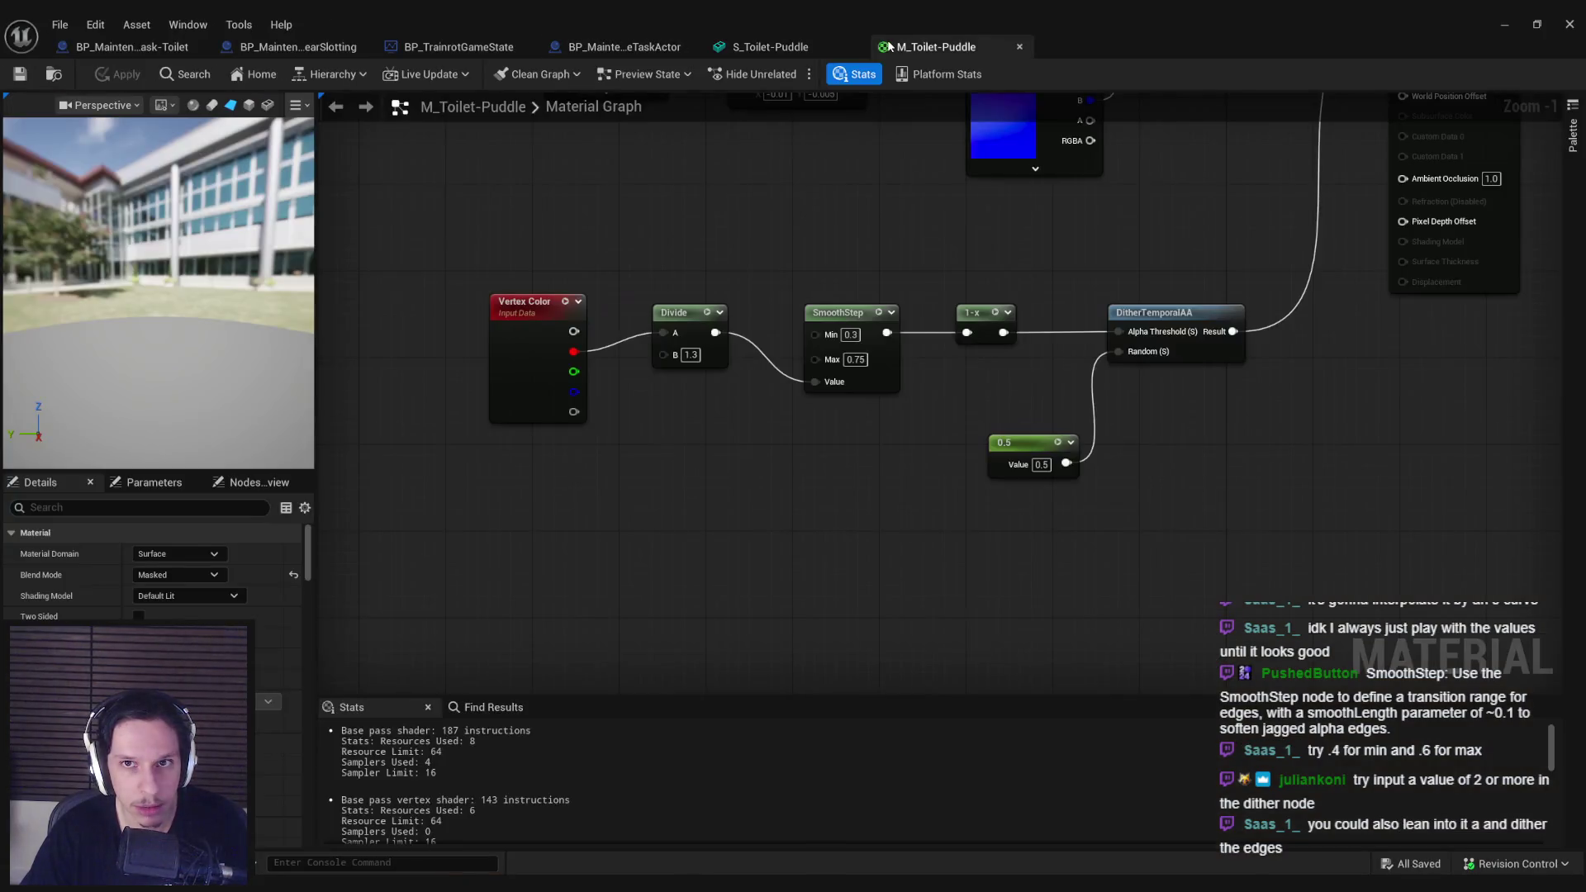
pyautogui.rightClick(727, 528)
pyautogui.write('absolute')
pyautogui.press('Return')
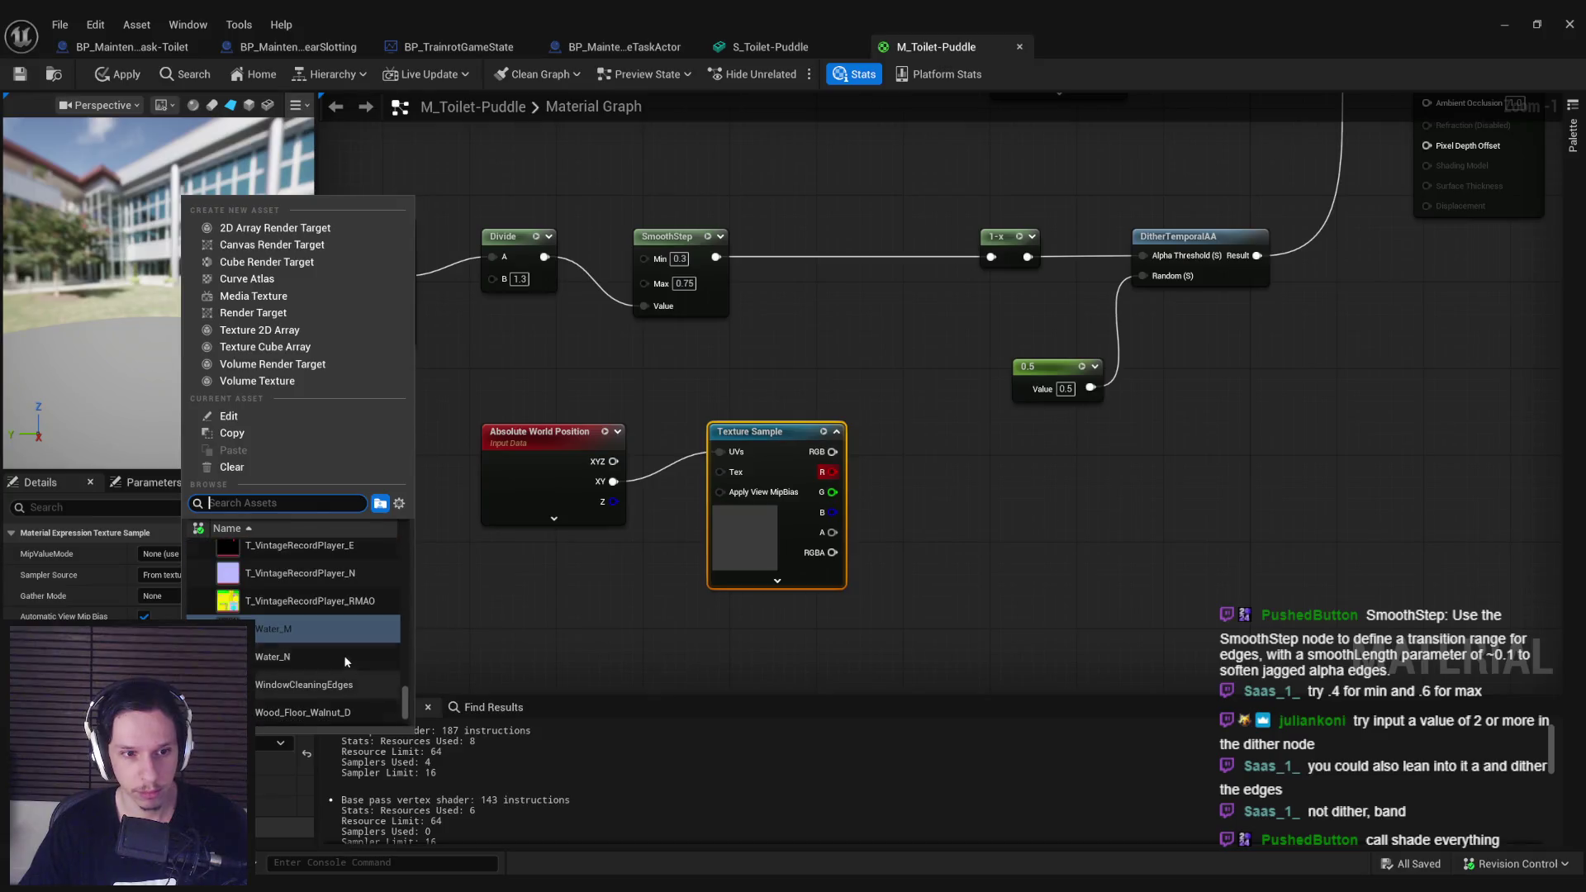
pyautogui.write('smoke')
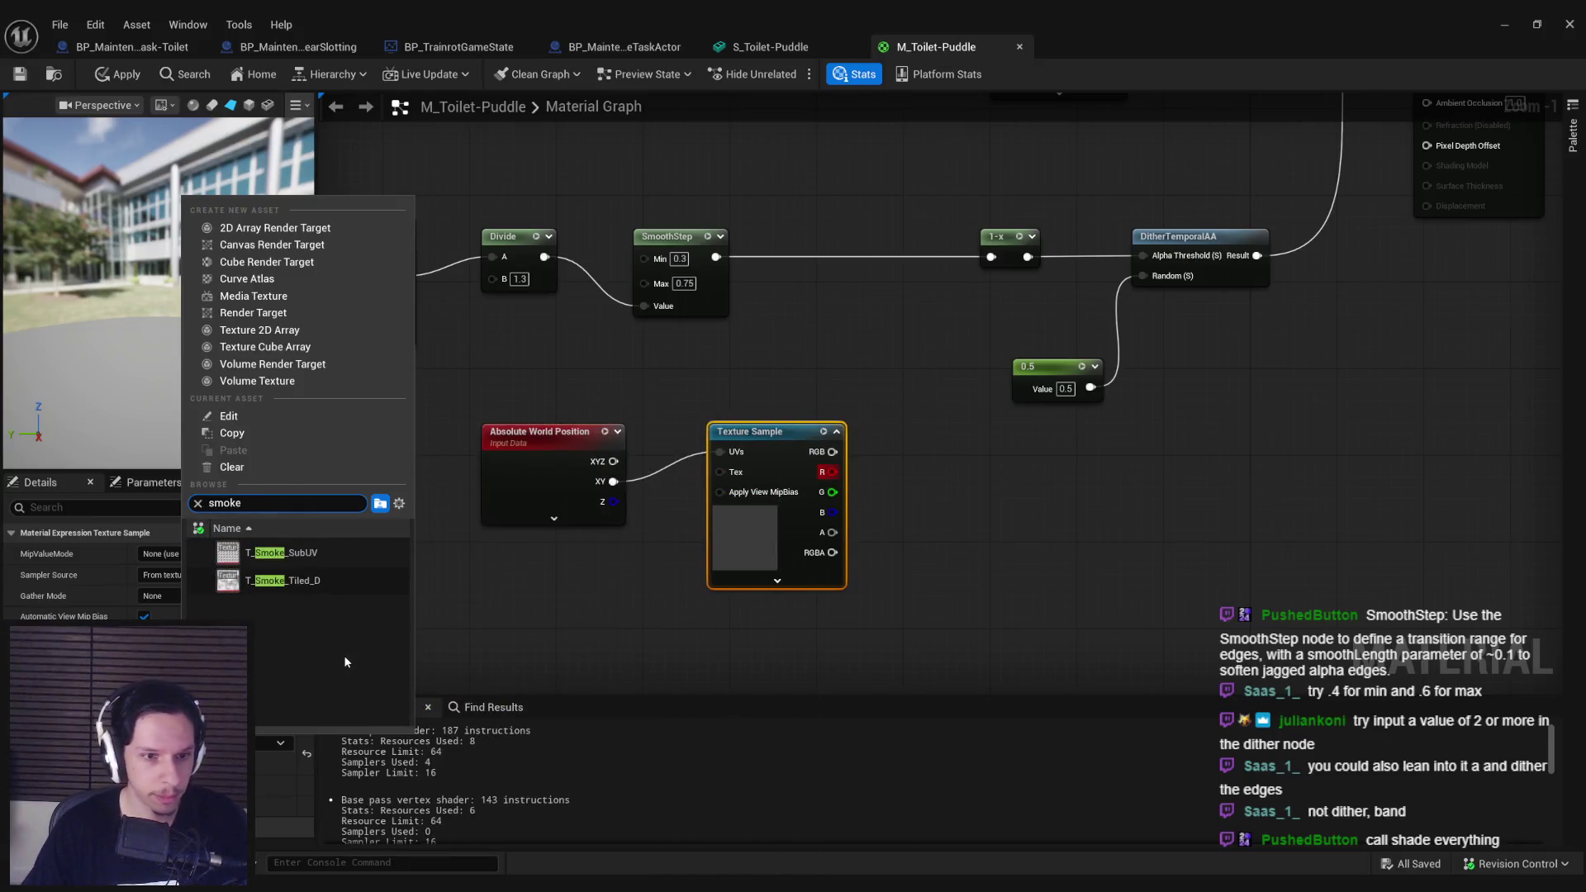
pyautogui.click(767, 422)
# Step: Insert a Multiply after SmoothStep with the smoke texture's R in B, feeding 1-x, and compile
pyautogui.write('multi')
pyautogui.moveTo(715, 256)
pyautogui.mouseDown()
pyautogui.moveTo(785, 258)
pyautogui.moveTo(833, 472)
pyautogui.mouseUp()
pyautogui.press('Return')
pyautogui.moveTo(883, 256); pyautogui.dragTo(991, 257)
pyautogui.moveTo(855, 237); pyautogui.dragTo(877, 237)
pyautogui.click(824, 339)
pyautogui.click(128, 76)
# Step: Orbit the preview to check the noise pattern, apply, and view the puddle mesh
pyautogui.moveTo(124, 132); pyautogui.dragTo(153, 124)
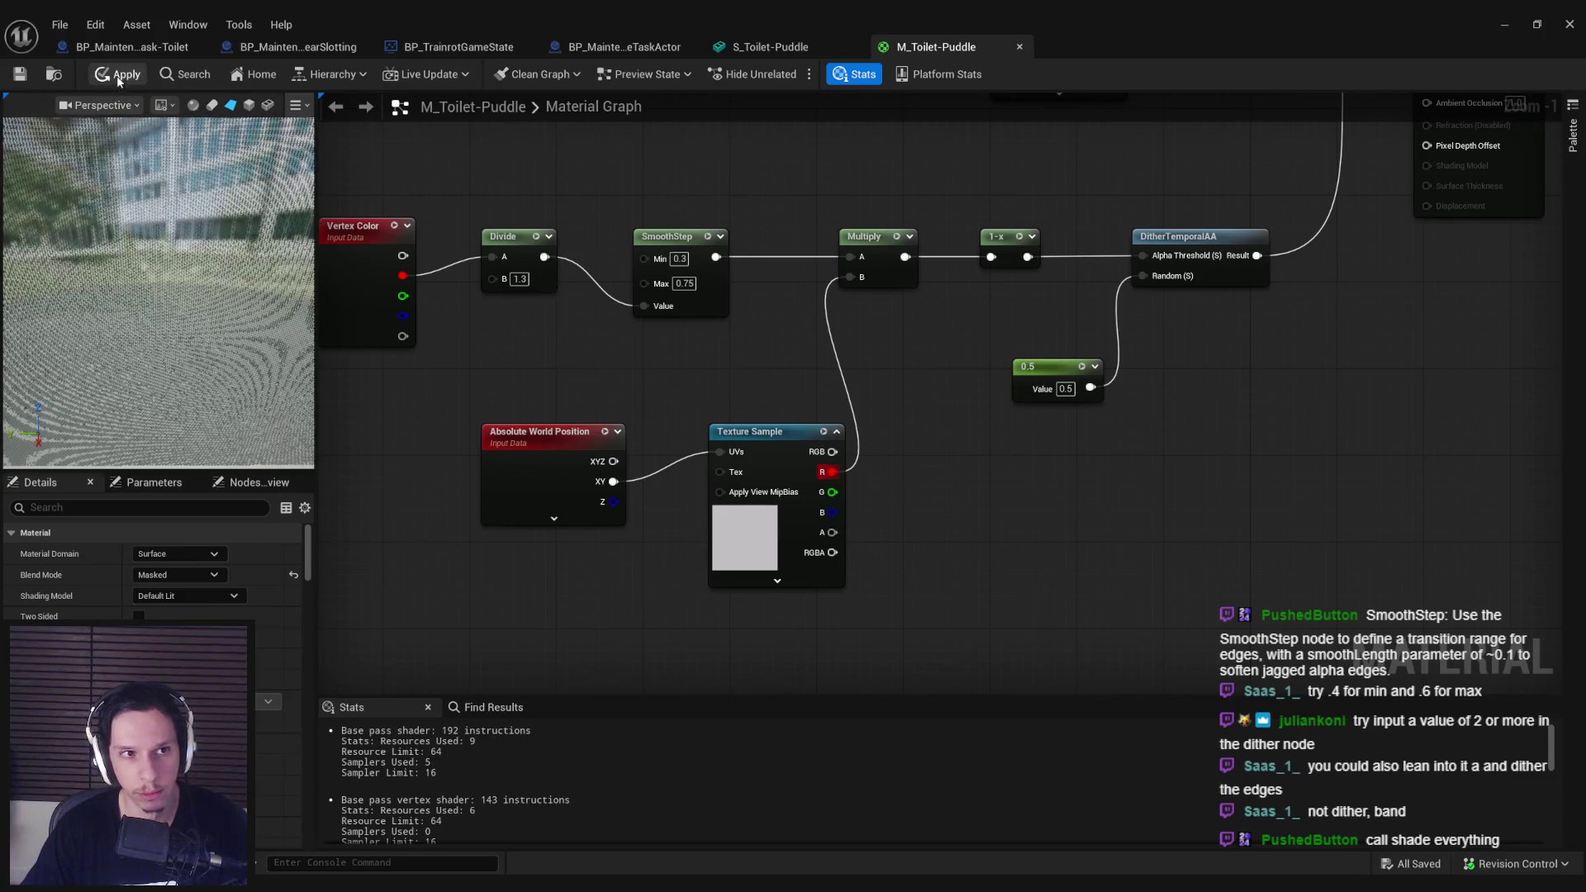
pyautogui.click(119, 77)
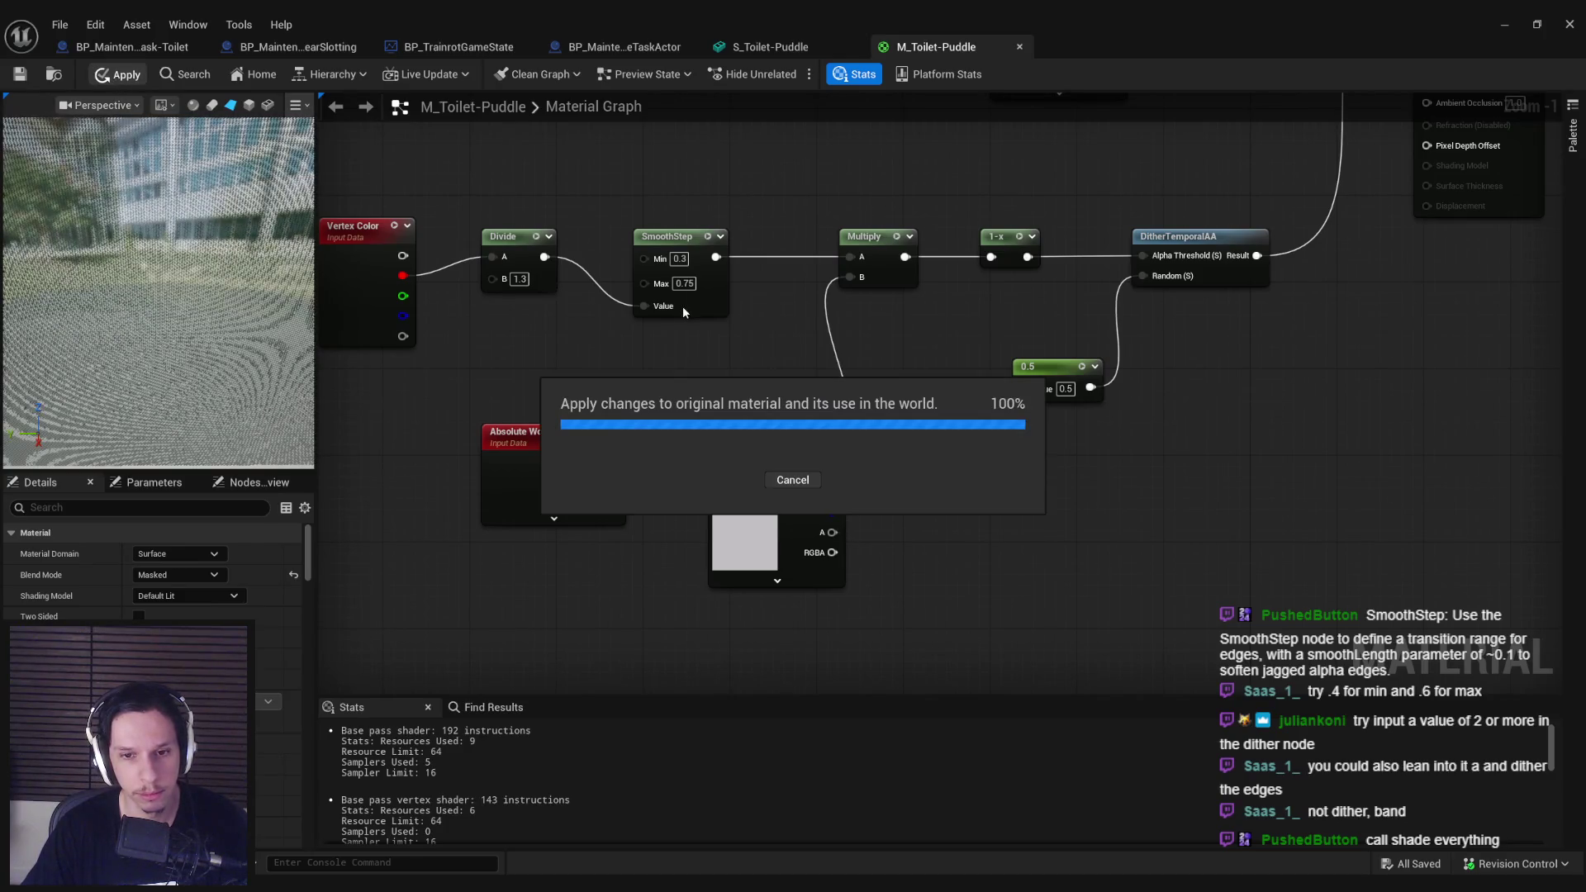
pyautogui.click(772, 46)
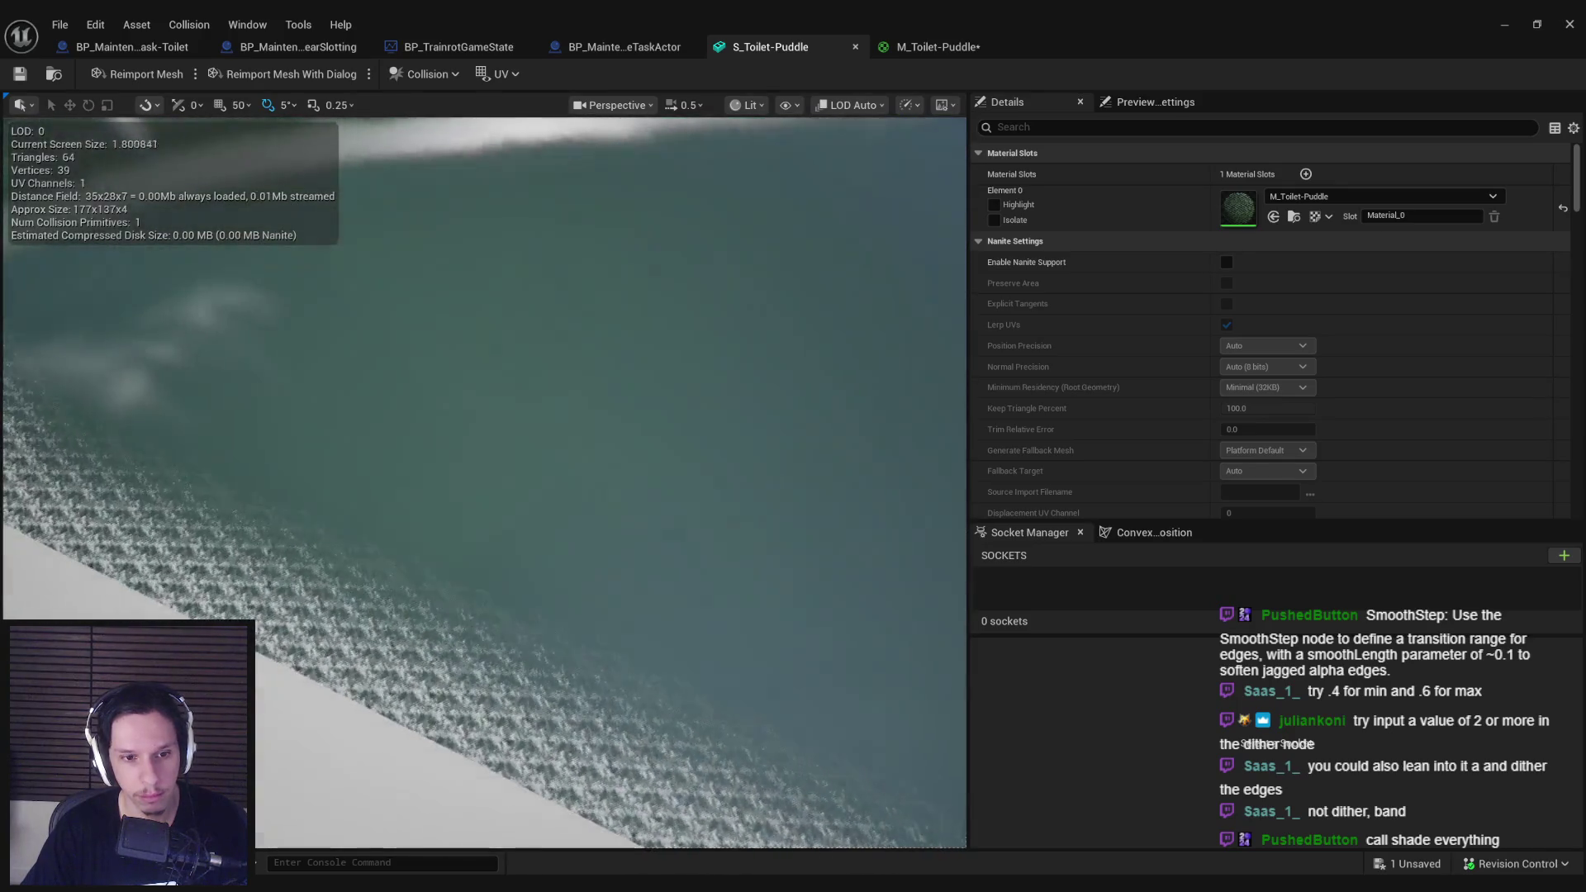
pyautogui.click(936, 46)
# Step: Divide the Absolute World Position XY by 32 and wire the result into the noise texture UVs
pyautogui.moveTo(545, 478)
pyautogui.mouseDown()
pyautogui.moveTo(414, 467)
pyautogui.moveTo(598, 479)
pyautogui.mouseUp()
pyautogui.click(591, 516)
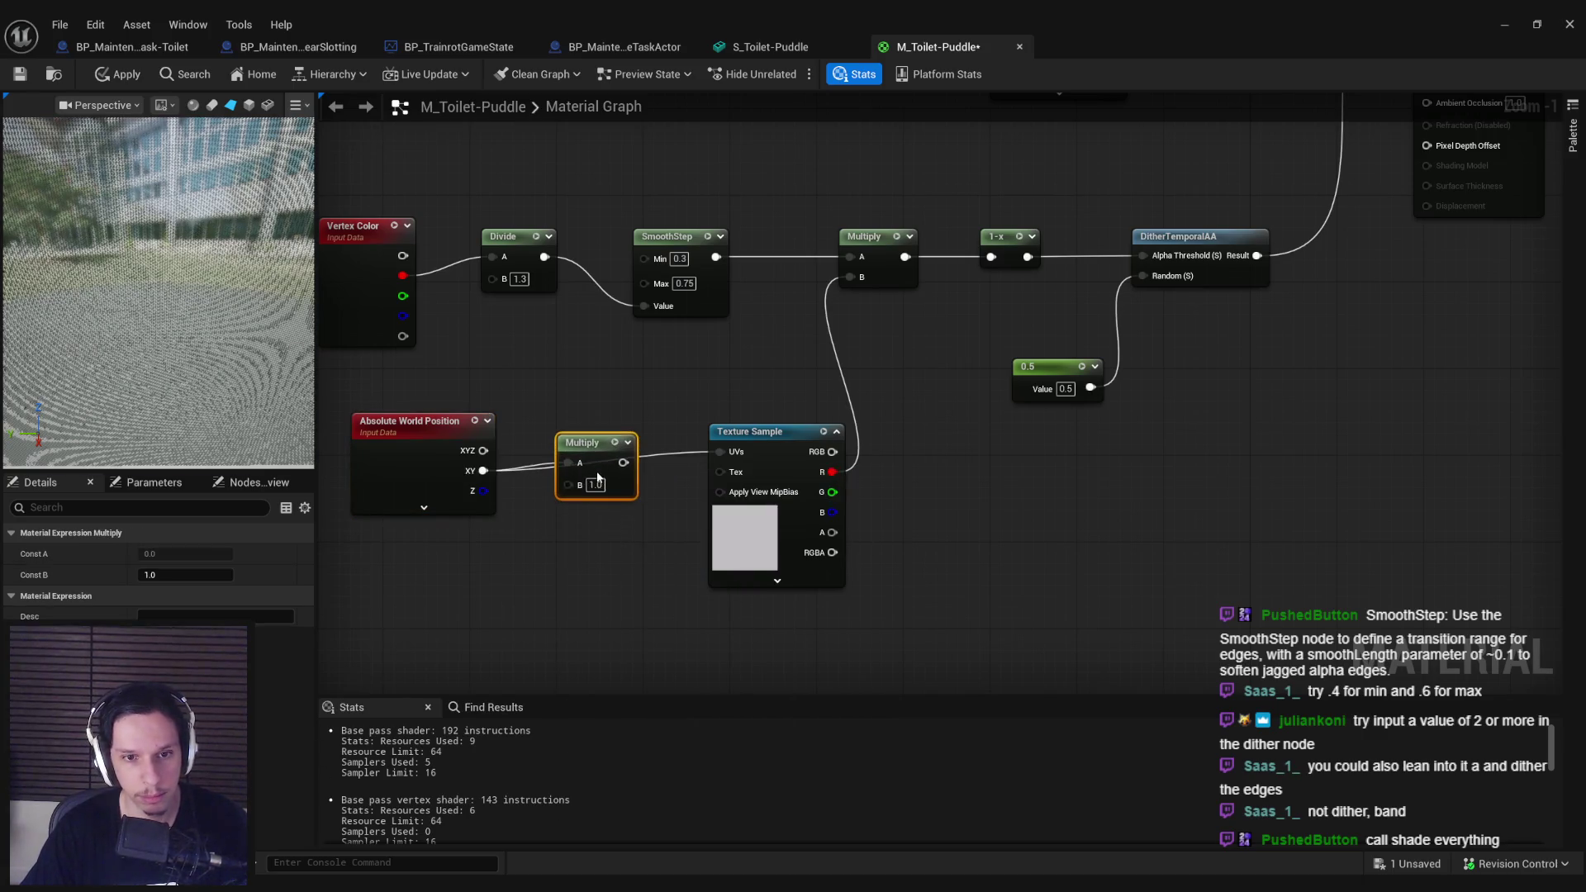
pyautogui.press('Delete')
pyautogui.moveTo(483, 470); pyautogui.dragTo(567, 459)
pyautogui.write('divi')
pyautogui.click(621, 517)
pyautogui.write('32')
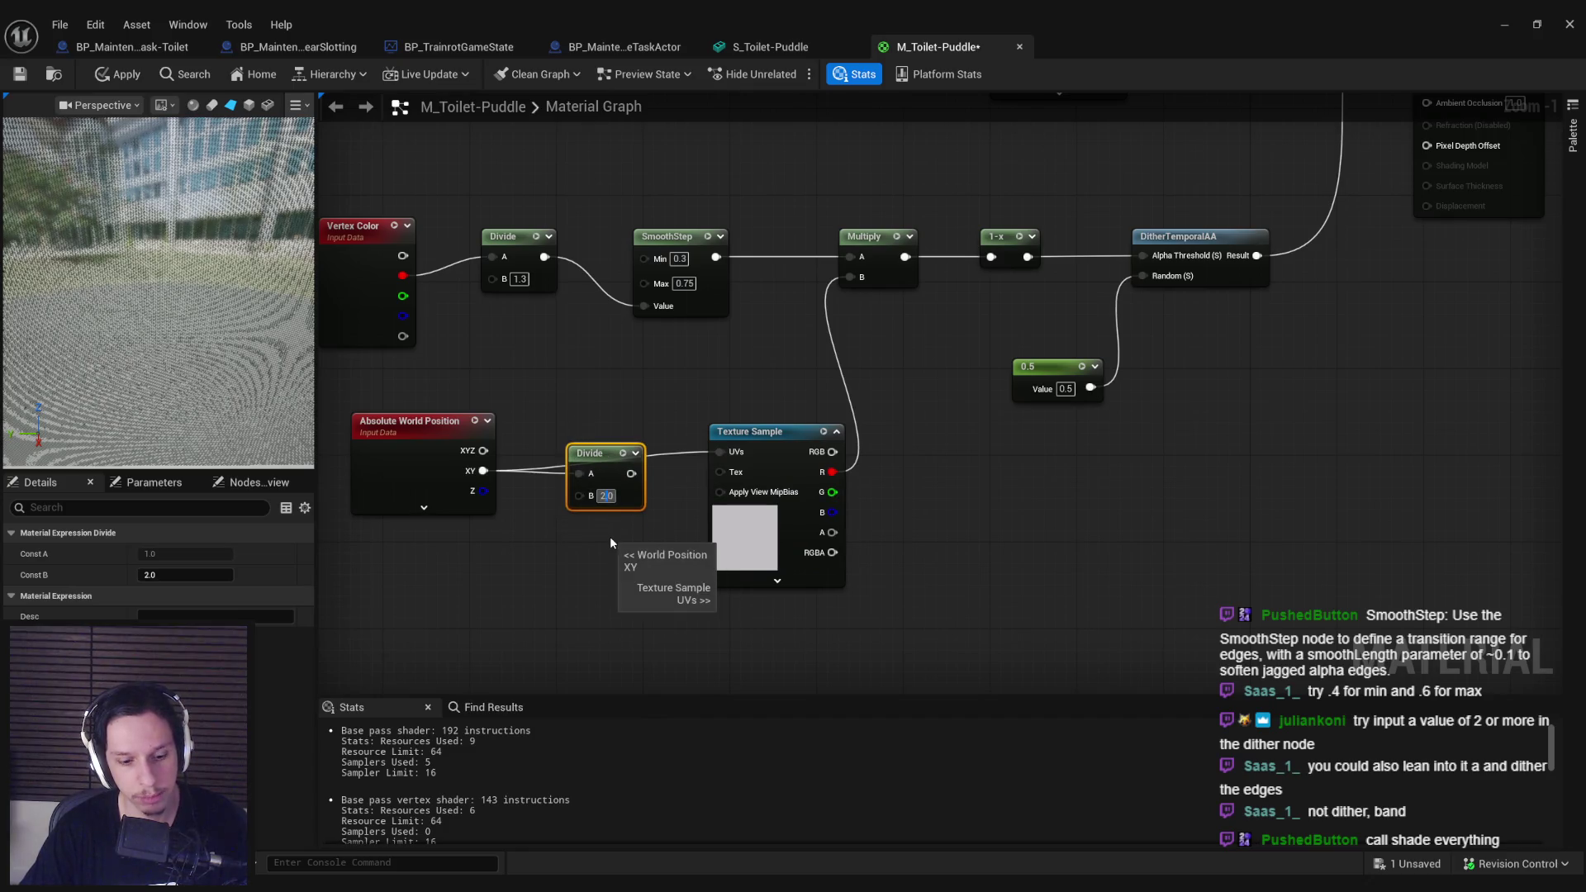
pyautogui.click(610, 537)
pyautogui.moveTo(636, 473); pyautogui.dragTo(721, 452)
pyautogui.moveTo(613, 454); pyautogui.dragTo(613, 433)
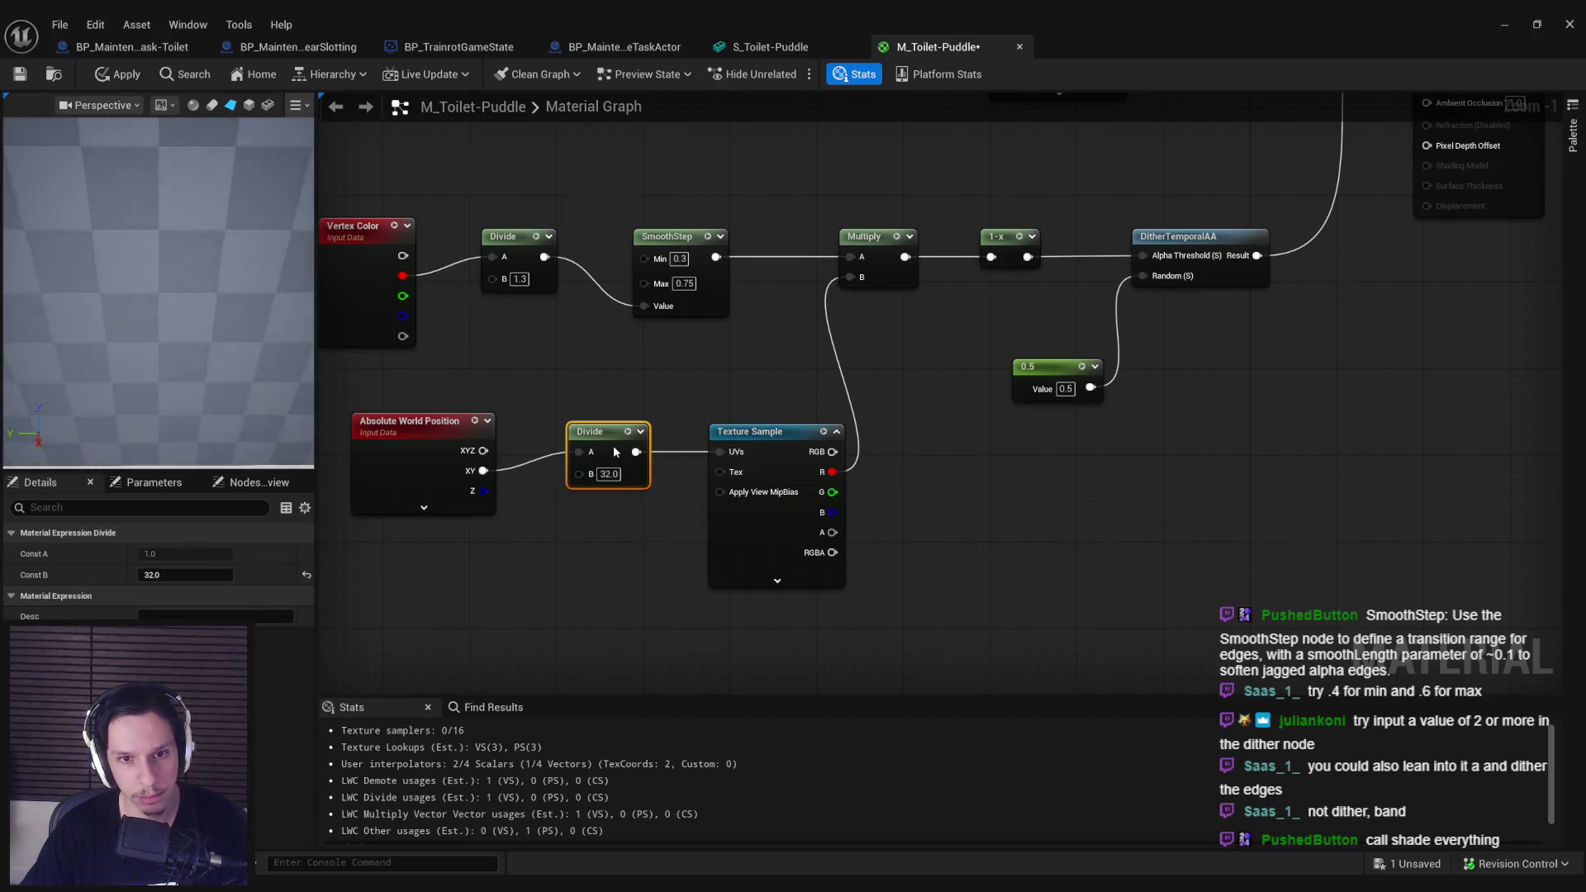
pyautogui.moveTo(210, 301); pyautogui.dragTo(209, 404)
# Step: Apply the larger noise tiling and view the puddle mesh from overhead
pyautogui.click(116, 76)
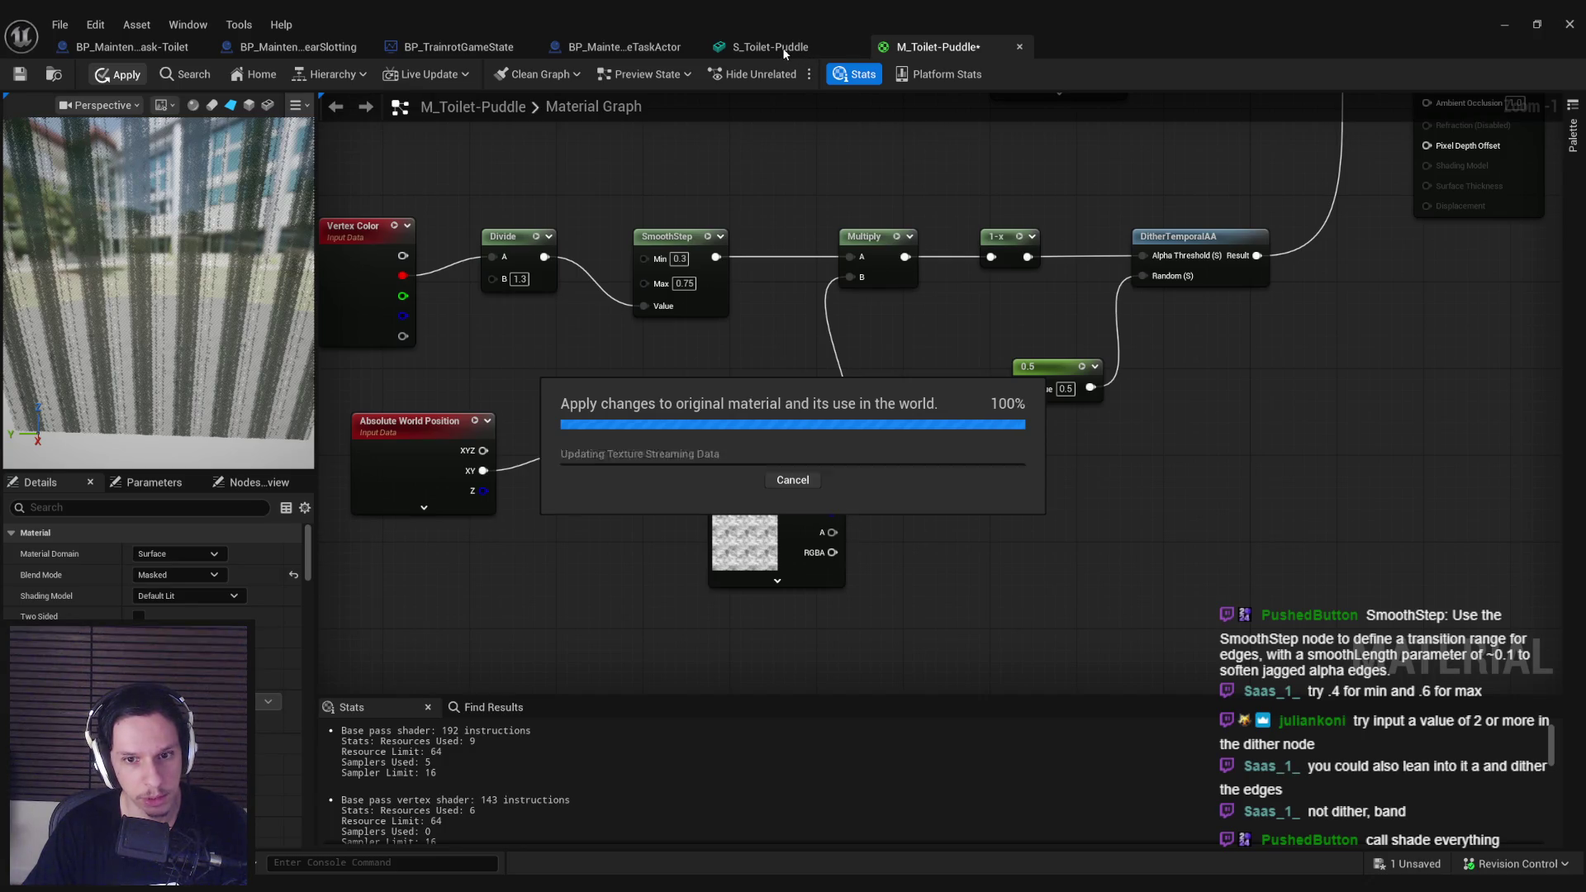
pyautogui.click(784, 50)
pyautogui.moveTo(542, 308); pyautogui.dragTo(541, 372)
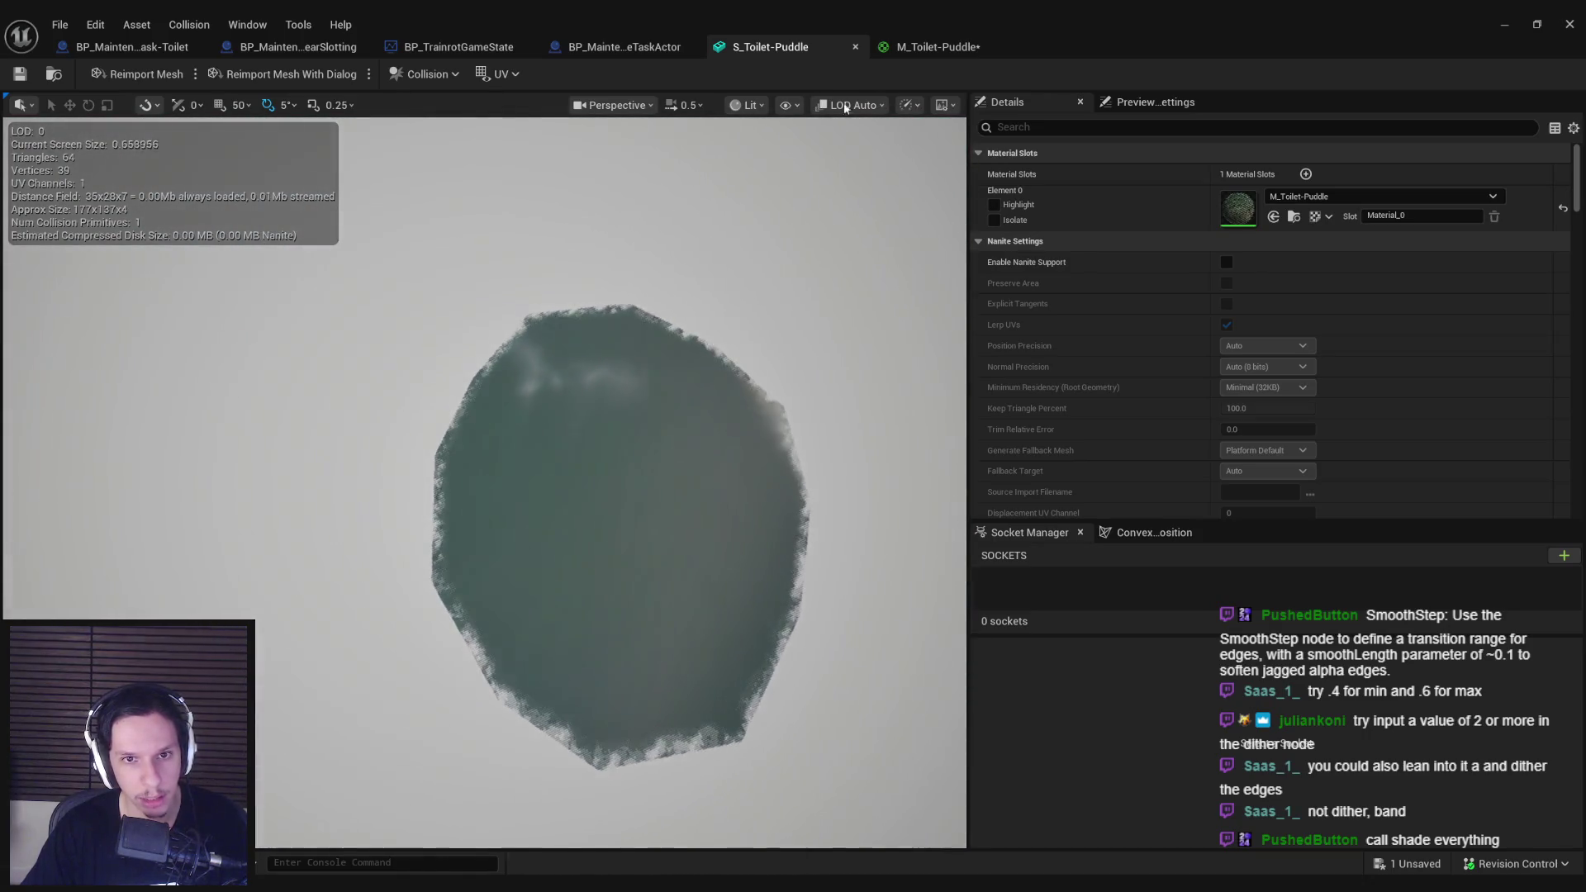
pyautogui.click(923, 50)
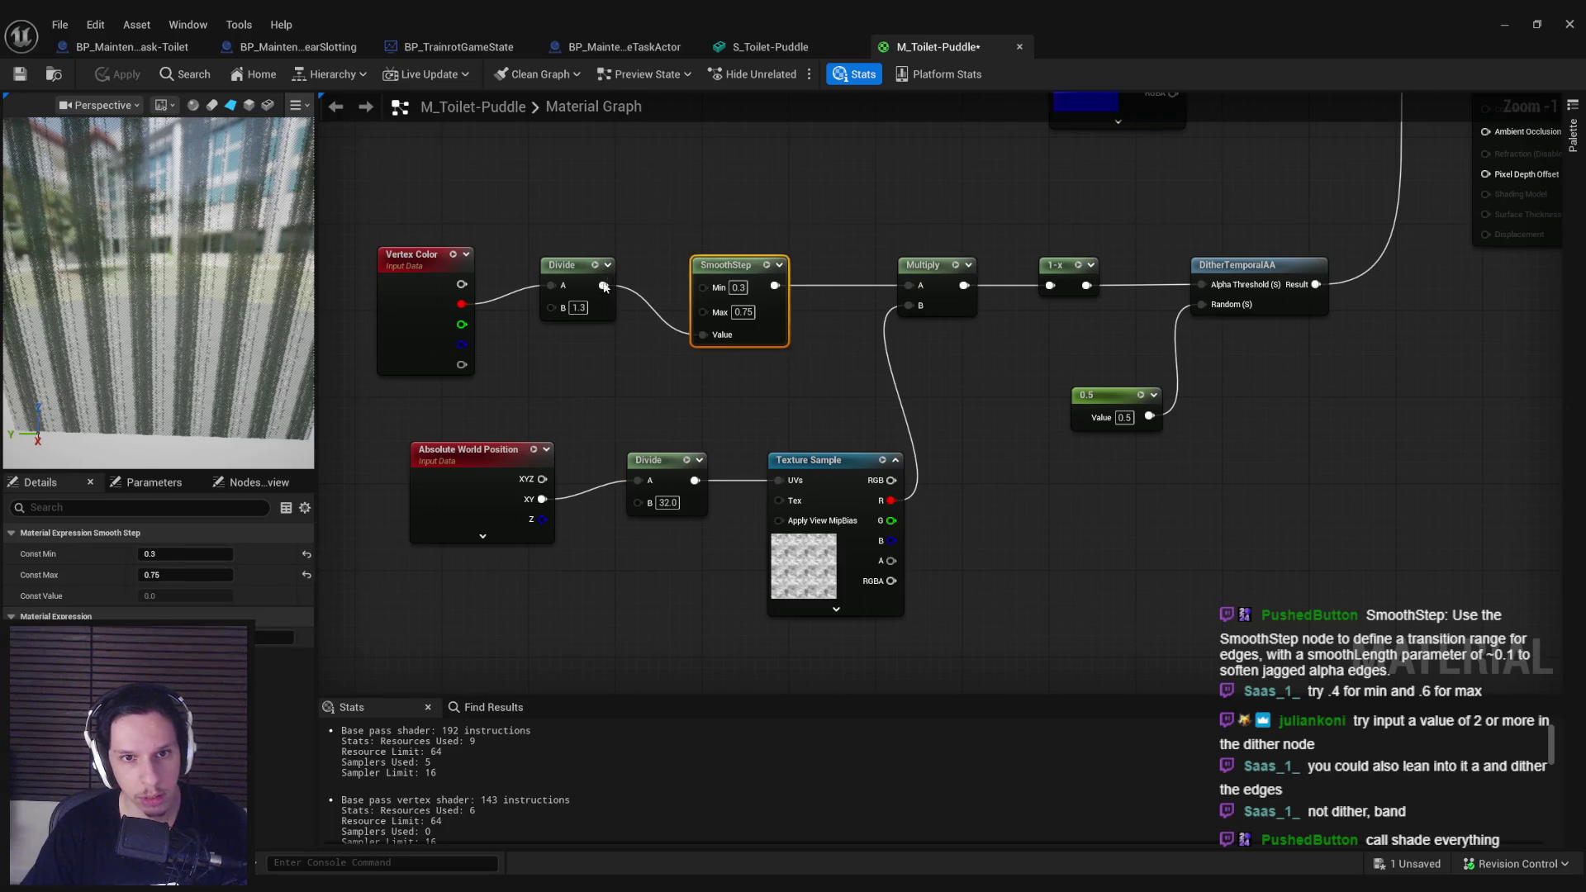
# Step: Delete the SmoothStep and Divide nodes, wire Vertex Color R into the Multiply, and apply
pyautogui.press('Delete')
pyautogui.click(562, 266)
pyautogui.press('Delete')
pyautogui.moveTo(461, 304); pyautogui.dragTo(909, 285)
pyautogui.moveTo(411, 329)
pyautogui.mouseDown()
pyautogui.moveTo(660, 294)
pyautogui.moveTo(682, 305)
pyautogui.mouseUp()
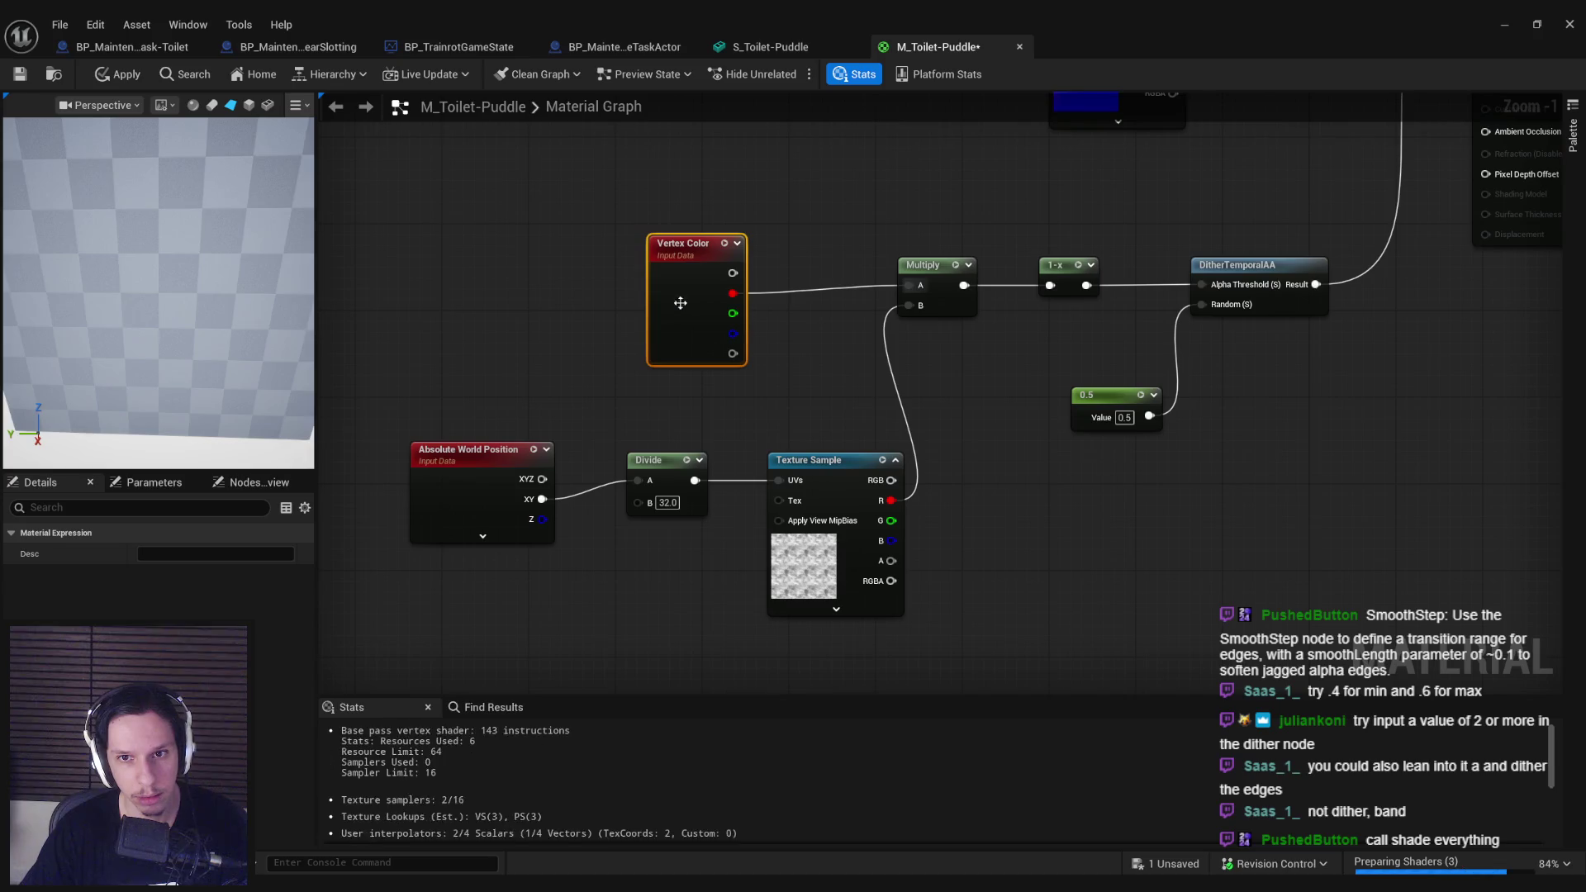
pyautogui.click(112, 75)
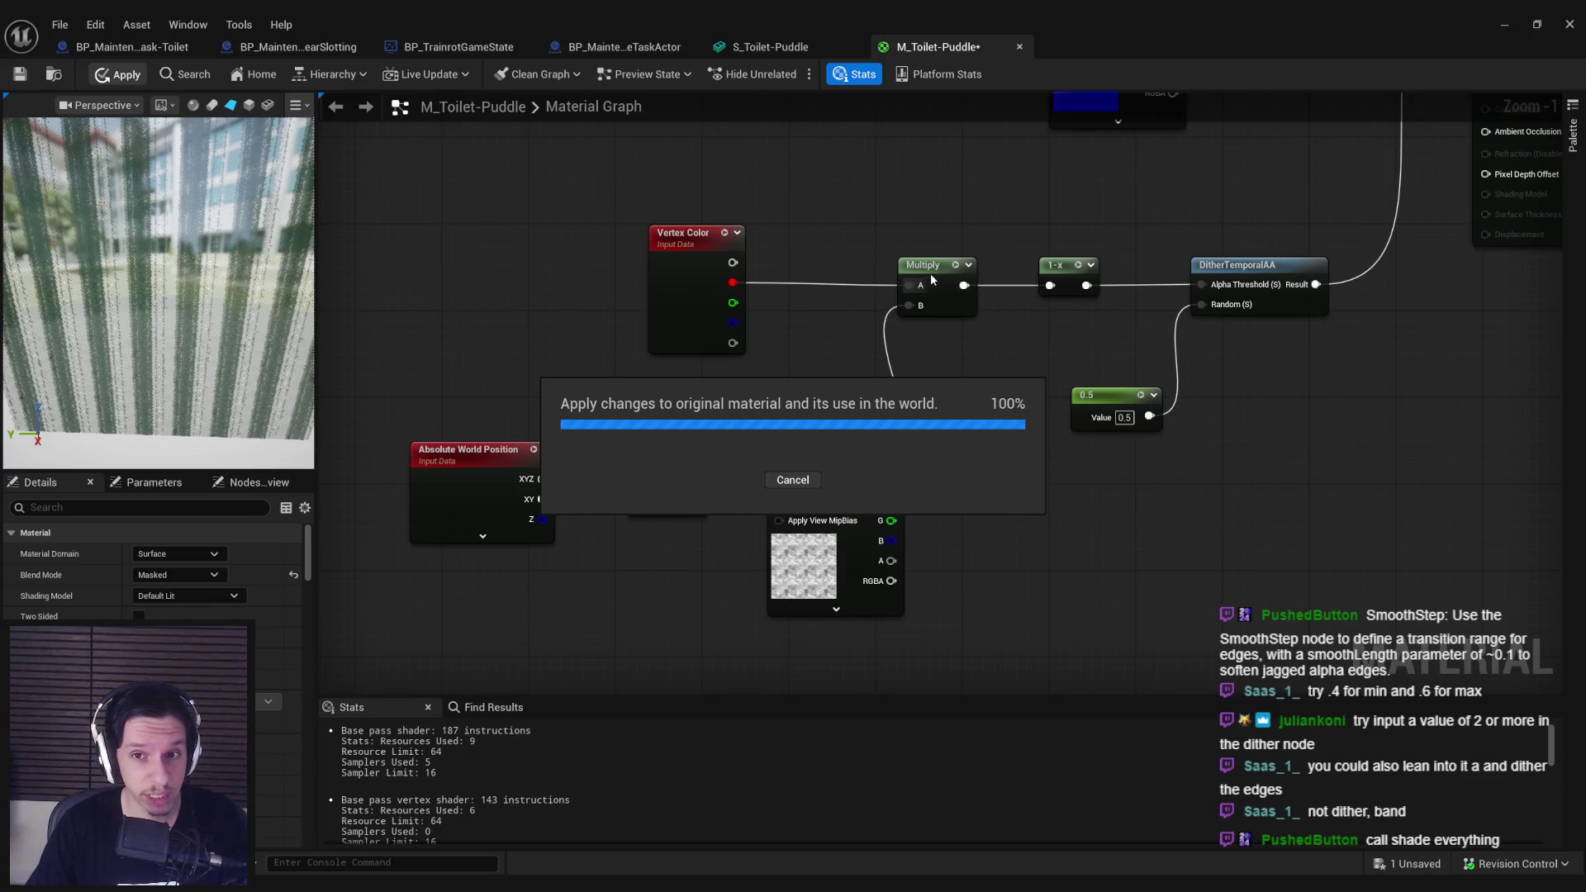
# Step: Check the puddle mesh, then move the world-position noise nodes left and select the Multiply
pyautogui.click(754, 47)
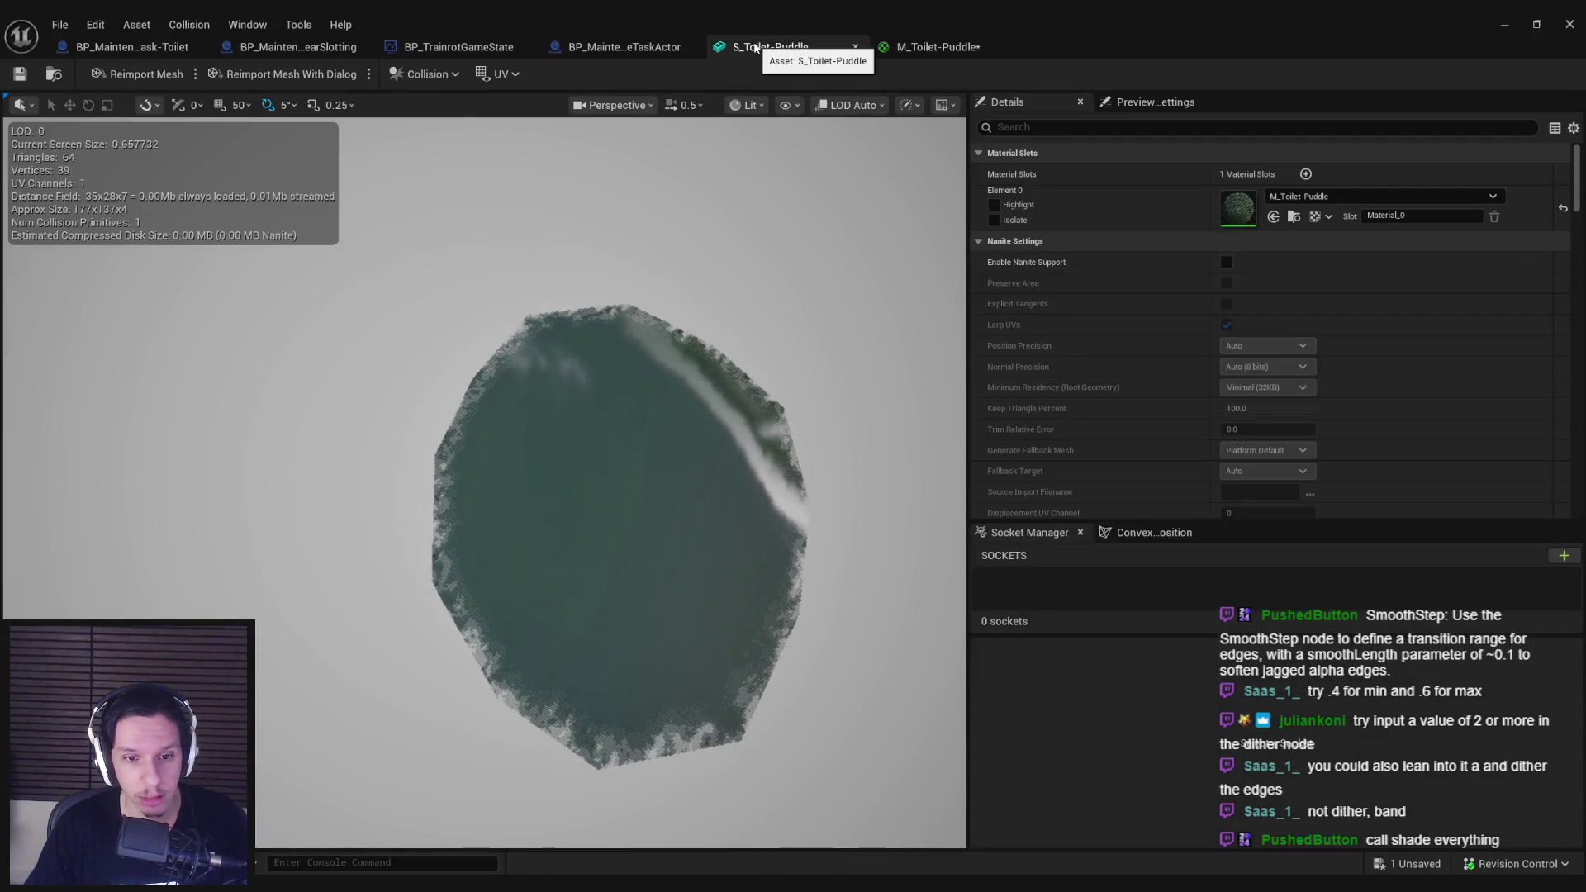
pyautogui.click(930, 47)
pyautogui.moveTo(935, 465); pyautogui.dragTo(618, 564)
pyautogui.moveTo(532, 460); pyautogui.dragTo(382, 448)
pyautogui.click(917, 268)
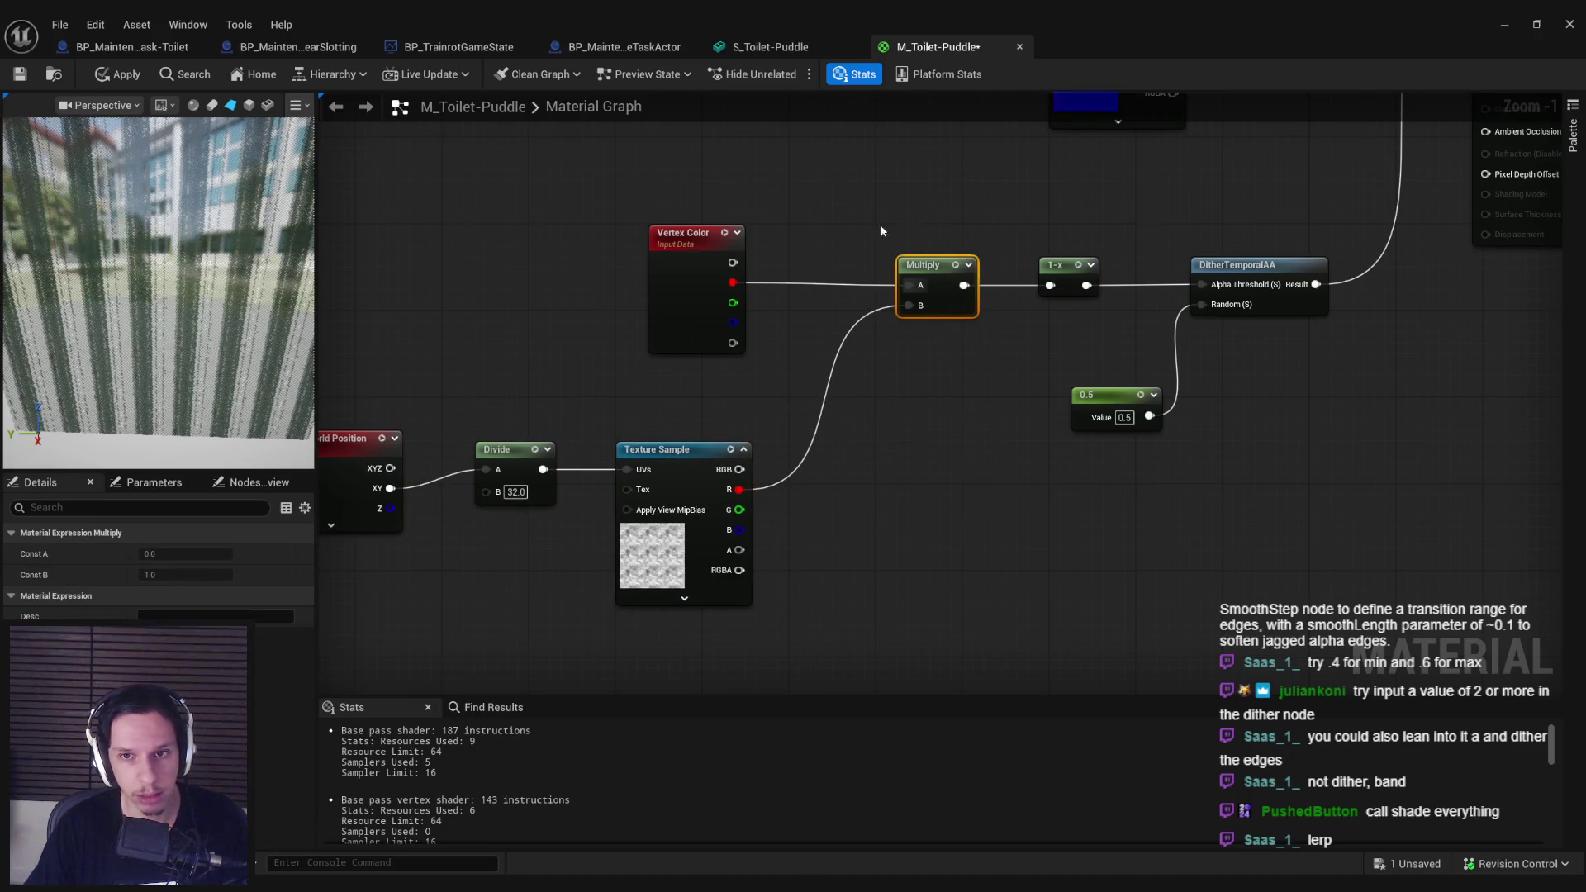
# Step: Add a Blend_ColorDodge node blending noise texture R with vertex colour R into 1-x, and apply
pyautogui.click(1572, 132)
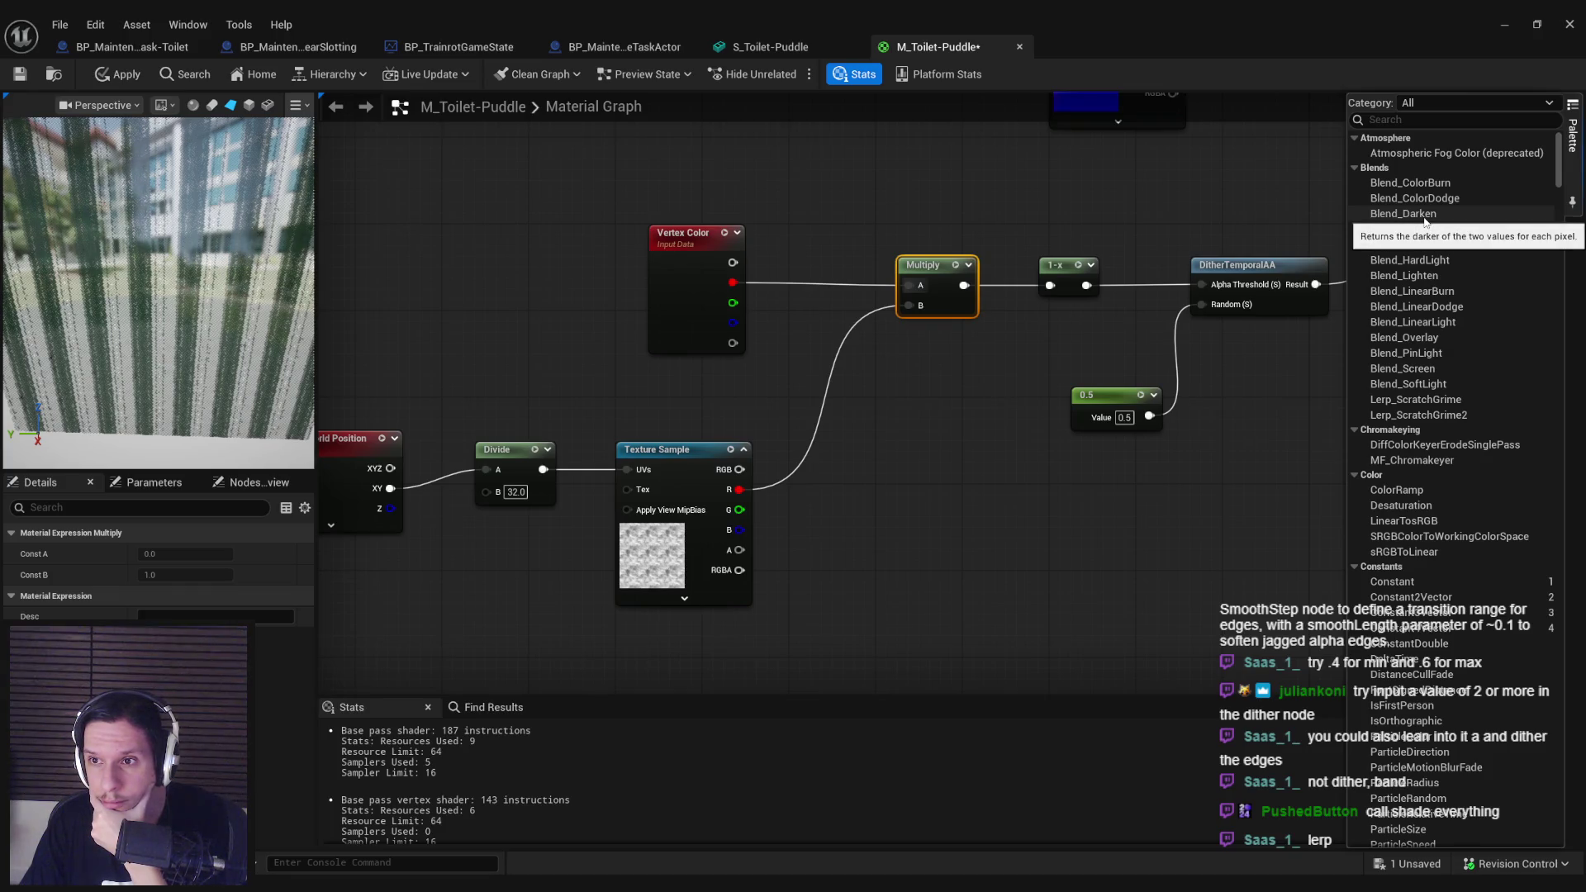
pyautogui.moveTo(1423, 204)
pyautogui.mouseDown()
pyautogui.moveTo(949, 399)
pyautogui.moveTo(908, 378)
pyautogui.moveTo(972, 390)
pyautogui.mouseUp()
pyautogui.moveTo(739, 489); pyautogui.dragTo(908, 412)
pyautogui.moveTo(732, 283)
pyautogui.mouseDown()
pyautogui.moveTo(761, 326)
pyautogui.moveTo(908, 393)
pyautogui.mouseUp()
pyautogui.moveTo(1006, 392); pyautogui.dragTo(1050, 285)
pyautogui.click(121, 76)
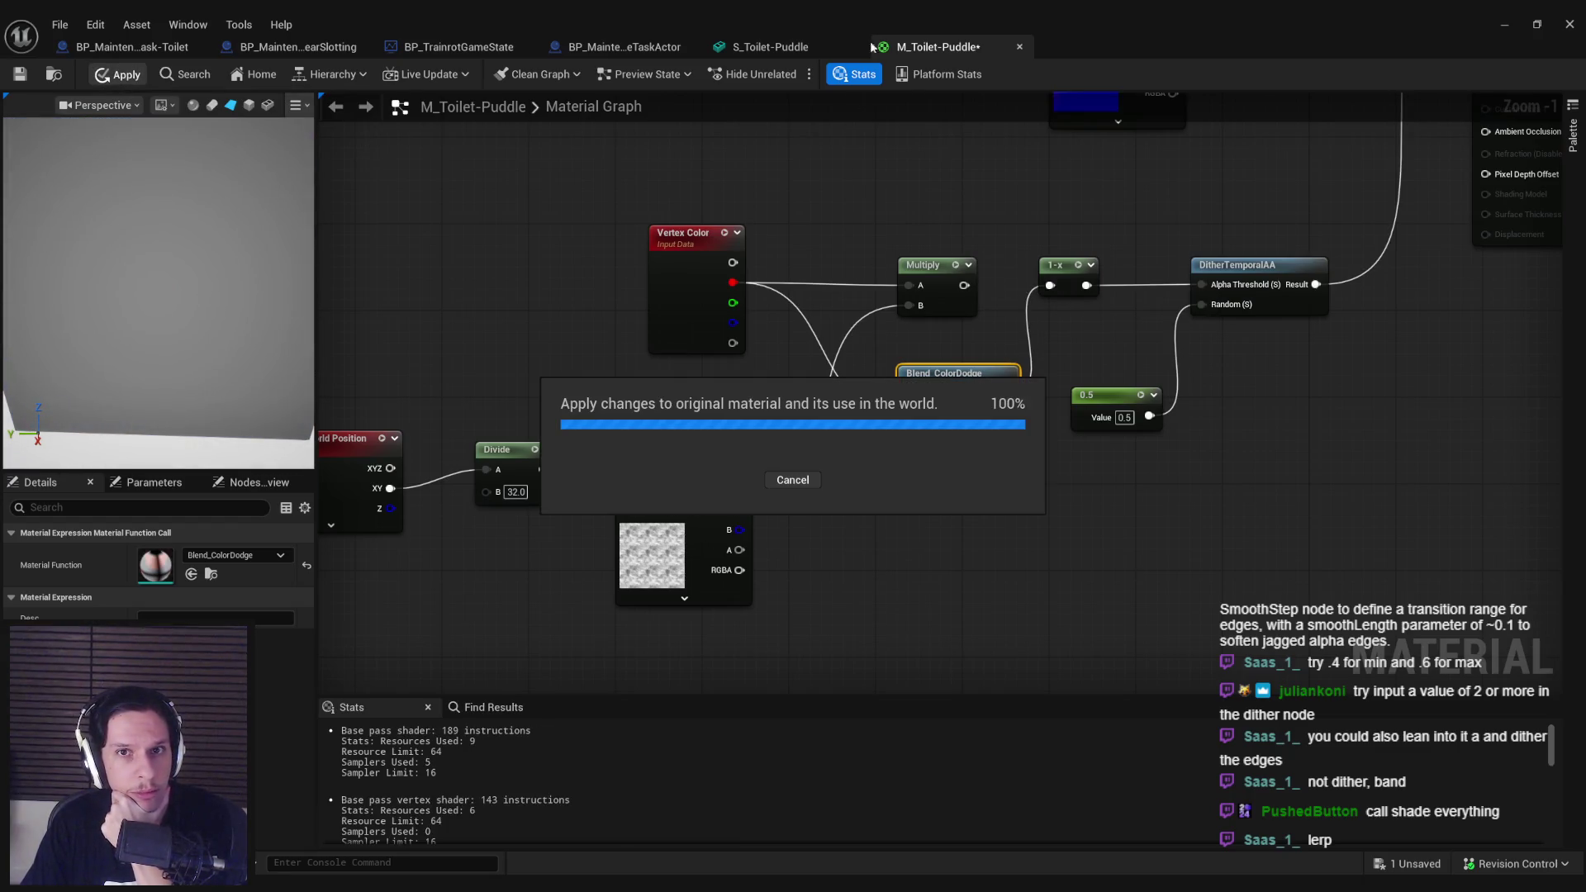
# Step: Preview the puddle mesh, then set the world-position Divide B to 64 and apply
pyautogui.click(785, 51)
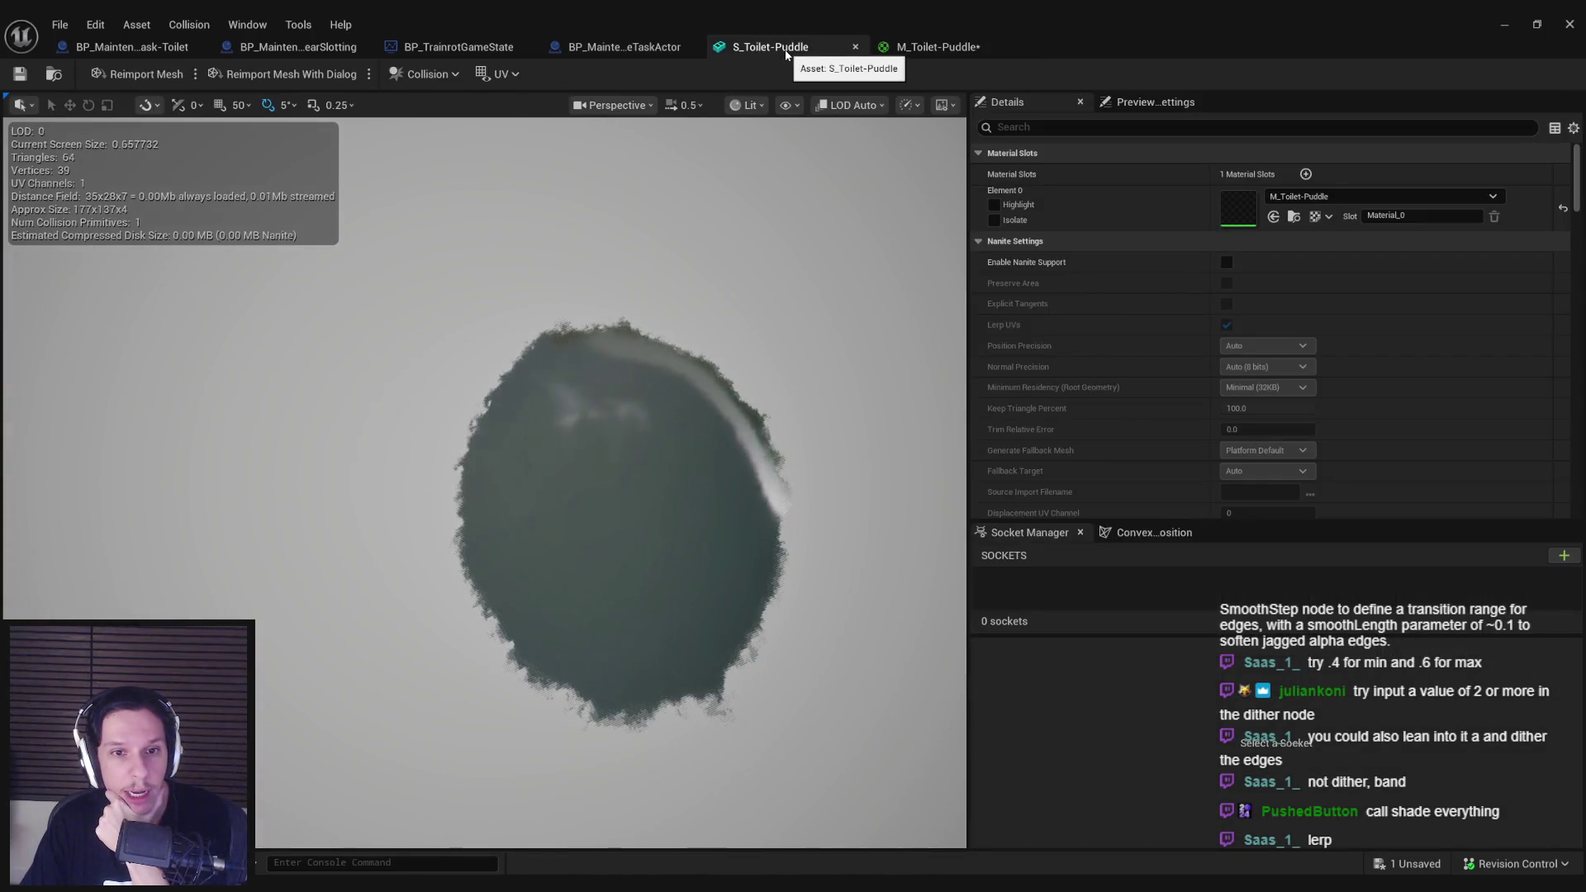
pyautogui.click(929, 49)
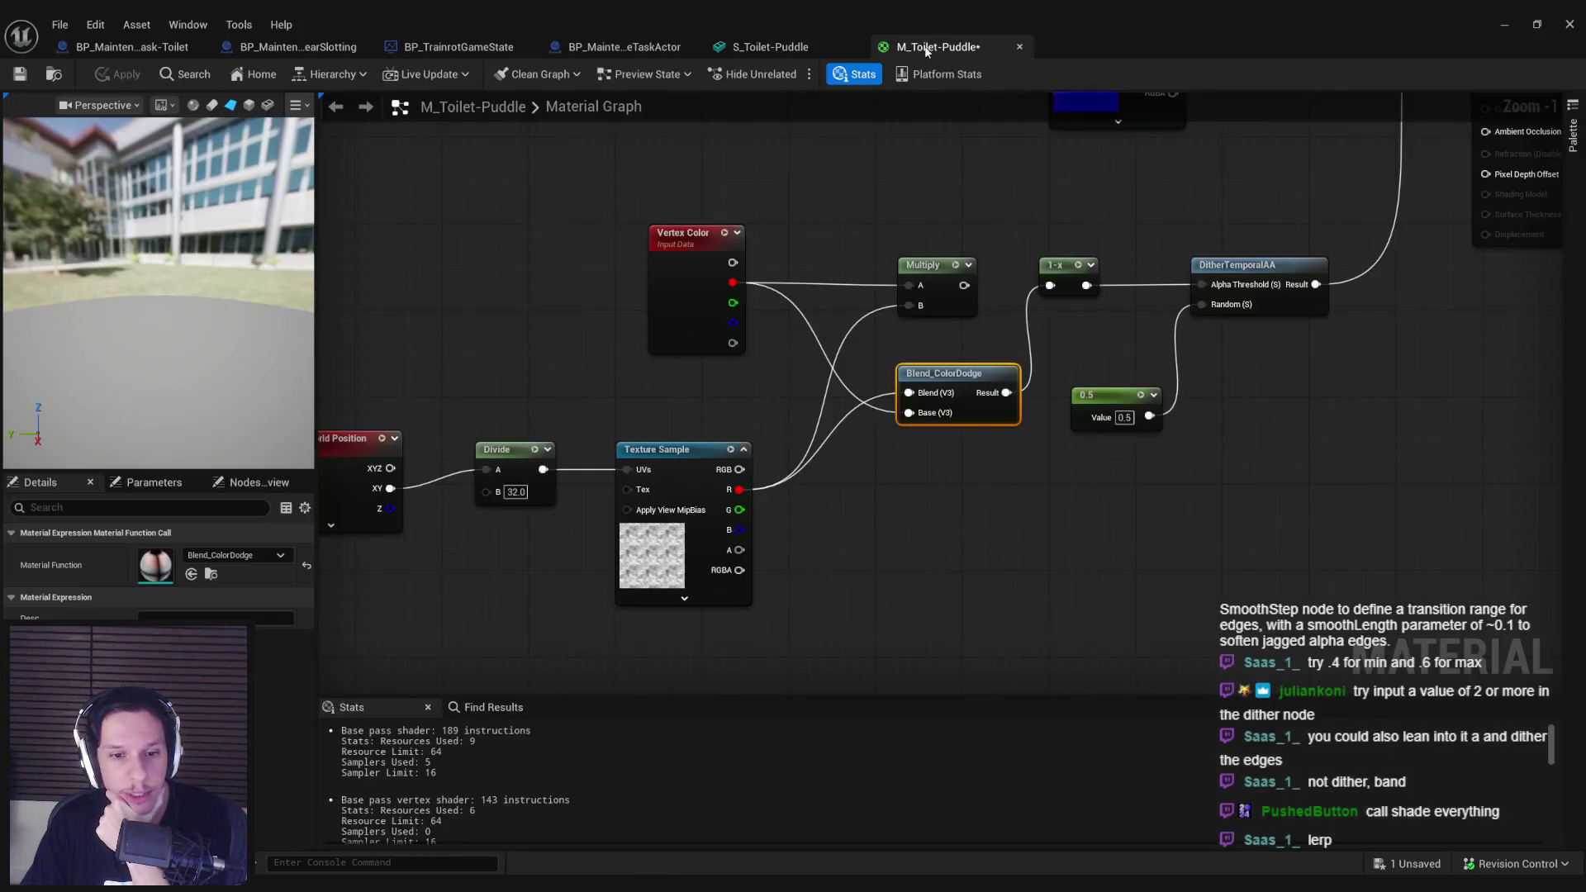
pyautogui.moveTo(753, 380); pyautogui.dragTo(974, 367)
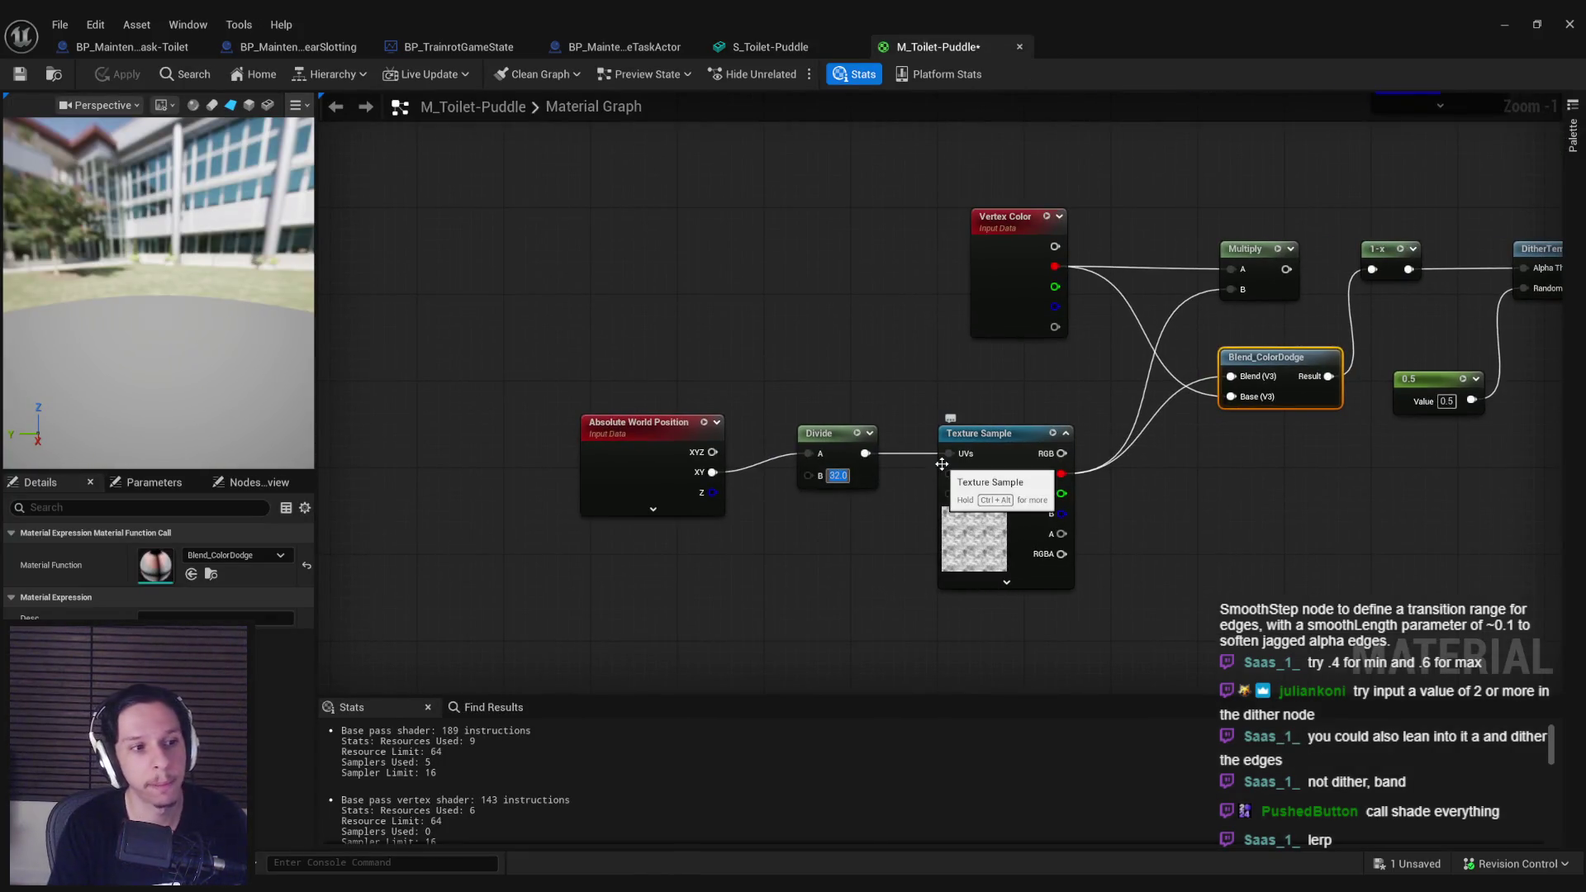
pyautogui.press('Return')
pyautogui.click(117, 74)
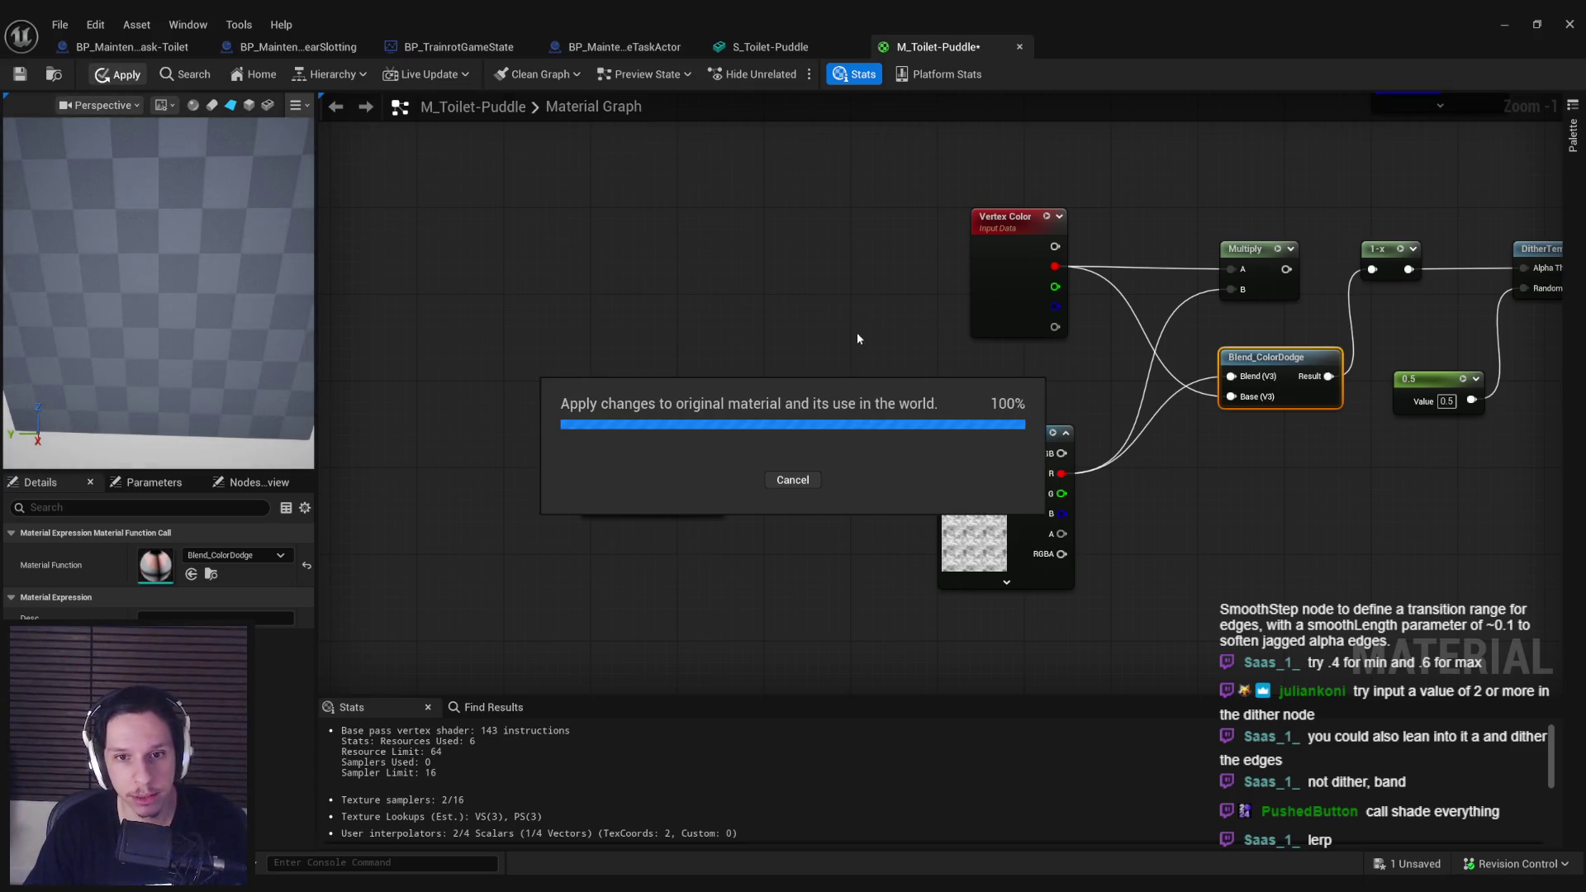
# Step: Inspect the updated puddle mesh from a wider view, then browse textures for the Texture Sample
pyautogui.click(801, 50)
pyautogui.moveTo(763, 307)
pyautogui.mouseDown()
pyautogui.moveTo(689, 334)
pyautogui.moveTo(661, 256)
pyautogui.mouseUp()
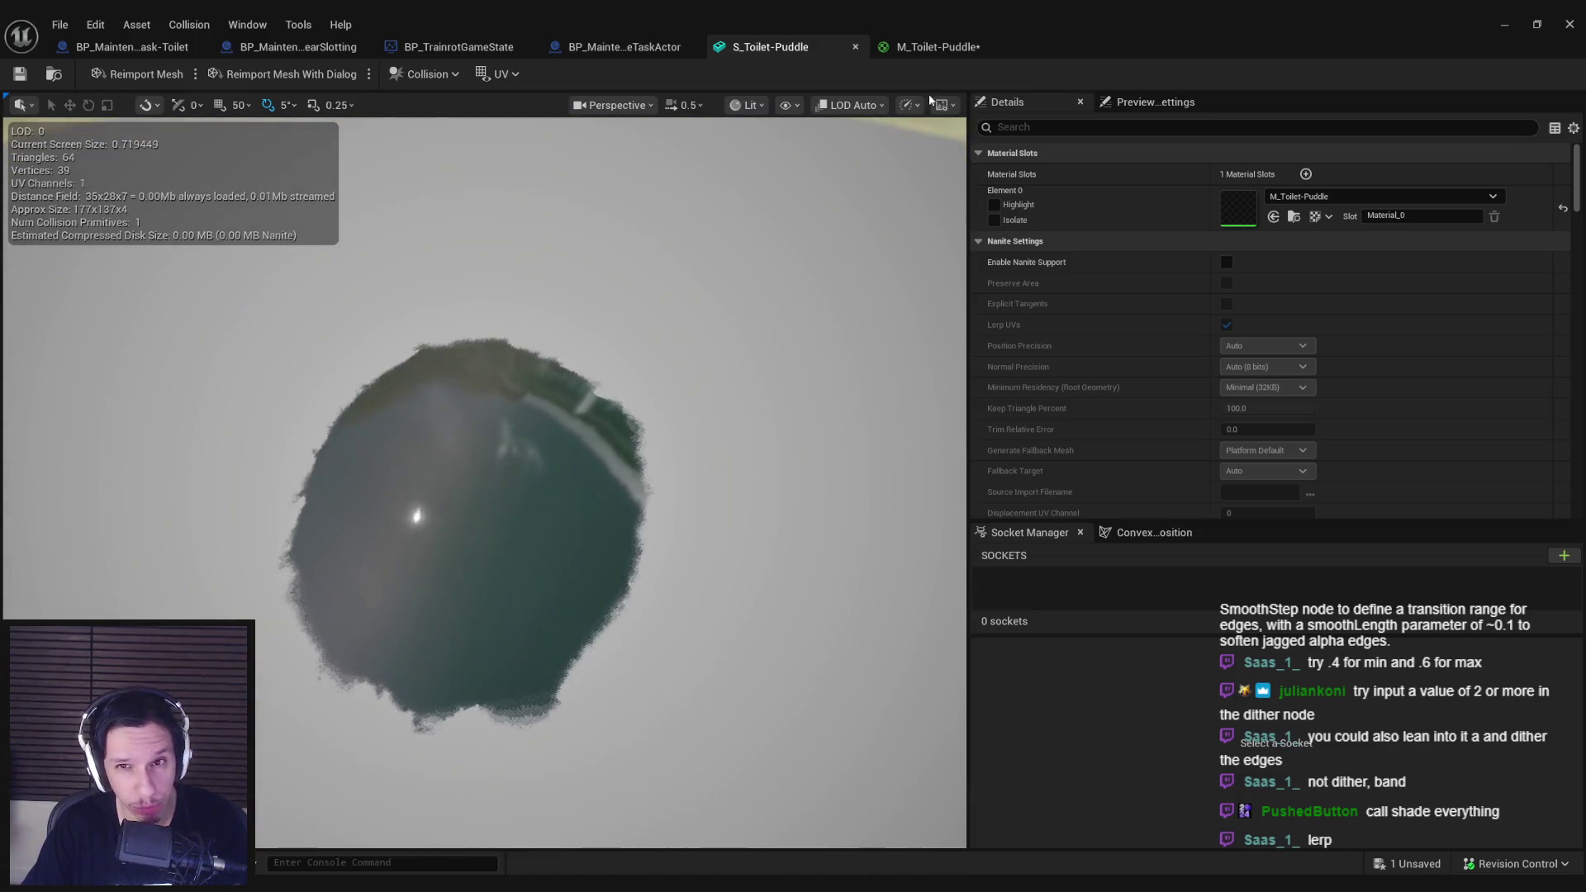
pyautogui.click(937, 47)
pyautogui.click(273, 743)
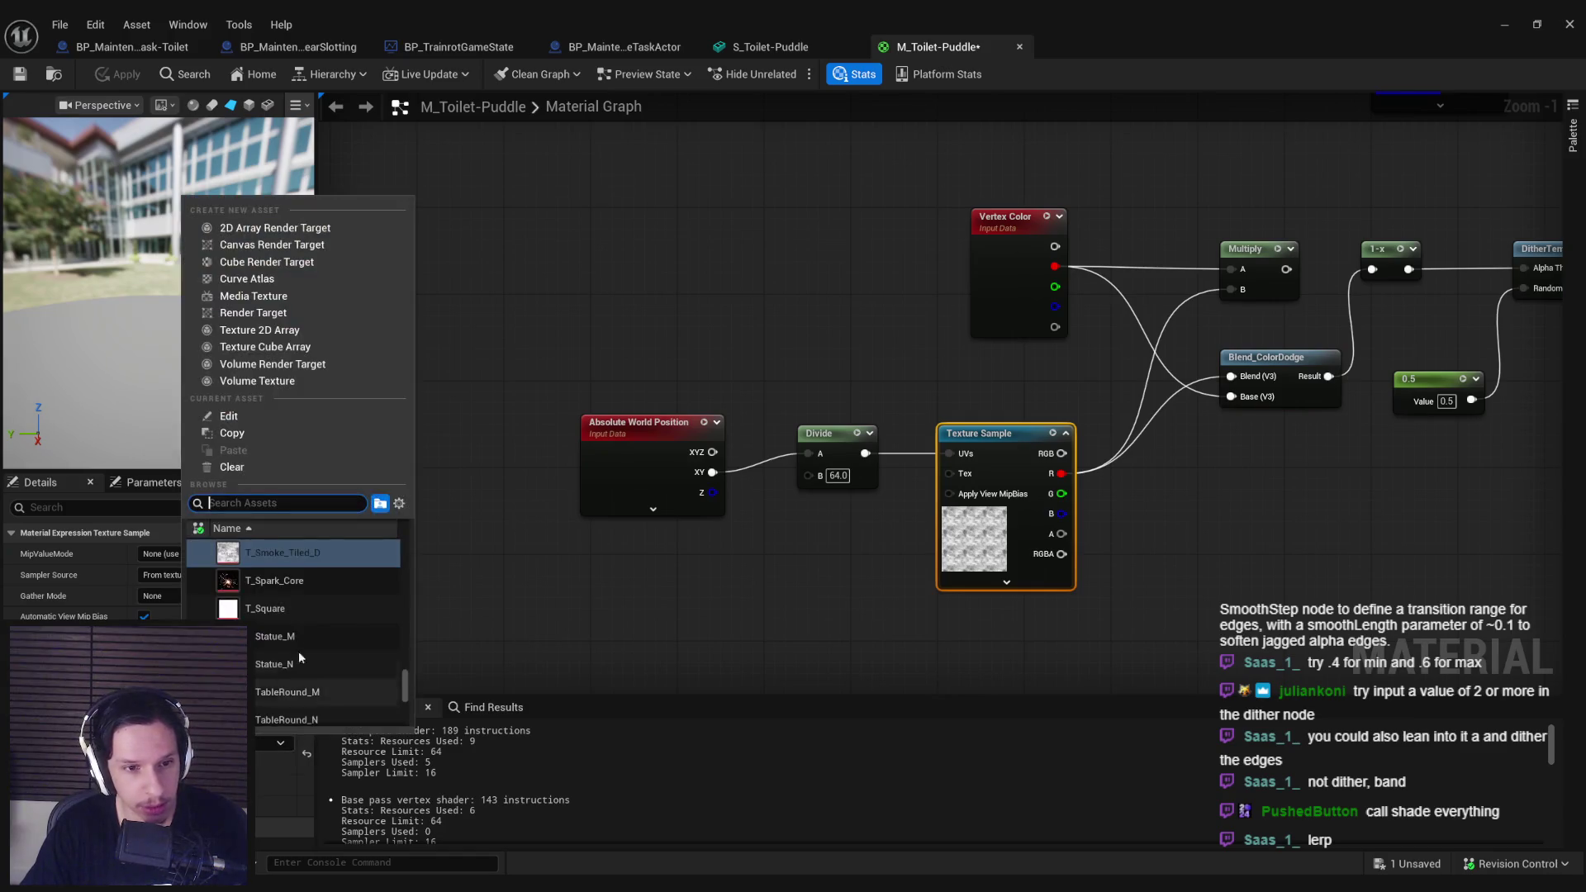
# Step: Use T_Perlin_Noise_M in the Texture Sample, apply, and preview it on the puddle mesh
pyautogui.scroll(5, 314, 663)
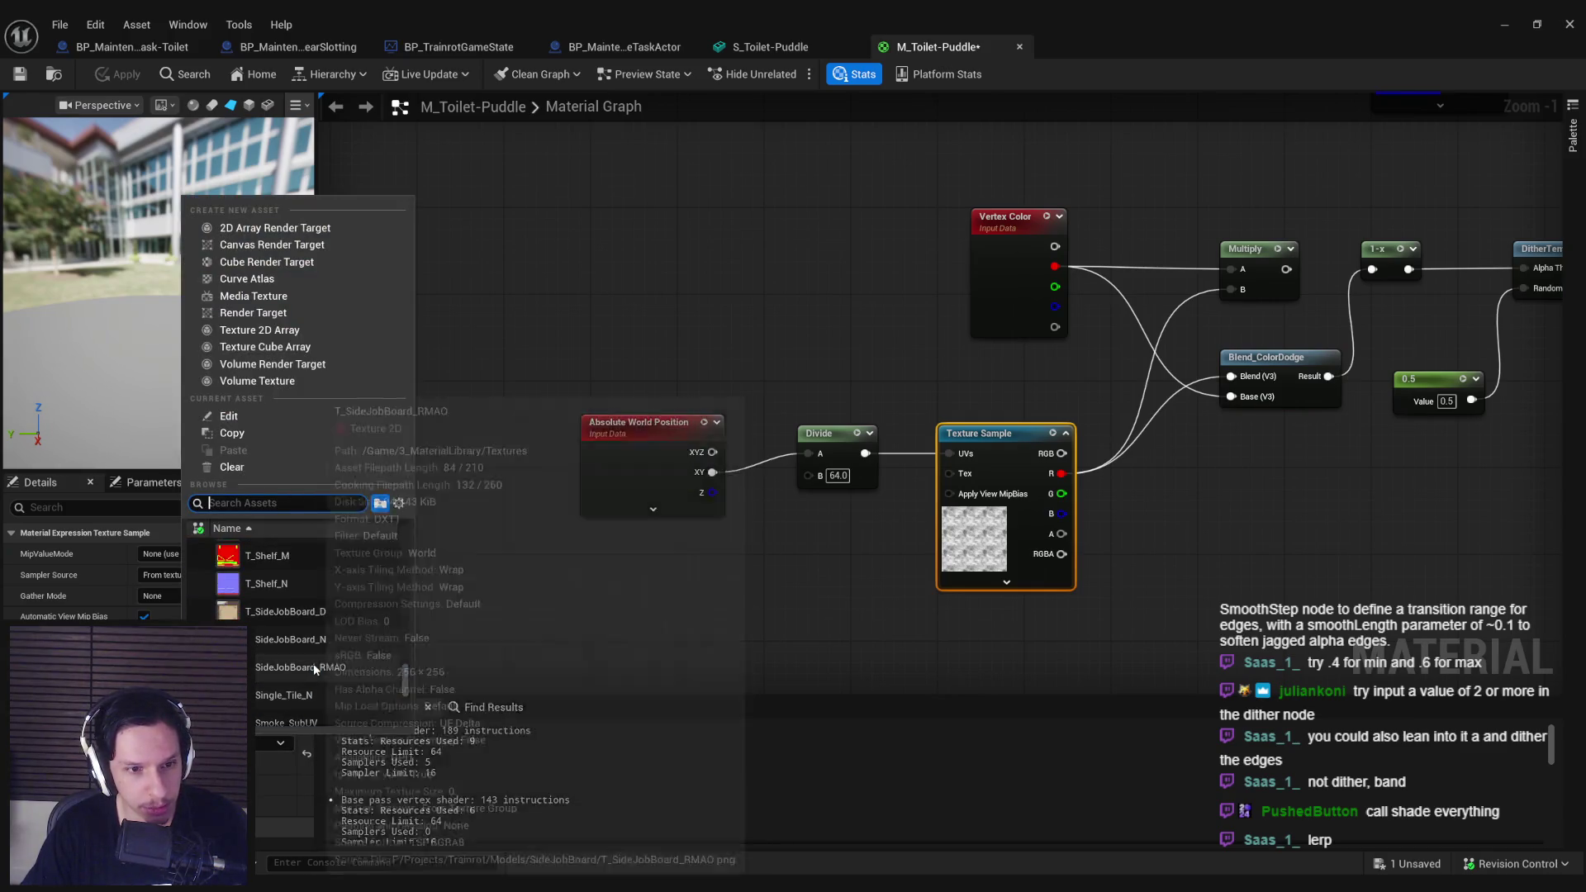
pyautogui.scroll(5, 314, 662)
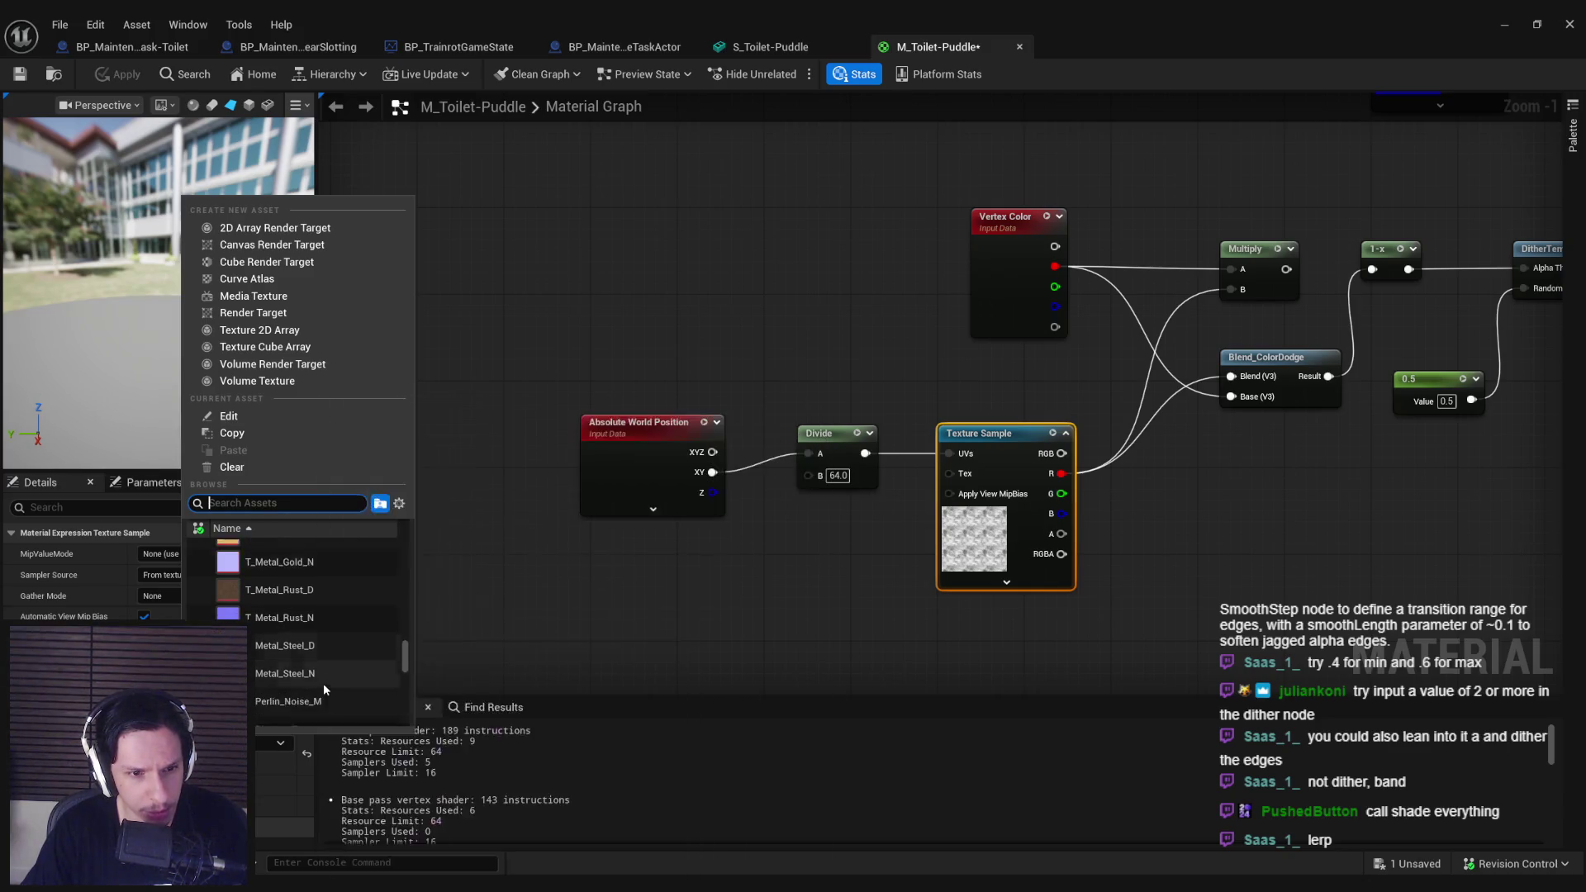
pyautogui.click(233, 467)
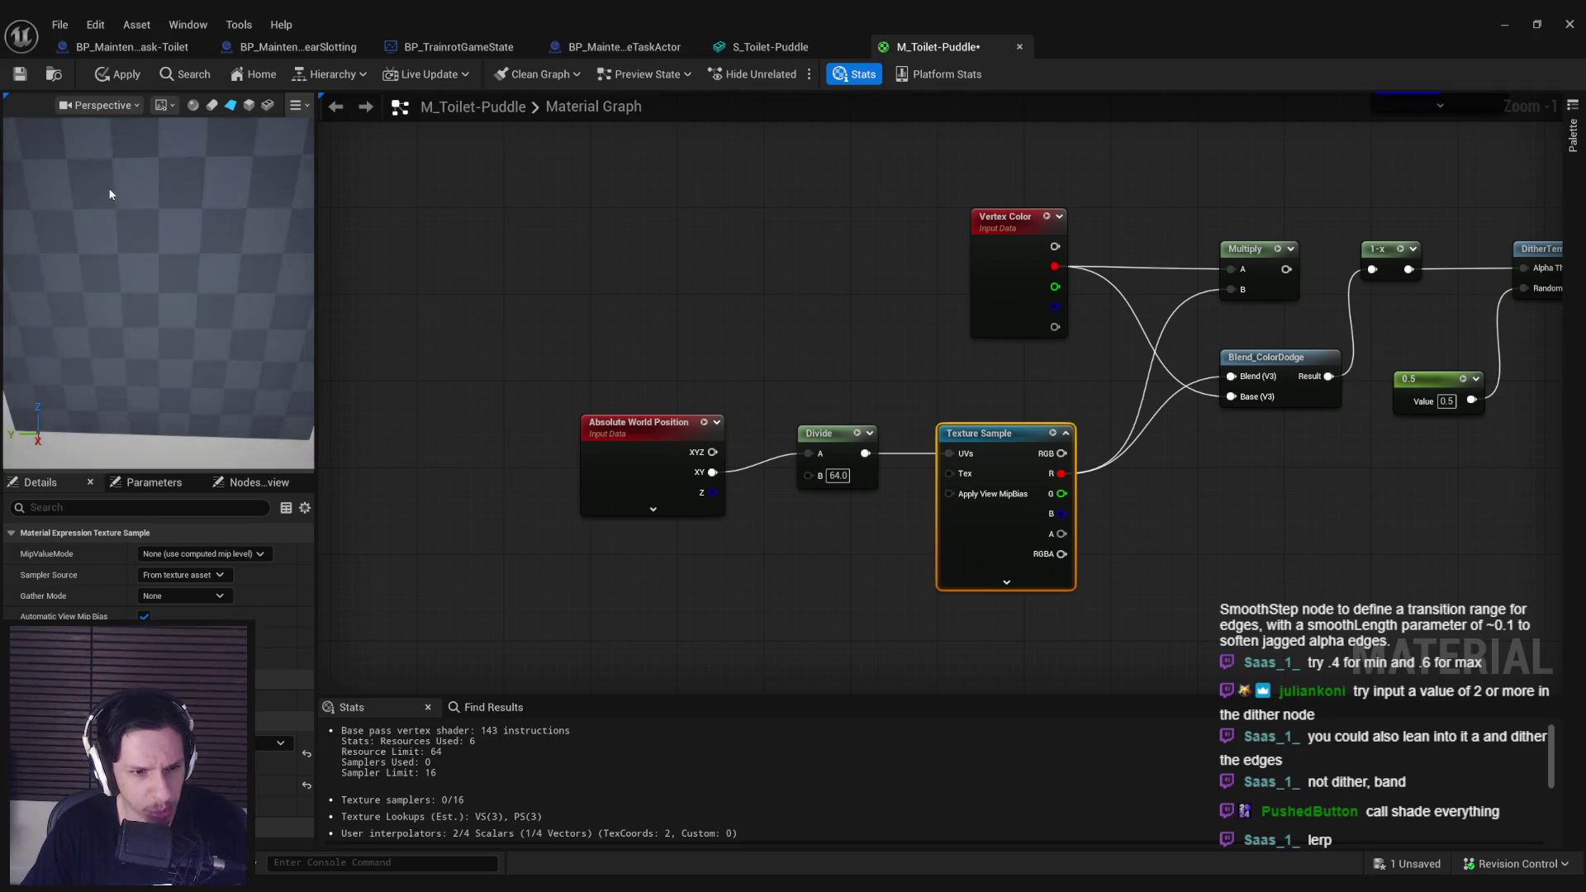
pyautogui.click(120, 74)
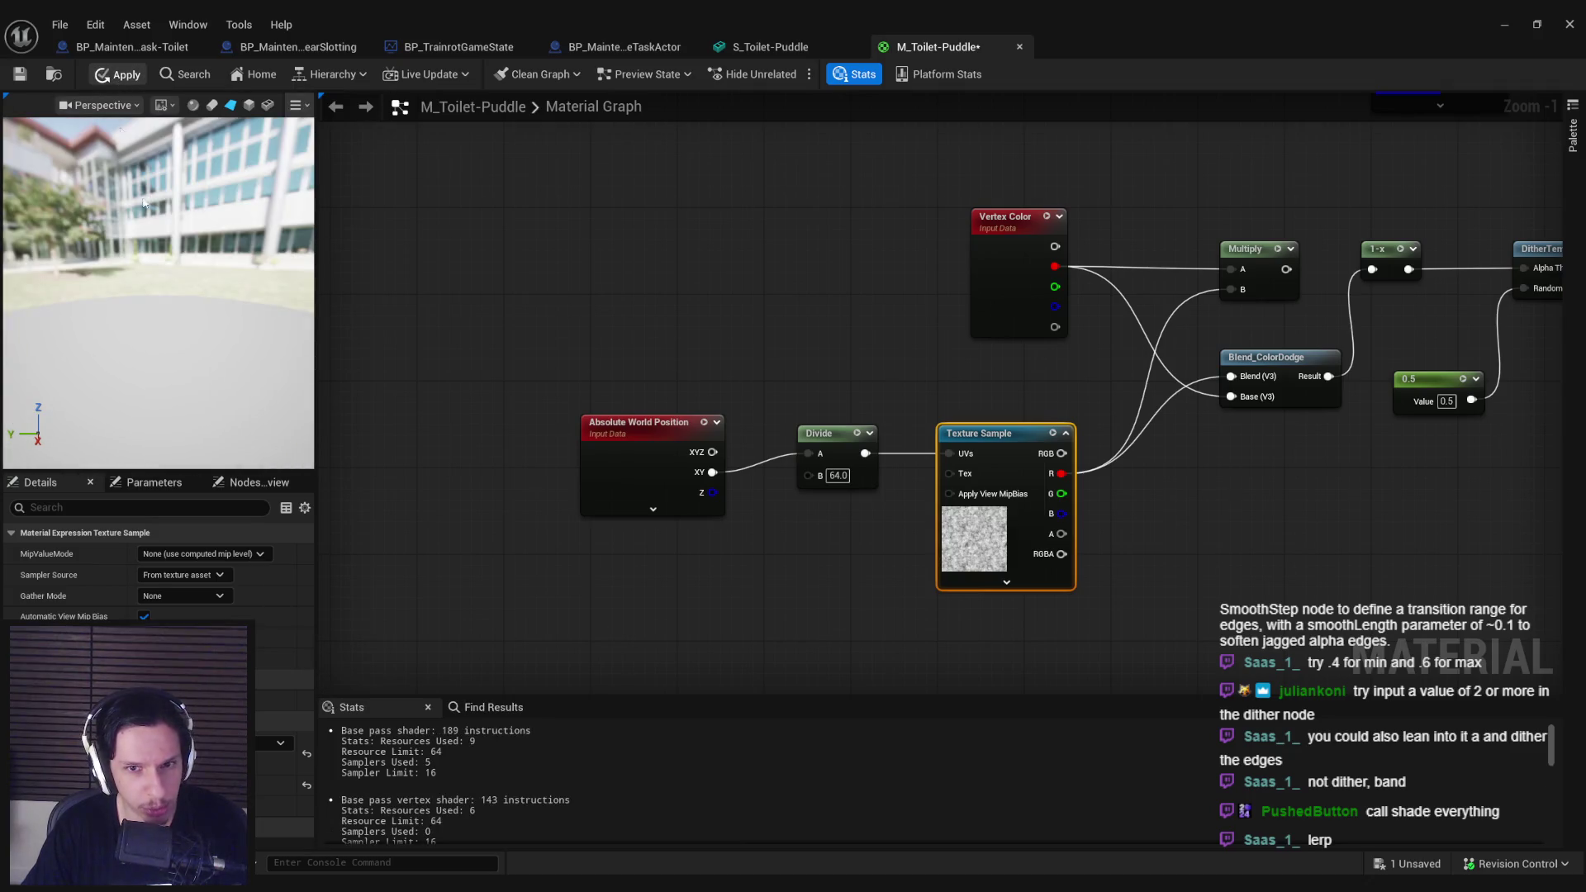
pyautogui.click(782, 49)
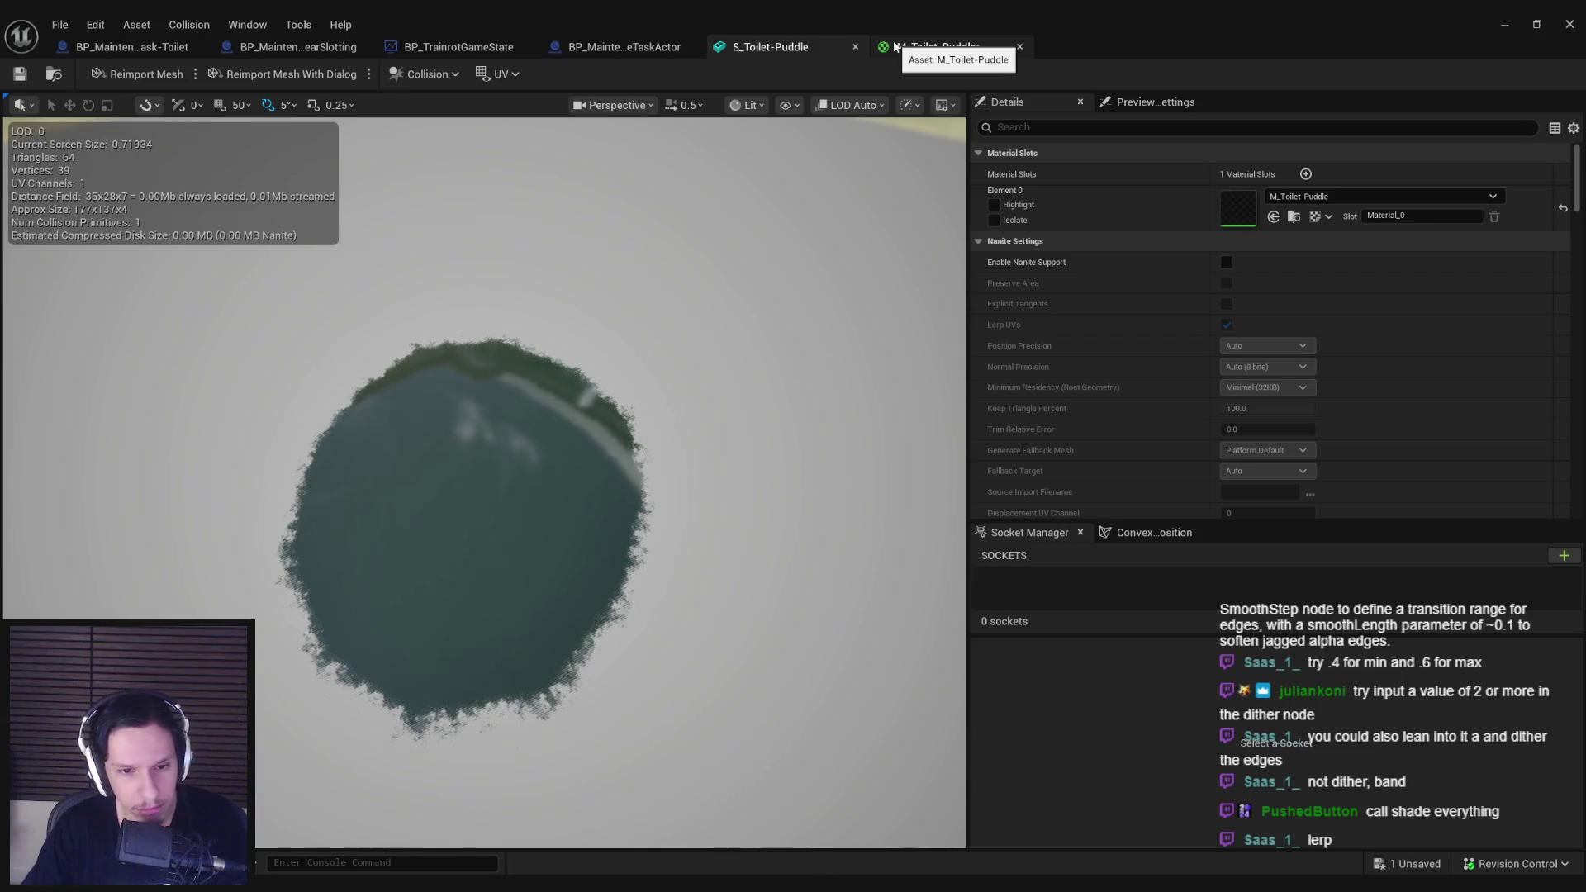
pyautogui.click(896, 48)
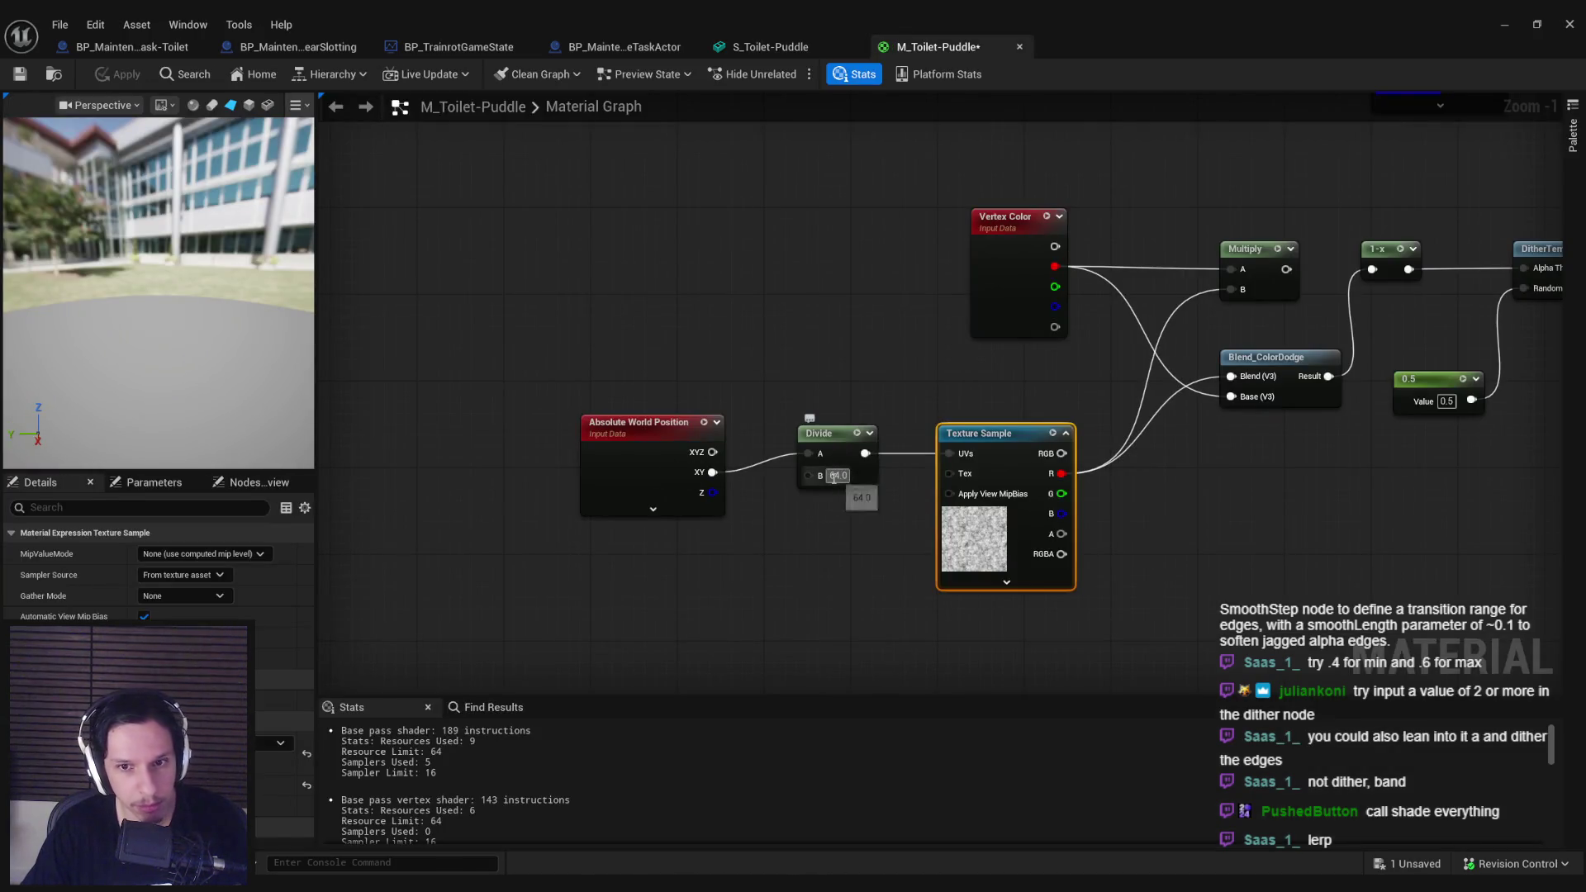
# Step: Change the Divide B divisor to 90, apply, check the mesh, and return to the level viewport
pyautogui.write('90')
pyautogui.press('Return')
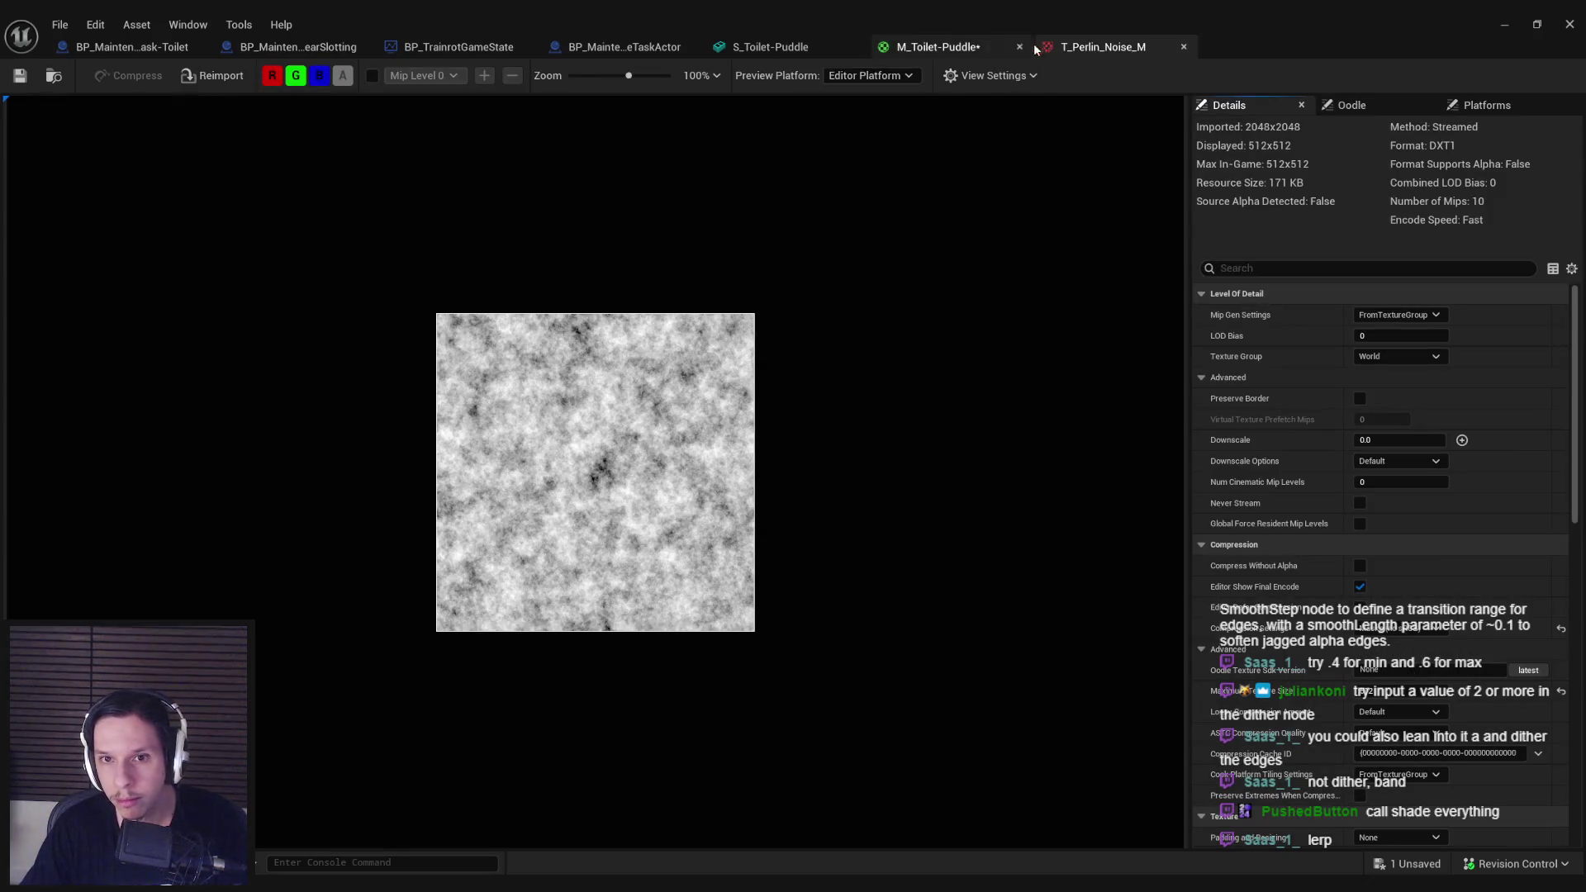
pyautogui.click(934, 47)
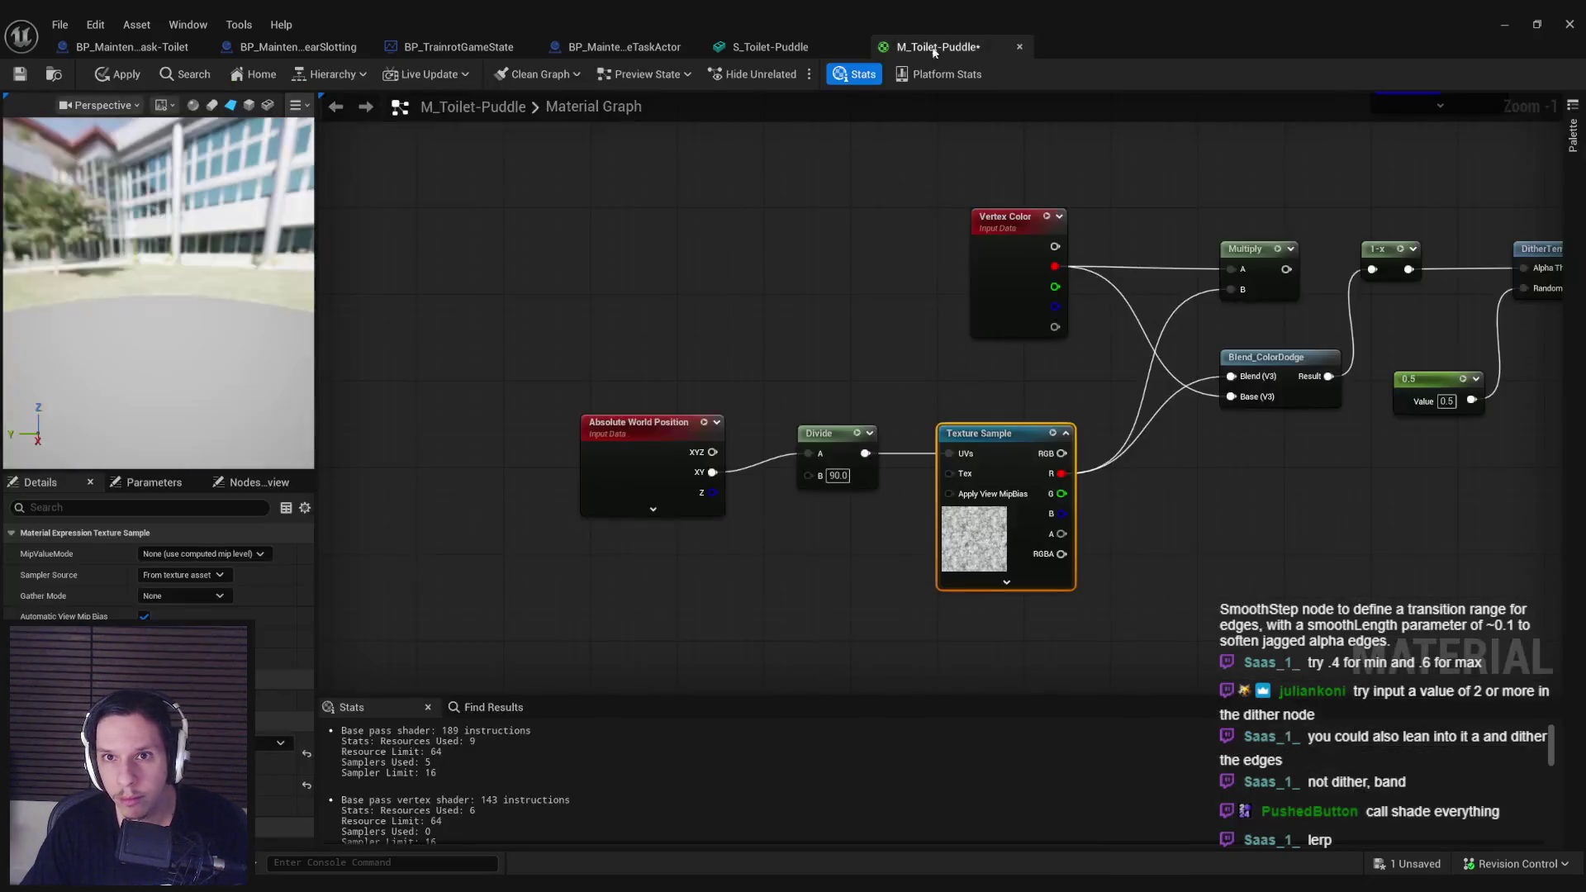
pyautogui.click(121, 77)
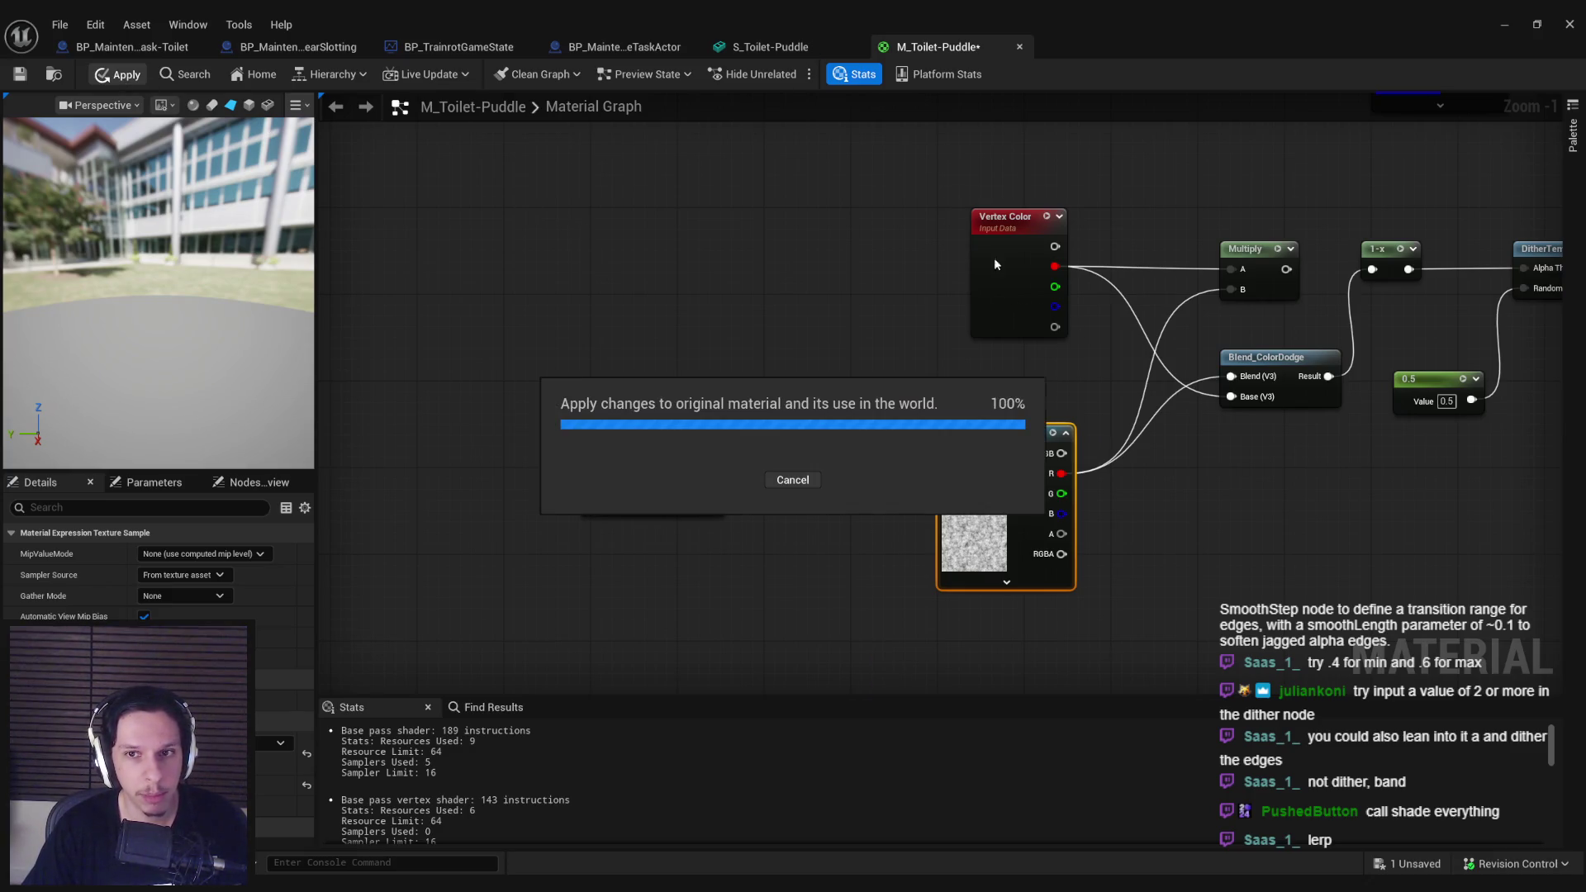
pyautogui.click(772, 47)
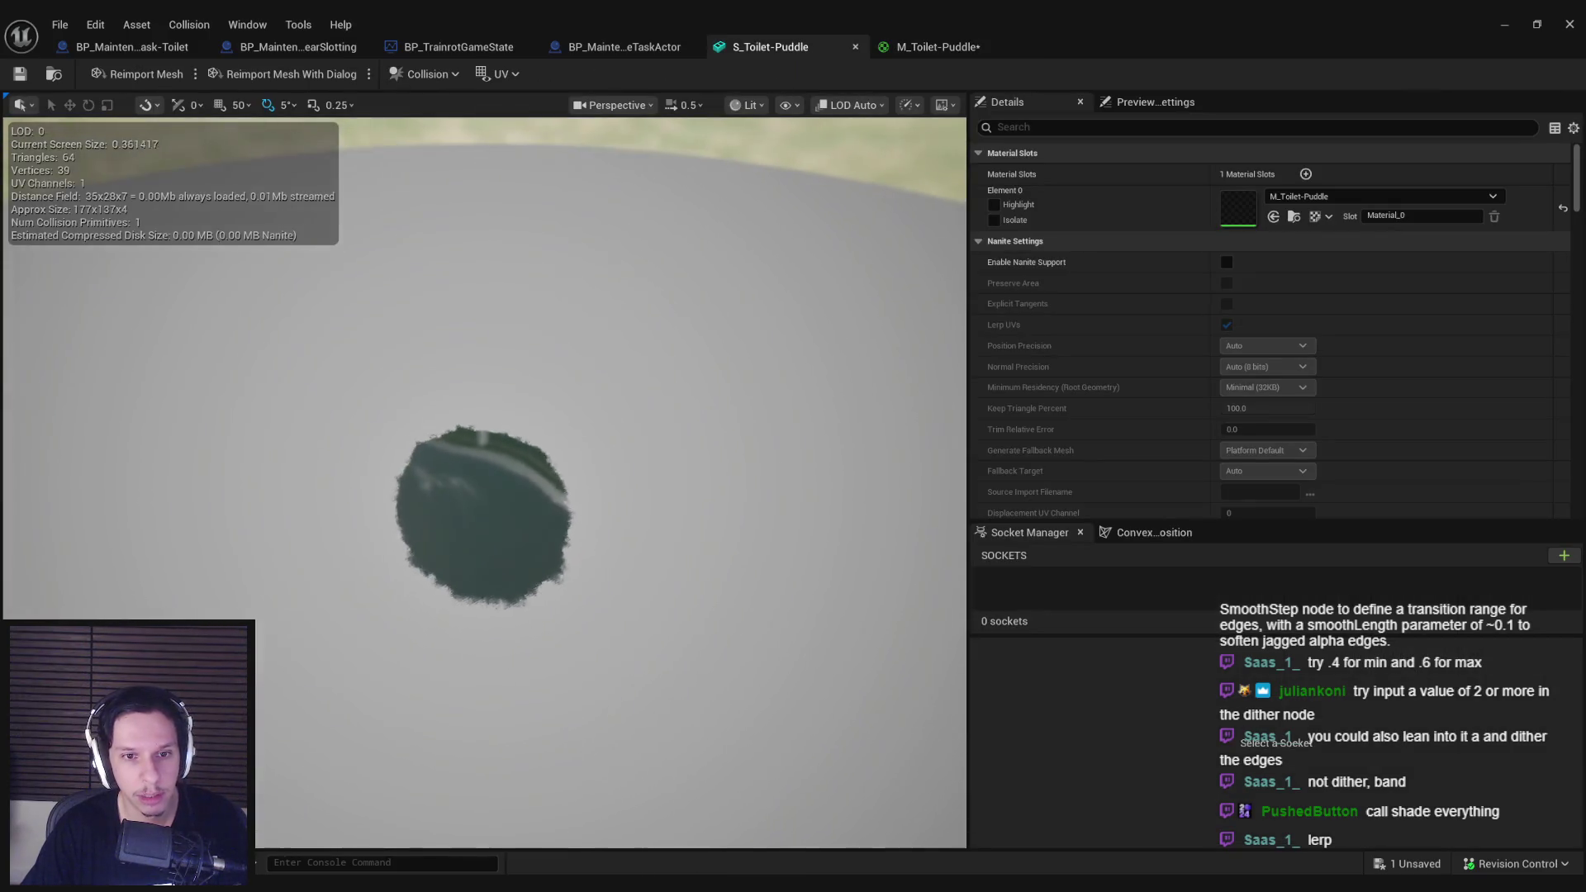
pyautogui.click(1504, 24)
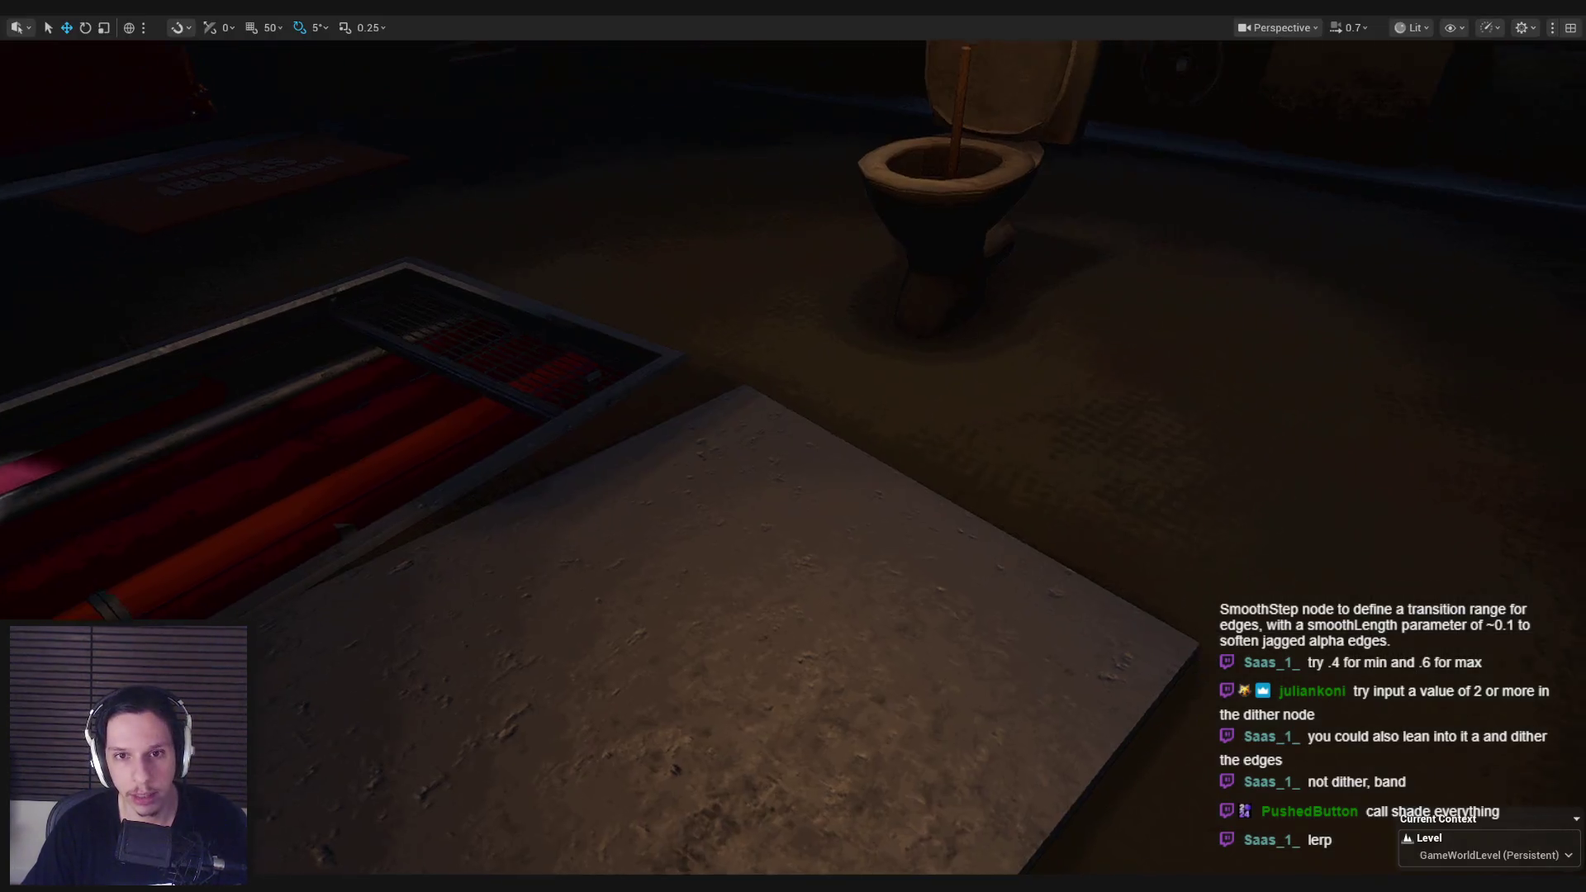
# Step: Play the level in editor and walk past the floor puddles toward the grate and pipe
pyautogui.hotkey('alt', 'p')
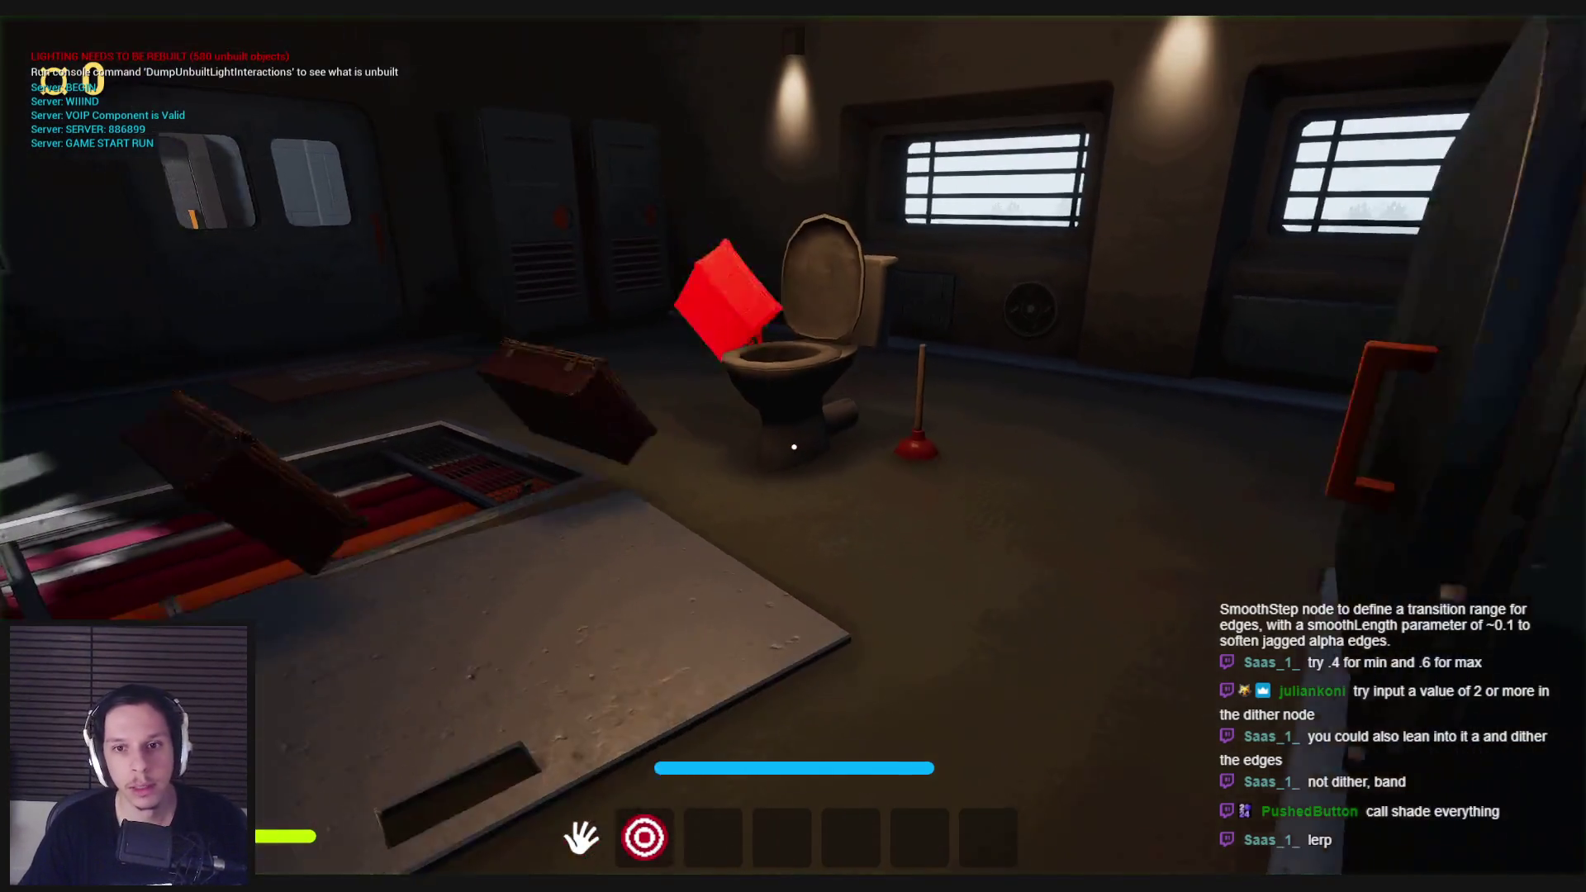
pyautogui.press('`')
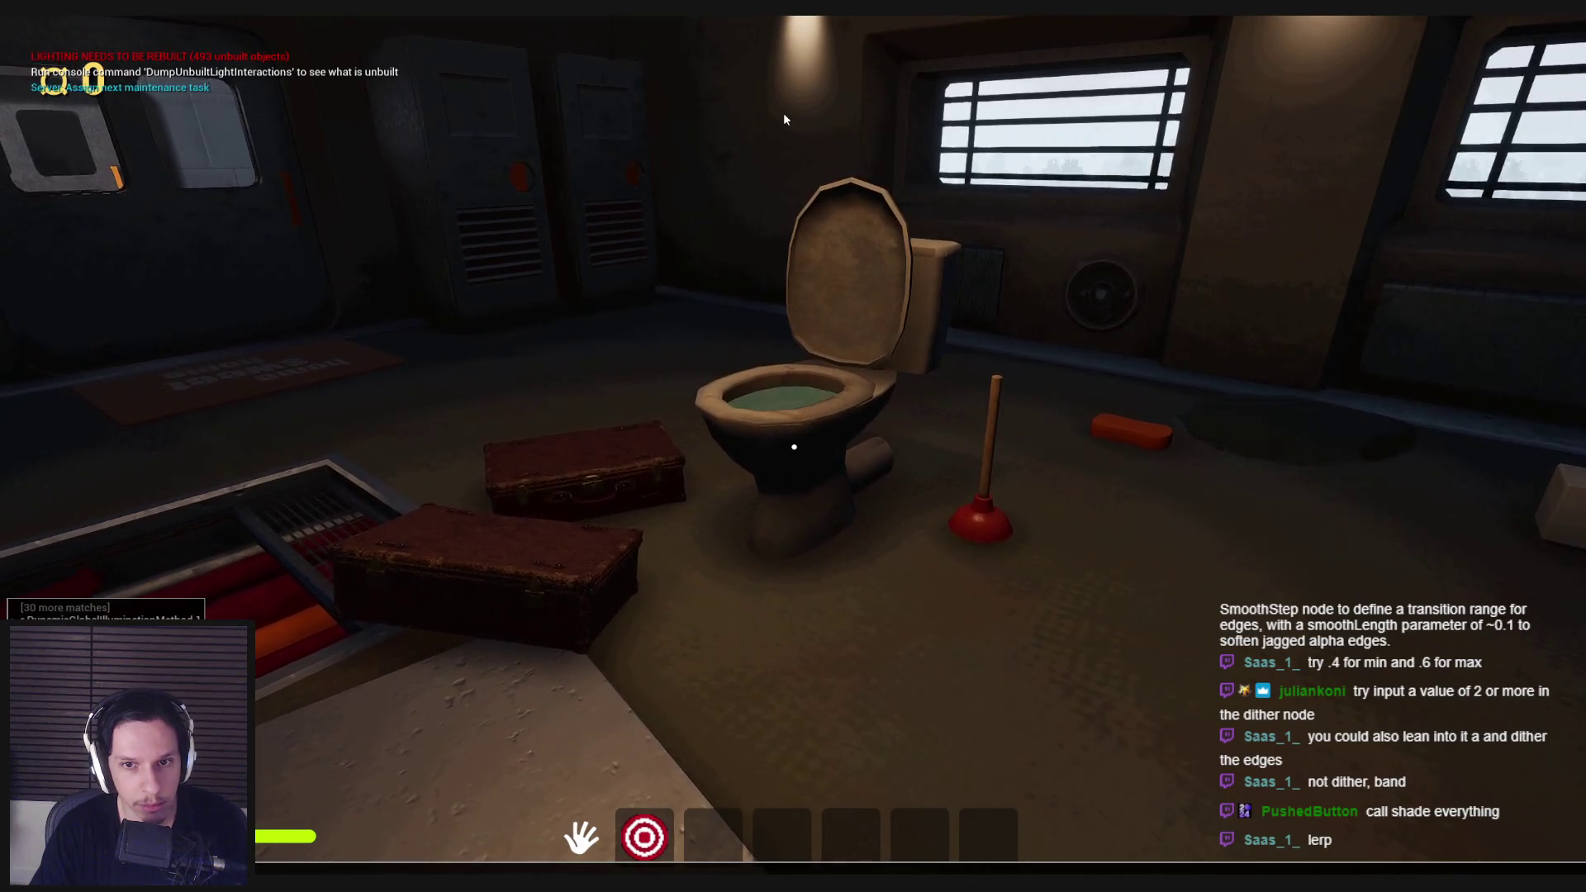
pyautogui.press('w')
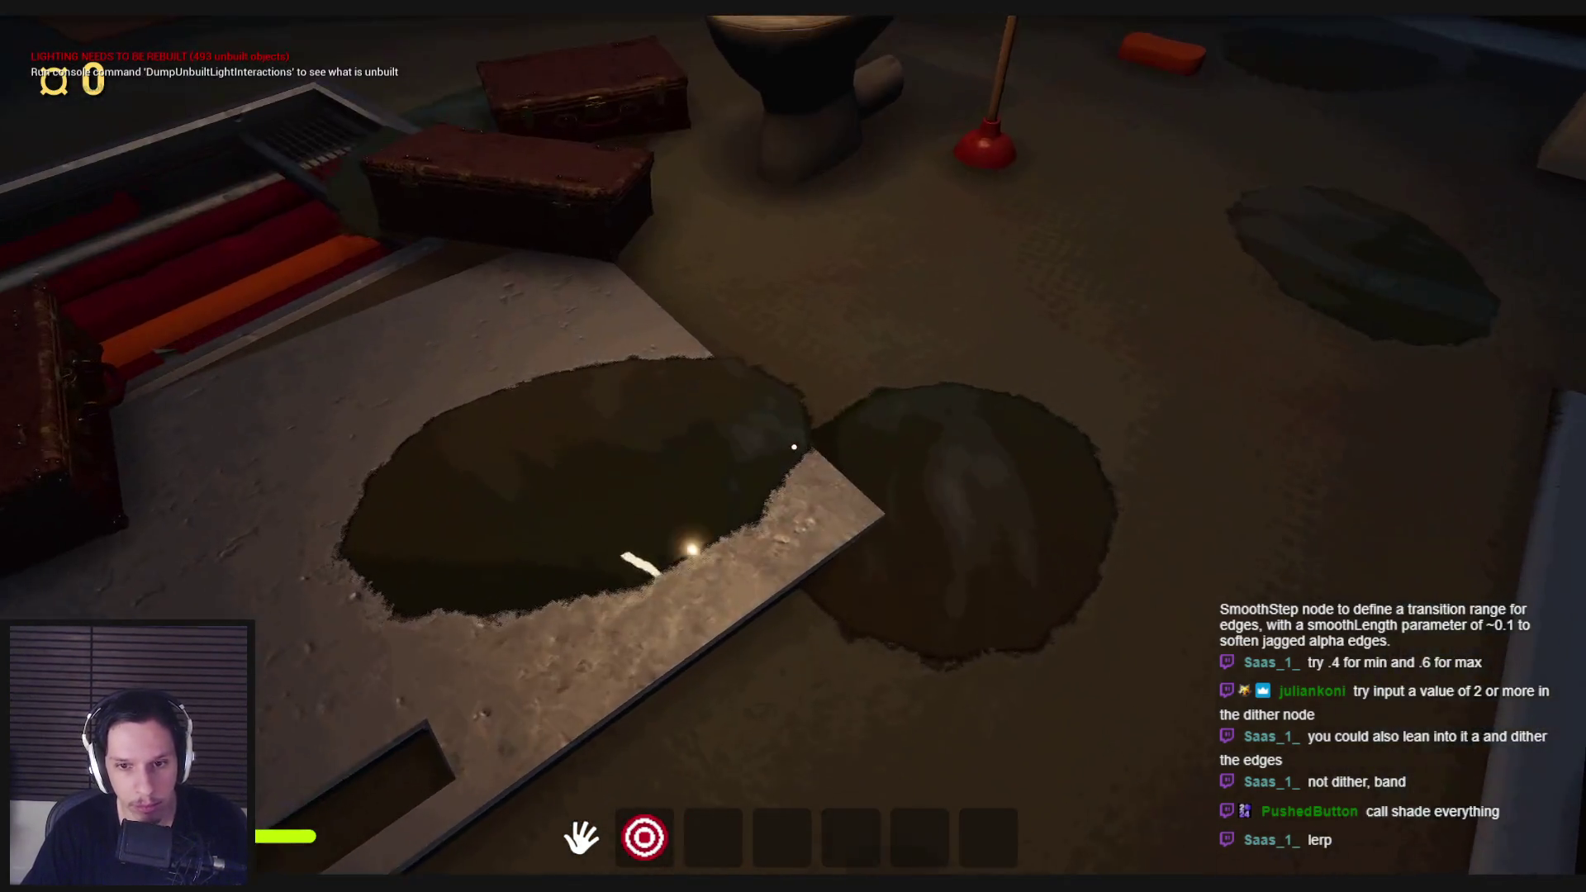
pyautogui.press('w')
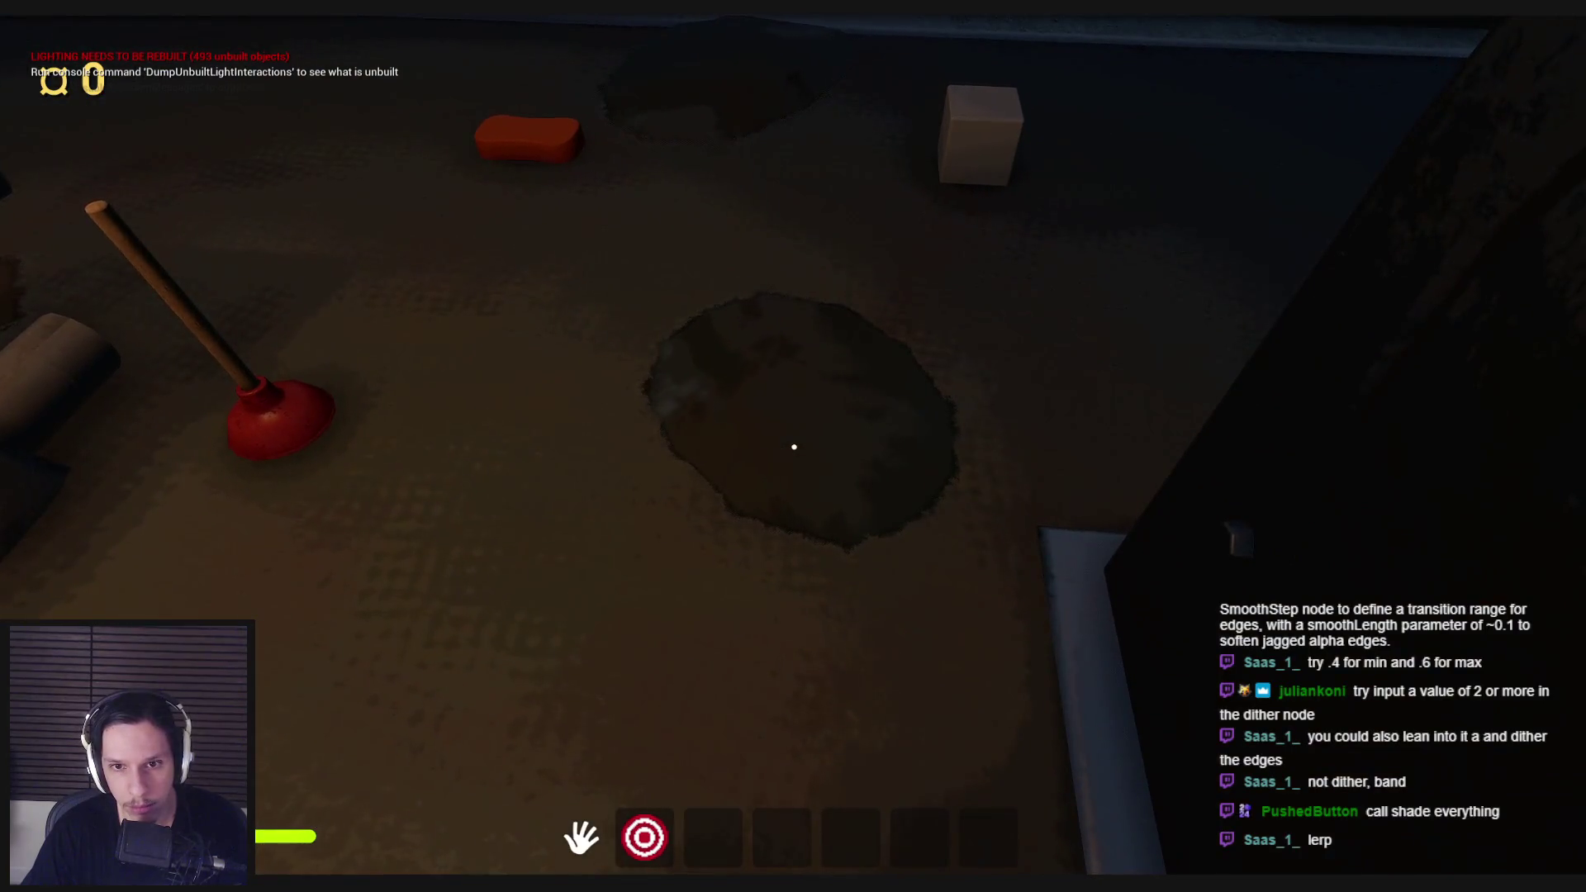
pyautogui.press('w')
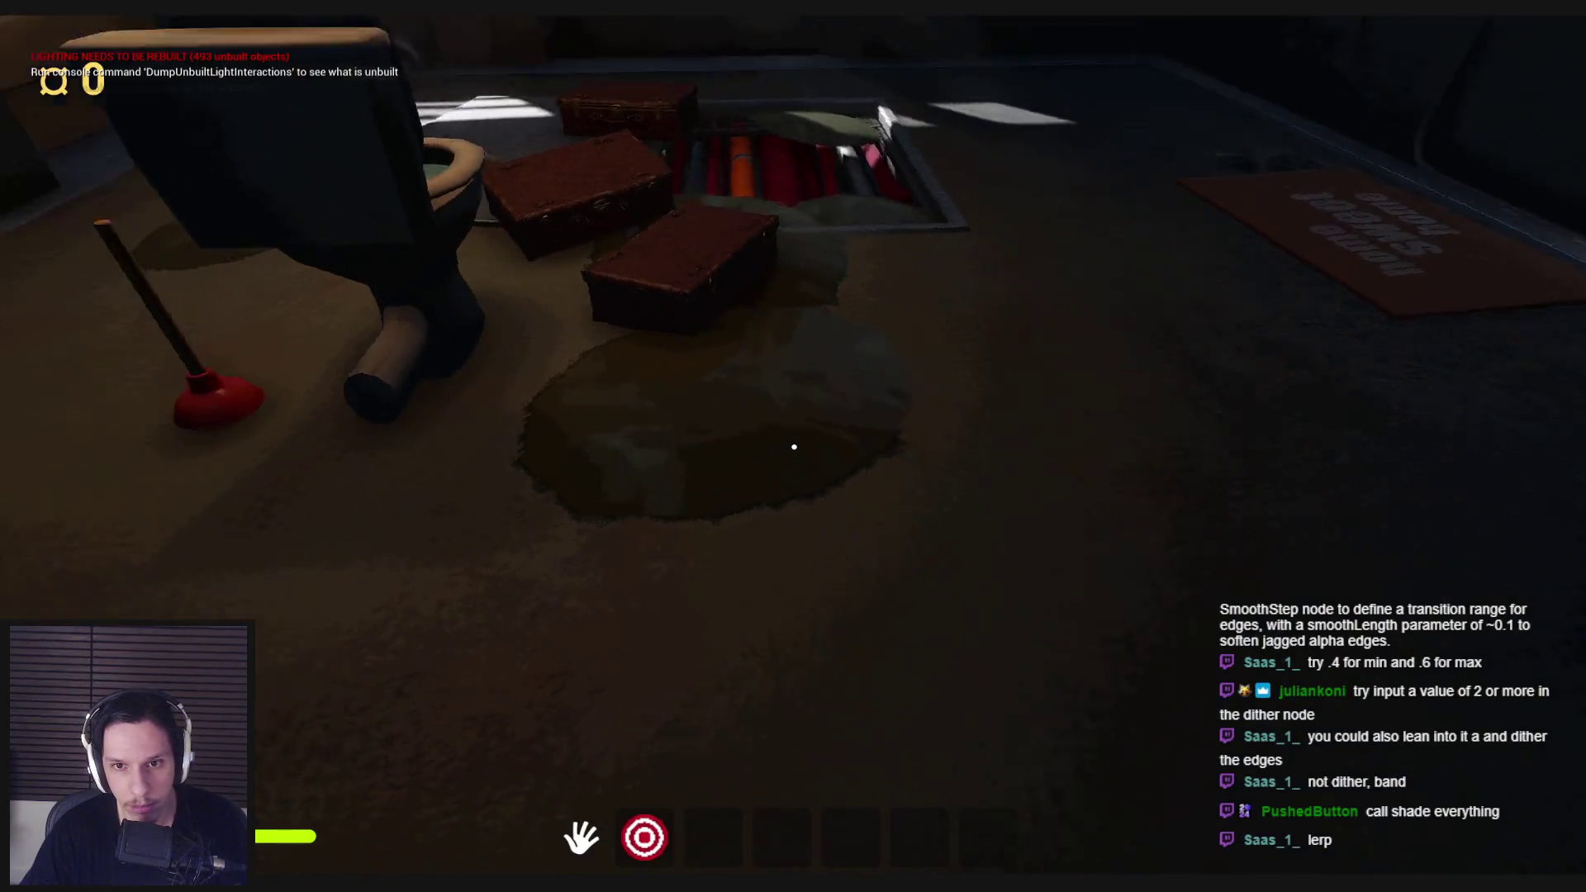
pyautogui.press('w')
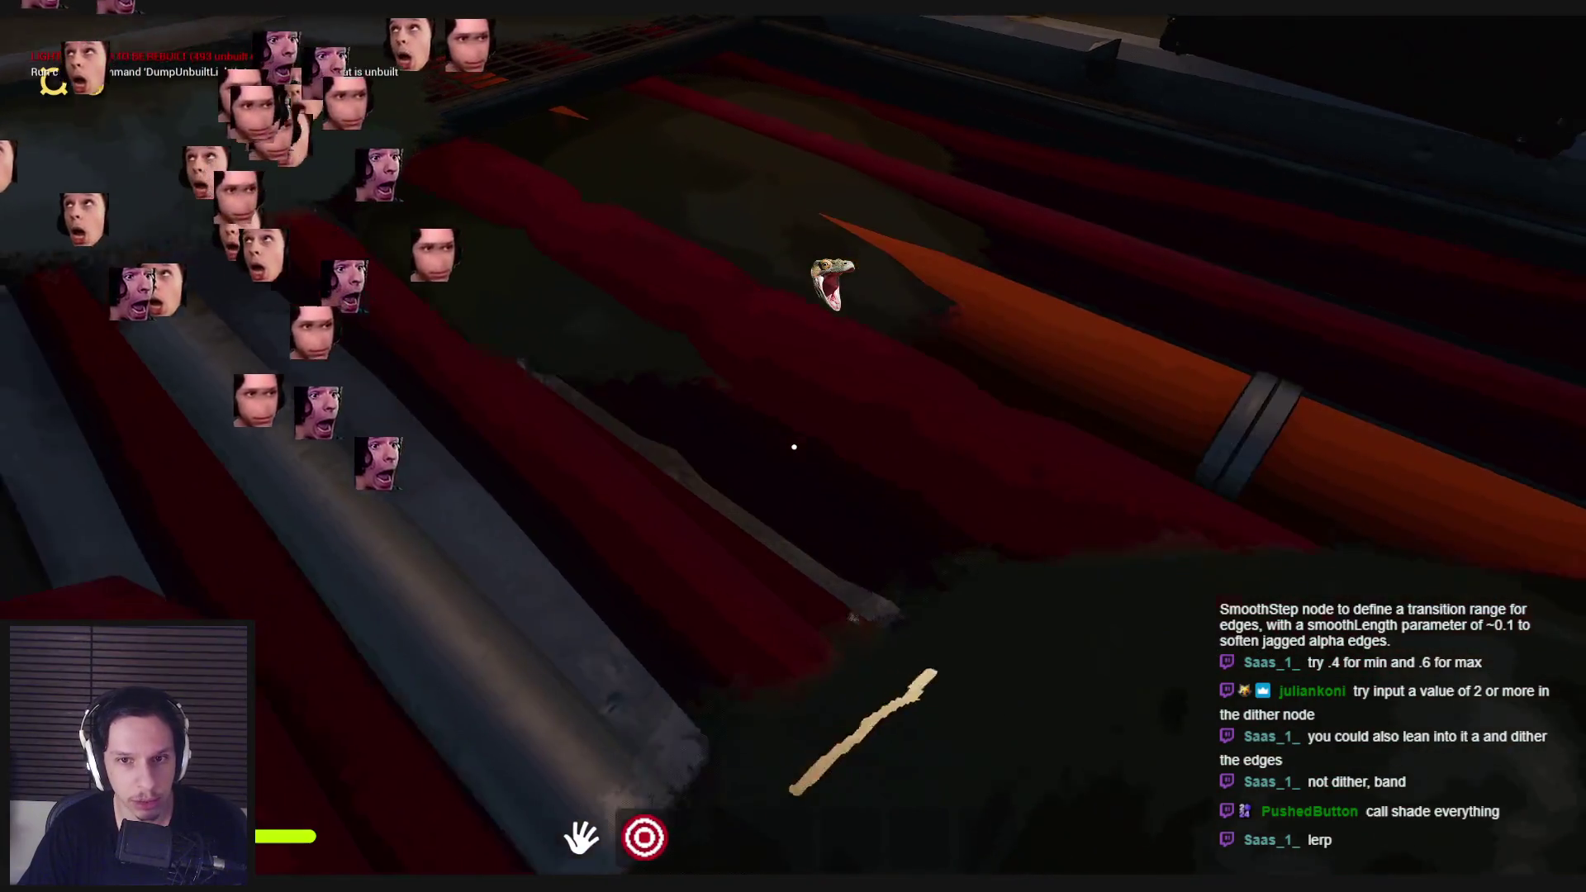
pyautogui.press('w')
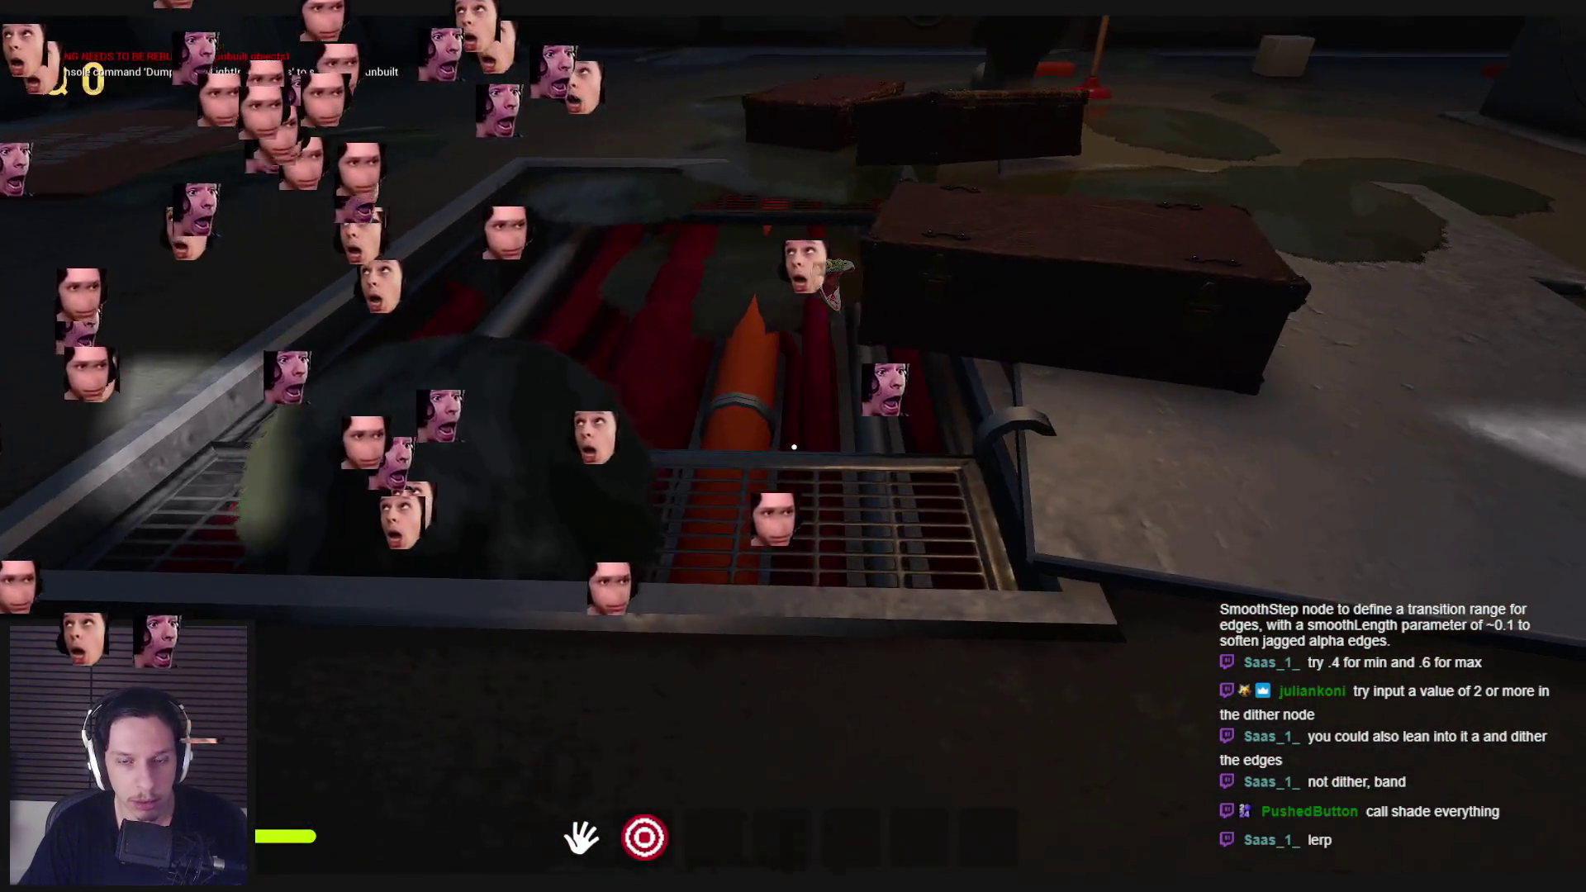
pyautogui.press('w')
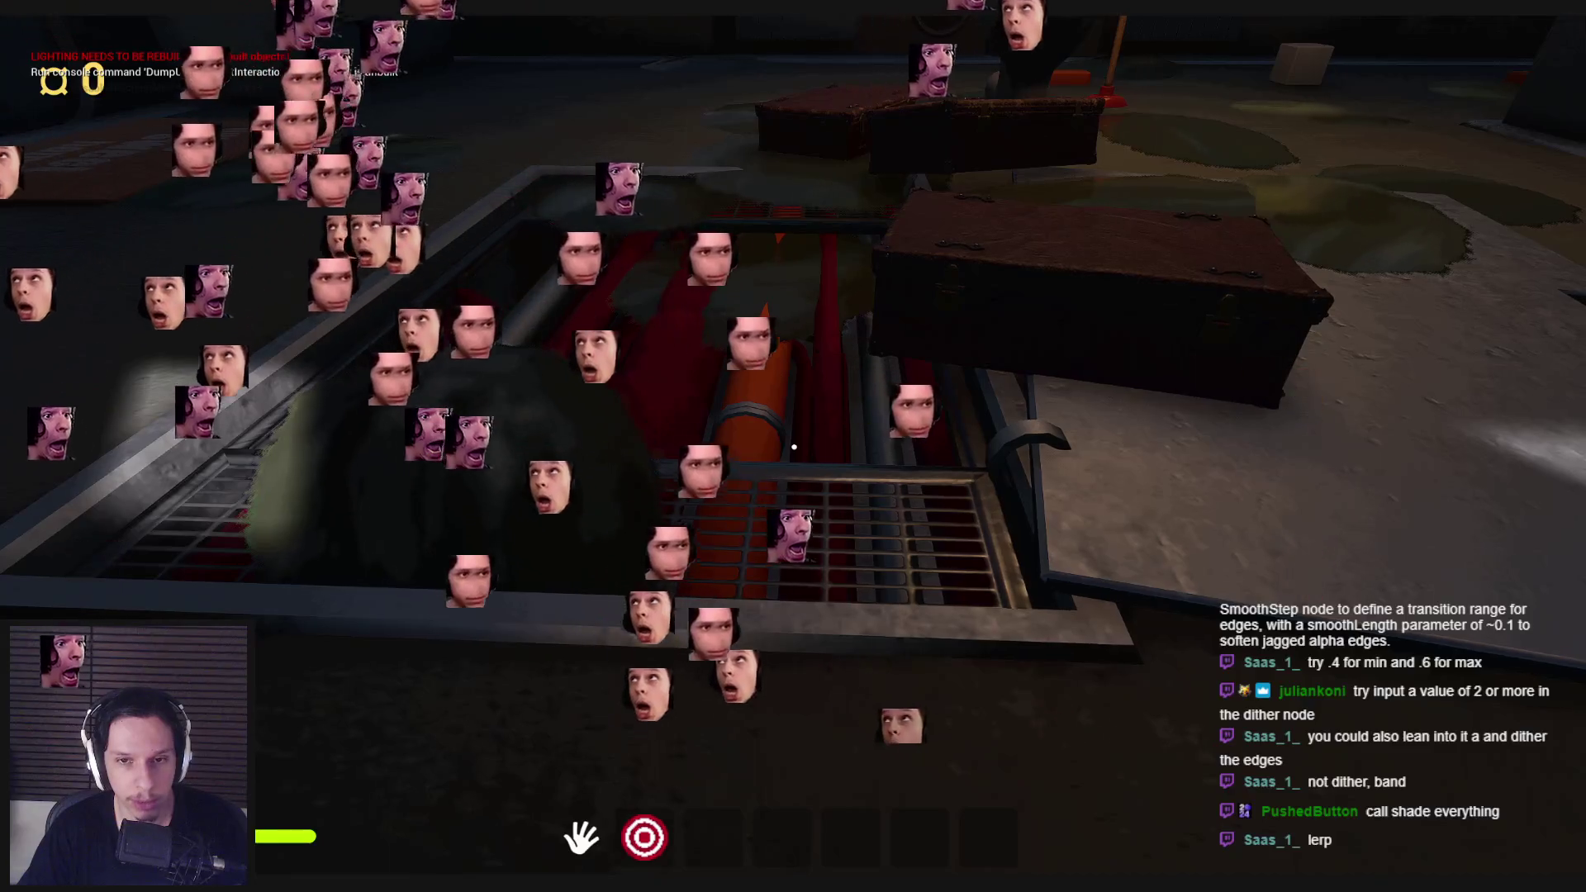
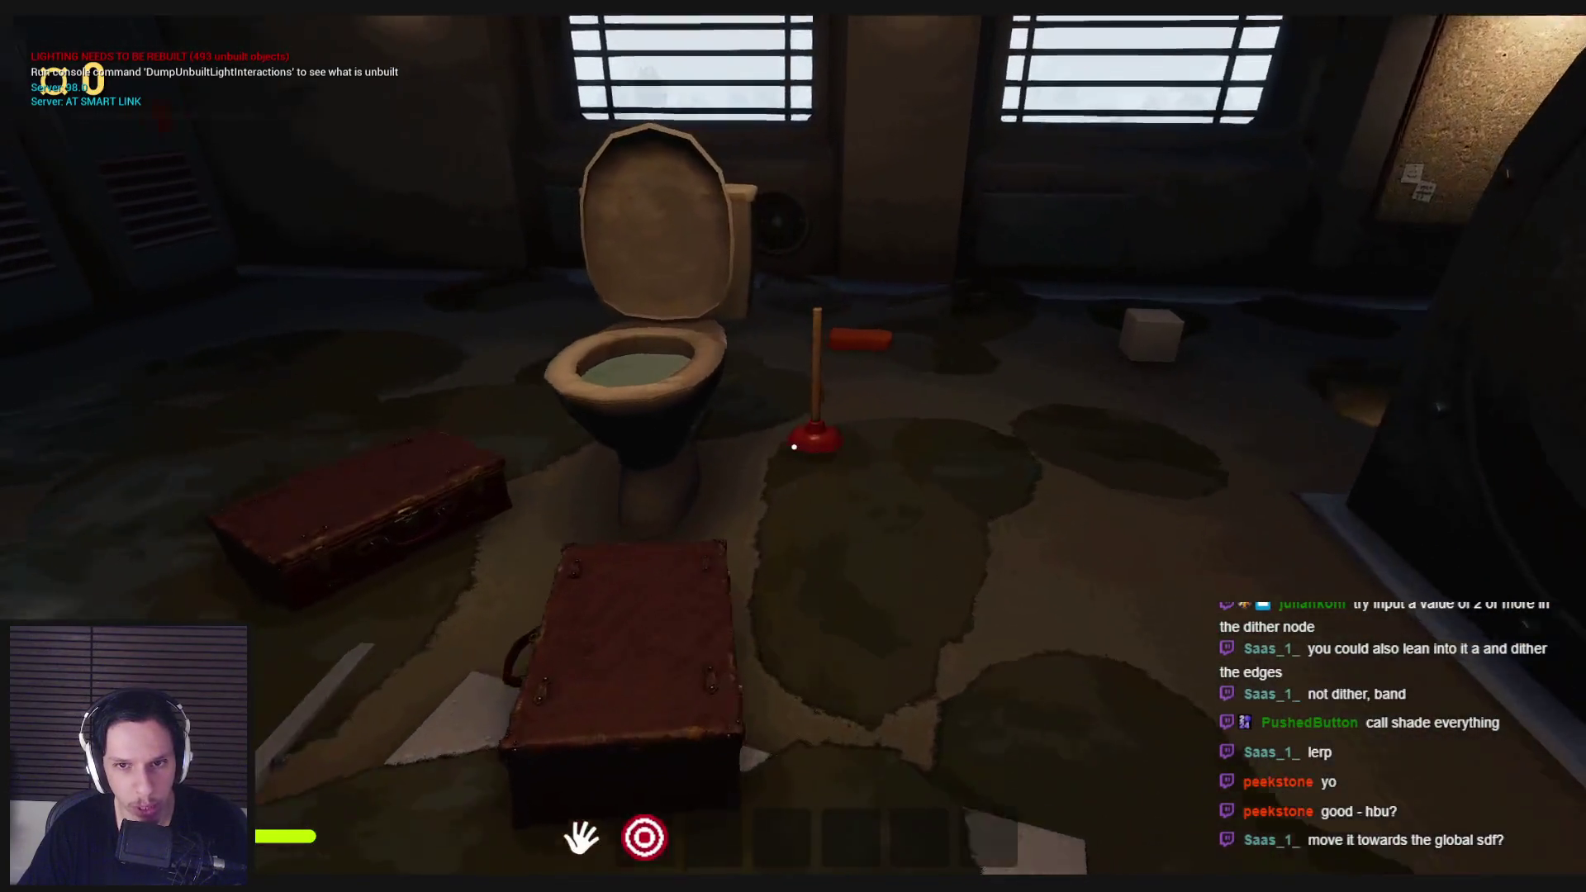
# Step: Walk around the toilet room and into the steam vent to take damage
pyautogui.press('s')
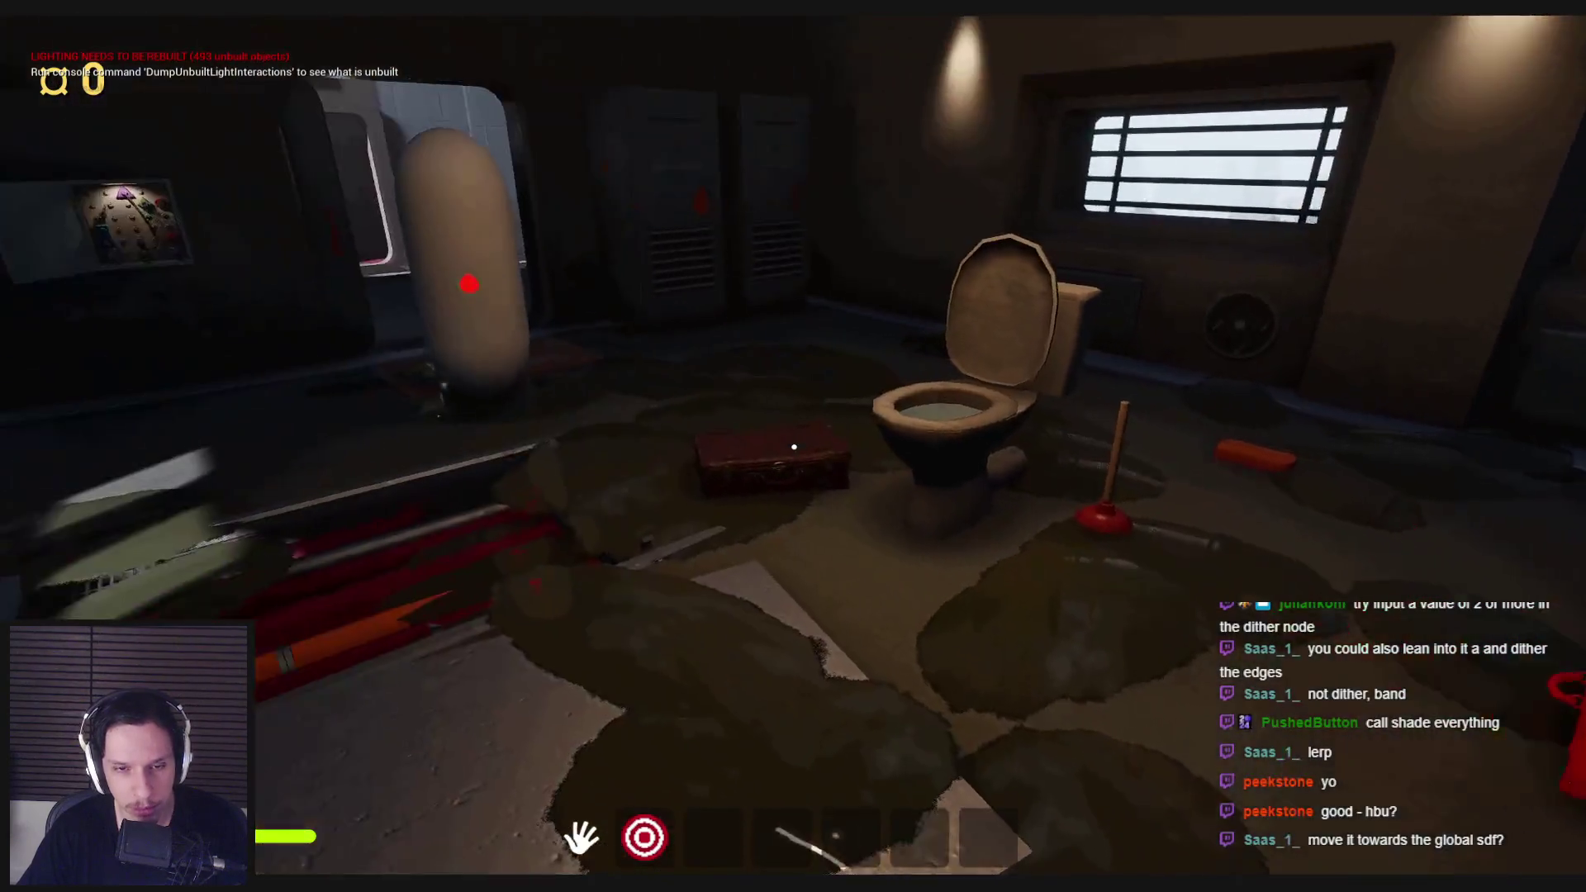
pyautogui.press('w')
pyautogui.press('s')
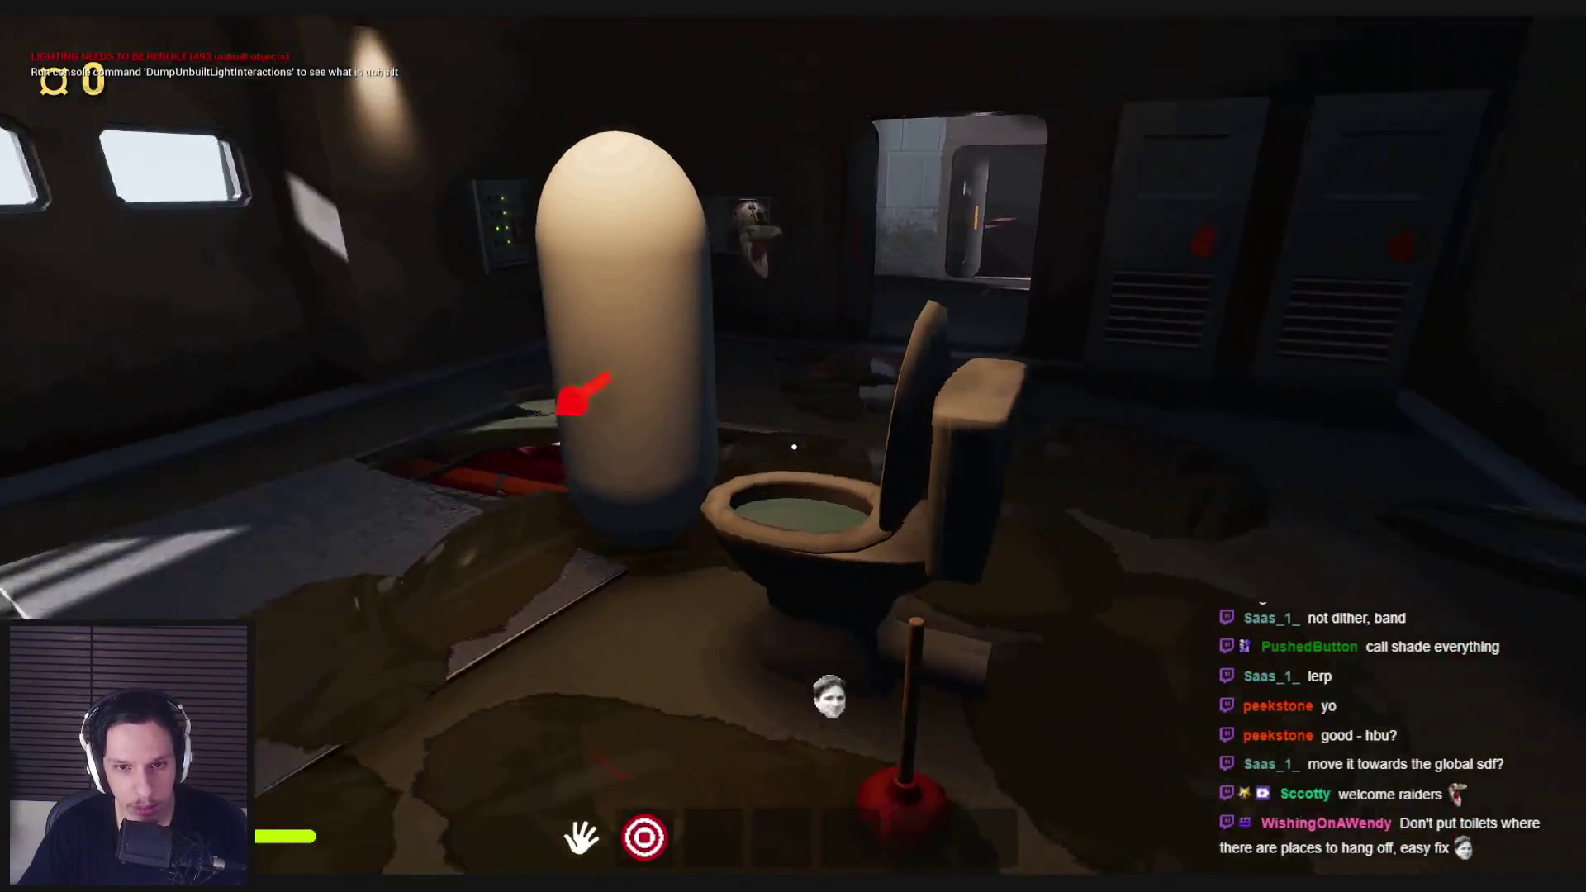
pyautogui.press('w')
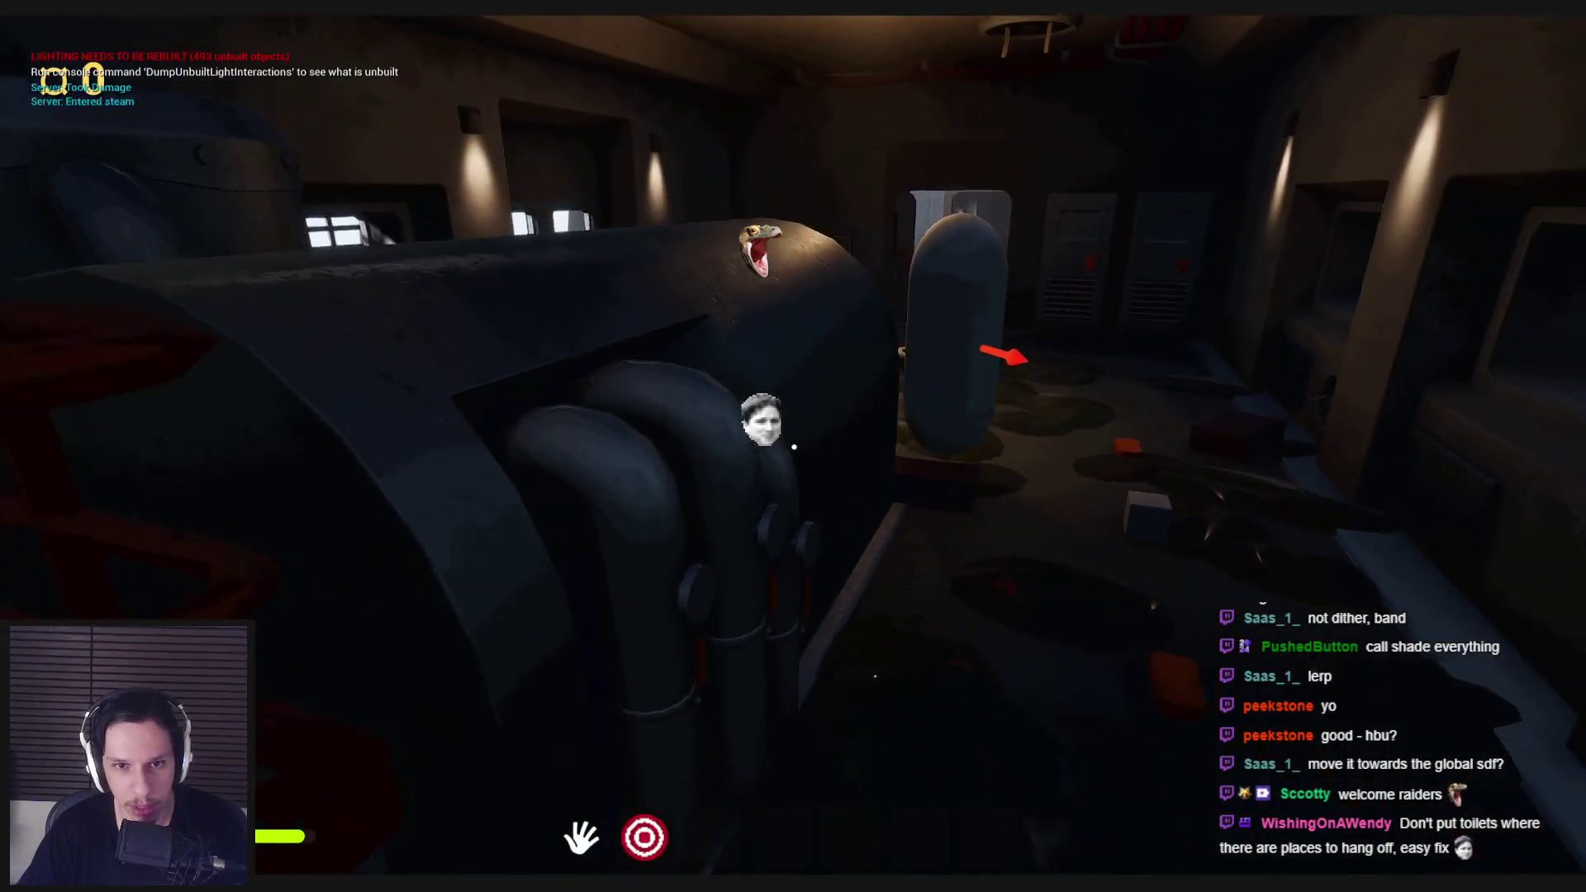
pyautogui.press('w')
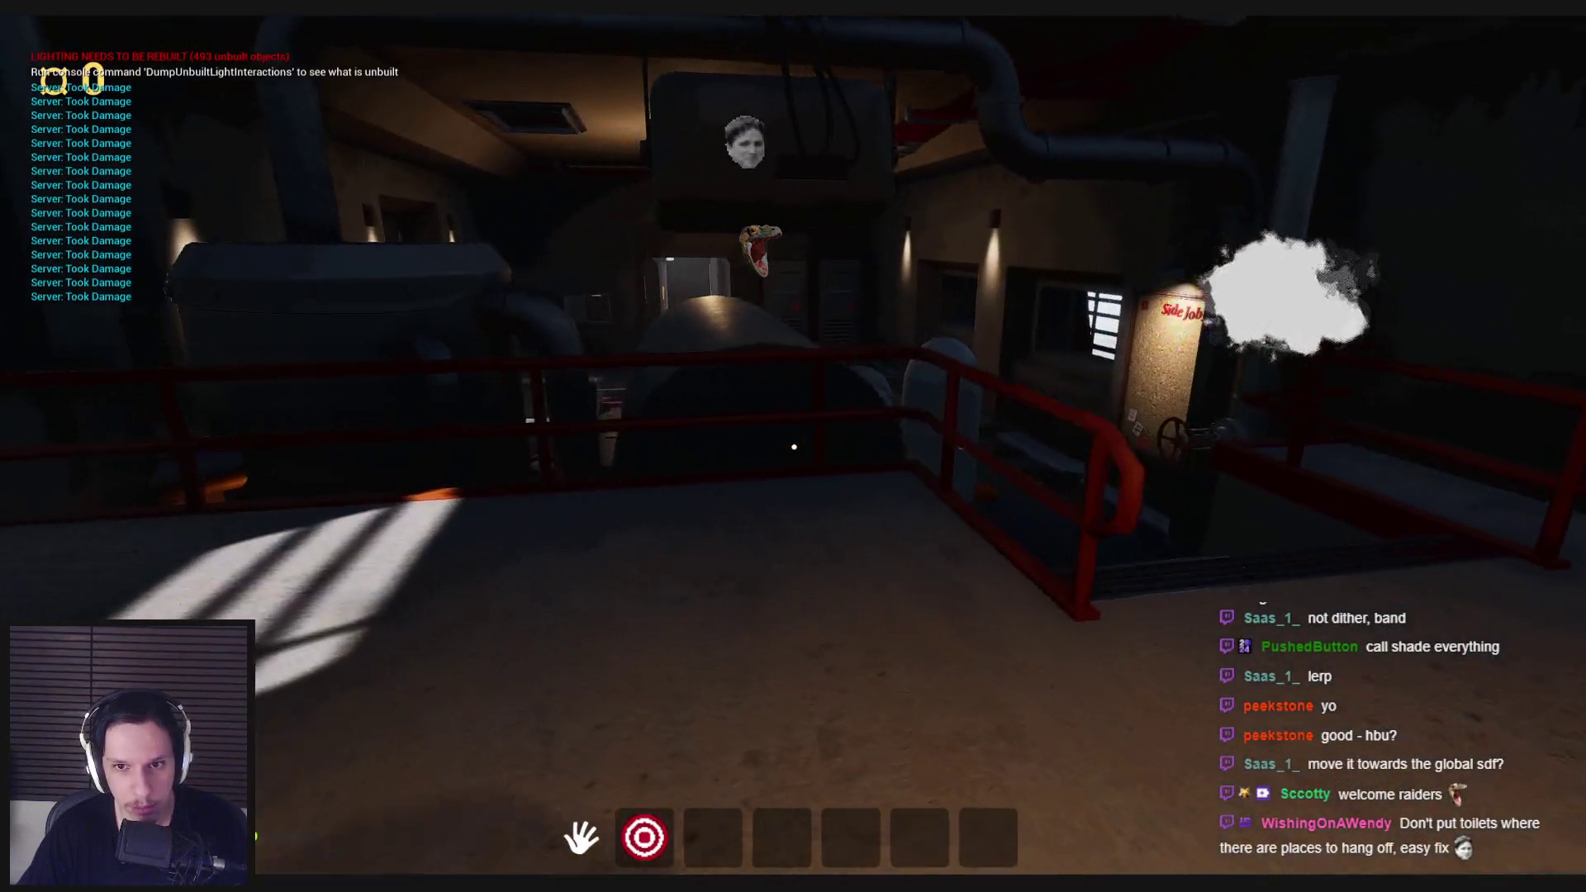
pyautogui.press('w')
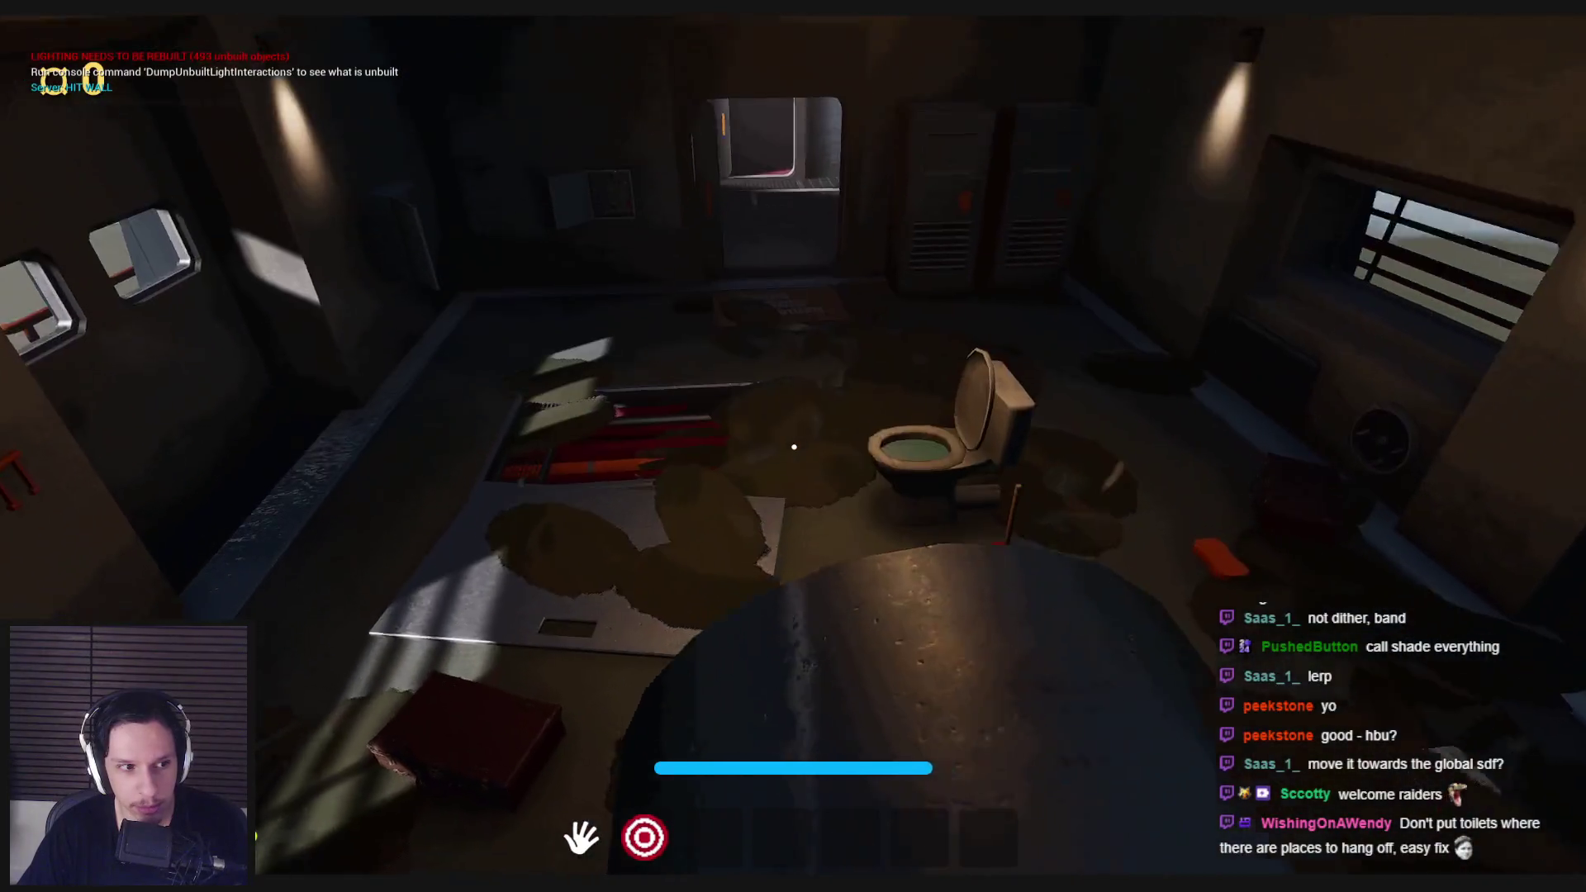
pyautogui.press('w')
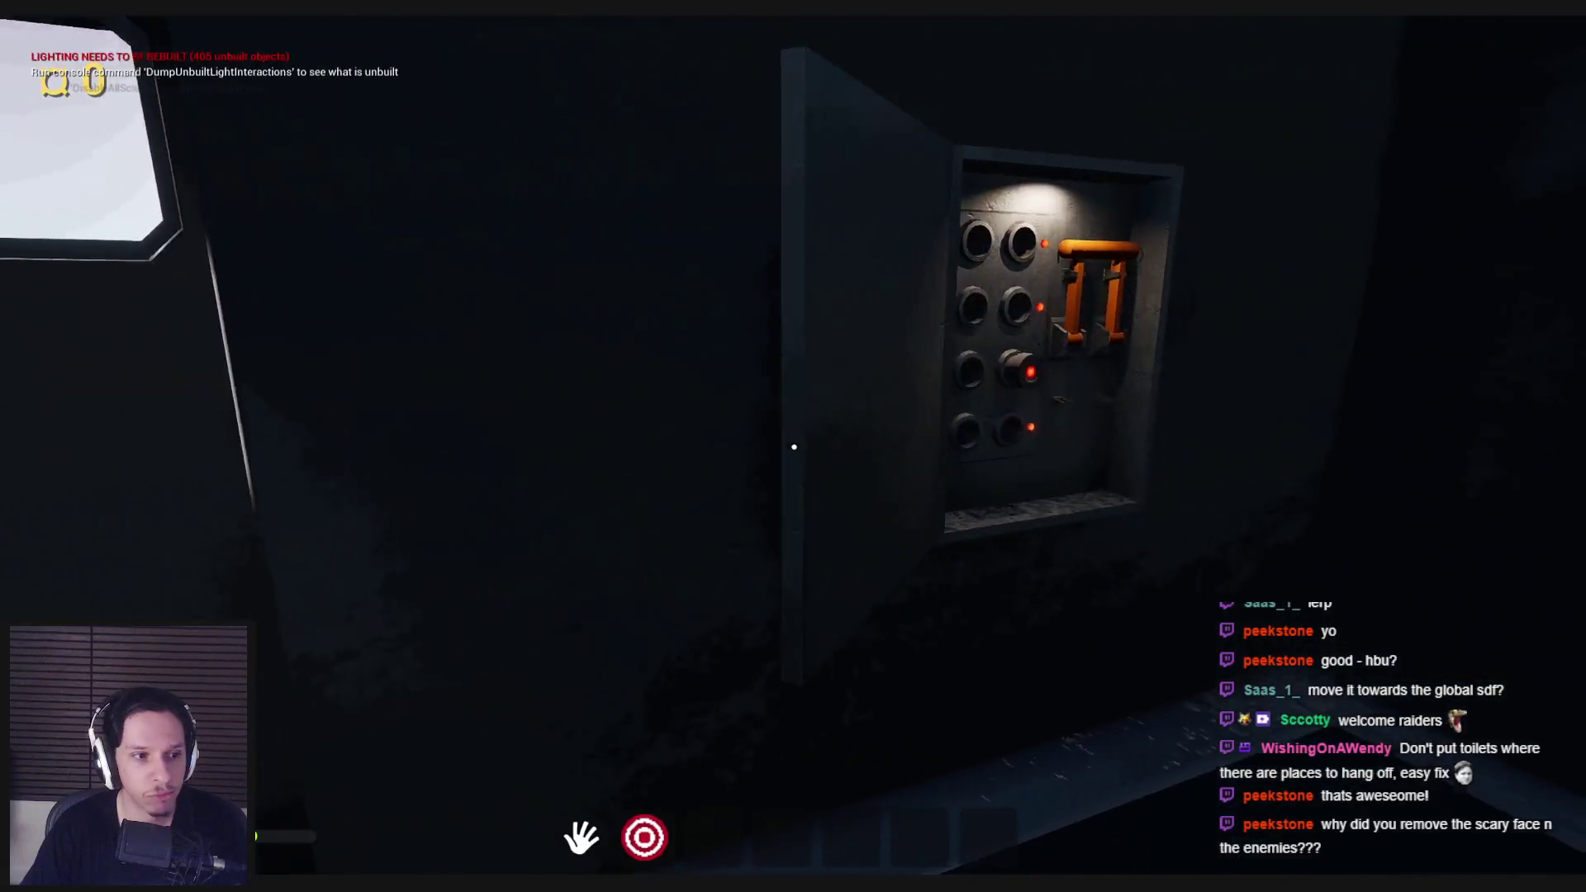
# Step: Pull the fuse box lever down to light the room and open a locker
pyautogui.click(754, 443)
pyautogui.moveTo(773, 450)
pyautogui.mouseDown()
pyautogui.moveTo(830, 576)
pyautogui.moveTo(831, 628)
pyautogui.mouseUp()
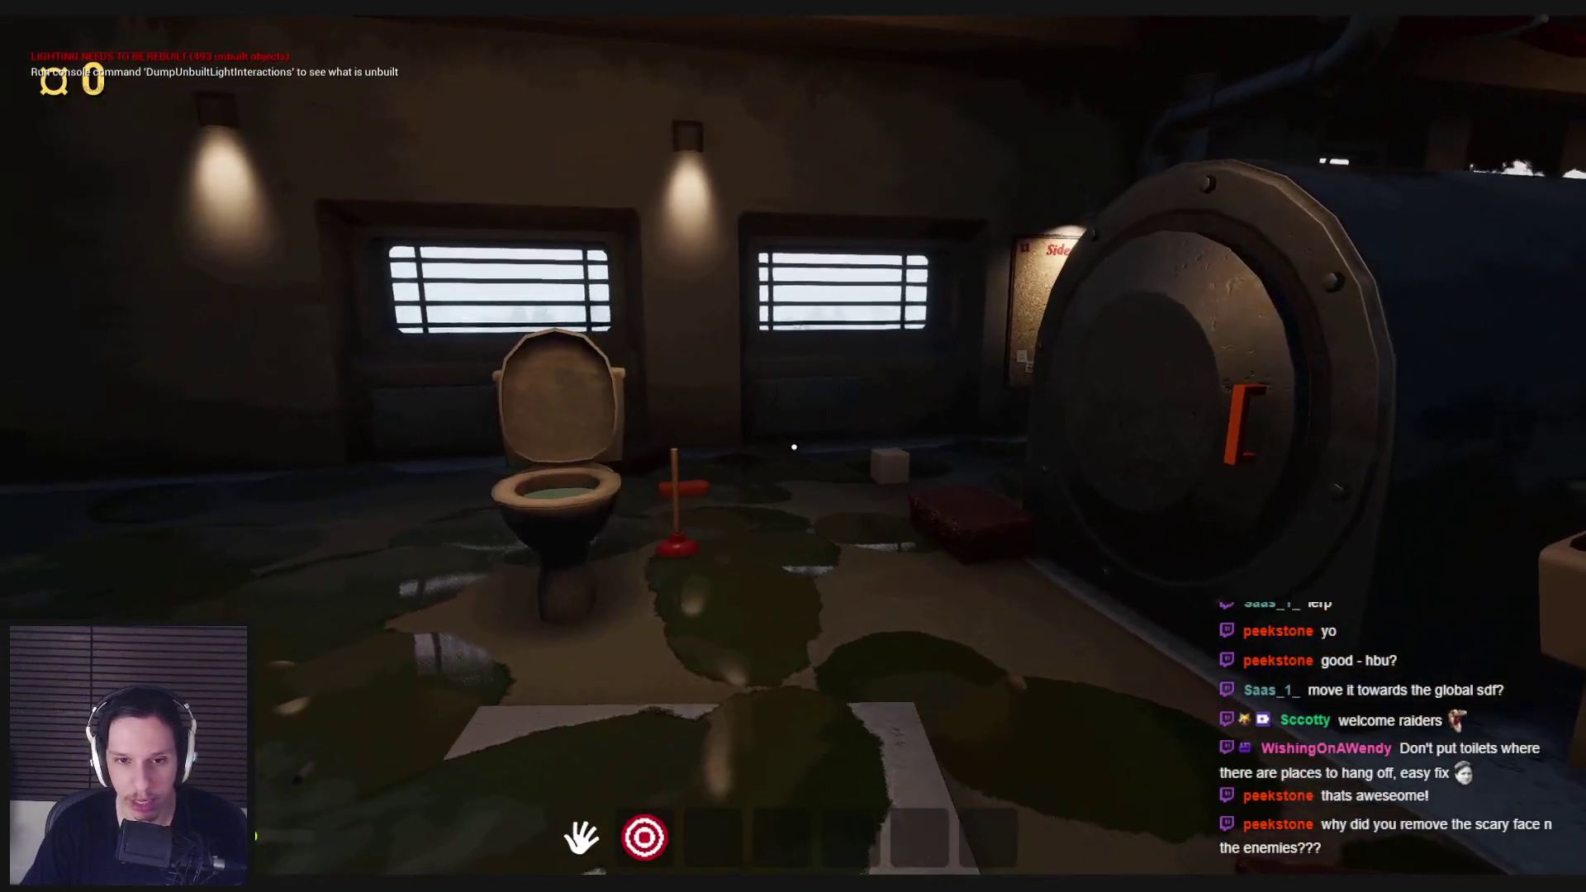
pyautogui.hotkey('shift', 'w')
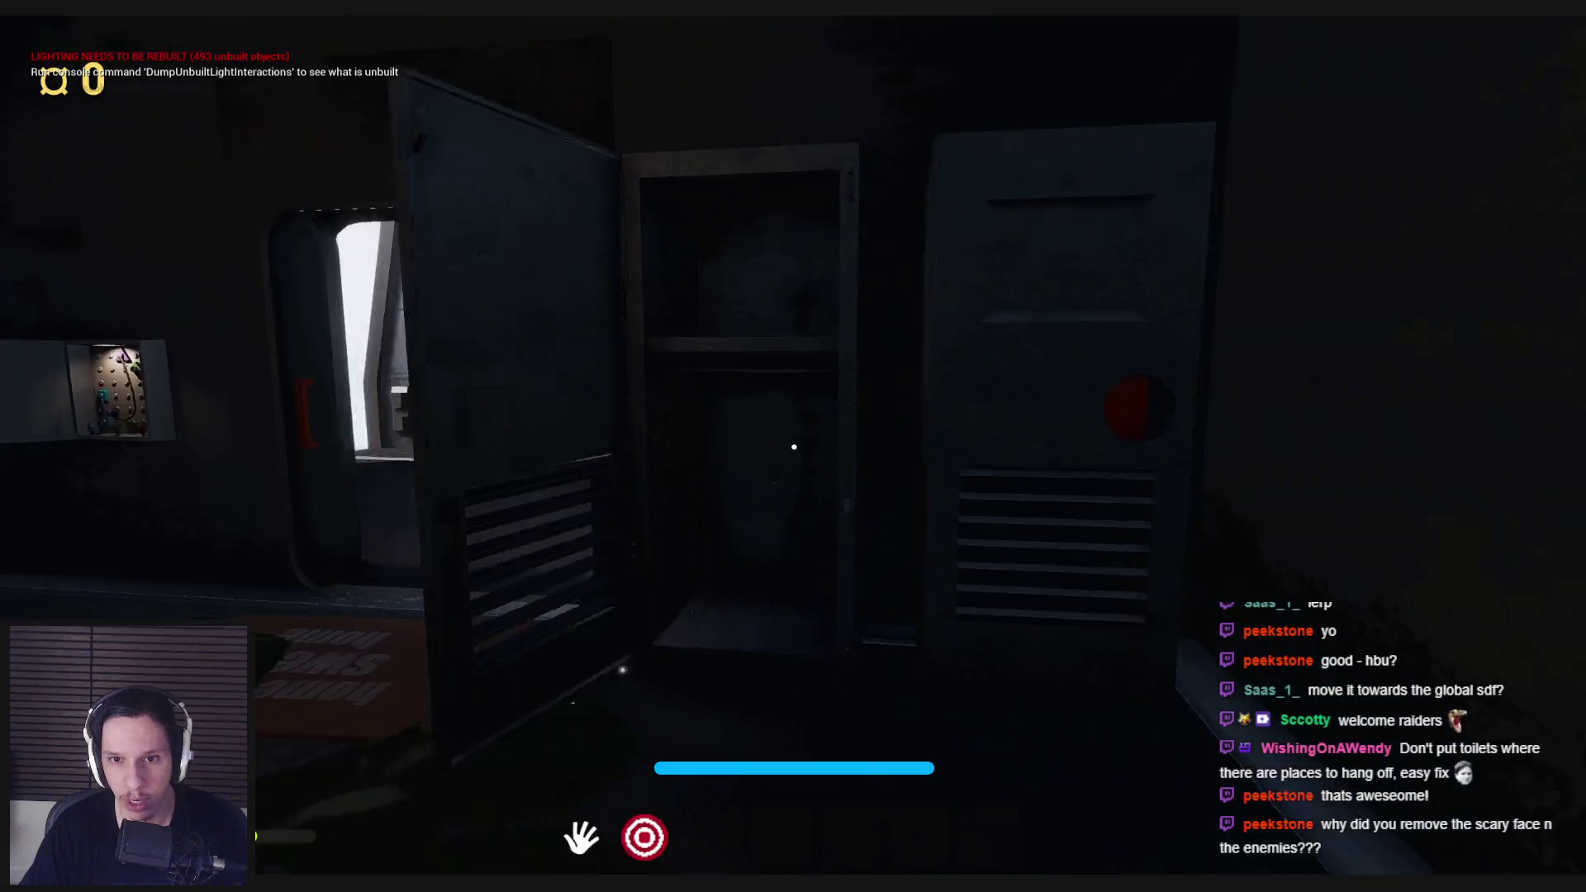
# Step: Move past the lockers, through the doorway and down the dark train car
pyautogui.press('s')
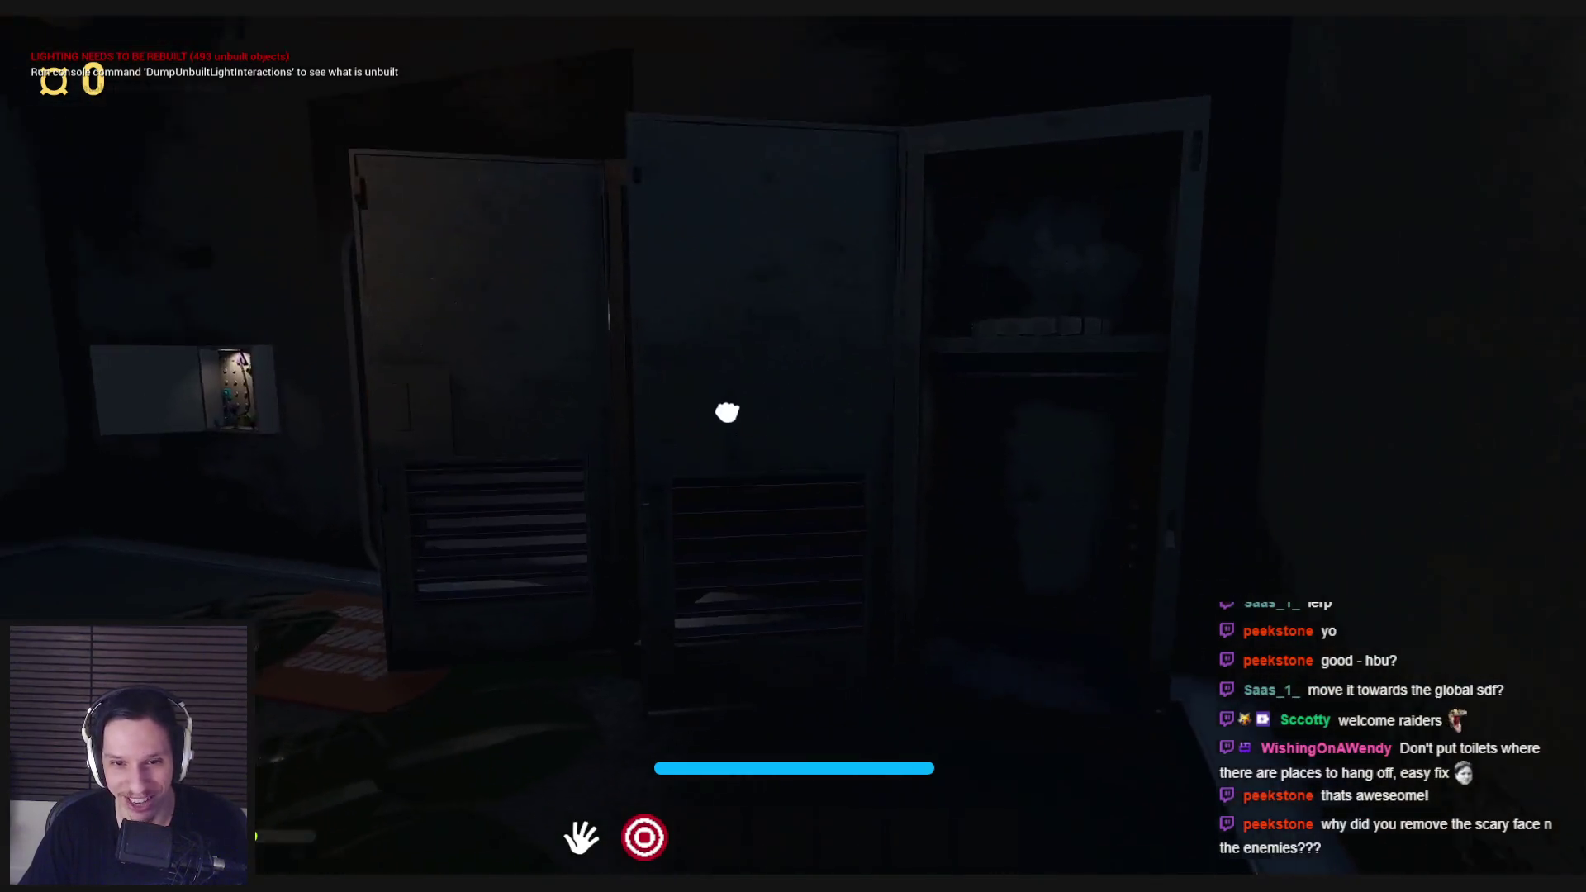
pyautogui.press('w')
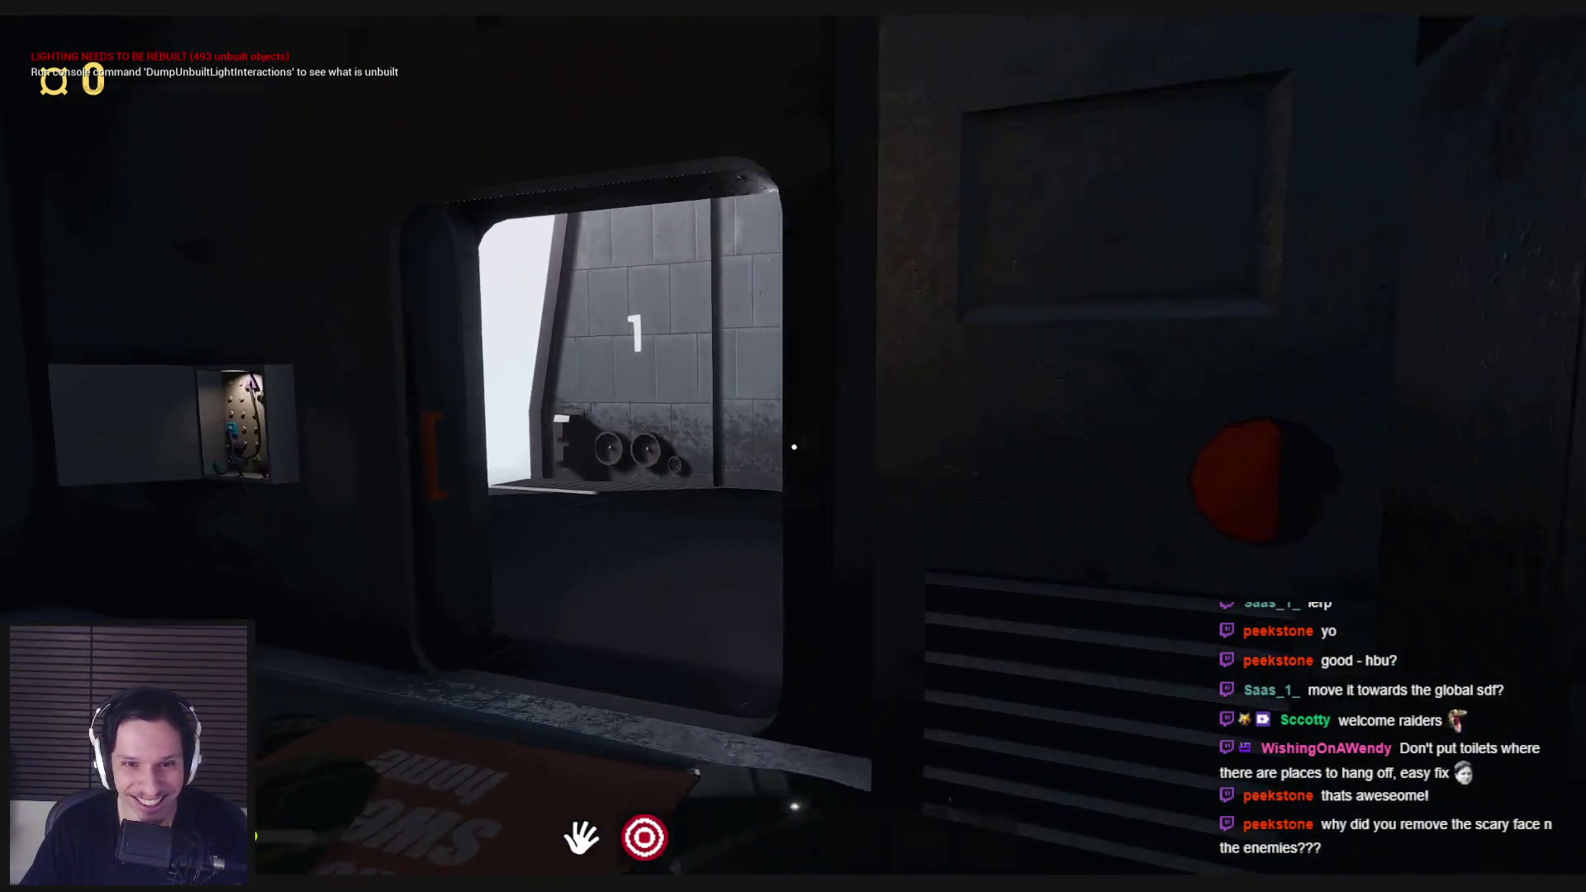
pyautogui.hotkey('shift', 'w')
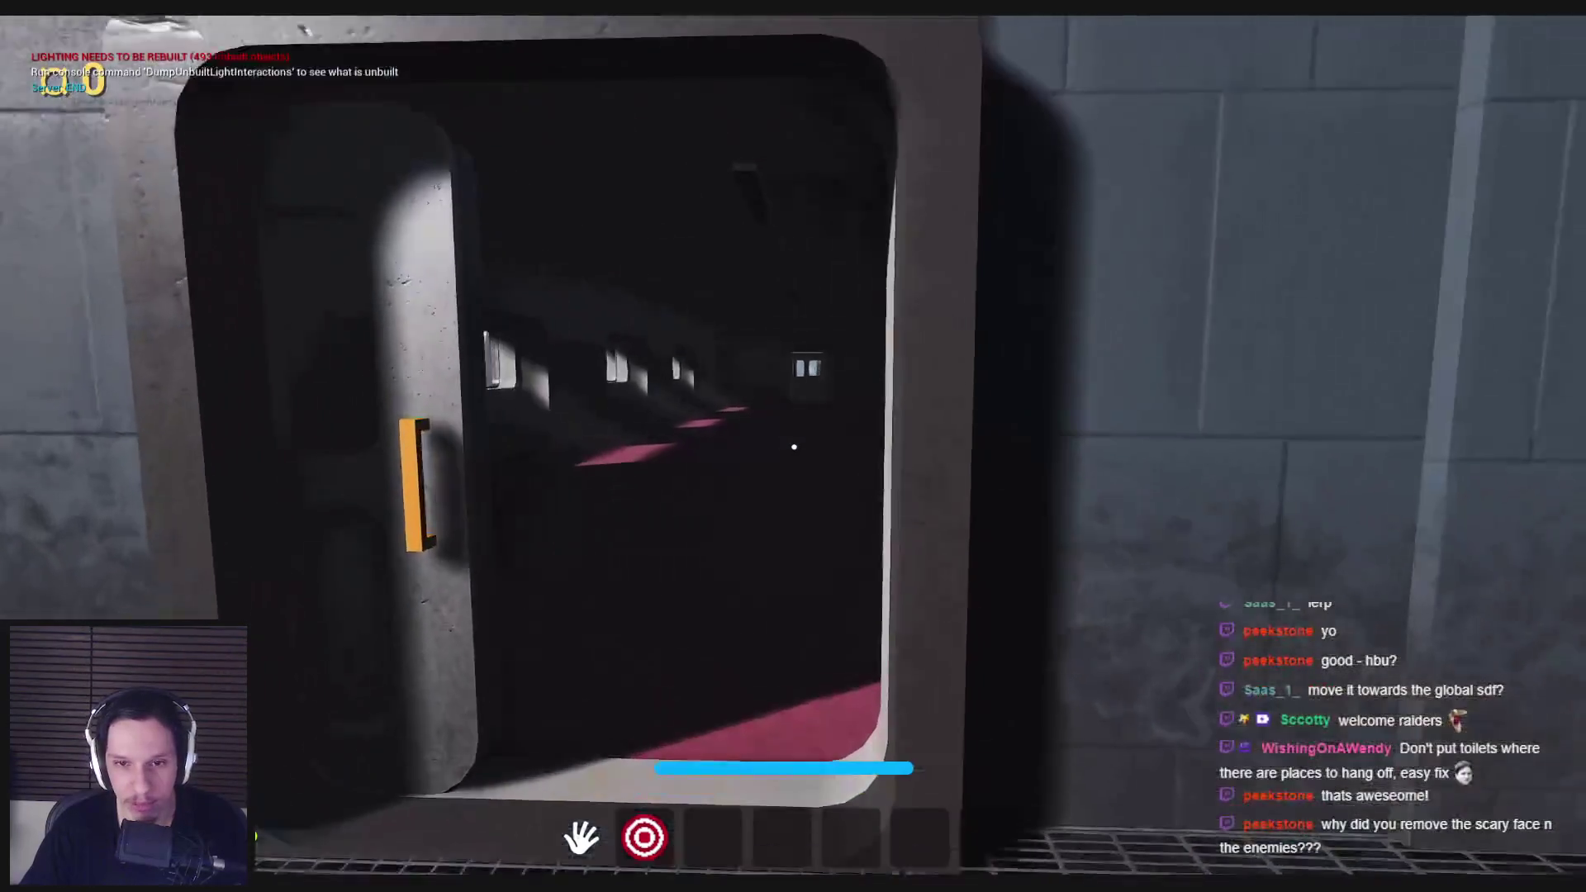
pyautogui.press('w')
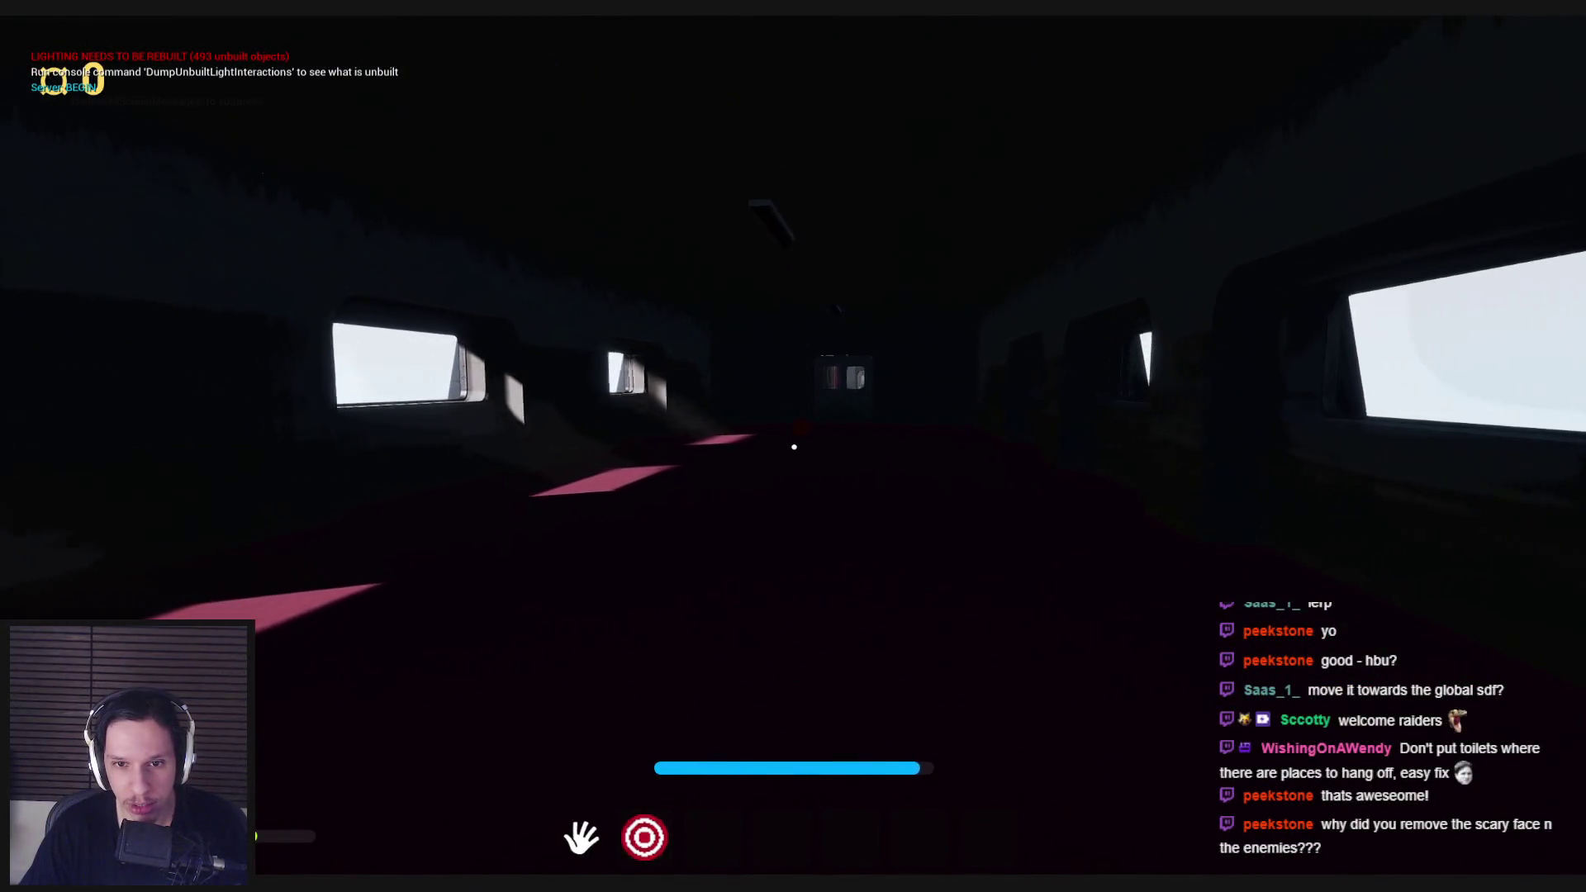
pyautogui.press('w')
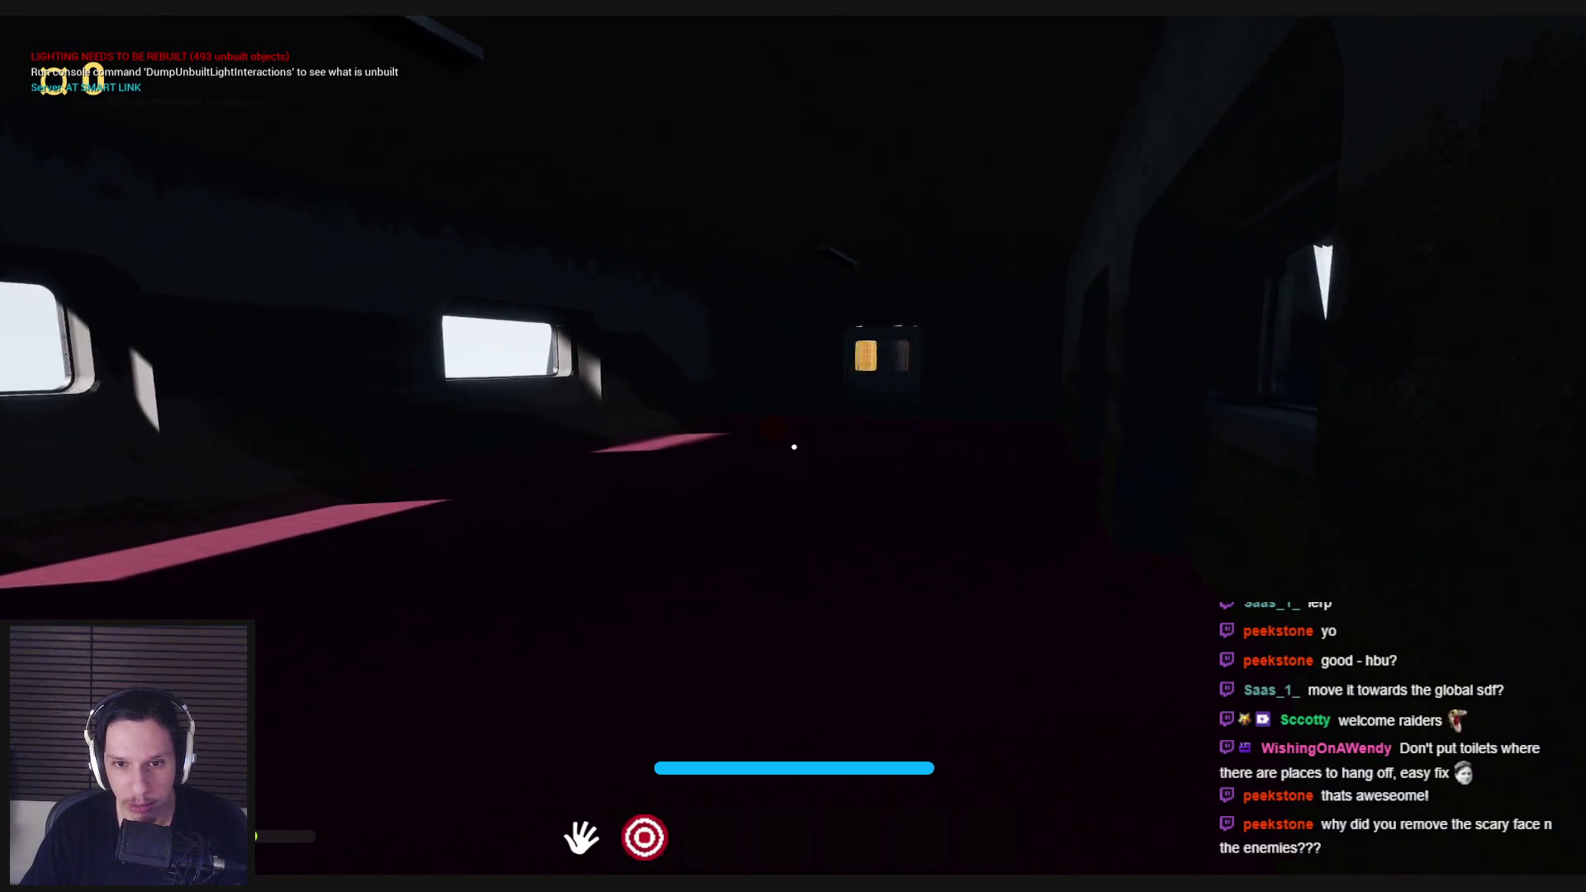
pyautogui.press('w')
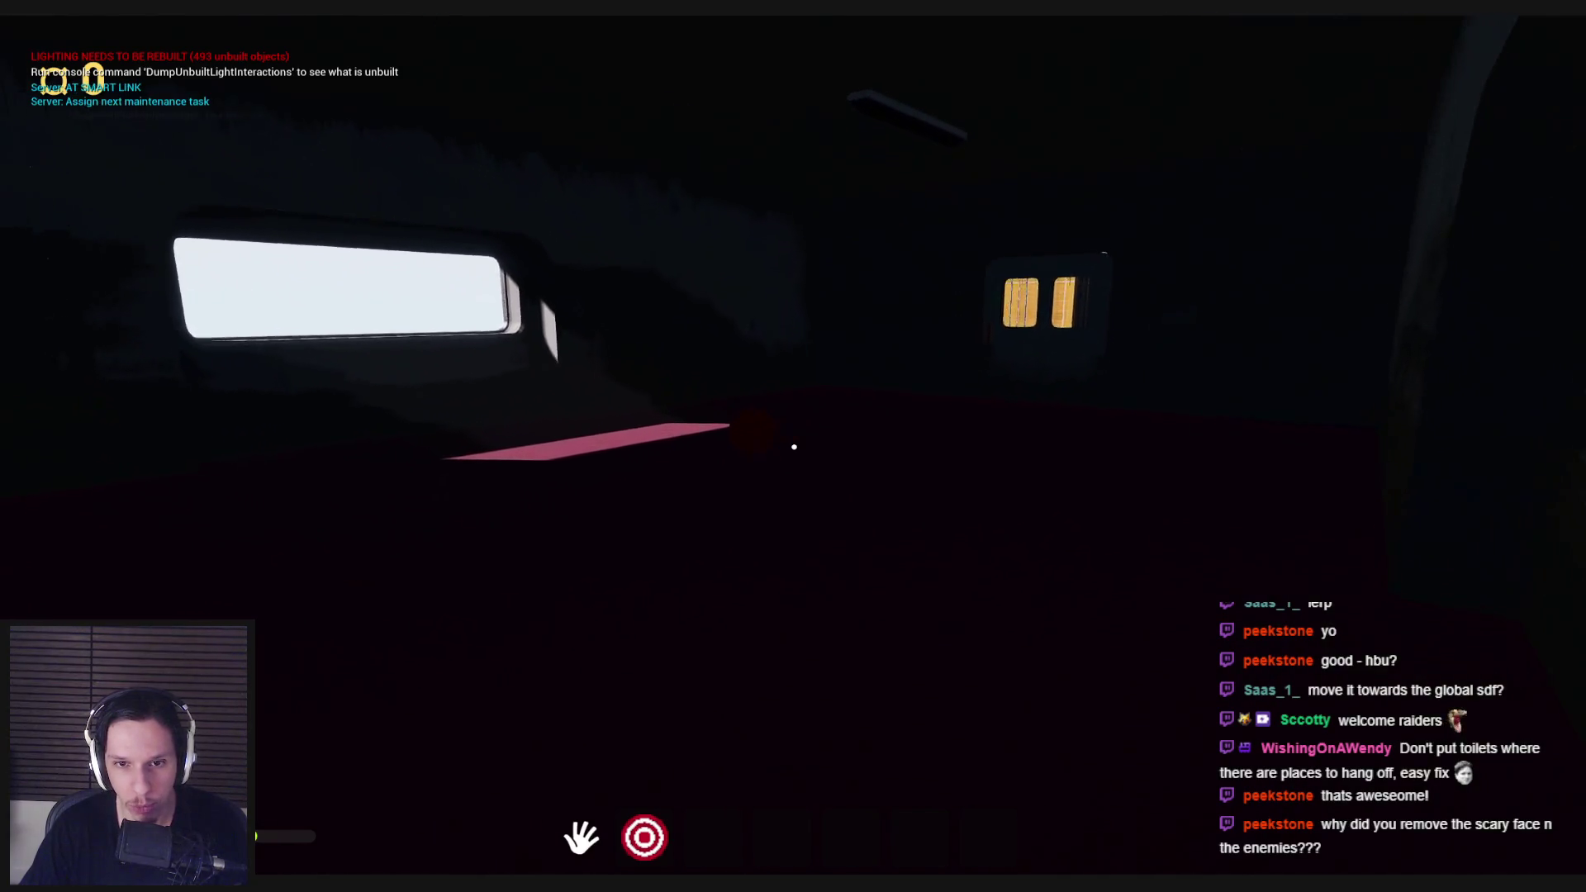
# Step: Approach the red creature on the floor, then back away toward the long corridor
pyautogui.press('w')
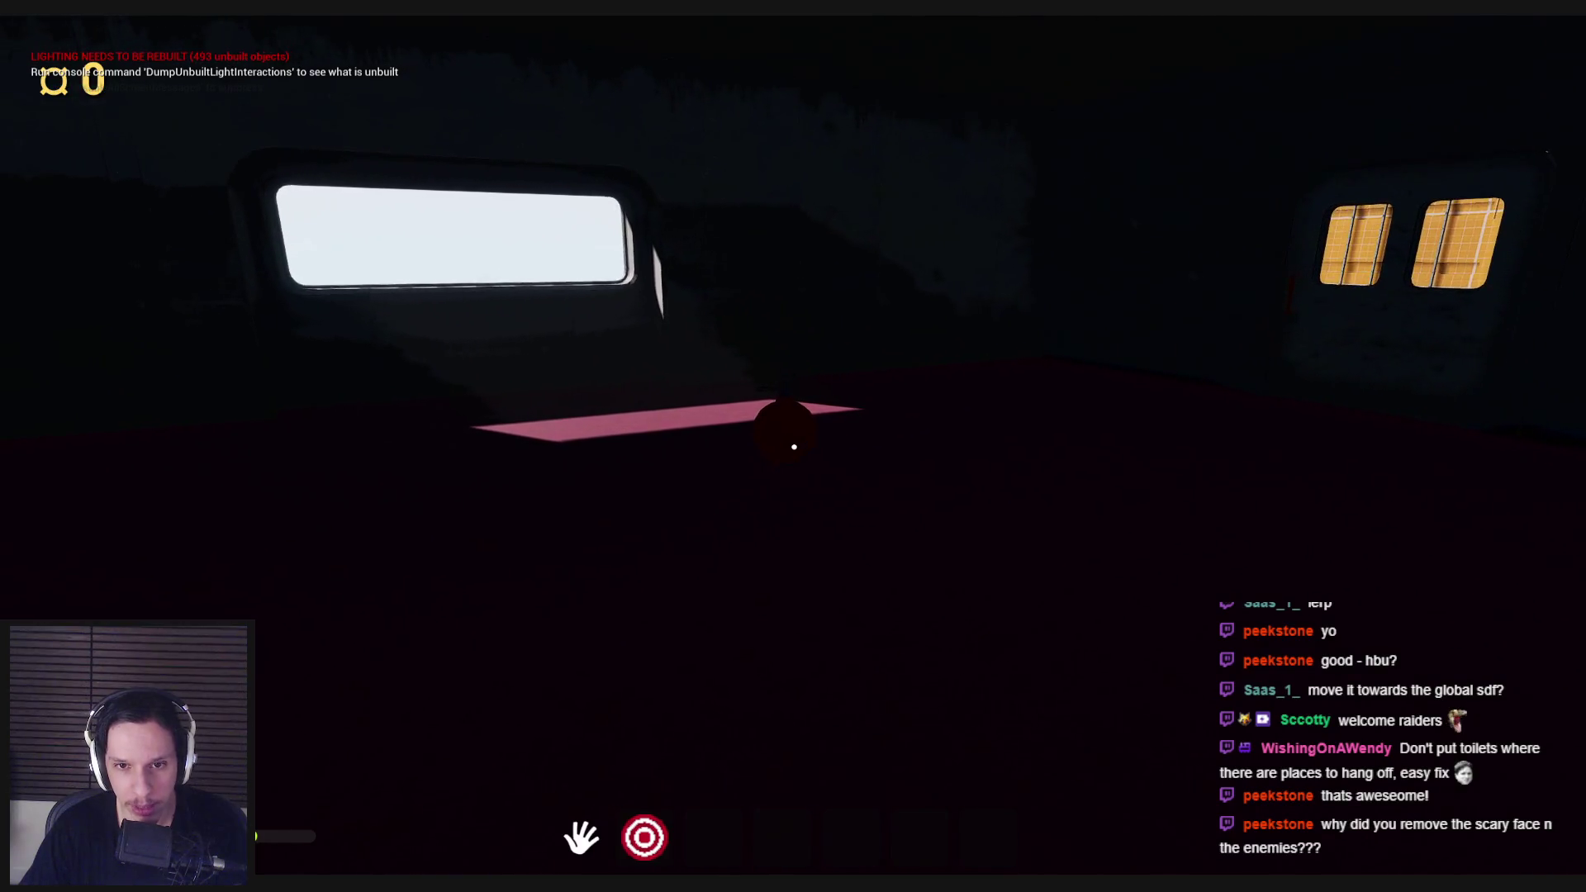
pyautogui.press('w')
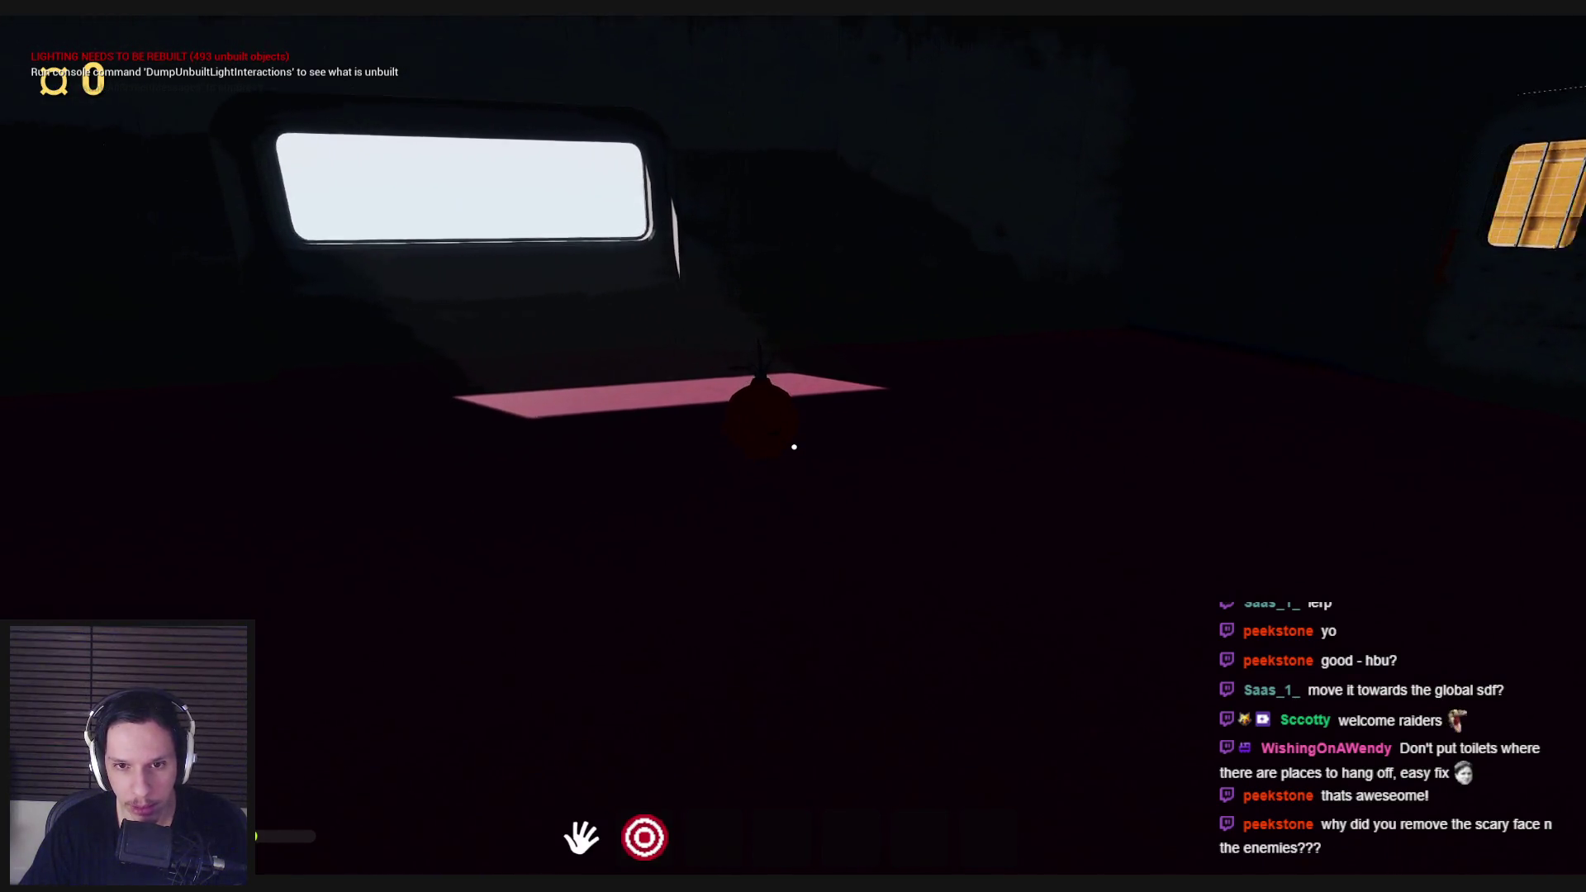
pyautogui.press('w')
pyautogui.press('s')
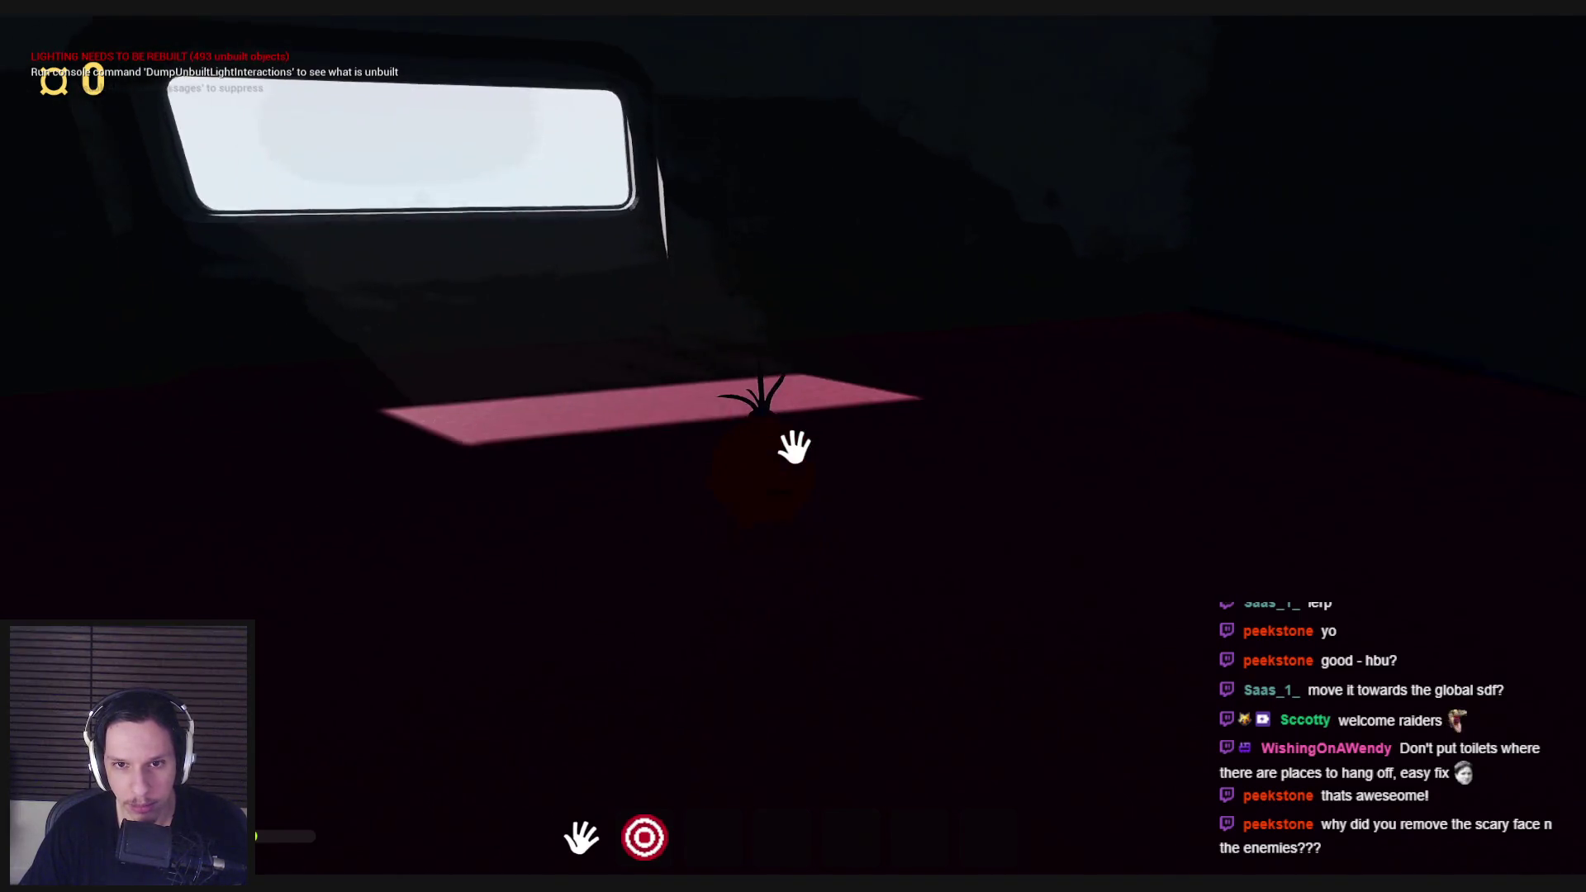
pyautogui.press('shift')
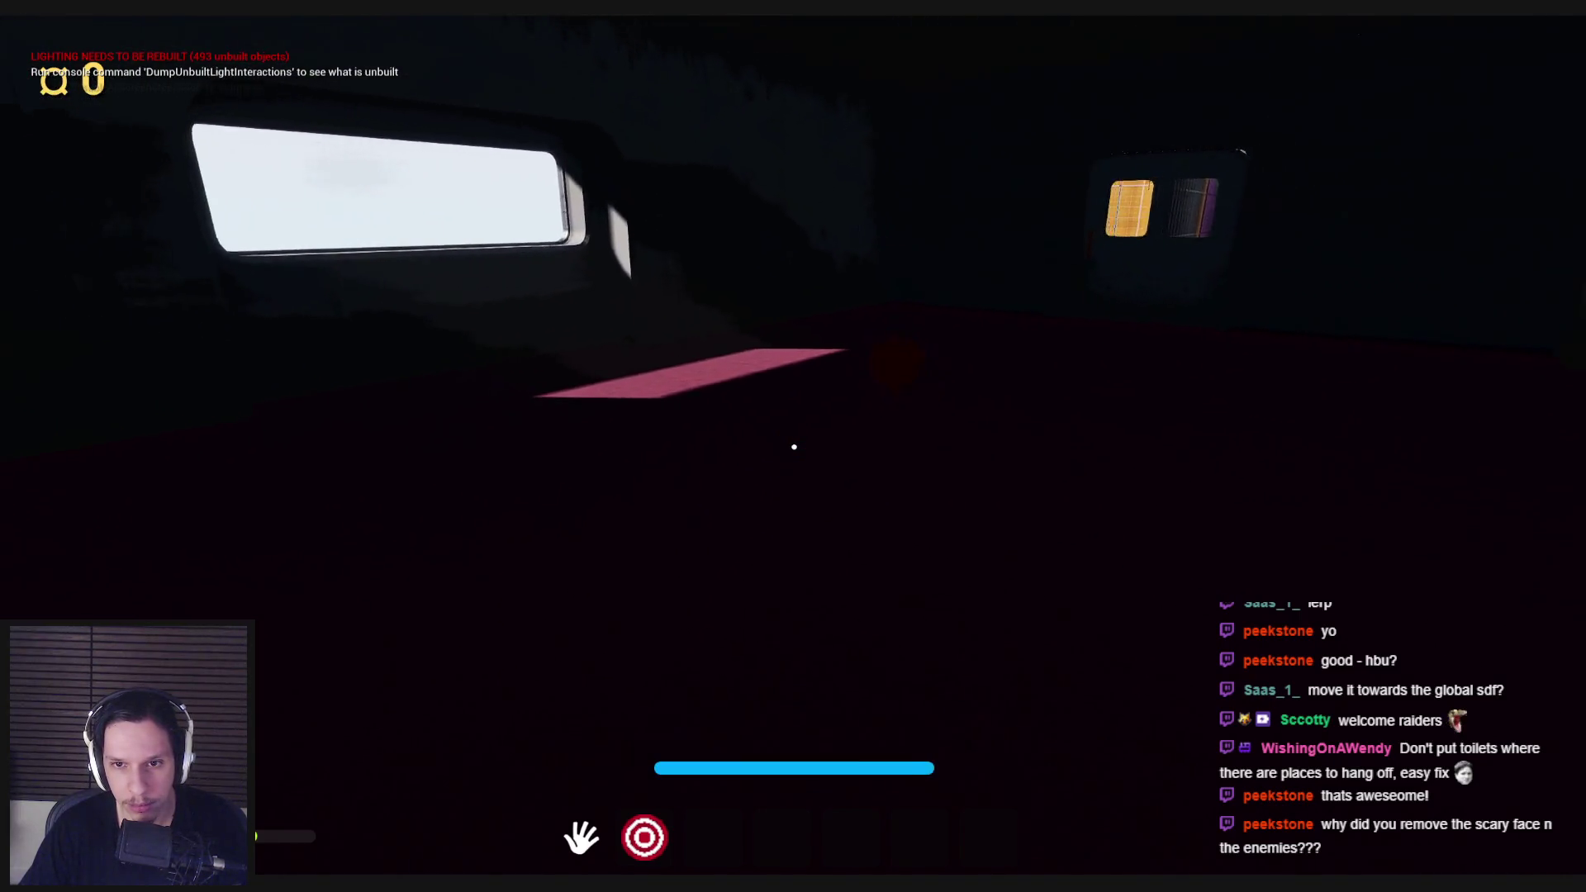
pyautogui.press('w')
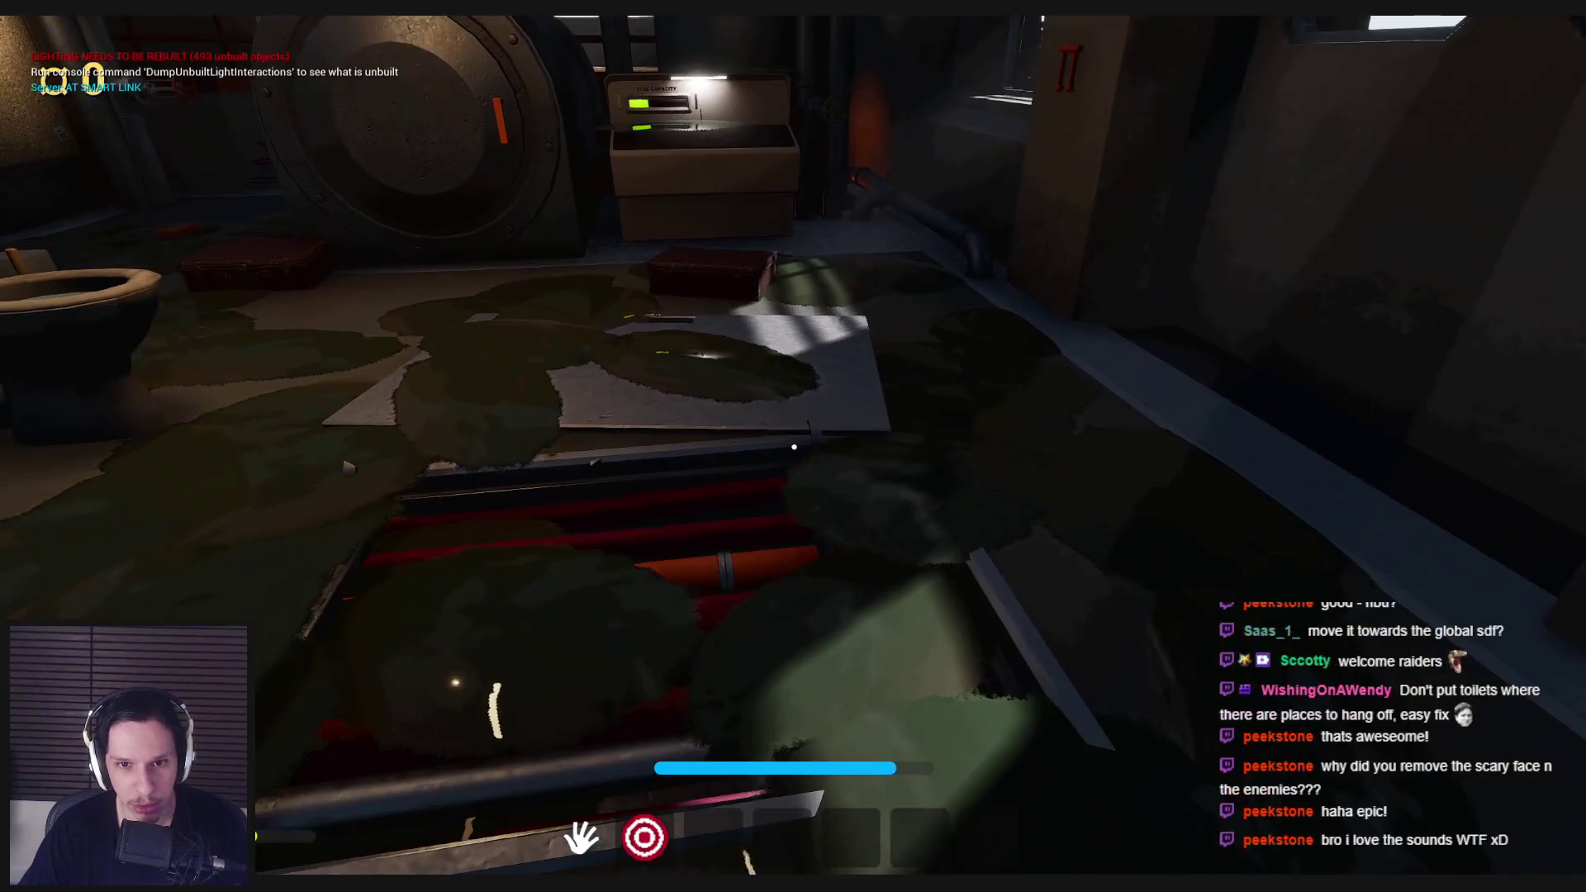
# Step: Walk past the capsule and lockers back to the toilet room and leave the play-test
pyautogui.moveTo(458, 884)
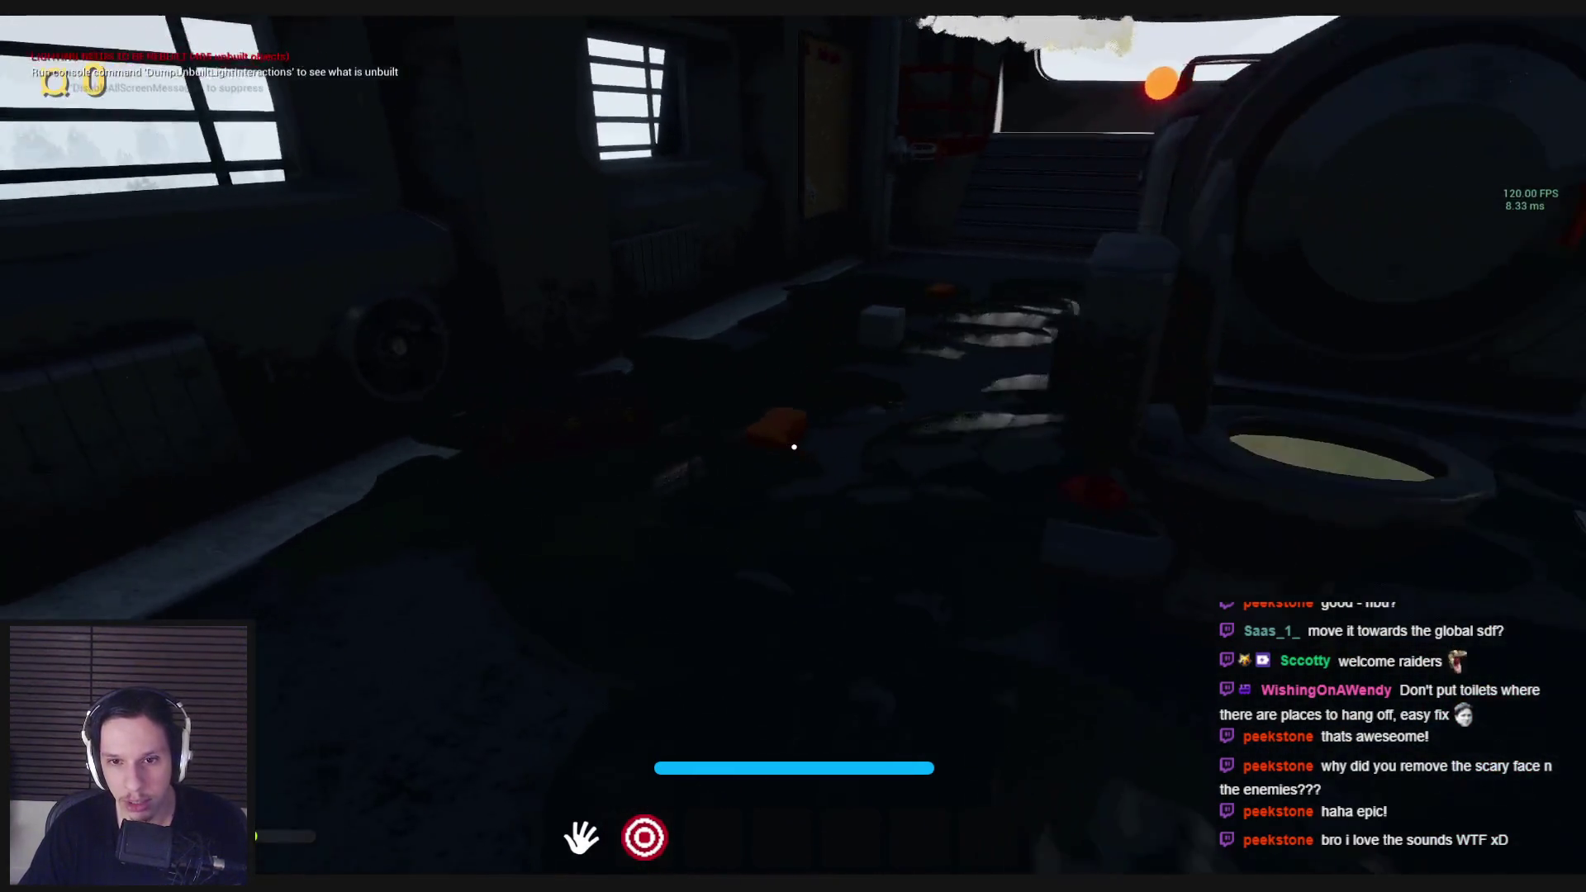
pyautogui.press('w')
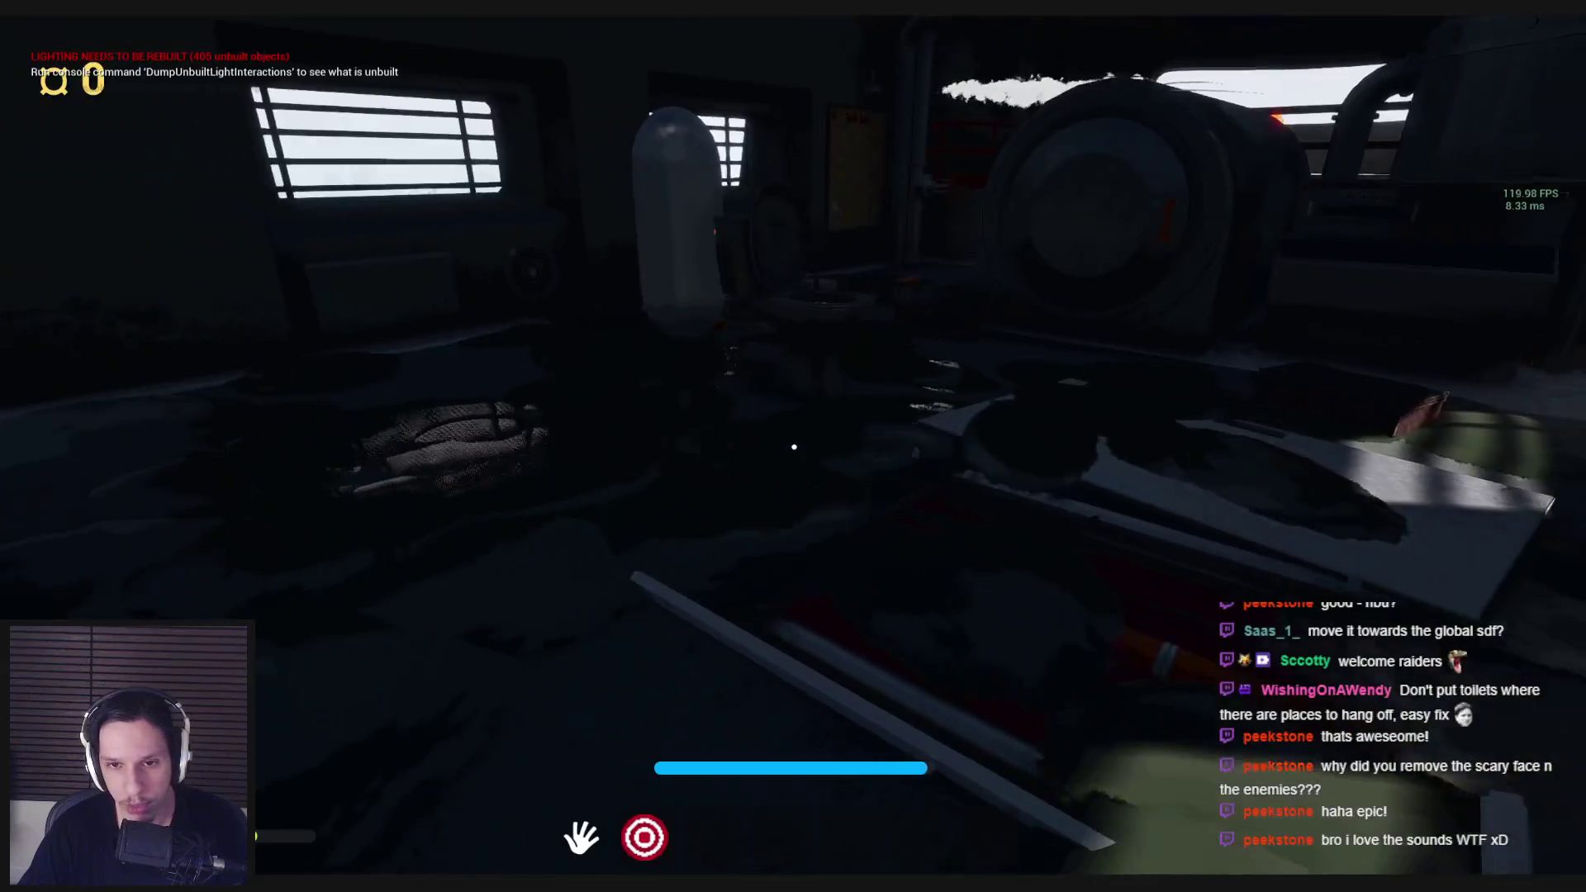
pyautogui.press('w')
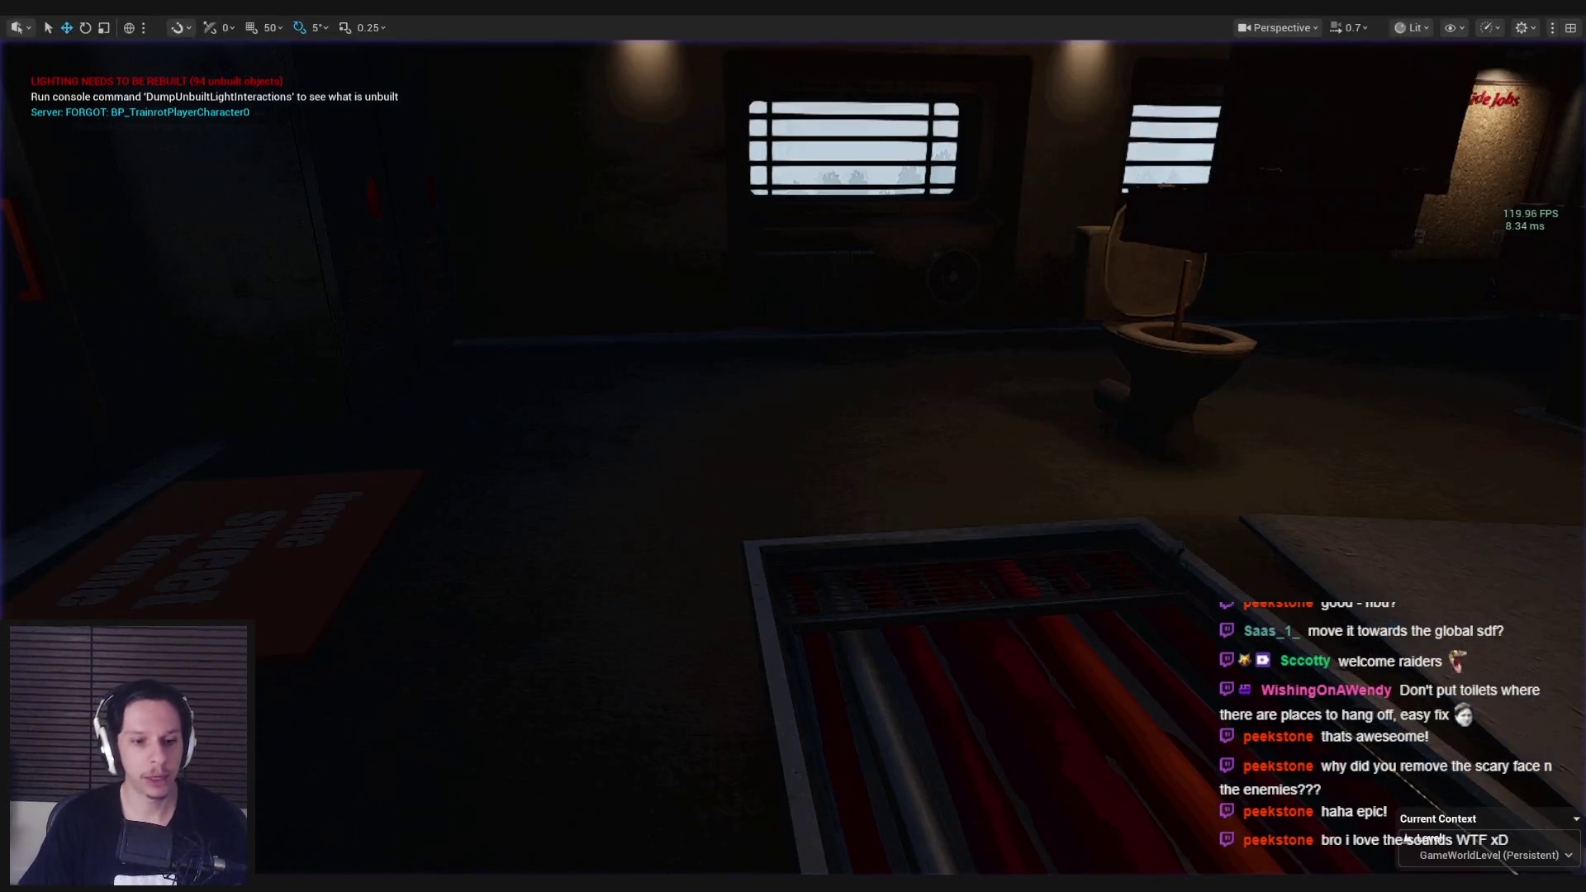
pyautogui.hotkey('alt', 'Tab')
# Step: Save the Blender file and add a new plane via the command search
pyautogui.hotkey('ctrl', 's')
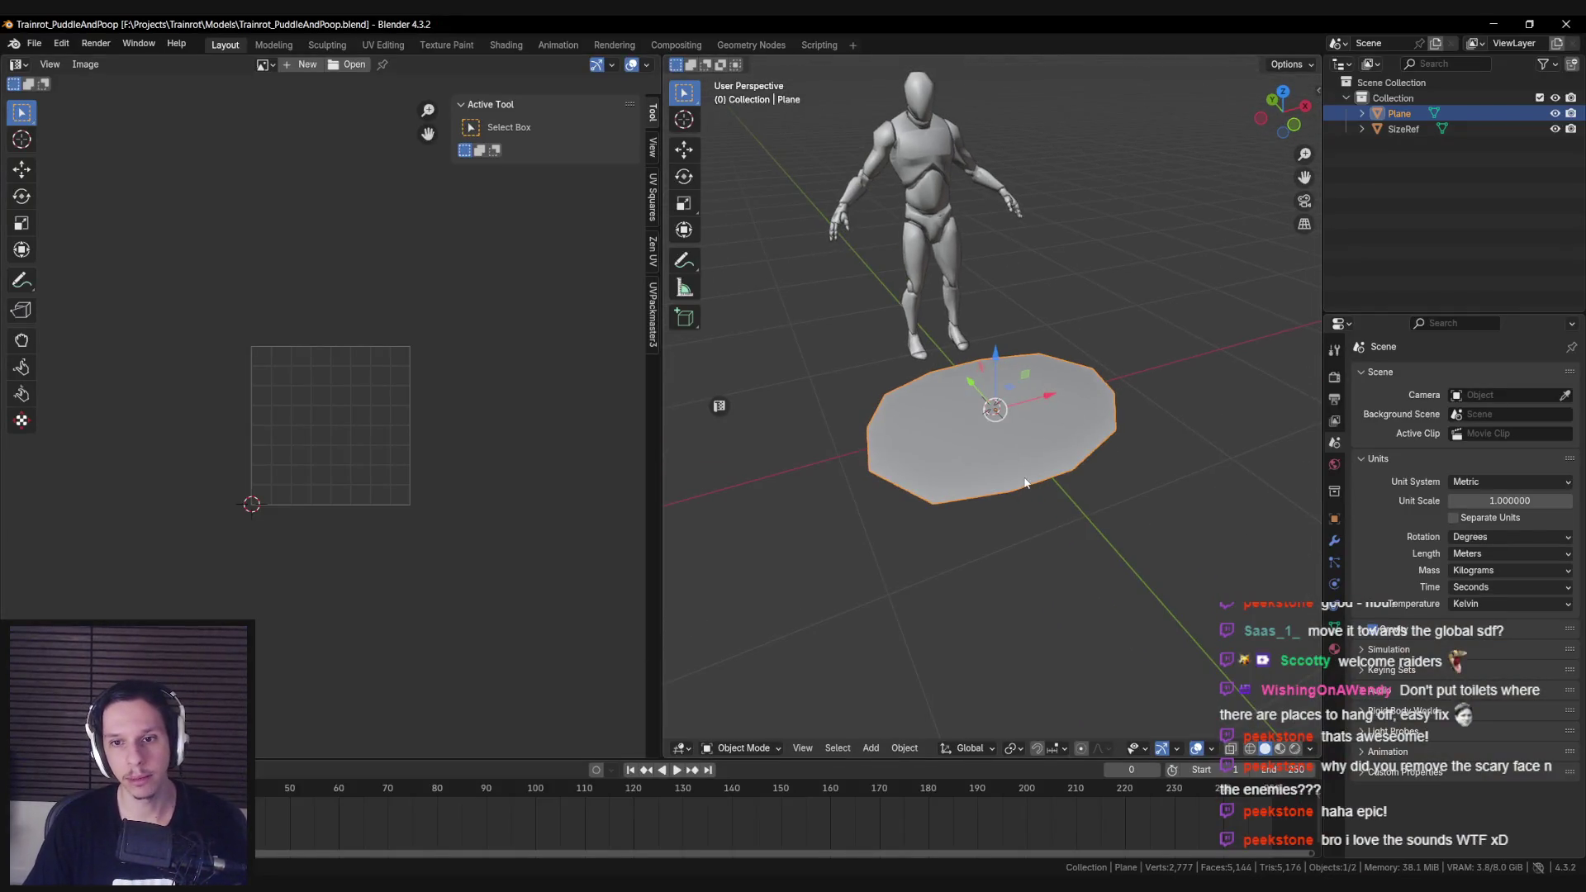
pyautogui.press('Tab')
pyautogui.press('Tab')
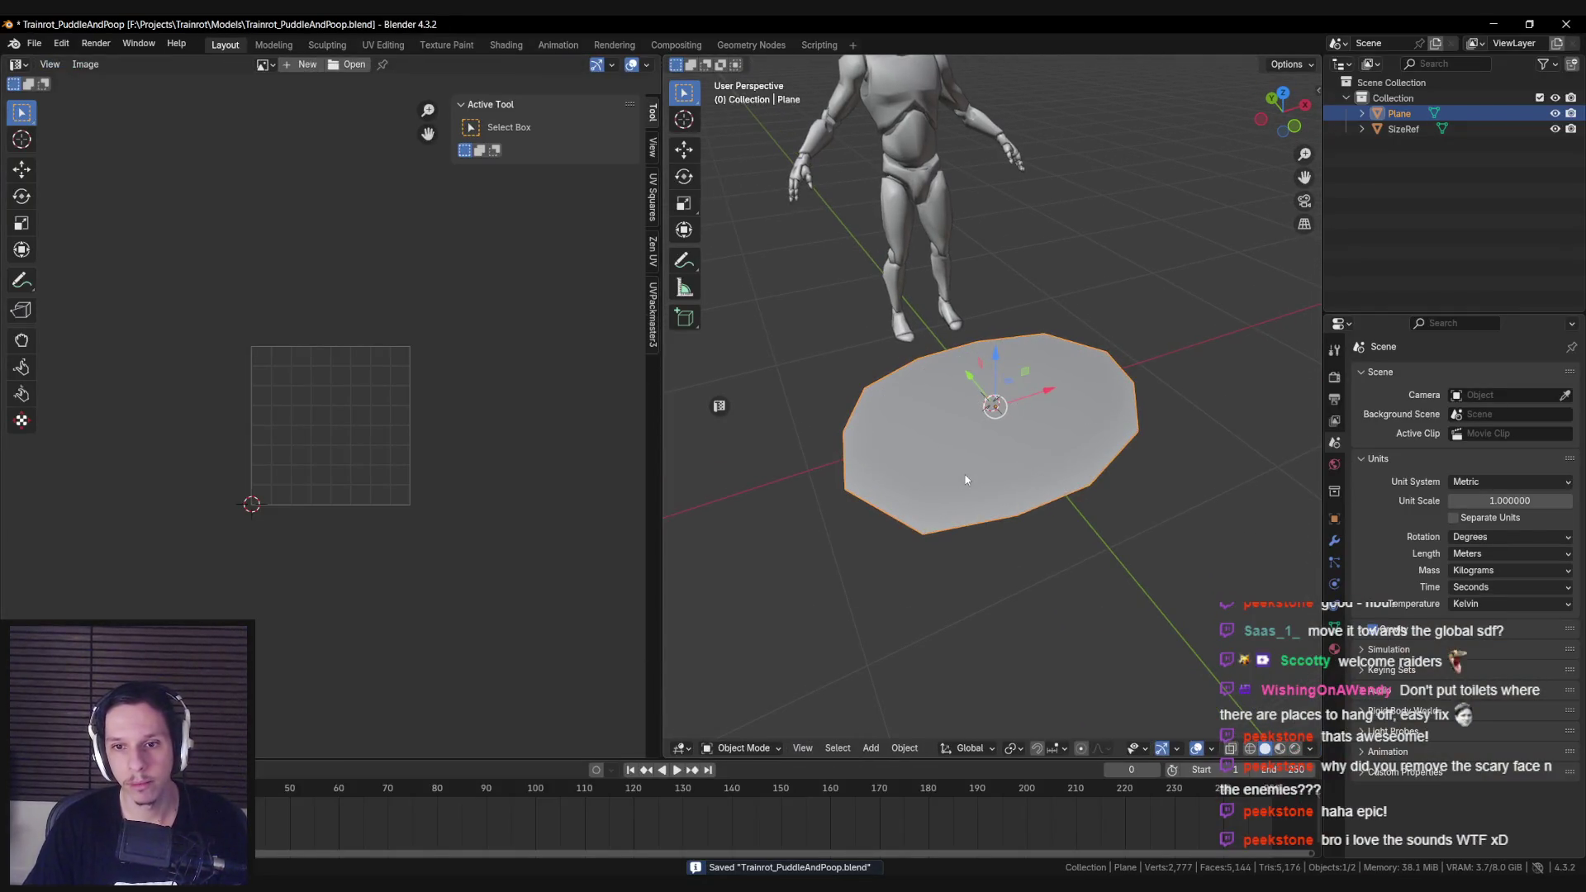
pyautogui.press('F3')
pyautogui.write('plane')
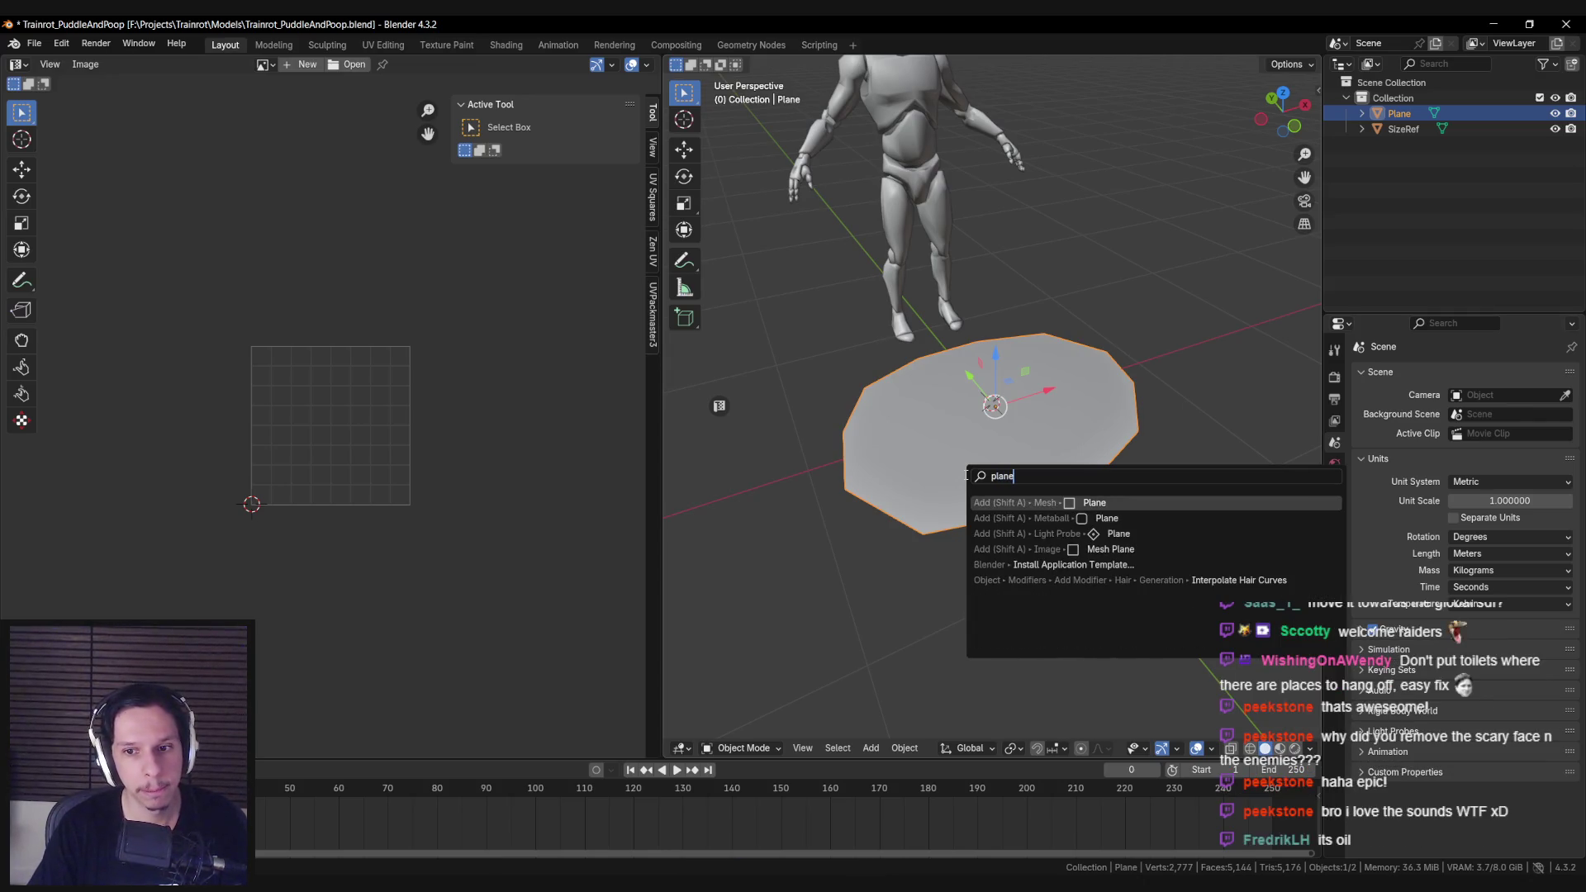
pyautogui.press('Return')
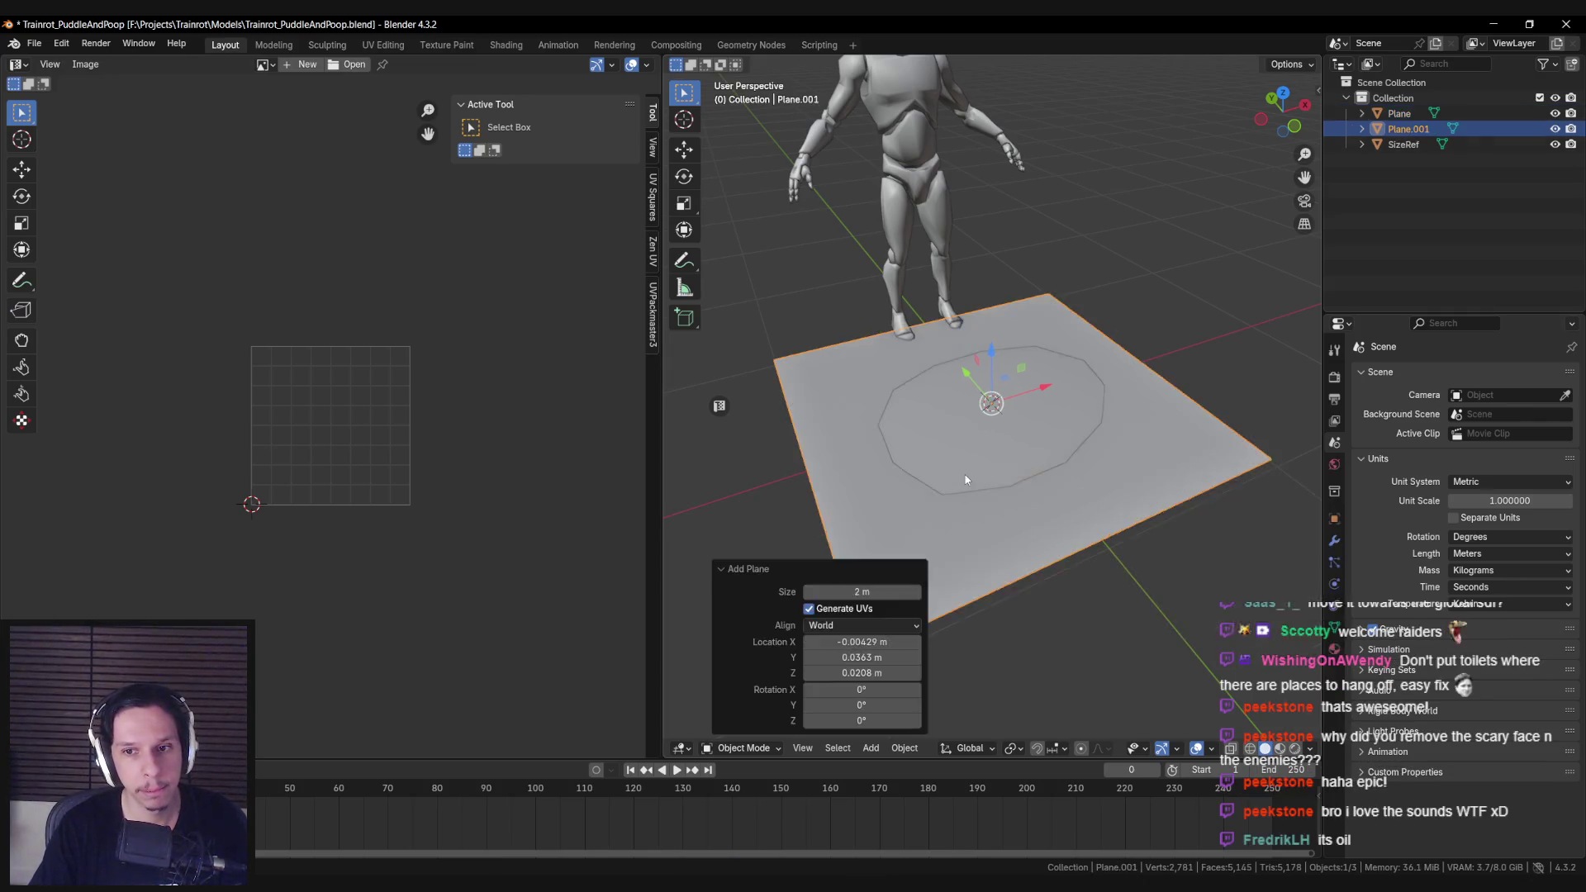
# Step: Transfer Custom Normals onto the puddle plane using Nearest Face Interpolated face-corner mapping
pyautogui.click(990, 444)
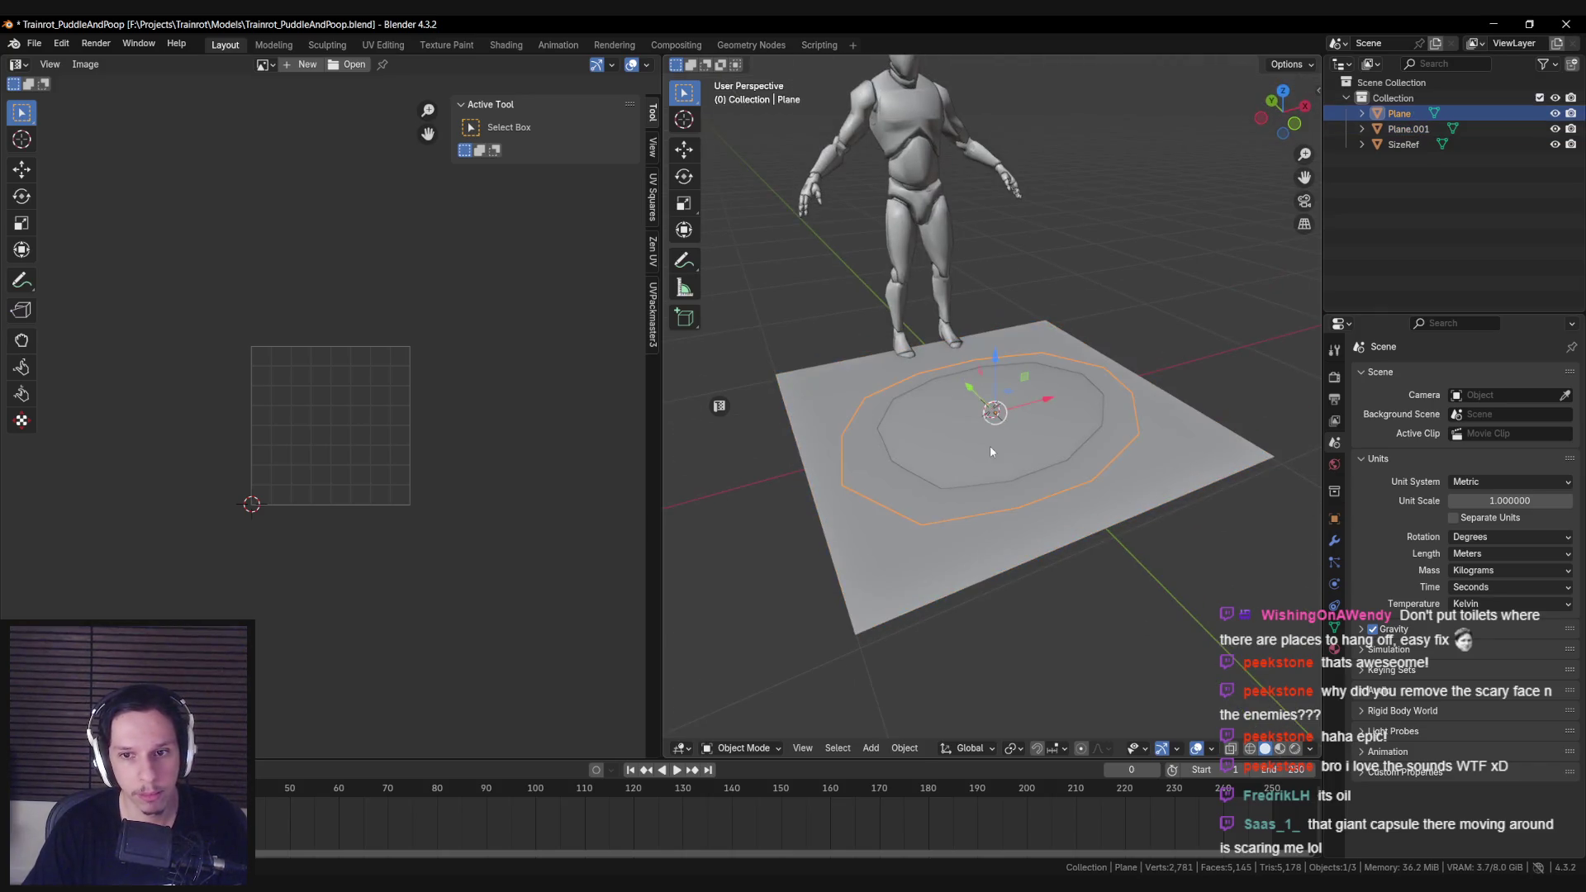
pyautogui.keyDown('shift'); pyautogui.click(898, 568); pyautogui.keyUp('shift')
pyautogui.hotkey('ctrl', 'l')
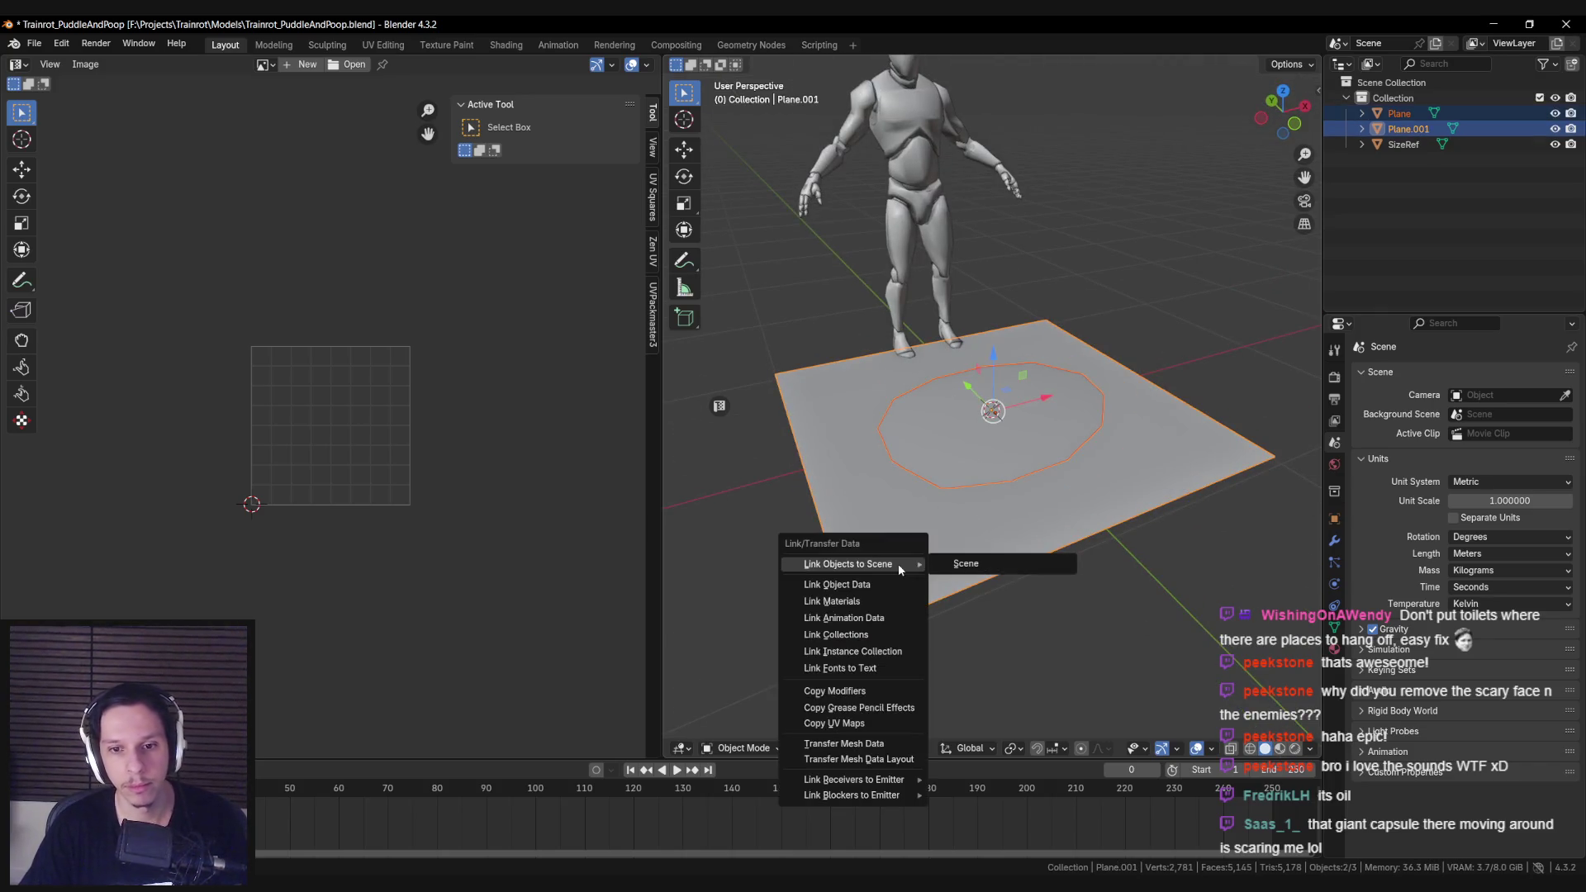
pyautogui.click(865, 743)
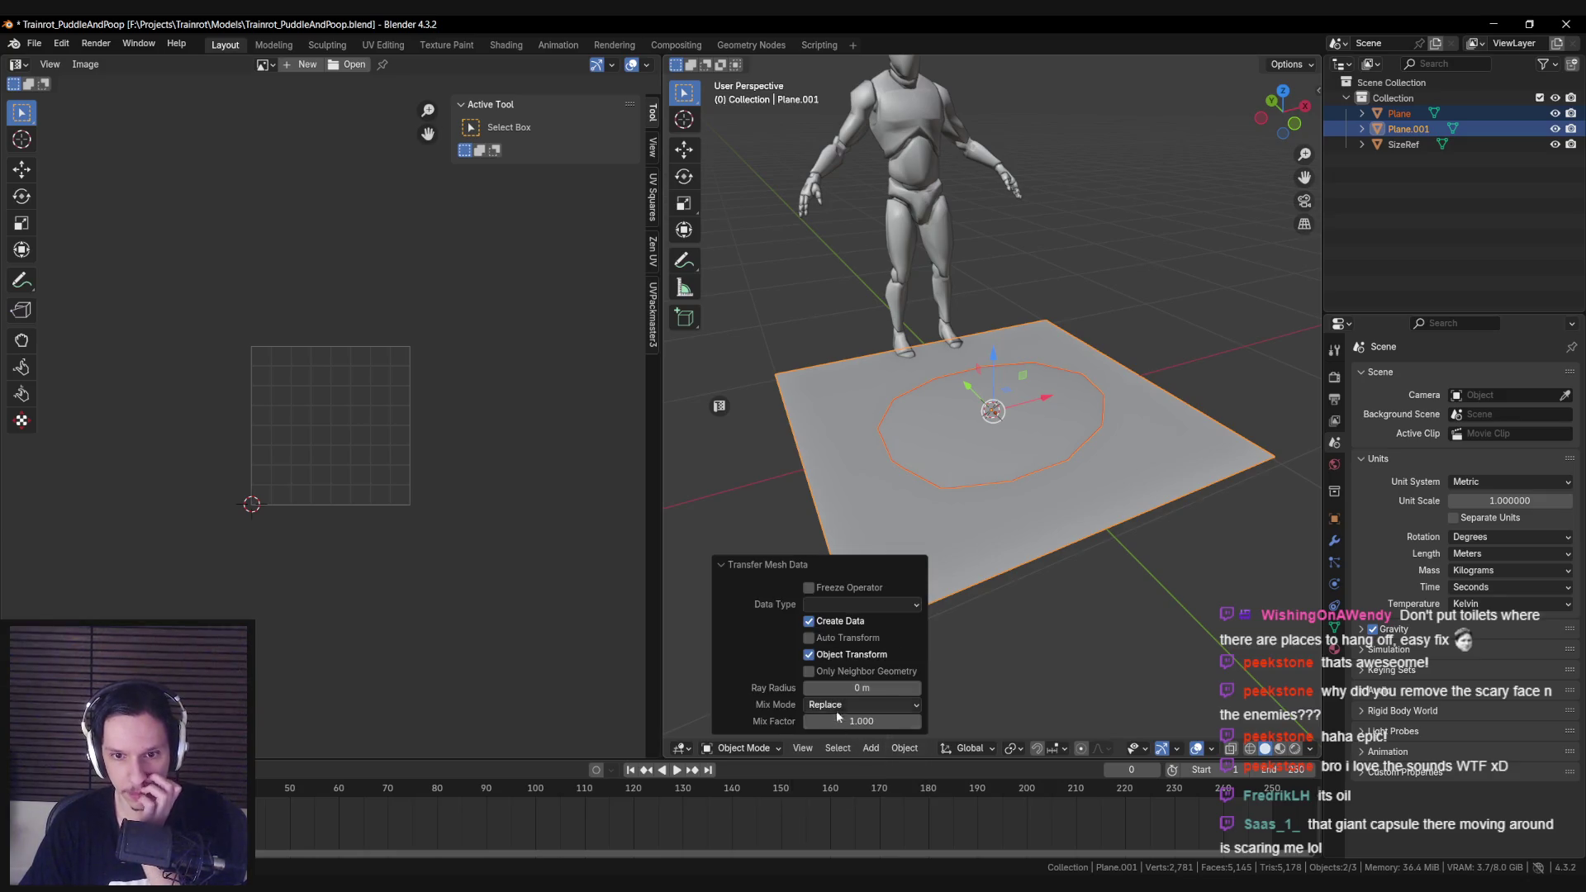
pyautogui.click(843, 609)
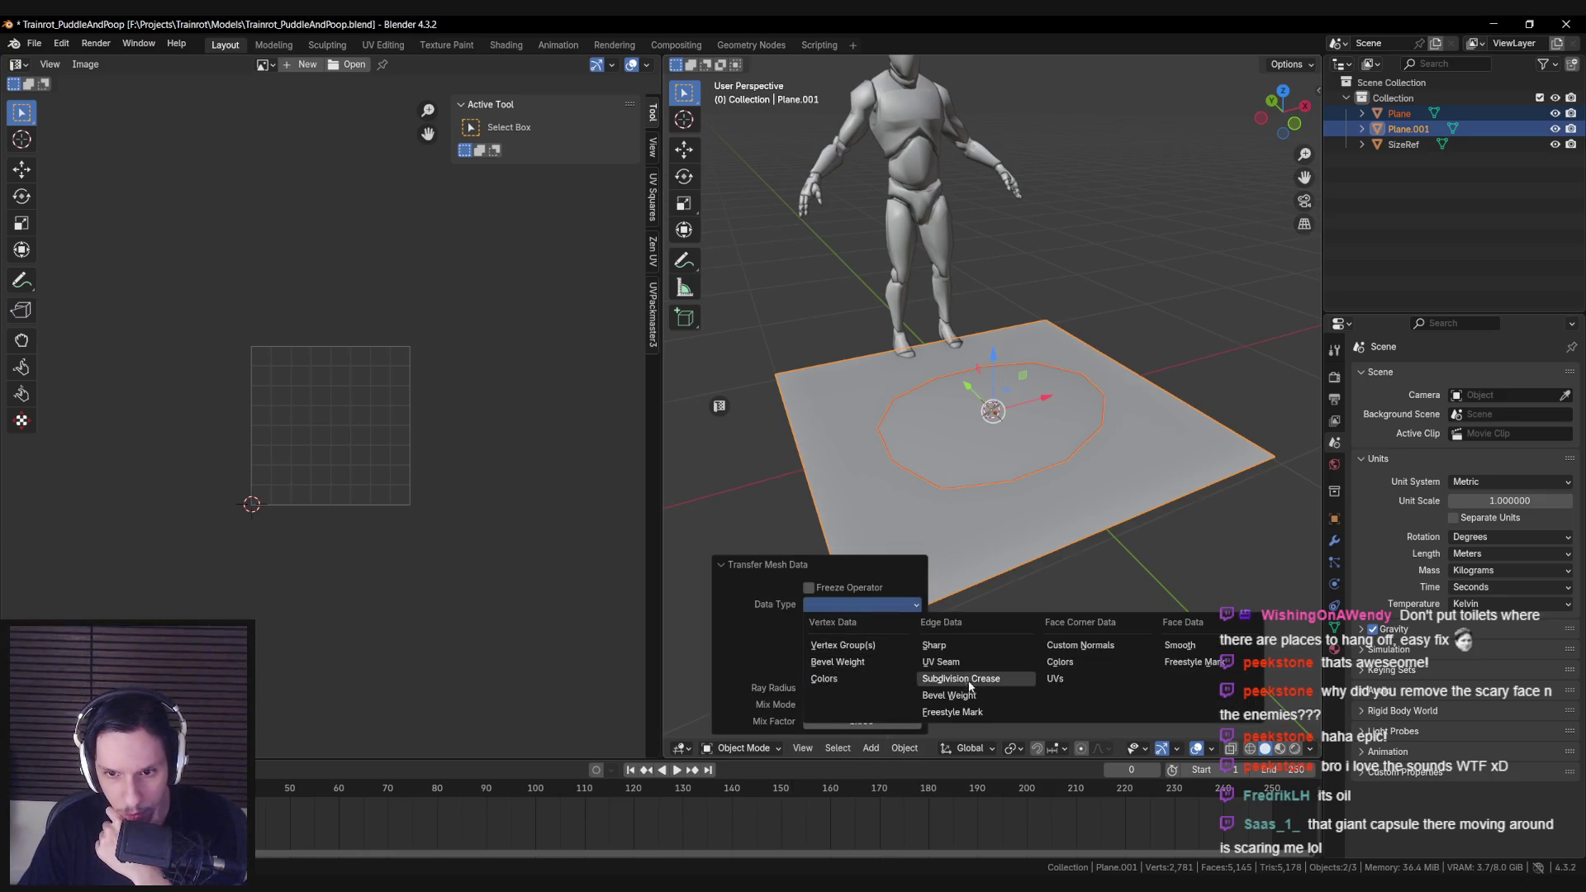
pyautogui.click(1078, 645)
pyautogui.scroll(3, 979, 563)
pyautogui.click(874, 604)
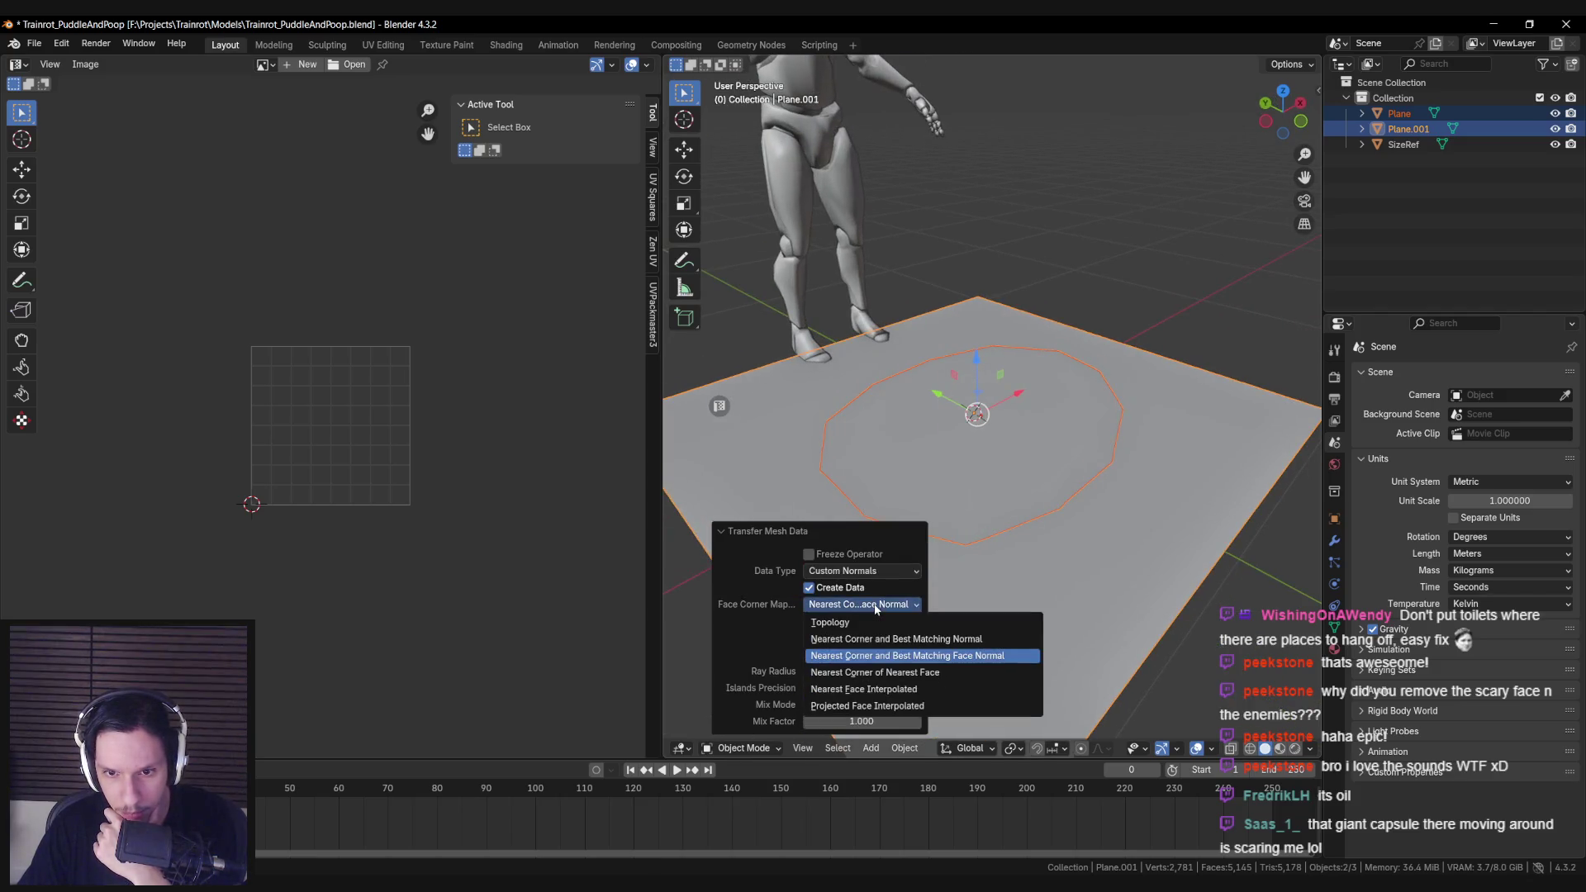
pyautogui.click(882, 691)
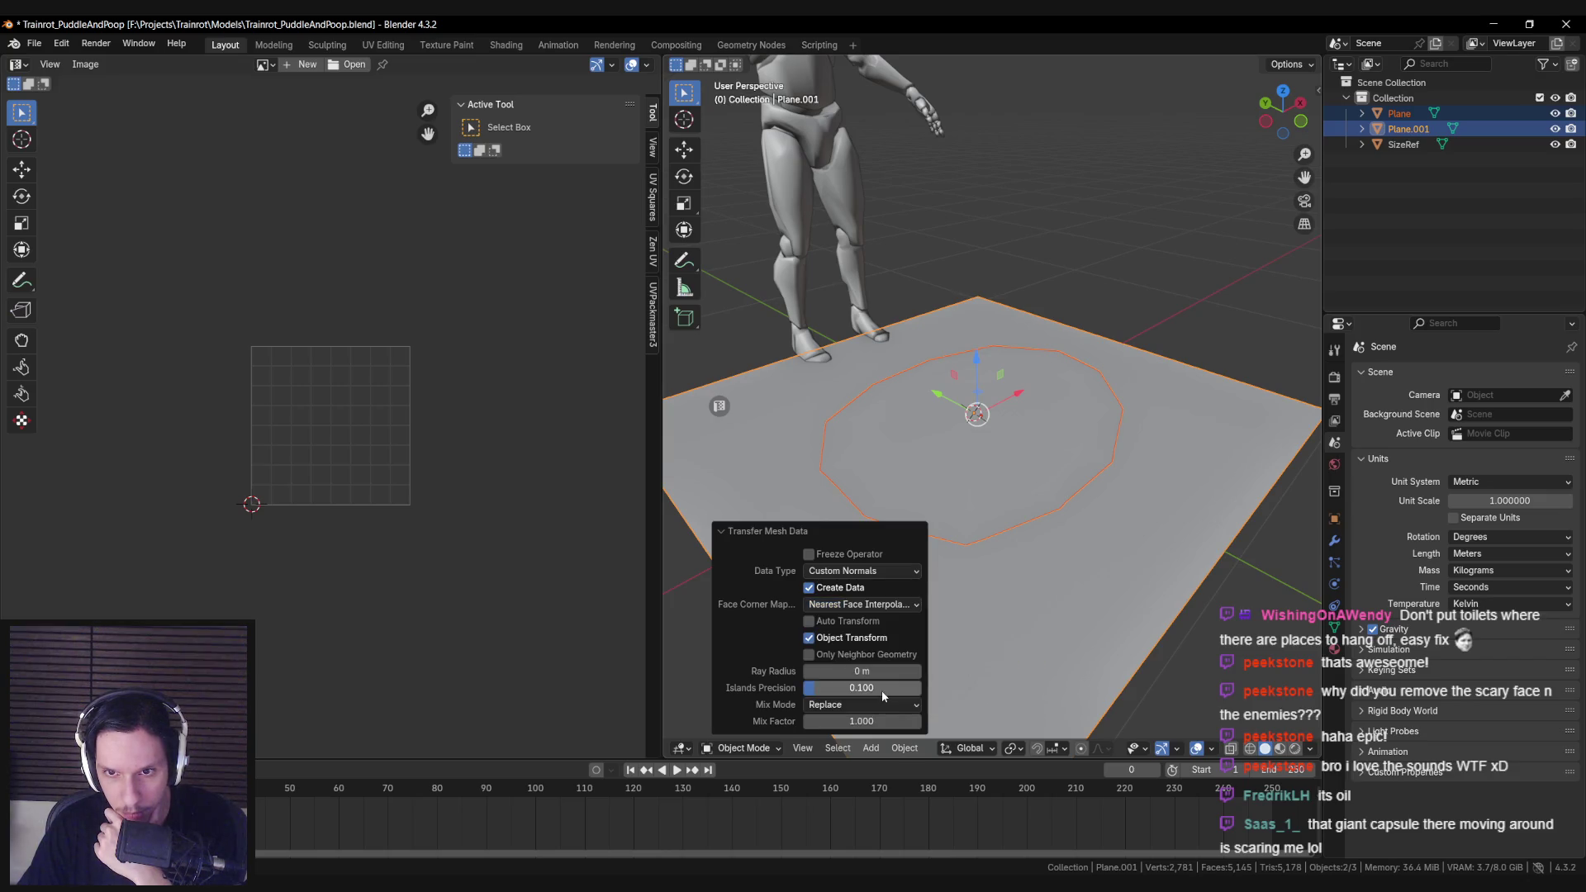
# Step: Delete the leftover duplicate plane, keep the puddle disk selected, and save Trainrot_PuddleAndPoop.blend
pyautogui.click(1019, 605)
pyautogui.press('Delete')
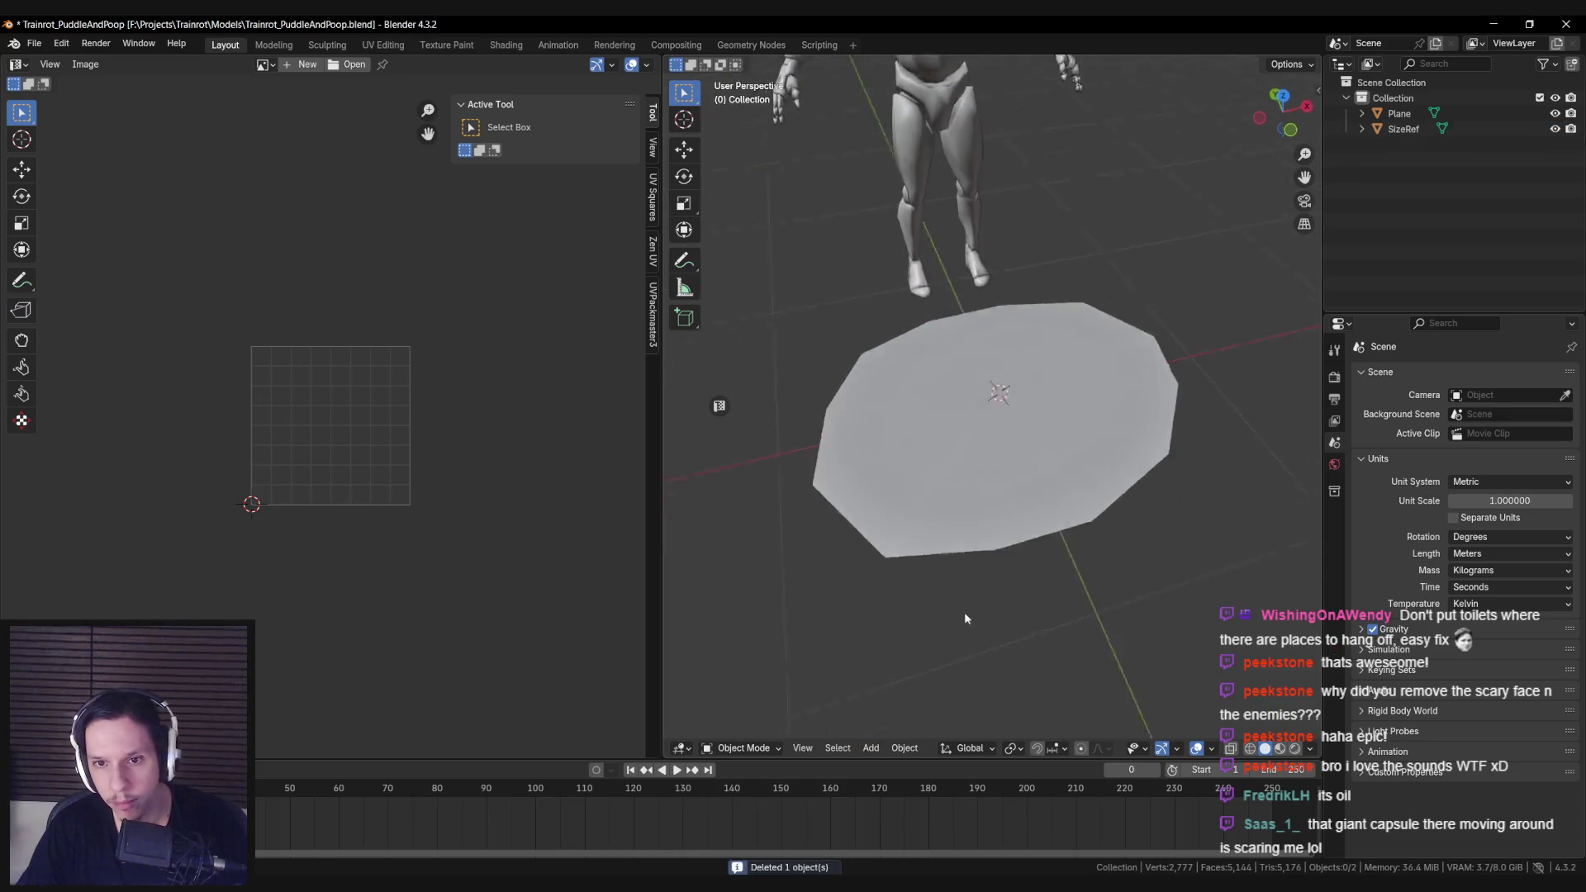
pyautogui.click(968, 548)
pyautogui.scroll(-3, 958, 578)
pyautogui.hotkey('ctrl', 's')
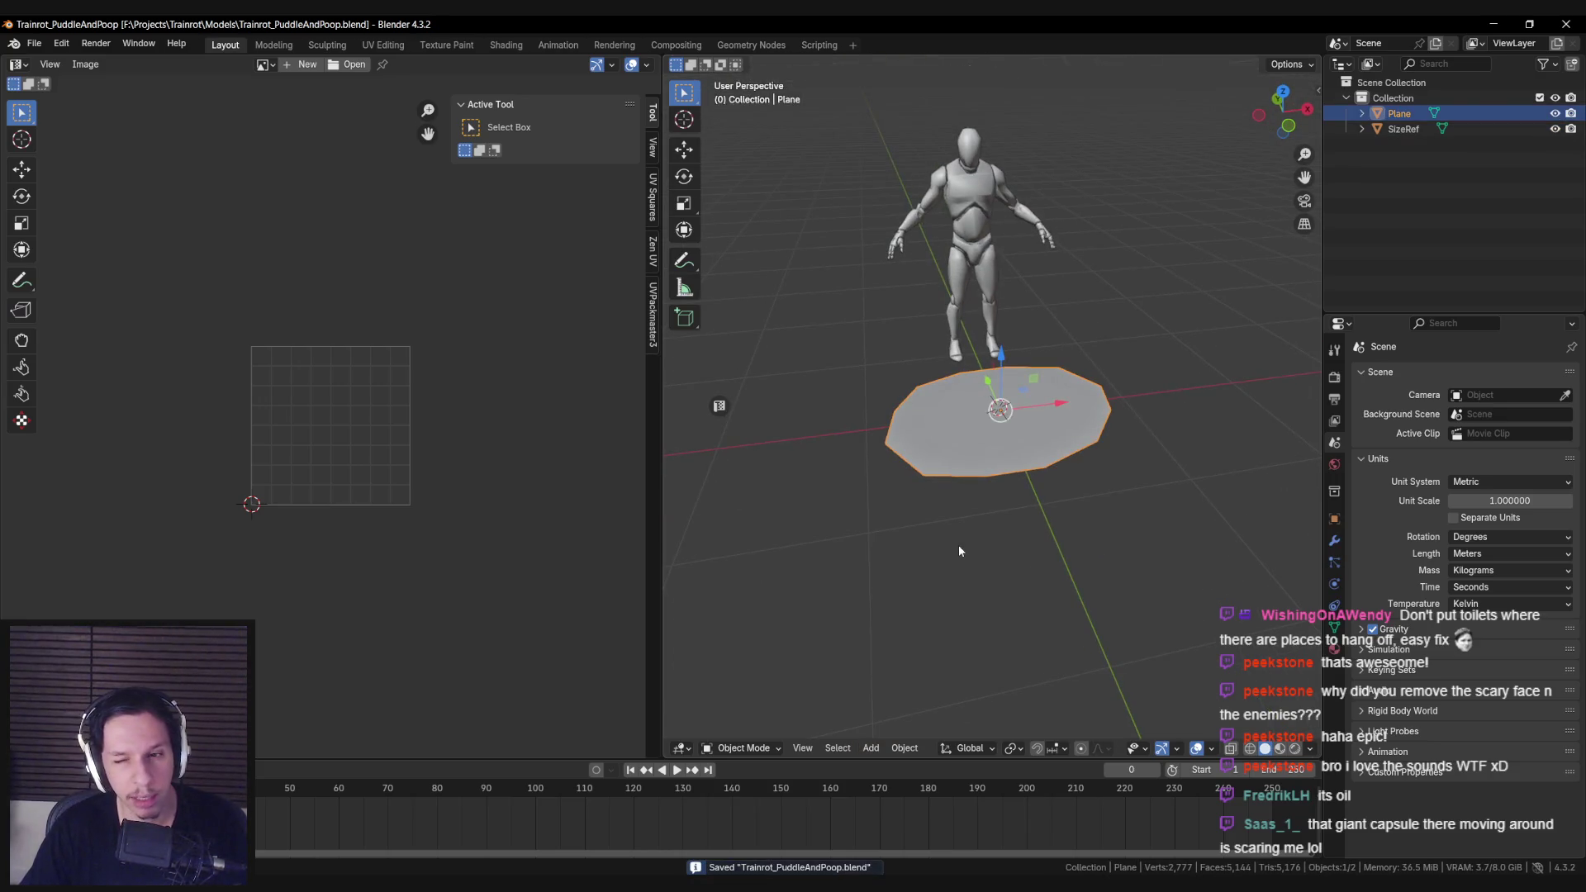
# Step: Export the puddle disk as S_Toilet-Puddle.fbx
pyautogui.press('n')
pyautogui.press('n')
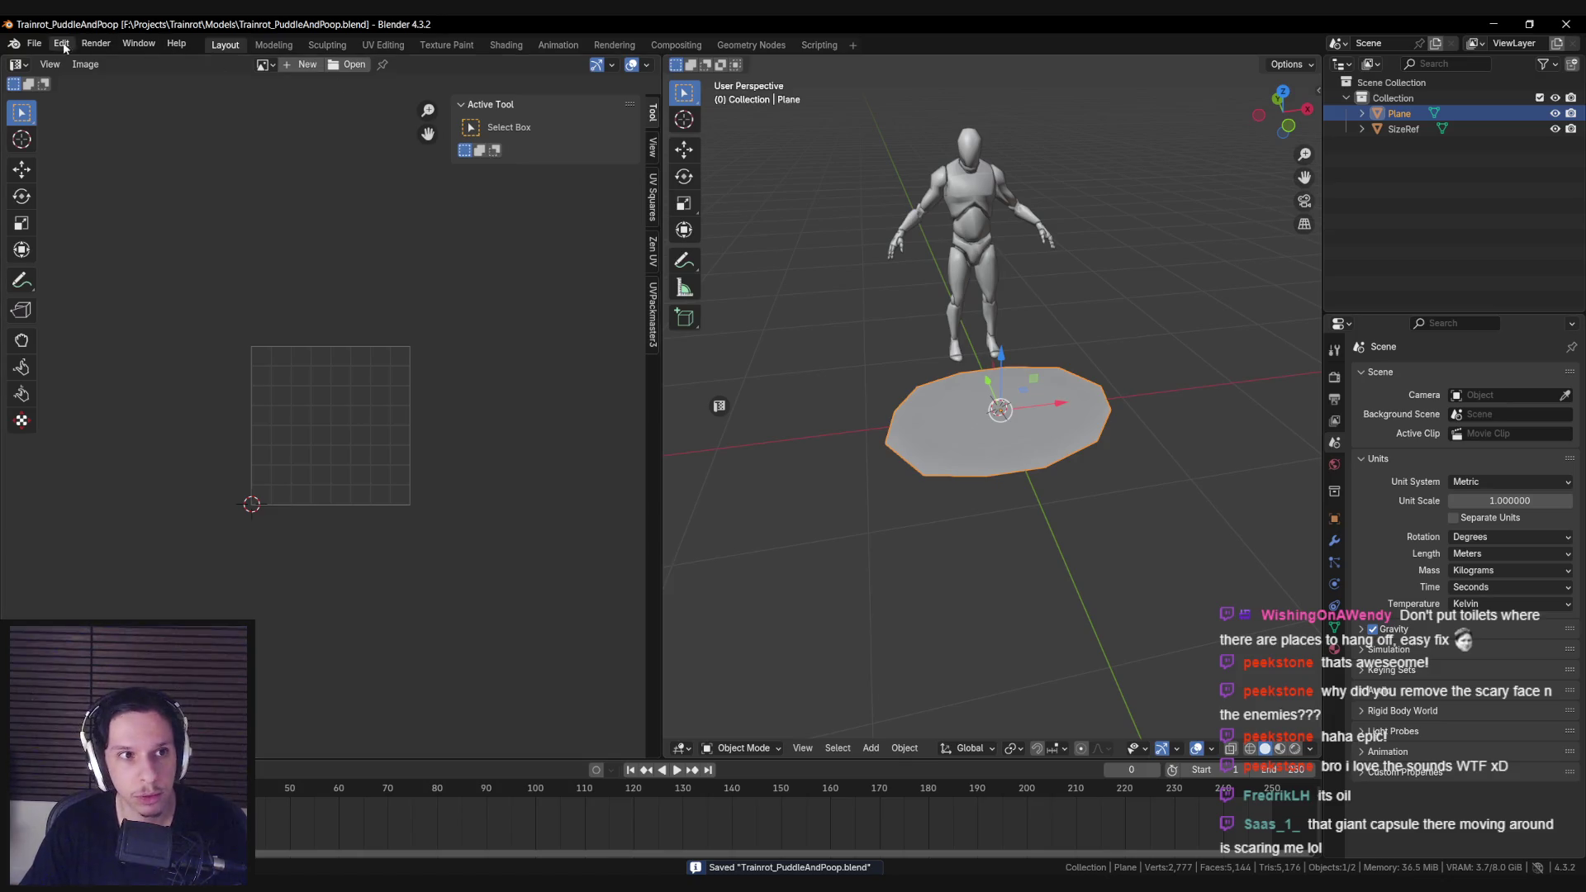
pyautogui.click(33, 45)
pyautogui.moveTo(58, 280)
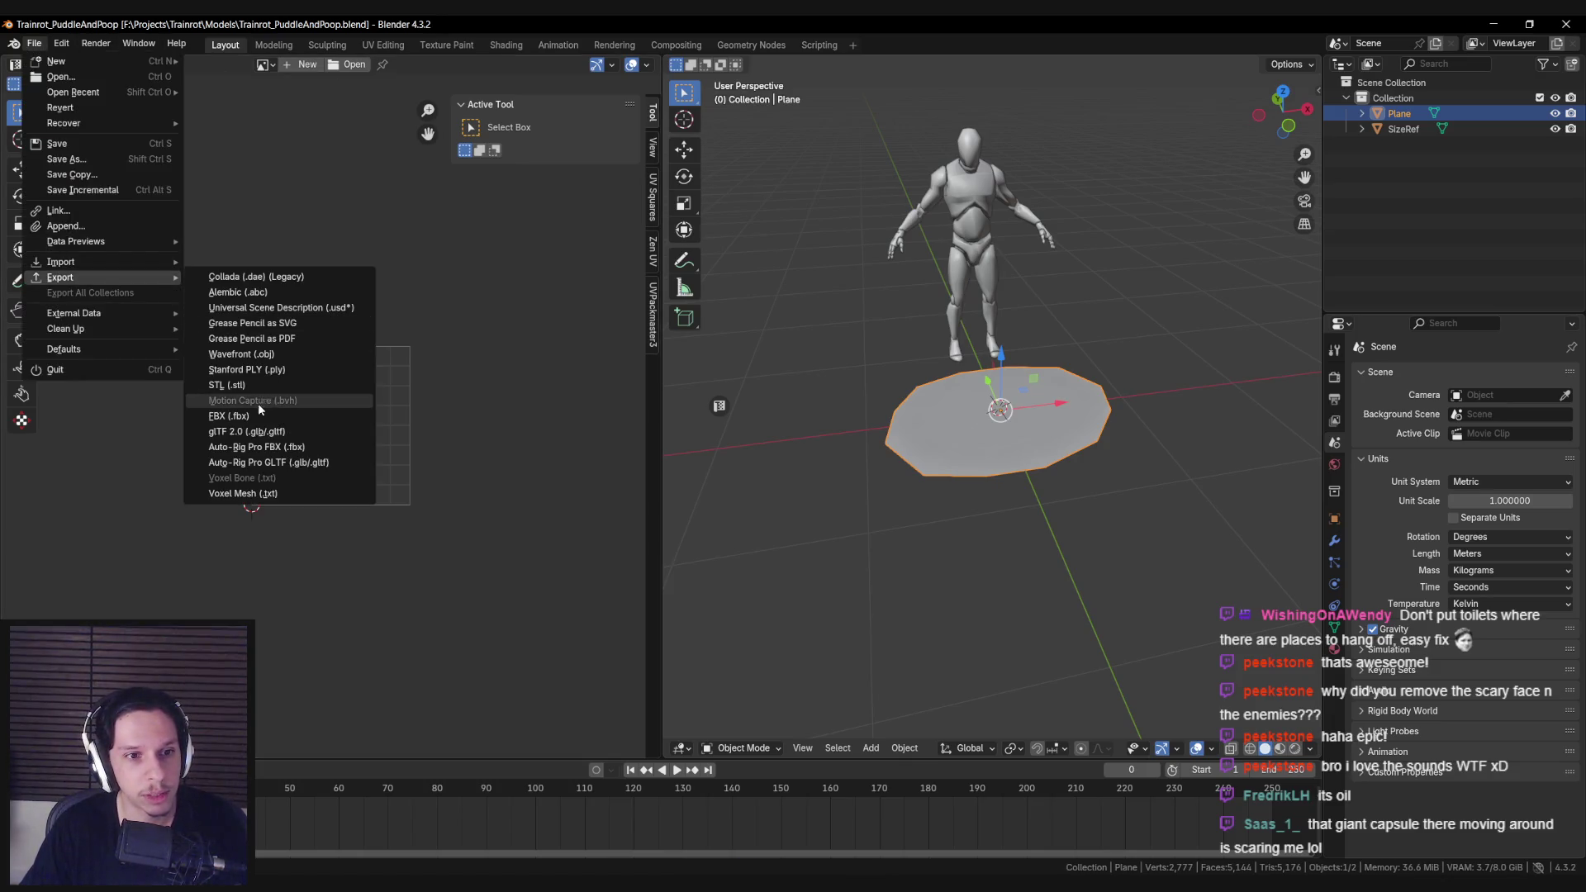
pyautogui.click(258, 415)
pyautogui.click(1075, 671)
# Step: Reimport the updated S_Toilet-Puddle mesh in its mesh editor and minimize it
pyautogui.moveTo(521, 882)
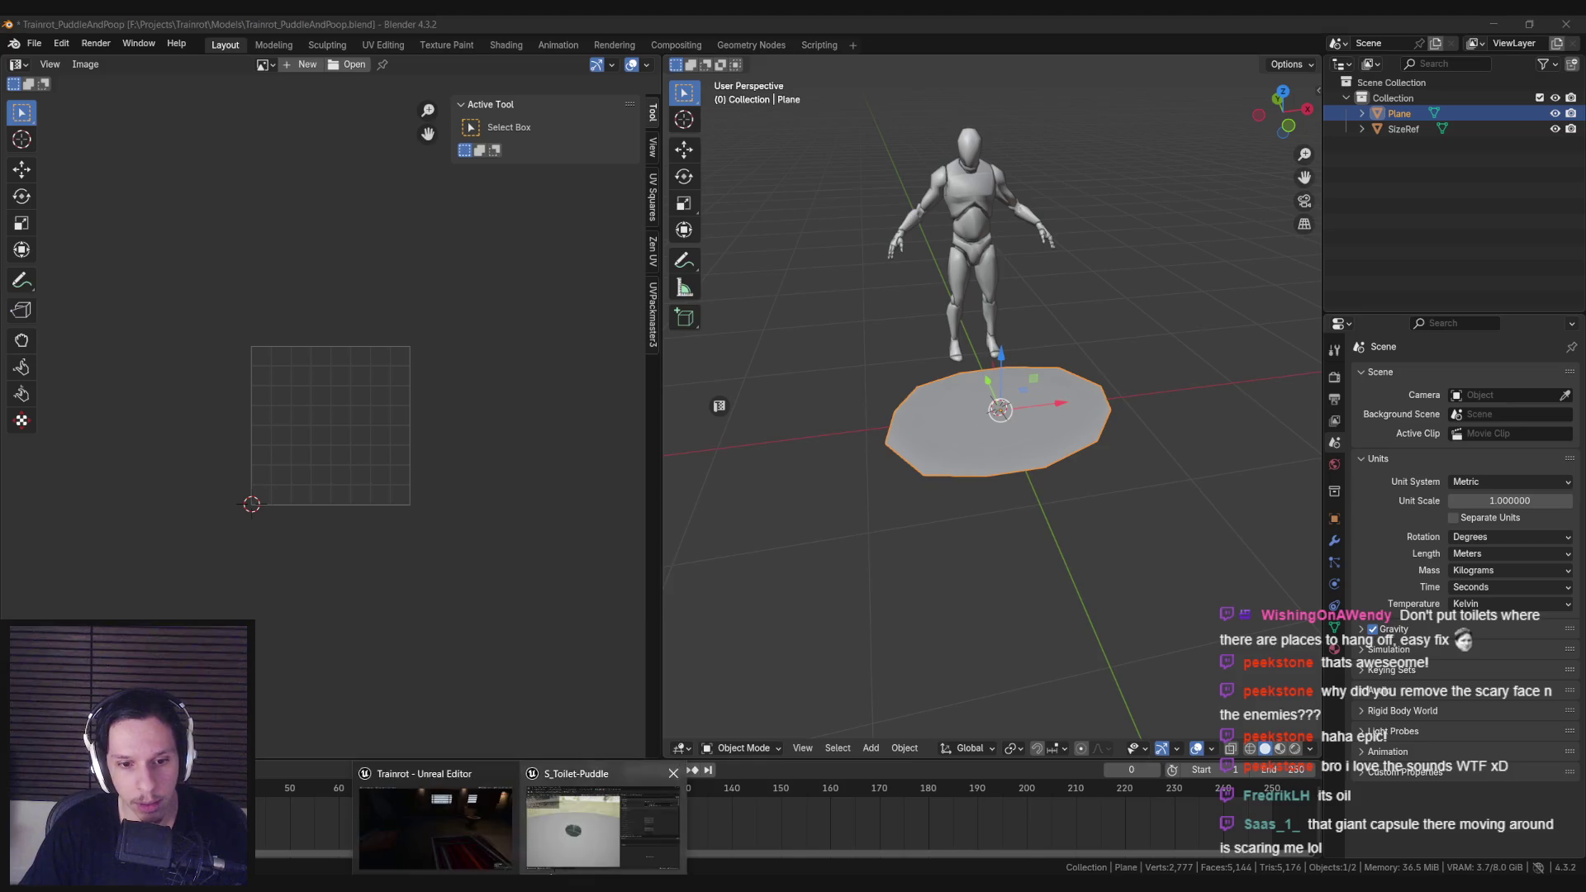
pyautogui.click(603, 818)
pyautogui.click(128, 75)
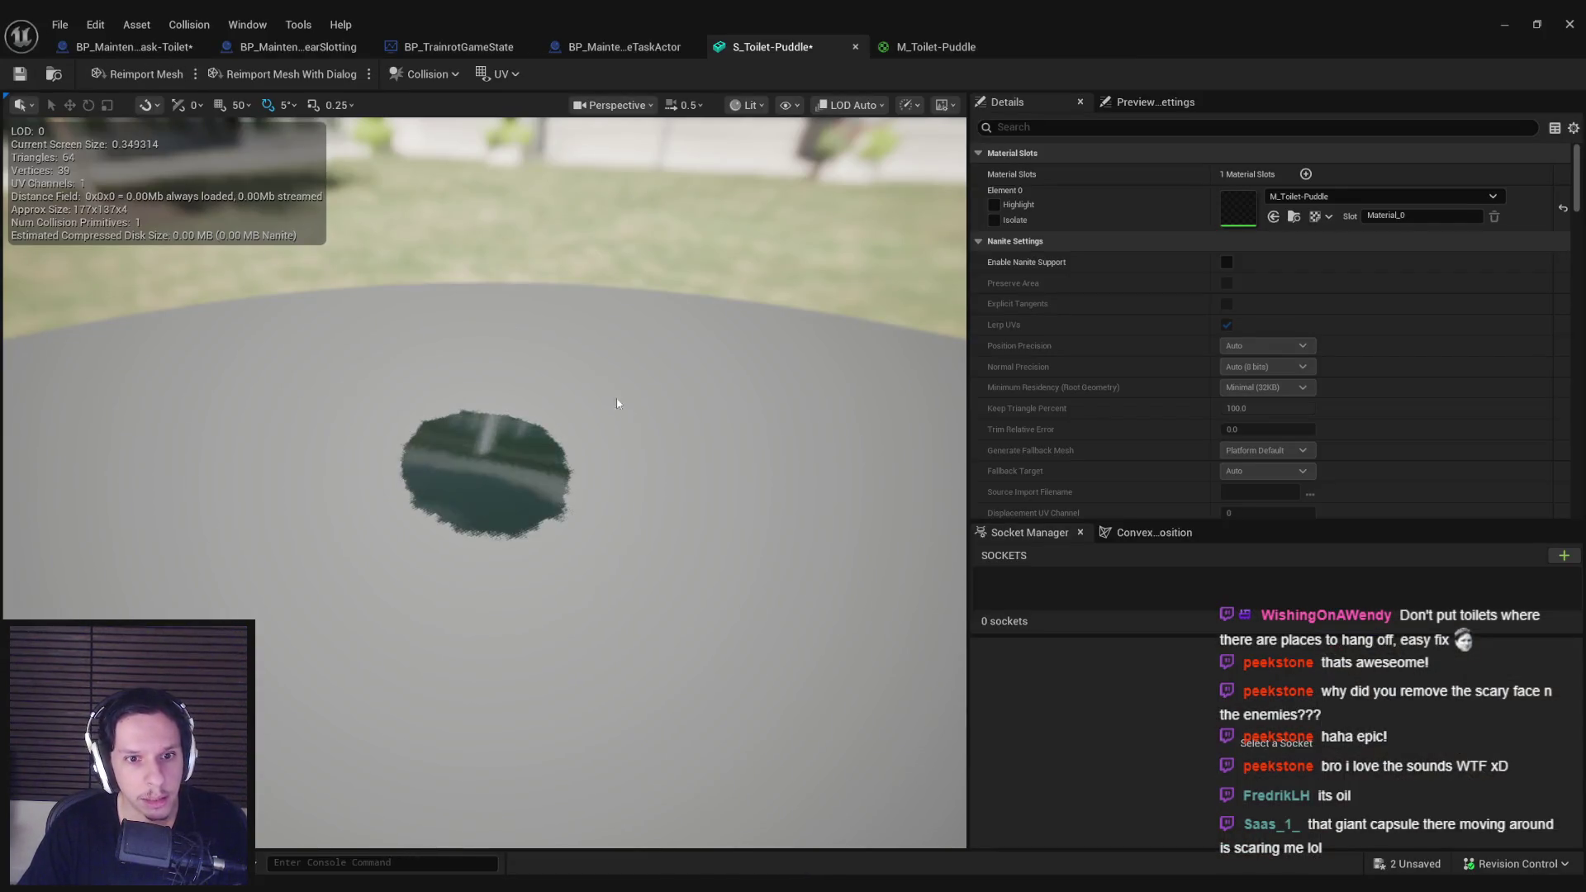
pyautogui.click(1497, 32)
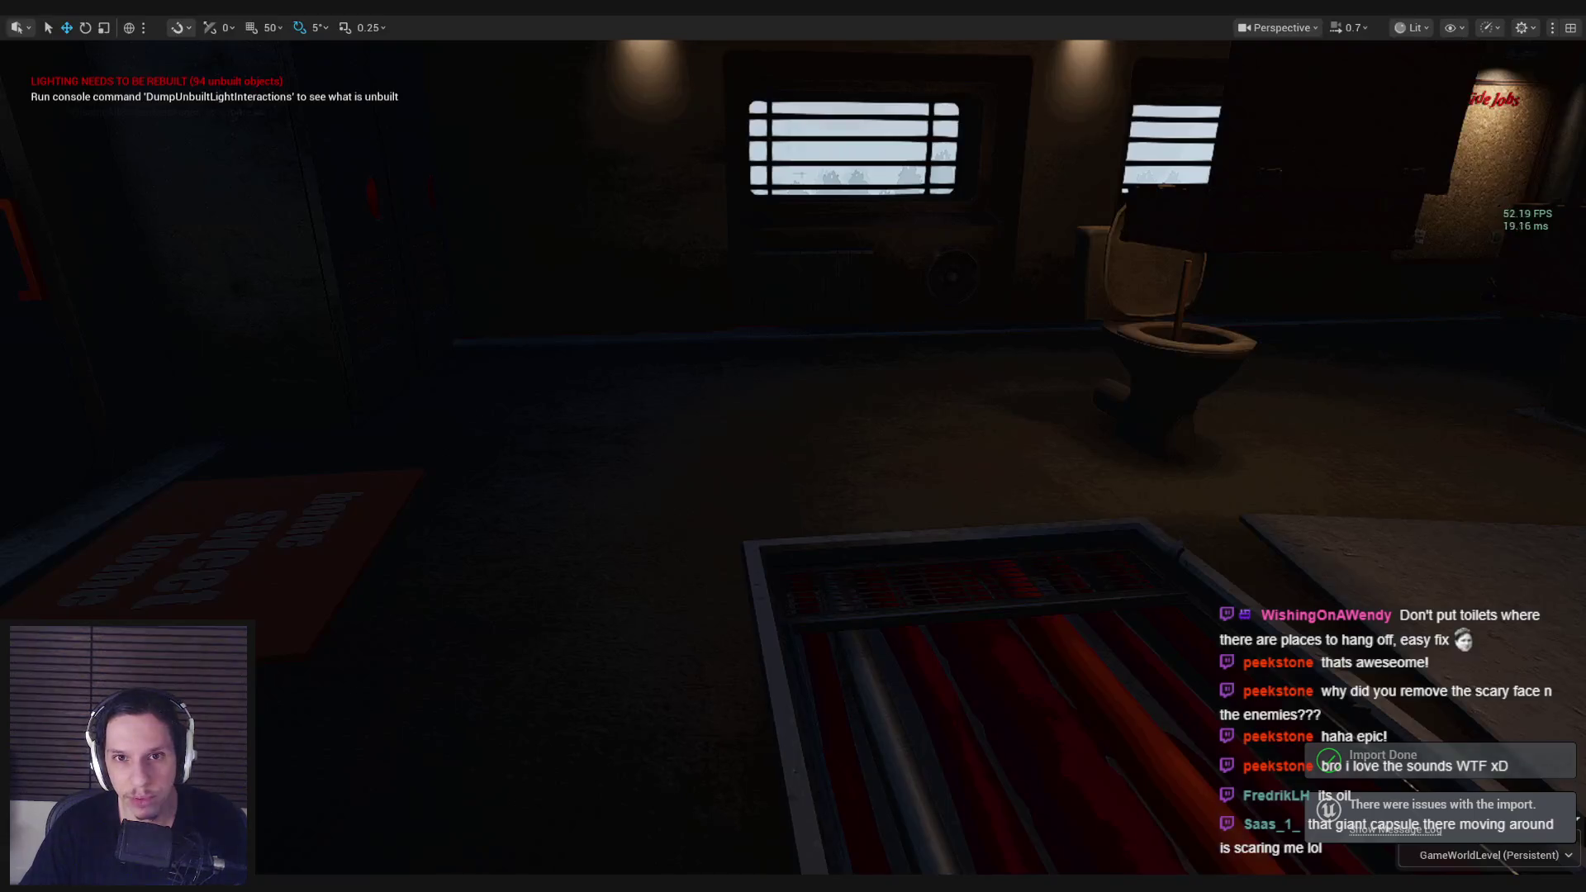
# Step: Play-test the level, walk to the toilet, open the console and flip the fuse panel lever
pyautogui.hotkey('alt', 'p')
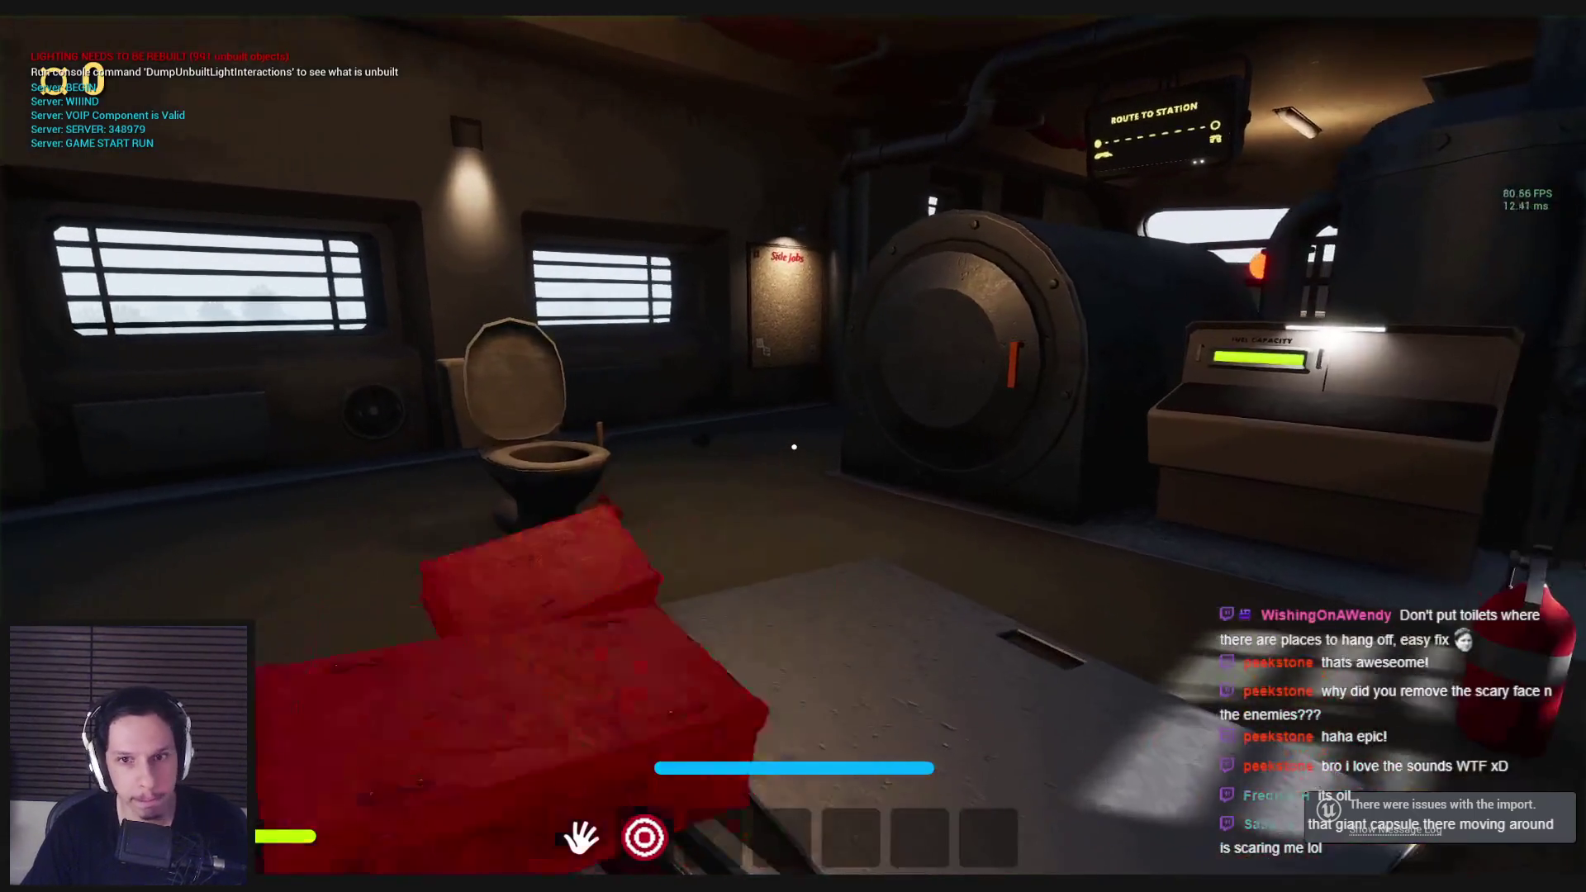
pyautogui.press('w')
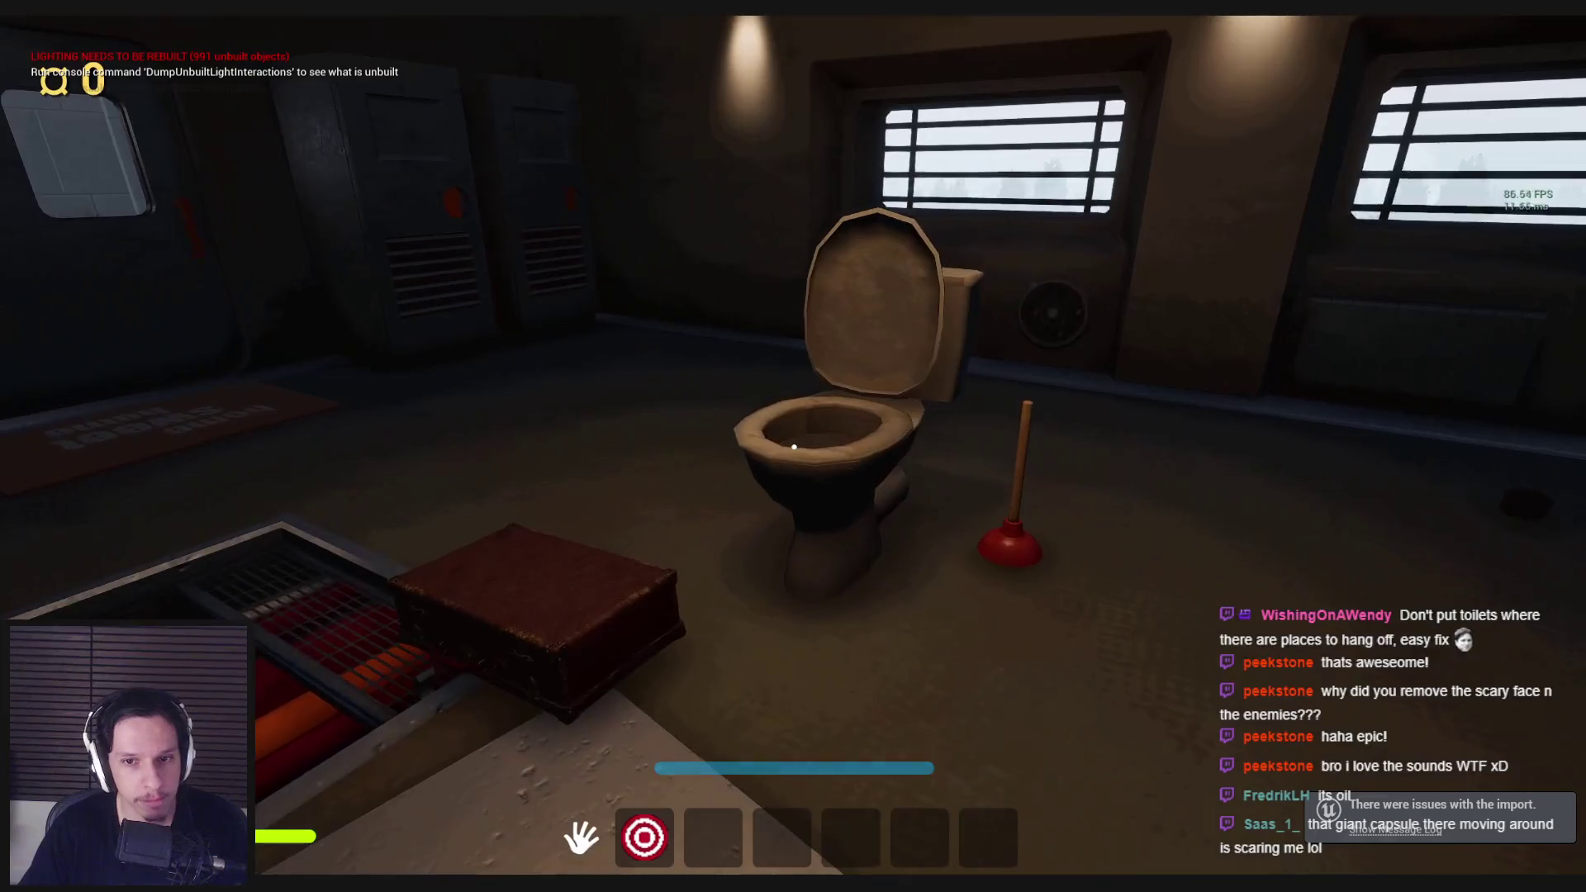
pyautogui.press('`')
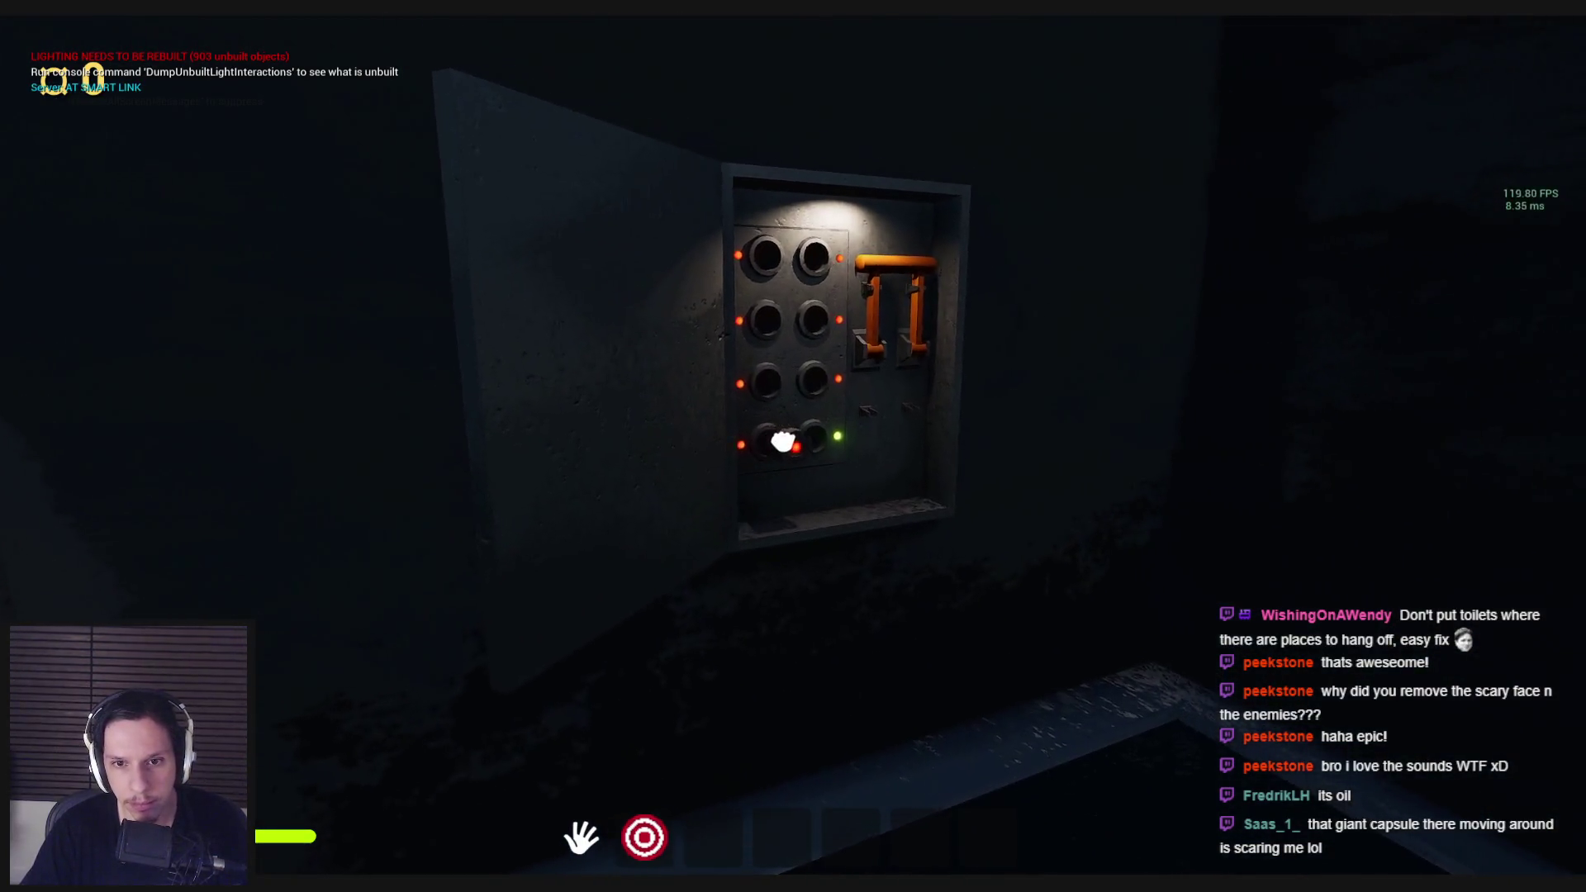
pyautogui.click(794, 449)
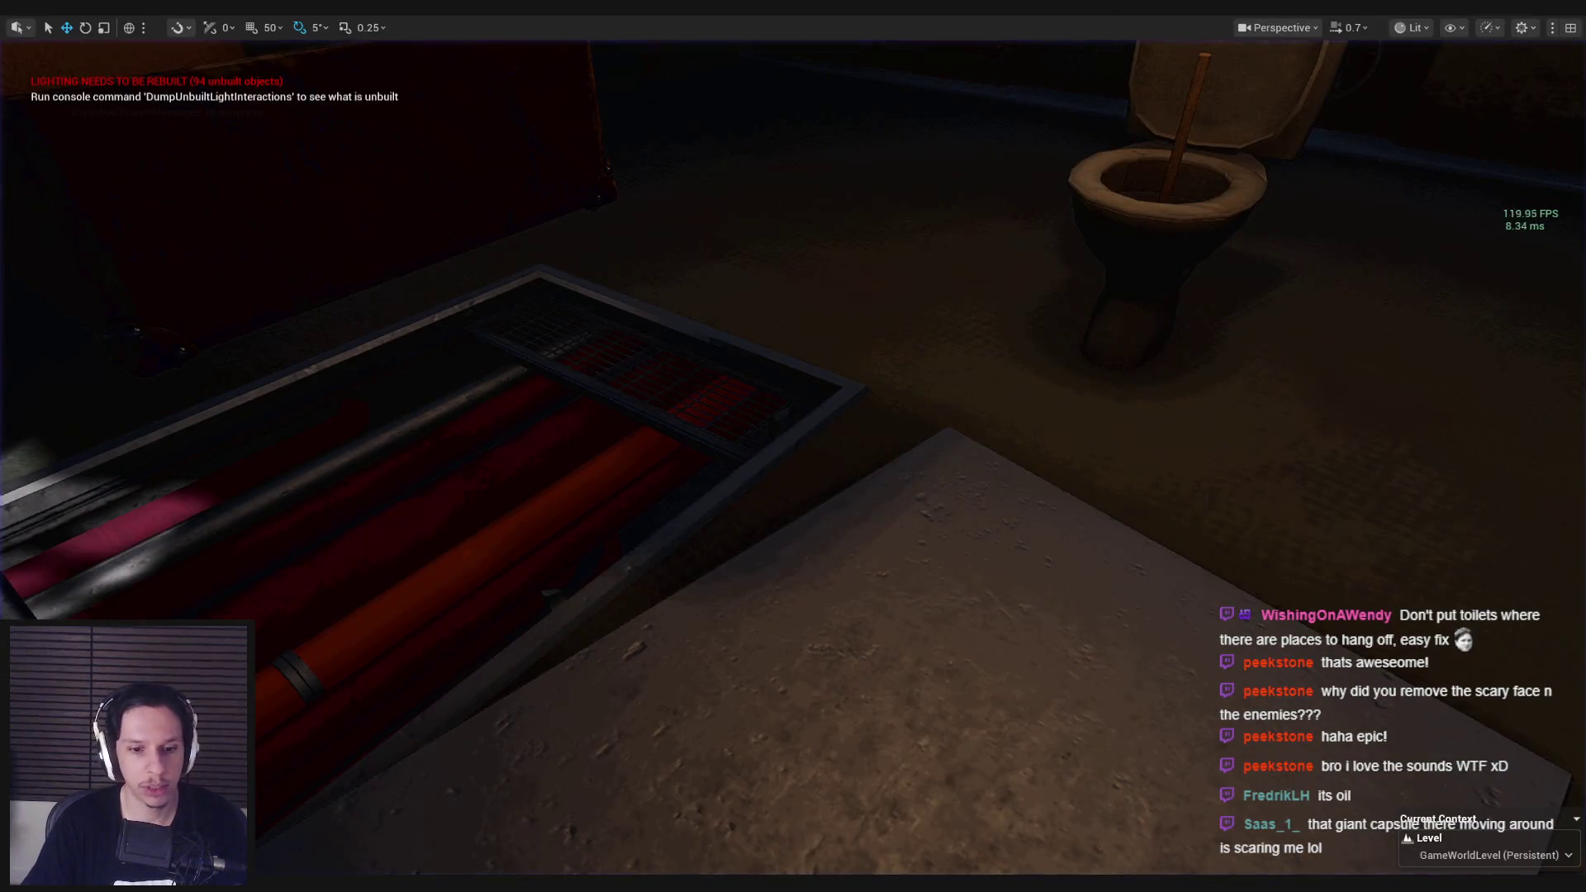
pyautogui.click(586, 824)
# Step: Look through the open blueprint tabs and bring up the M_Toilet-Puddle material graph
pyautogui.click(625, 46)
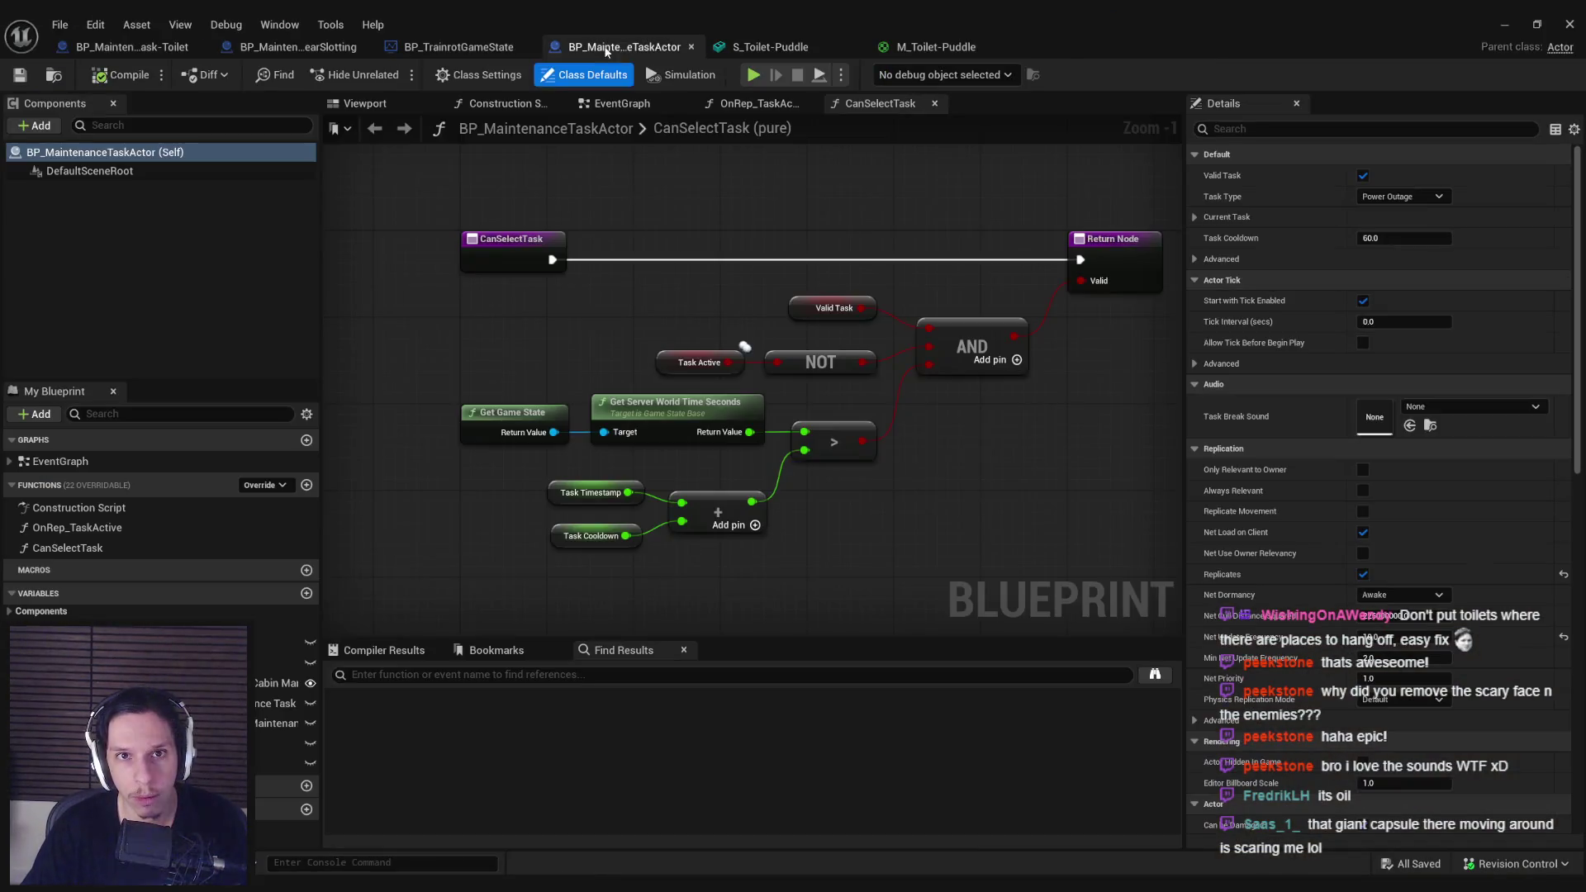
pyautogui.click(458, 46)
pyautogui.click(297, 46)
pyautogui.click(132, 47)
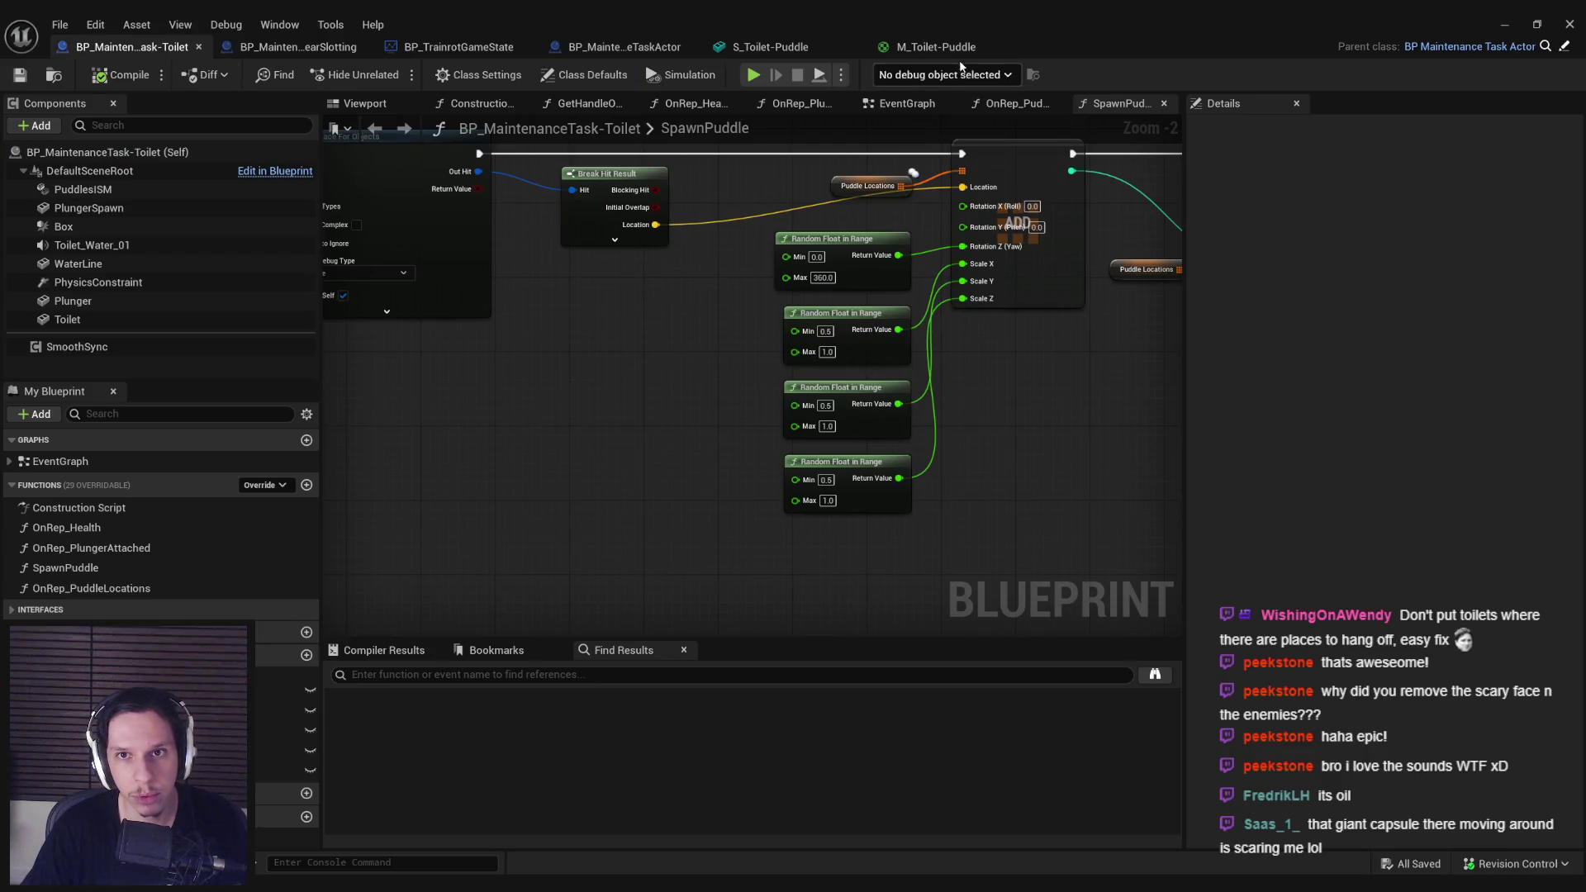
pyautogui.click(942, 47)
pyautogui.click(768, 47)
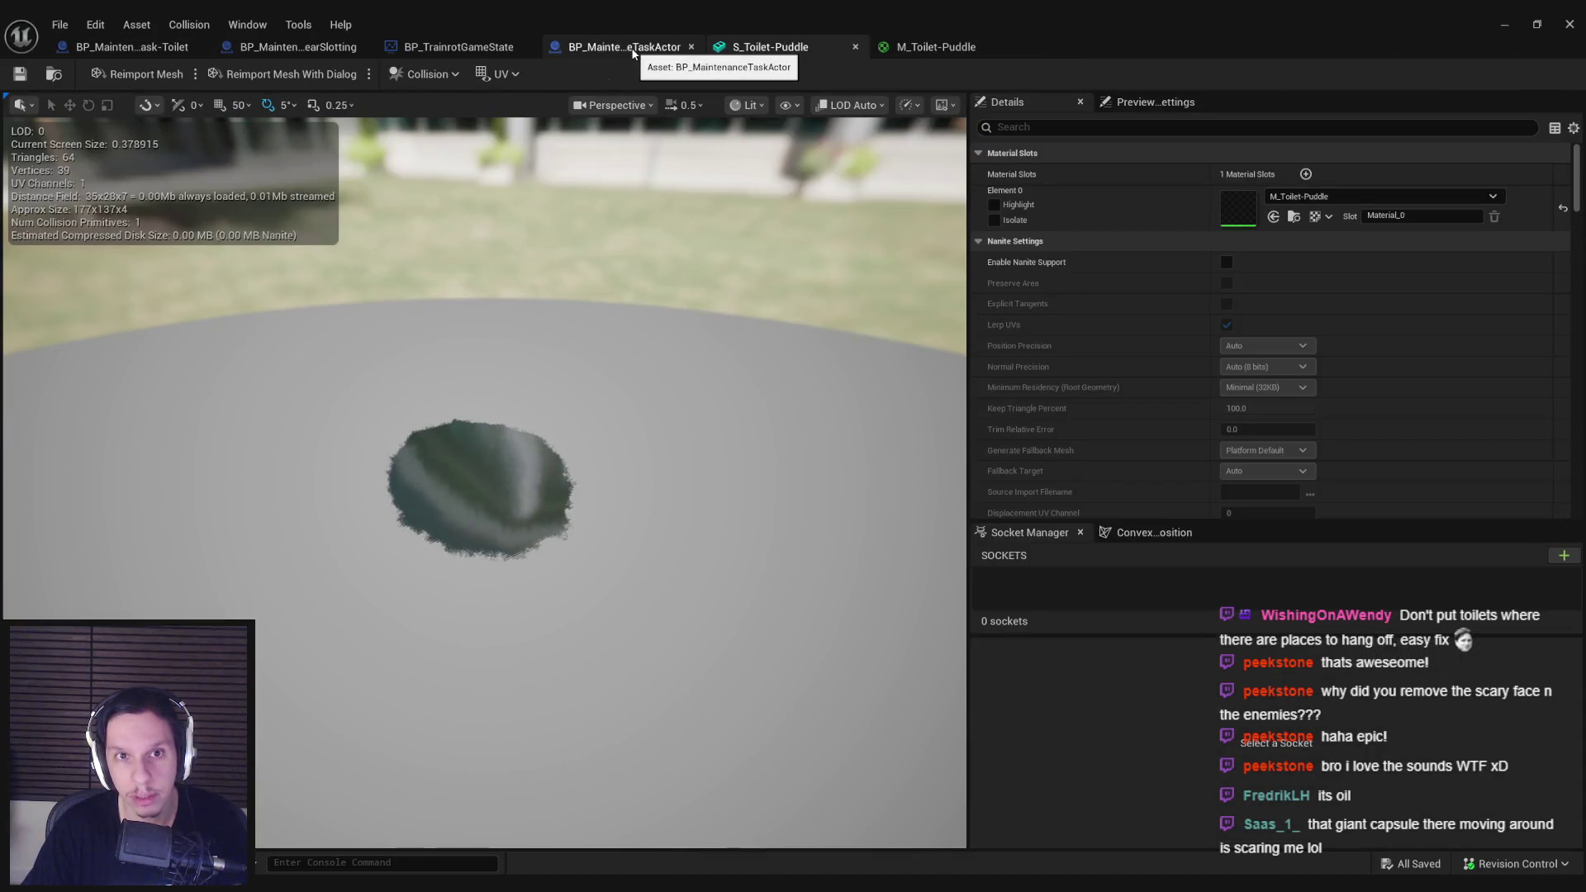
pyautogui.click(933, 47)
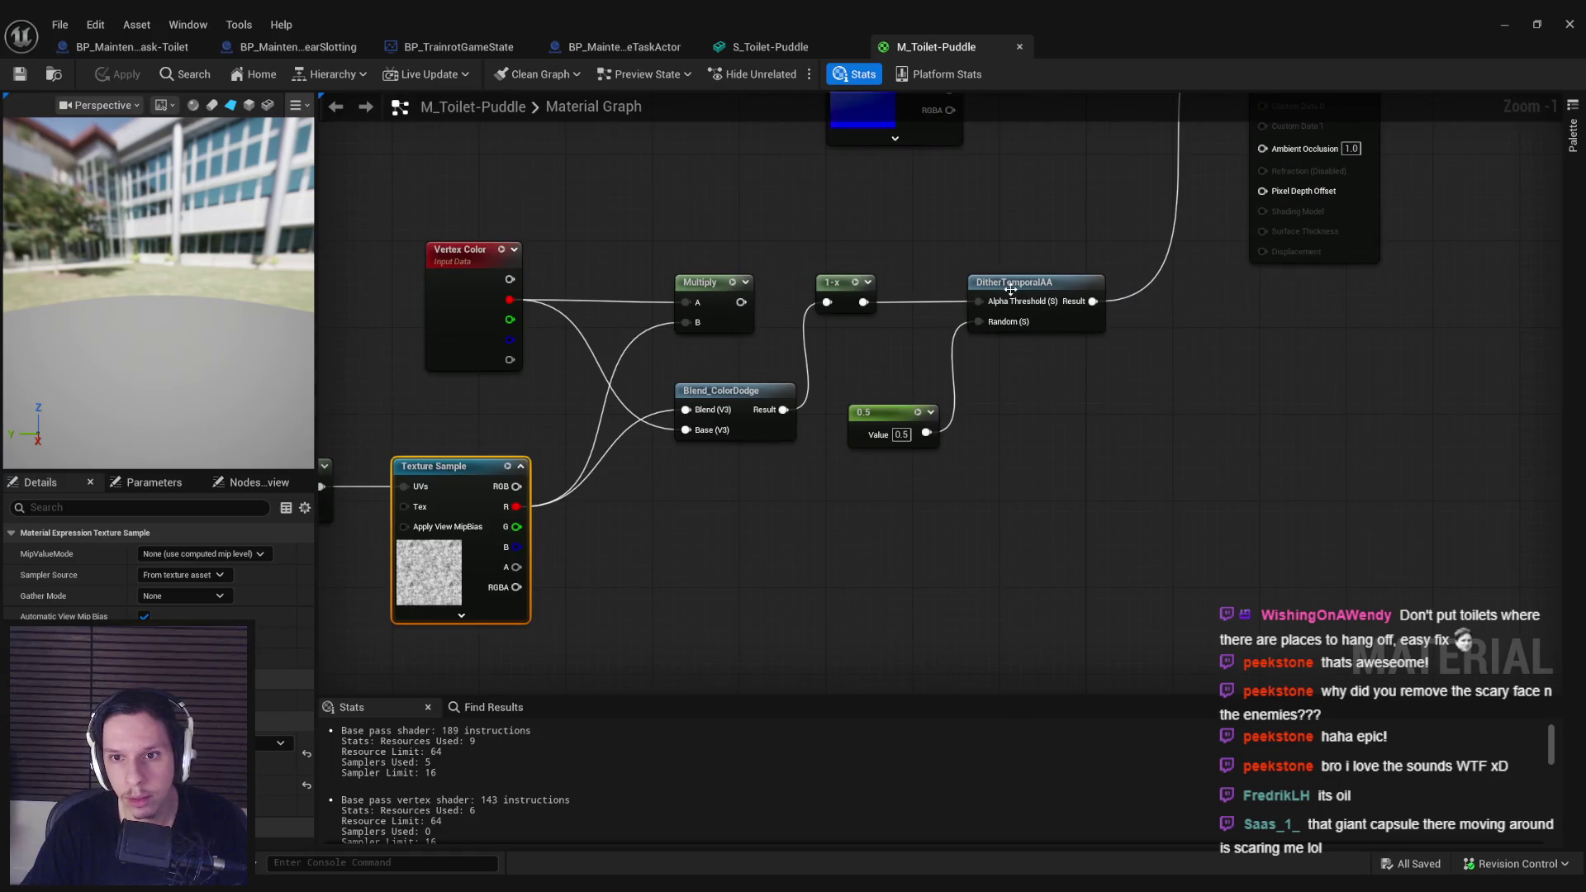
# Step: Add a Multiply node with B 0.5 feeding DitherTemporalAA's Alpha Threshold
pyautogui.moveTo(883, 309)
pyautogui.mouseDown()
pyautogui.moveTo(715, 370)
pyautogui.moveTo(770, 366)
pyautogui.mouseUp()
pyautogui.write('mult')
pyautogui.press('Return')
pyautogui.write('0.5')
pyautogui.press('Return')
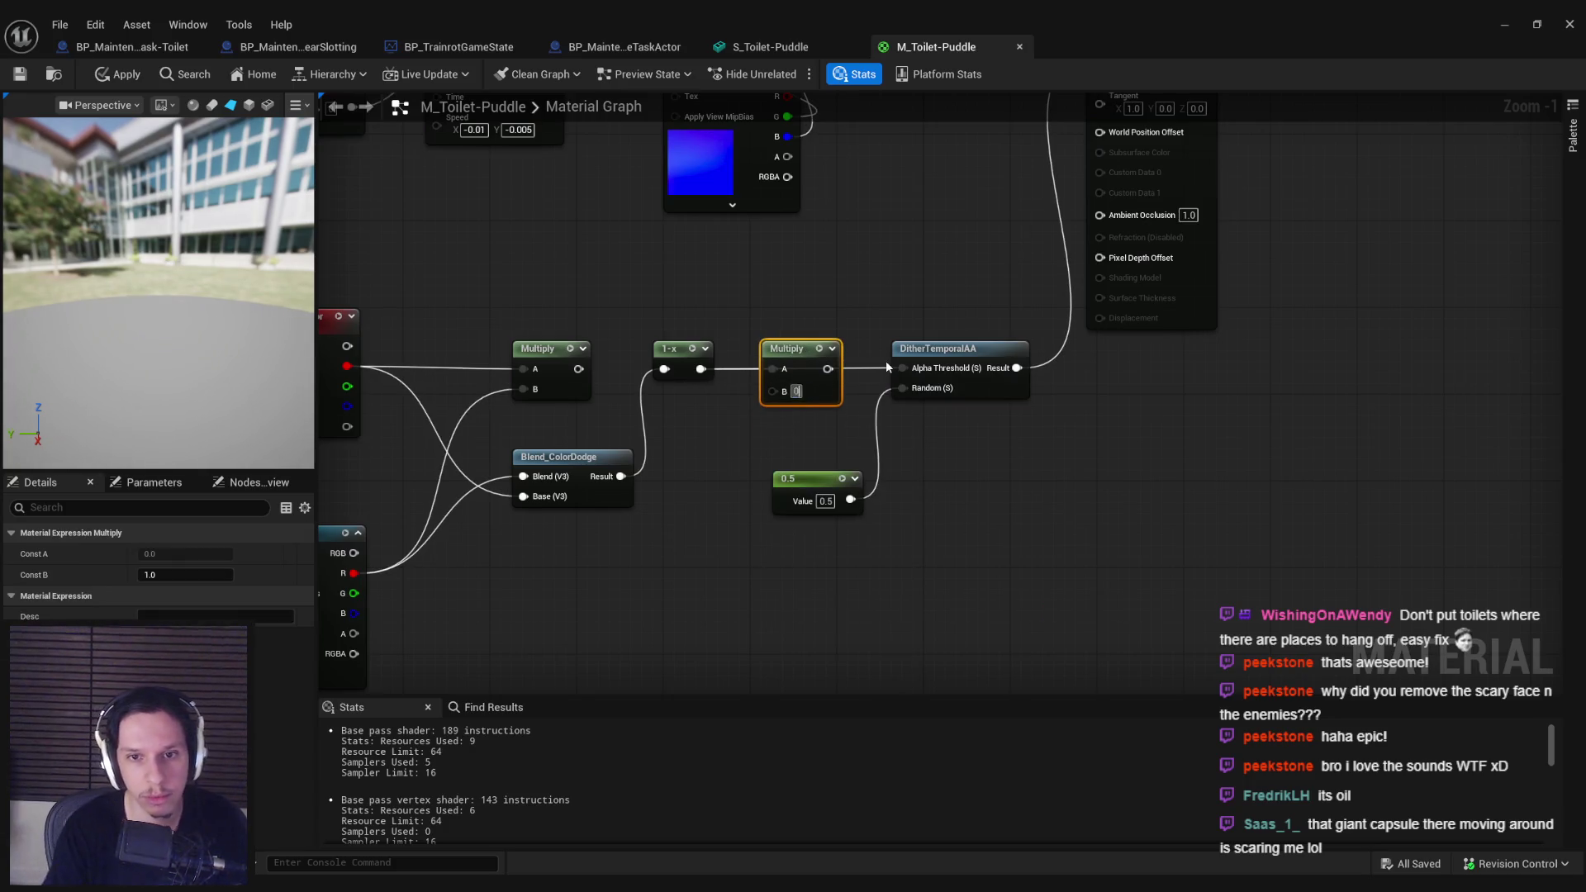
pyautogui.moveTo(828, 368); pyautogui.dragTo(916, 375)
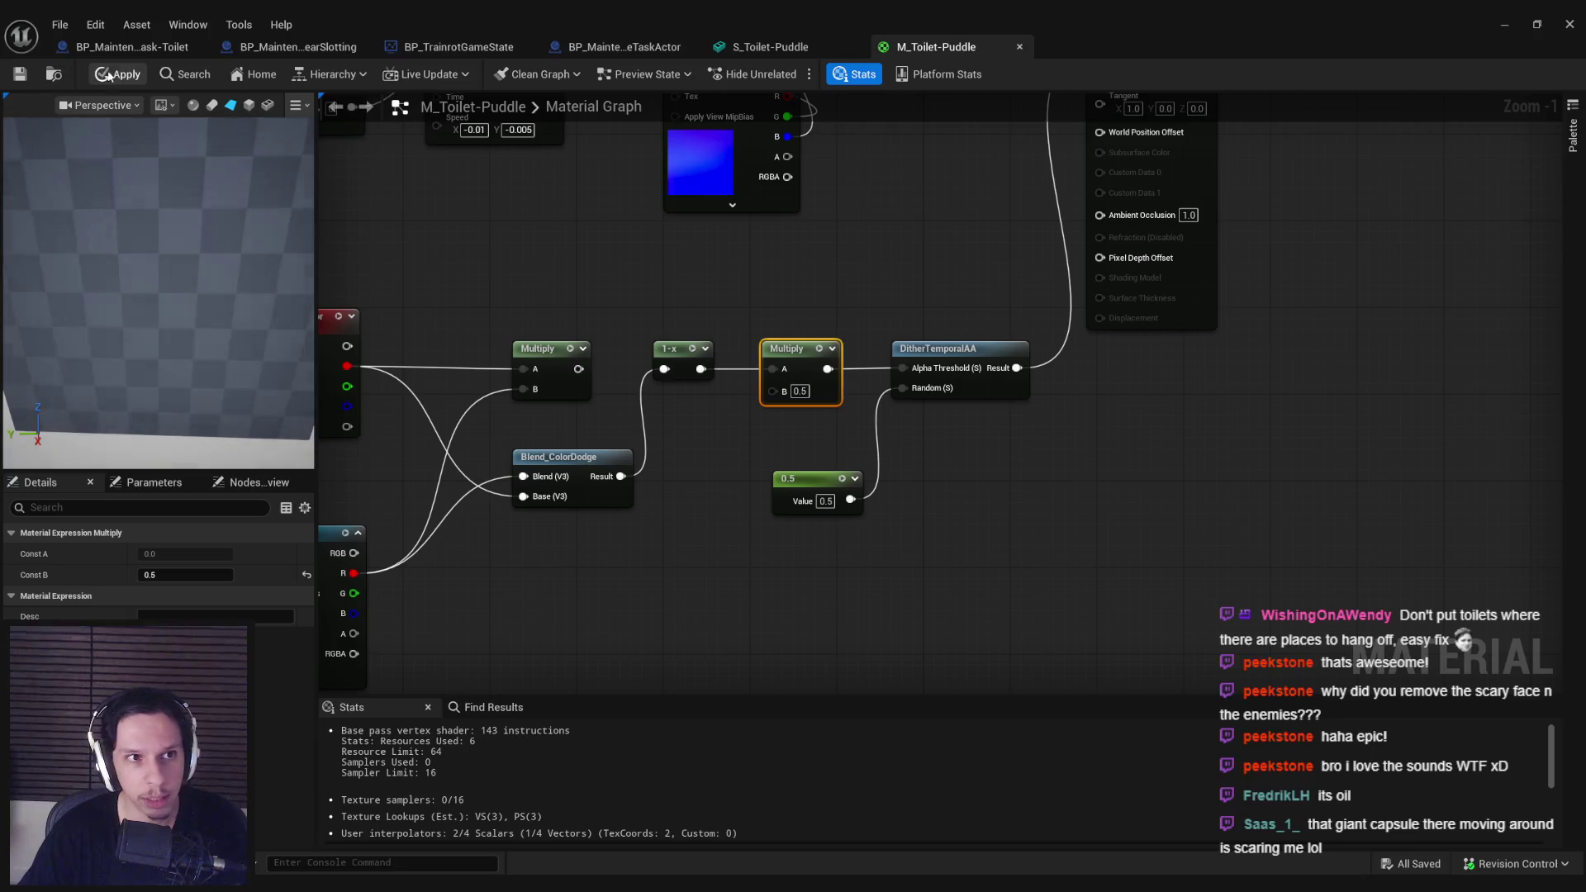
pyautogui.scroll(-2, 760, 494)
# Step: Delete the vertex colour Multiply node and realign Blend_ColorDodge and texture nodes with 1-x
pyautogui.click(832, 329)
pyautogui.press('Delete')
pyautogui.moveTo(868, 446); pyautogui.dragTo(847, 369)
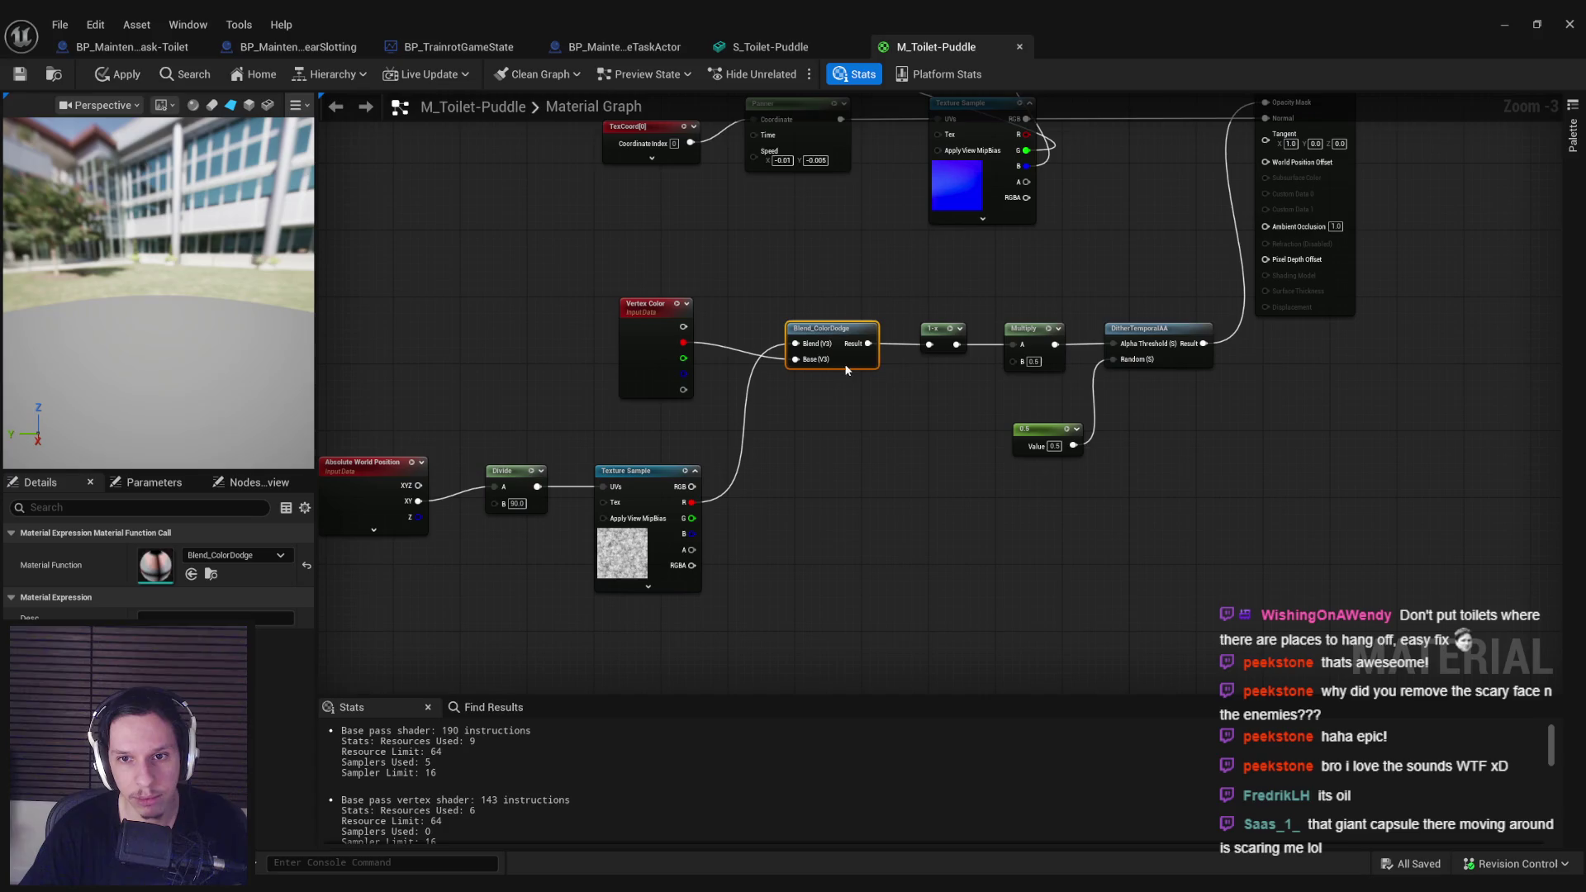
pyautogui.scroll(-1, 968, 414)
pyautogui.moveTo(531, 312)
pyautogui.mouseDown()
pyautogui.moveTo(948, 513)
pyautogui.moveTo(1011, 573)
pyautogui.mouseUp()
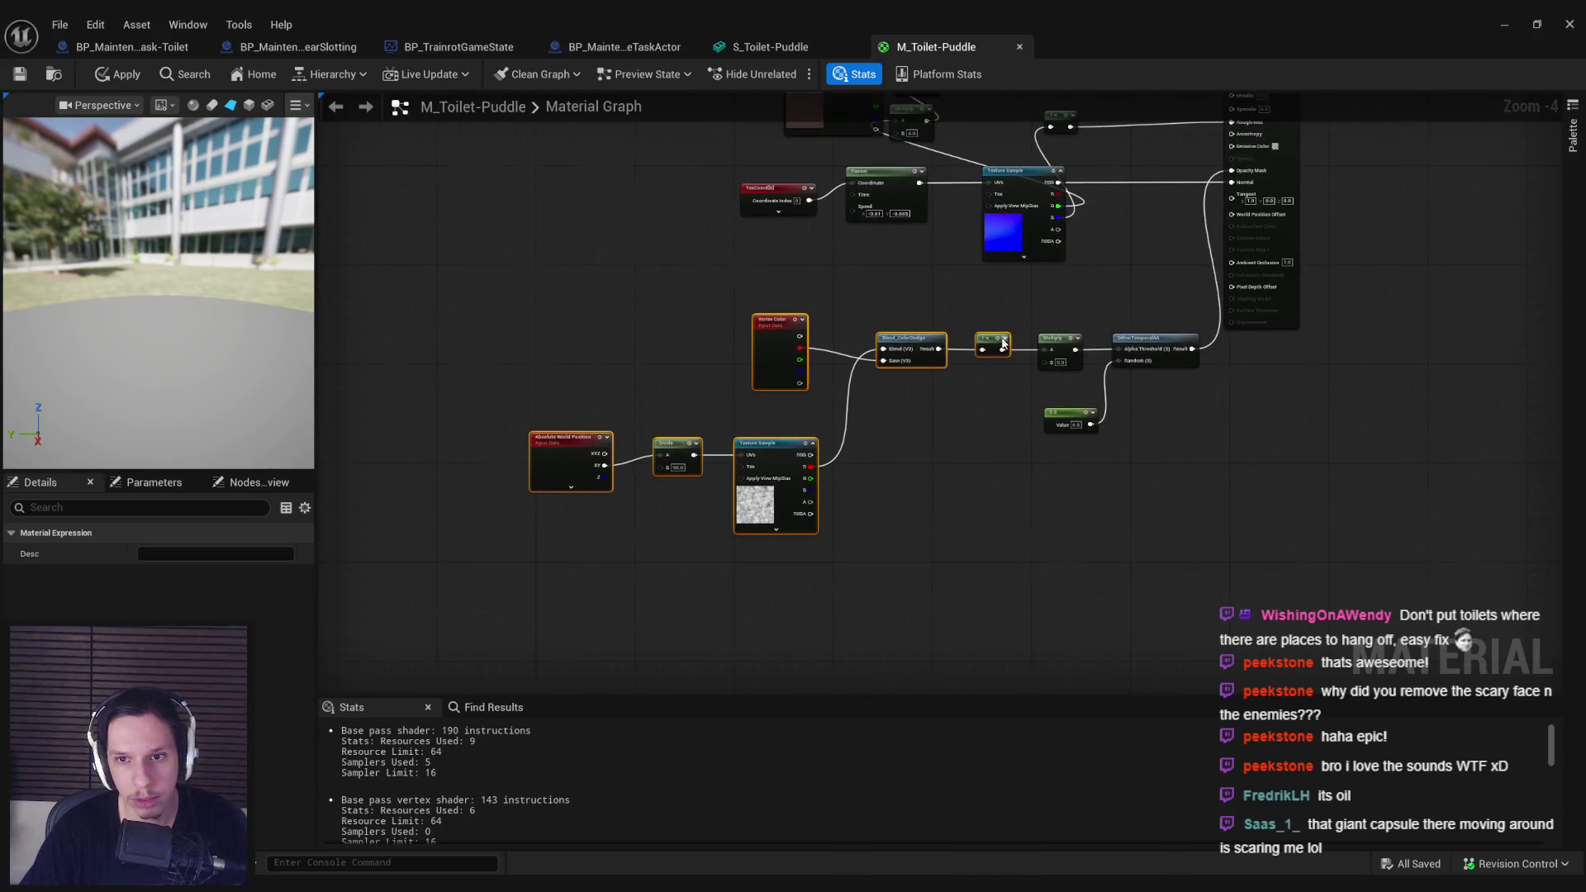
pyautogui.scroll(3, 897, 342)
pyautogui.moveTo(941, 339)
pyautogui.mouseDown()
pyautogui.moveTo(802, 338)
pyautogui.moveTo(880, 354)
pyautogui.moveTo(950, 340)
pyautogui.mouseUp()
# Step: Insert a Saturate node after 1-x and apply the material
pyautogui.write('sat')
pyautogui.press('Return')
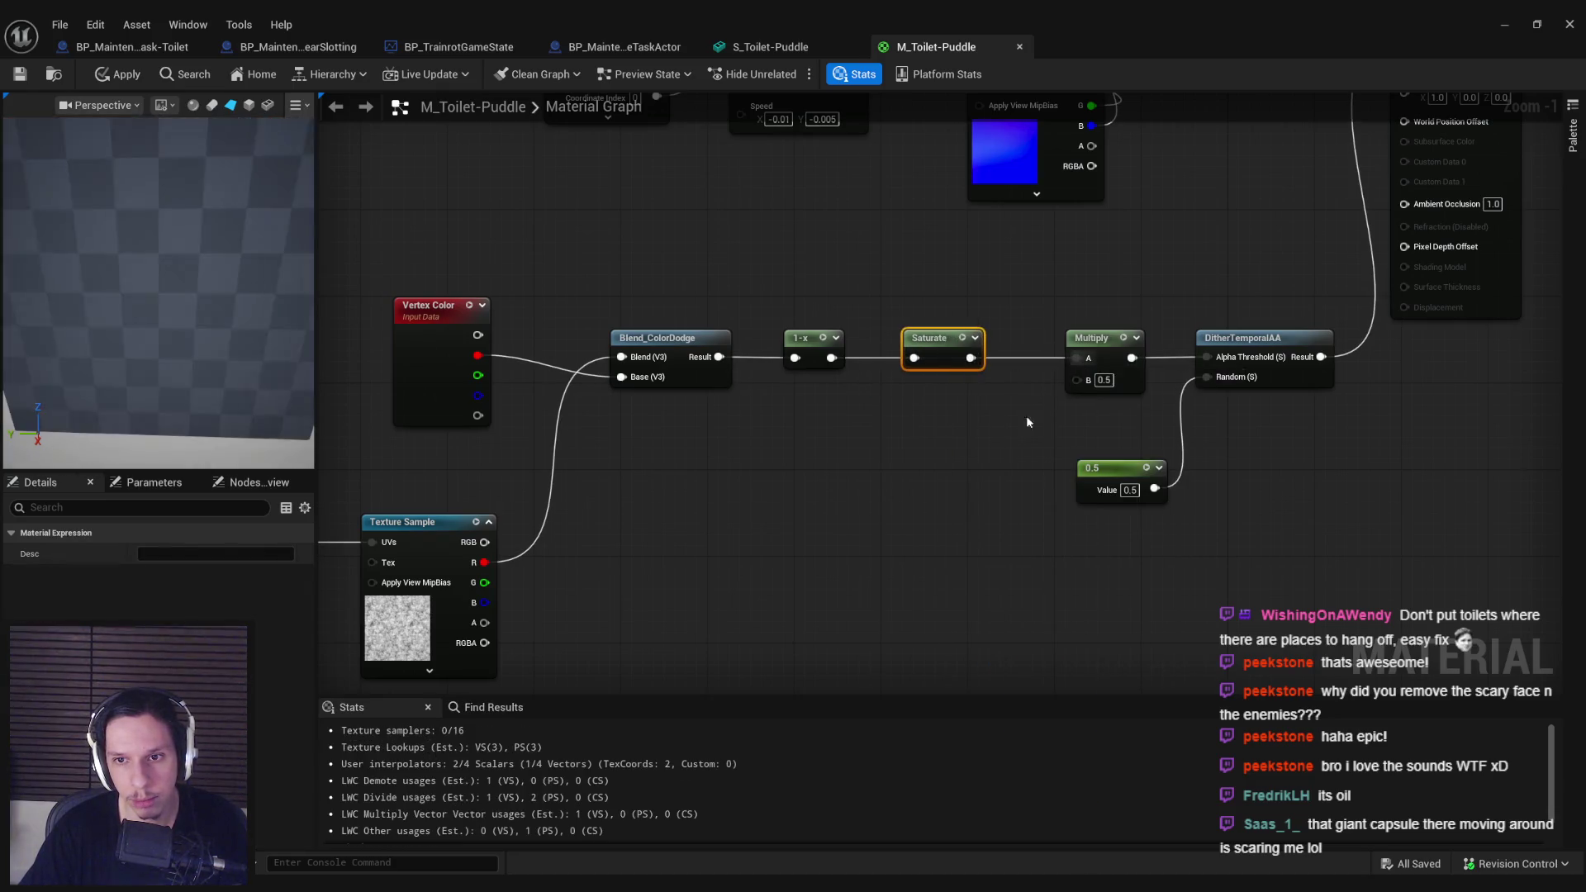
pyautogui.click(1026, 415)
pyautogui.click(117, 74)
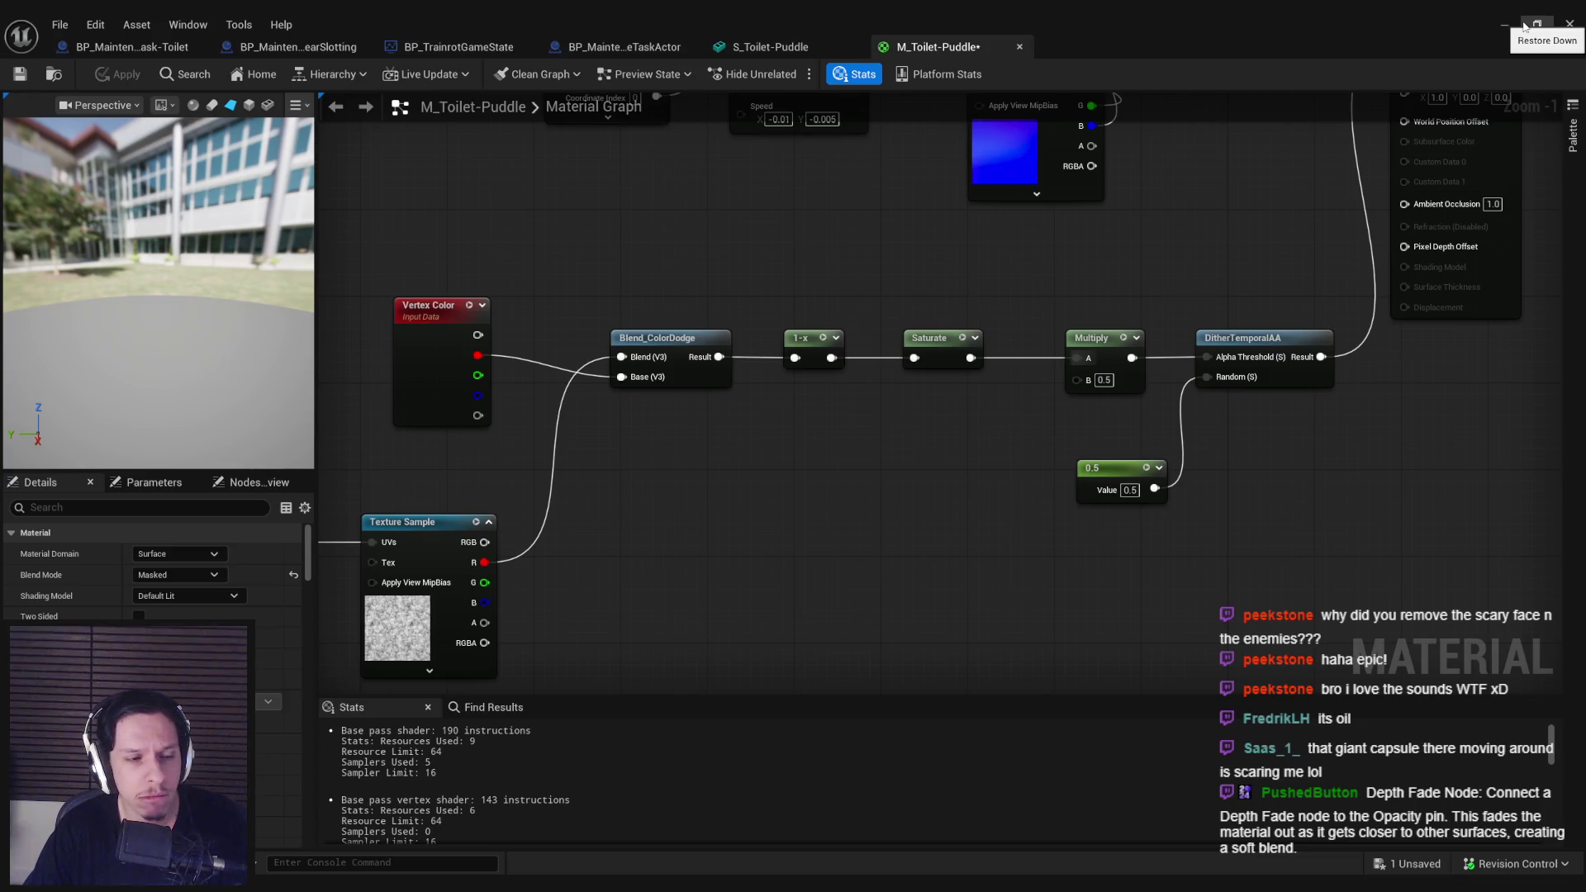
# Step: Try a Depth Fade node wired into Opacity Mask, then undo it
pyautogui.moveTo(1073, 219)
pyautogui.mouseDown()
pyautogui.moveTo(944, 399)
pyautogui.moveTo(866, 451)
pyautogui.mouseUp()
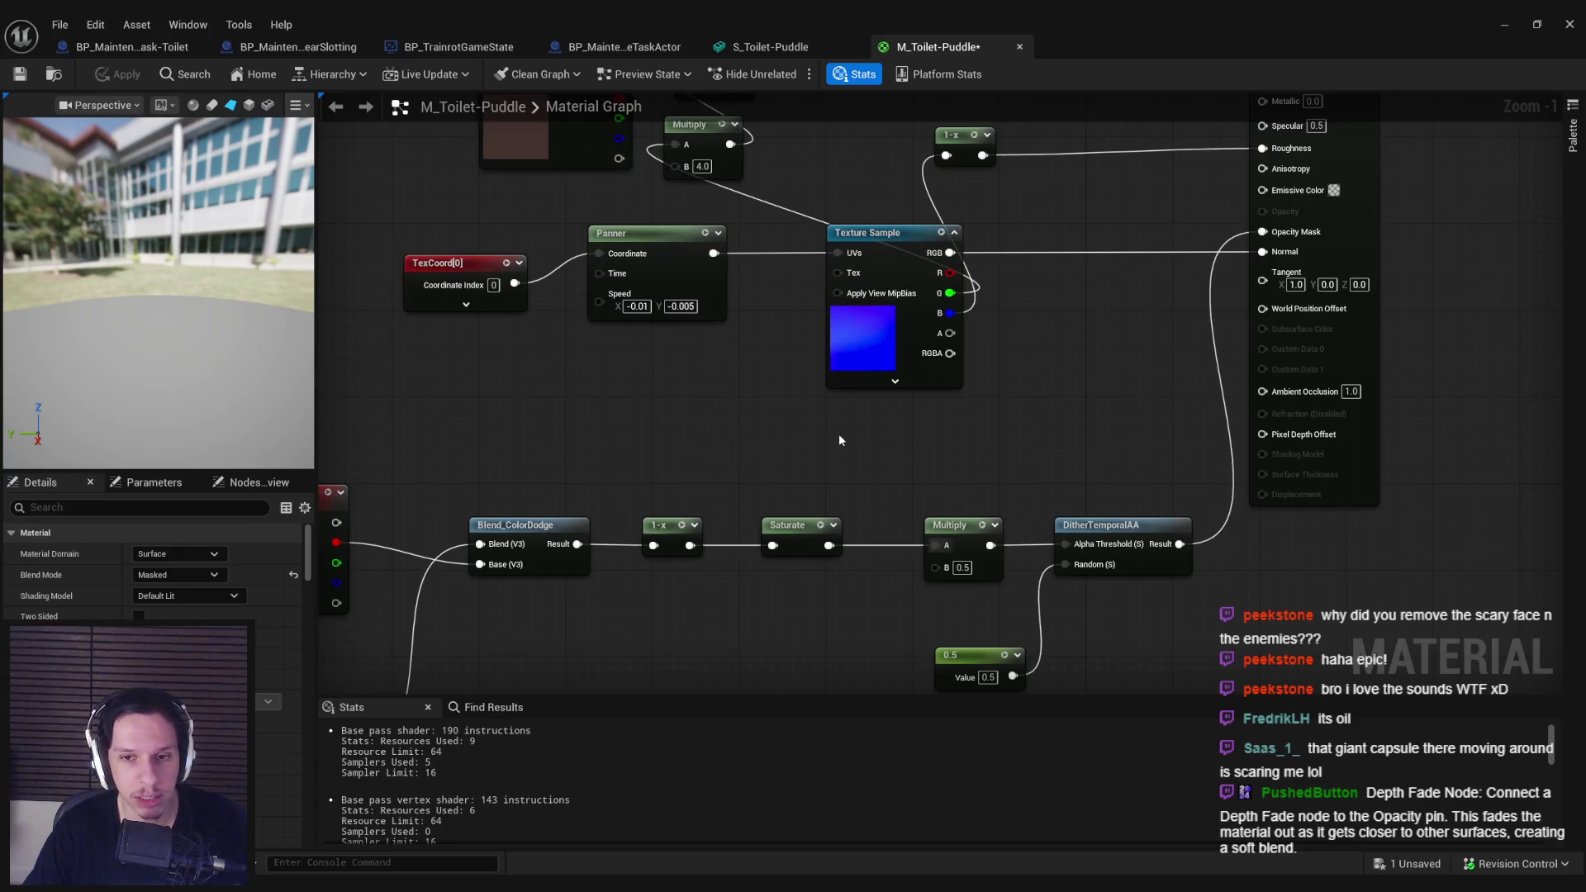
pyautogui.rightClick(840, 440)
pyautogui.write('depth fade')
pyautogui.press('Return')
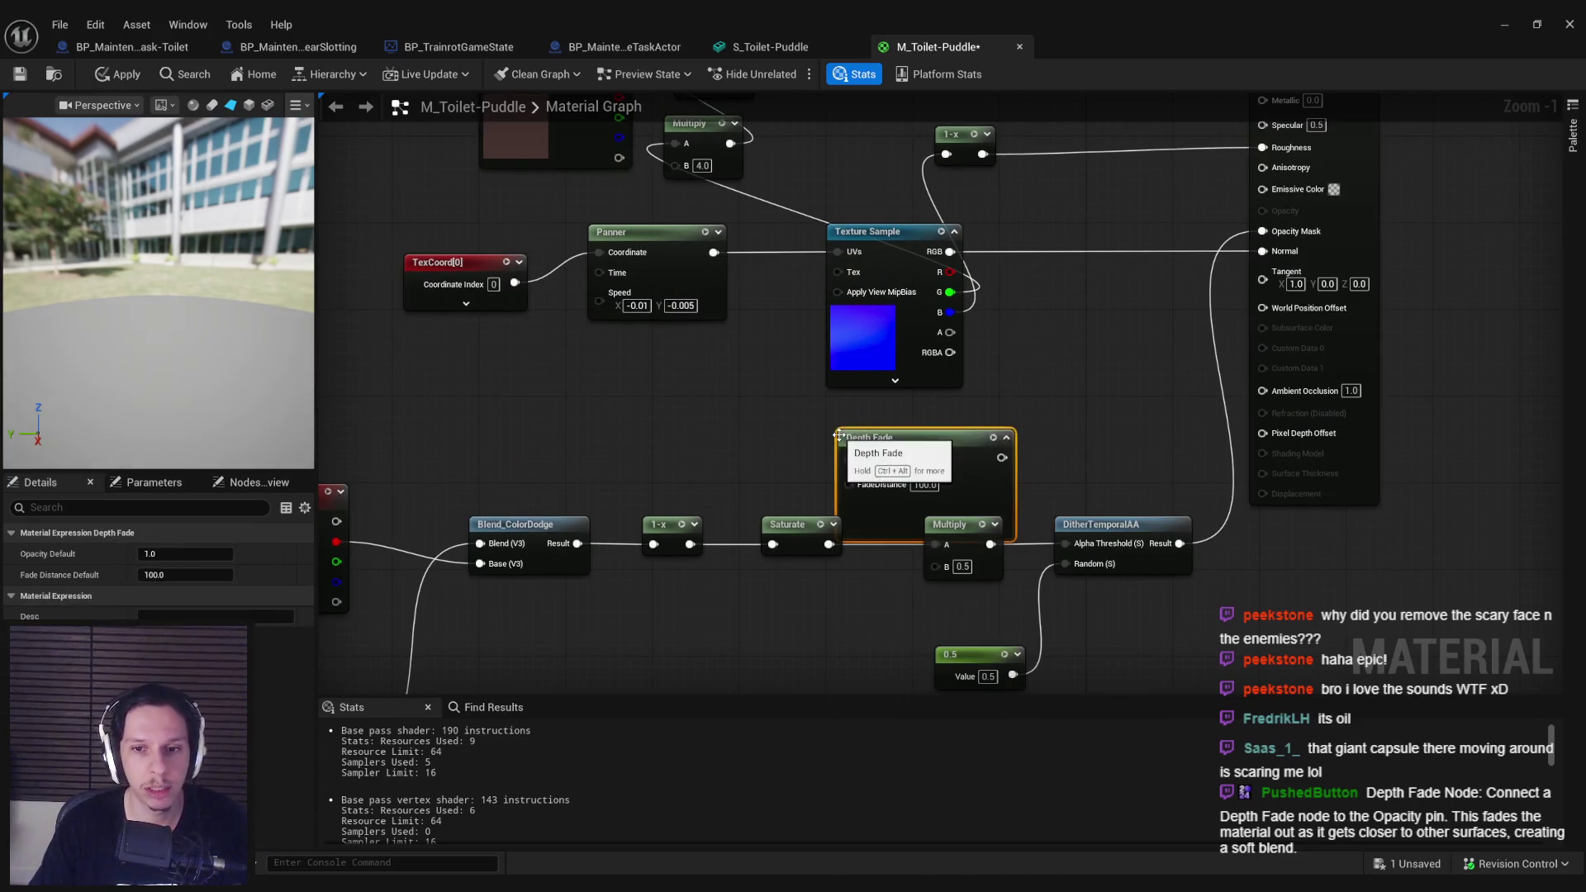
pyautogui.moveTo(1002, 458); pyautogui.dragTo(1262, 232)
pyautogui.hotkey('ctrl', 'z')
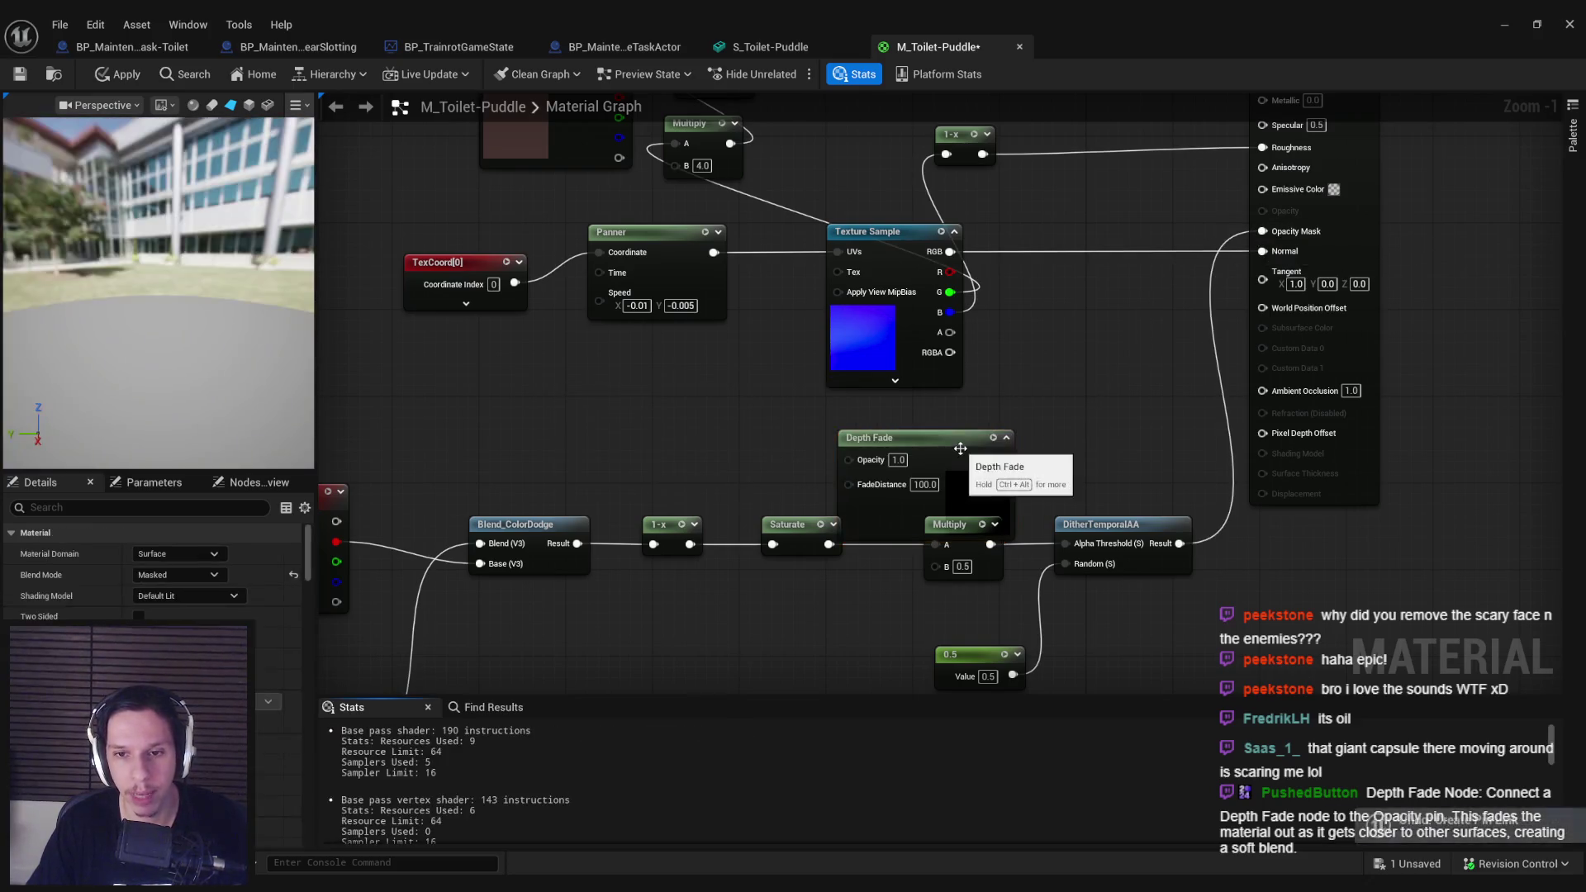
pyautogui.hotkey('ctrl', 'z')
# Step: Apply and save M_Toilet-Puddle, then minimize the Material Editor
pyautogui.click(112, 75)
pyautogui.hotkey('ctrl', 's')
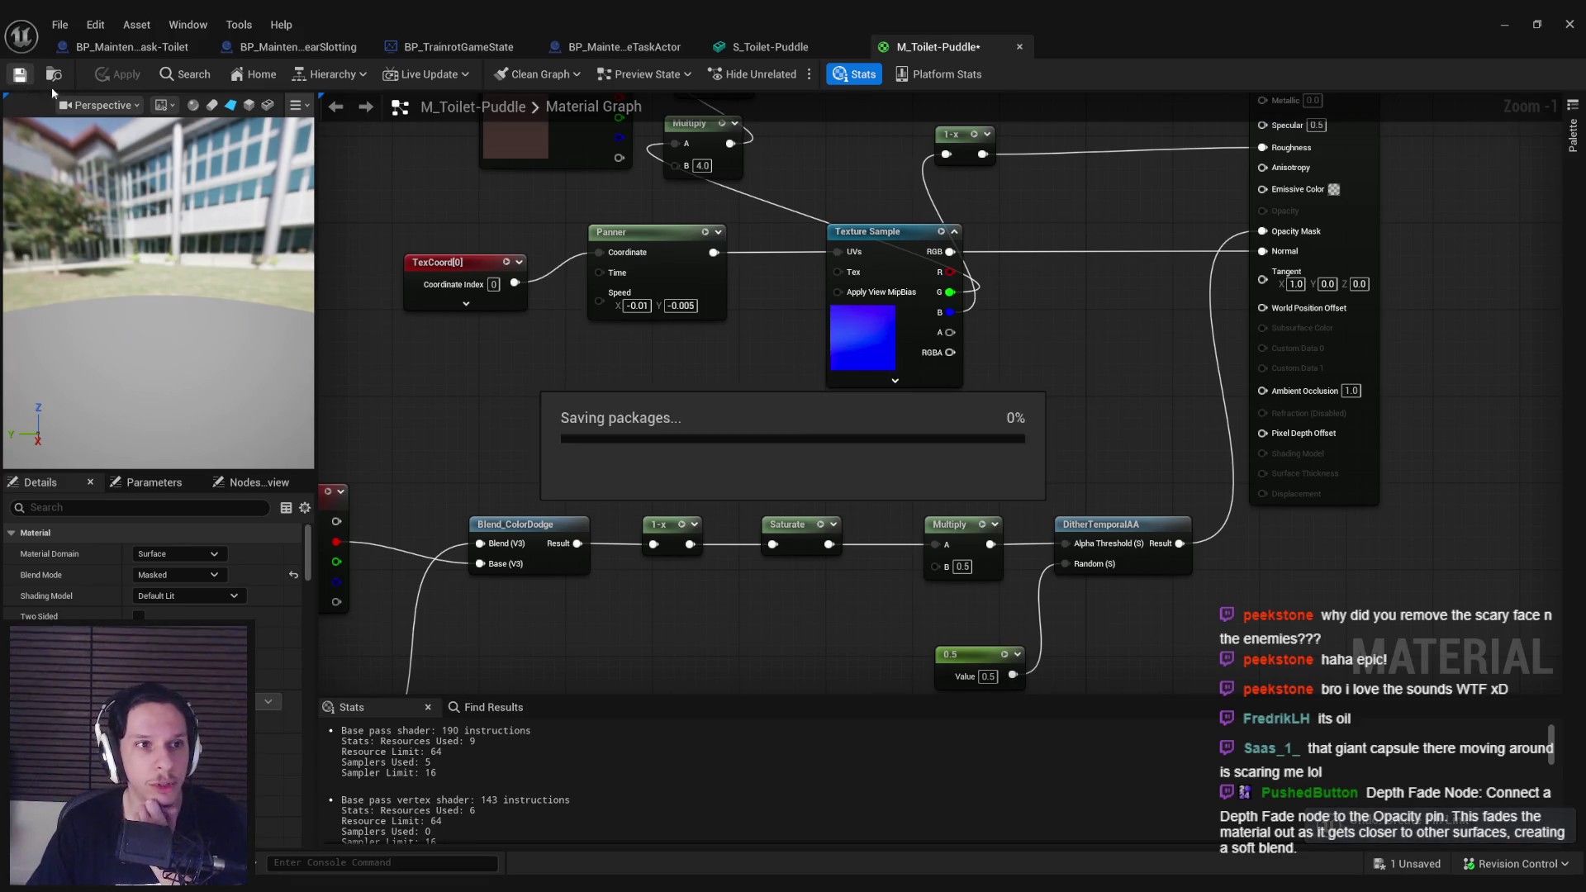
pyautogui.click(1504, 26)
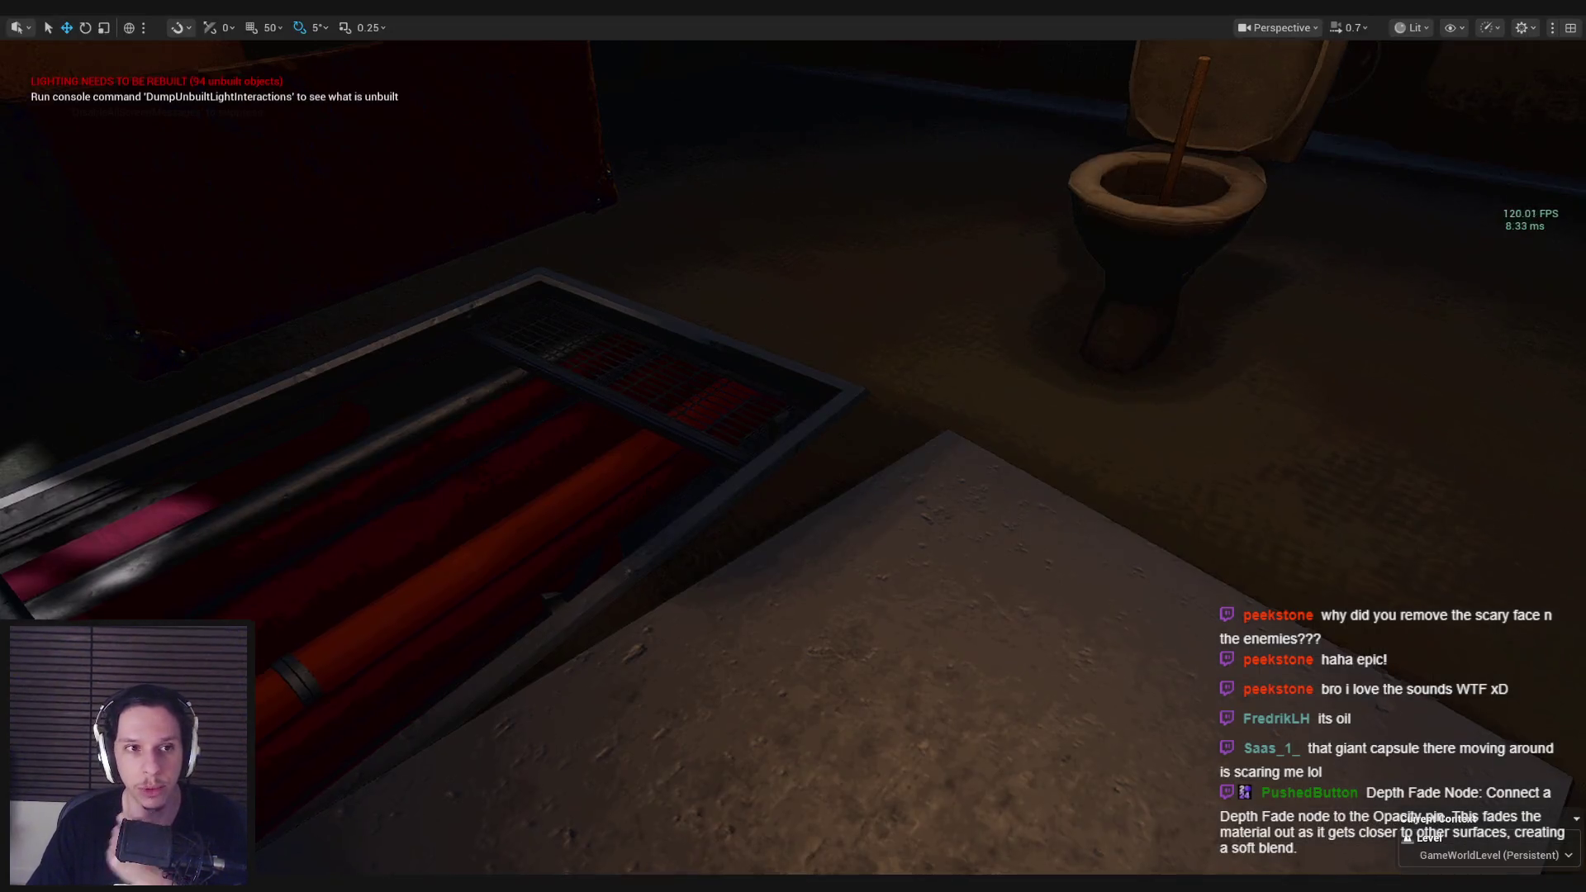
pyautogui.hotkey('alt', 'p')
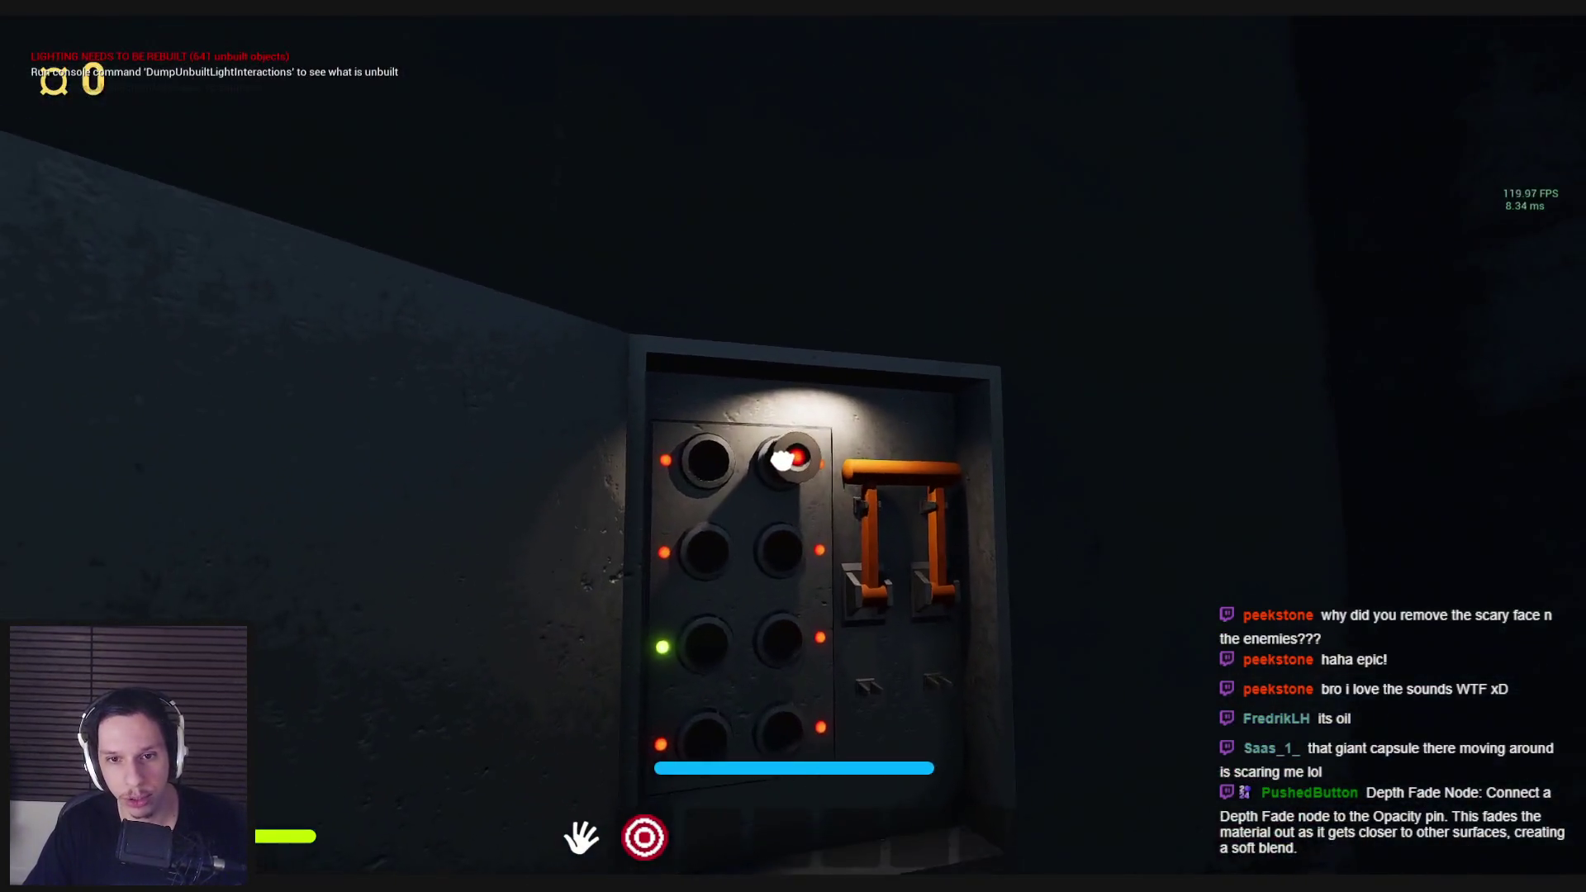
pyautogui.click(793, 447)
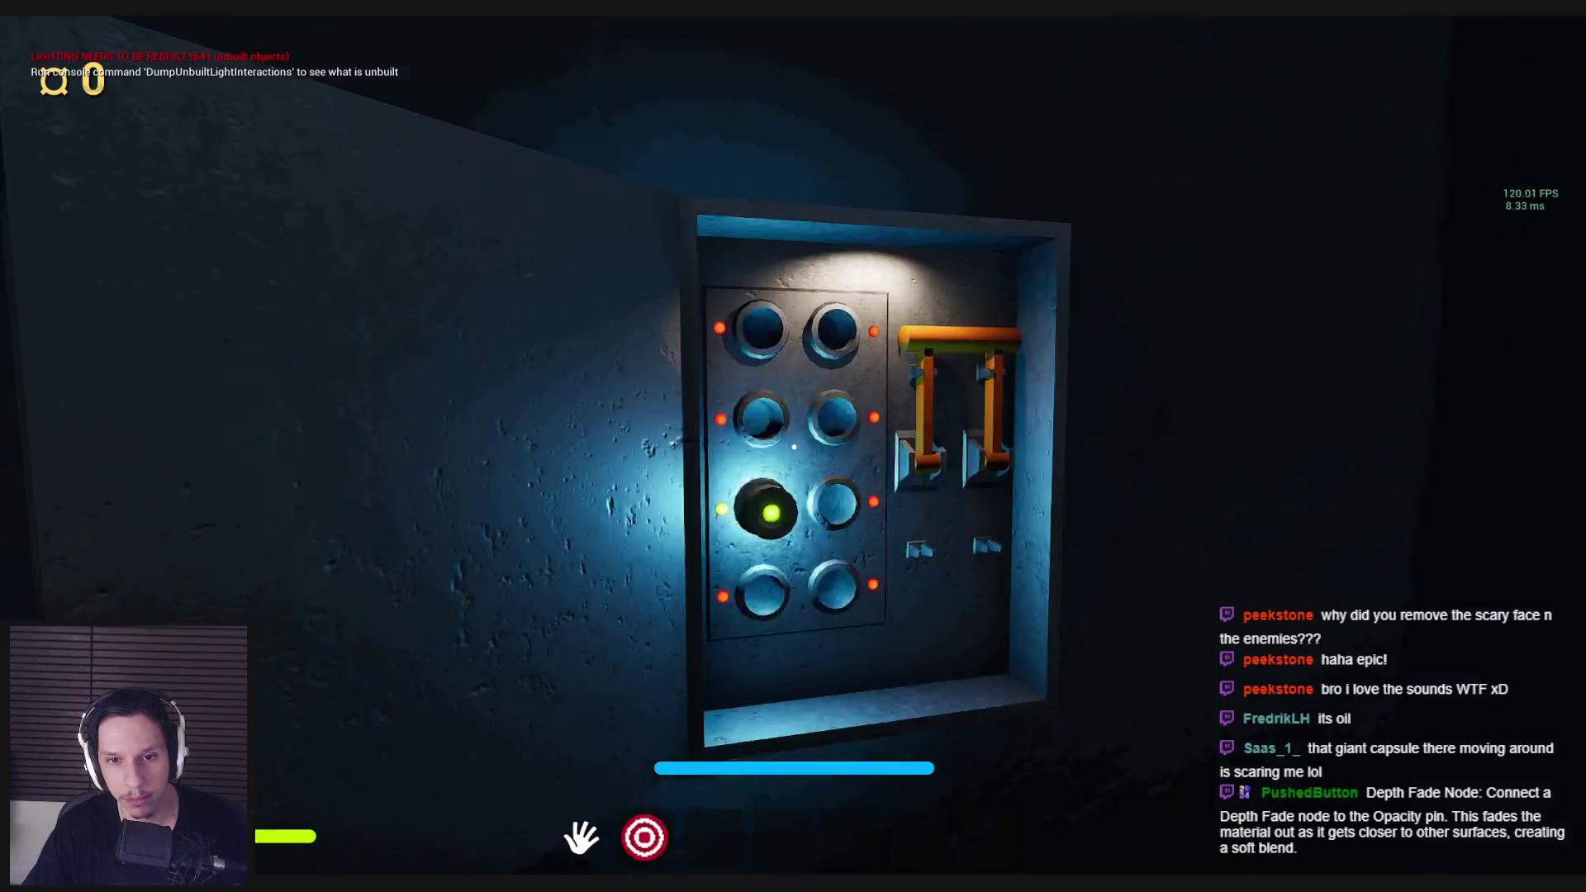
pyautogui.click(817, 482)
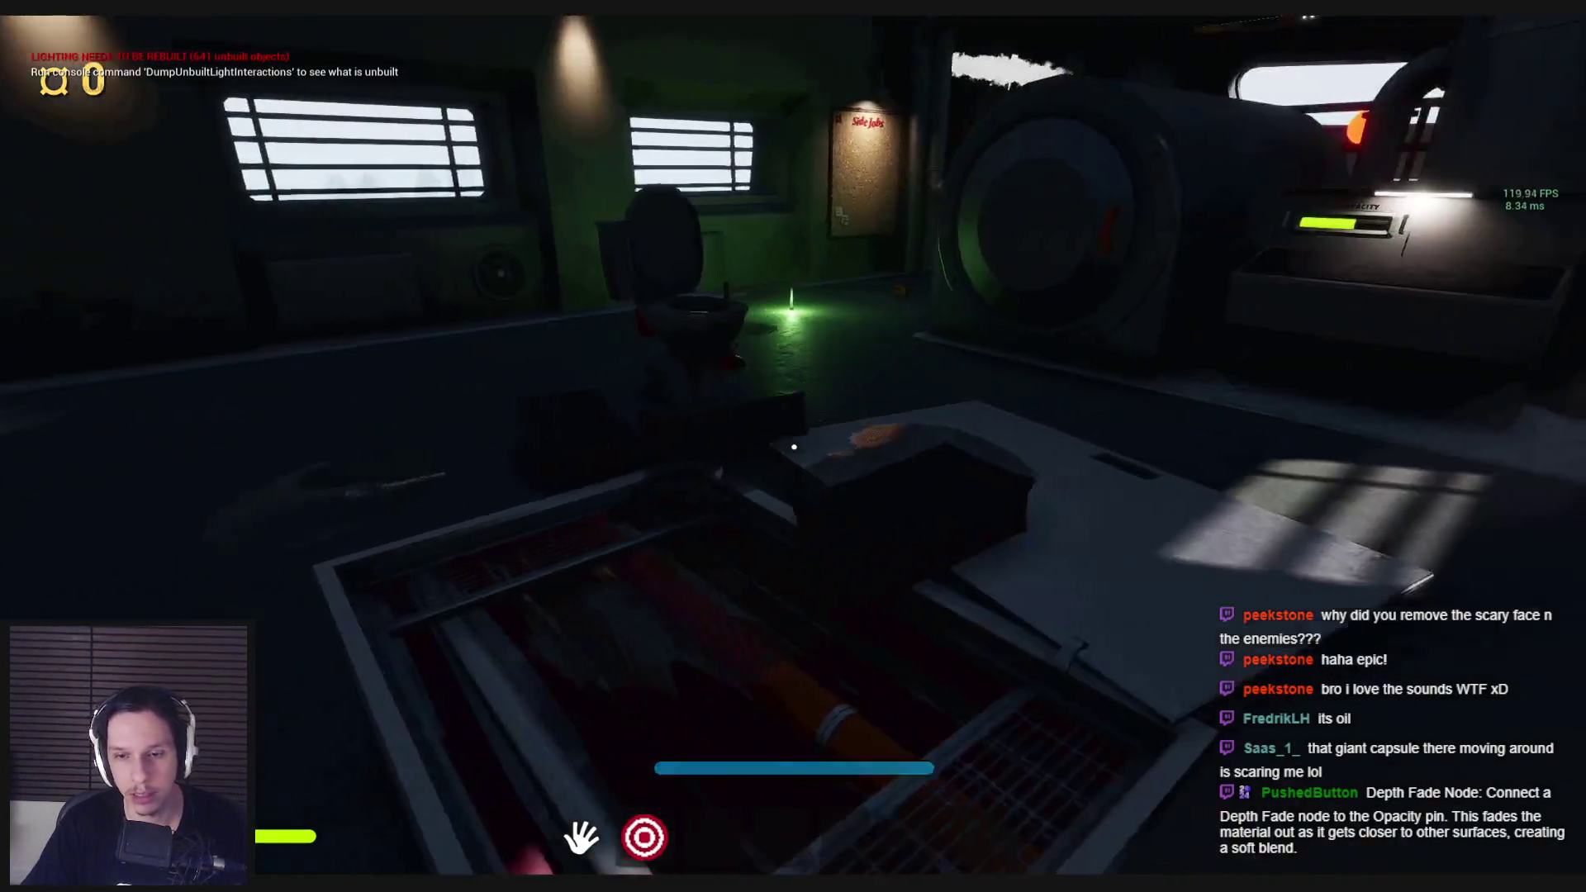
pyautogui.press('w')
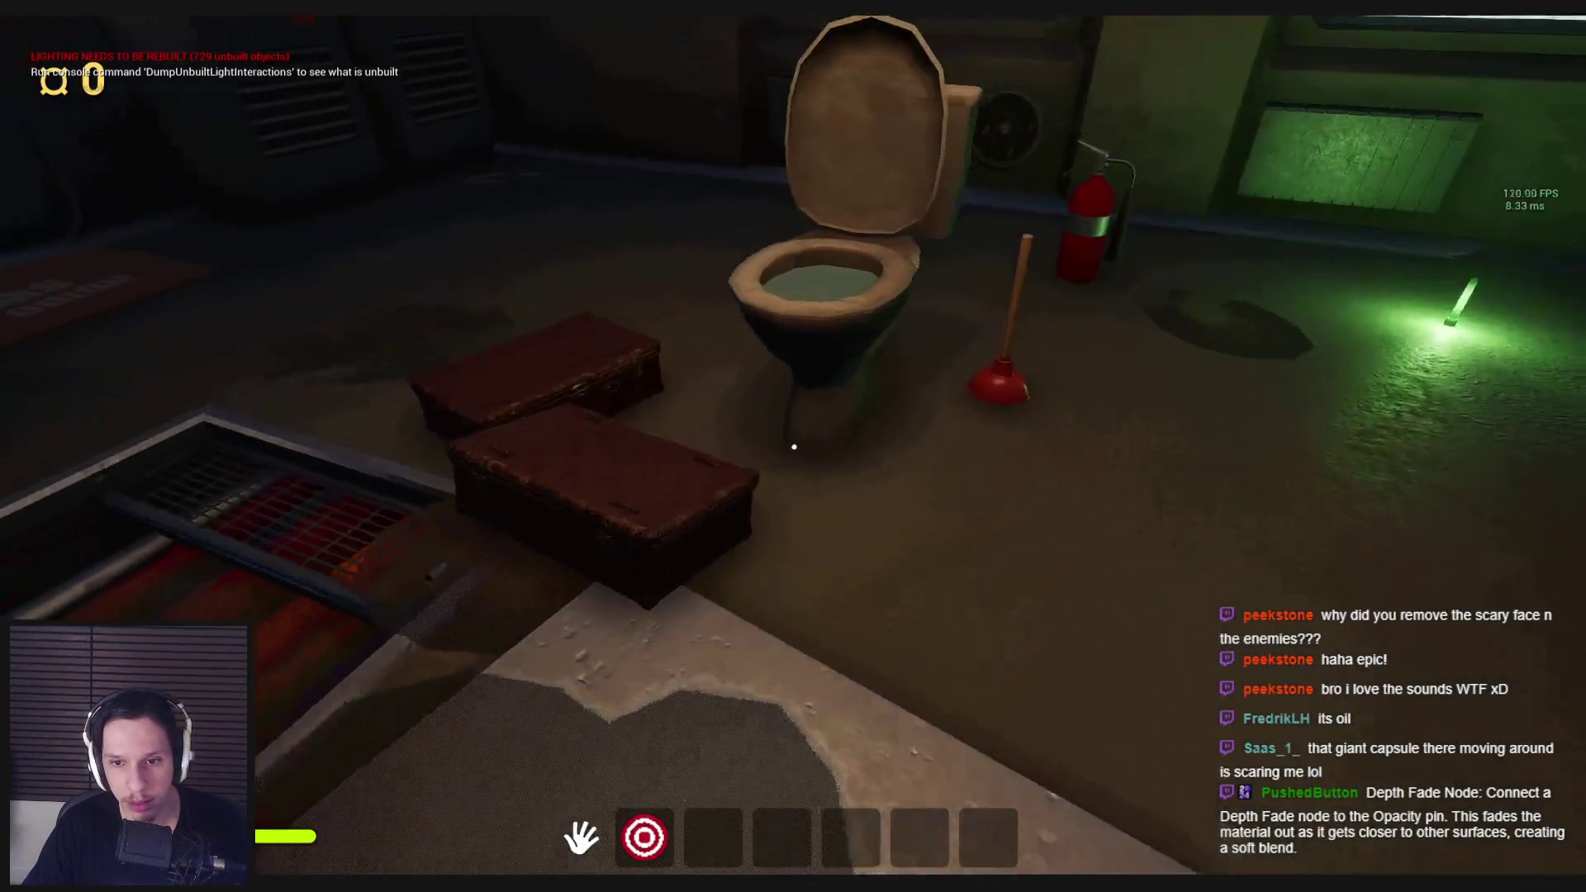
pyautogui.press('w')
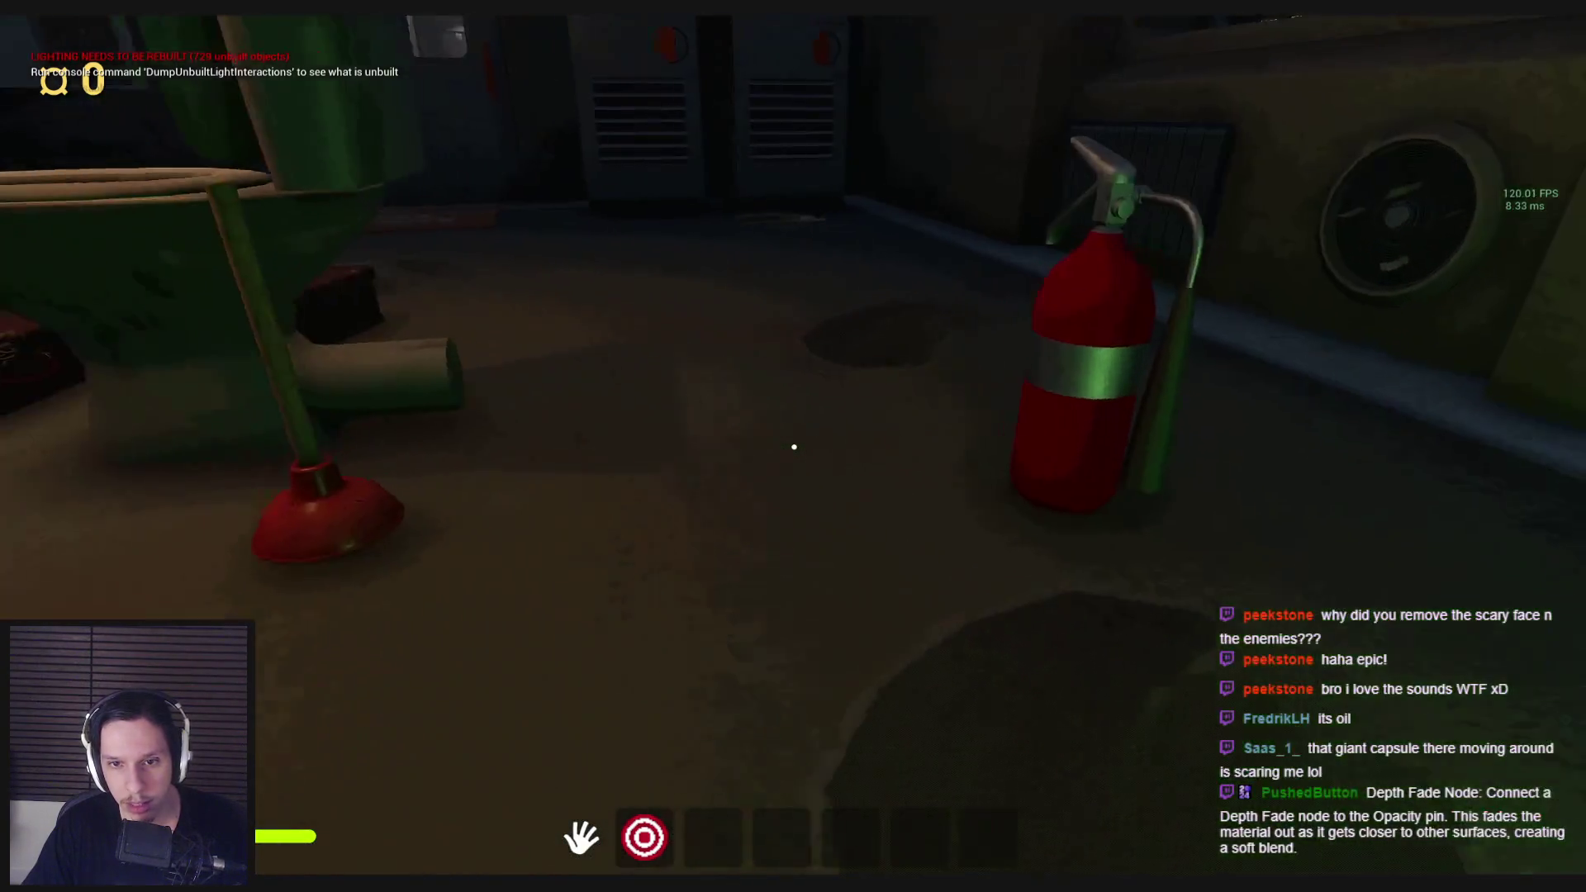
pyautogui.press('w')
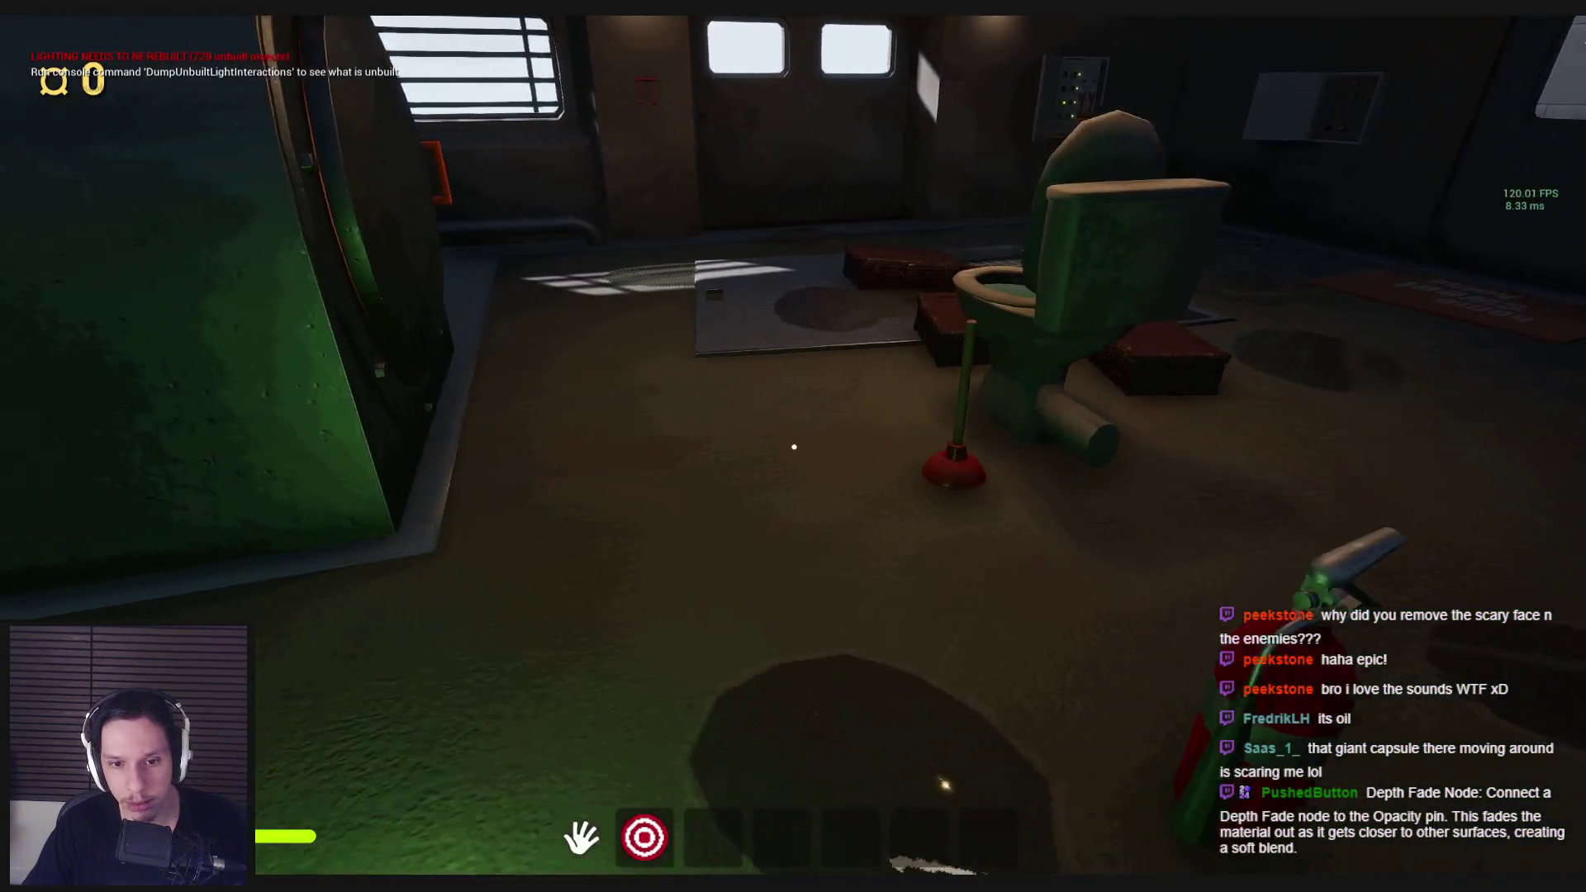
pyautogui.press('w')
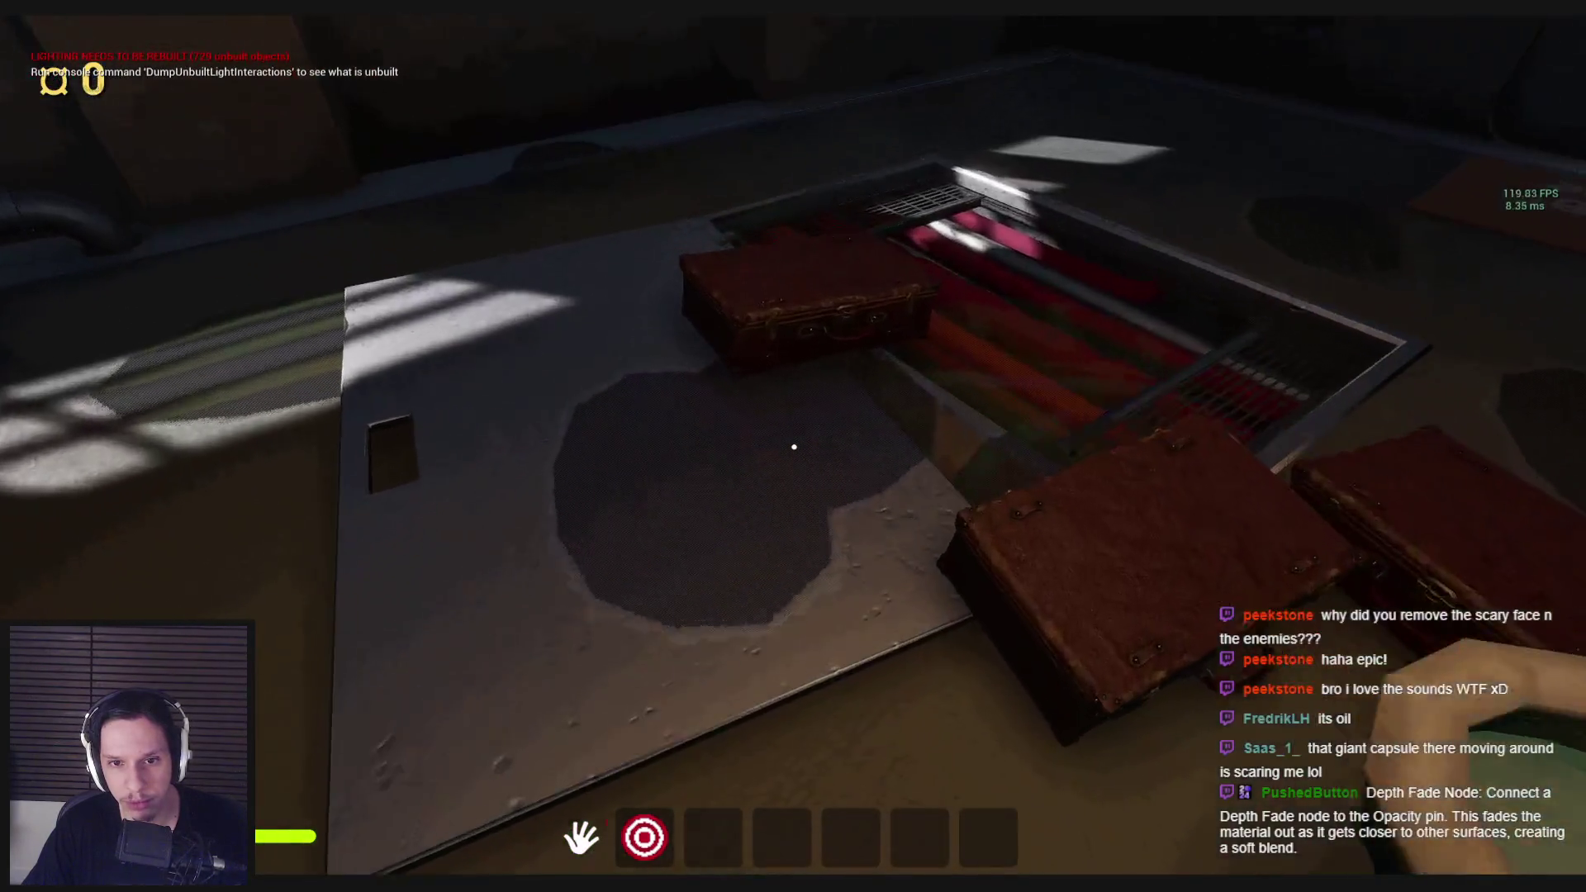
pyautogui.press('s')
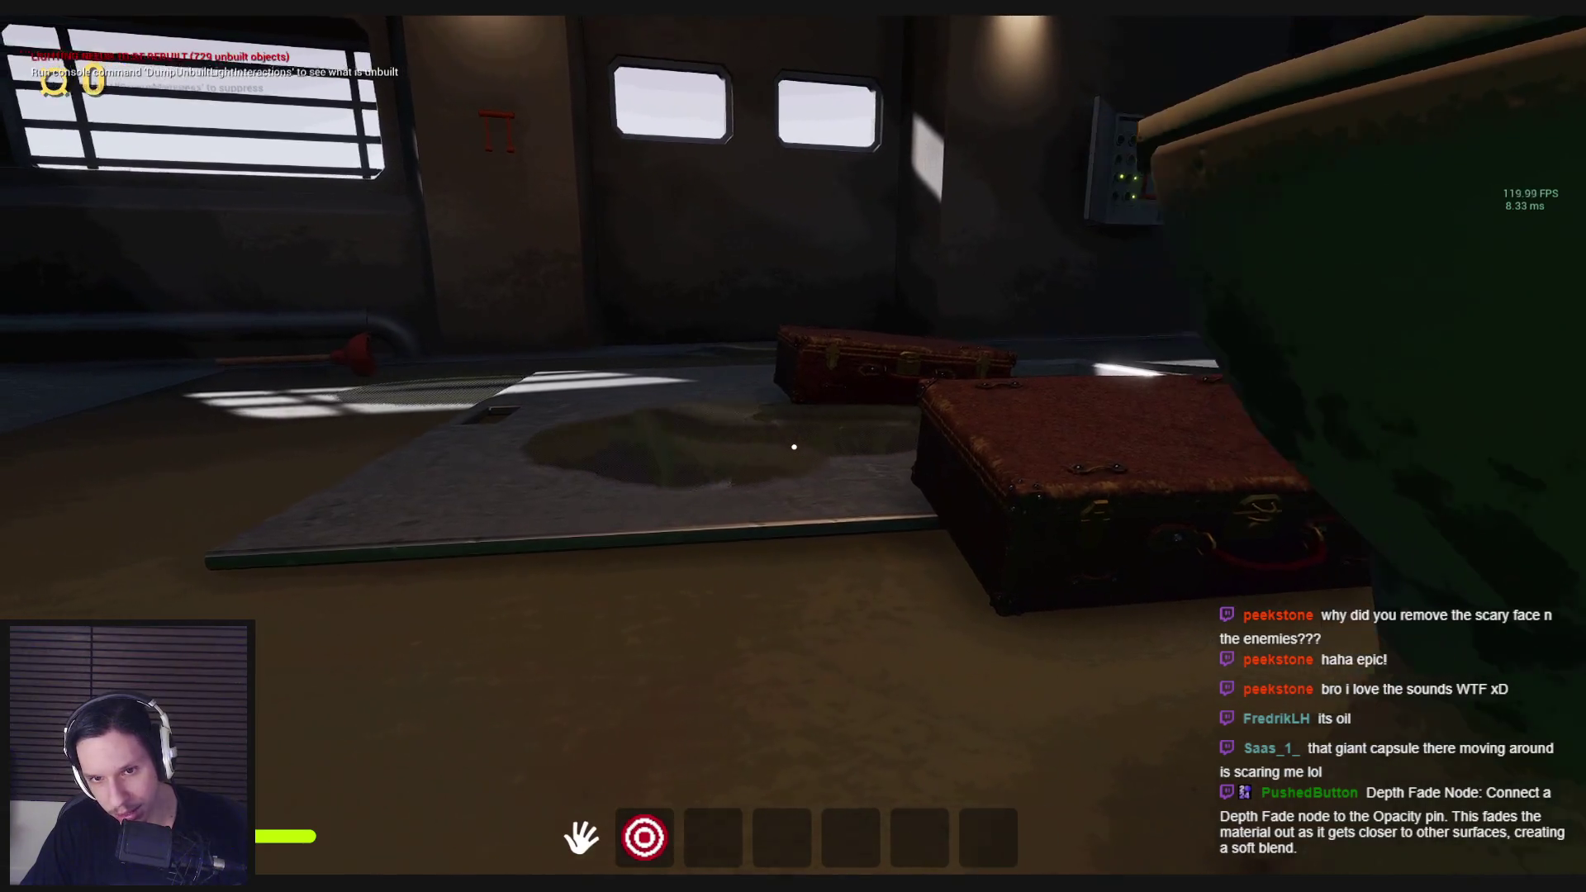
pyautogui.press('s')
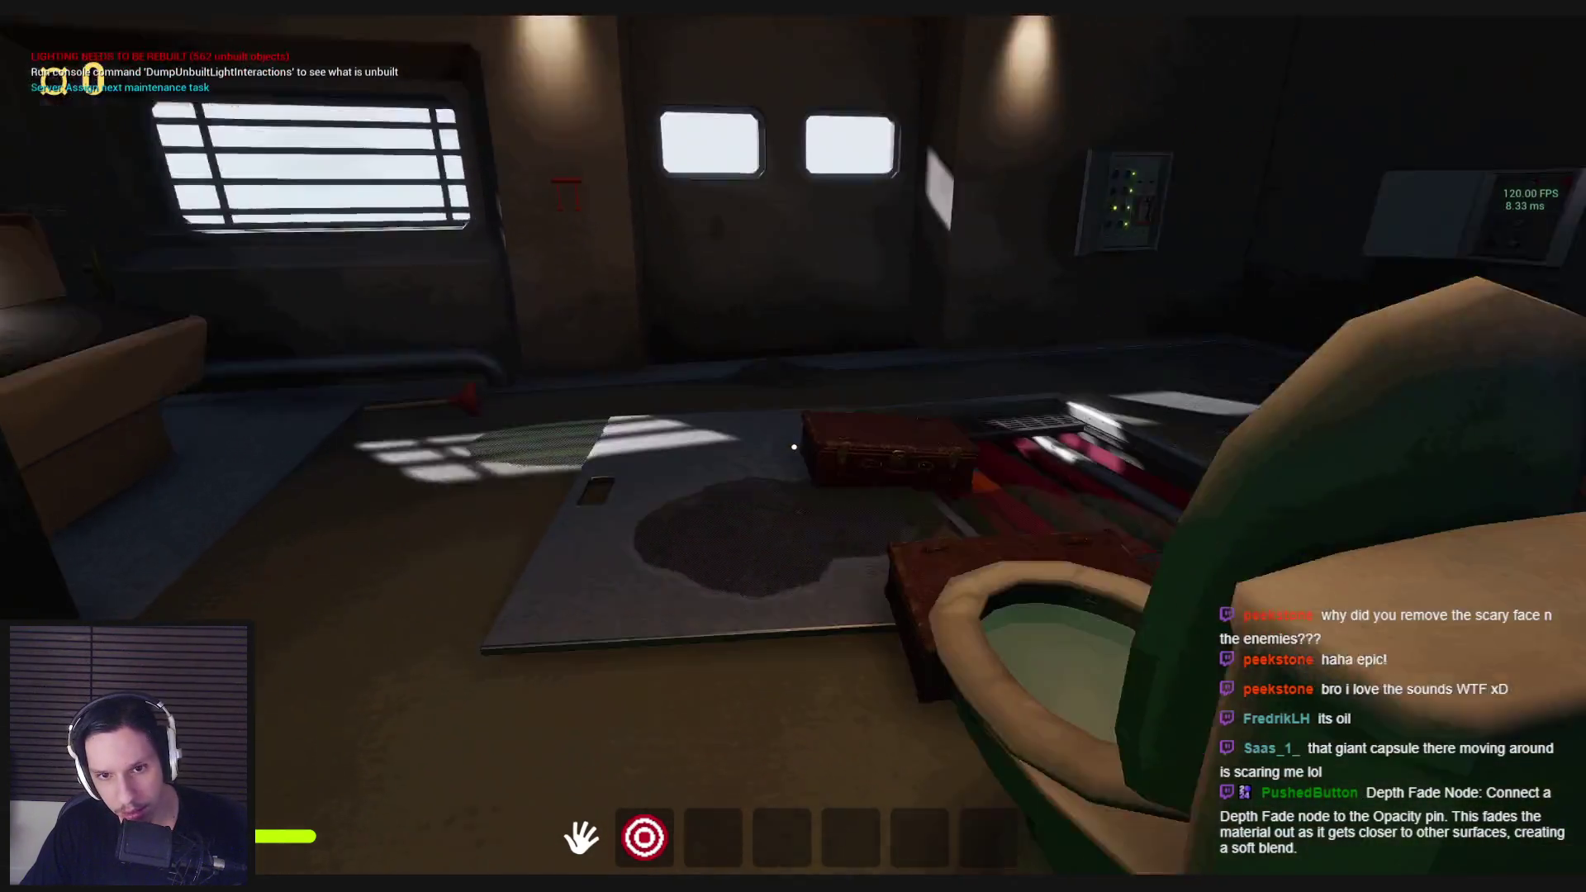
pyautogui.moveTo(794, 447)
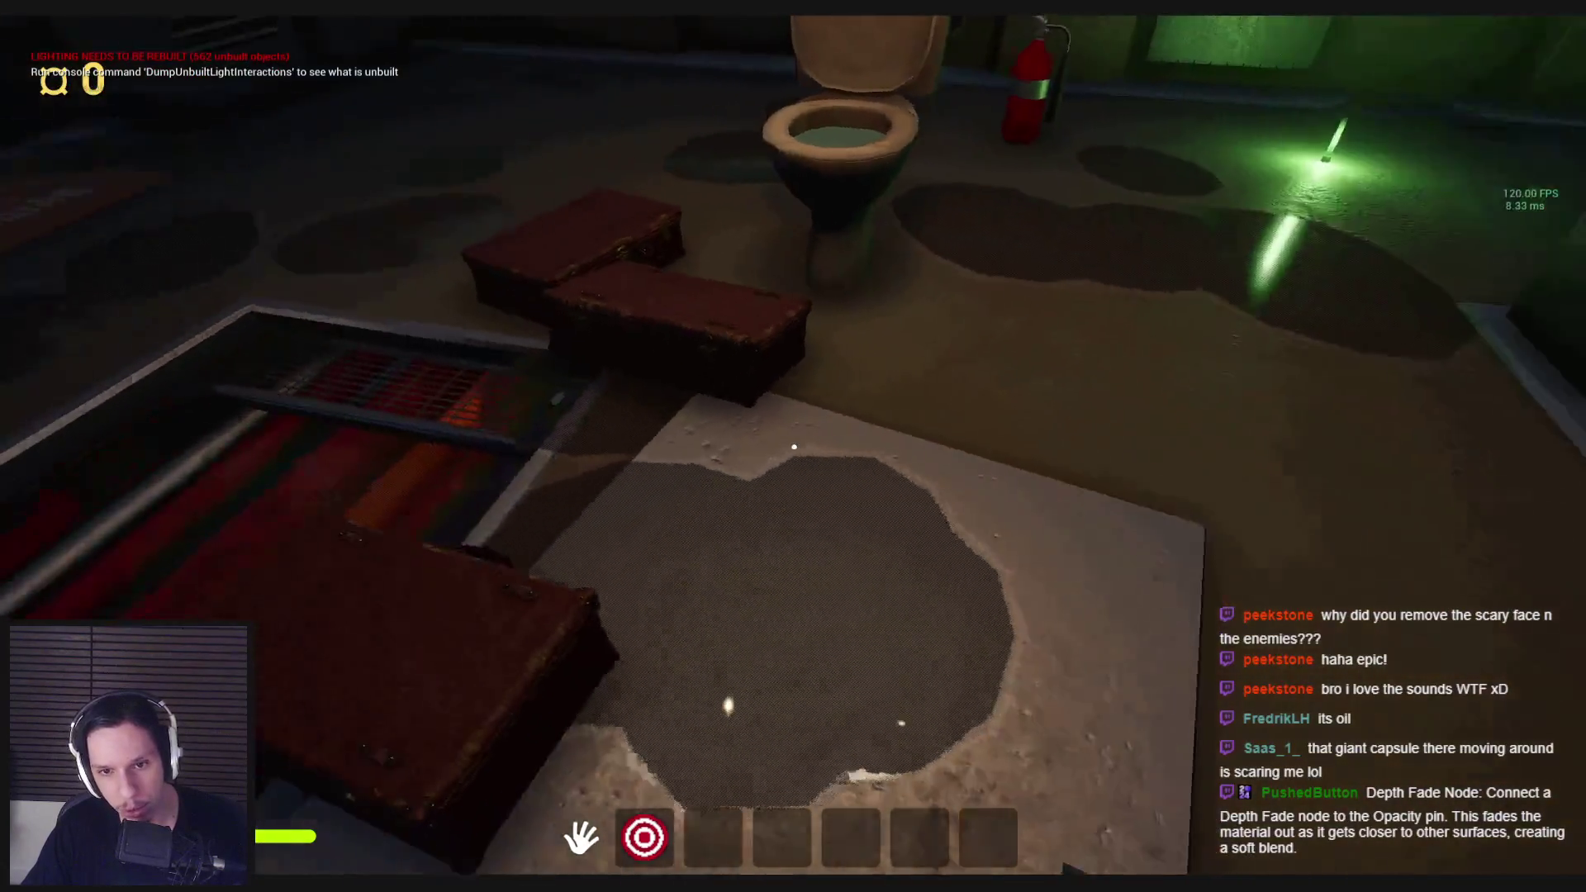
pyautogui.press('w')
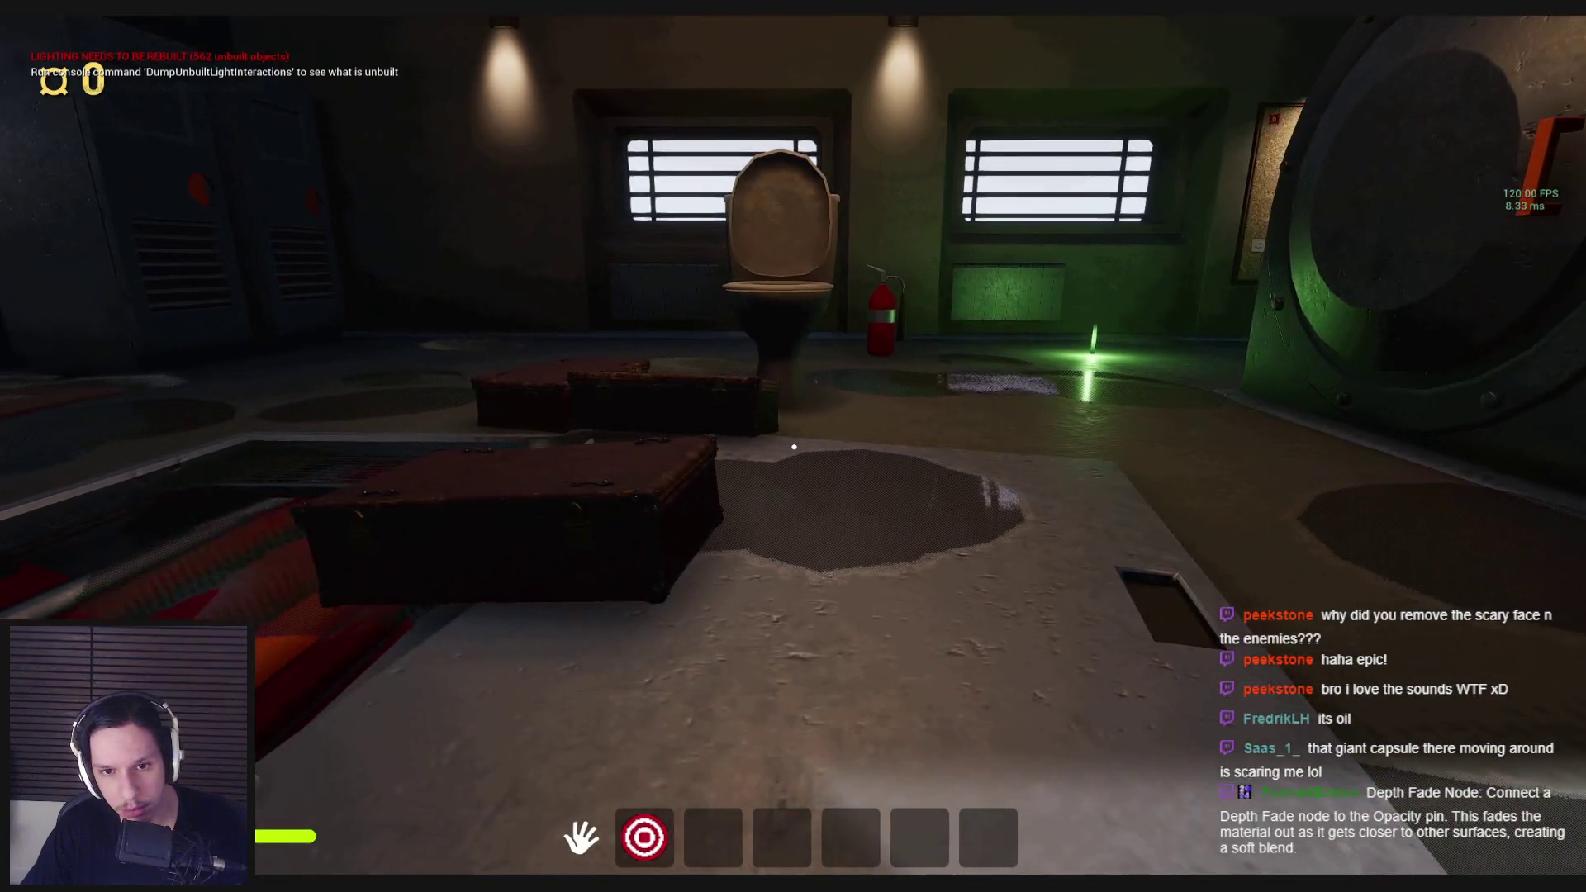
pyautogui.press('s')
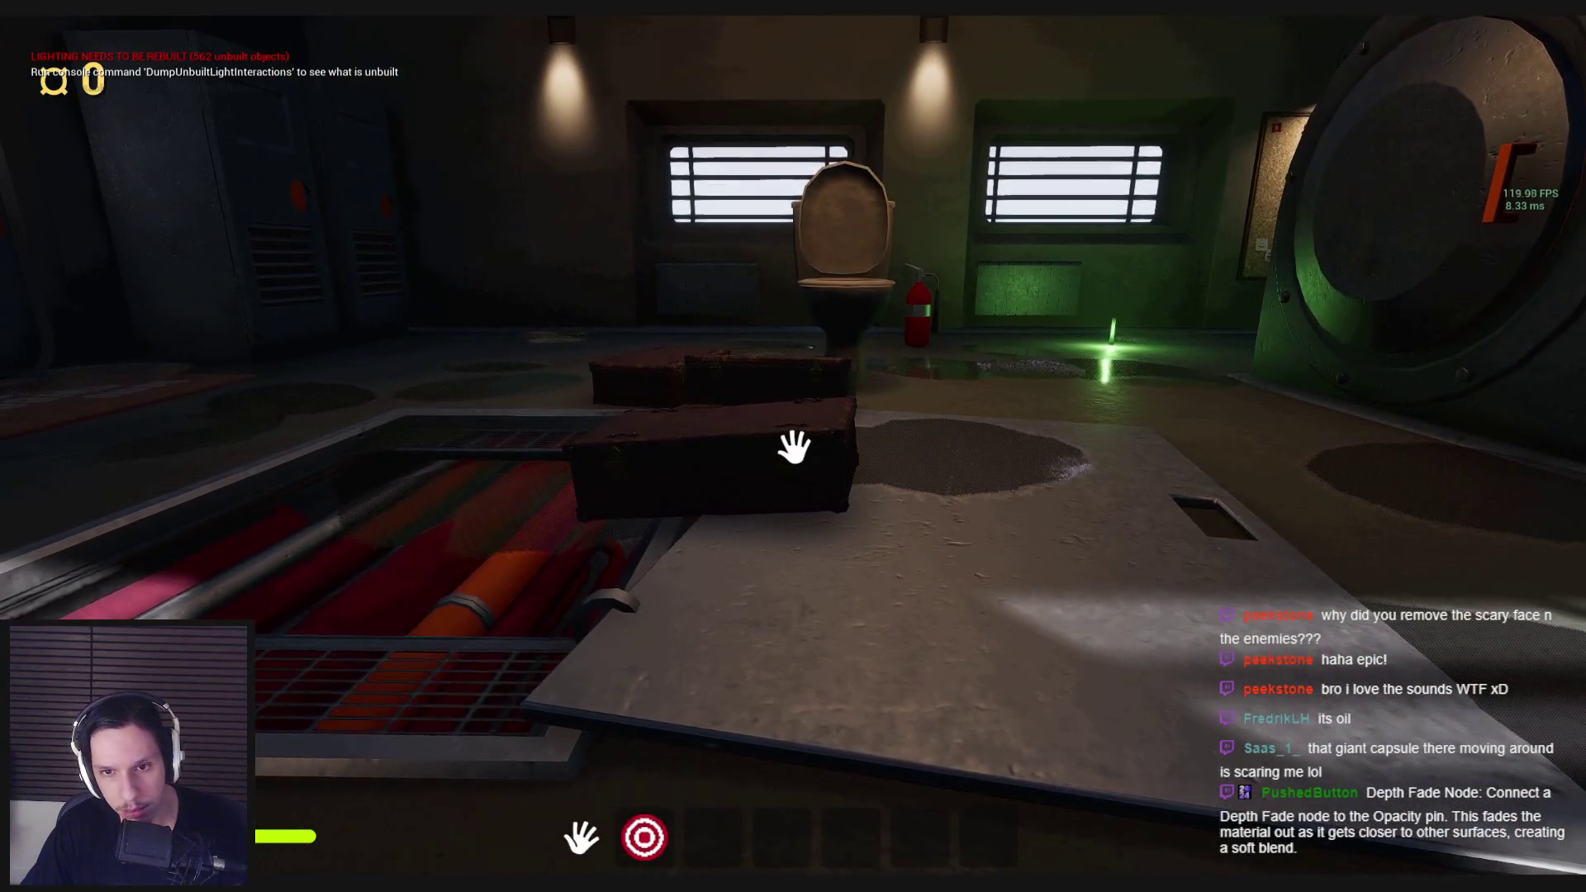
pyautogui.press('w')
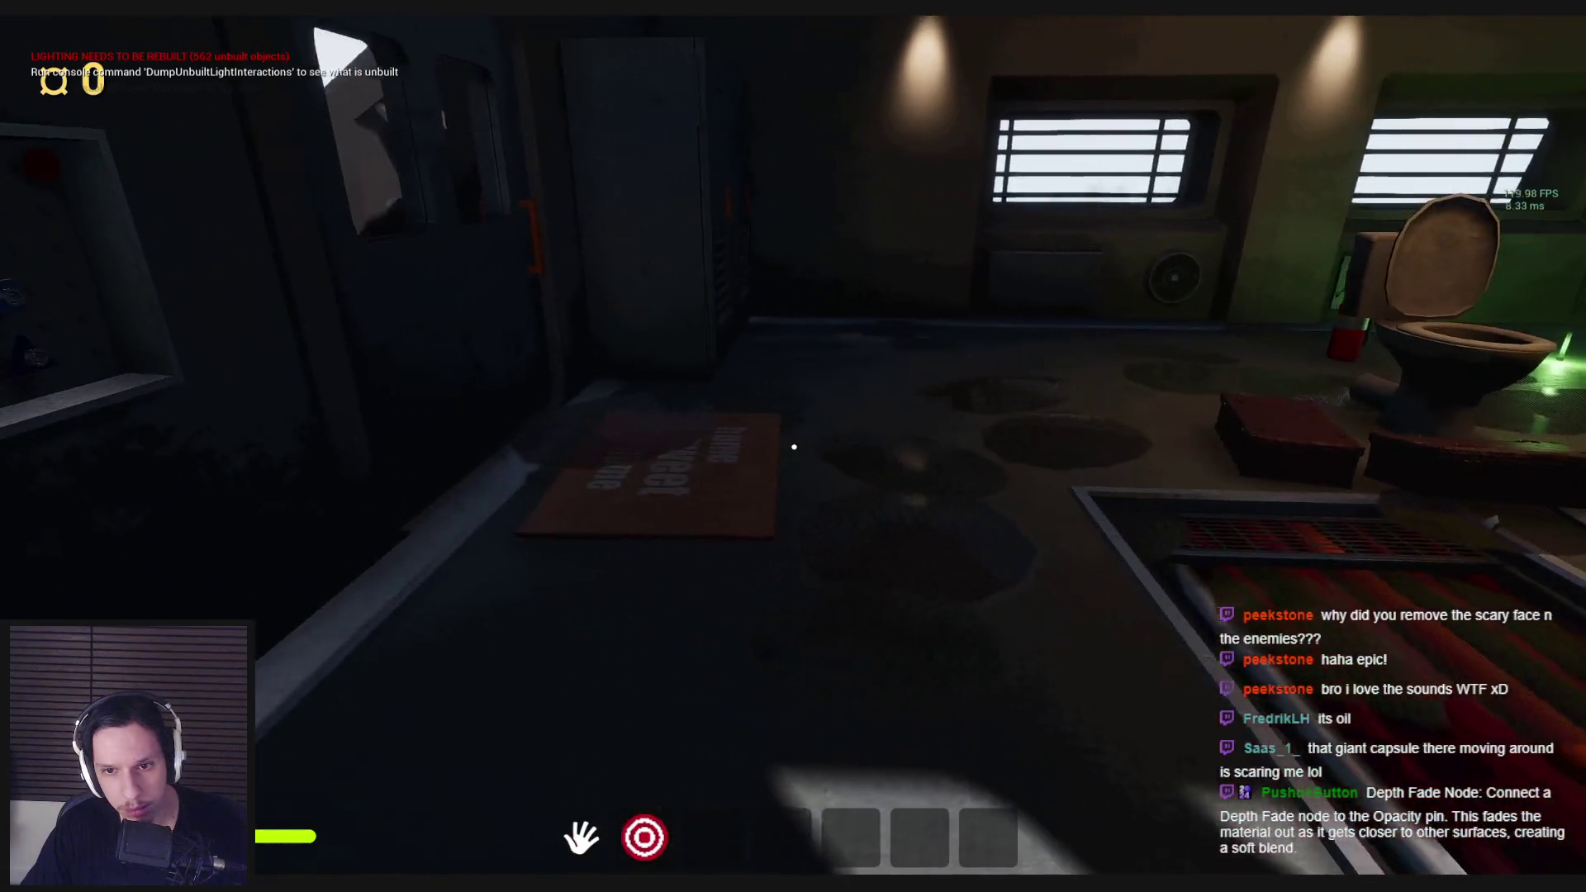
pyautogui.press('s')
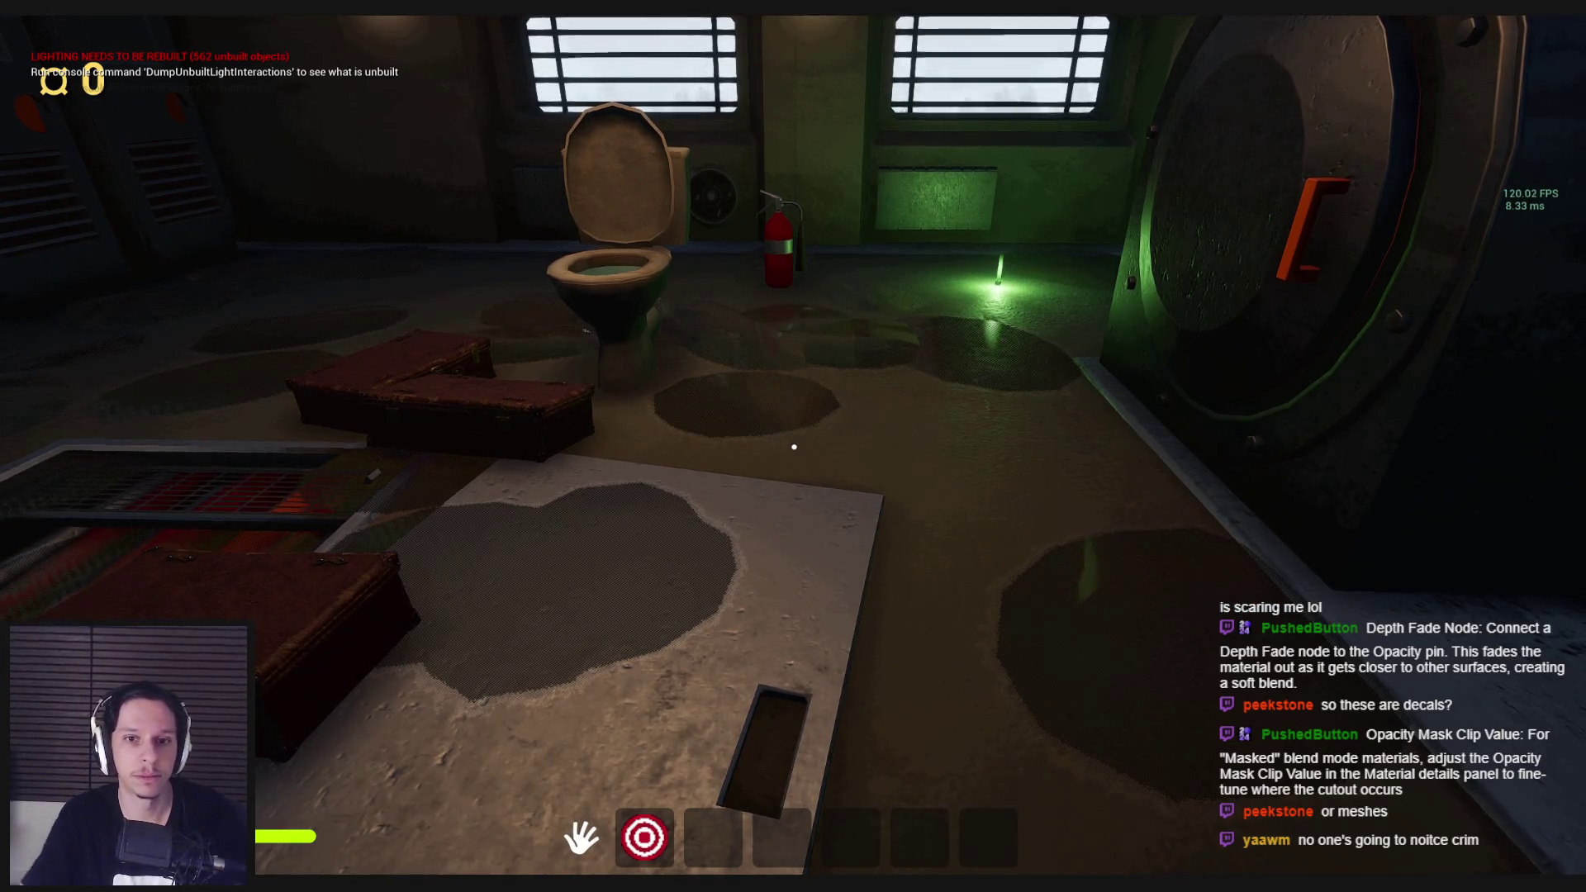
pyautogui.press('F5')
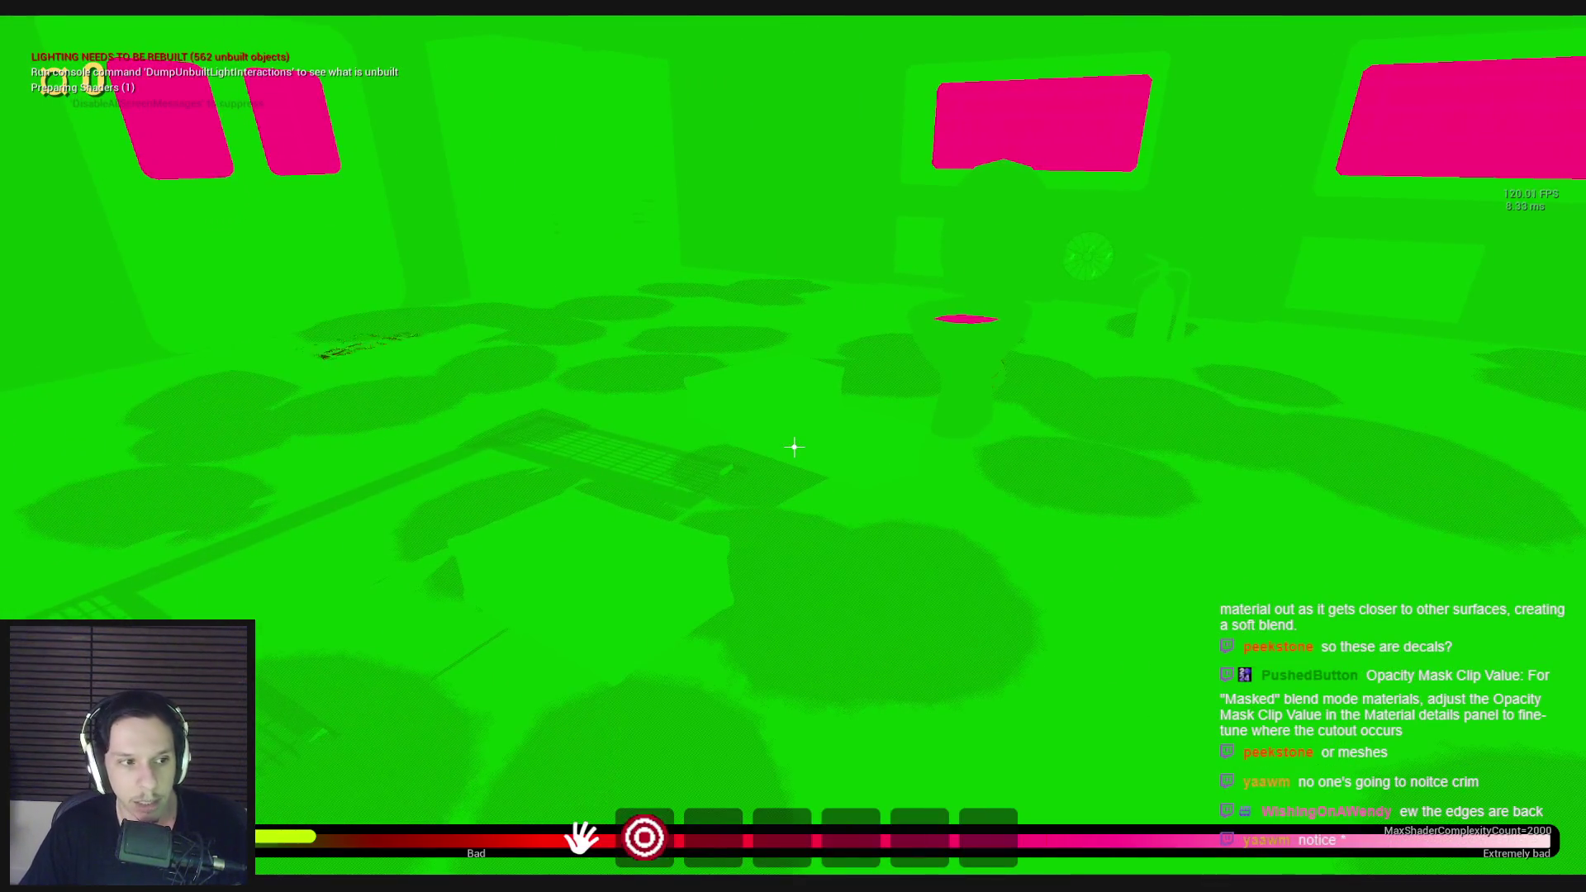
# Step: Return to lit rendering, walk around the toilet inspecting the puddles, then stop the play-test
pyautogui.press('F3')
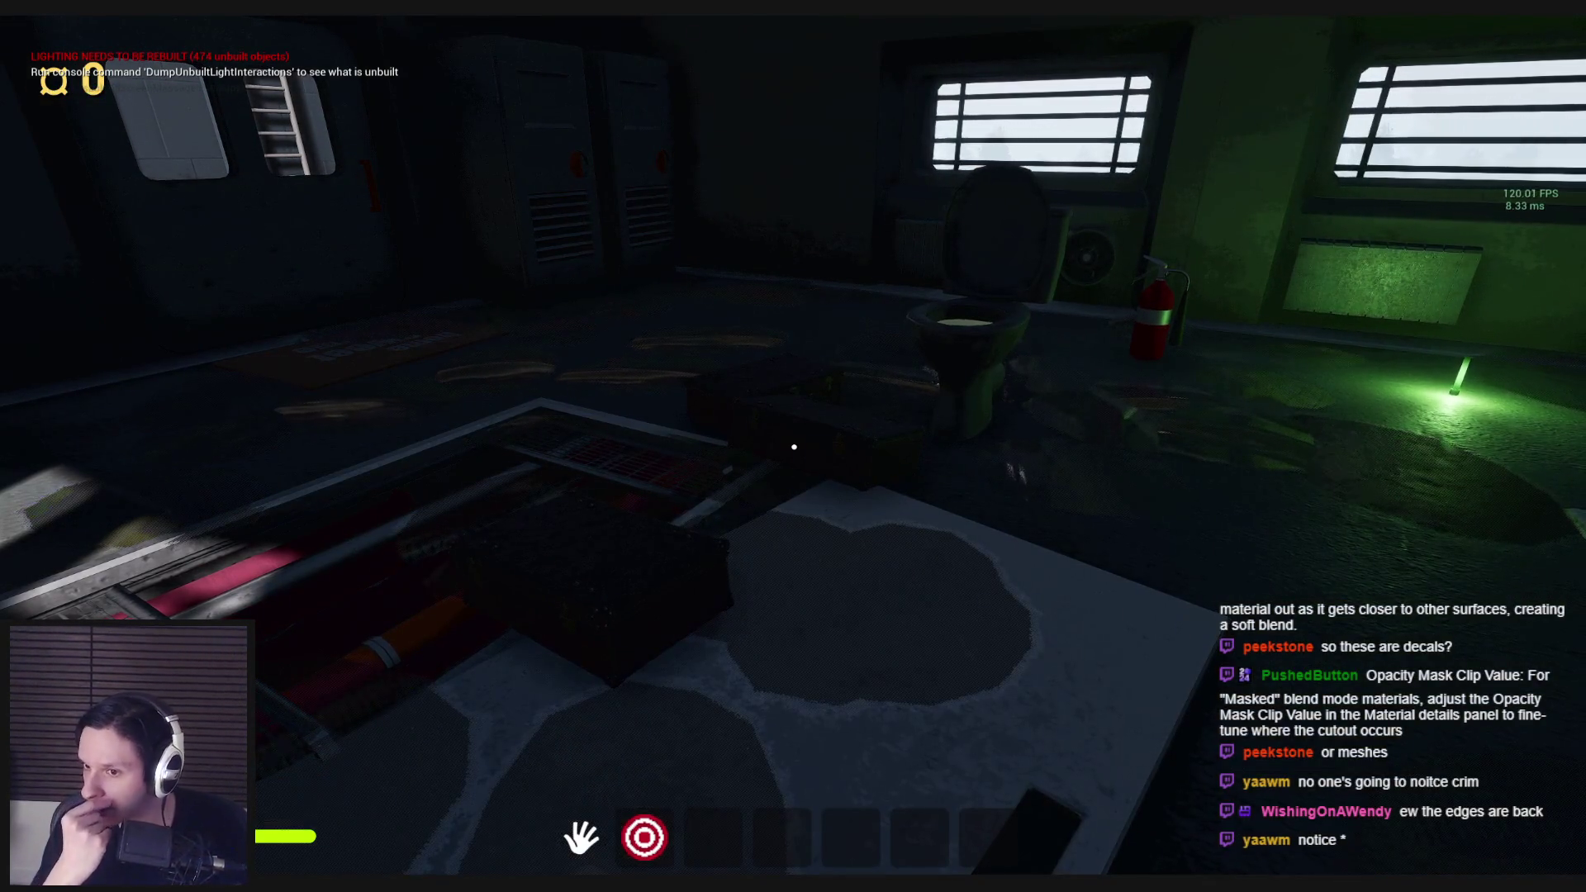
pyautogui.press('s')
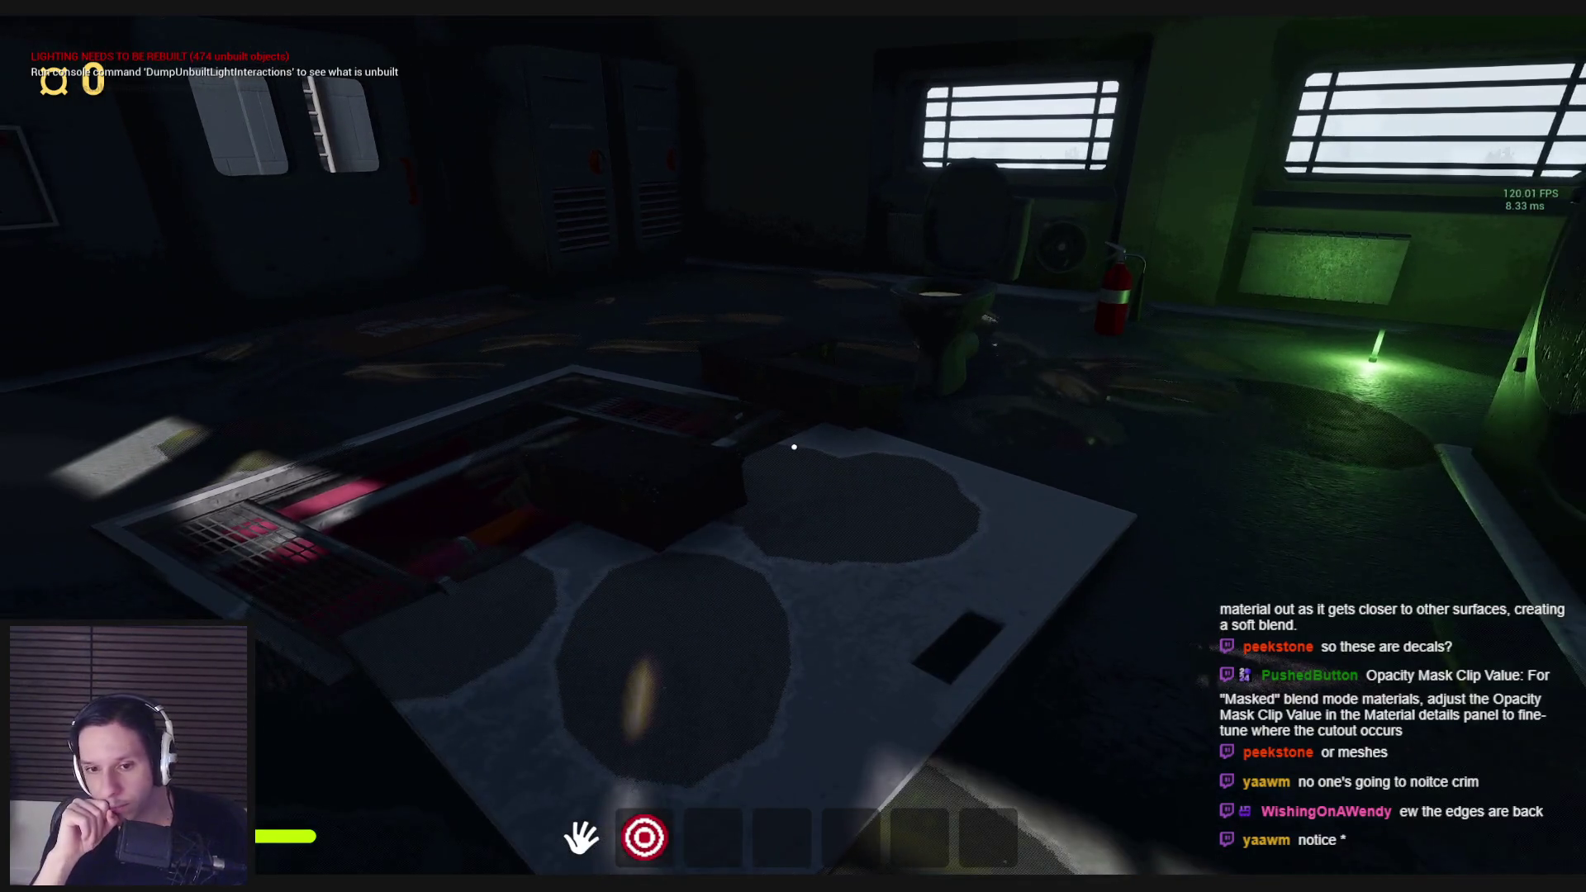
pyautogui.press('d')
pyautogui.press('d')
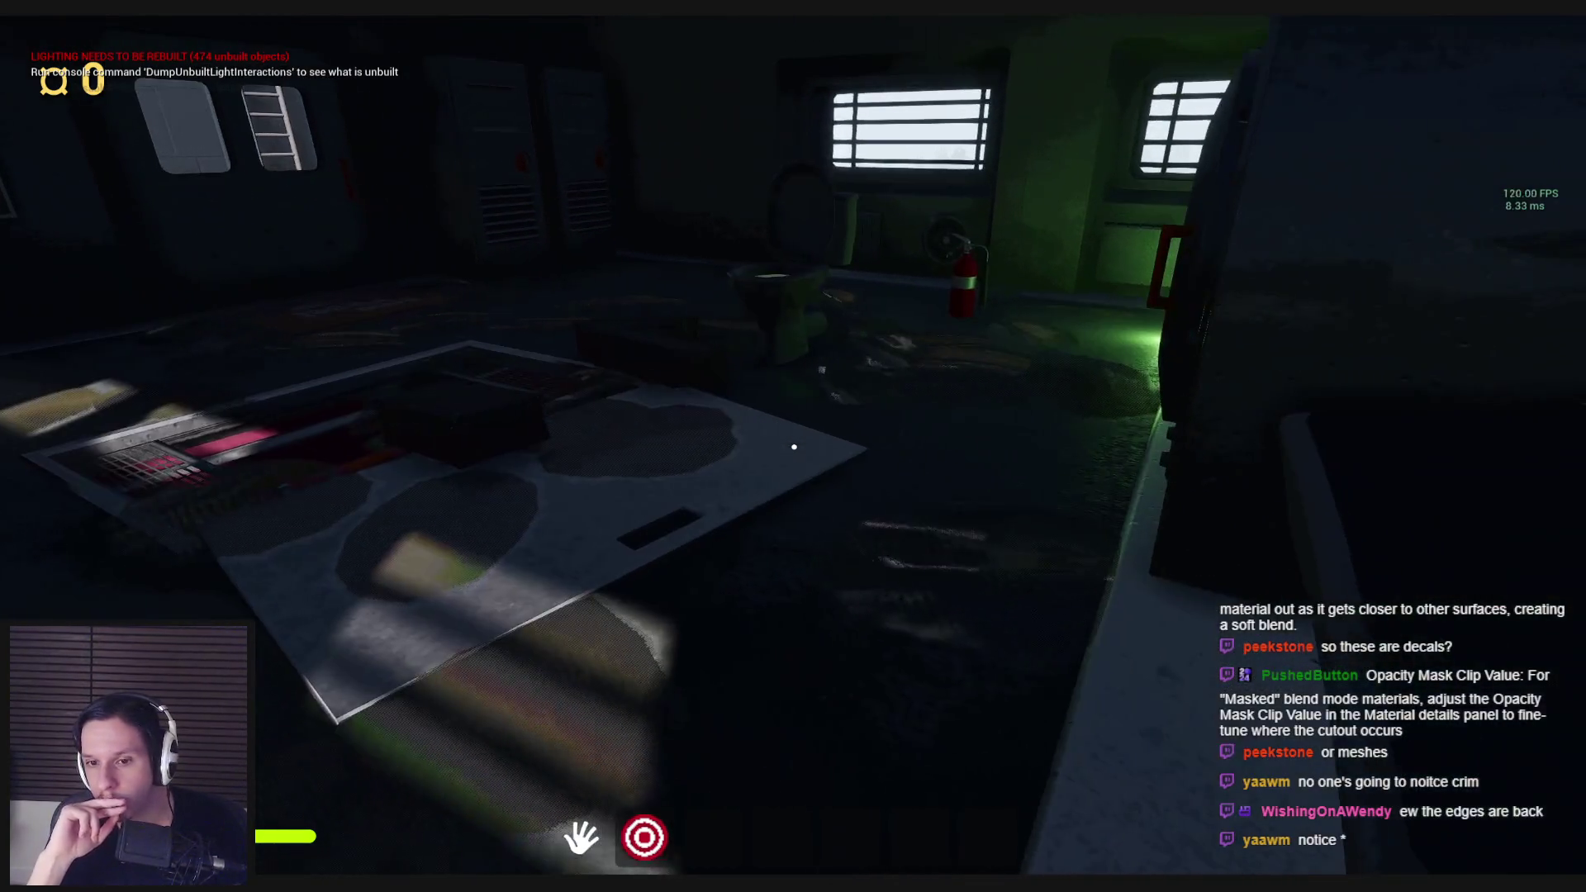
pyautogui.press('w')
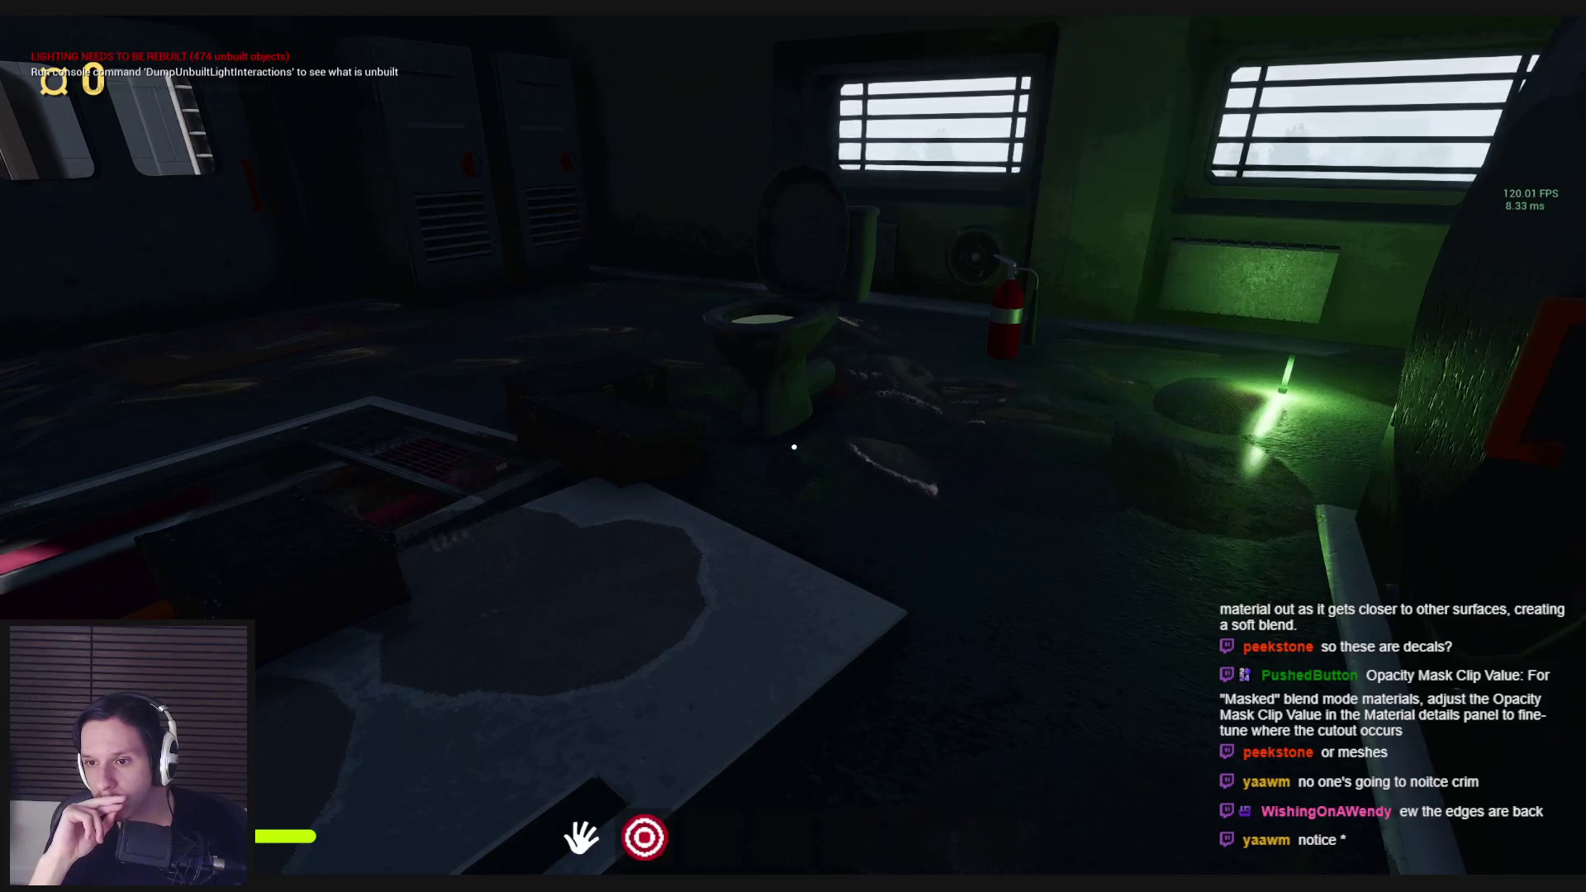
pyautogui.press('w')
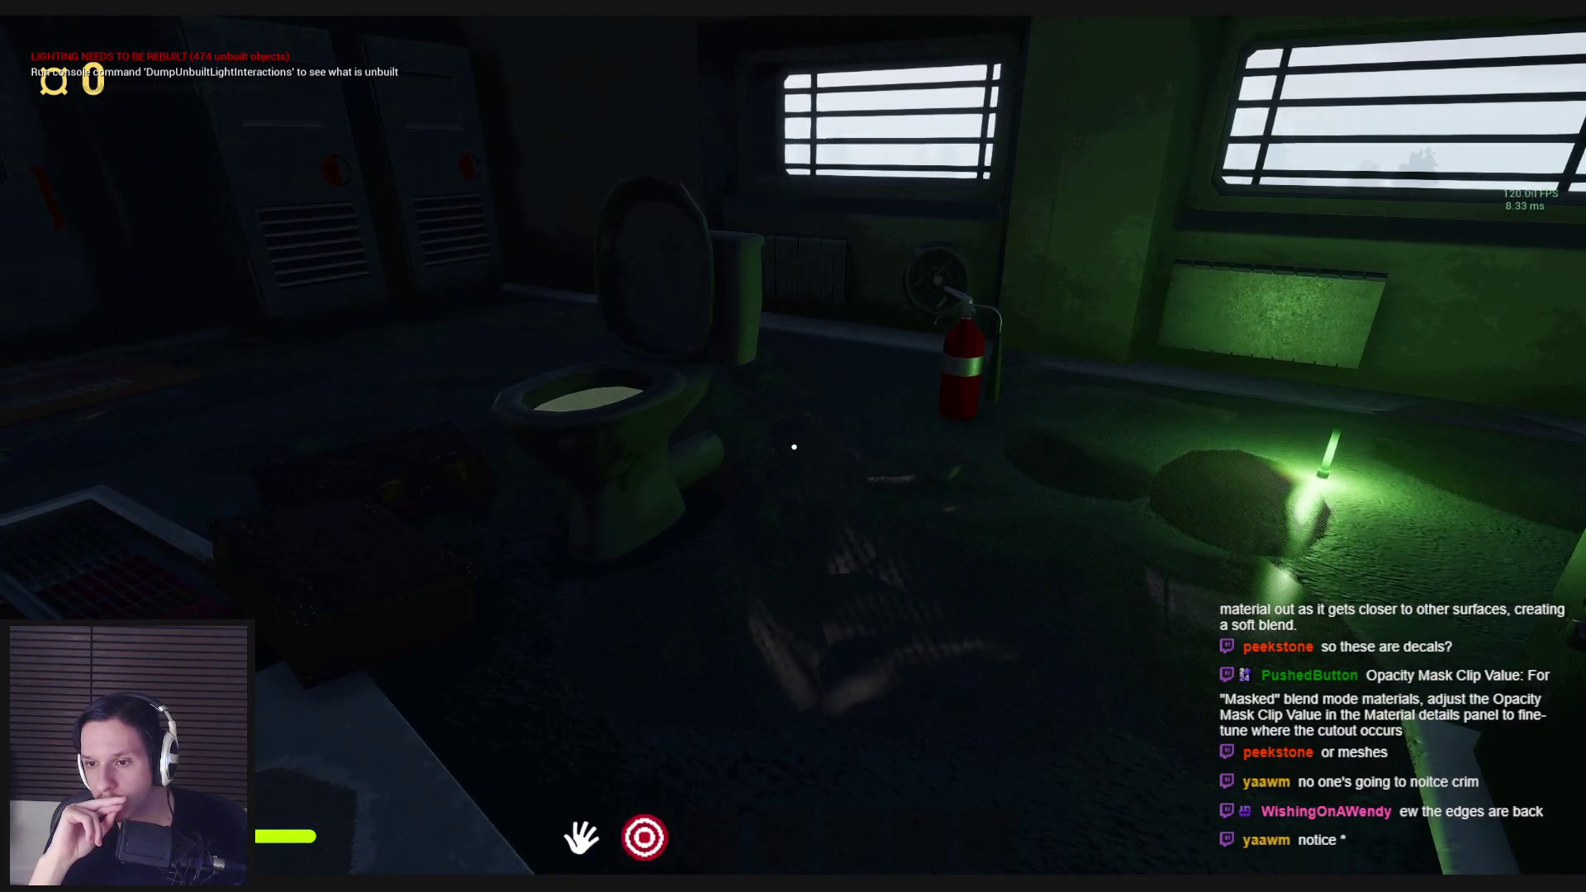
pyautogui.press('s')
pyautogui.press('w')
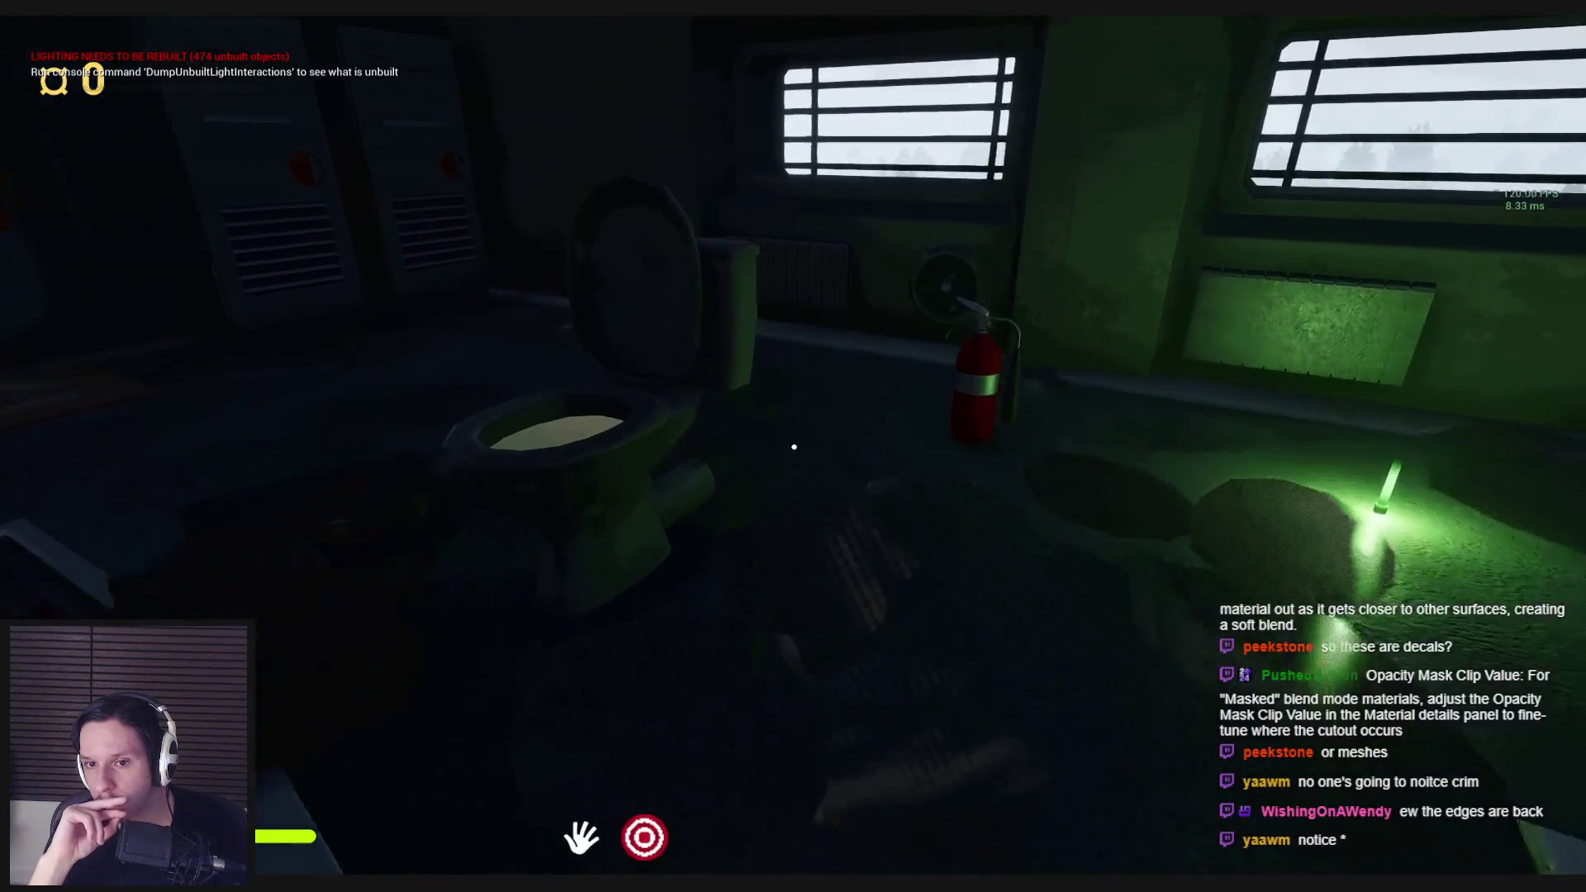
pyautogui.press('s')
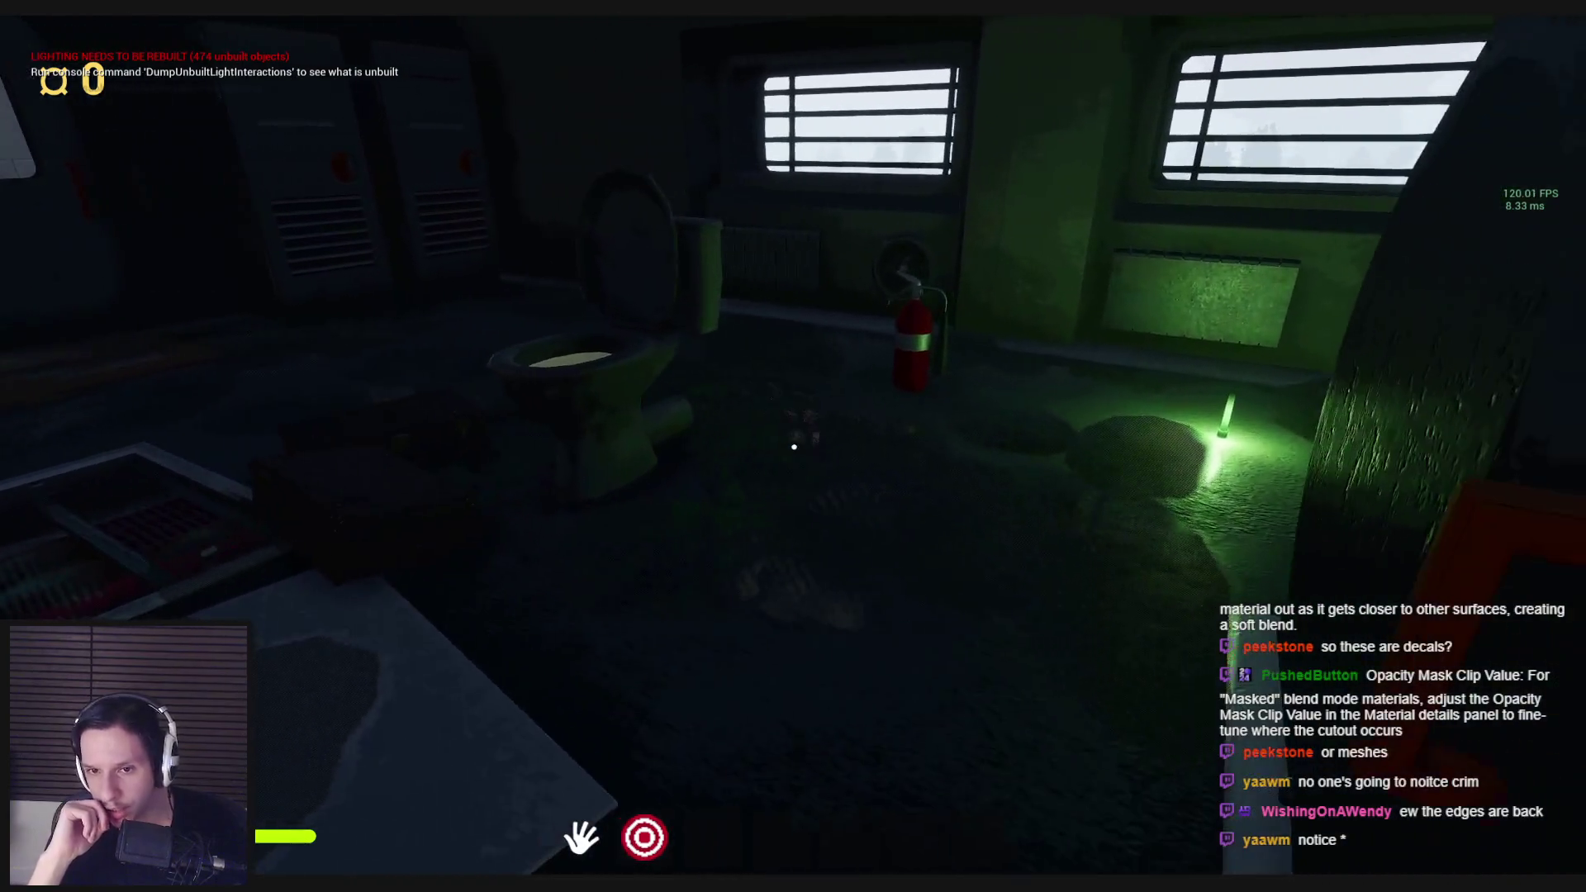
pyautogui.press('s')
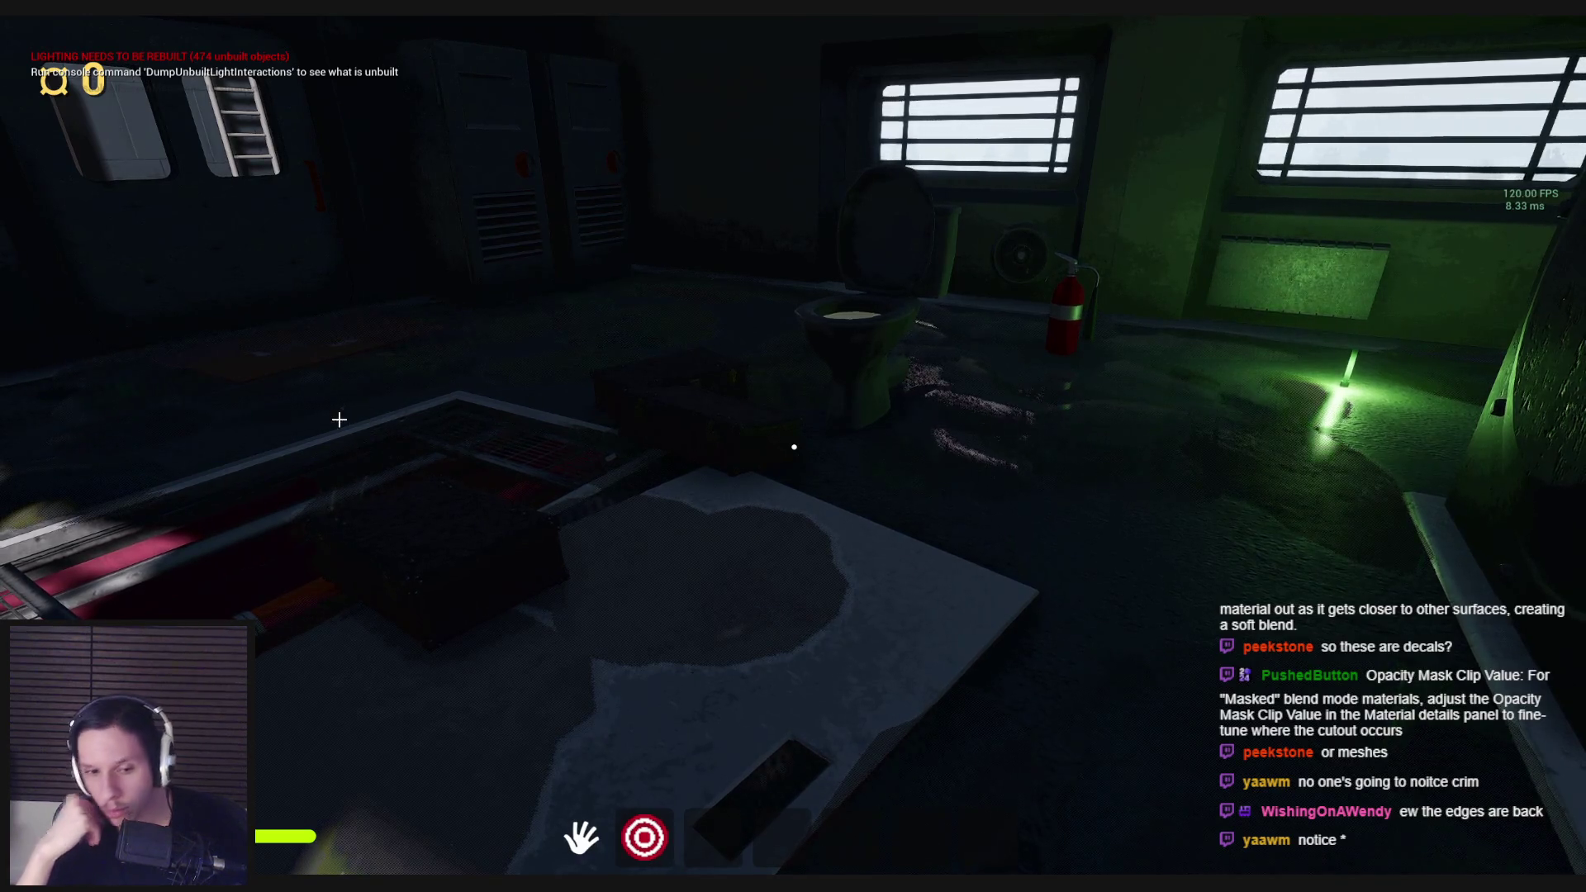
pyautogui.press('Escape')
# Step: Uncheck Tangent Space Normal in M_Toilet-Puddle and apply, cutting the shader to 183 instructions
pyautogui.hotkey('alt', 'Tab')
pyautogui.scroll(-3, 152, 615)
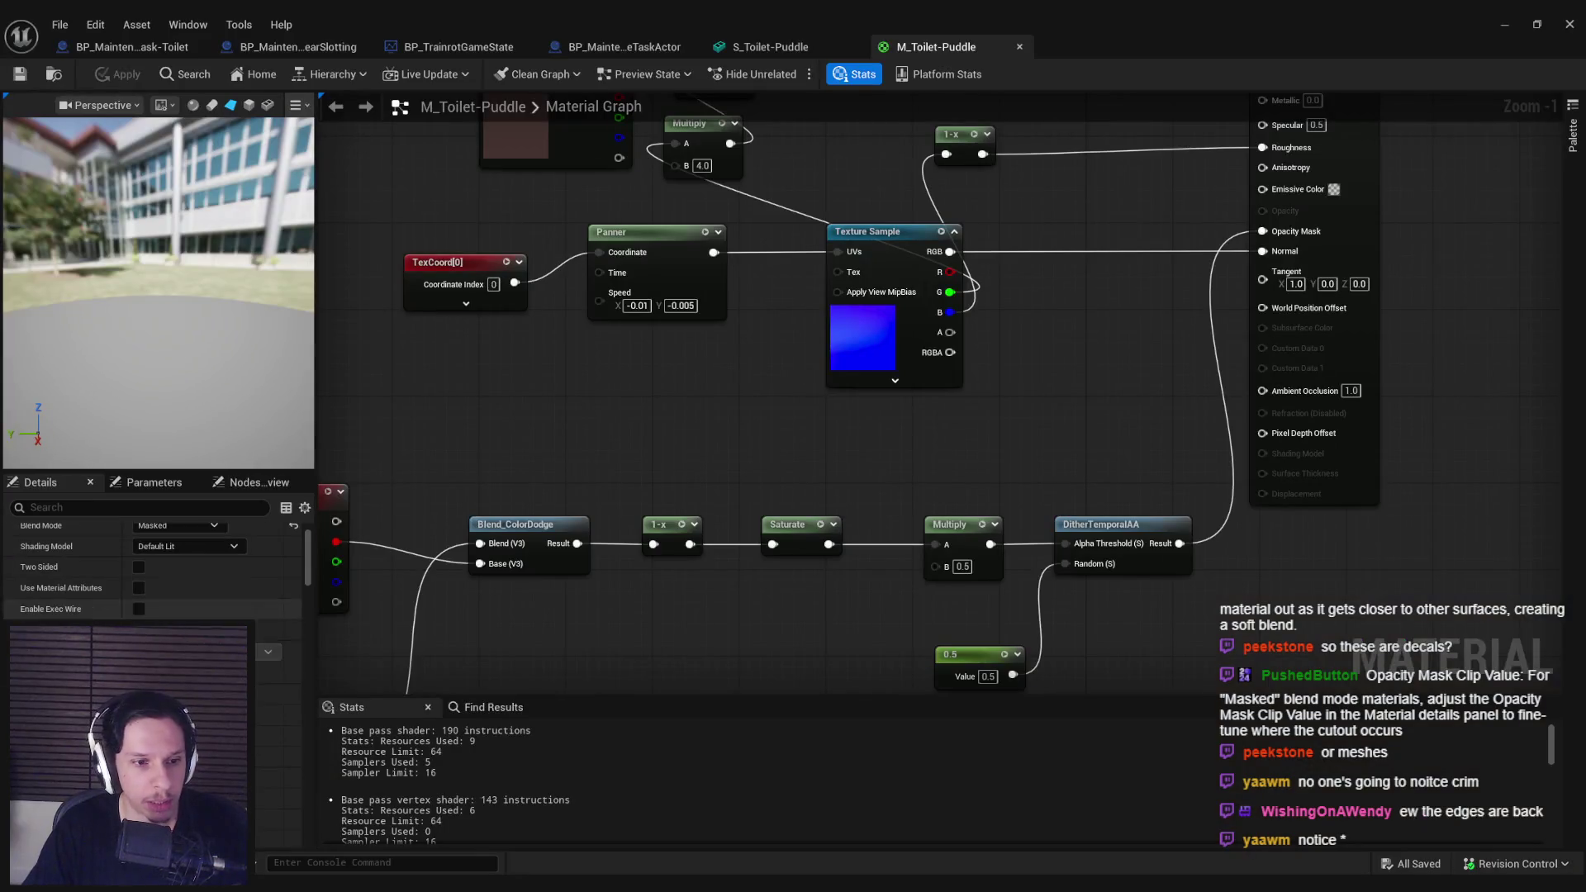
pyautogui.scroll(-5, 153, 570)
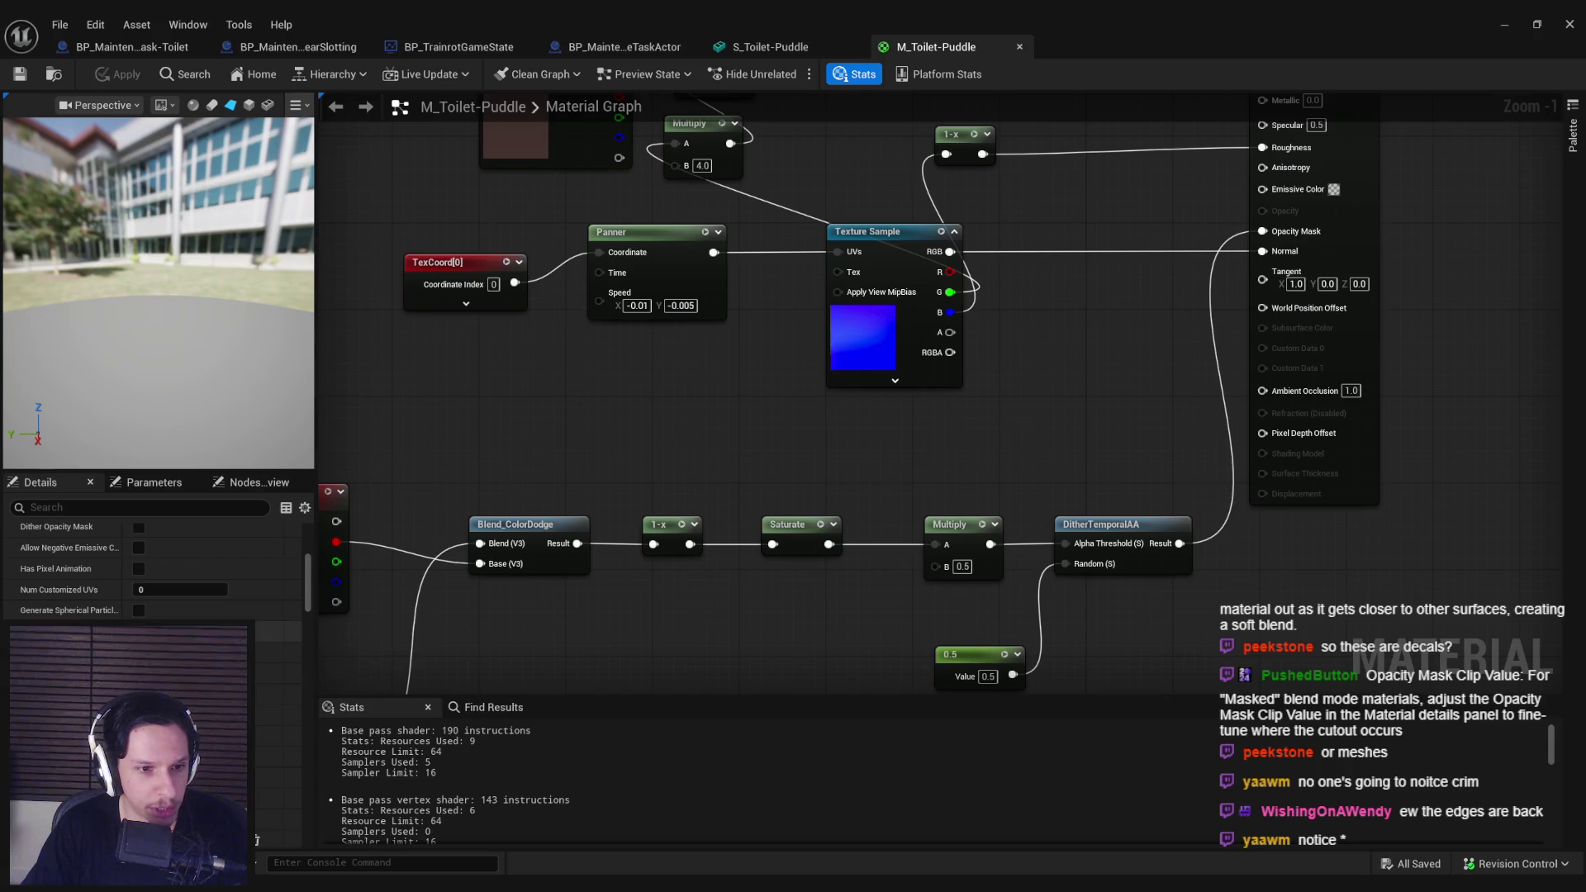
pyautogui.click(138, 631)
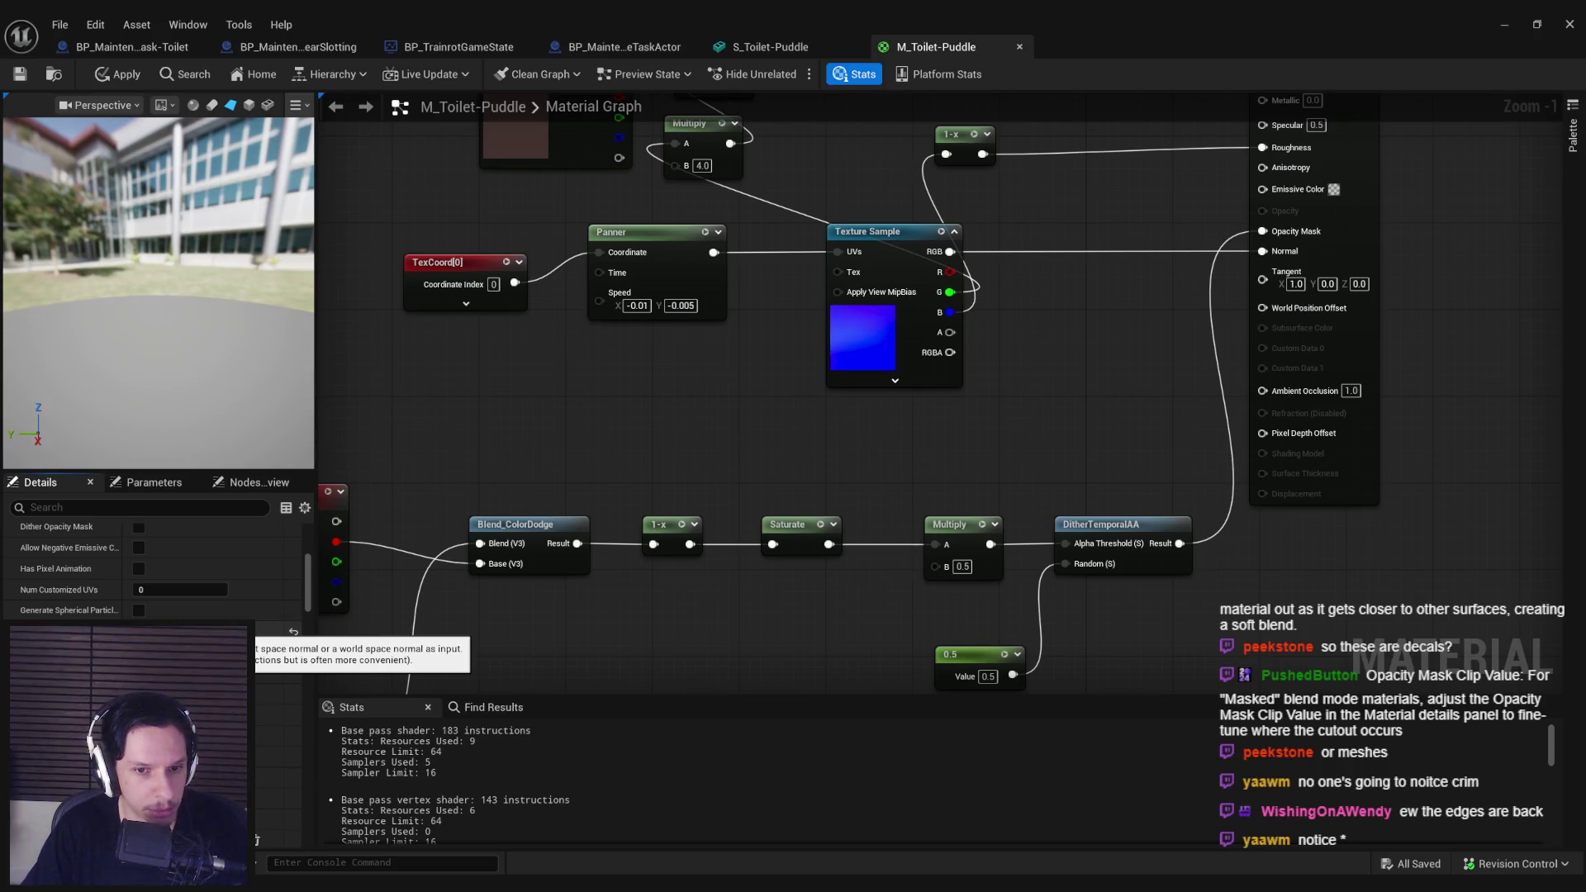
pyautogui.click(122, 74)
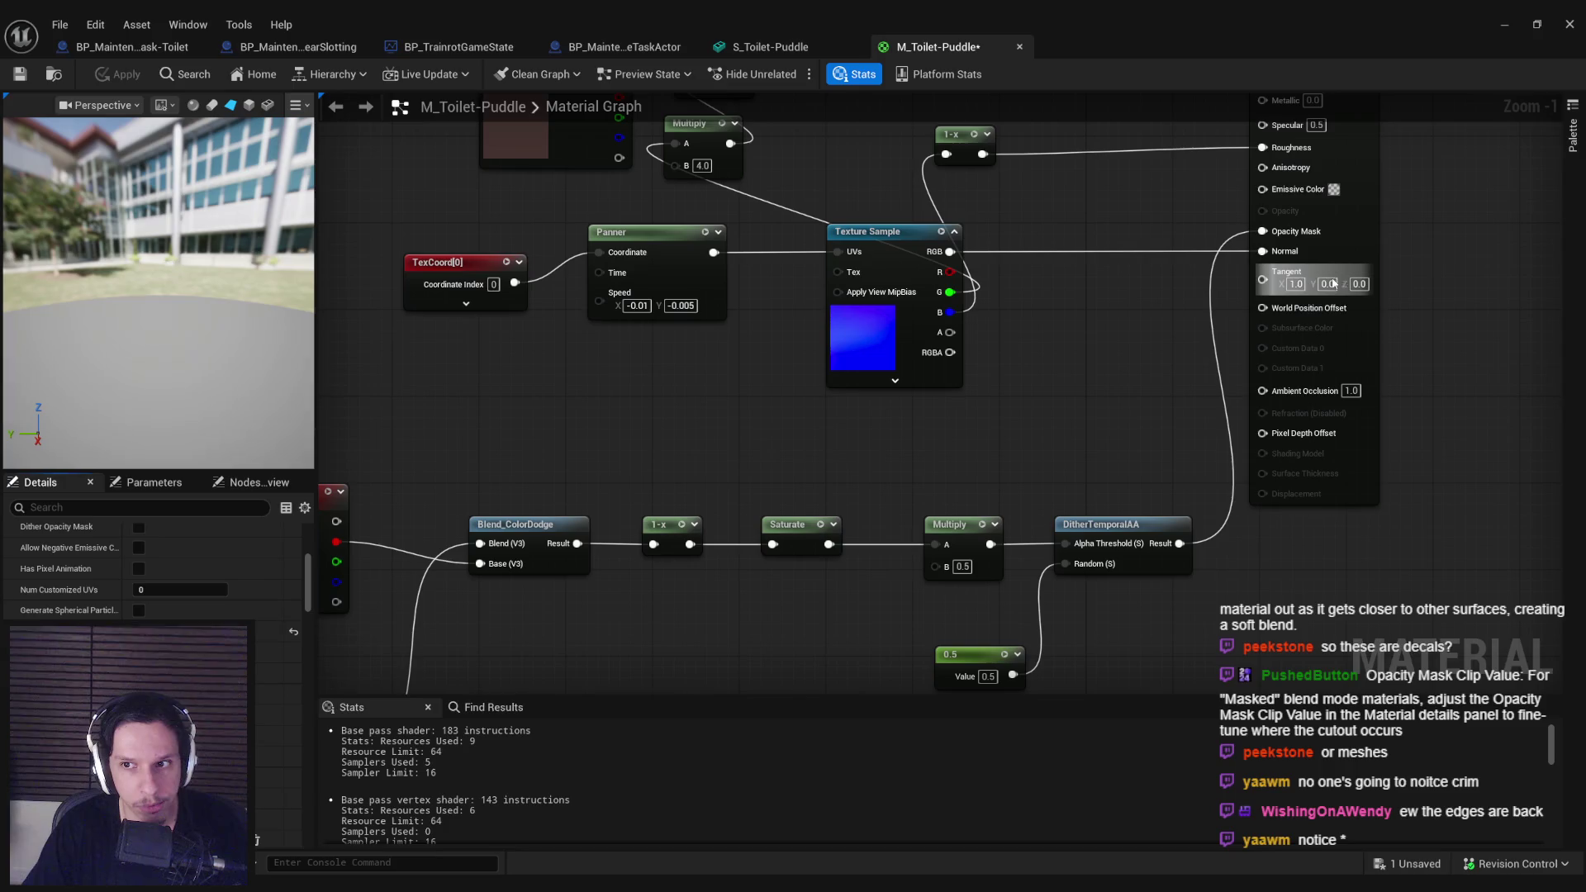
pyautogui.click(1504, 27)
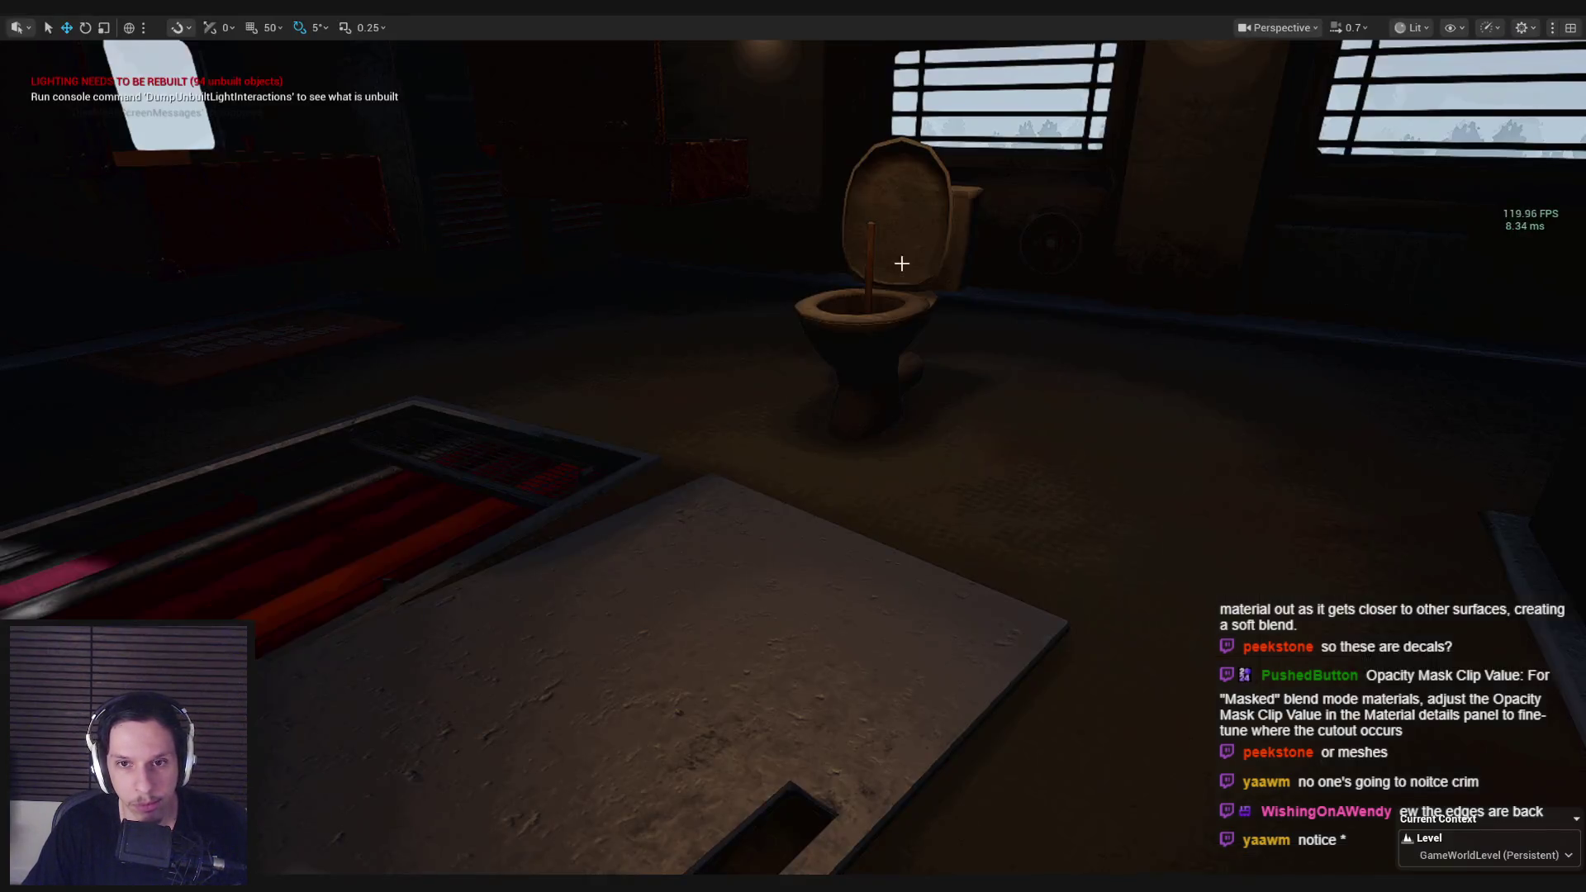
# Step: Start a new play-test and pull down the fuse box's orange lever
pyautogui.hotkey('alt', 'p')
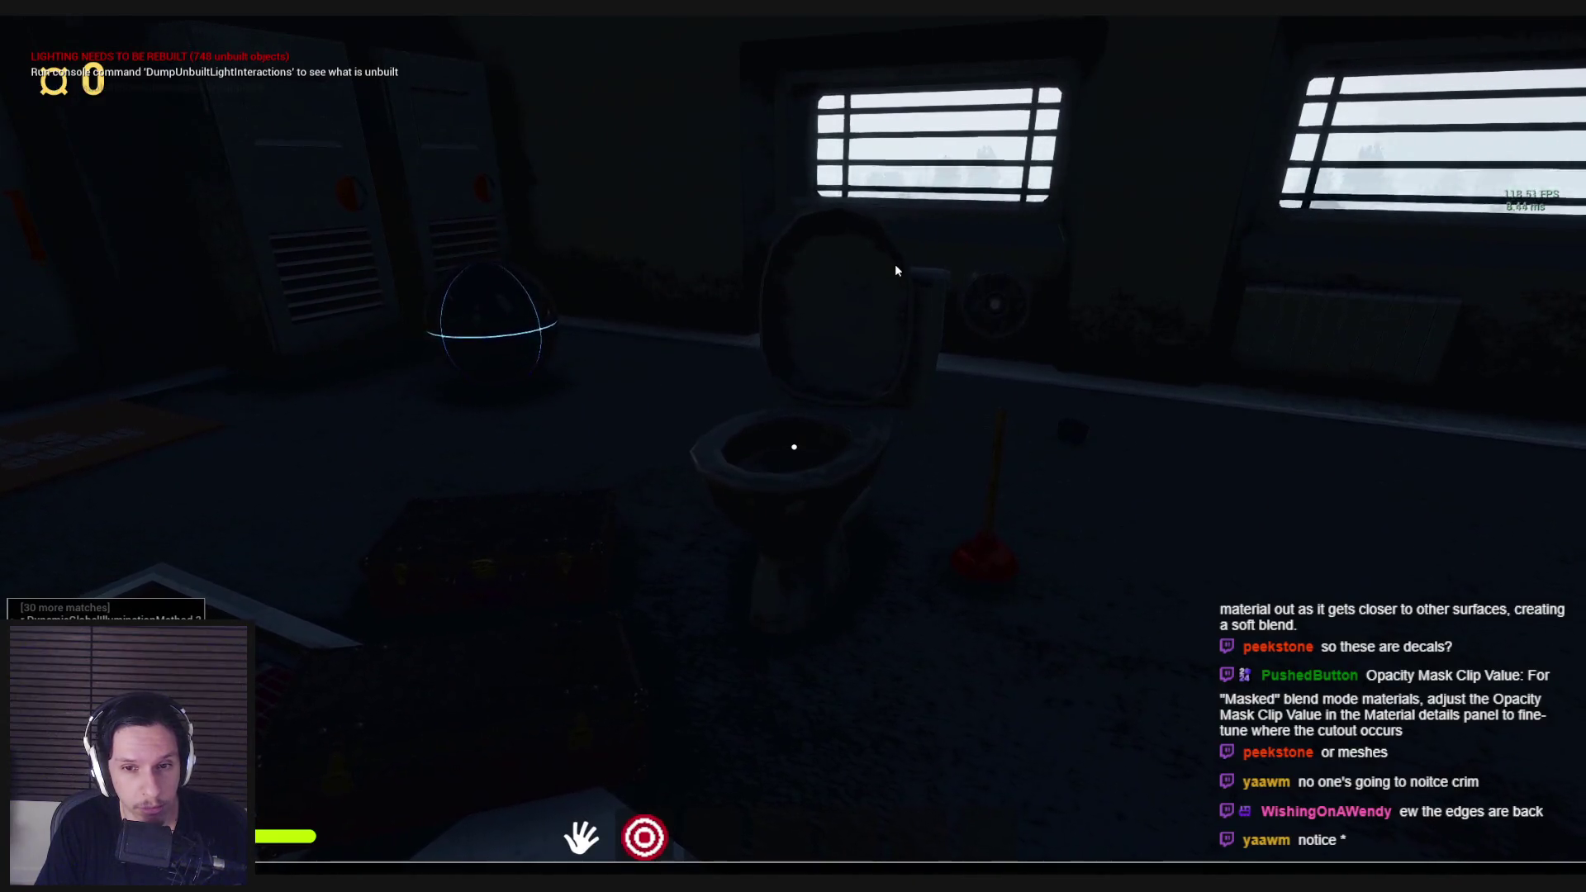
pyautogui.click(895, 264)
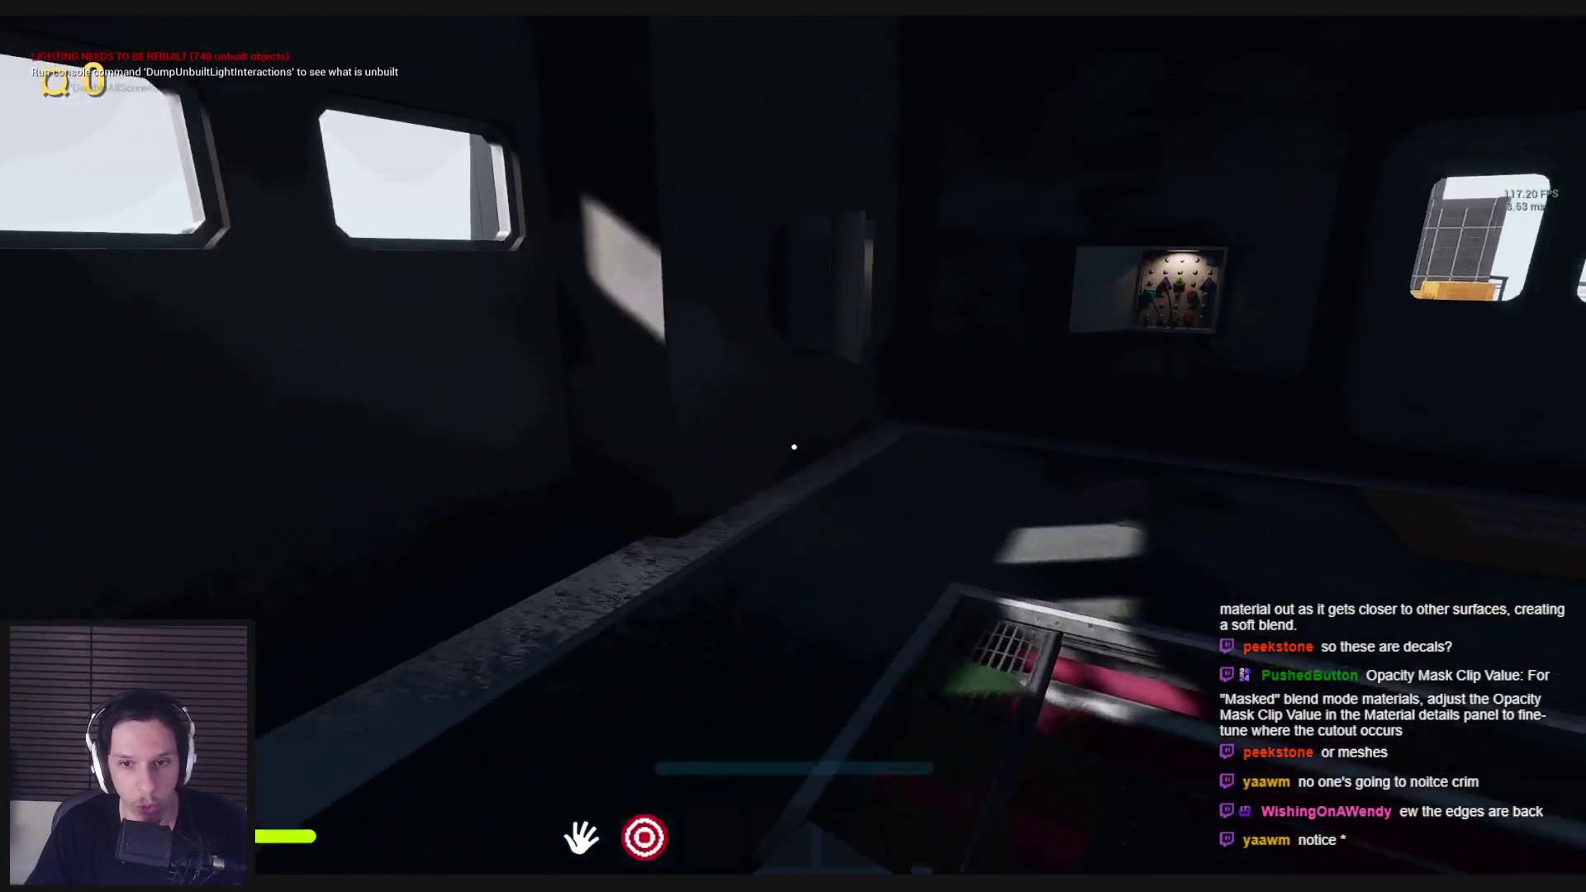
pyautogui.press('e')
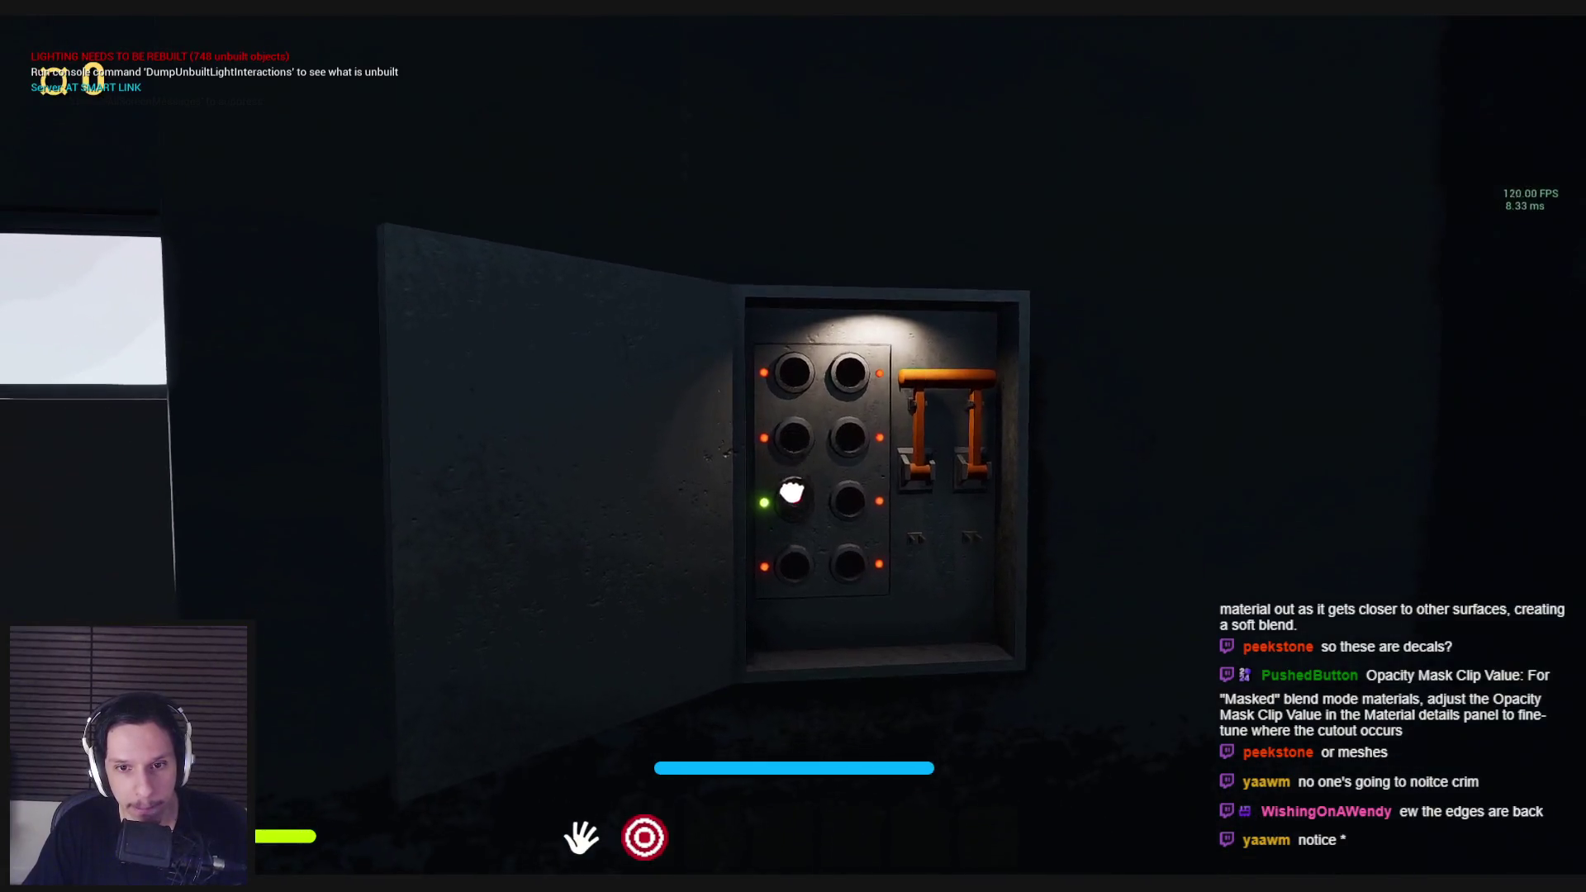
pyautogui.moveTo(799, 449); pyautogui.dragTo(793, 549)
pyautogui.moveTo(794, 446)
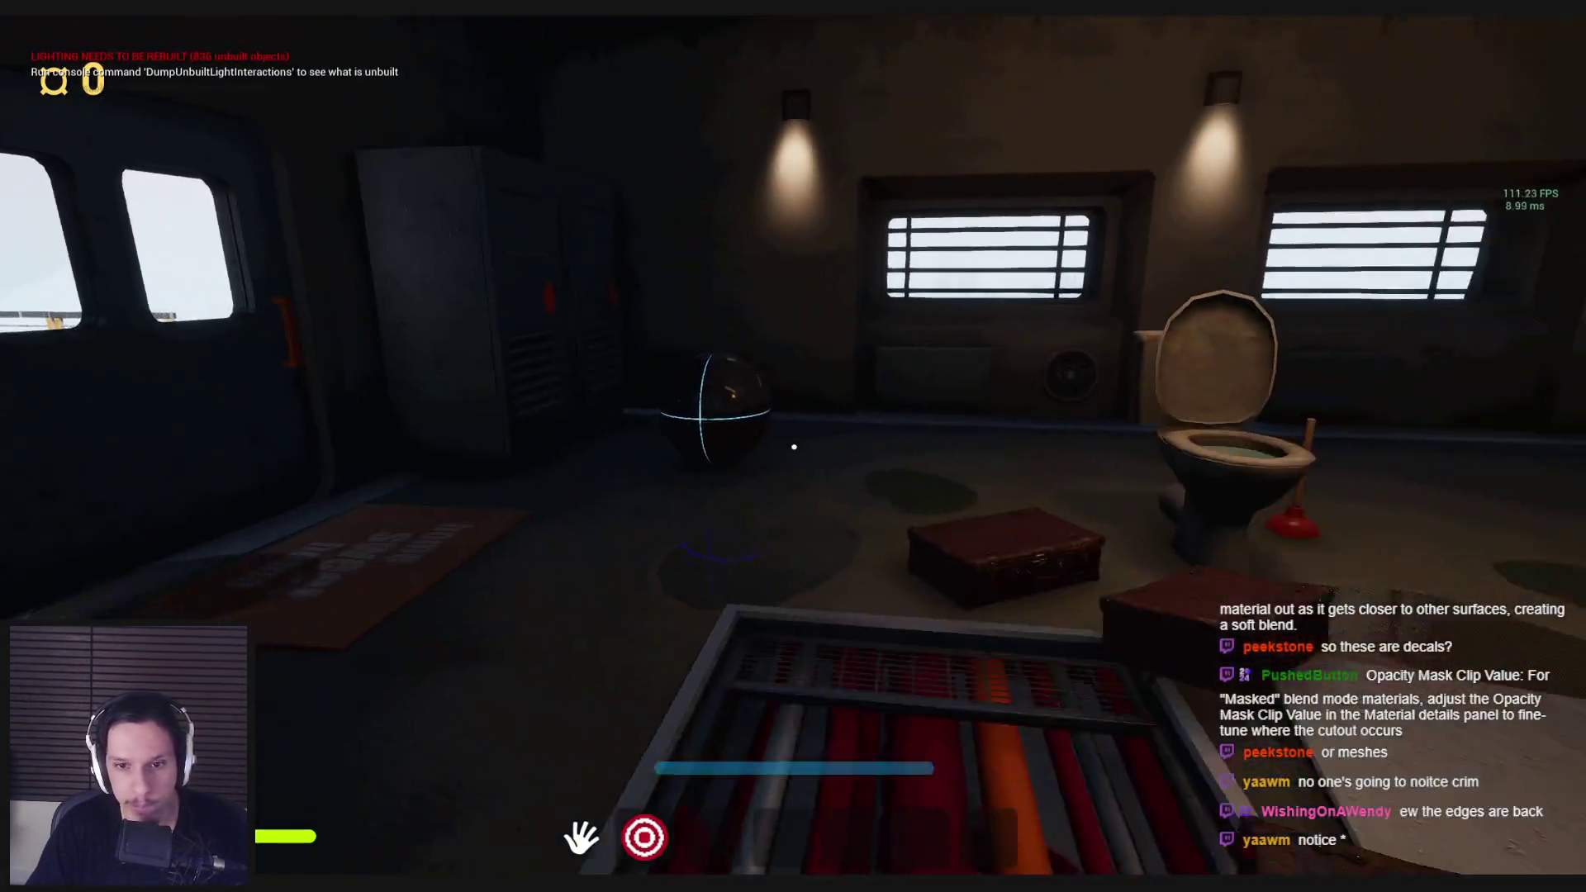
# Step: Walk around the toilet and crates checking the floor puddles, then use the fuse box button panel
pyautogui.press('w')
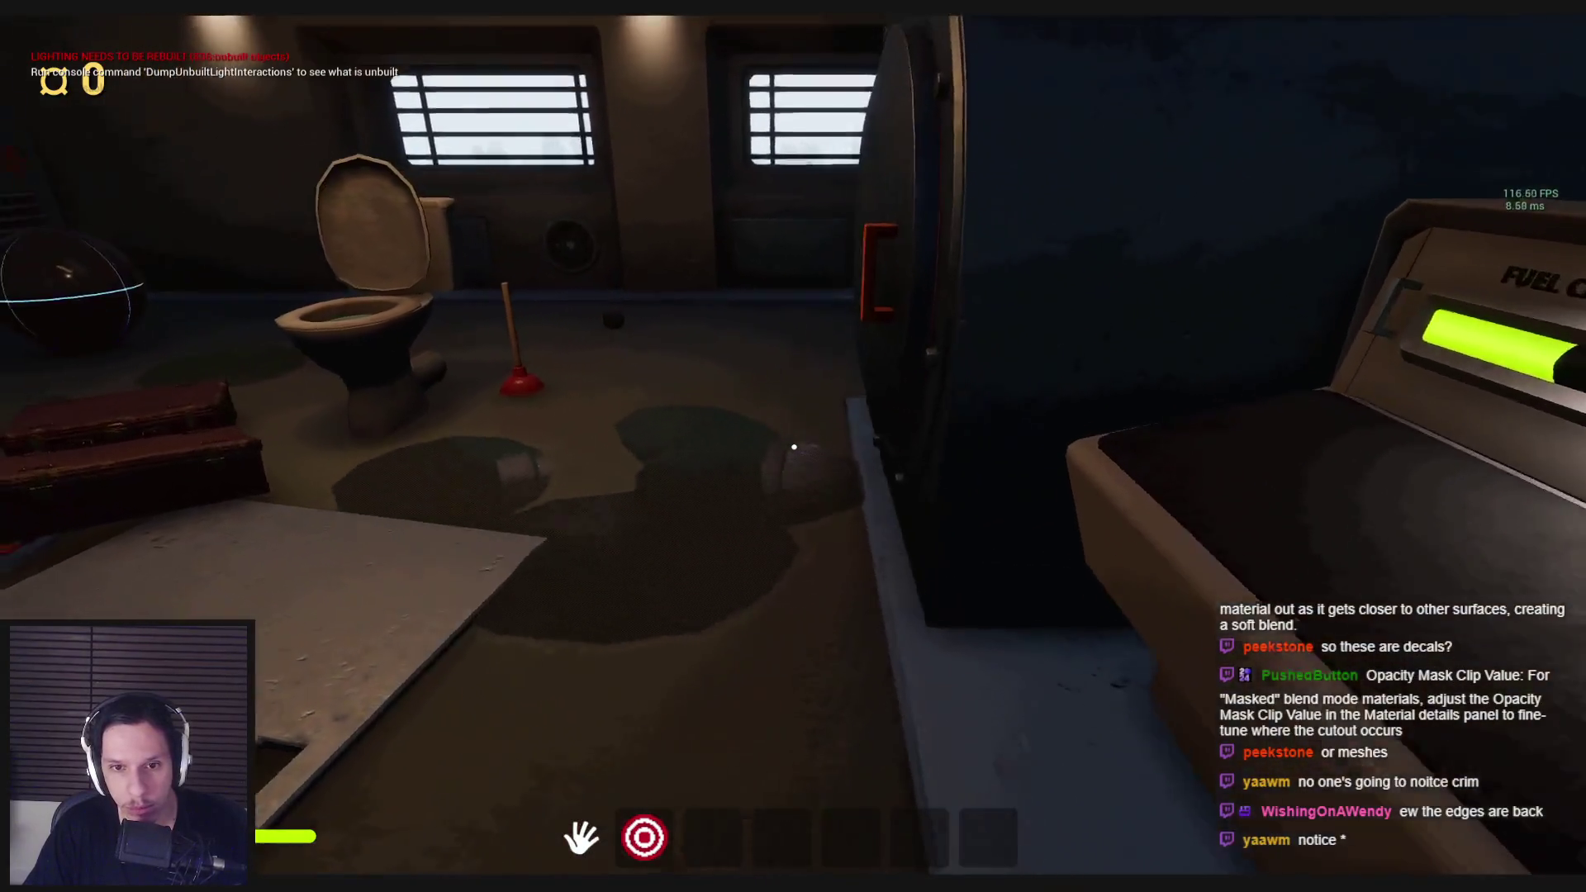
pyautogui.press('s')
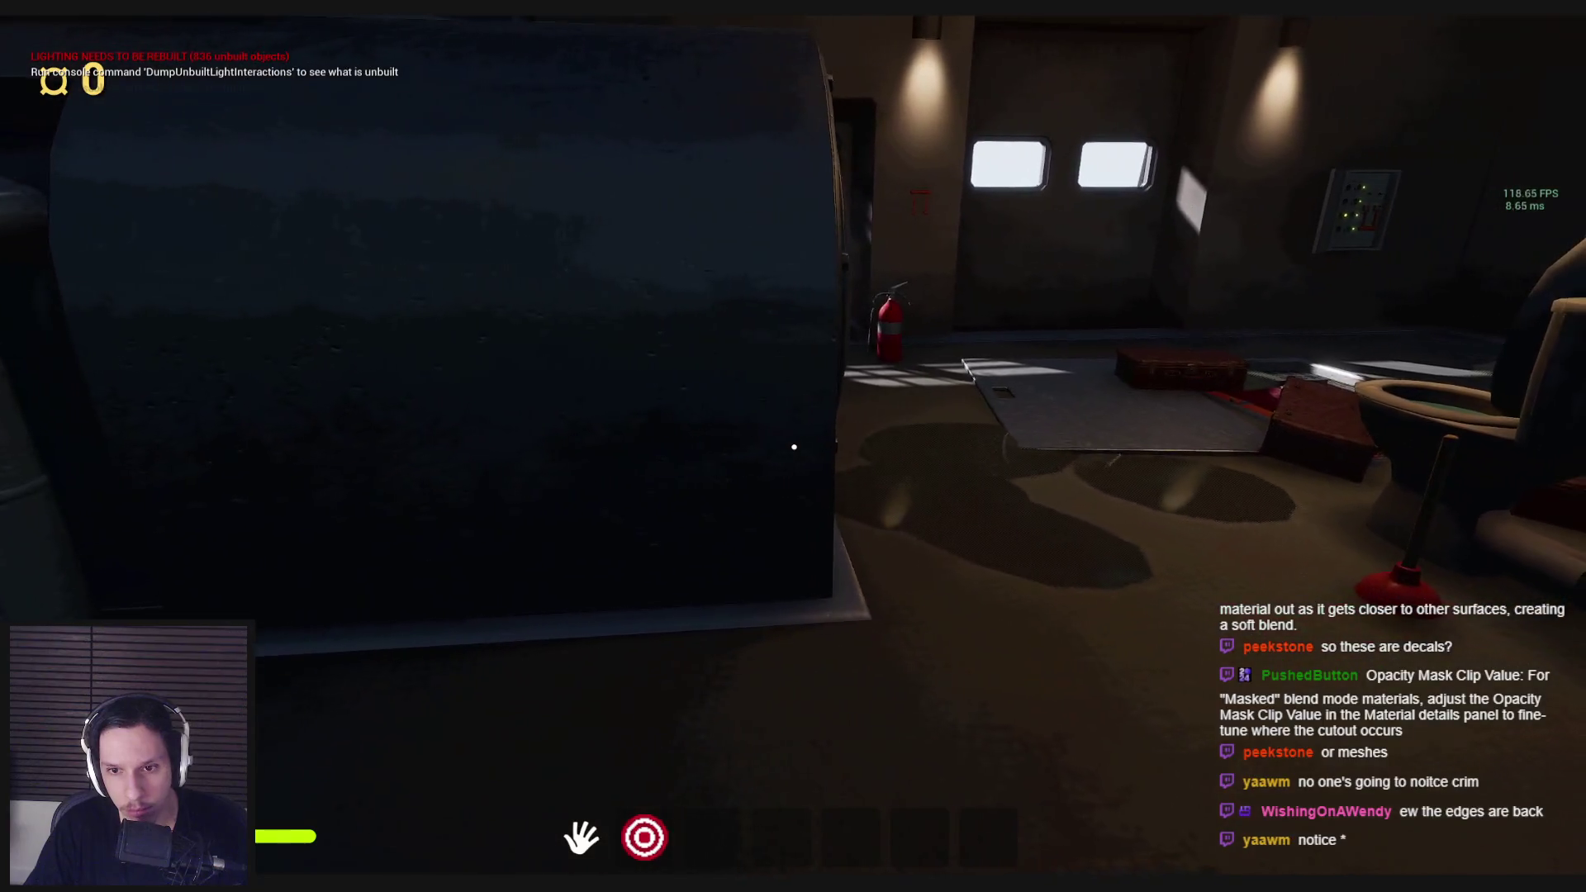
pyautogui.press('d')
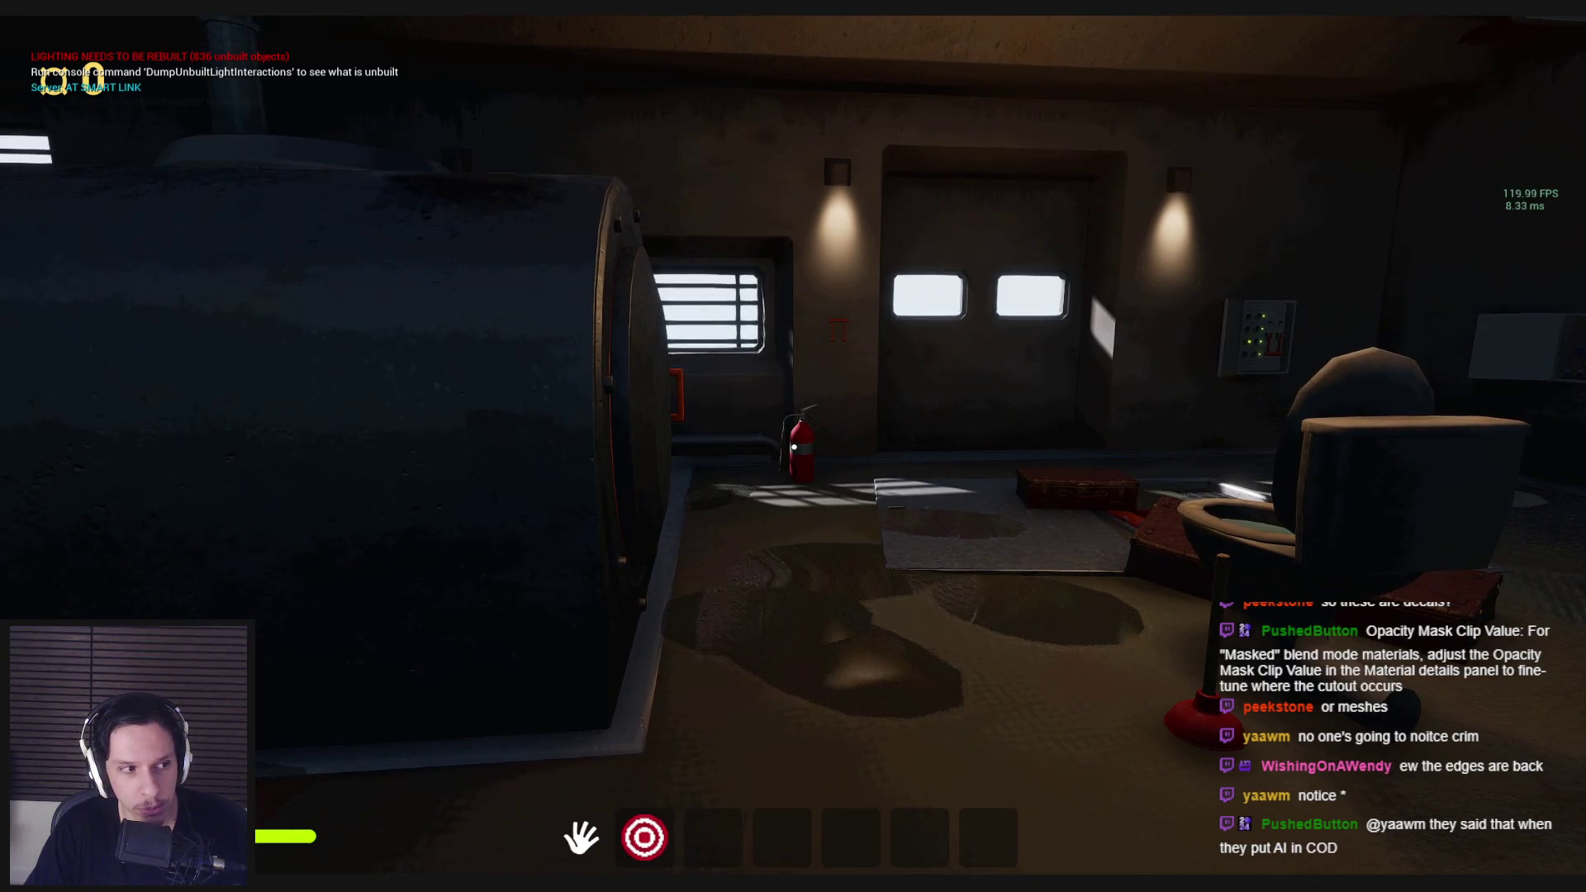
pyautogui.press('w')
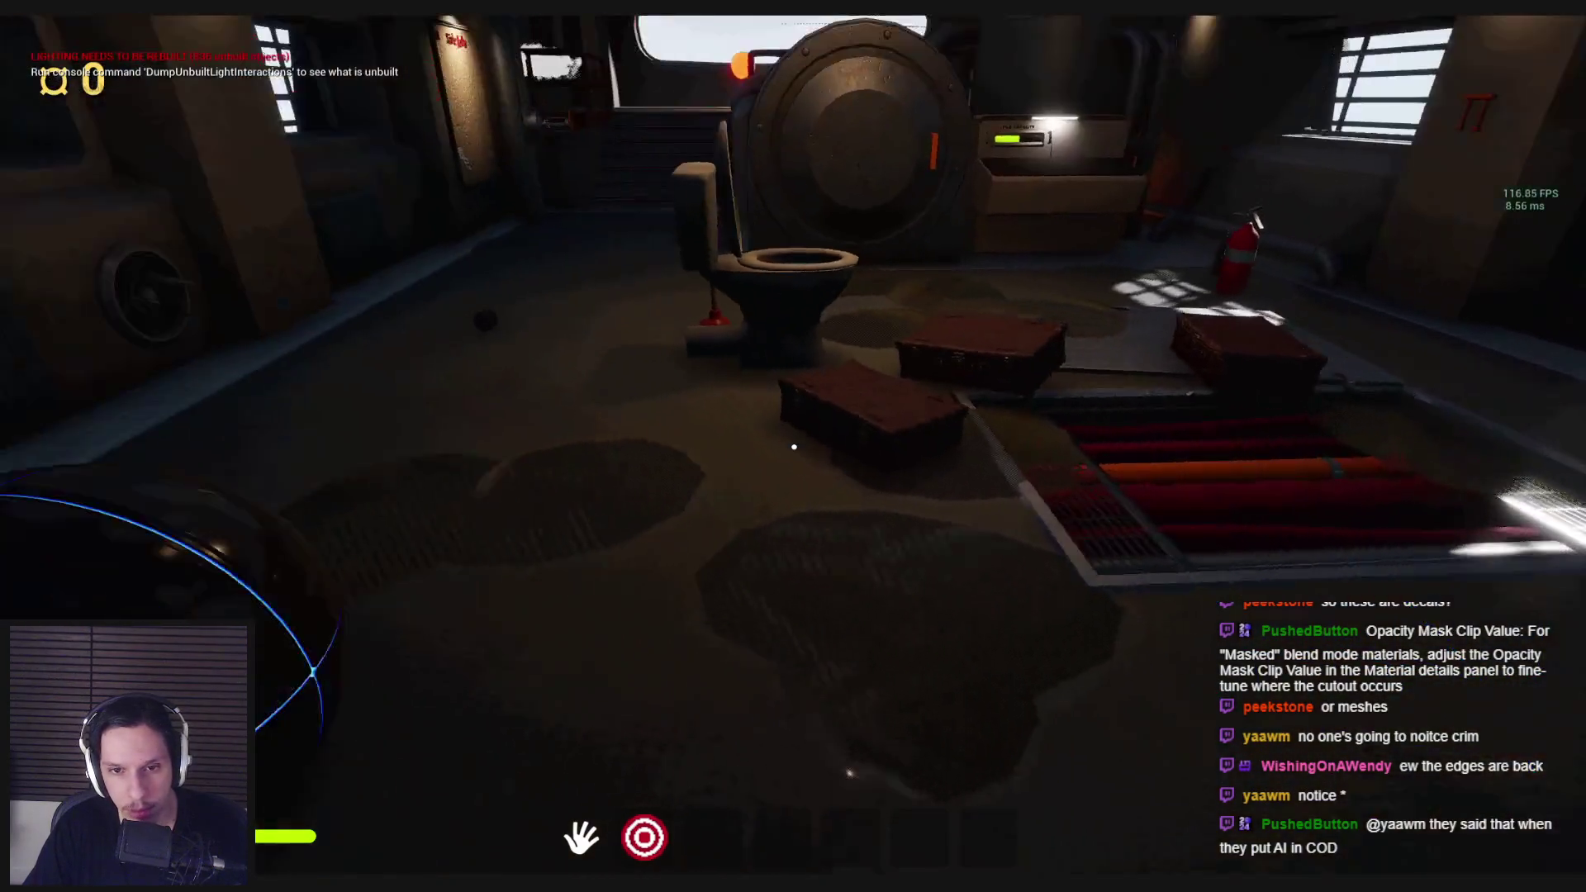
pyautogui.press('w')
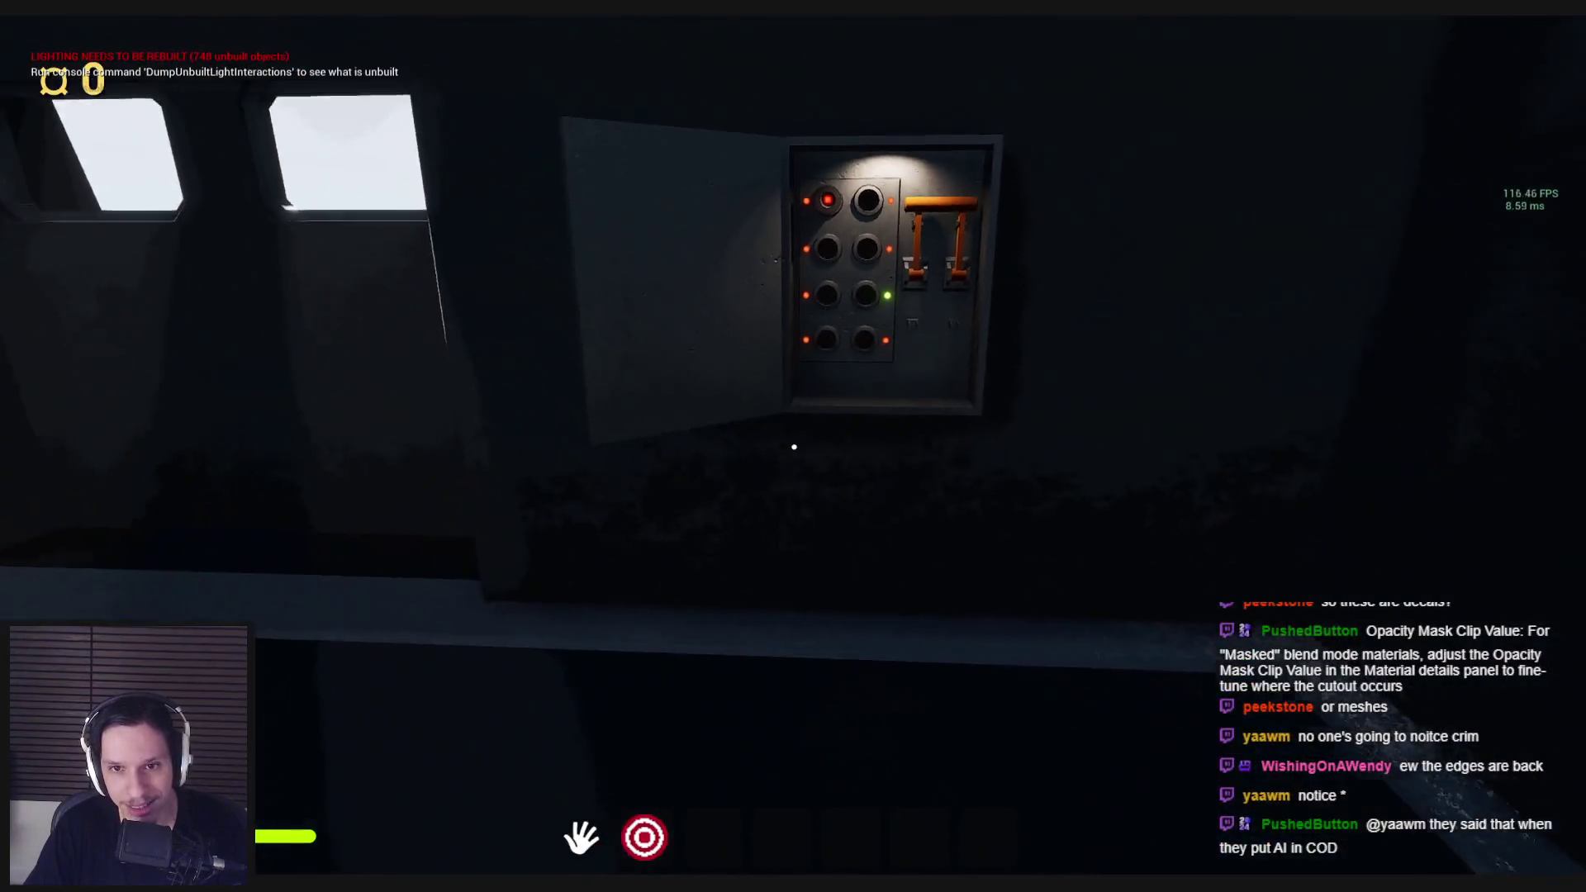
pyautogui.click(793, 446)
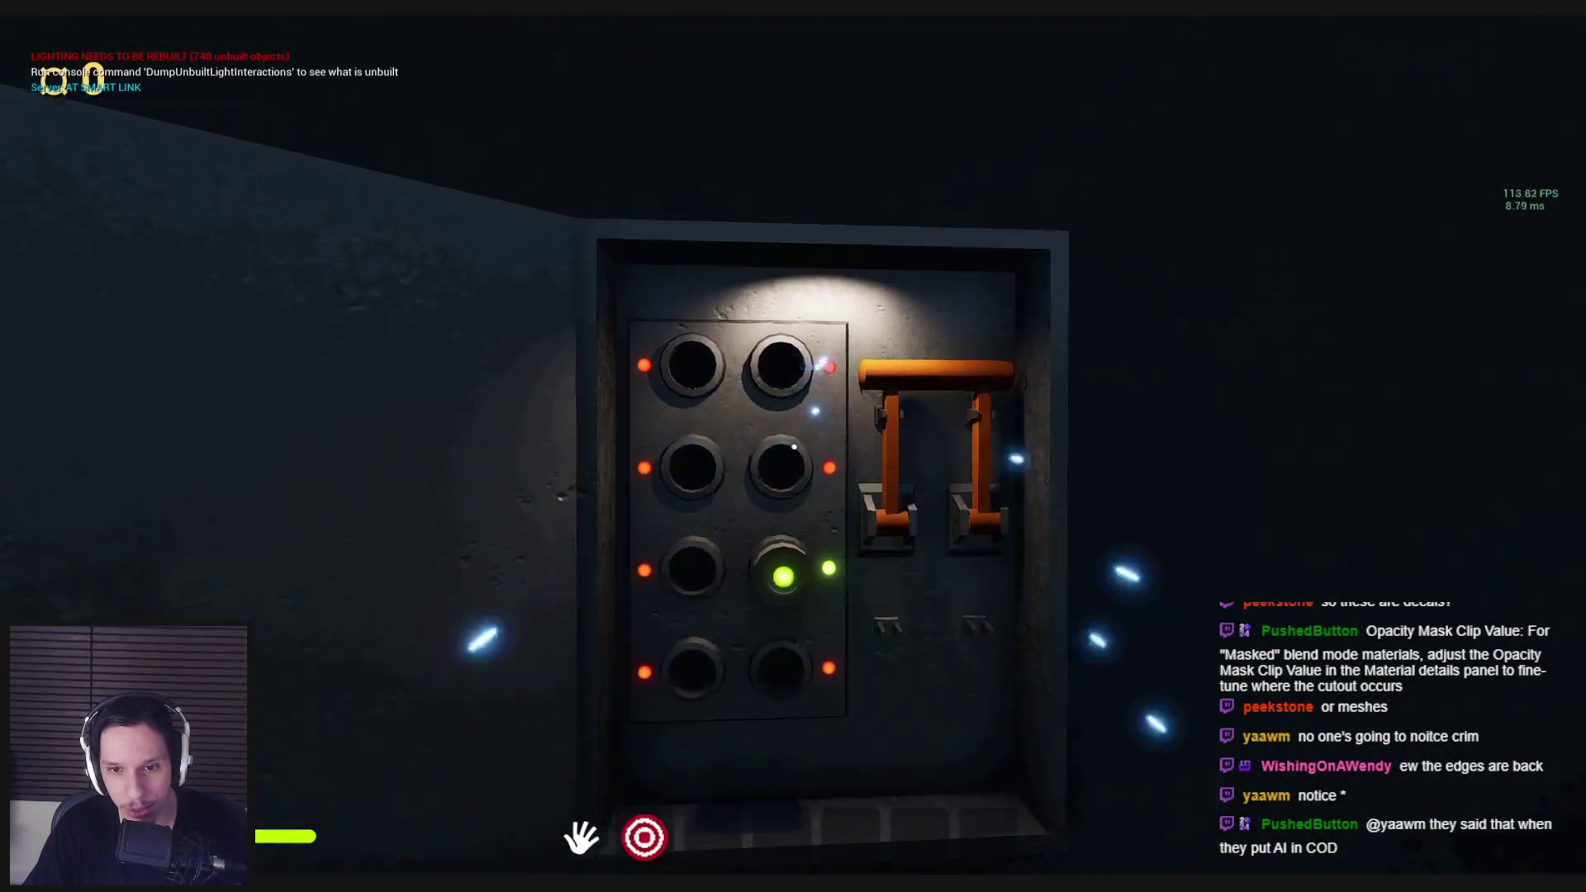
# Step: Leave the fuse box close-up and set the plunger into the toilet bowl
pyautogui.press('Escape')
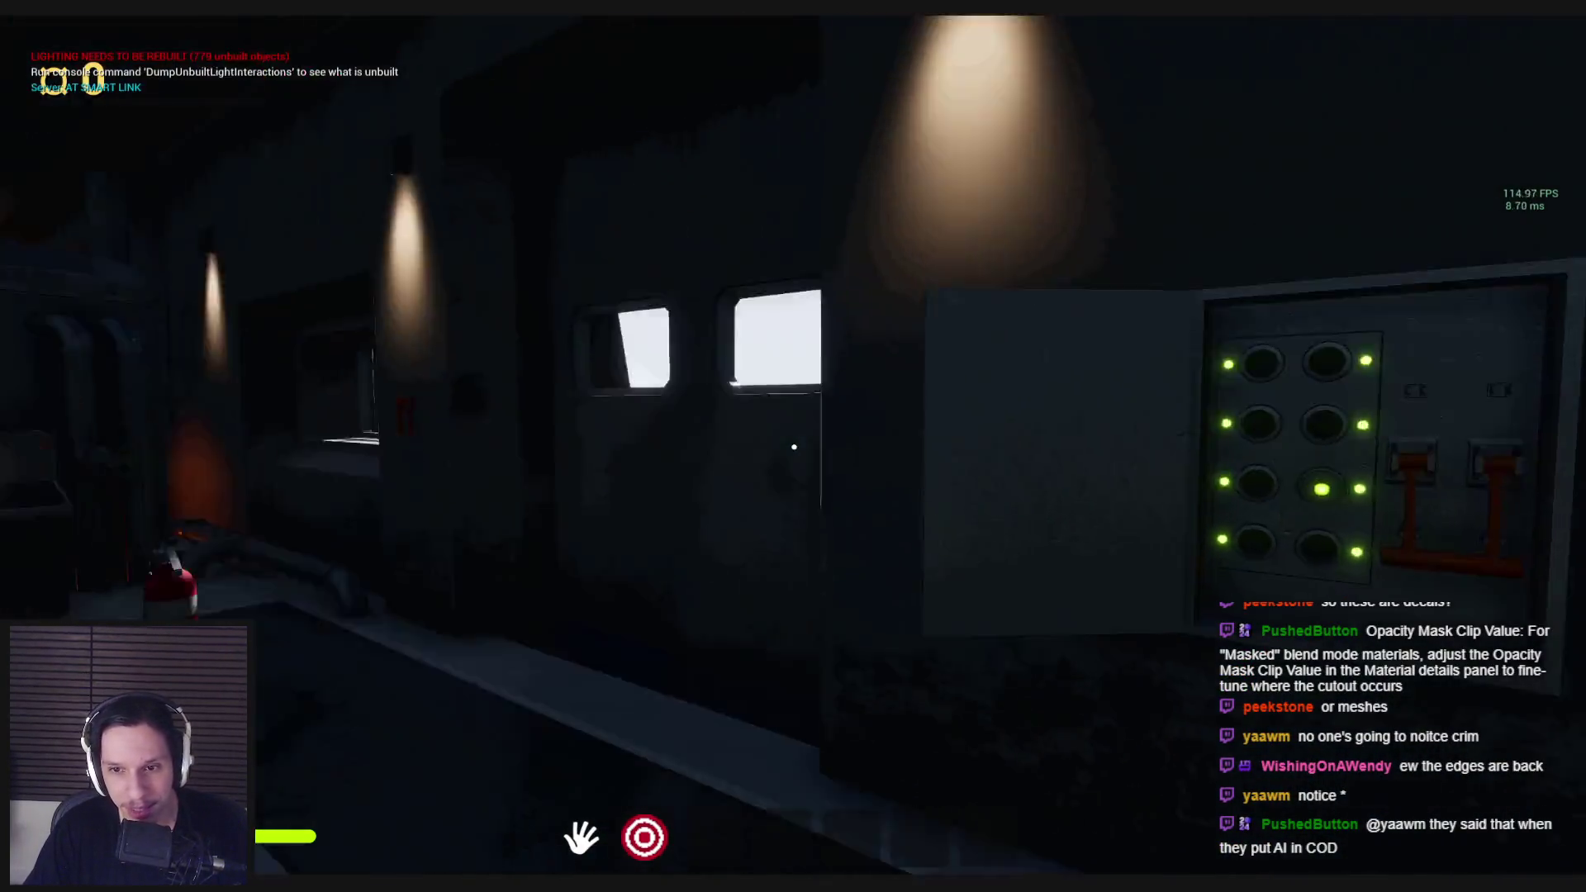
pyautogui.moveTo(794, 447)
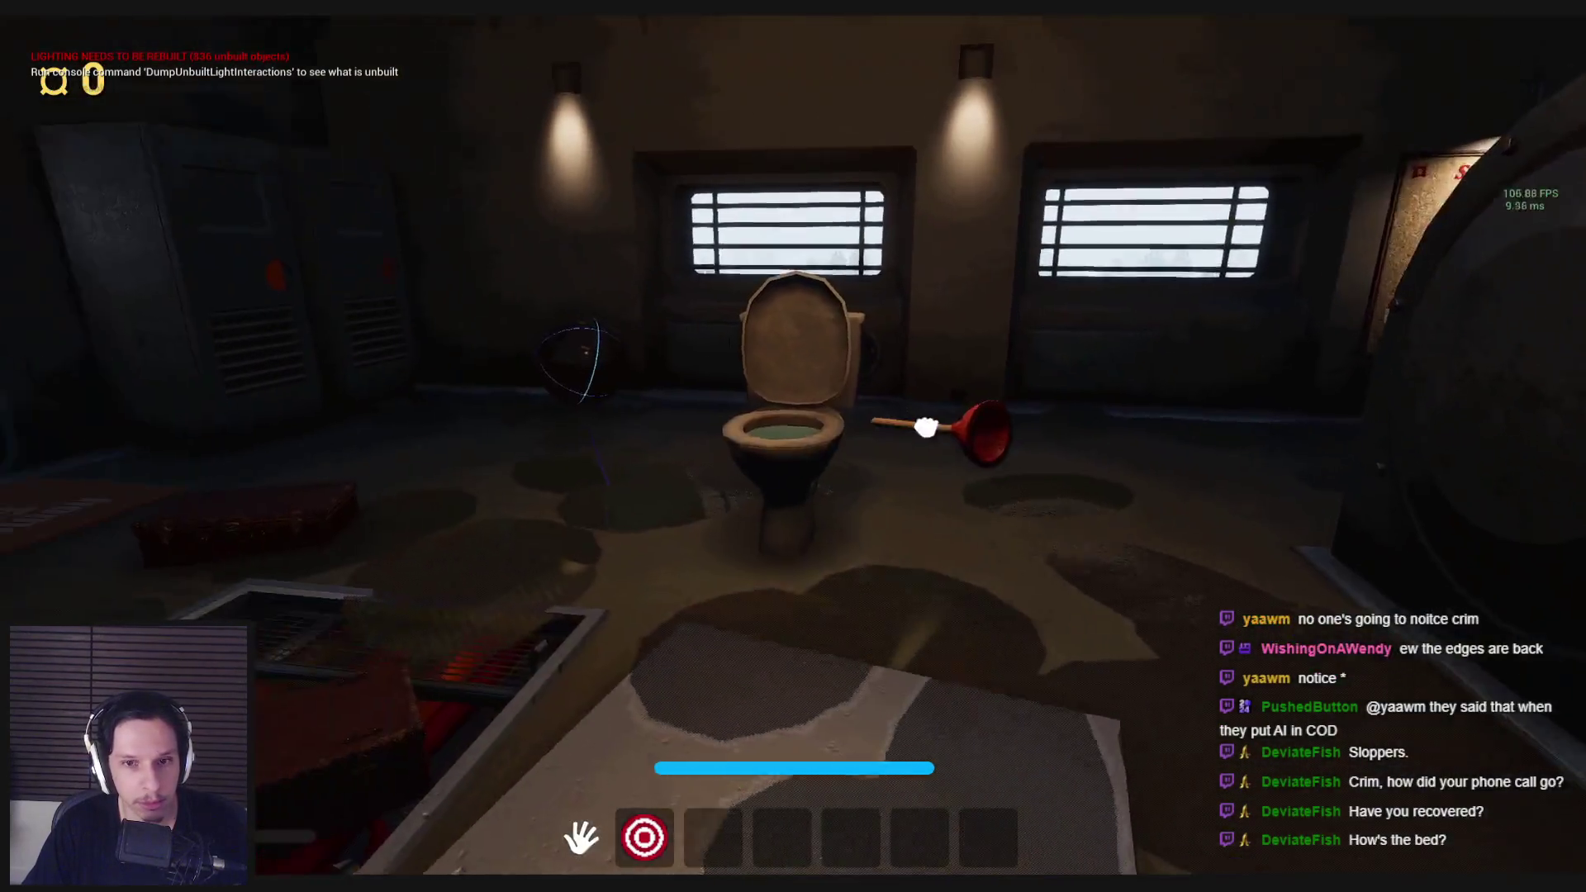
pyautogui.click(925, 427)
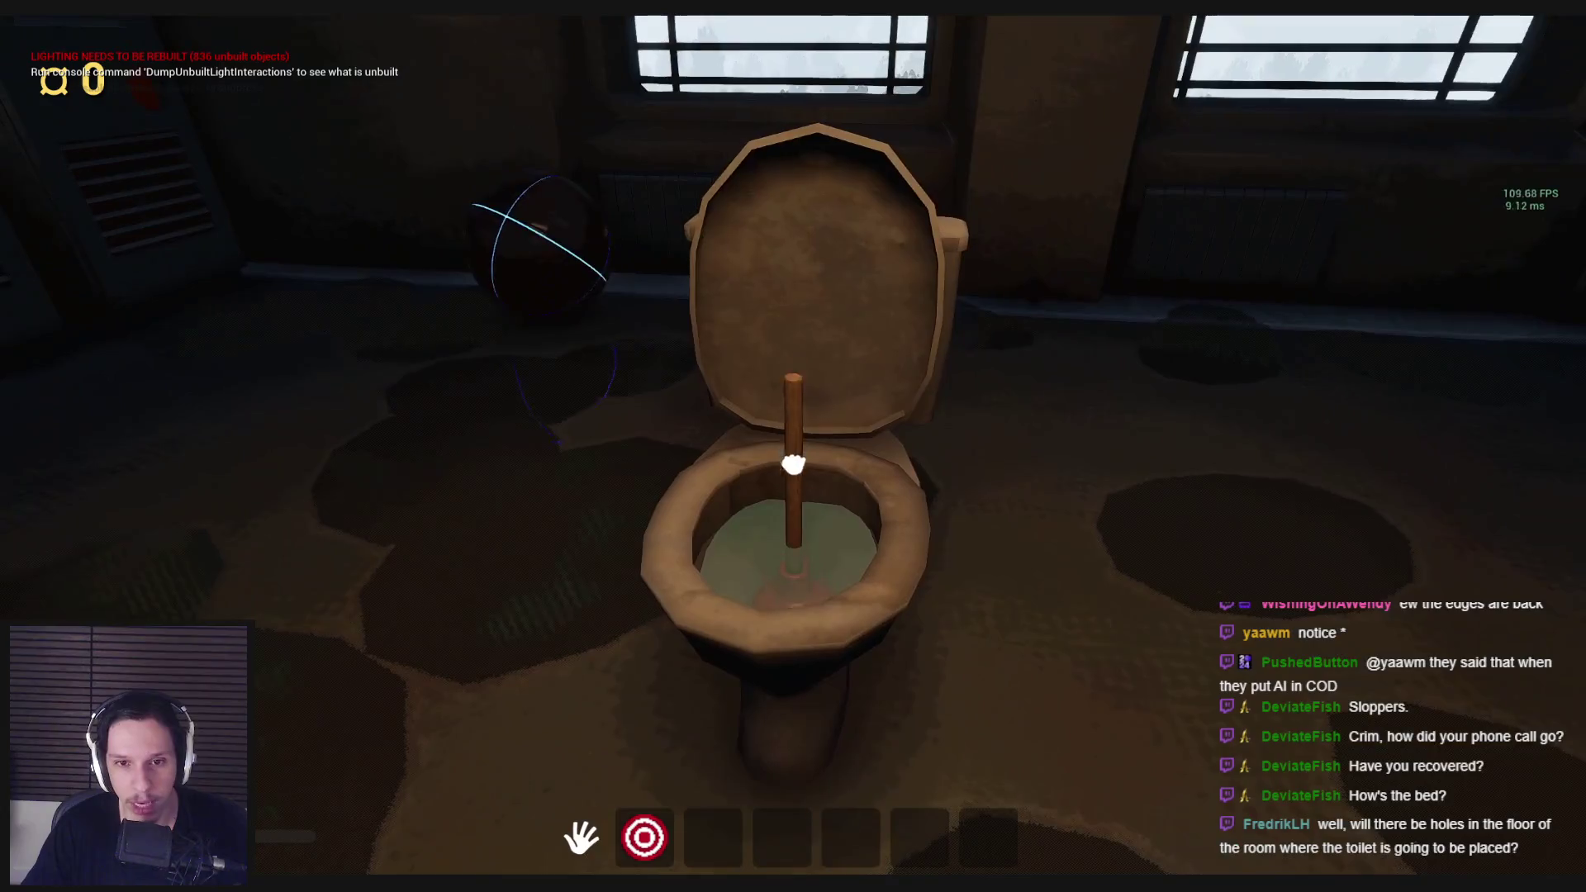
# Step: Plunge the toilet to unclog it, then reset the tripped fuse and pull the lever down
pyautogui.moveTo(795, 446)
pyautogui.mouseDown()
pyautogui.moveTo(798, 493)
pyautogui.moveTo(794, 447)
pyautogui.mouseUp()
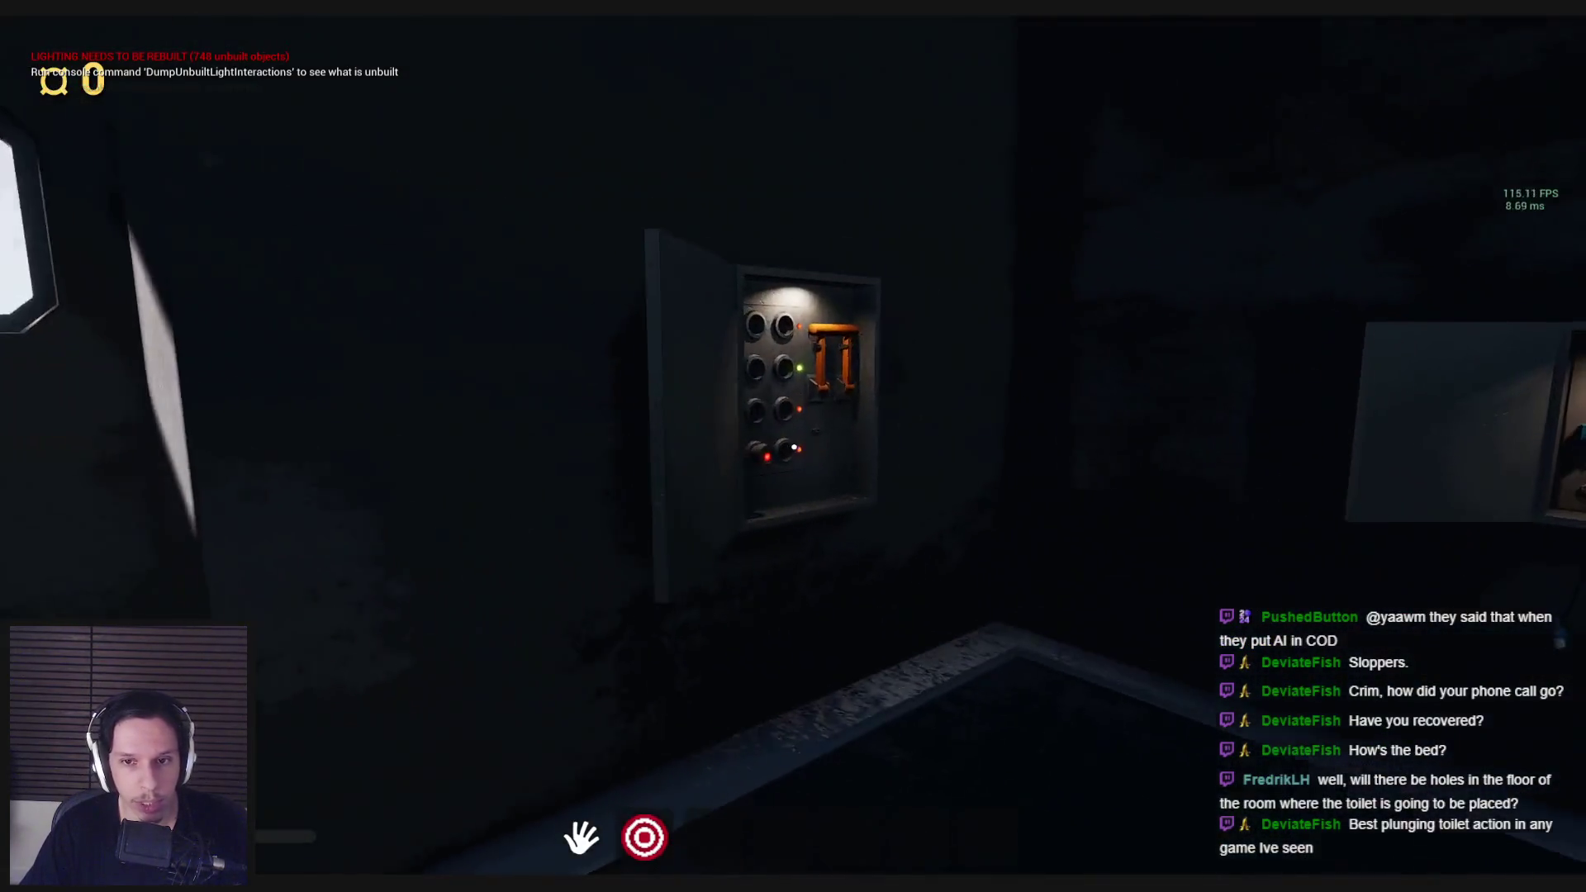
pyautogui.click(794, 447)
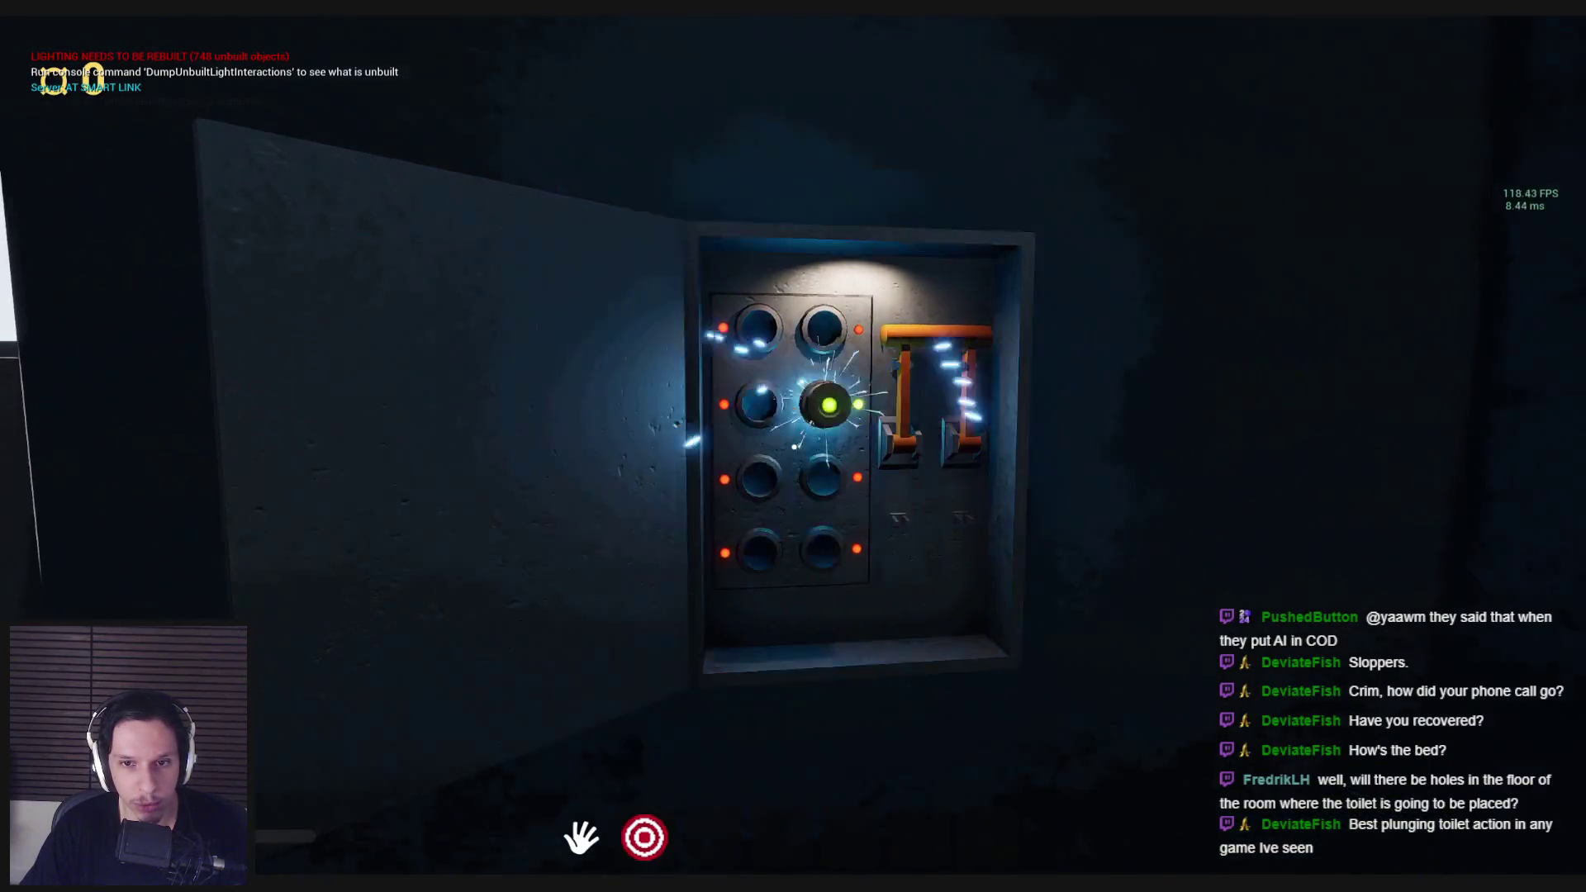
pyautogui.moveTo(785, 458); pyautogui.dragTo(783, 627)
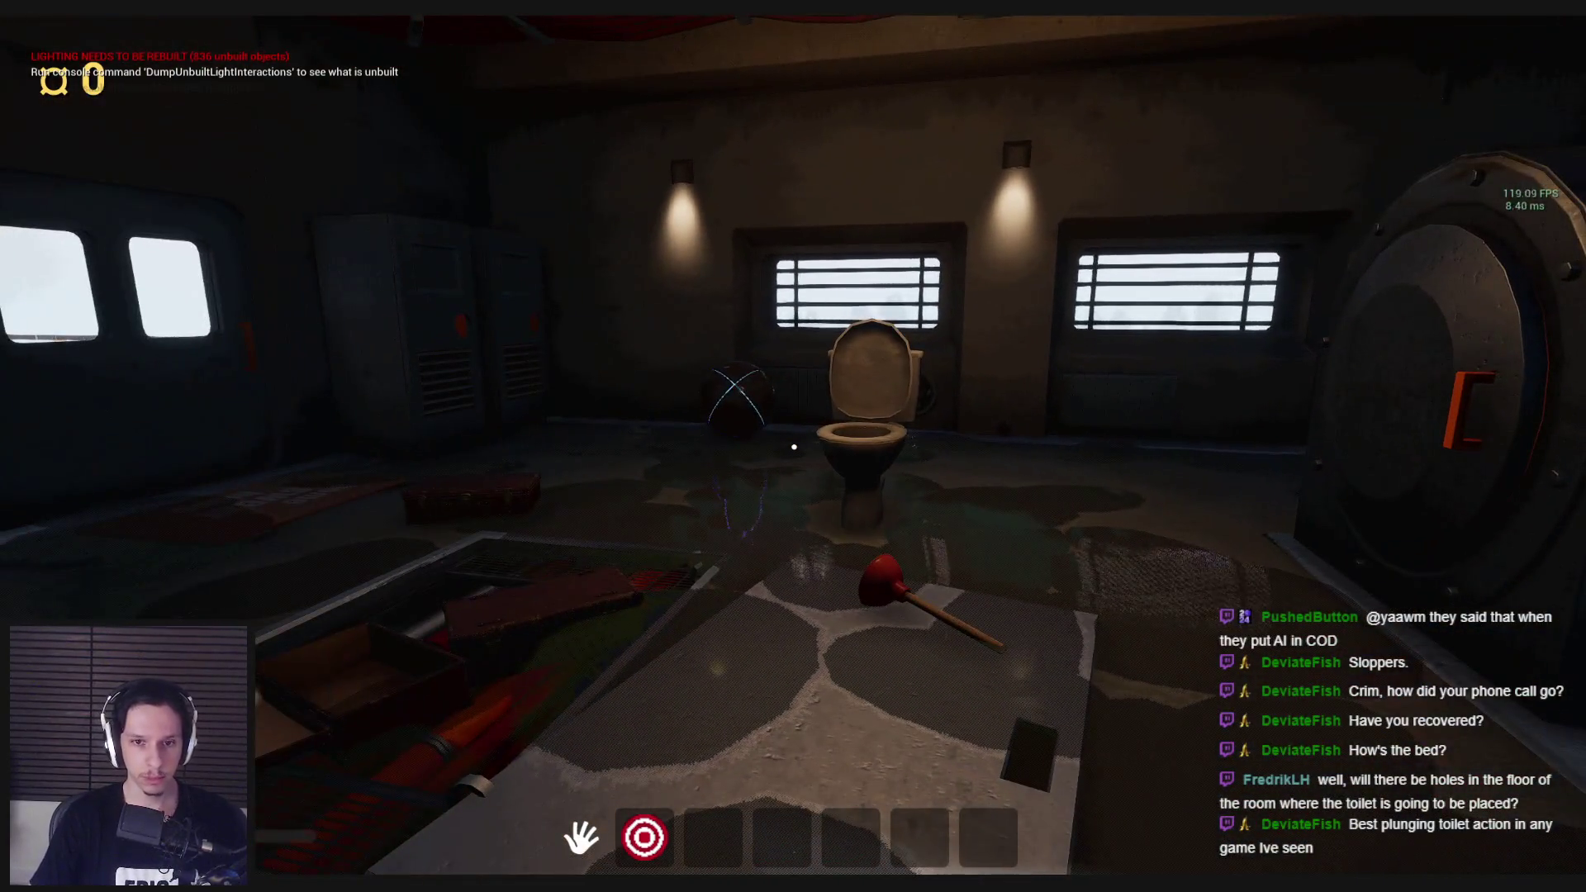
# Step: Walk to the wall fuse panel and flip its lever to restore power
pyautogui.press('w')
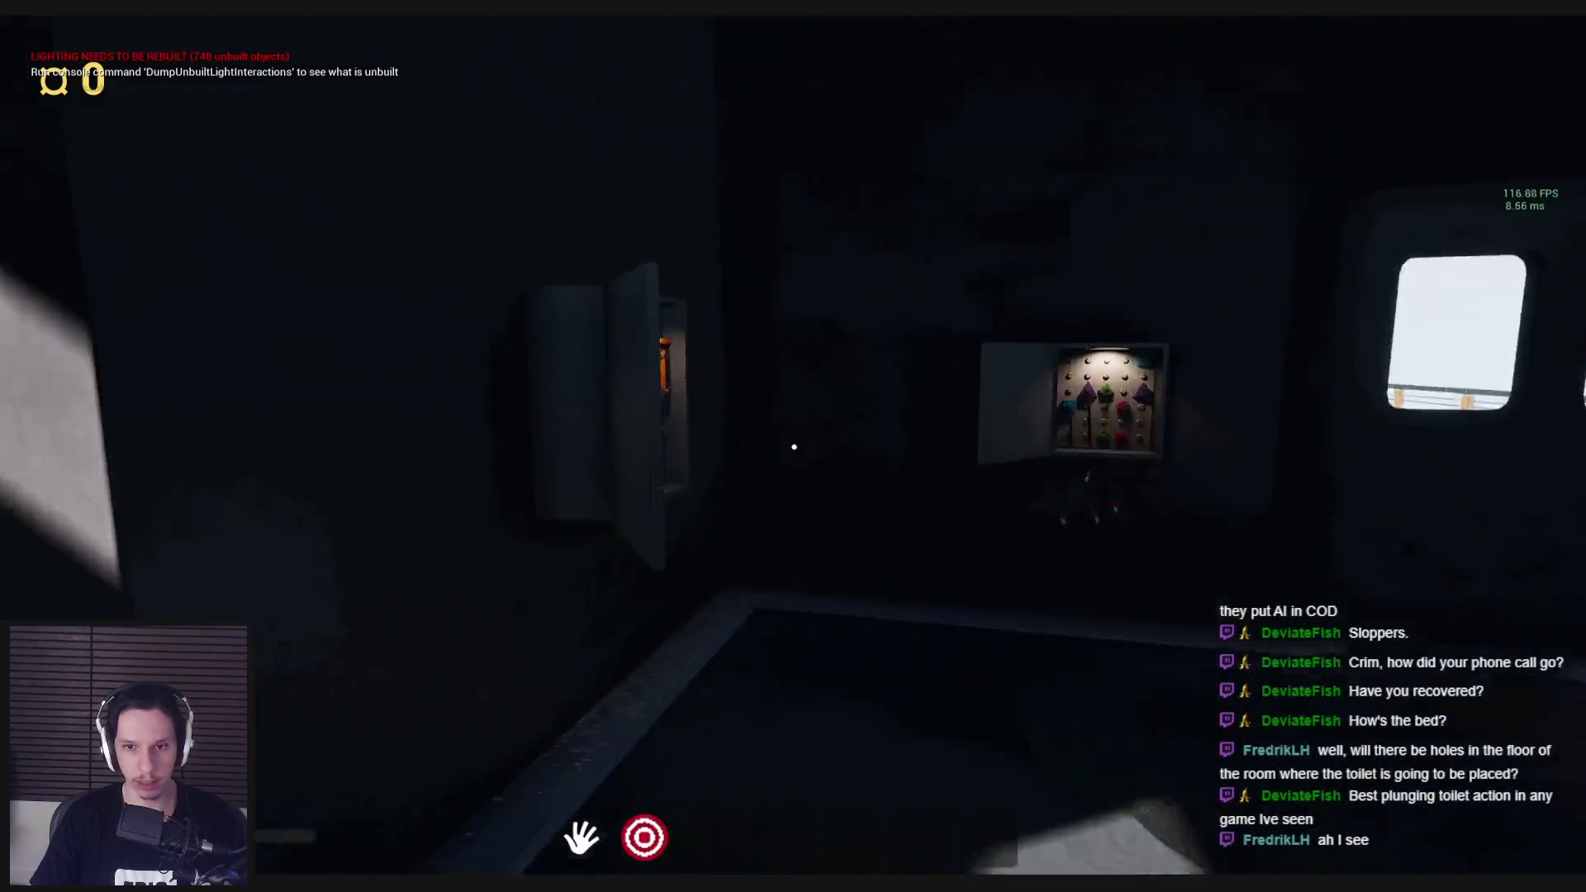
pyautogui.press('w')
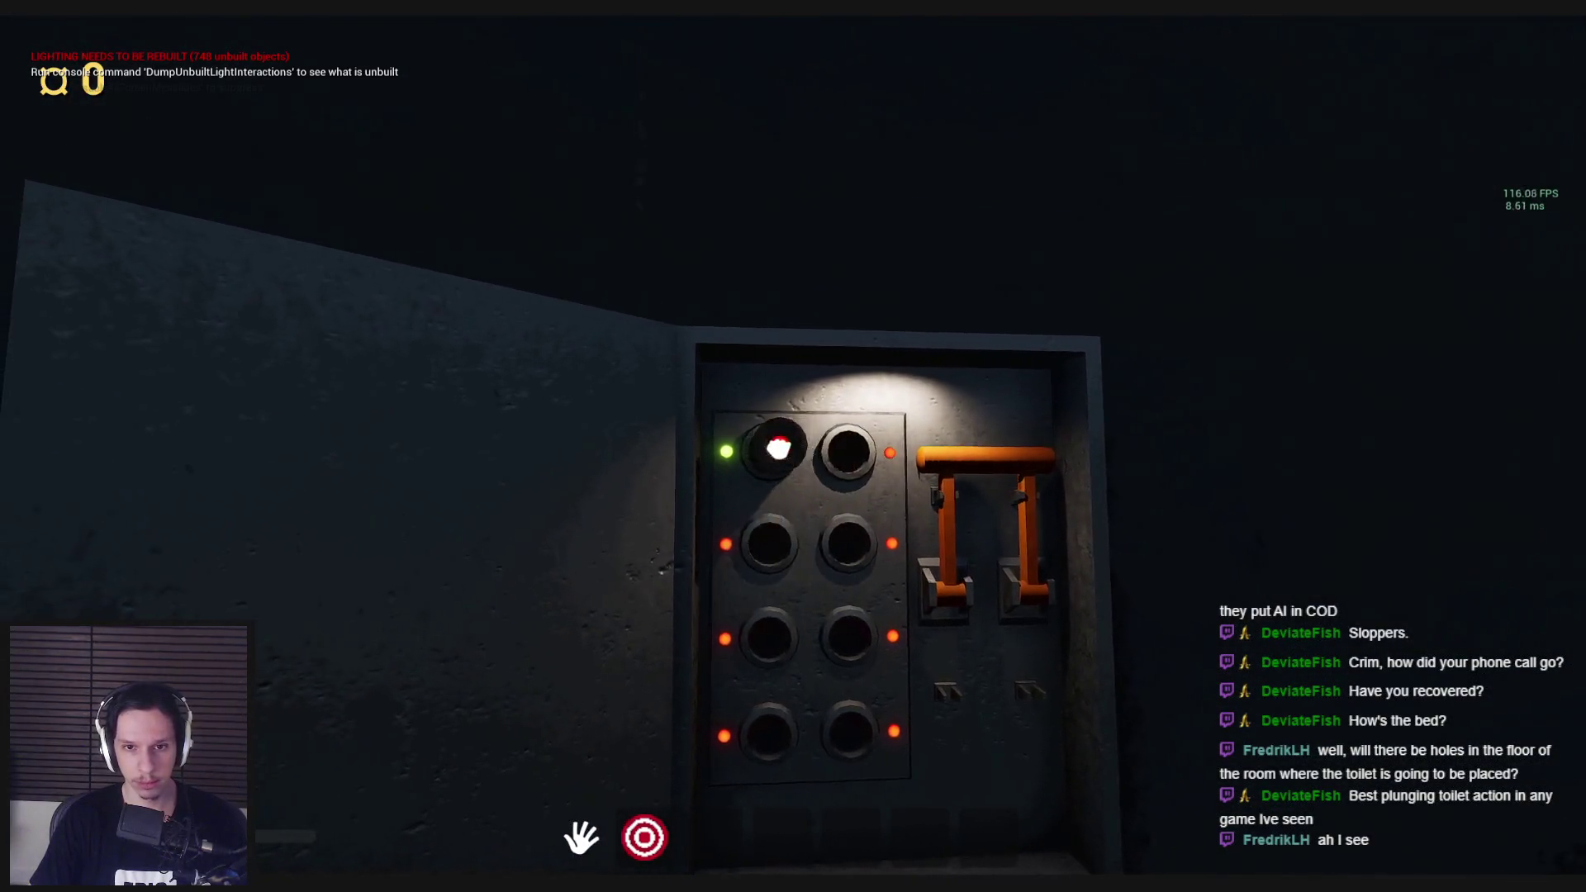
pyautogui.click(809, 576)
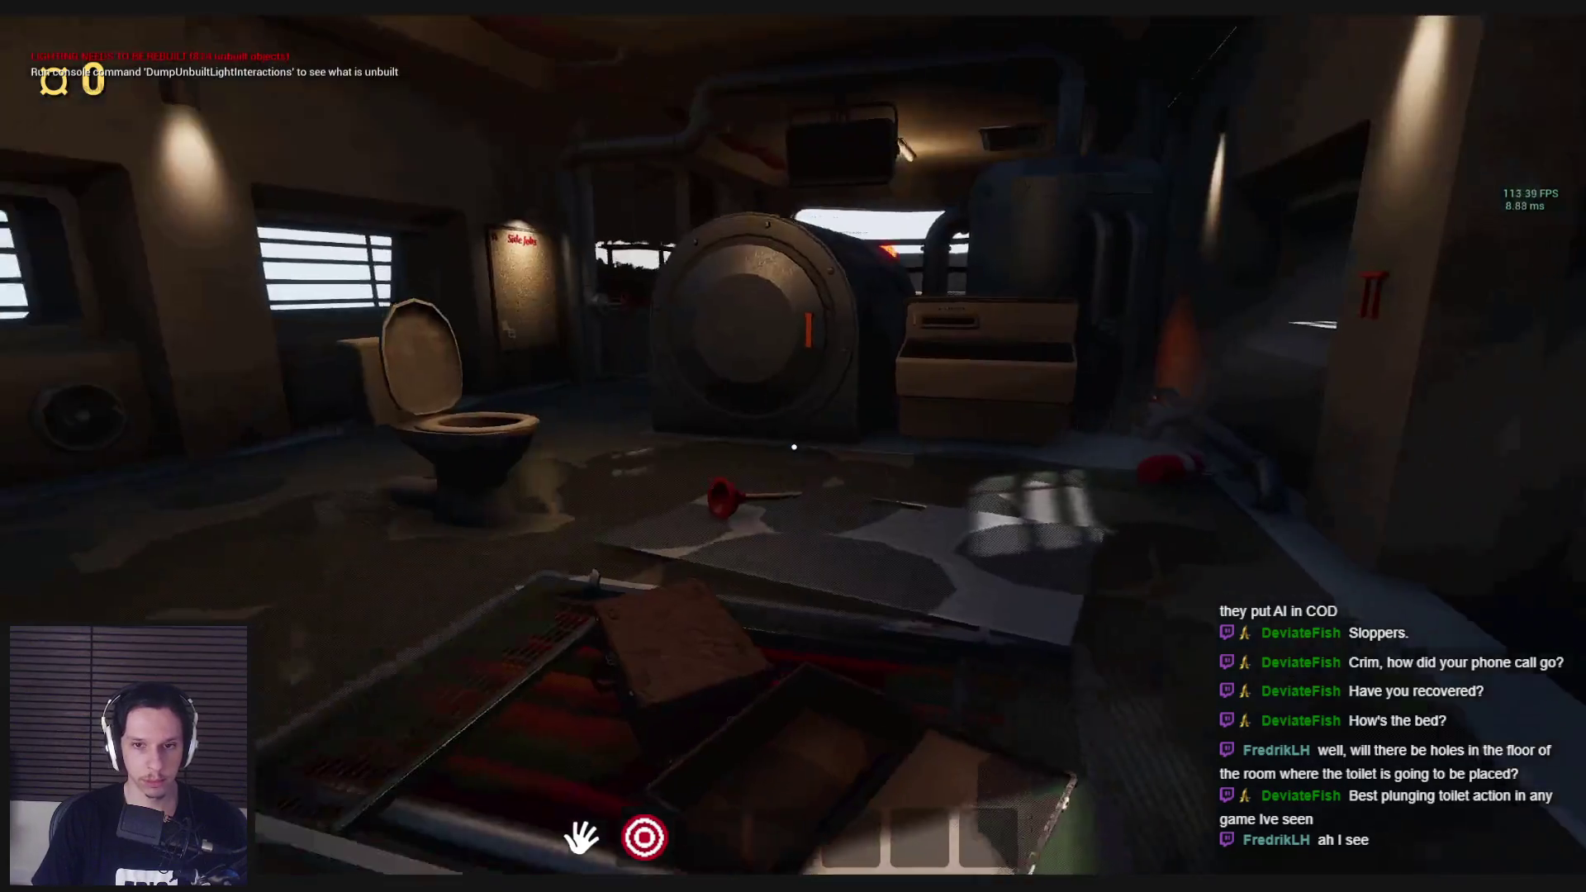
# Step: Walk around the toilet inspecting the floor and bowl for leftover puddles
pyautogui.press('s')
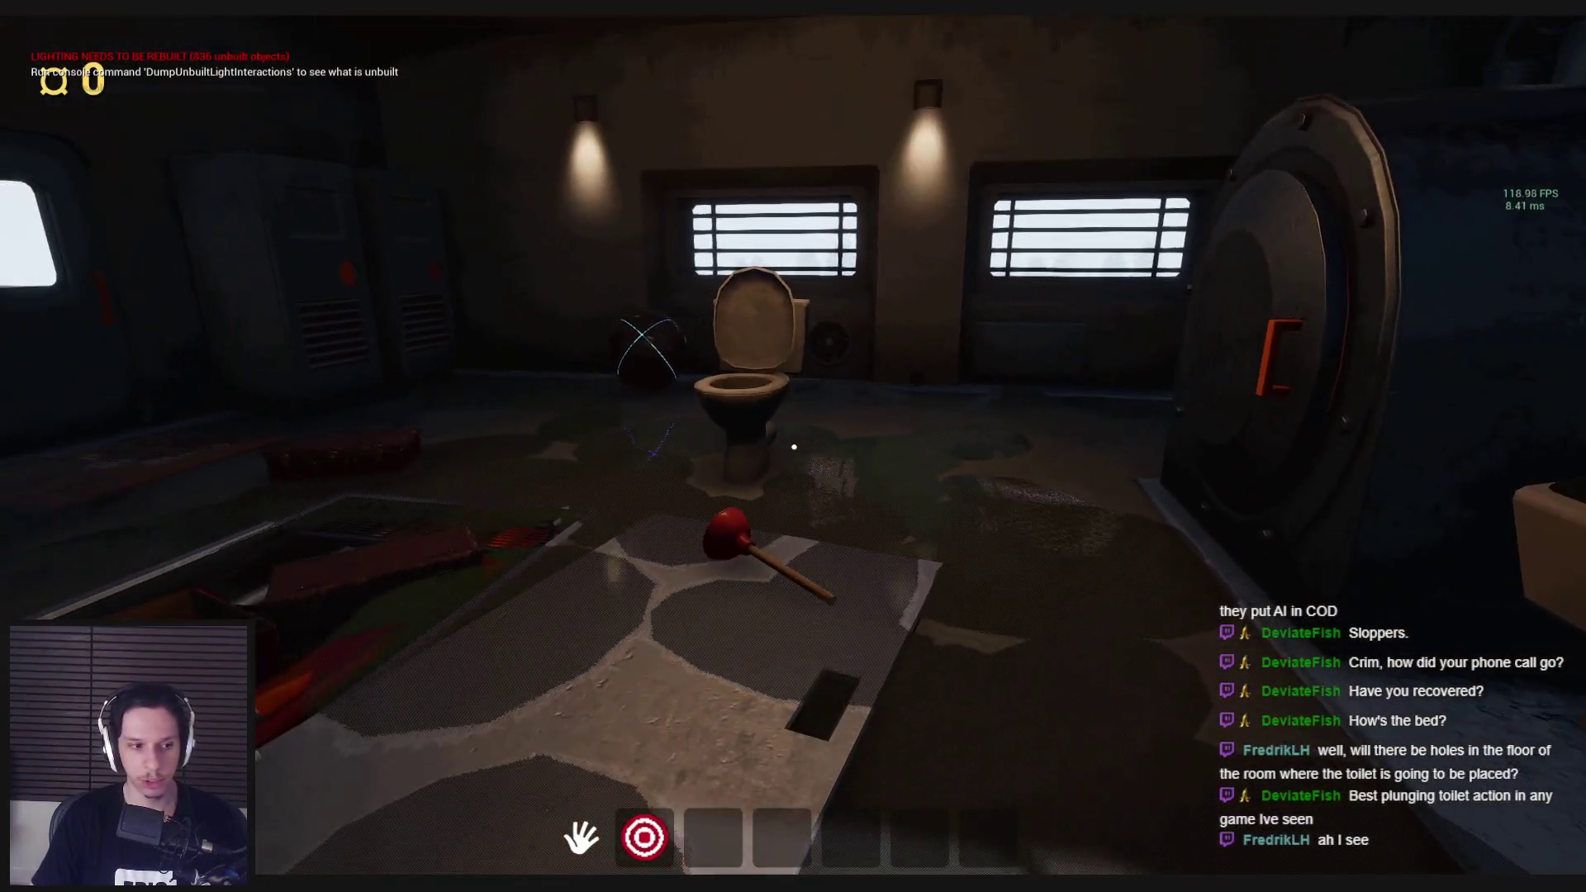
pyautogui.press('w')
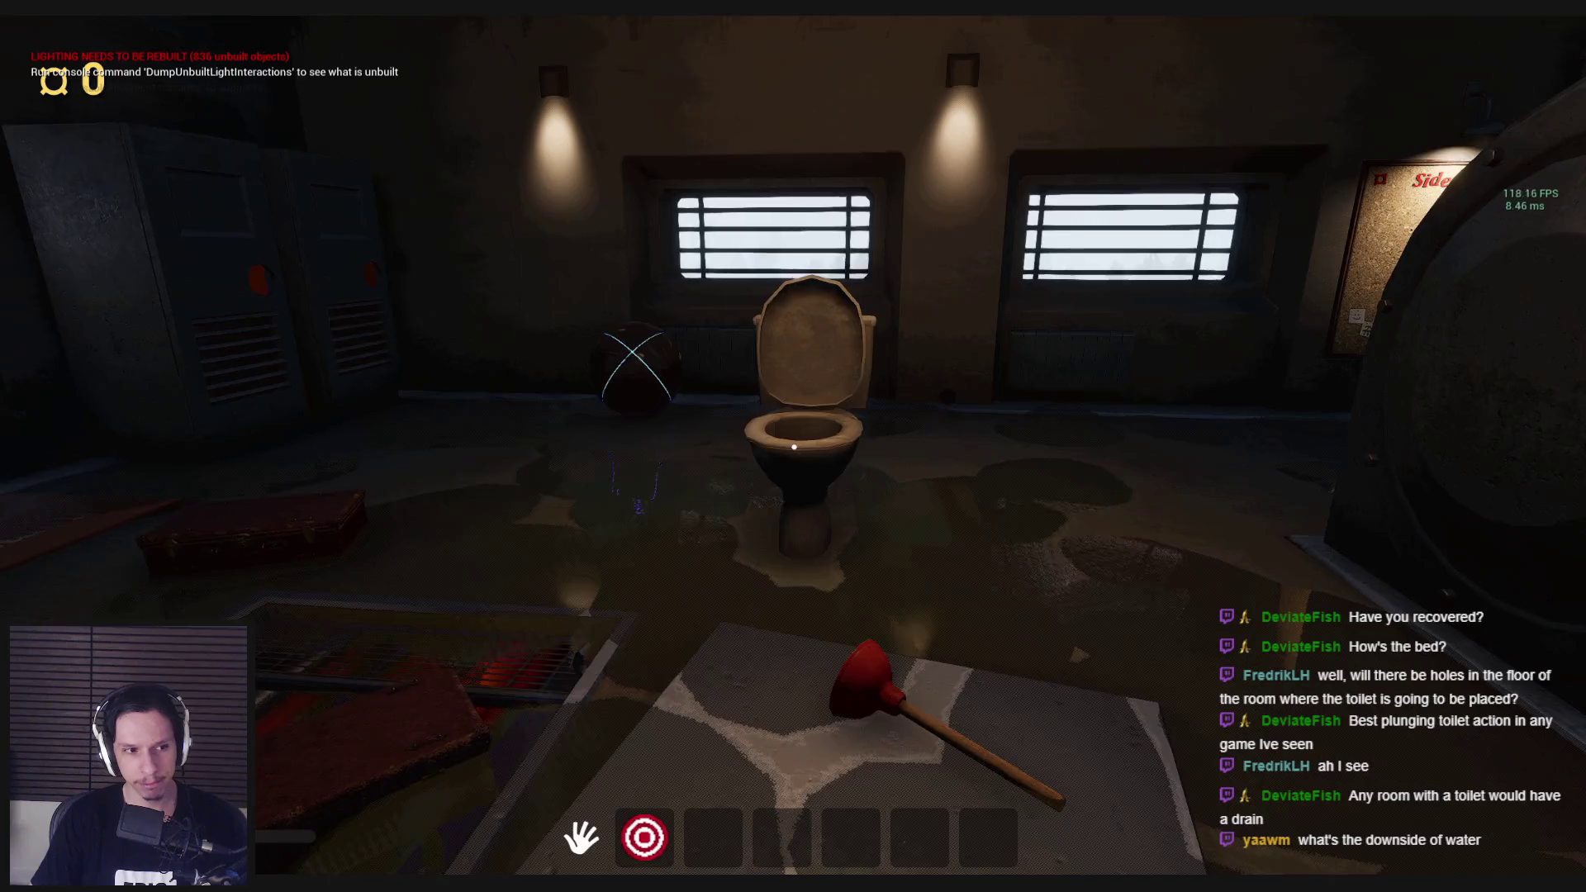
pyautogui.press('w')
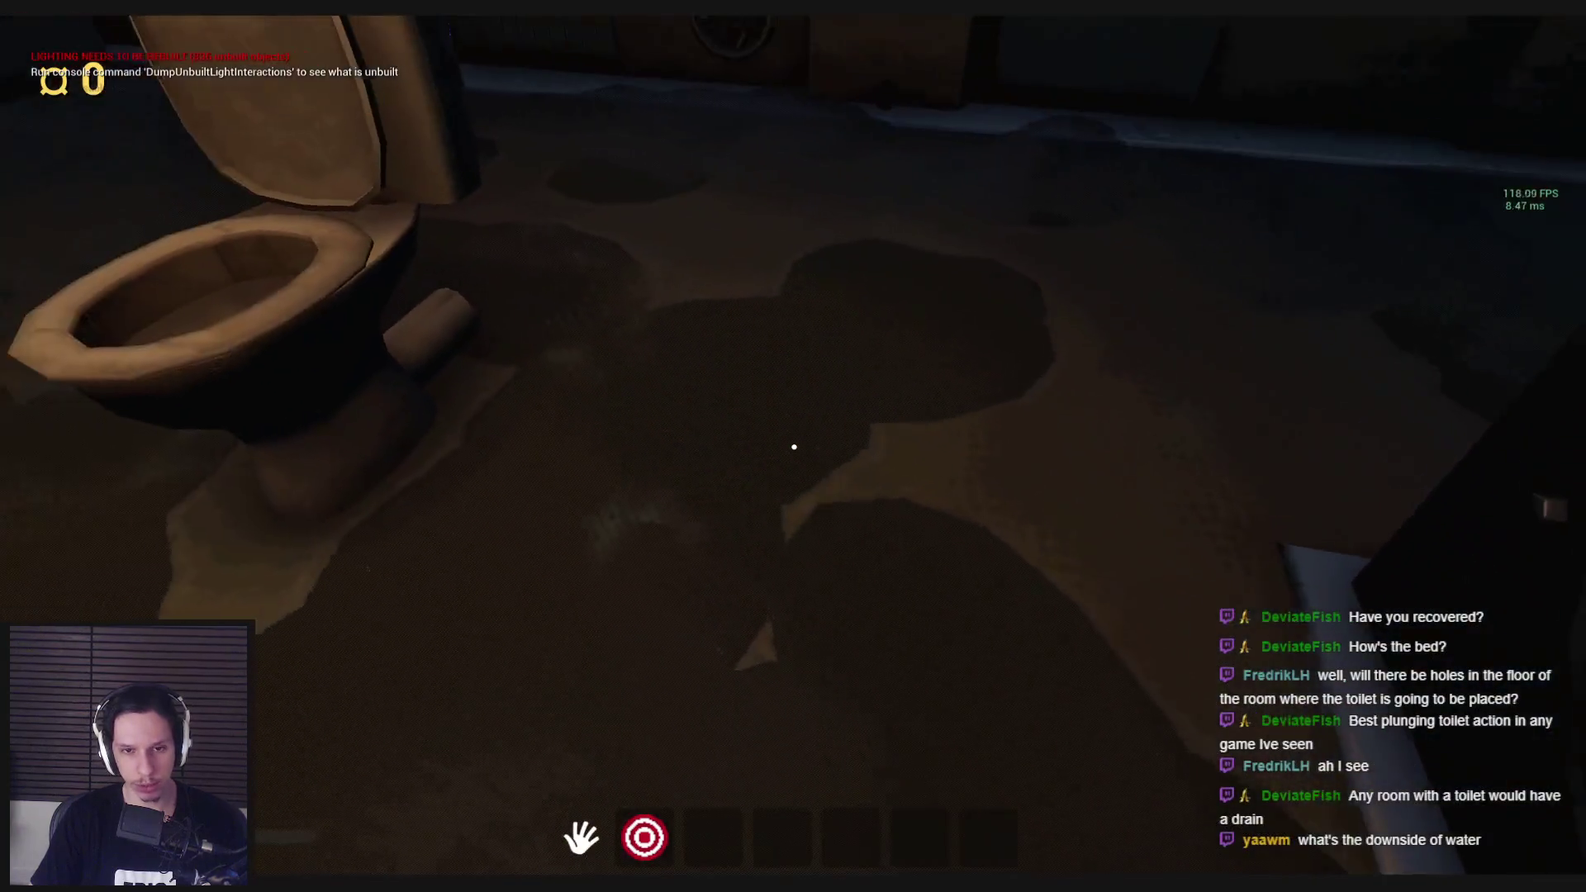
pyautogui.press('s')
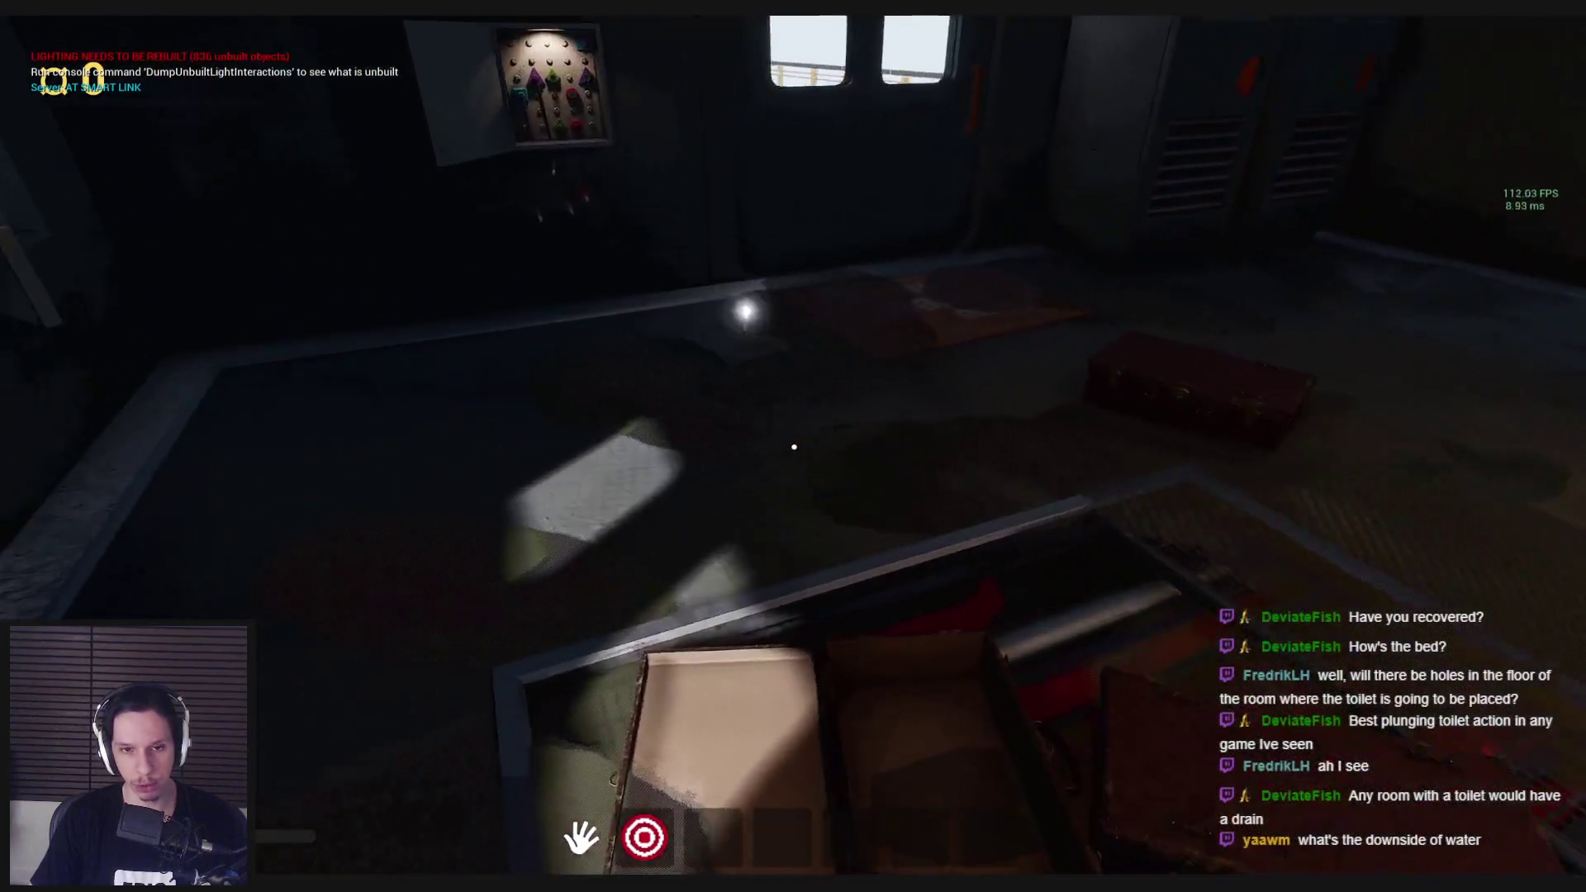
pyautogui.press('w')
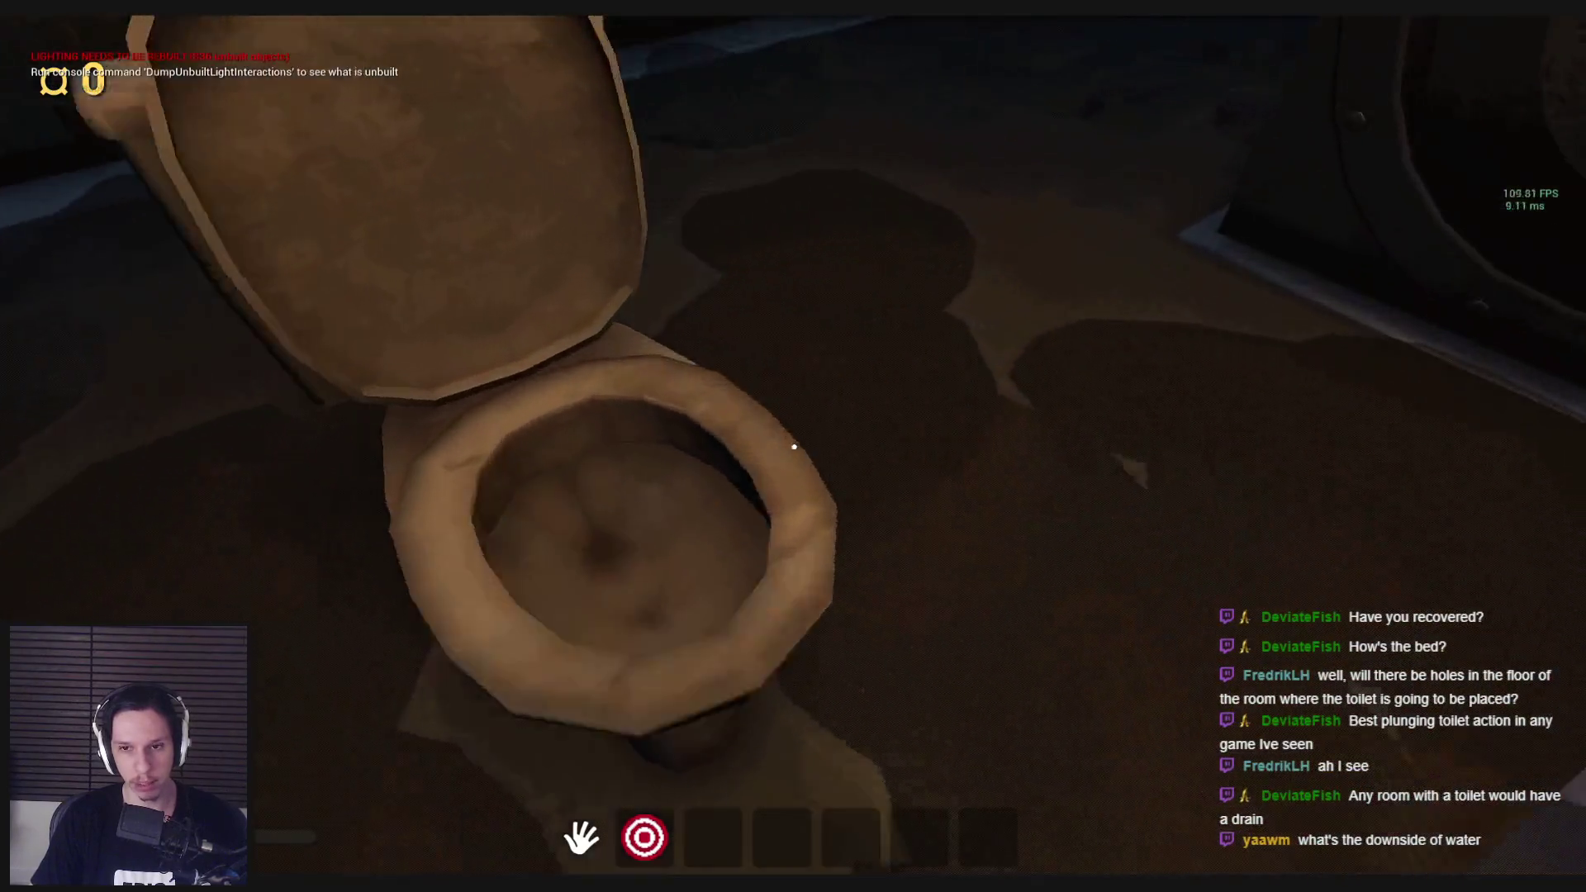
pyautogui.press('s')
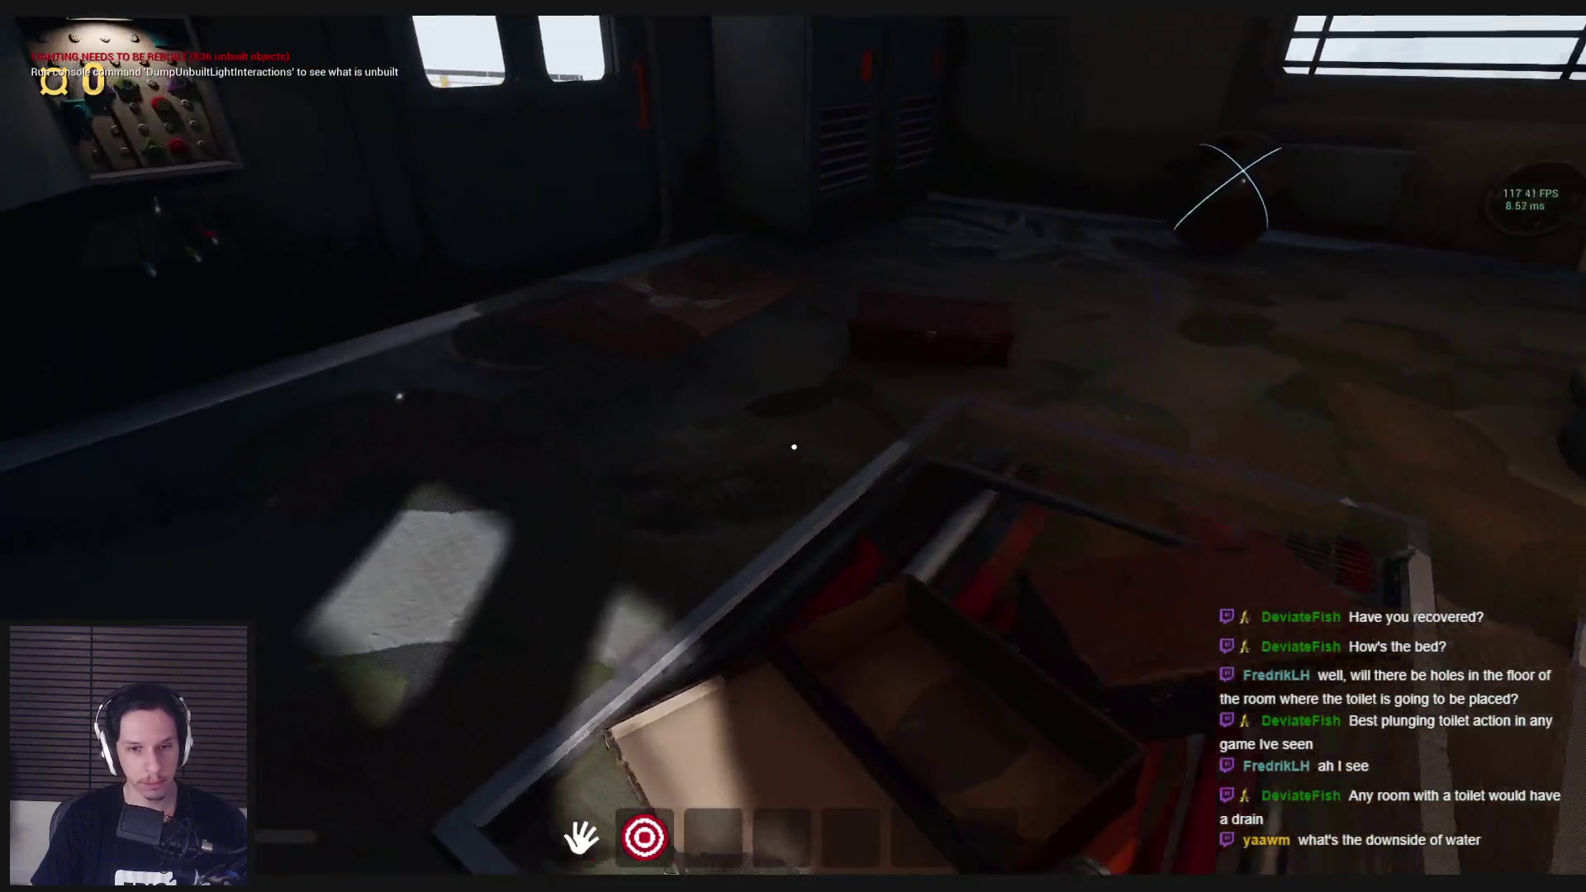
pyautogui.press('w')
pyautogui.press('s')
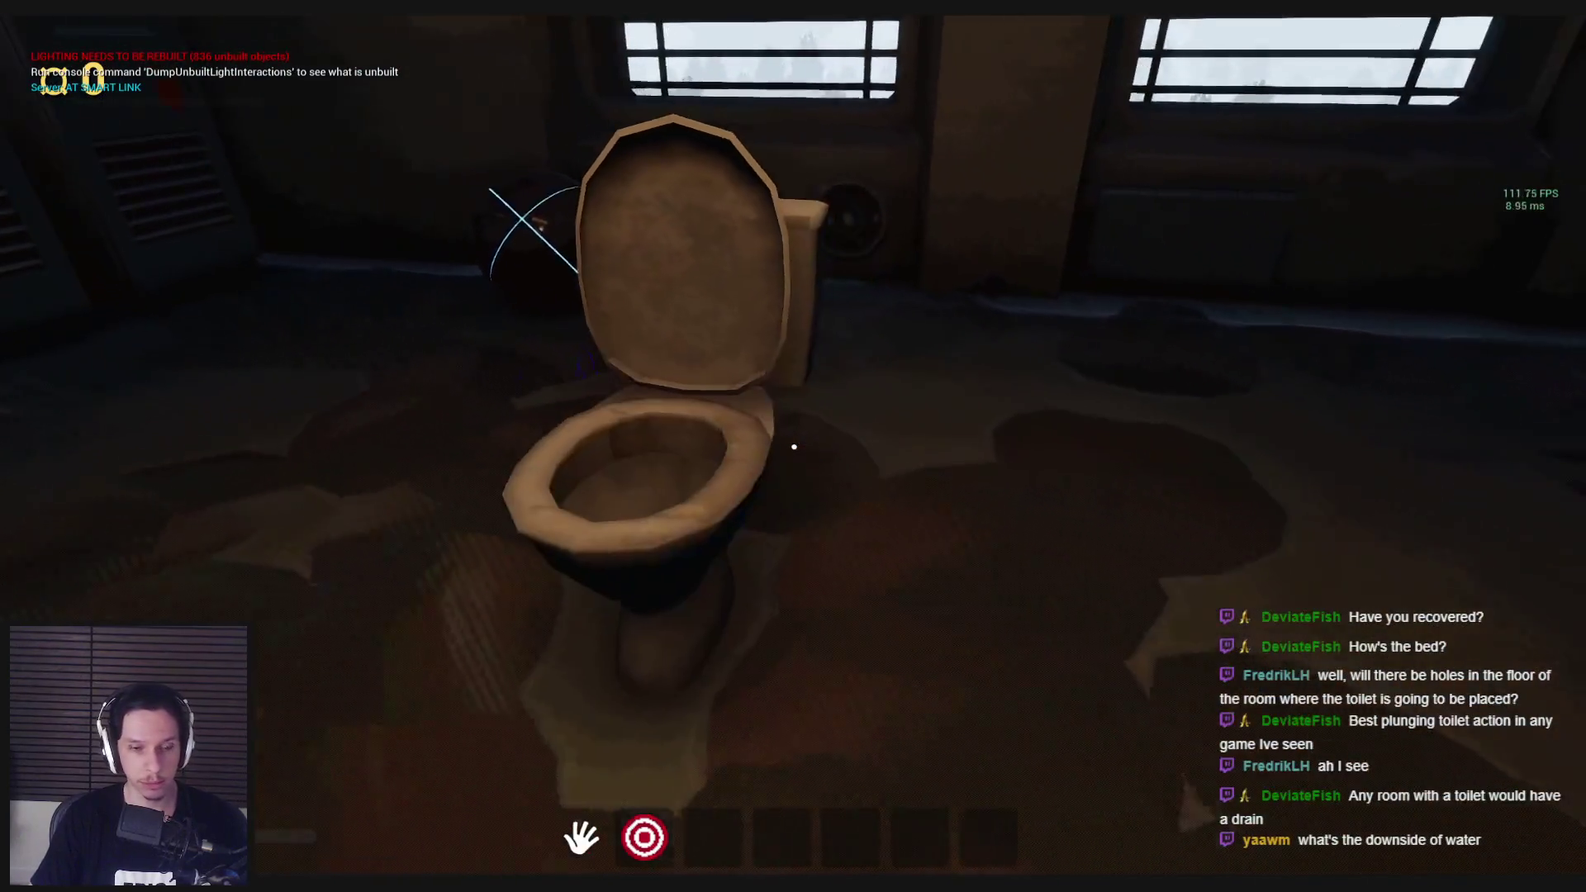
# Step: Check the floor by the hatch, then interact to trigger the next maintenance task
pyautogui.moveTo(794, 447)
pyautogui.press('w')
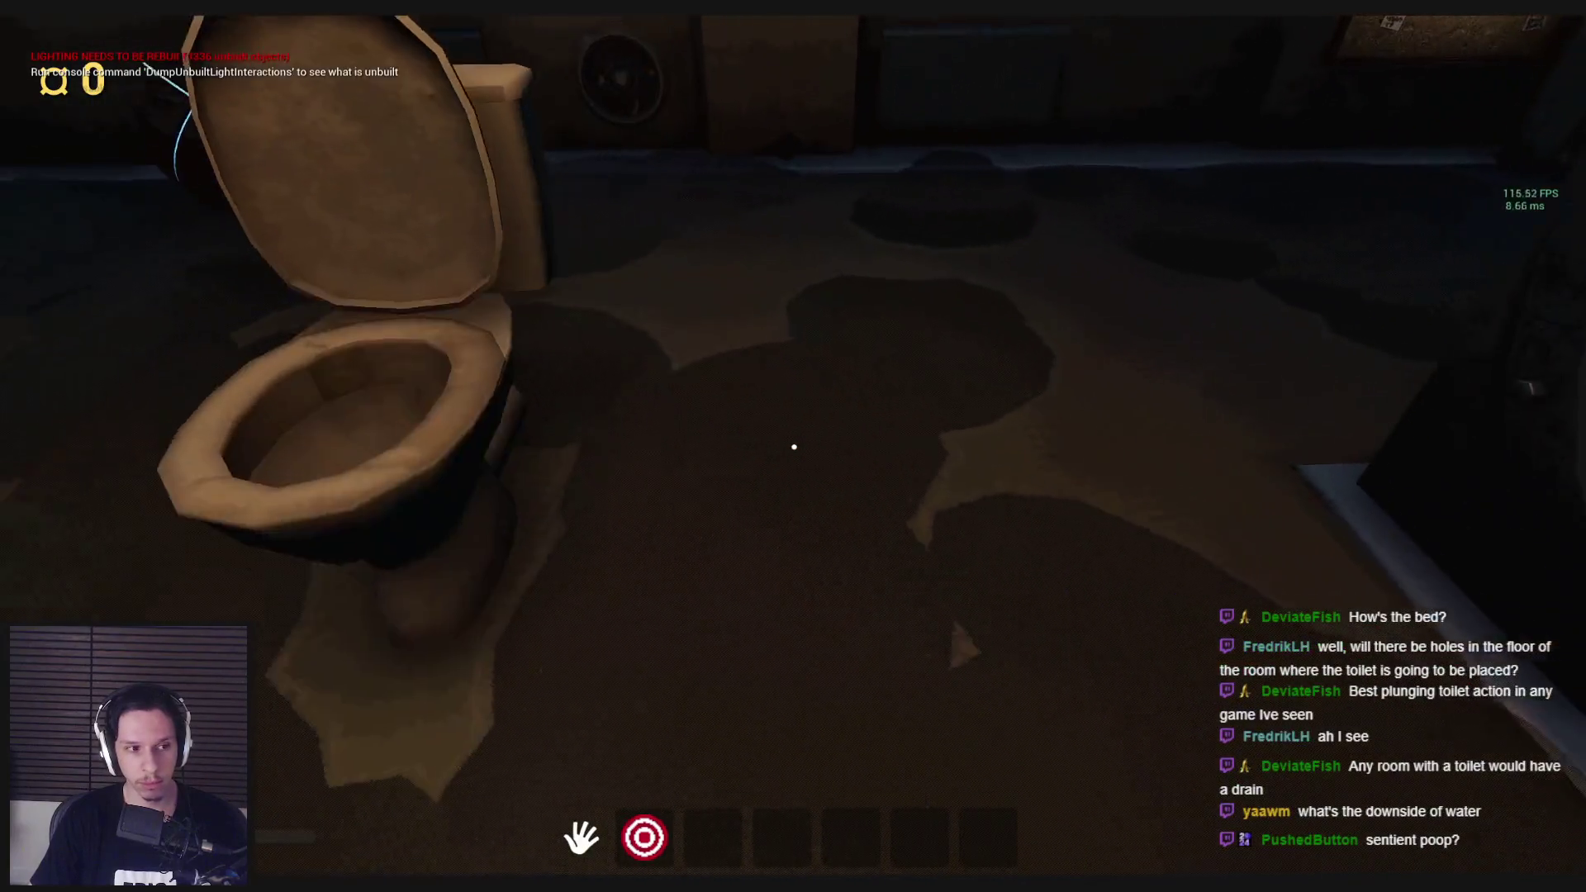
pyautogui.press('s')
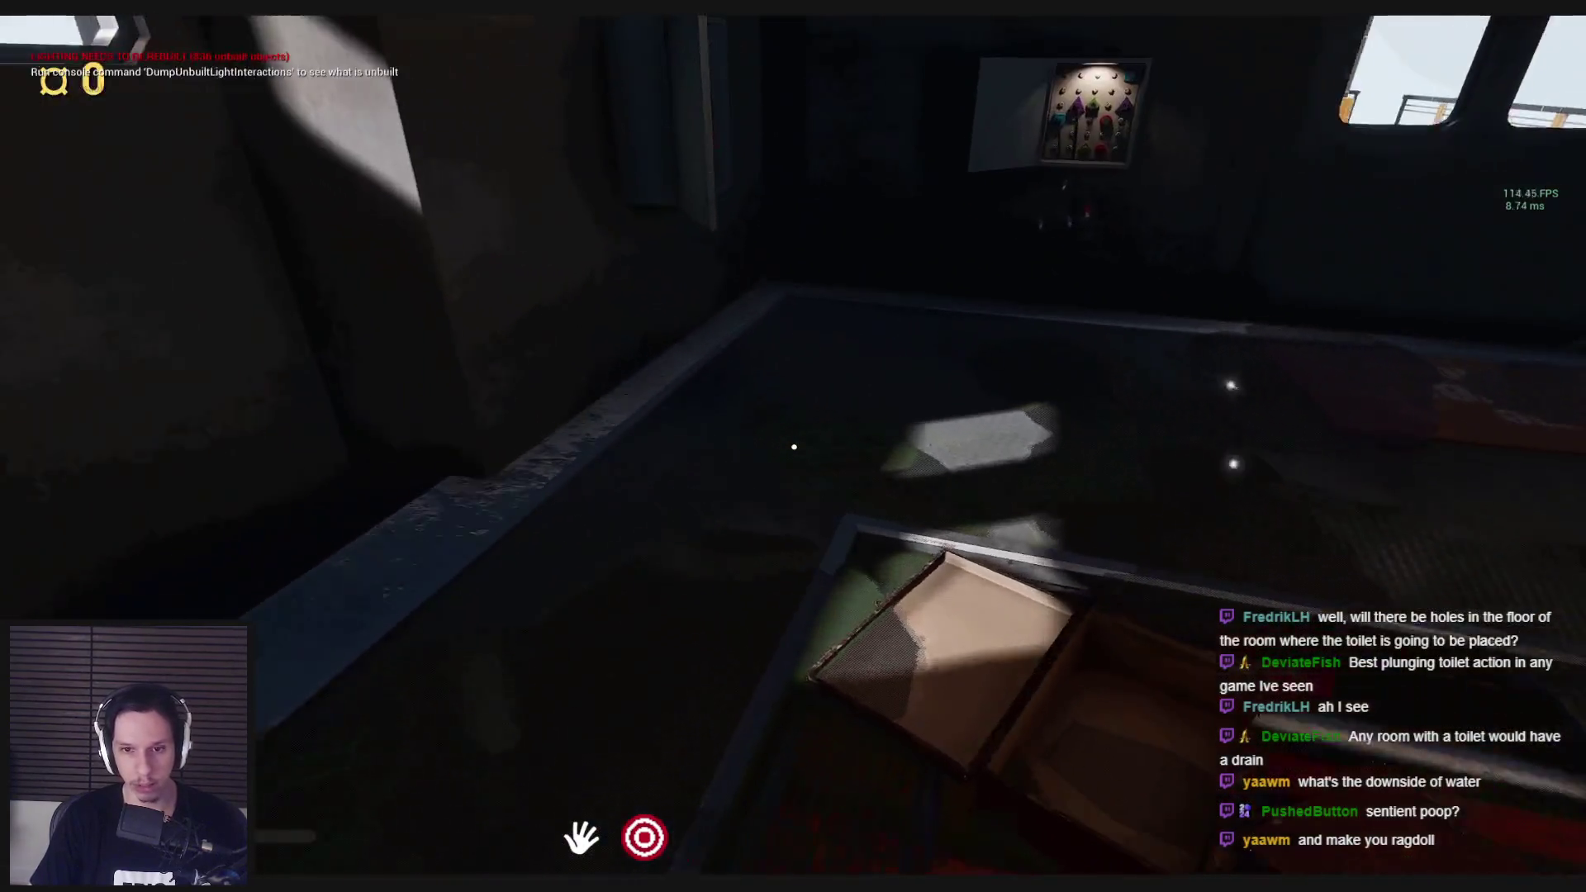
pyautogui.press('w')
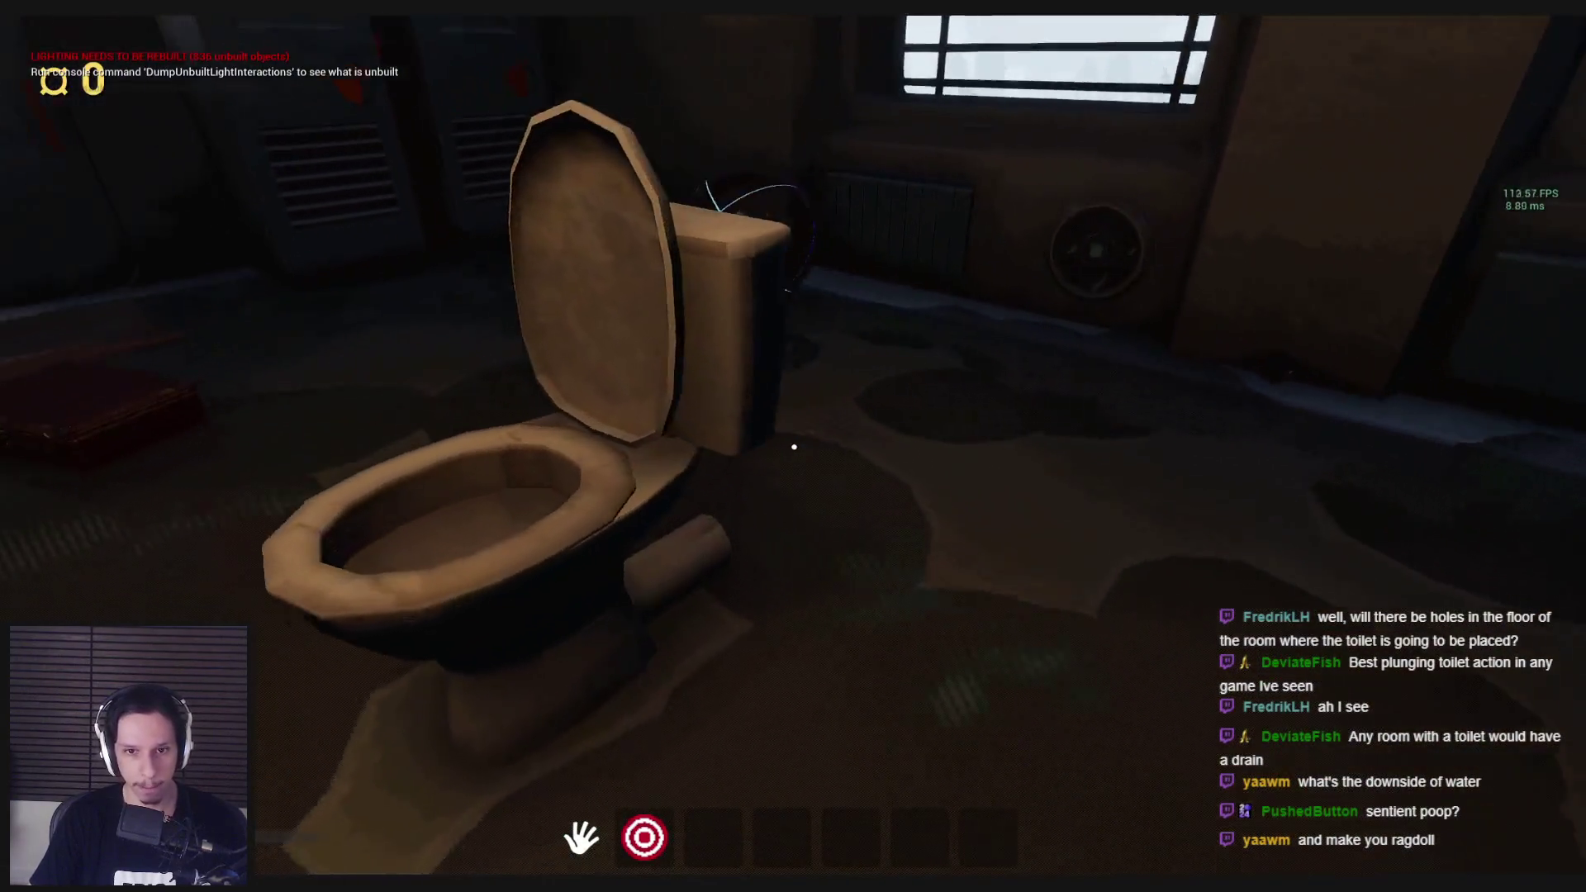
pyautogui.press('s')
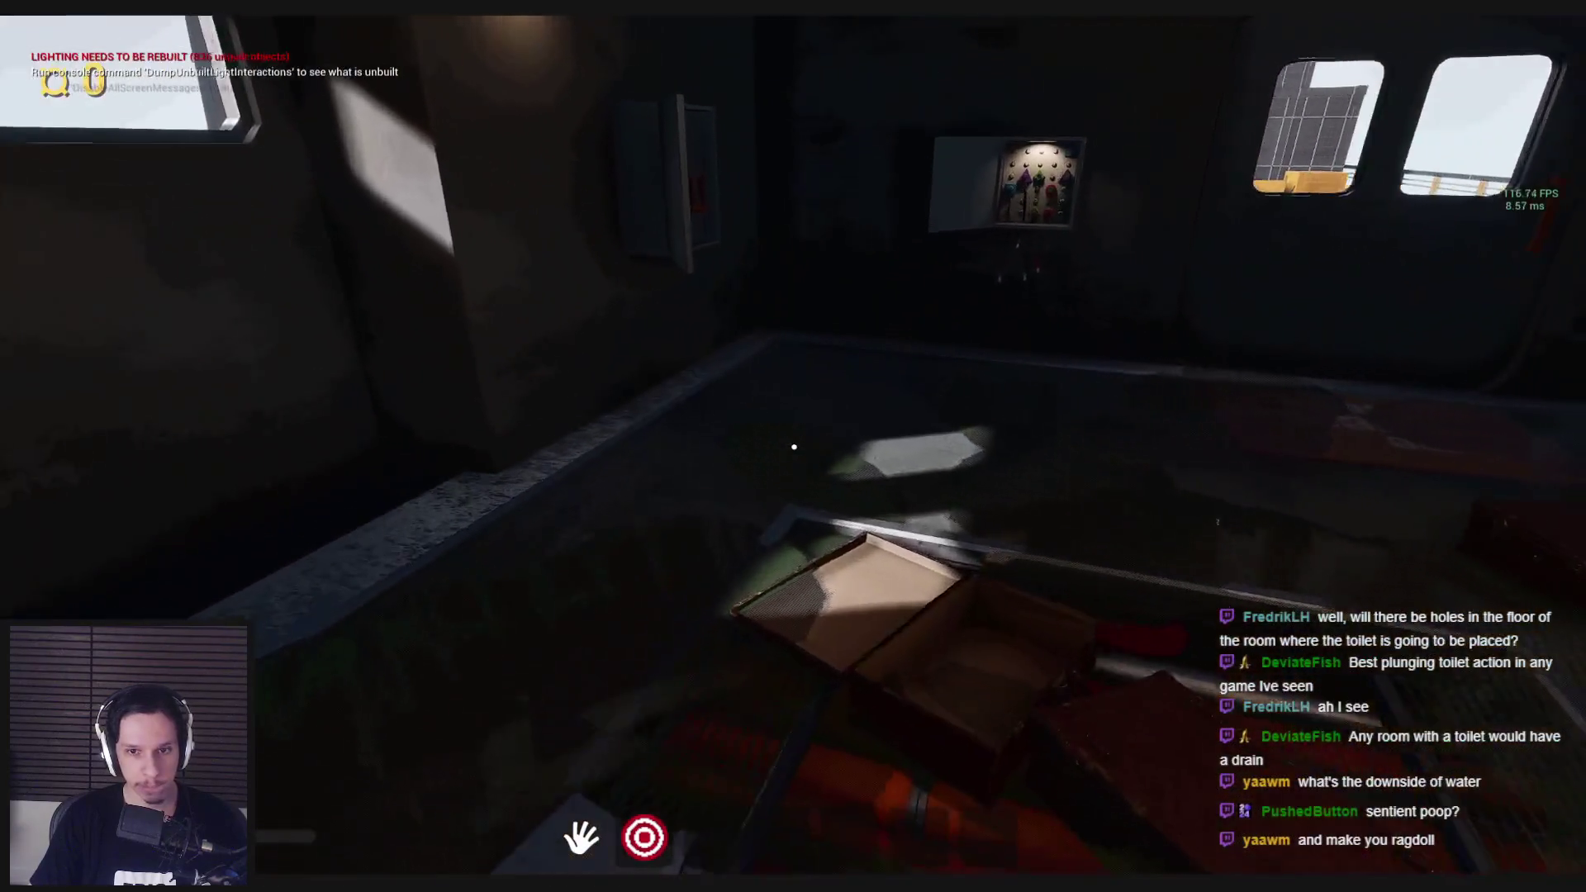
pyautogui.press('w')
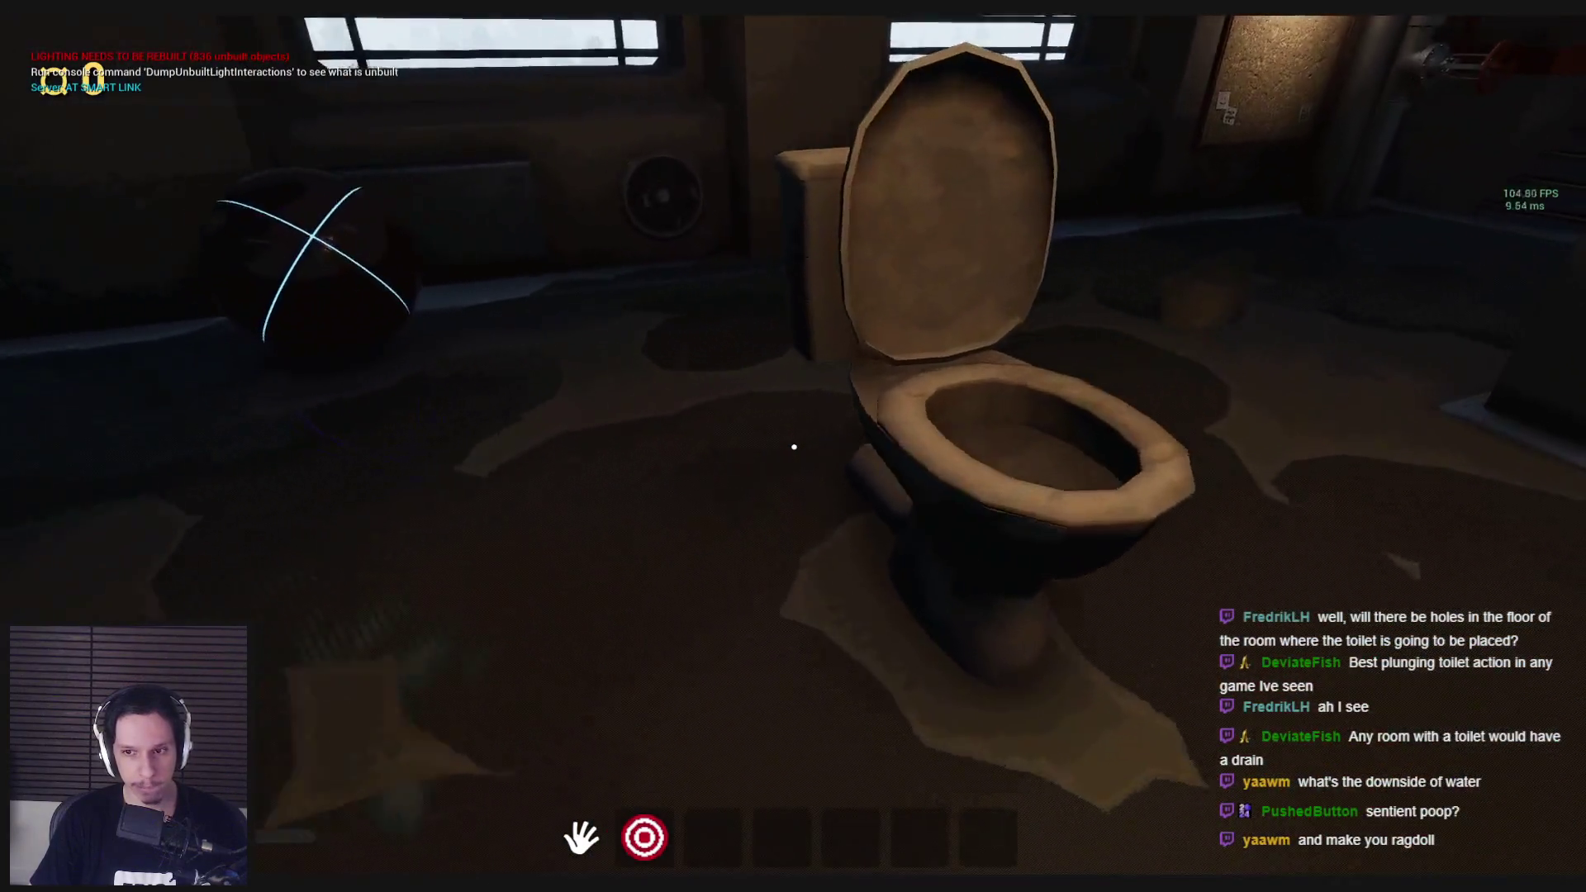
pyautogui.press('s')
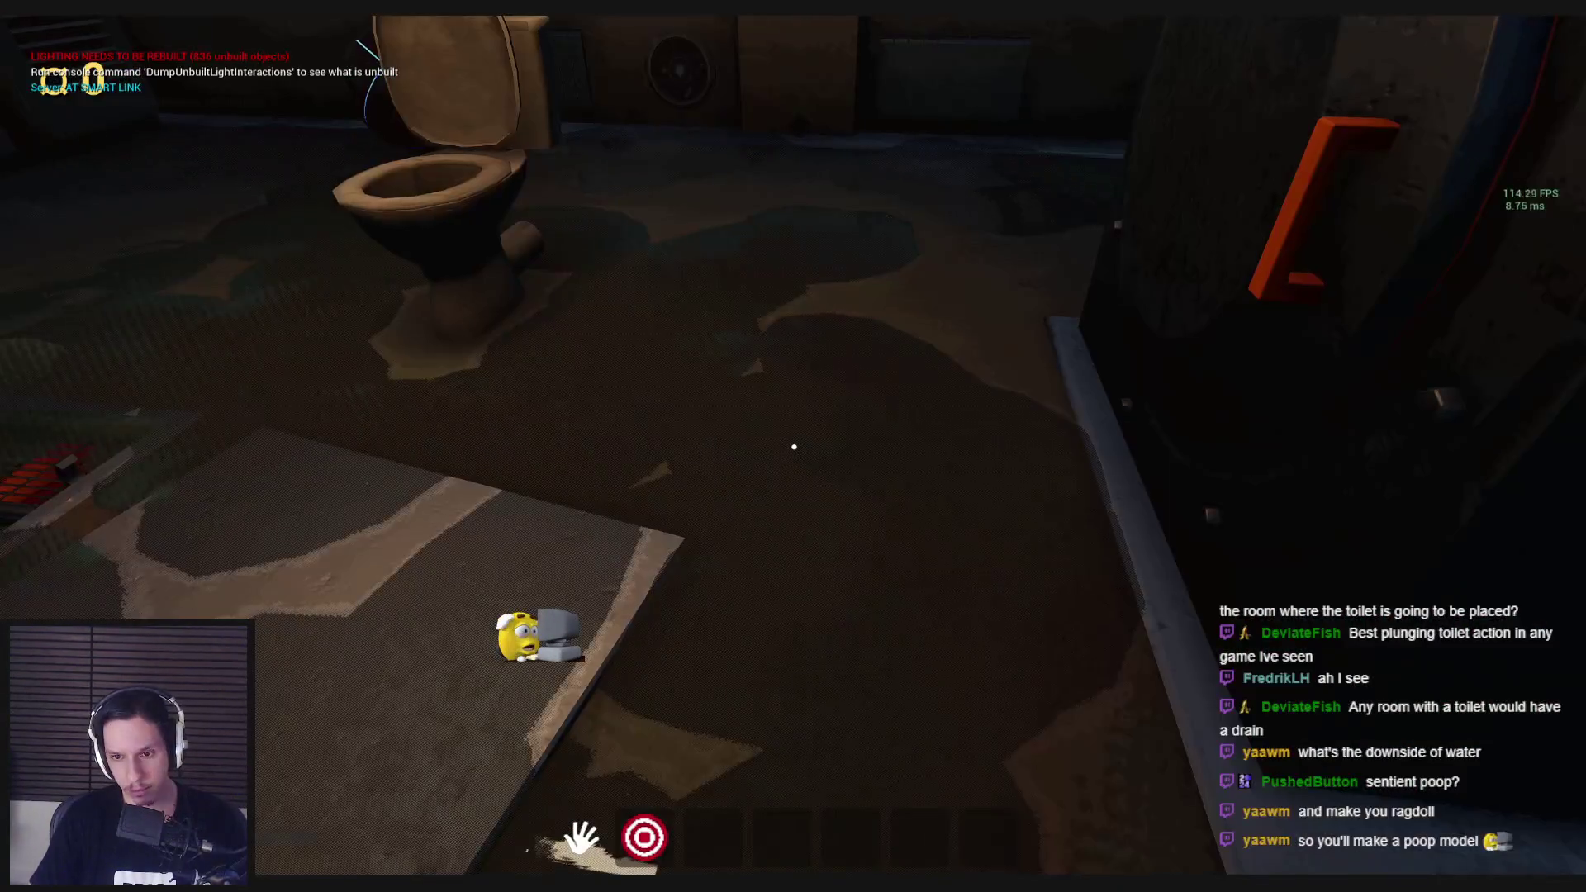
pyautogui.press('s')
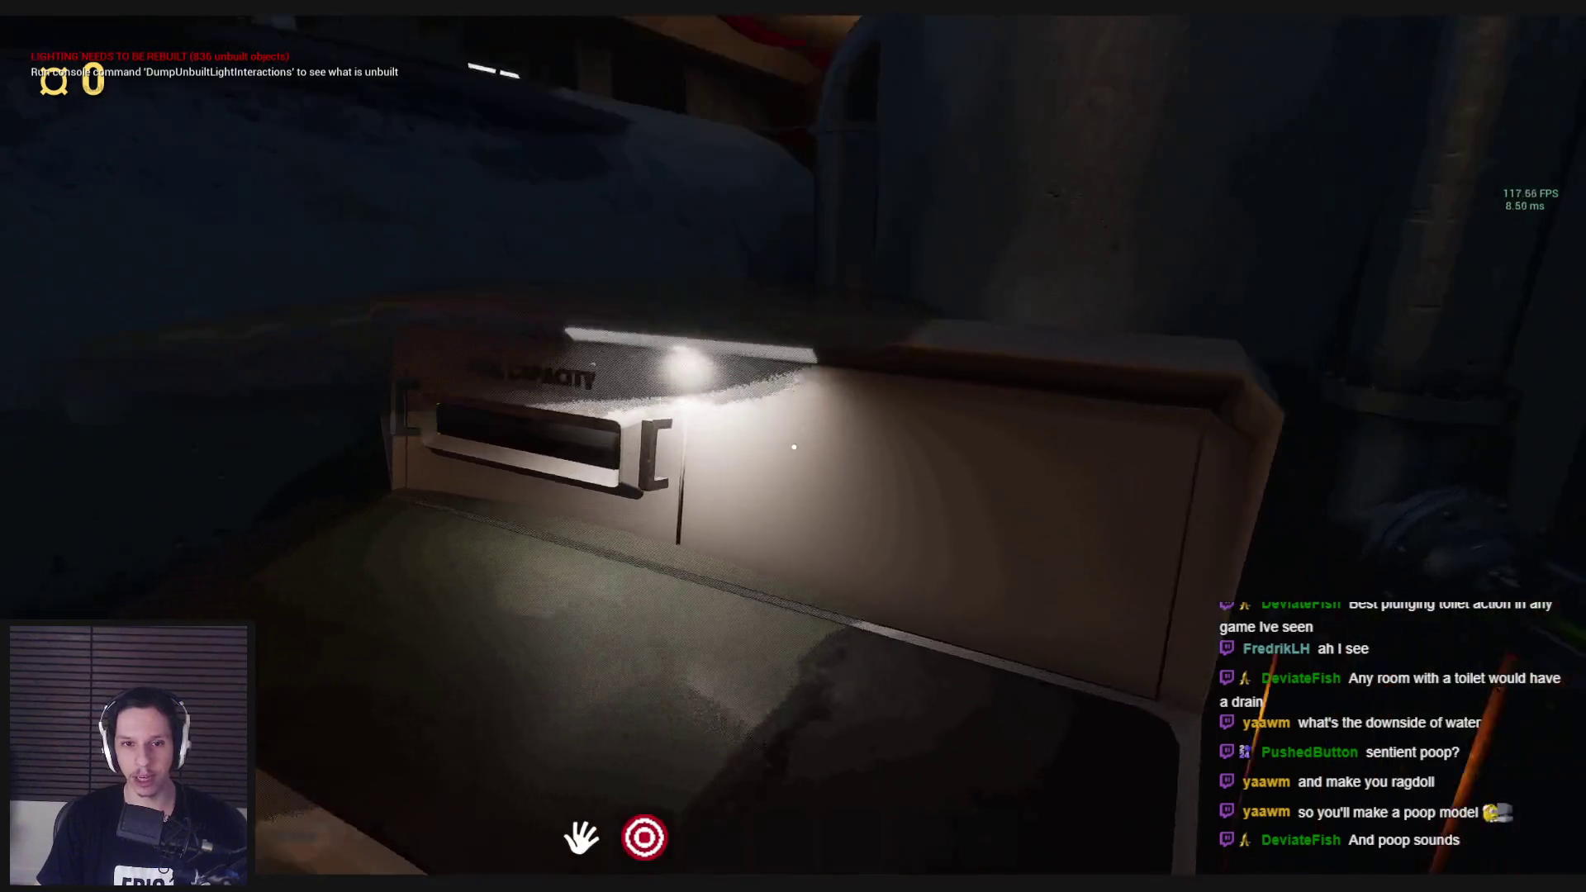
pyautogui.click(793, 446)
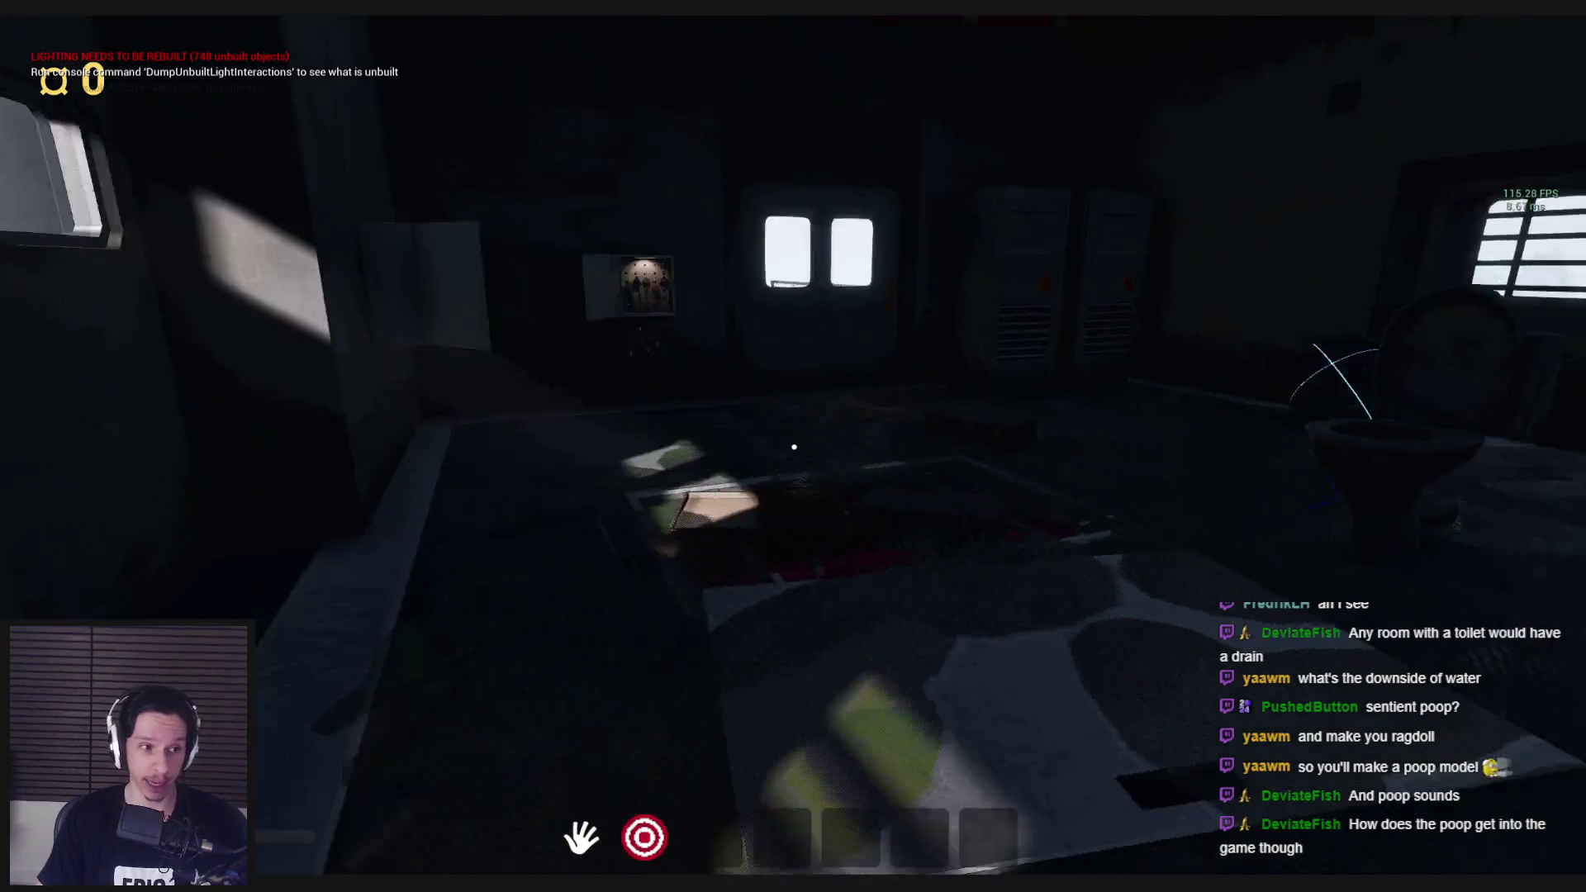
# Step: Go to the open wall panel and pull the fuse box lever to restore power
pyautogui.hotkey('shift', 'w')
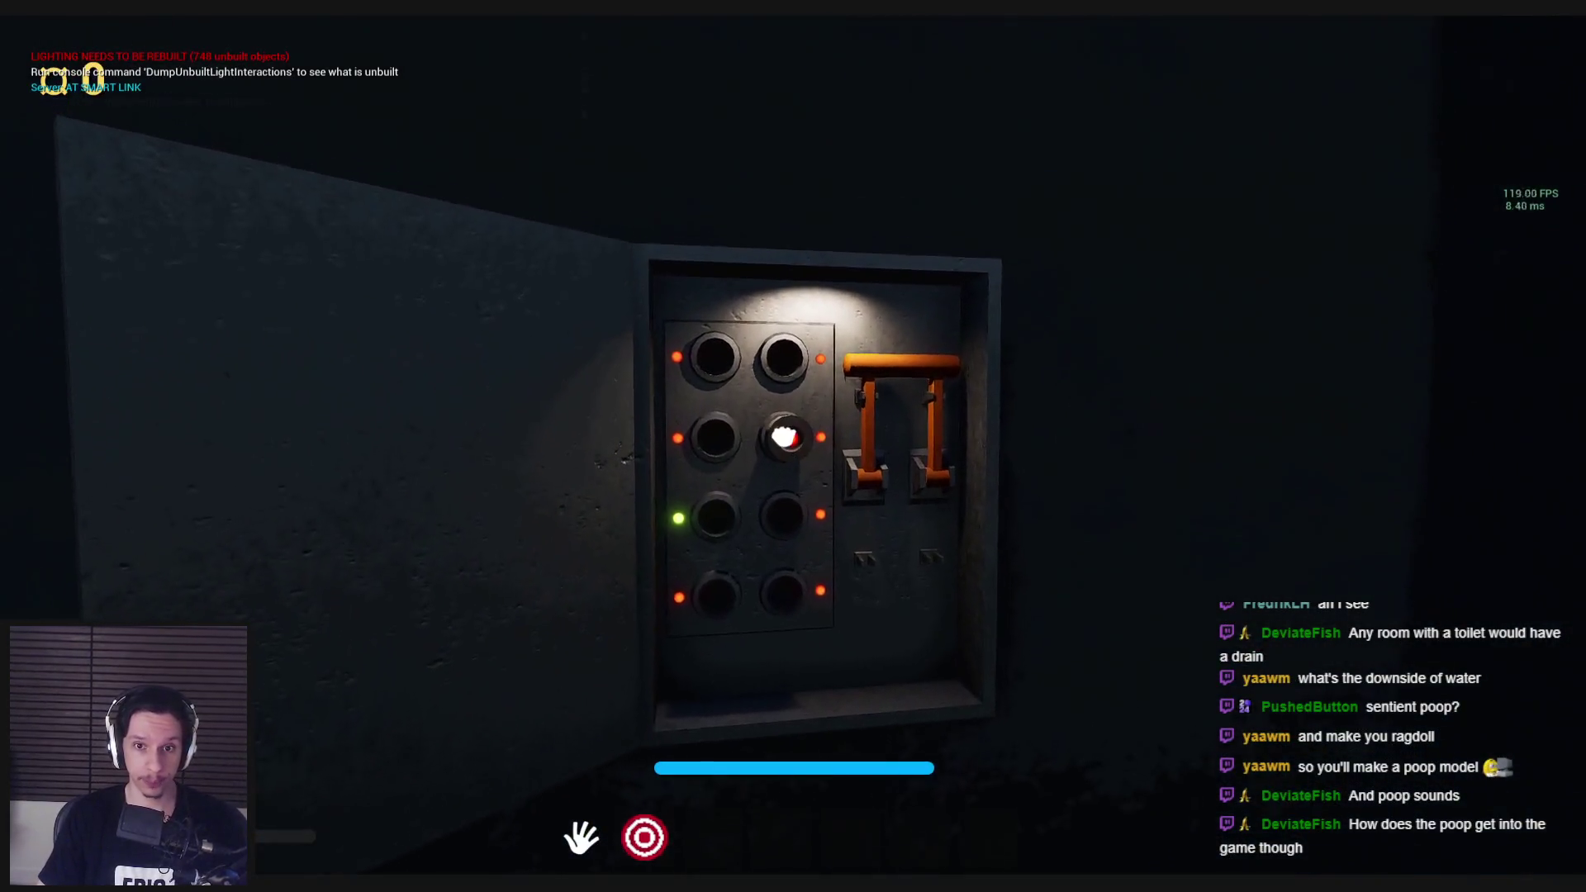
pyautogui.moveTo(796, 450); pyautogui.dragTo(800, 622)
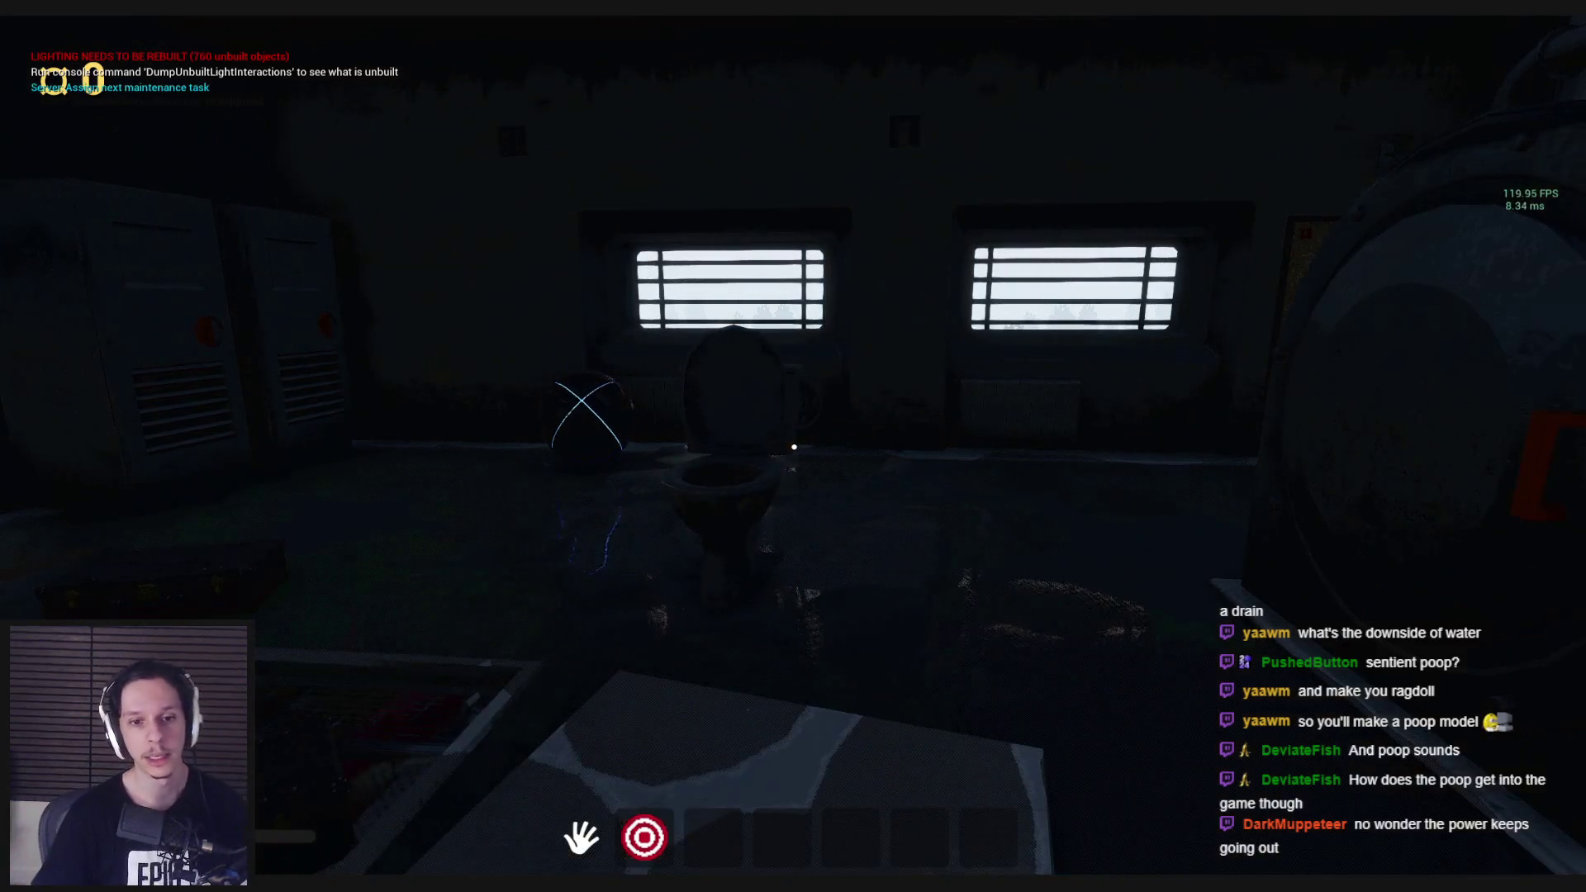
pyautogui.press('w')
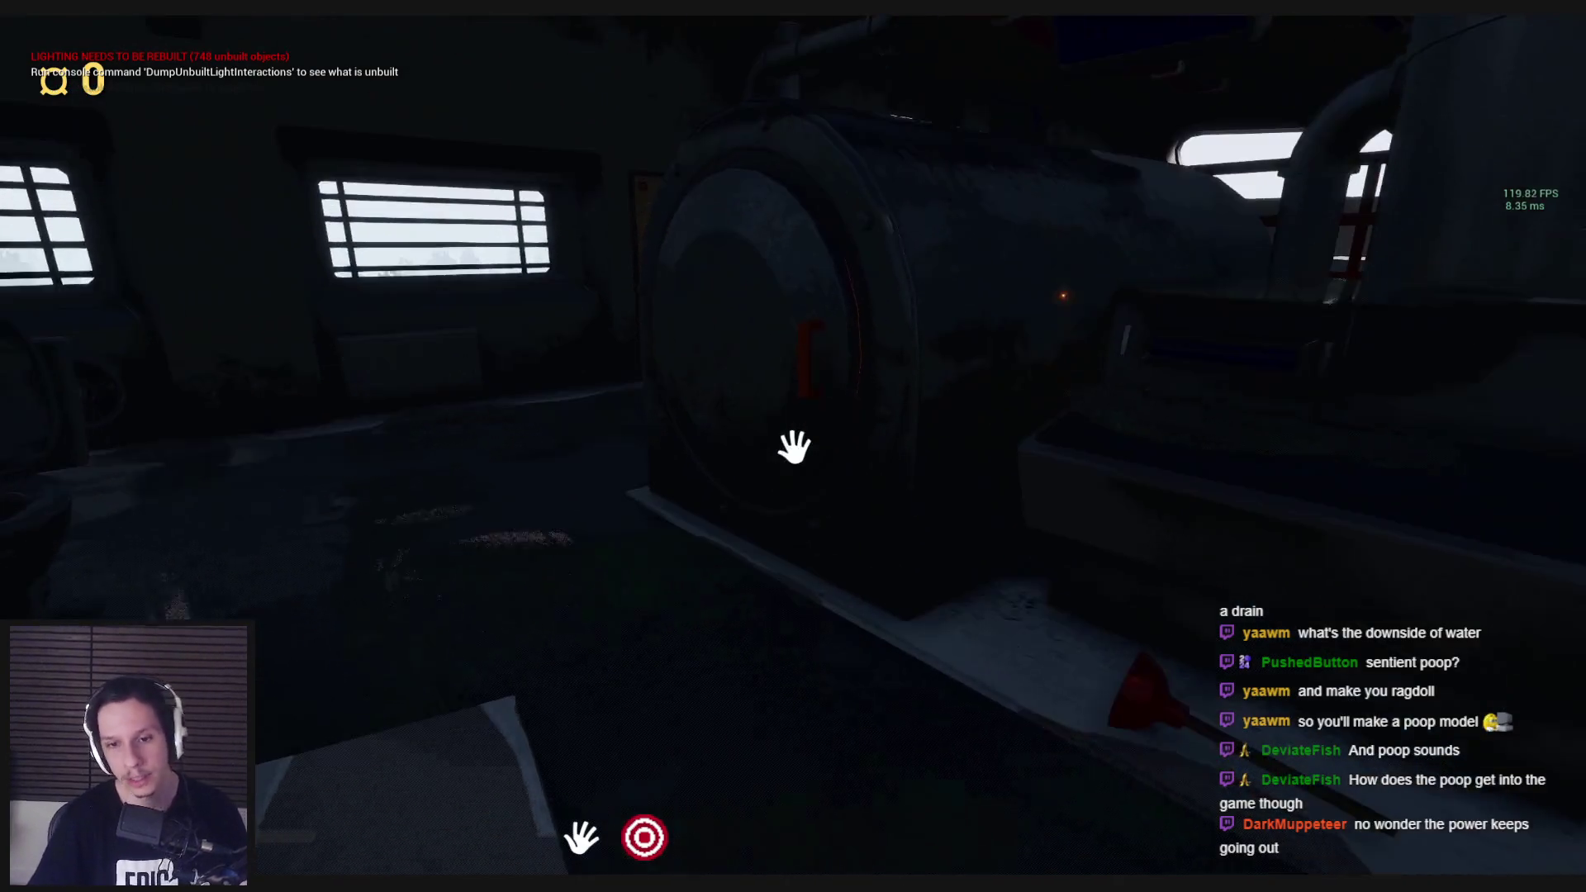
pyautogui.press('w')
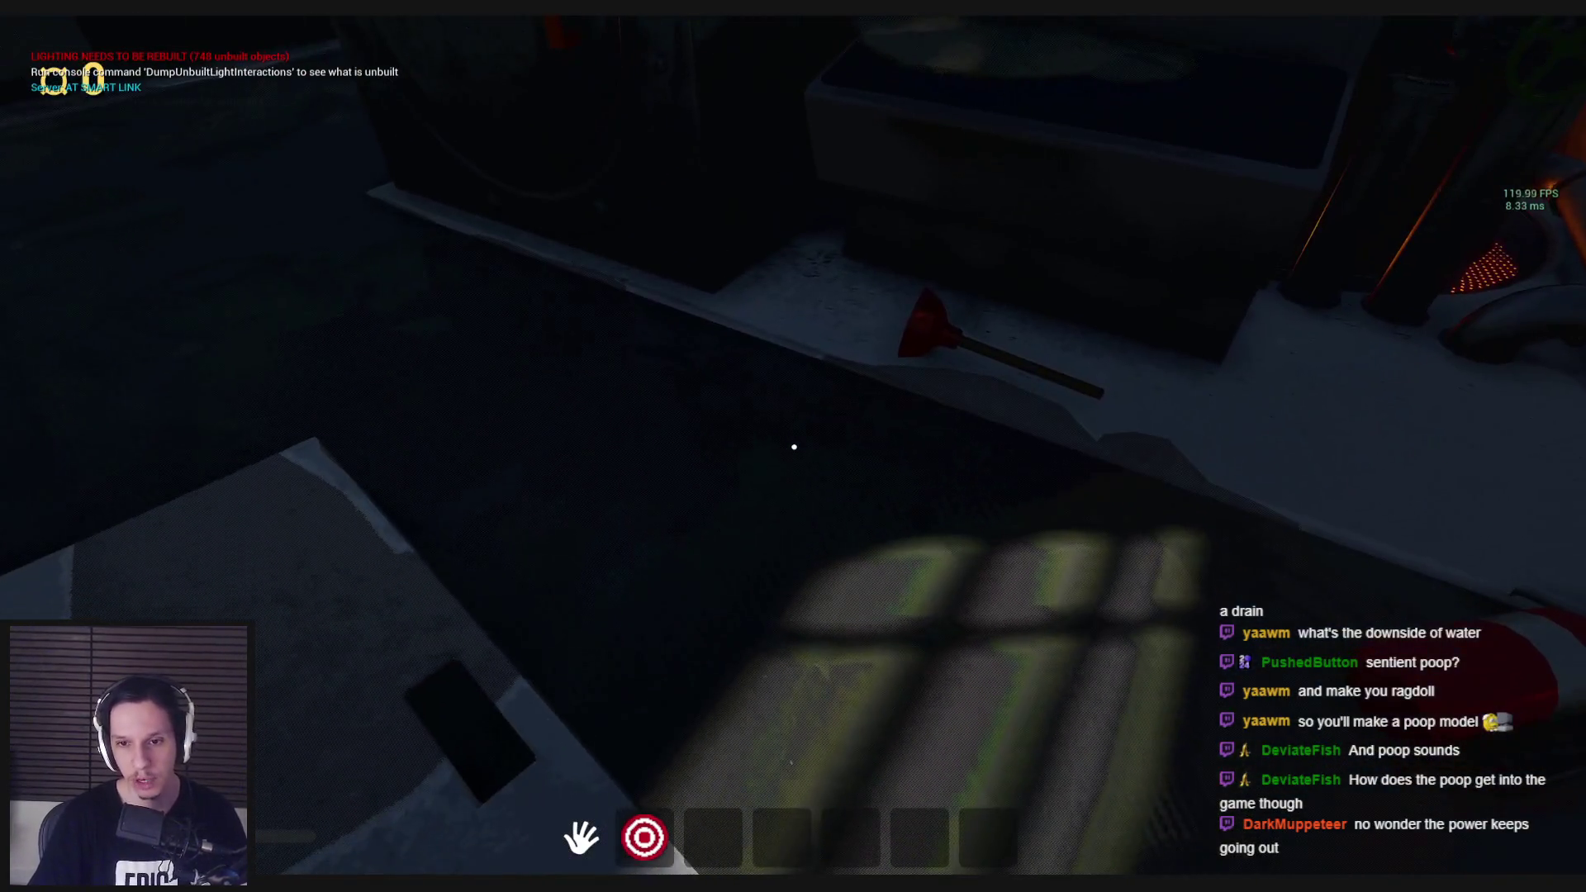
pyautogui.press('e')
pyautogui.press('w')
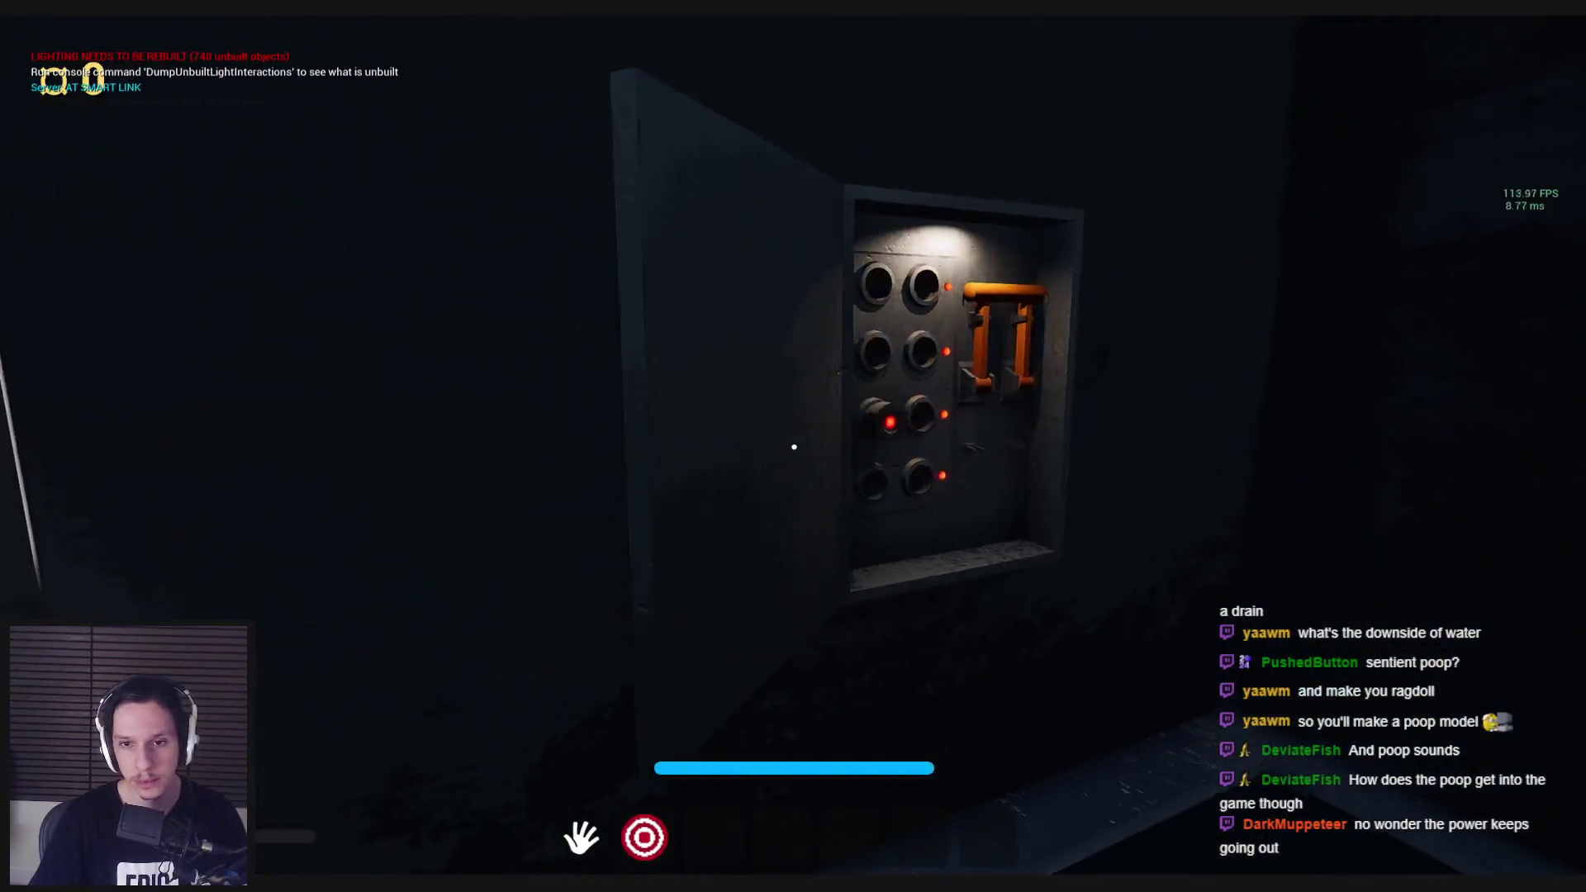
pyautogui.click(793, 447)
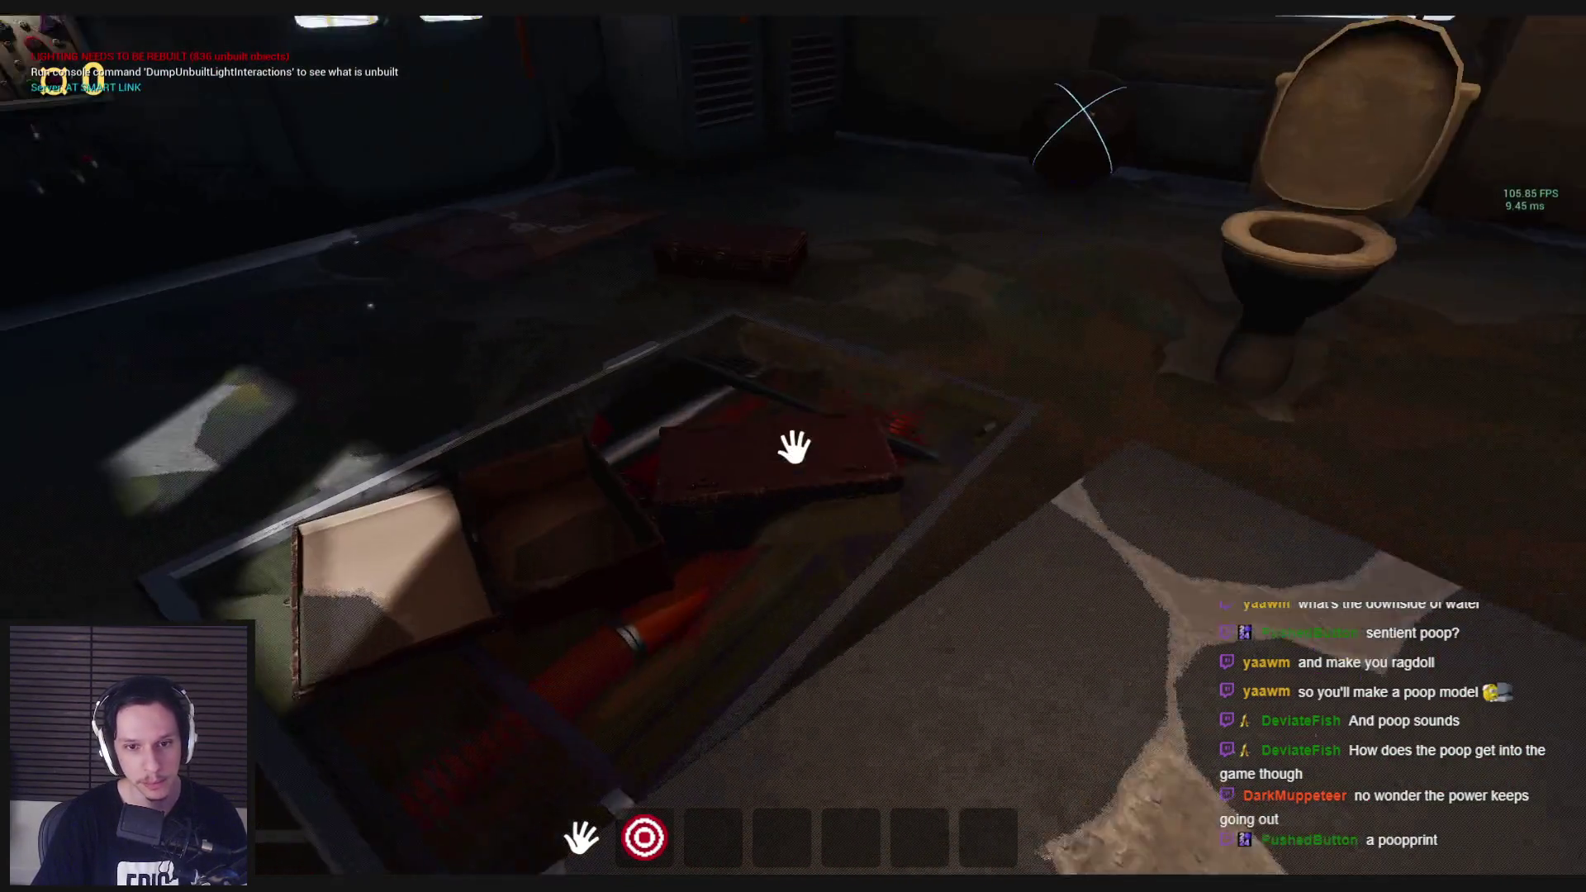
# Step: Lift the box off the floor hatch and drop it onto the toilet tank
pyautogui.click(379, 782)
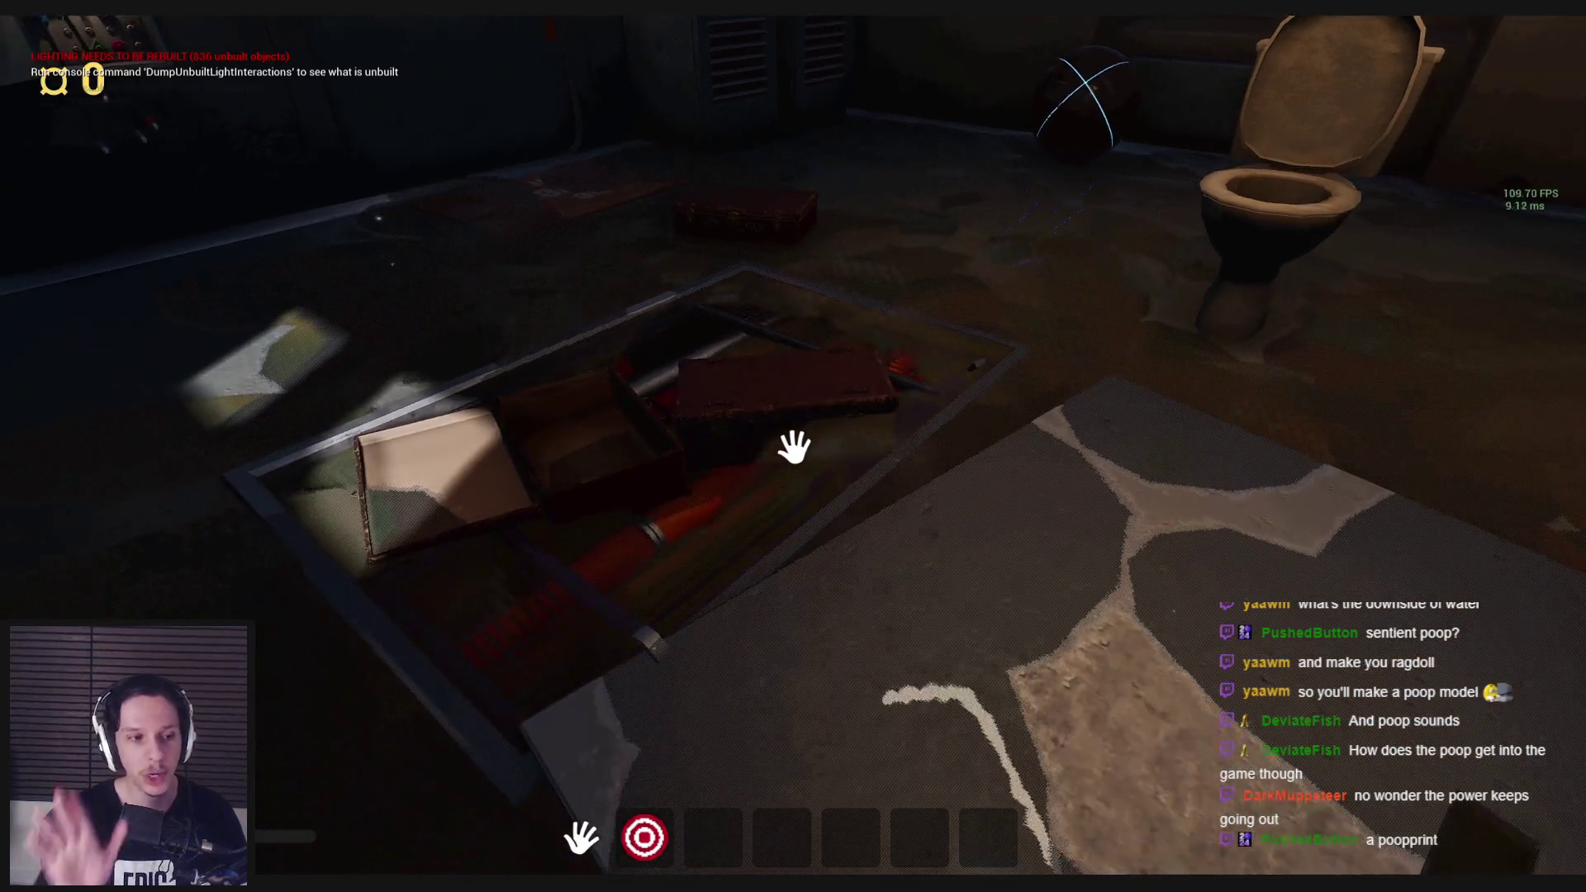
pyautogui.click(794, 447)
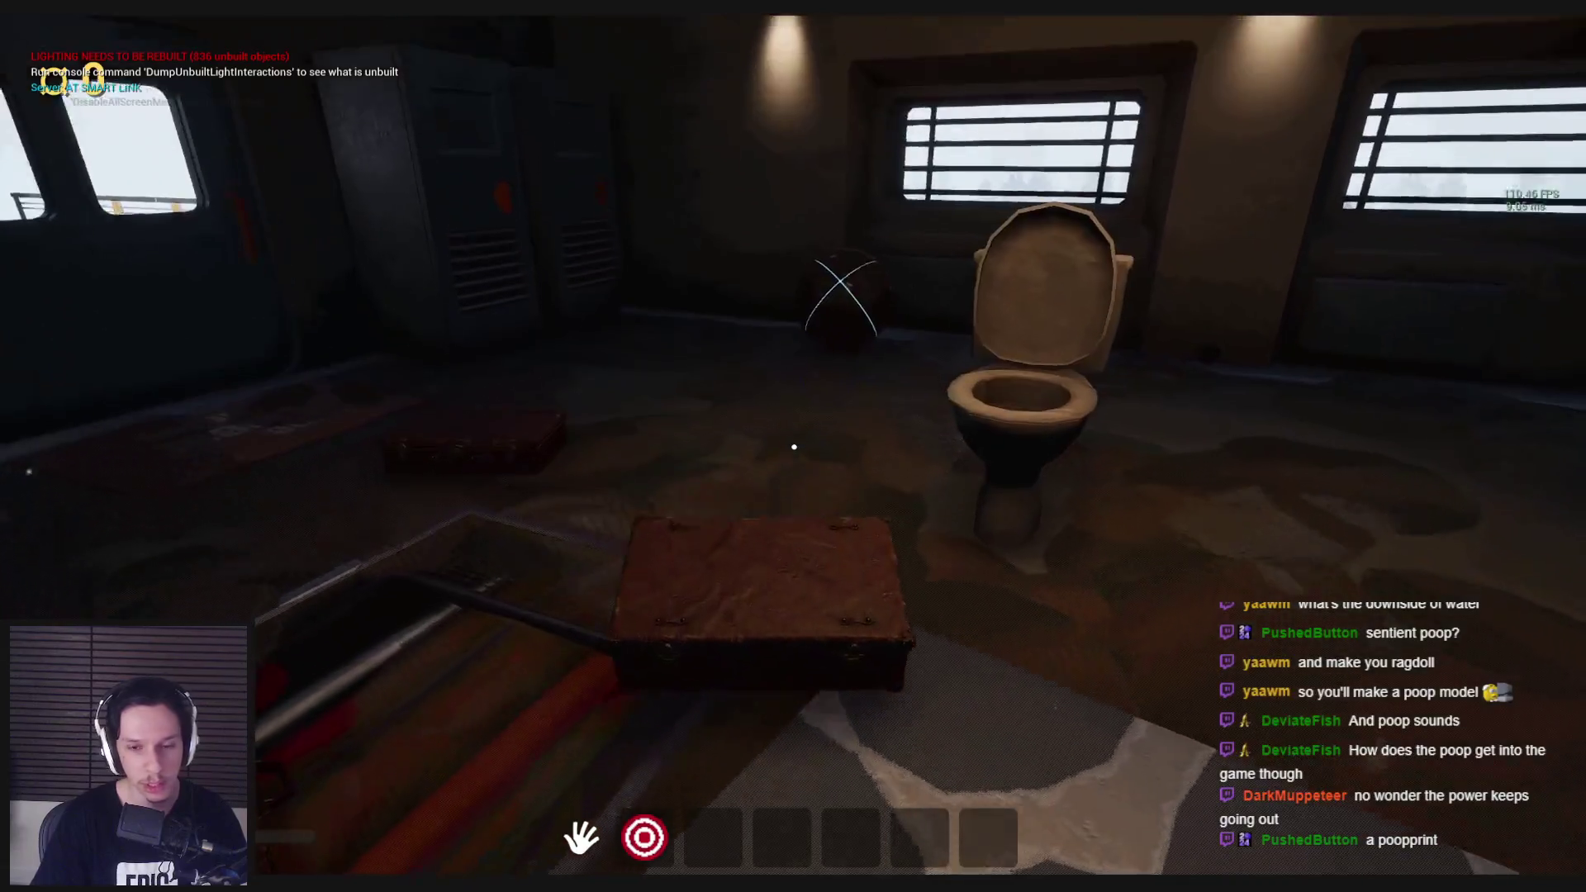
pyautogui.click(794, 447)
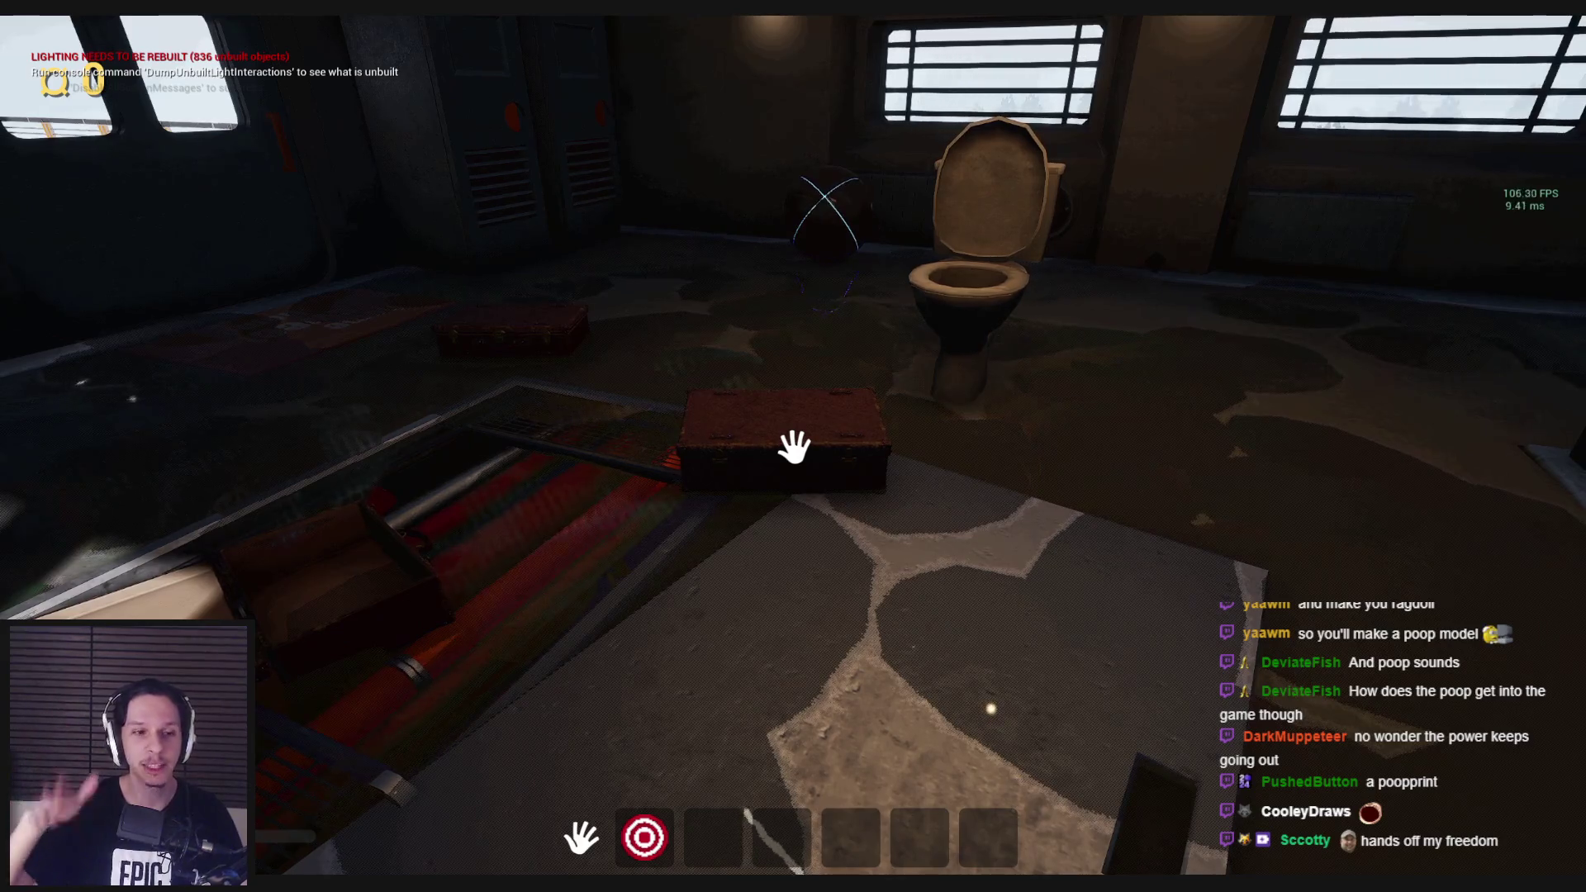
pyautogui.moveTo(793, 446)
pyautogui.mouseDown()
pyautogui.moveTo(736, 612)
pyautogui.moveTo(755, 522)
pyautogui.moveTo(796, 446)
pyautogui.mouseUp()
pyautogui.press('s')
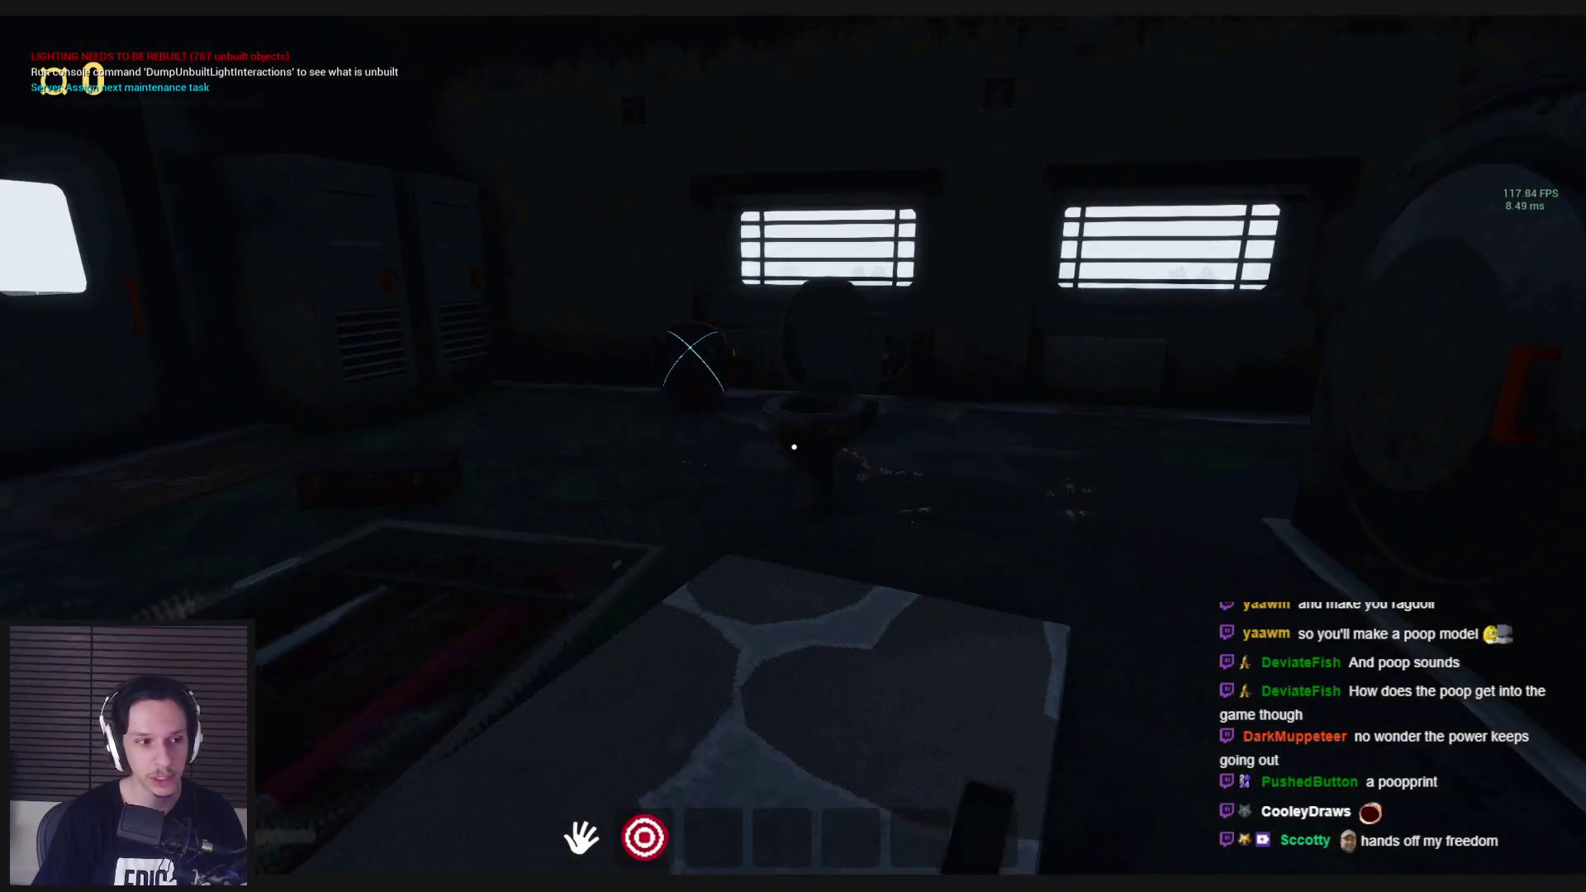
pyautogui.moveTo(794, 447); pyautogui.dragTo(793, 447)
# Step: Fit the fuse into the empty socket, pull the lever, and interact with the toilet
pyautogui.press('w')
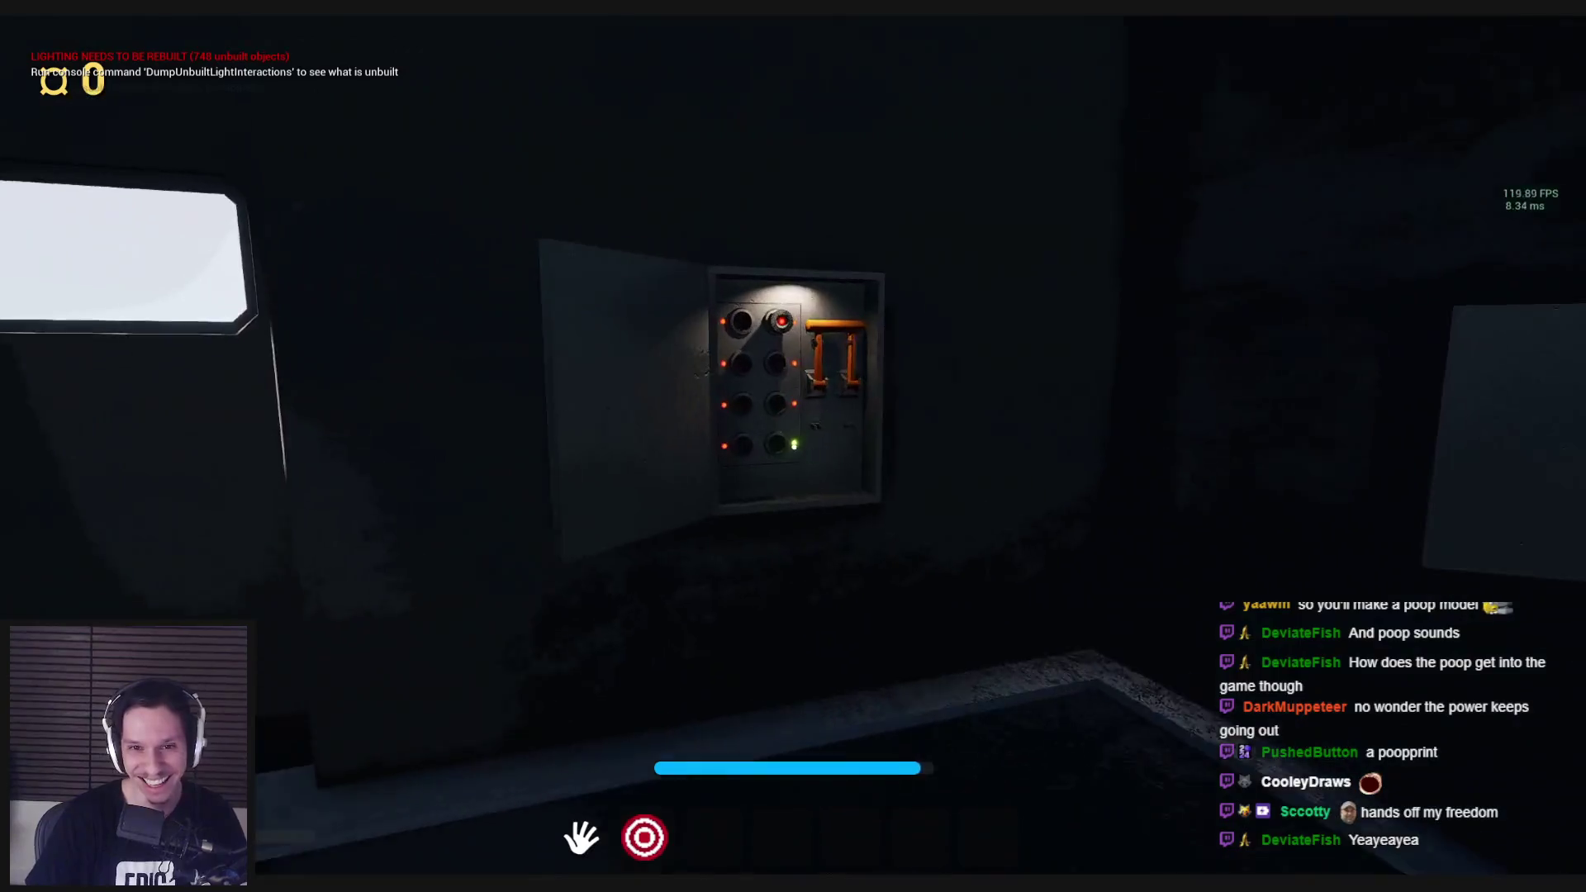
pyautogui.press('w')
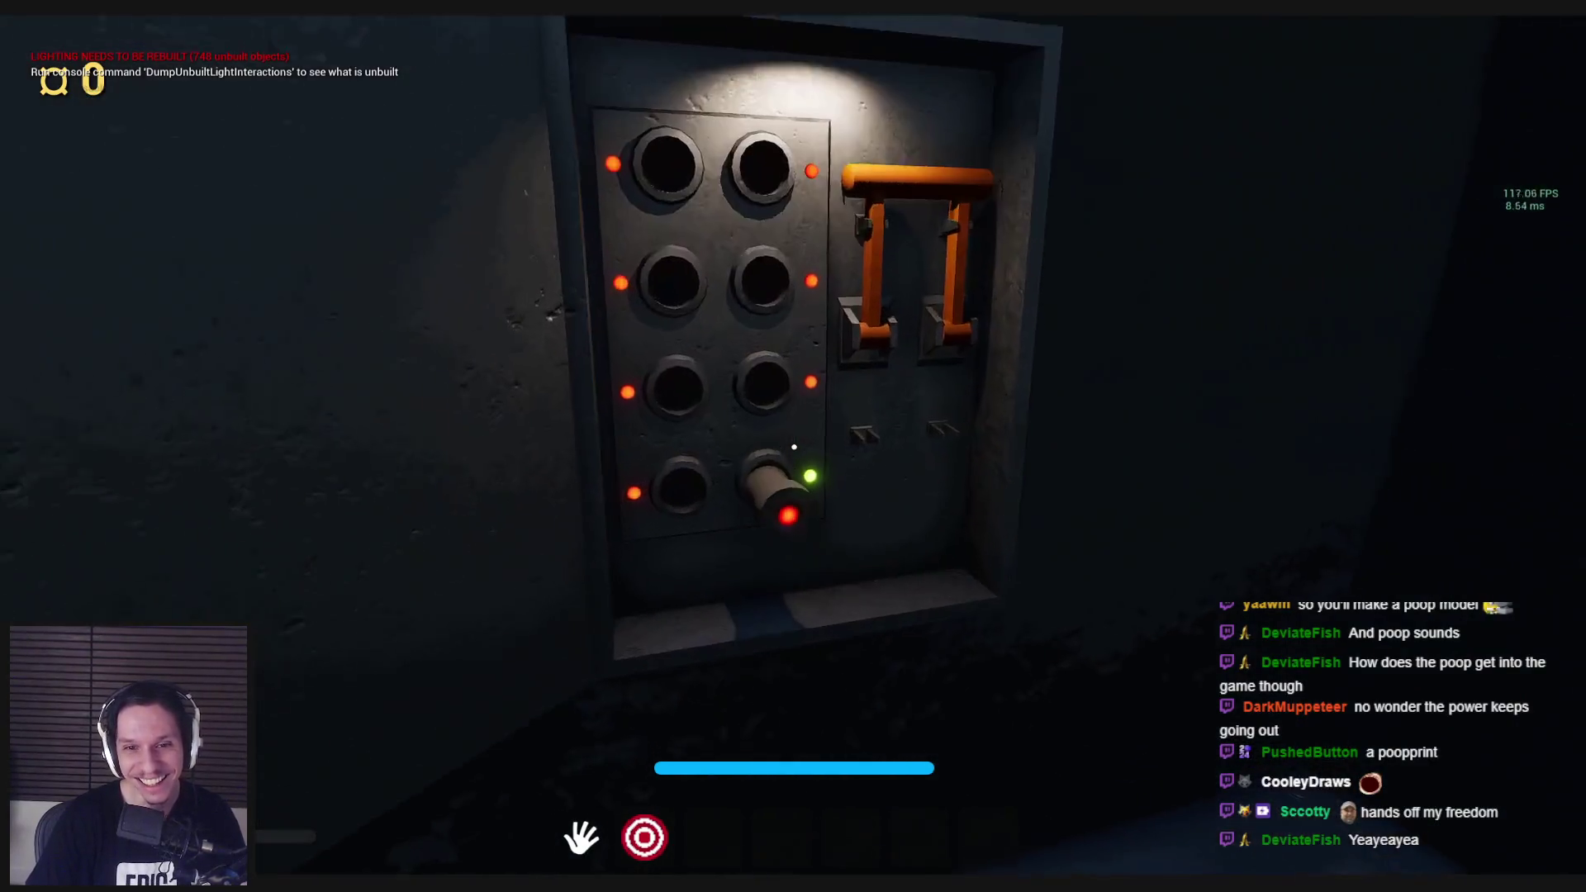
pyautogui.click(791, 459)
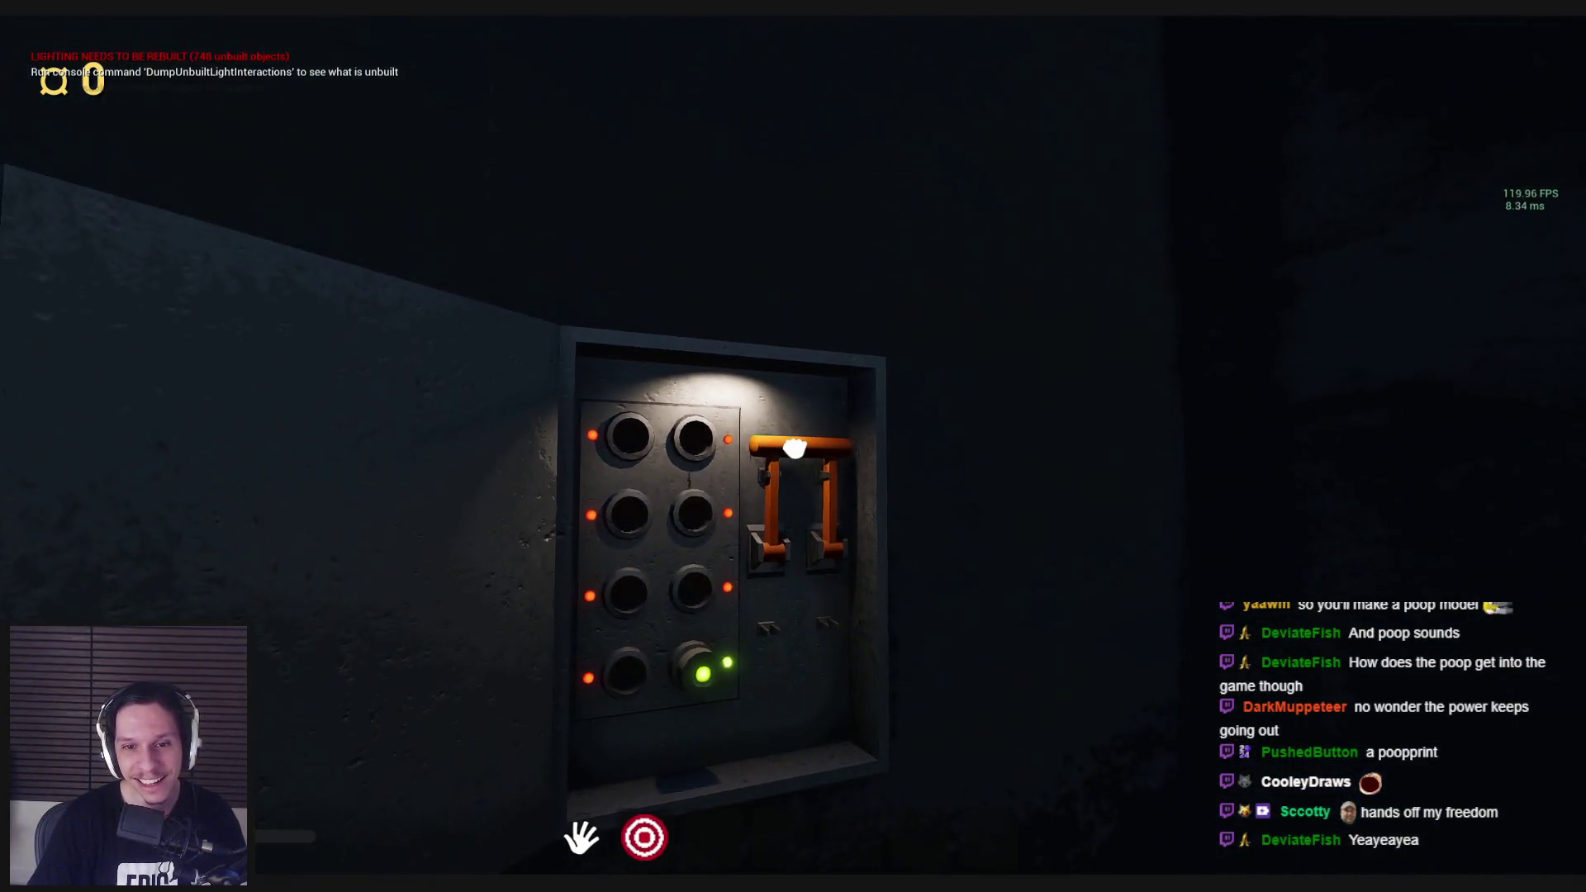
pyautogui.click(794, 447)
pyautogui.press('w')
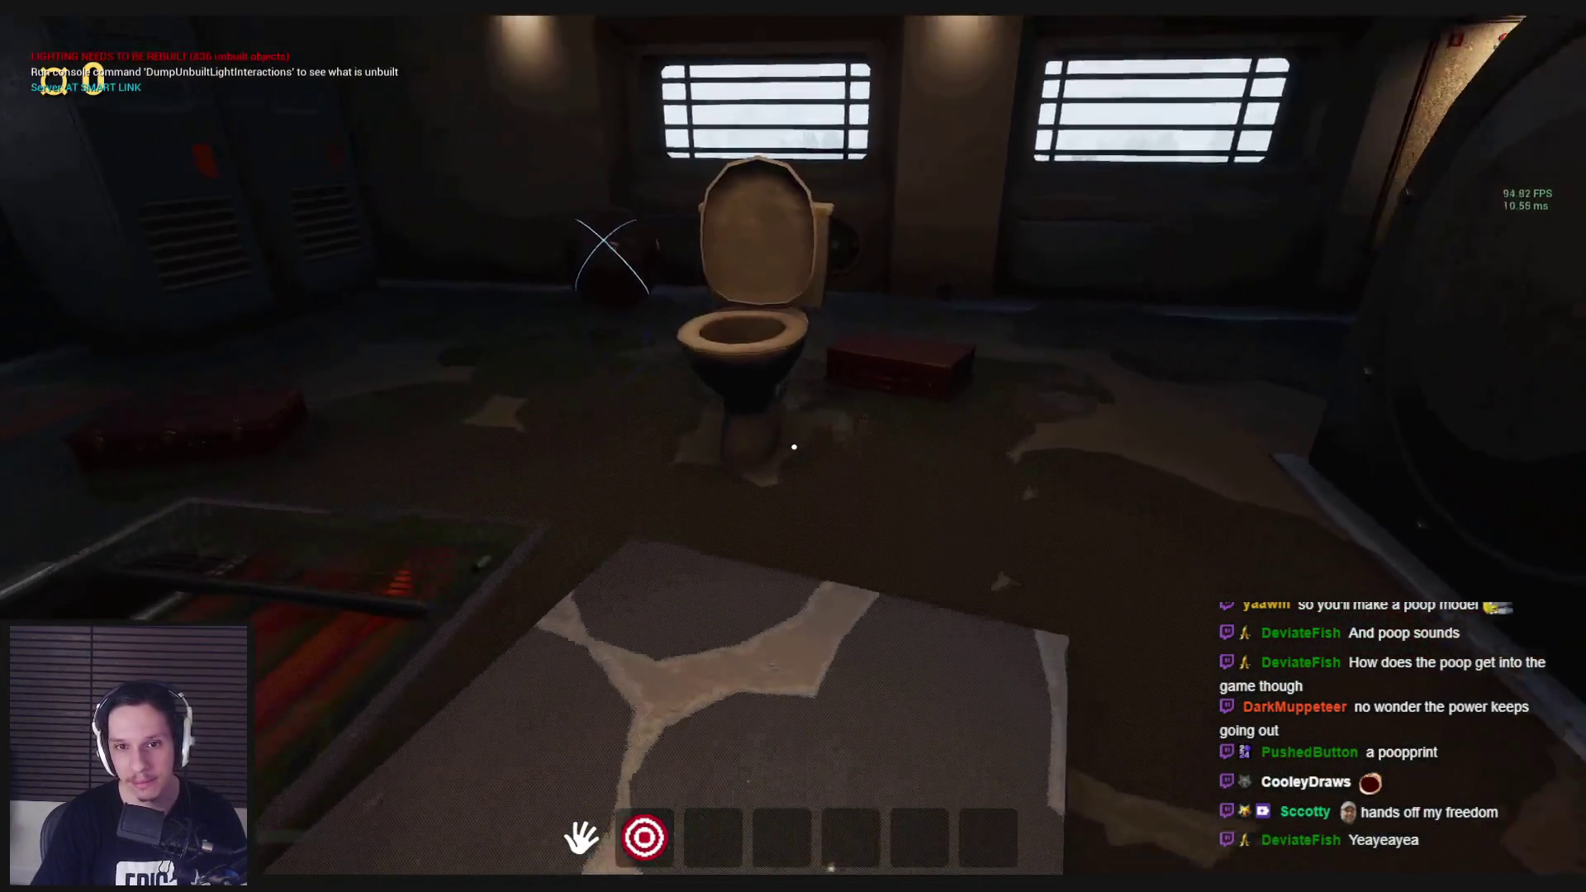
pyautogui.click(794, 446)
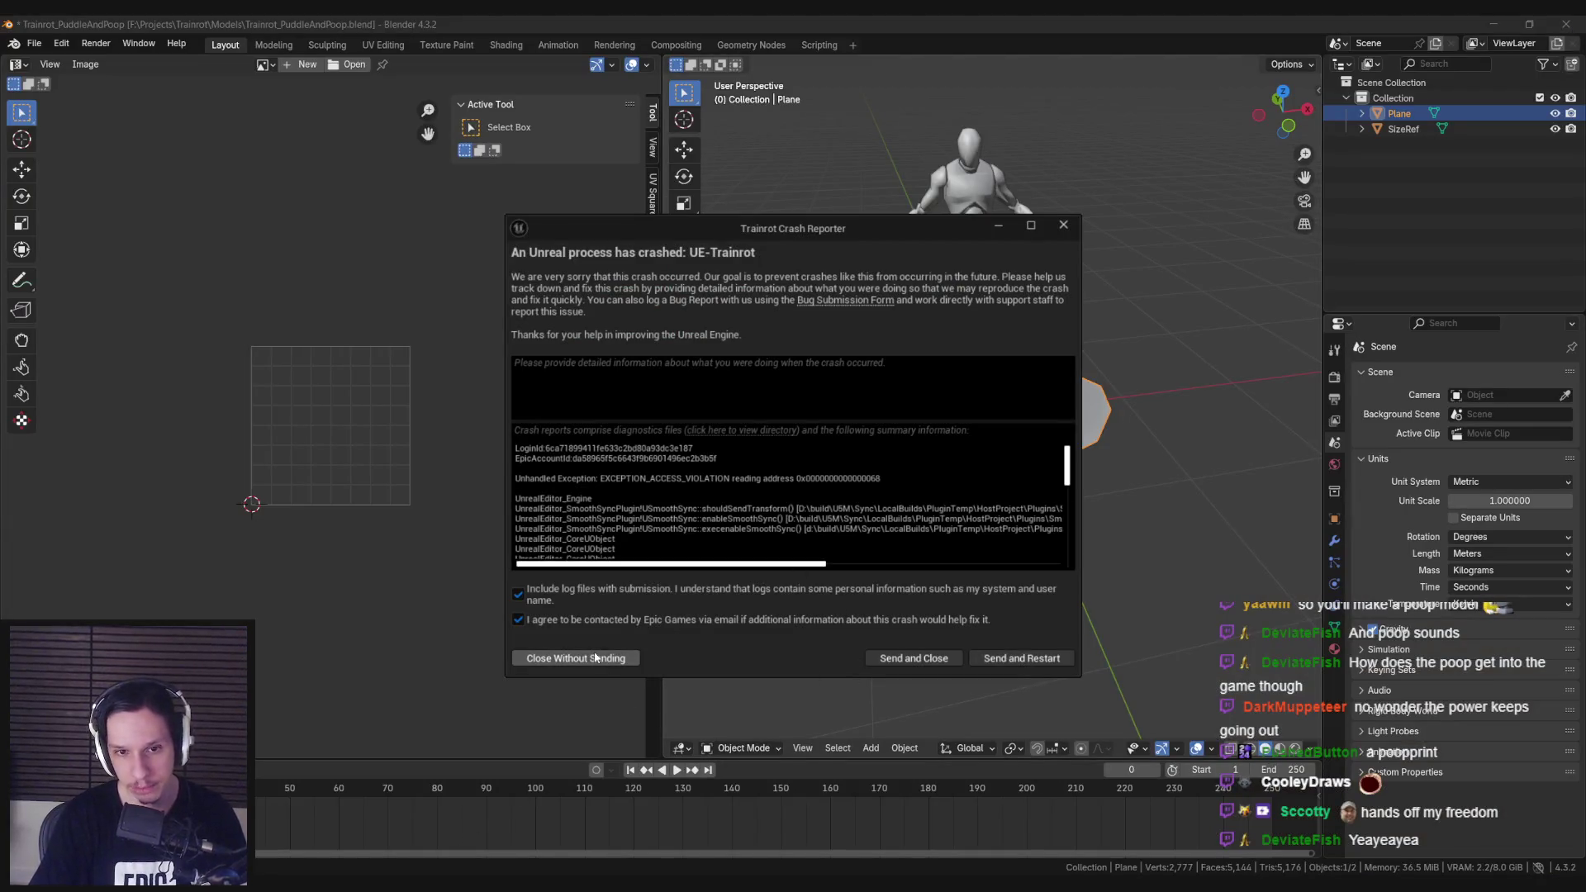
# Step: Close the crash report without sending, save the Blender puddle file, and Alt+Tab away
pyautogui.click(589, 658)
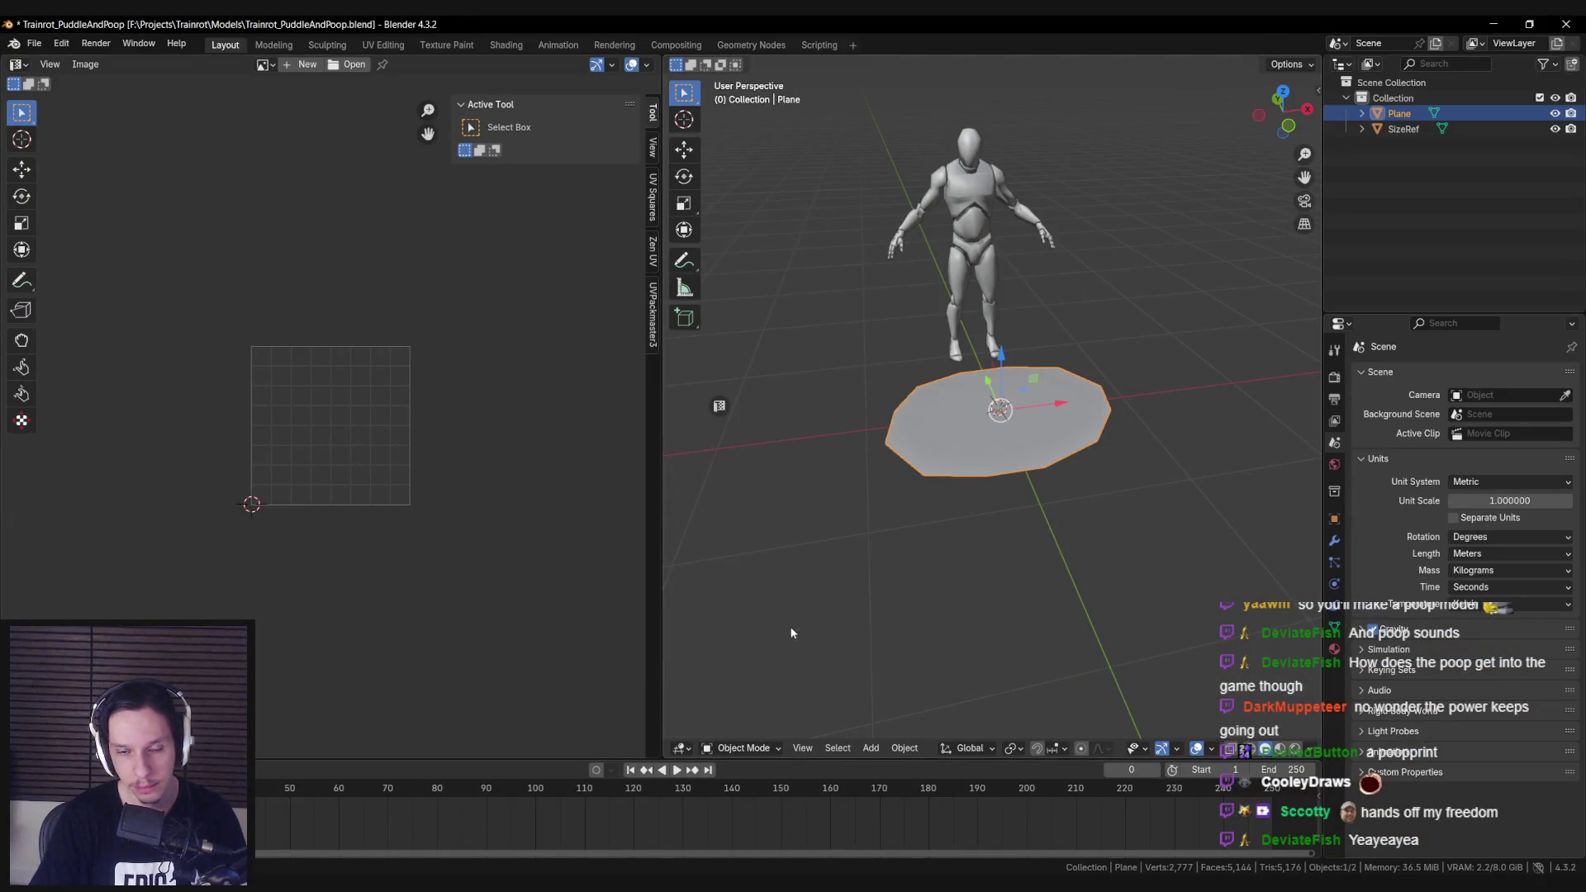
pyautogui.scroll(-3, 831, 615)
pyautogui.hotkey('ctrl', 's')
pyautogui.hotkey('alt', 'Tab')
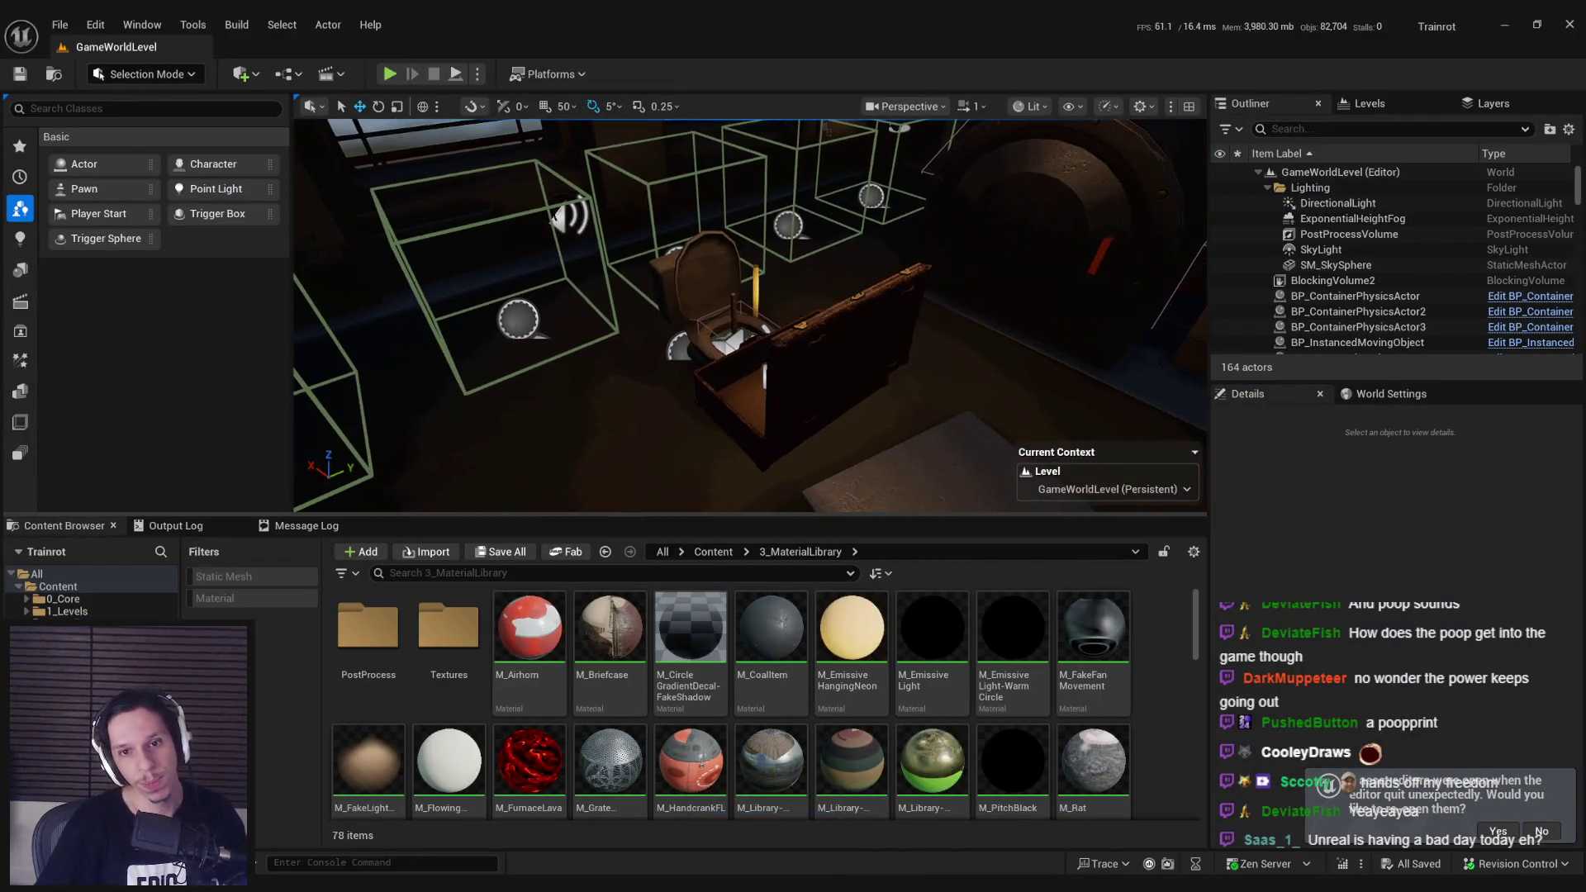
# Step: Restore the pre-crash assets, clear the material graph selection, and show the S_Toilet-Puddle mesh
pyautogui.moveTo(767, 352); pyautogui.dragTo(766, 353)
pyautogui.click(1497, 831)
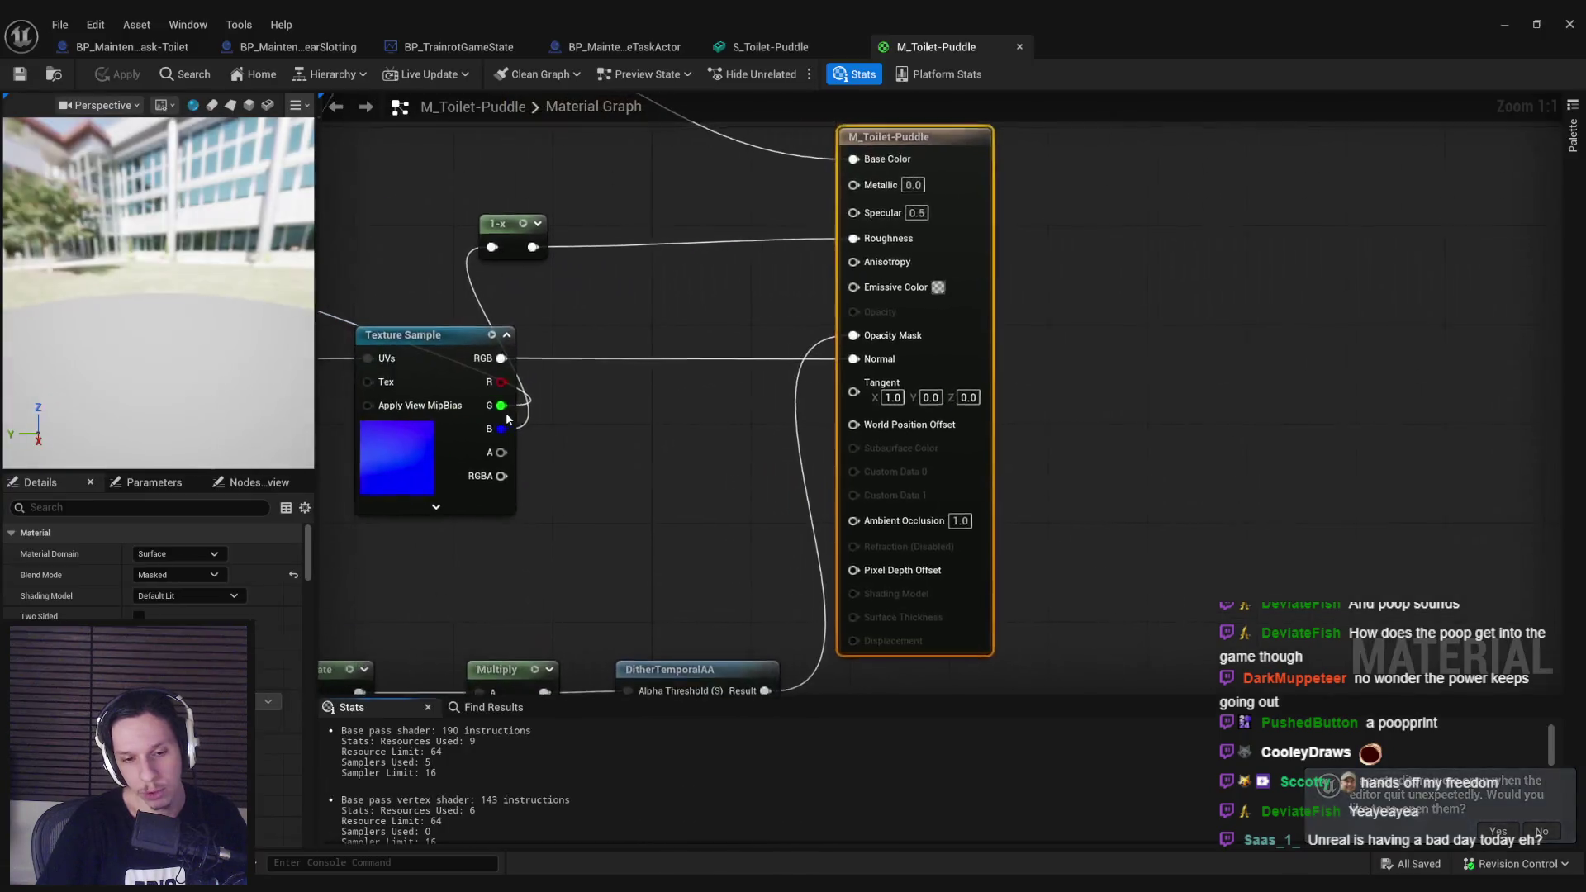
pyautogui.scroll(-2, 893, 493)
pyautogui.click(707, 537)
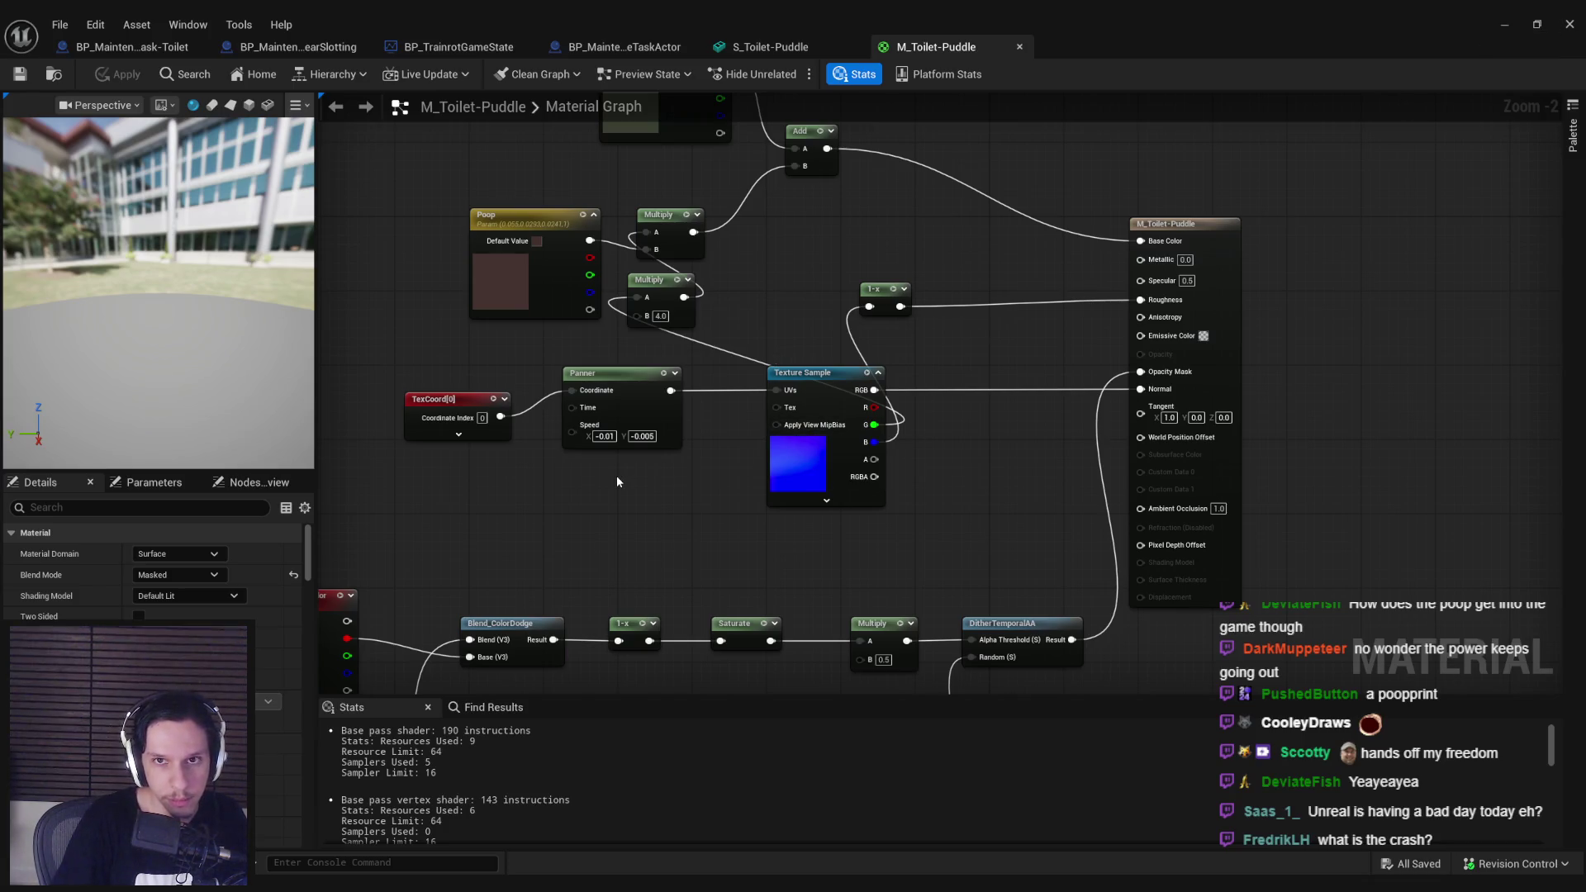
pyautogui.click(826, 47)
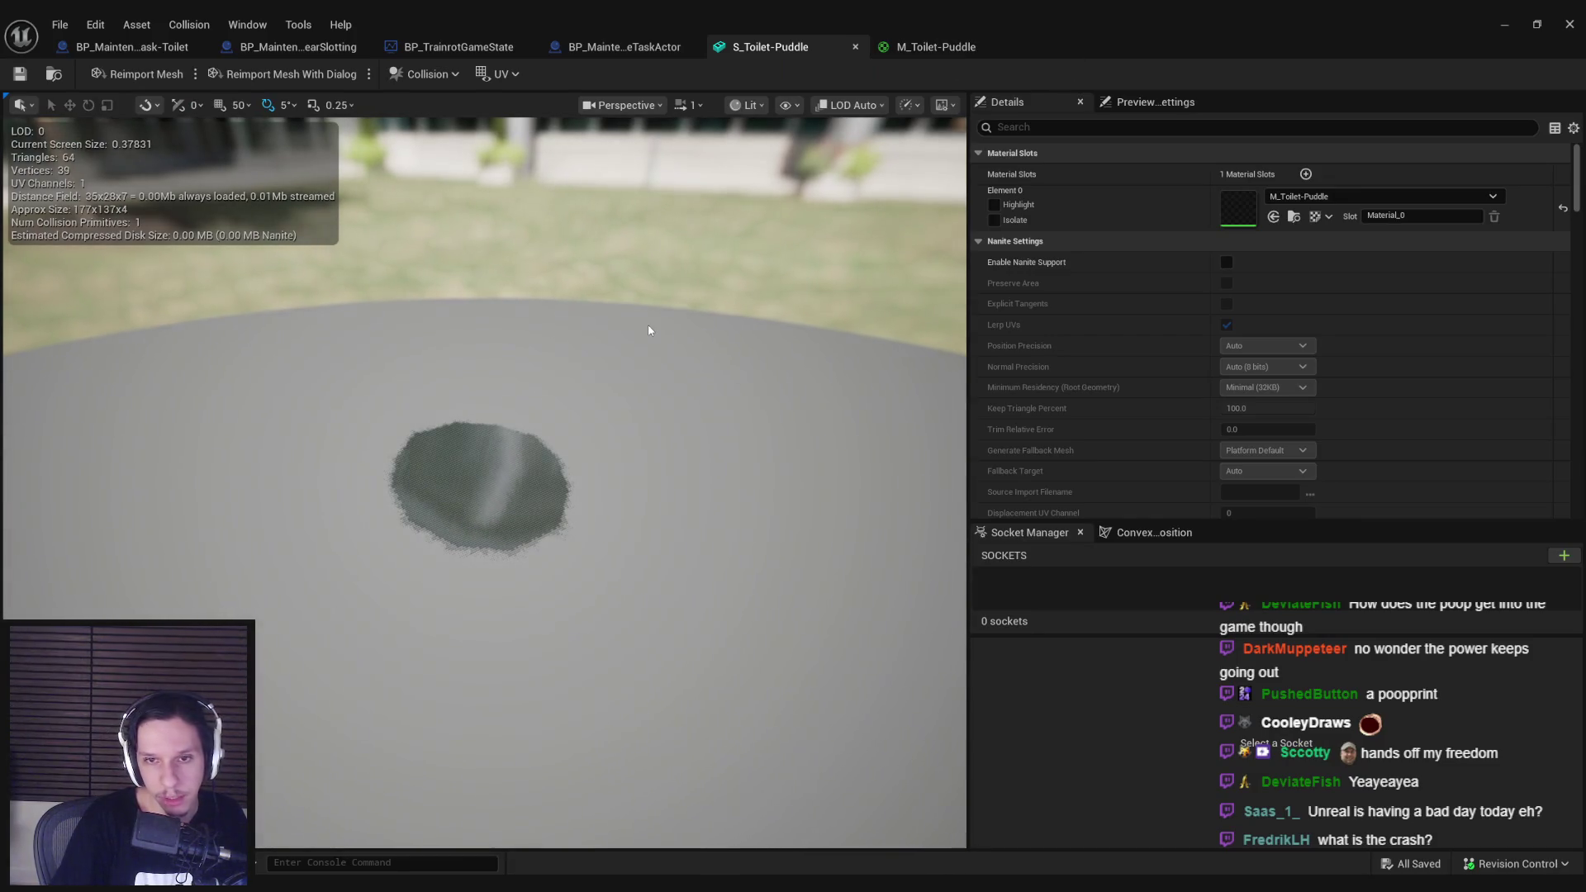
# Step: Apply the S_Toilet-Puddle build settings changes and save the mesh
pyautogui.scroll(-10, 1207, 380)
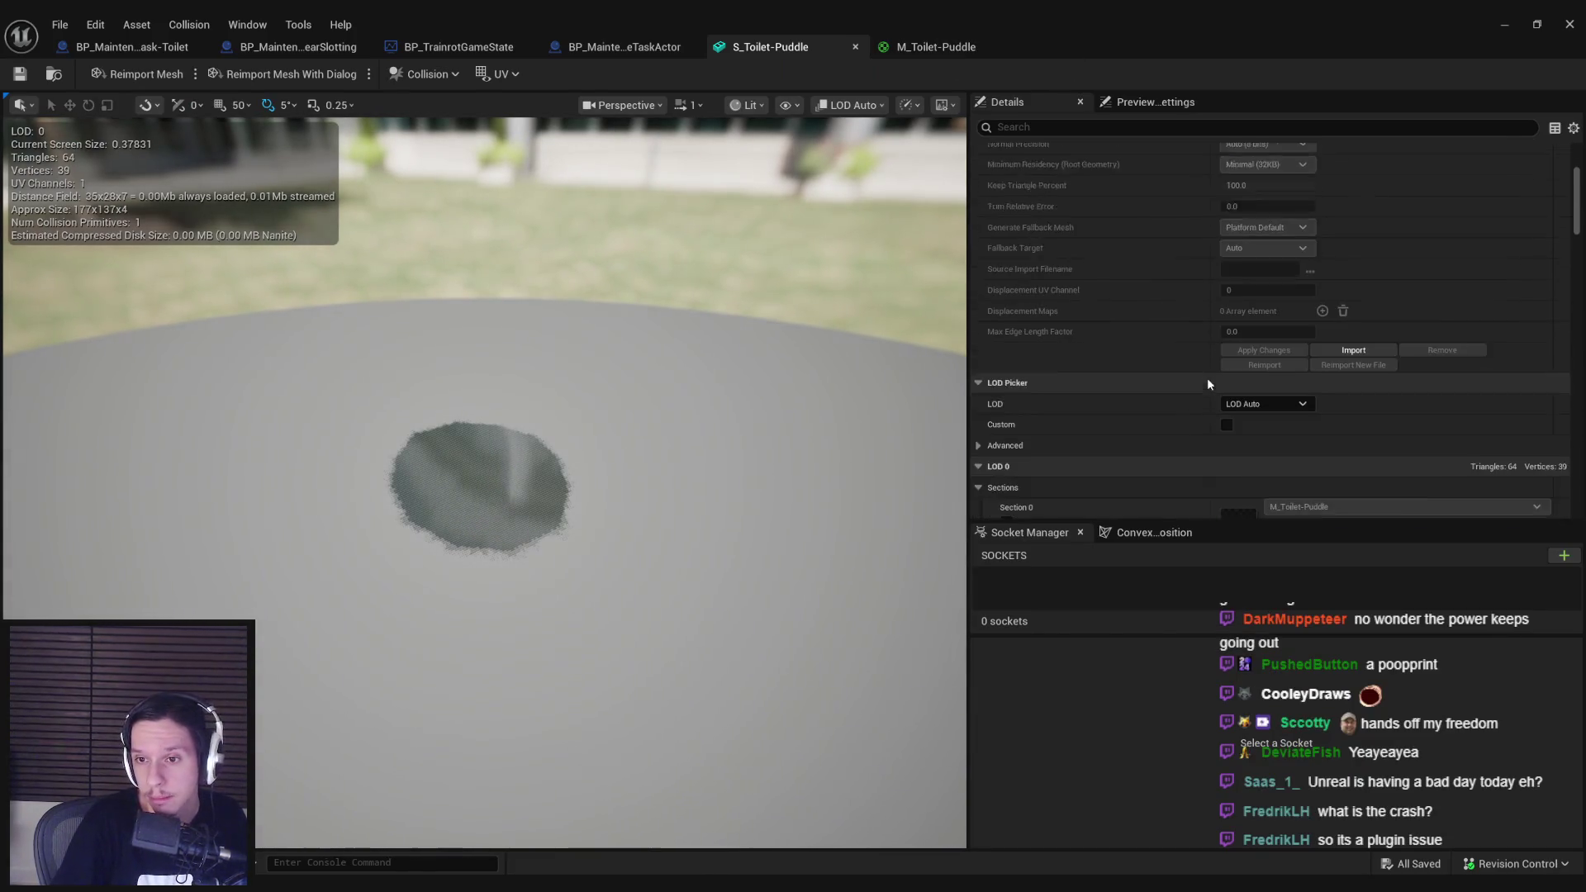
pyautogui.scroll(-7, 1206, 379)
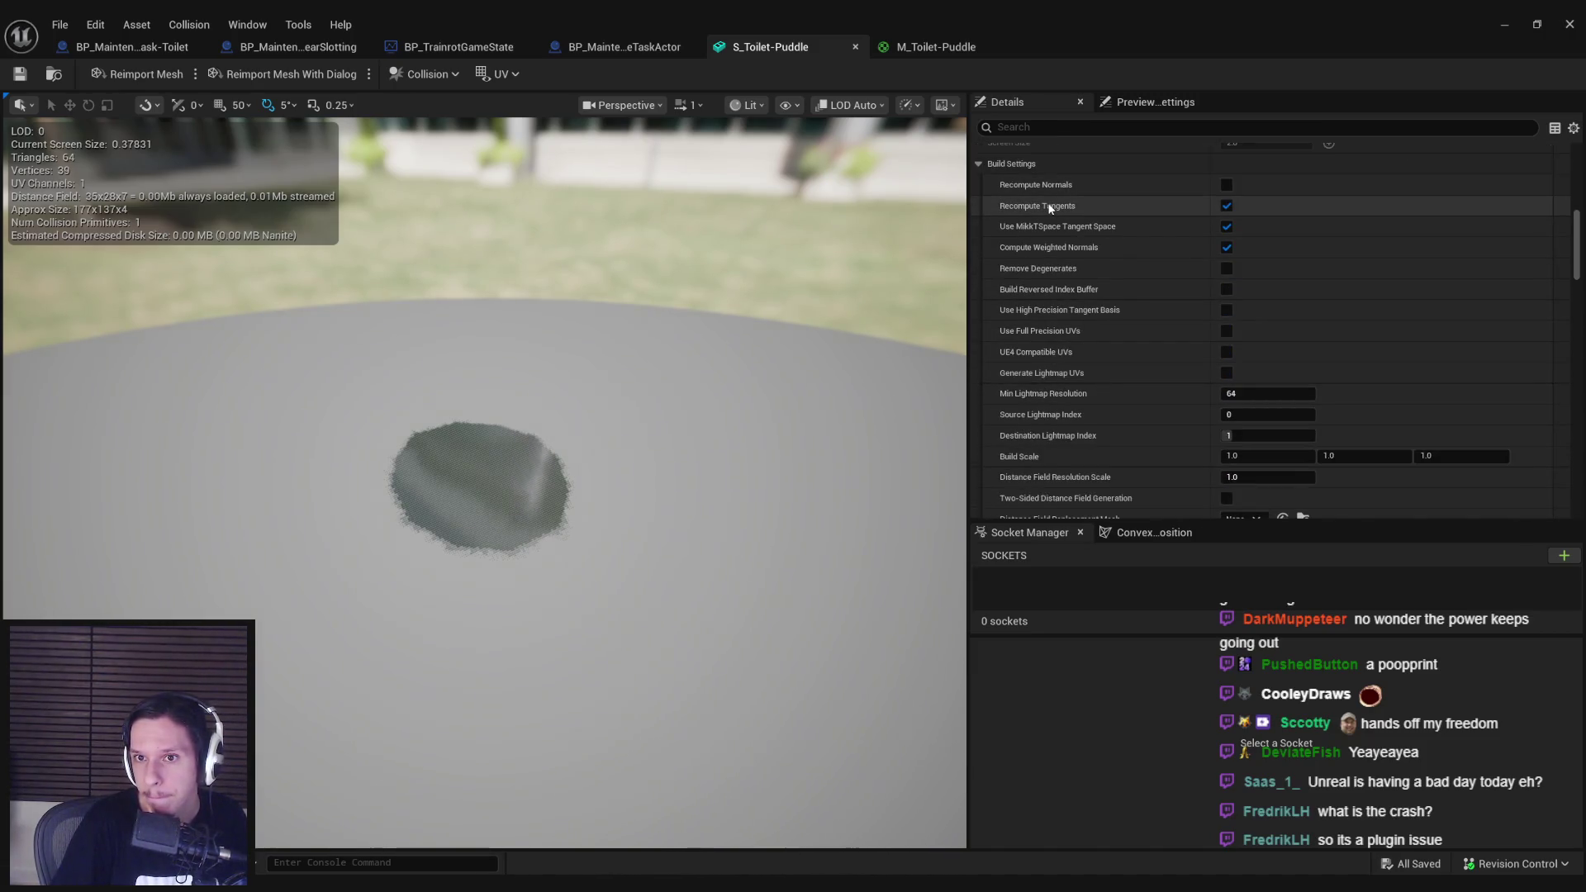
pyautogui.scroll(-3, 1207, 448)
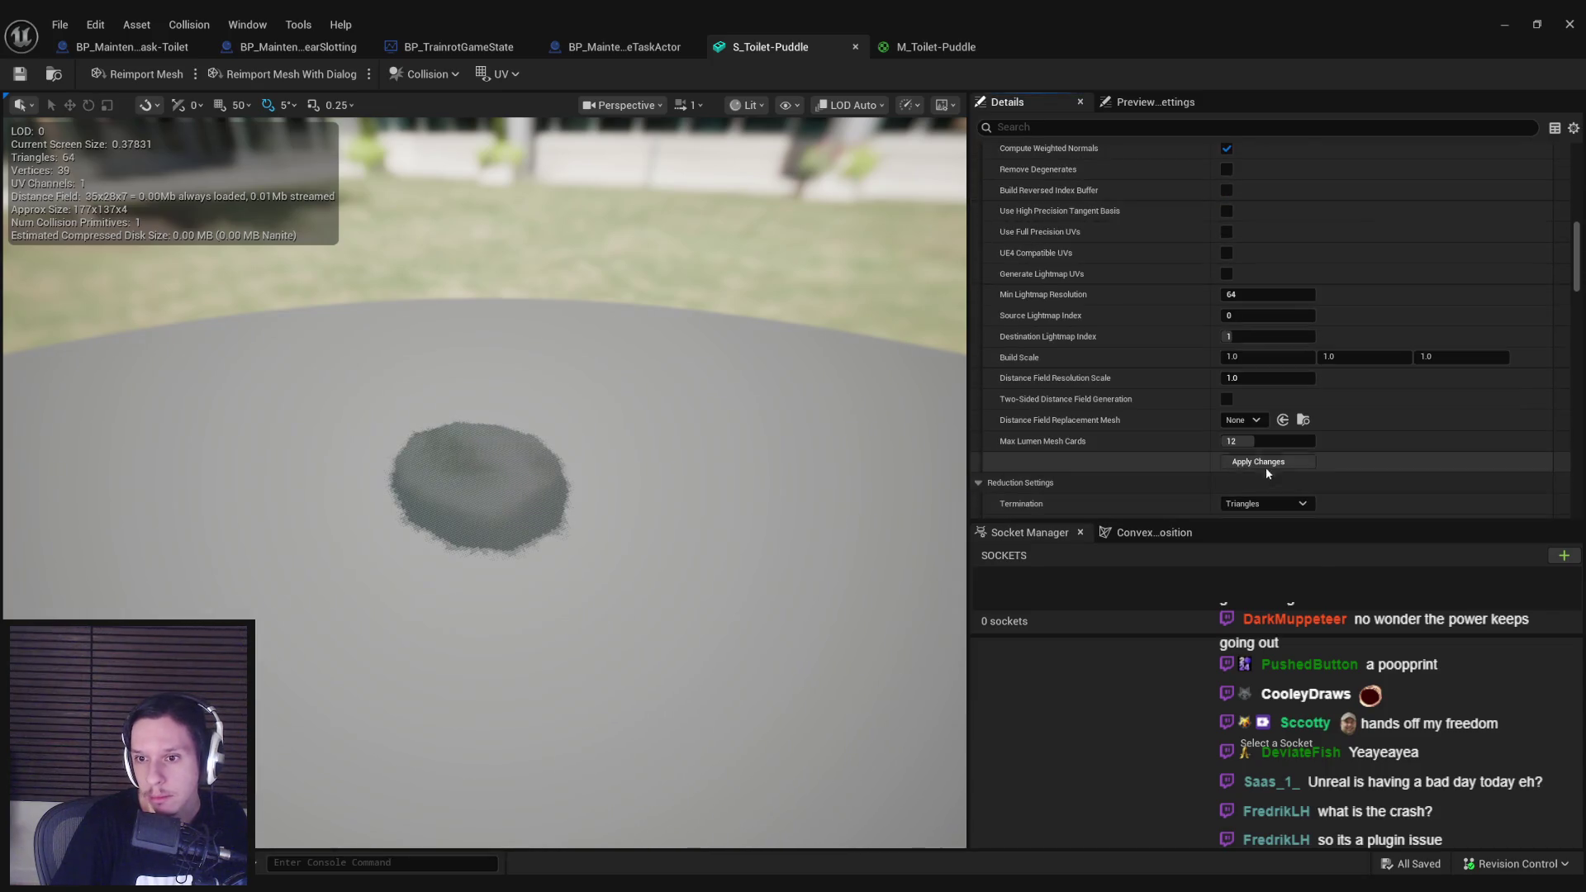
pyautogui.click(1263, 462)
pyautogui.hotkey('ctrl', 's')
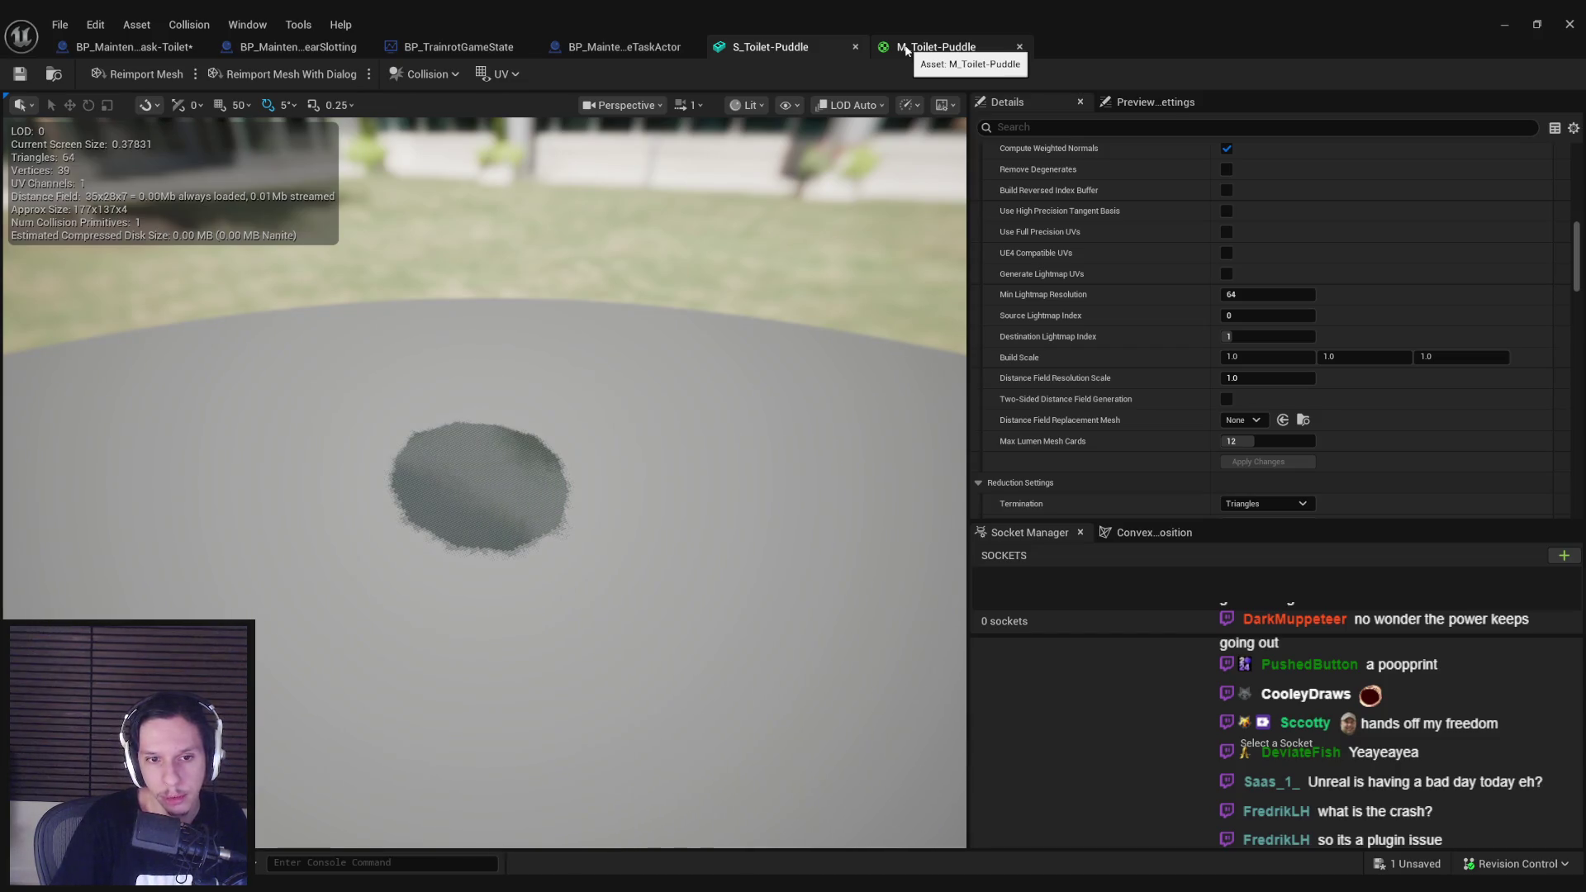
# Step: Return to the M_Toilet-Puddle material graph
pyautogui.click(907, 48)
pyautogui.click(821, 48)
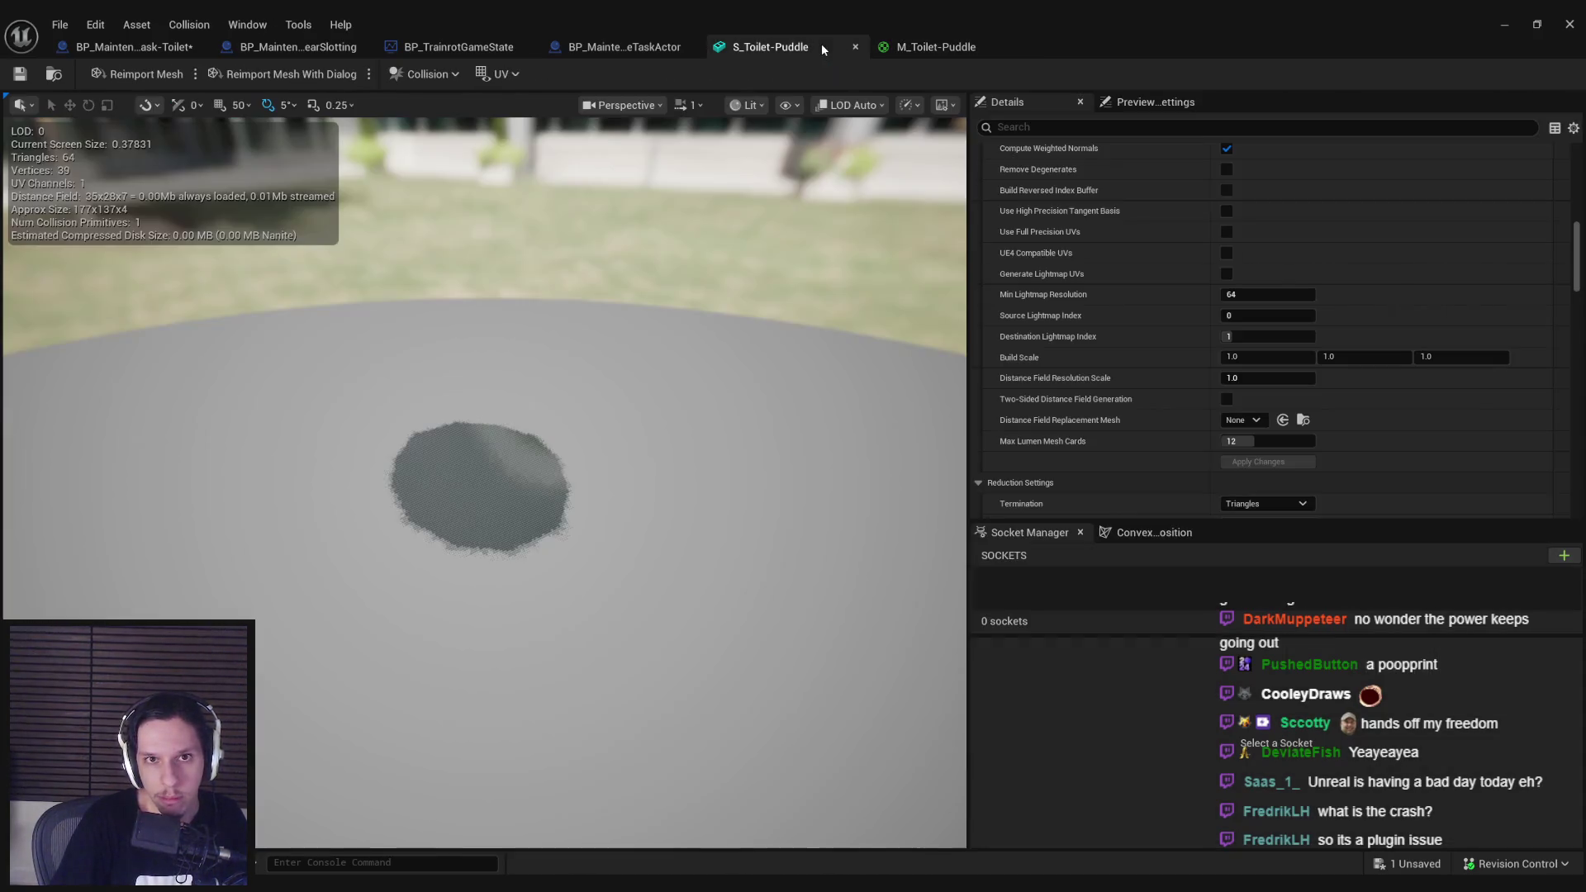
pyautogui.click(932, 48)
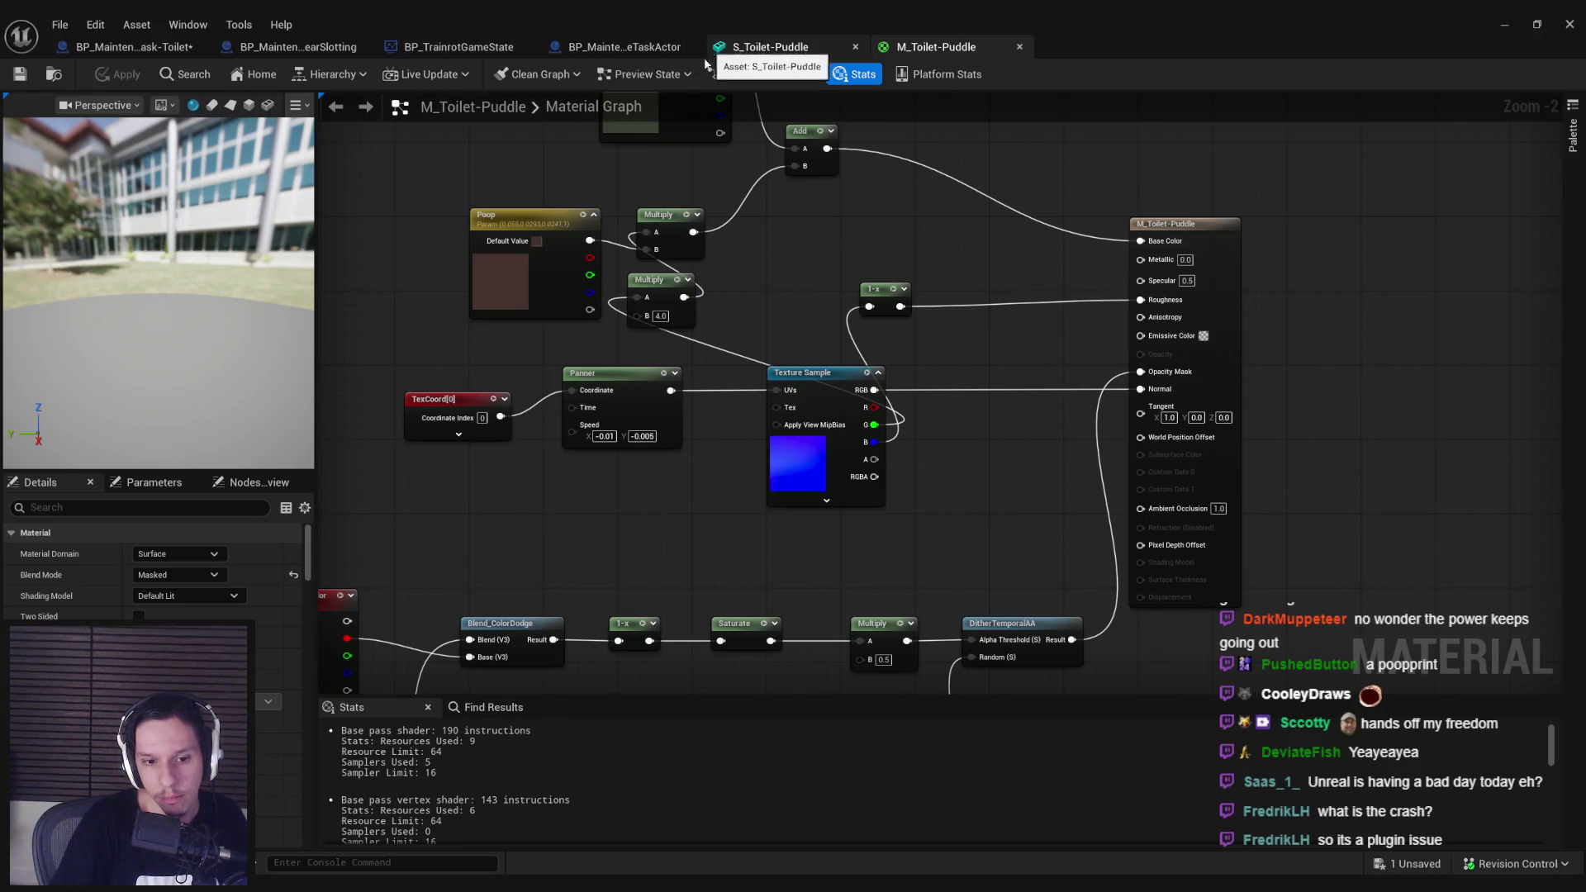
# Step: Switch to the Rider window showing EquippableItem.cpp
pyautogui.hotkey('alt', 'Tab')
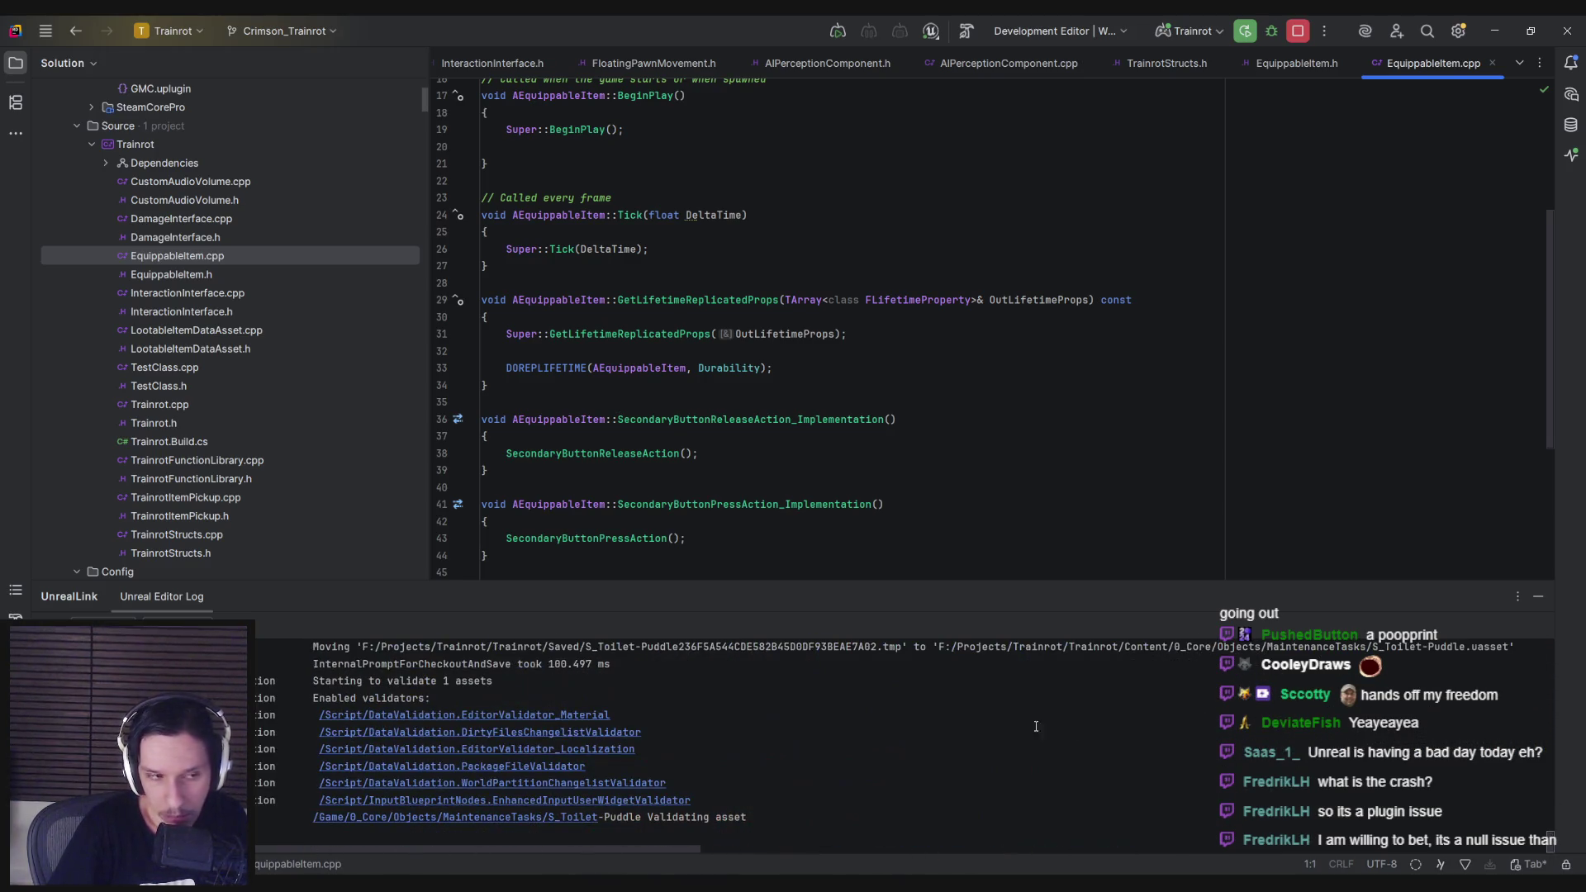
# Step: Switch back to the Unreal M_Toilet-Puddle material editor
pyautogui.hotkey('alt', 'Tab')
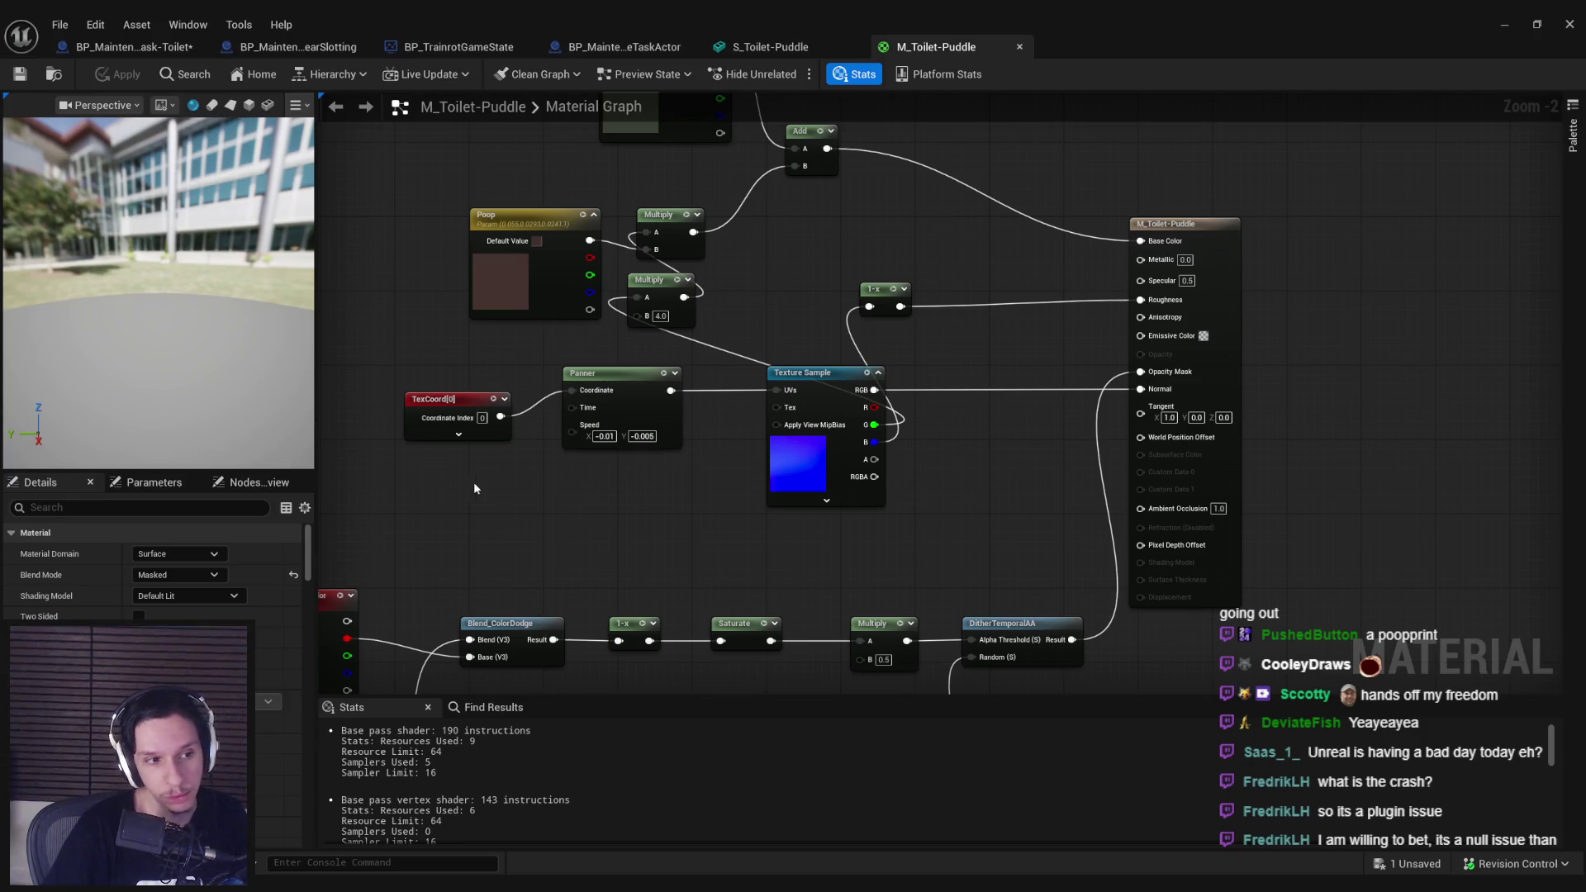
# Step: Open BP_MaintenanceTask-Toilet, save pending assets, and bring the line trace nodes into view
pyautogui.click(132, 46)
pyautogui.hotkey('ctrl', 's')
pyautogui.moveTo(636, 355)
pyautogui.mouseDown()
pyautogui.moveTo(747, 400)
pyautogui.moveTo(715, 395)
pyautogui.mouseUp()
pyautogui.scroll(-1, 714, 395)
pyautogui.moveTo(430, 401); pyautogui.dragTo(718, 405)
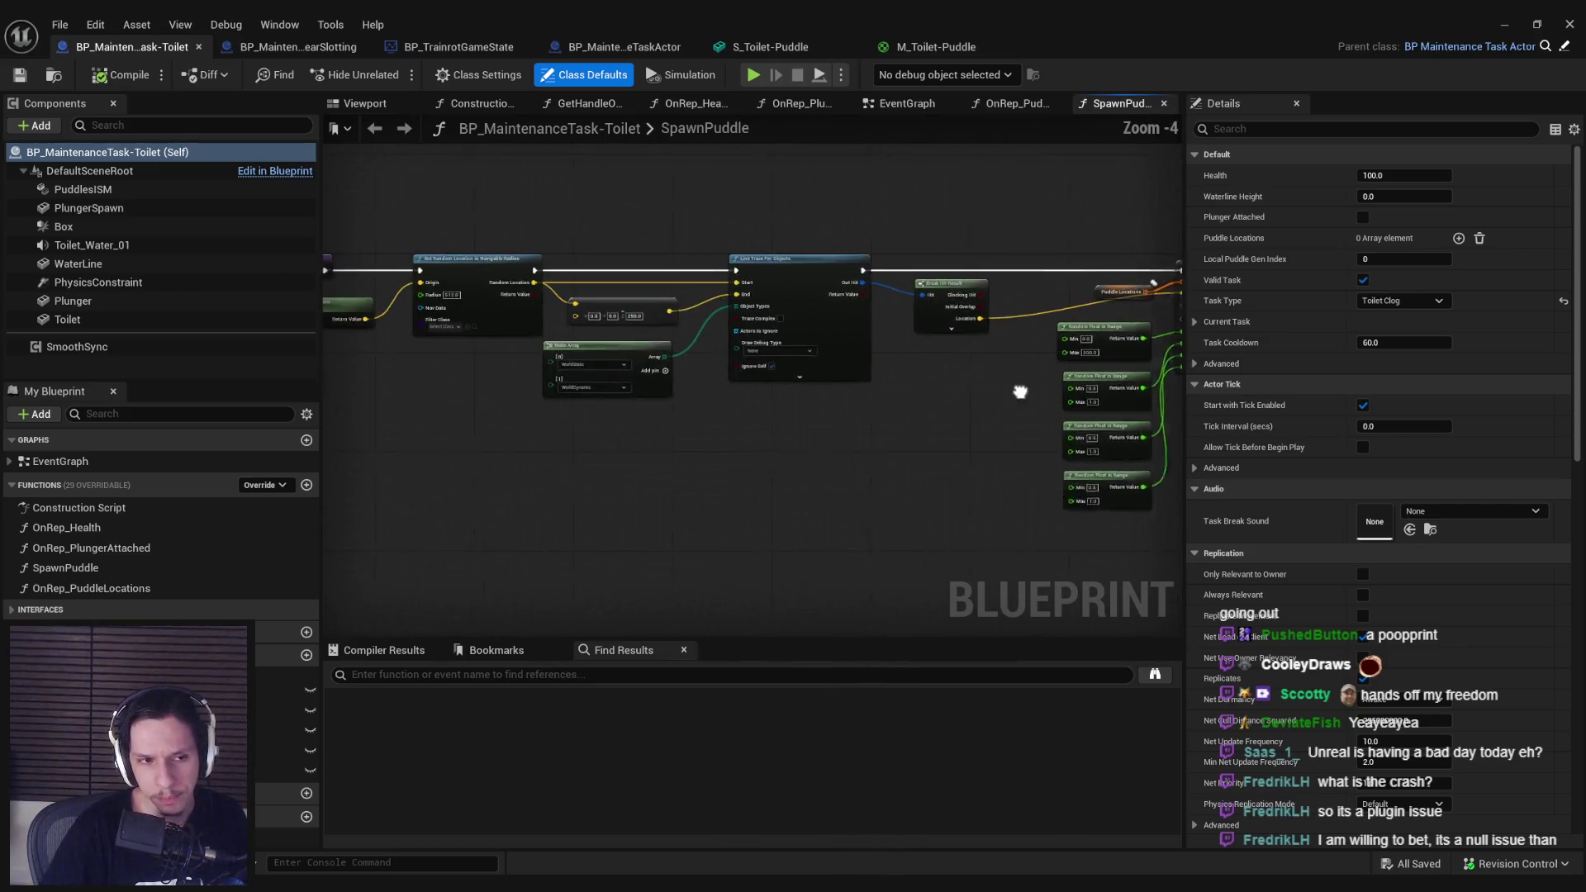
pyautogui.moveTo(438, 409); pyautogui.dragTo(556, 411)
pyautogui.scroll(-3, 556, 410)
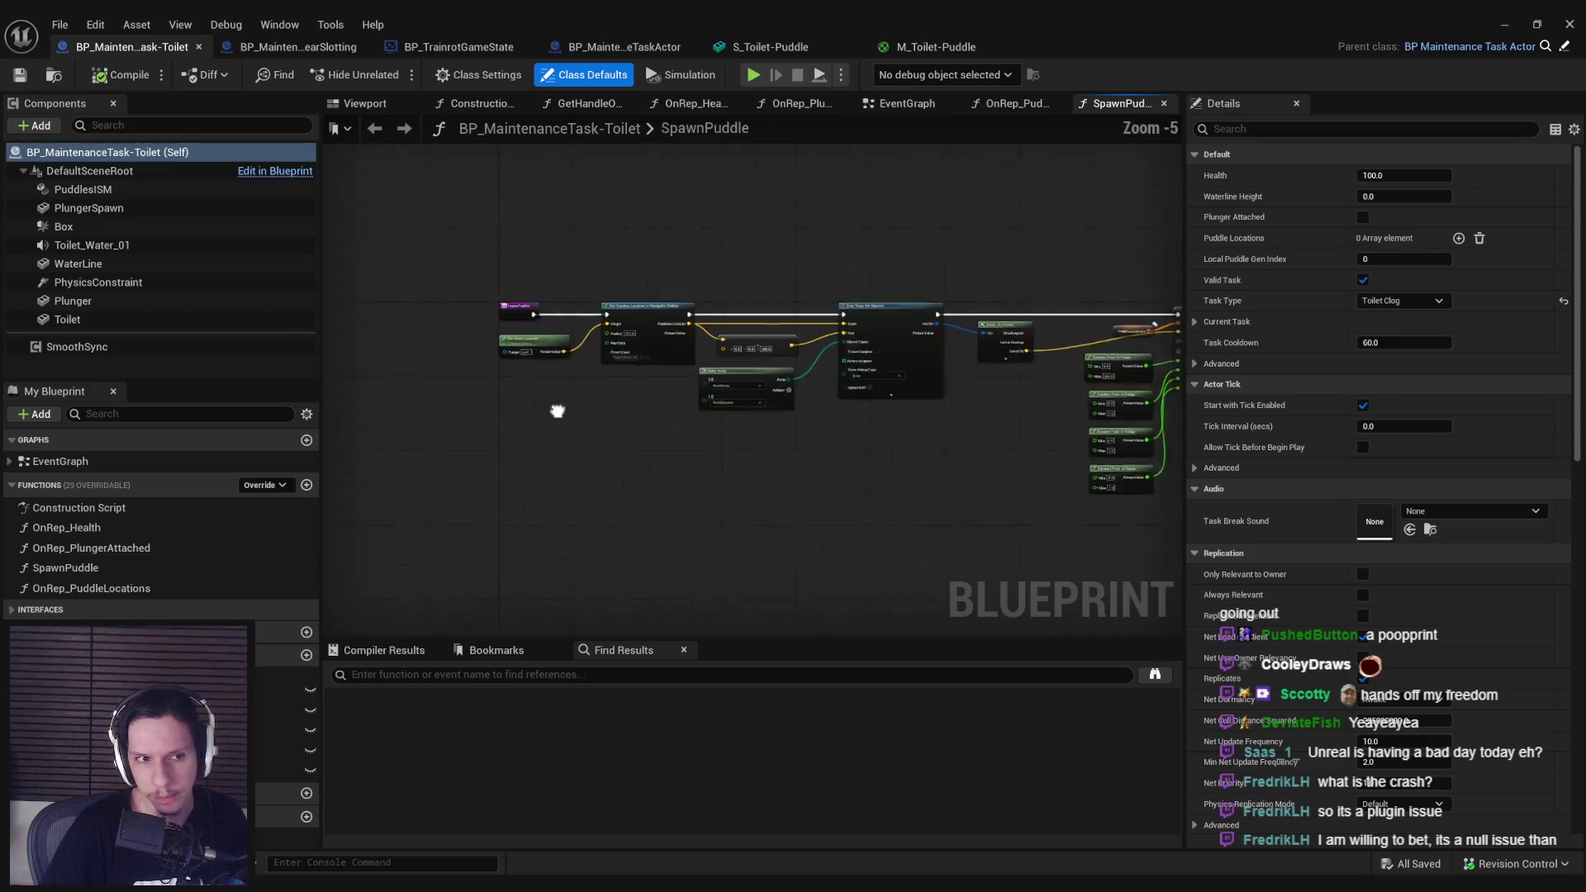
# Step: In the EventGraph, compile and save the blueprint with the SpawnPuddle timer at 3.0 seconds
pyautogui.click(142, 568)
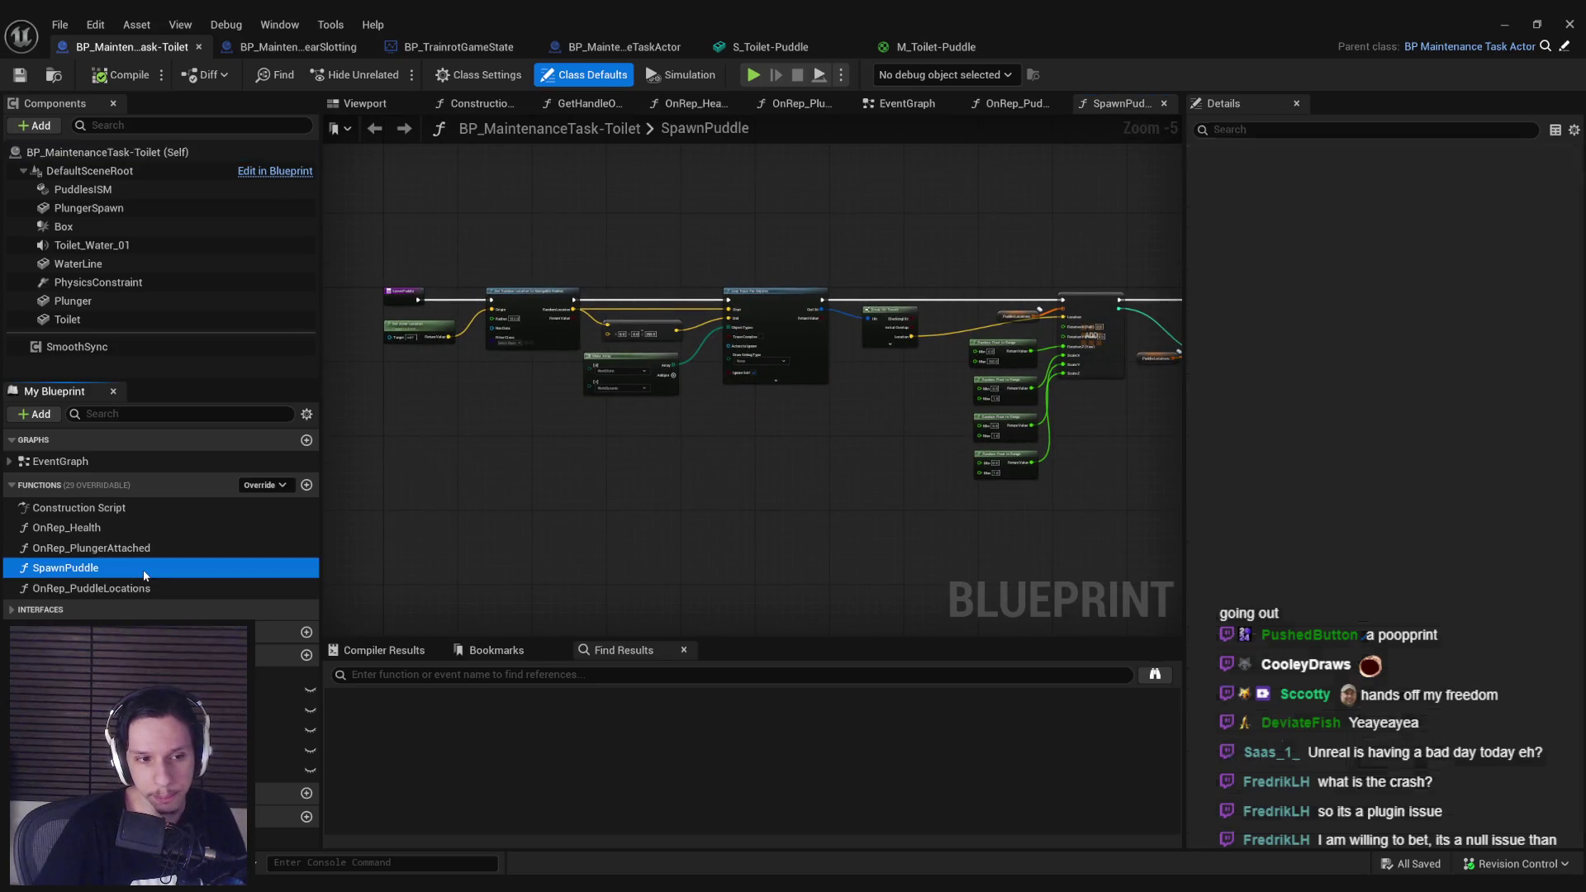
pyautogui.click(1016, 103)
pyautogui.click(917, 103)
pyautogui.scroll(2, 829, 477)
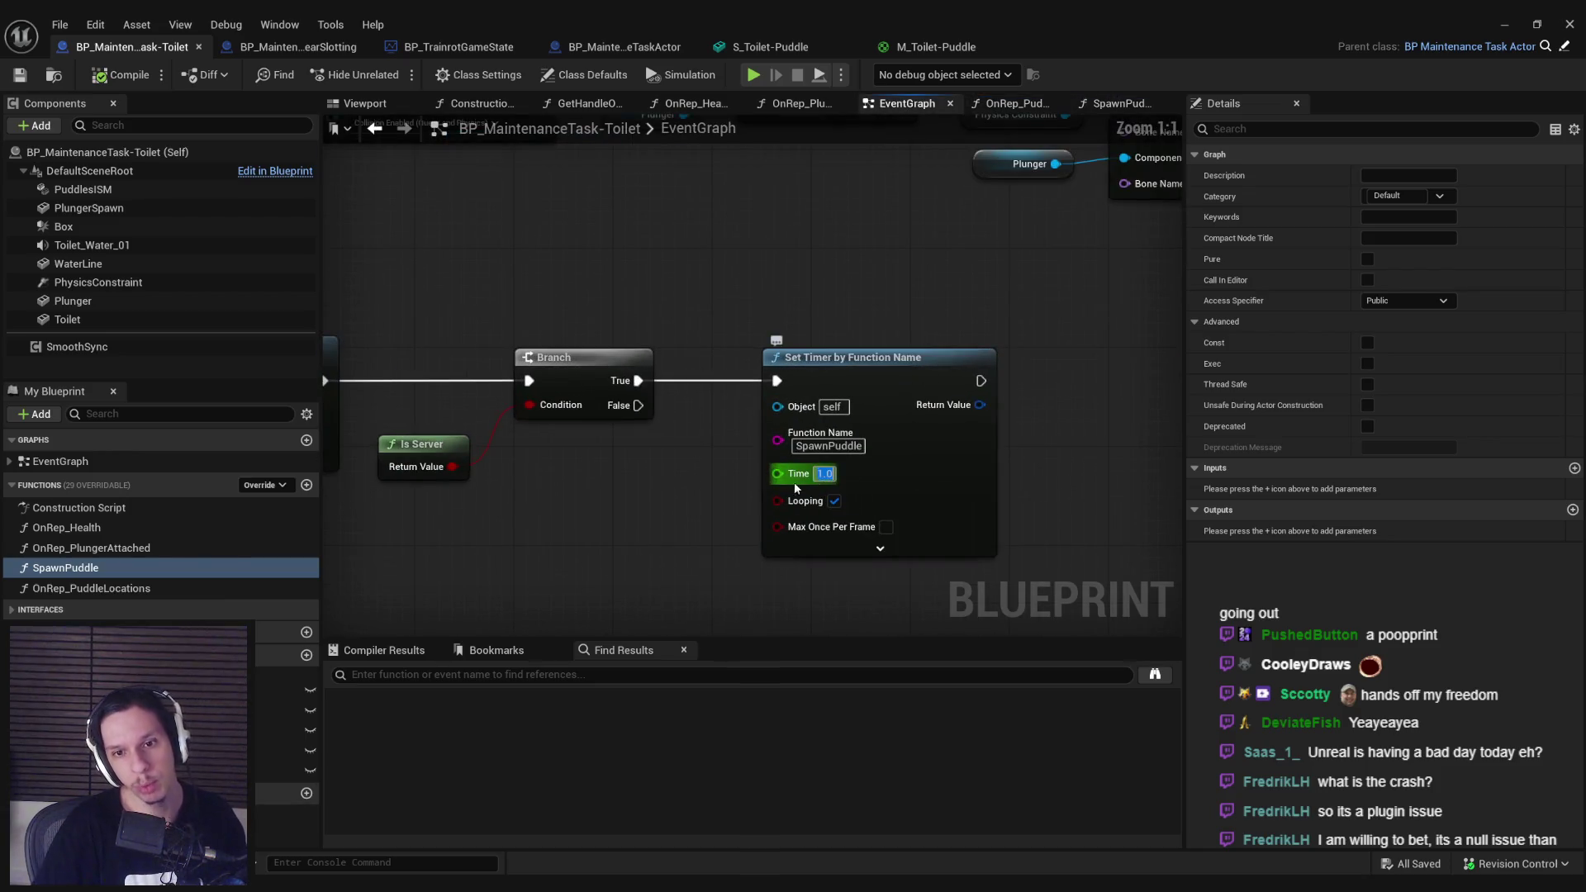
pyautogui.click(120, 75)
pyautogui.click(20, 74)
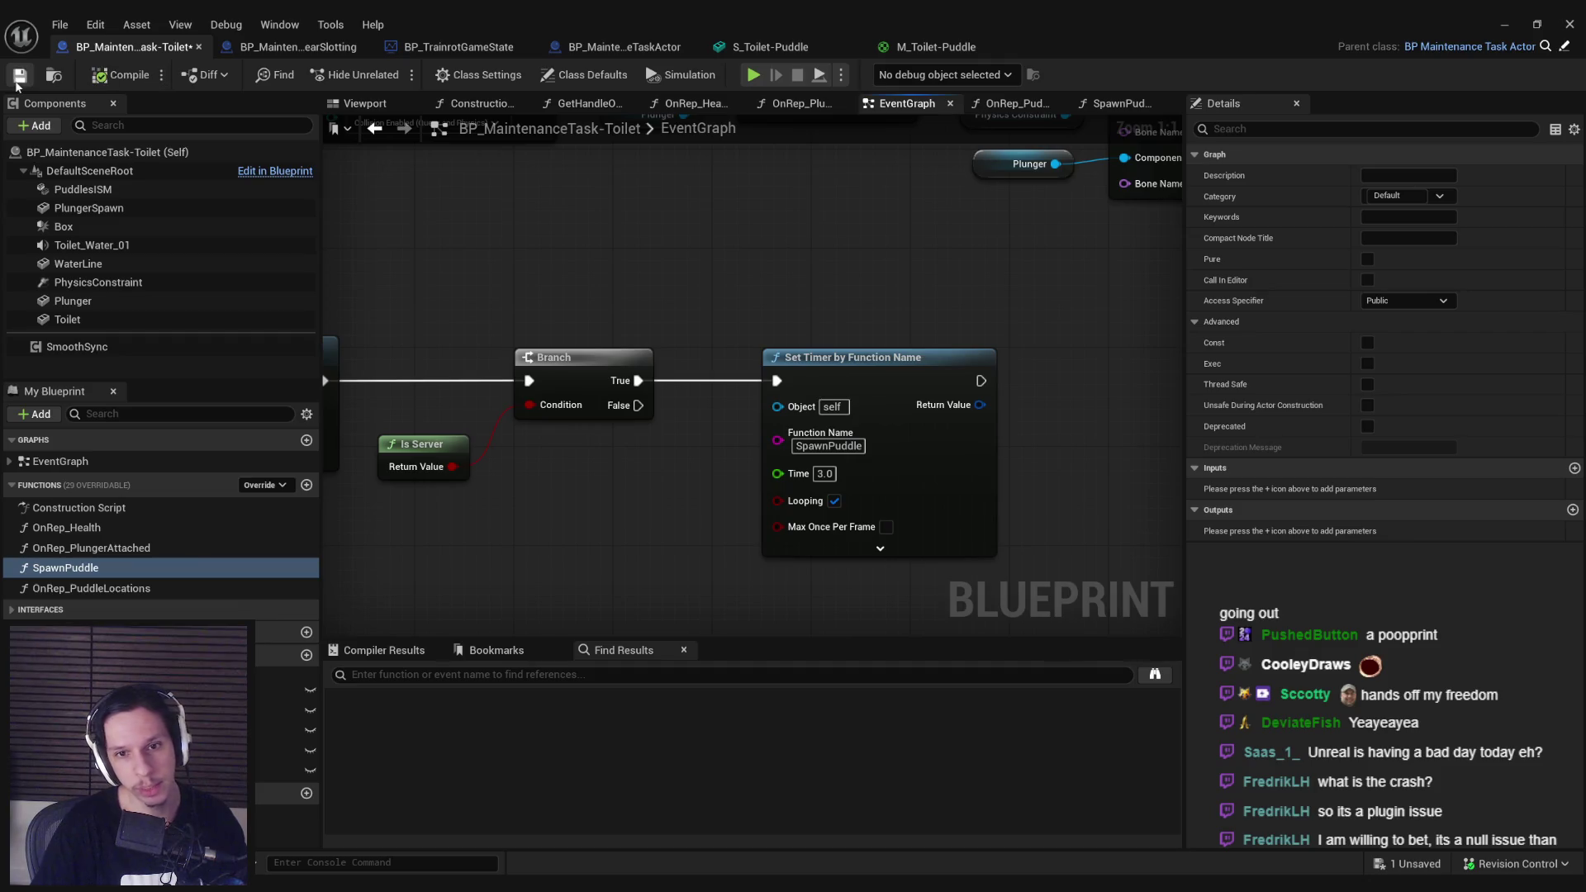
# Step: Scroll the EventGraph and pan to the Do Once and SpawnActor nodes
pyautogui.scroll(-3, 670, 287)
pyautogui.scroll(3, 661, 300)
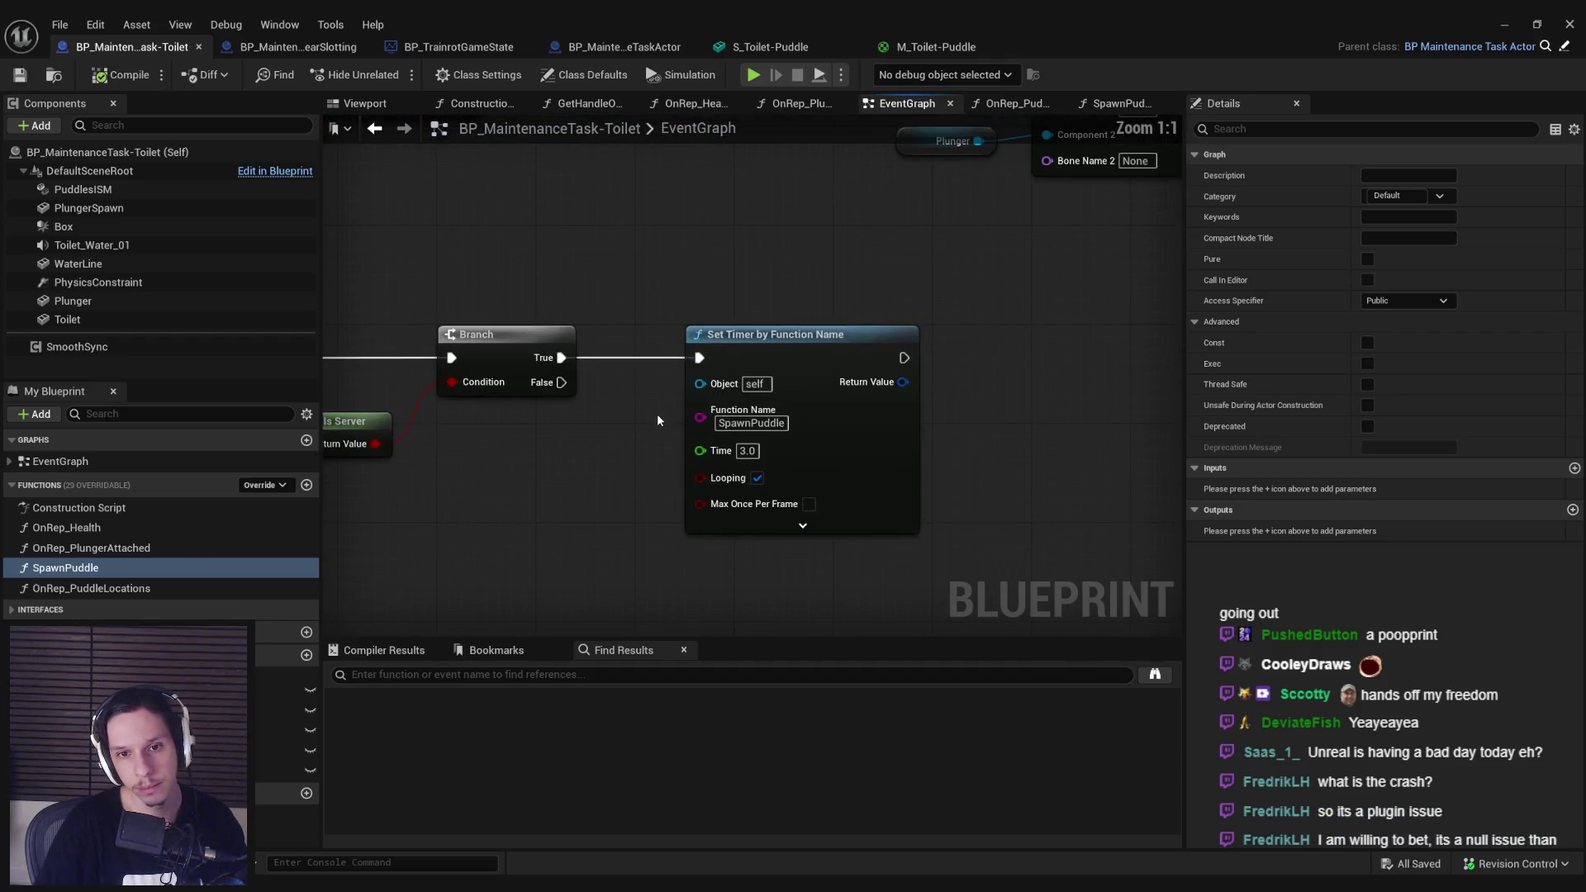
pyautogui.scroll(-4, 738, 422)
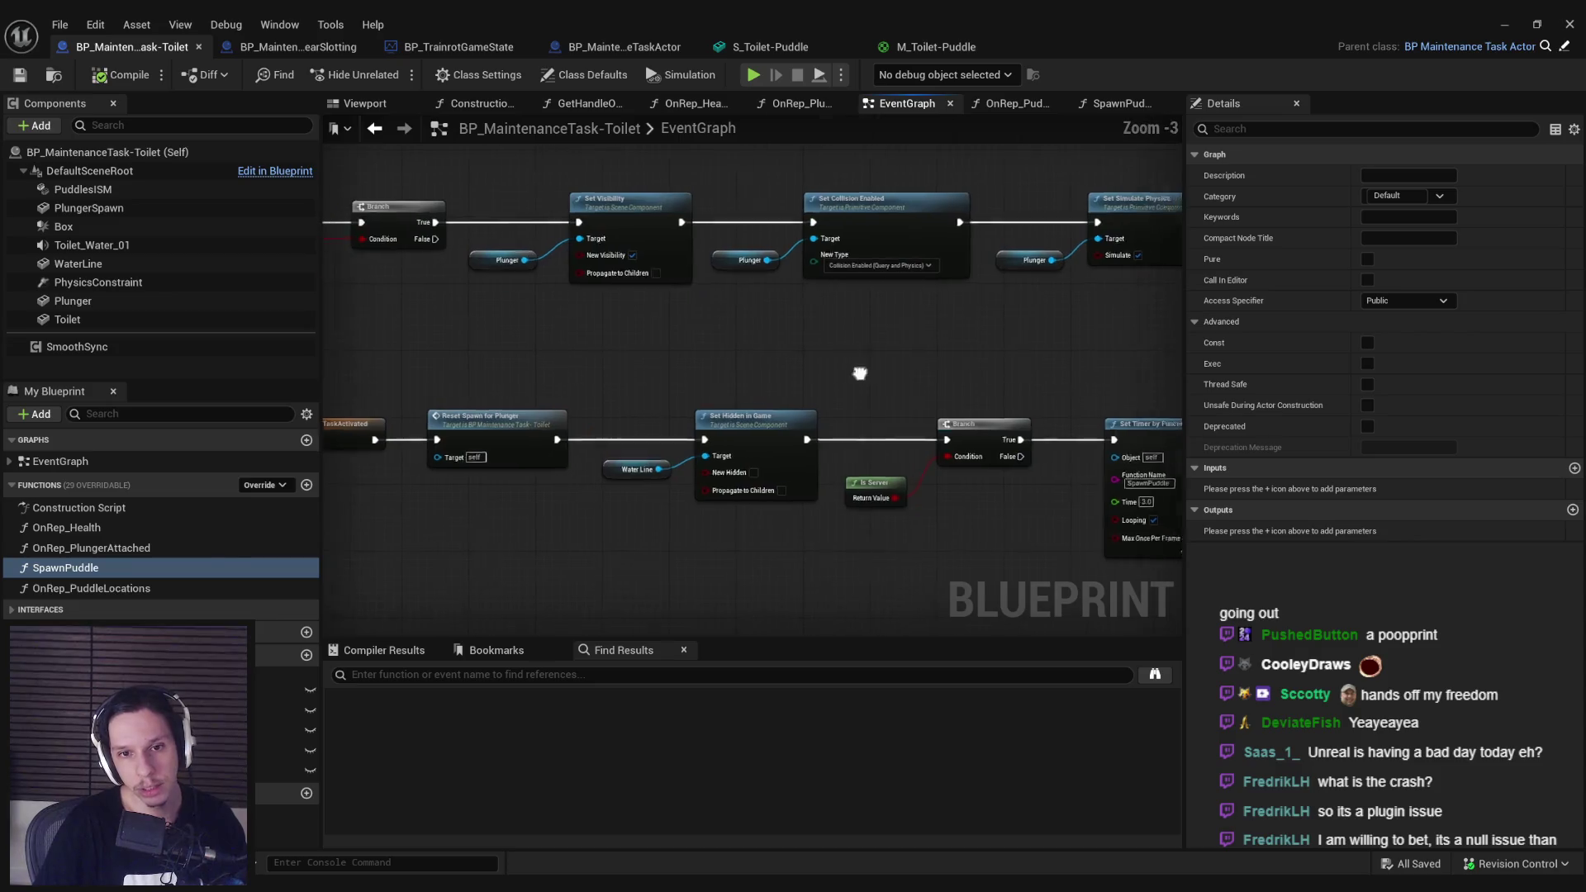
pyautogui.scroll(2, 490, 352)
pyautogui.scroll(-3, 499, 399)
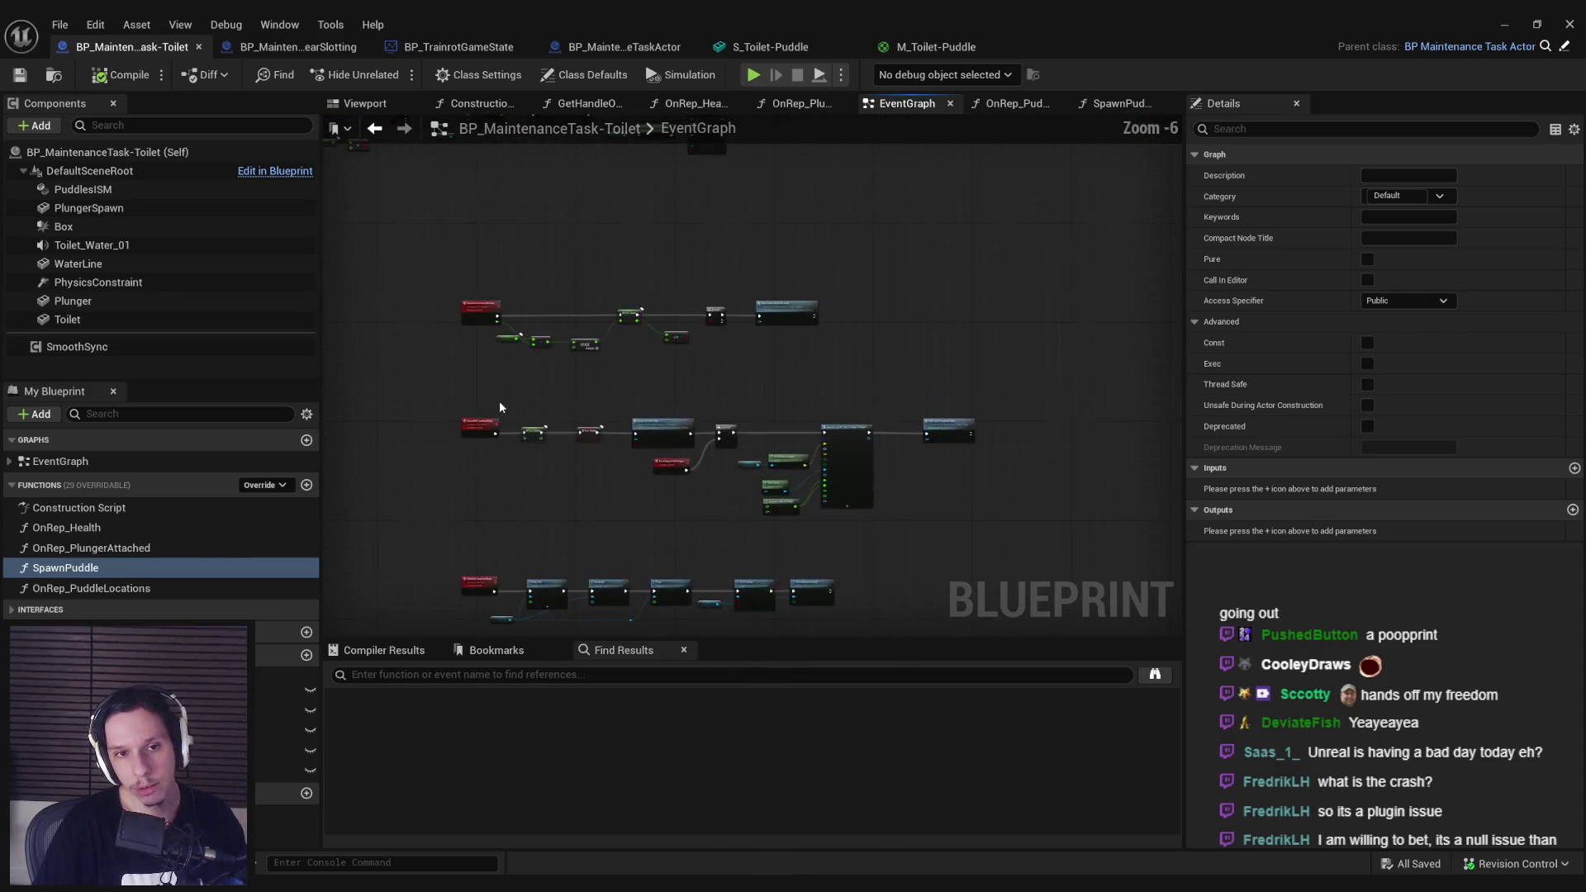
pyautogui.scroll(2, 721, 548)
pyautogui.moveTo(721, 548); pyautogui.dragTo(392, 463)
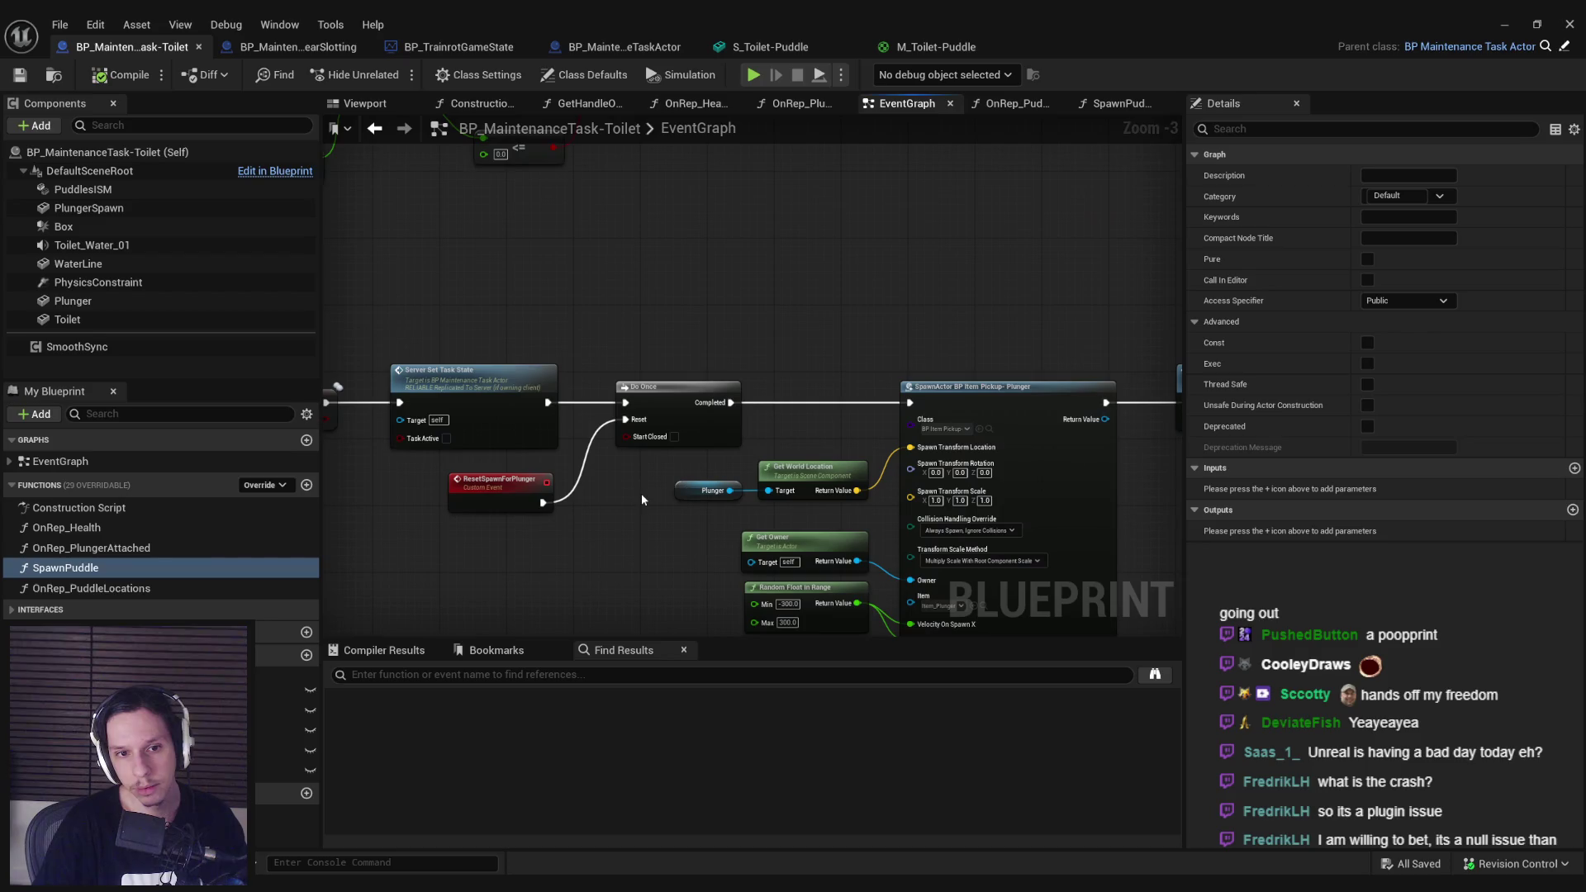
# Step: Add a Clear Timer by Function Name node for SpawnPuddle after Multi Set Completed State
pyautogui.moveTo(641, 493); pyautogui.dragTo(280, 480)
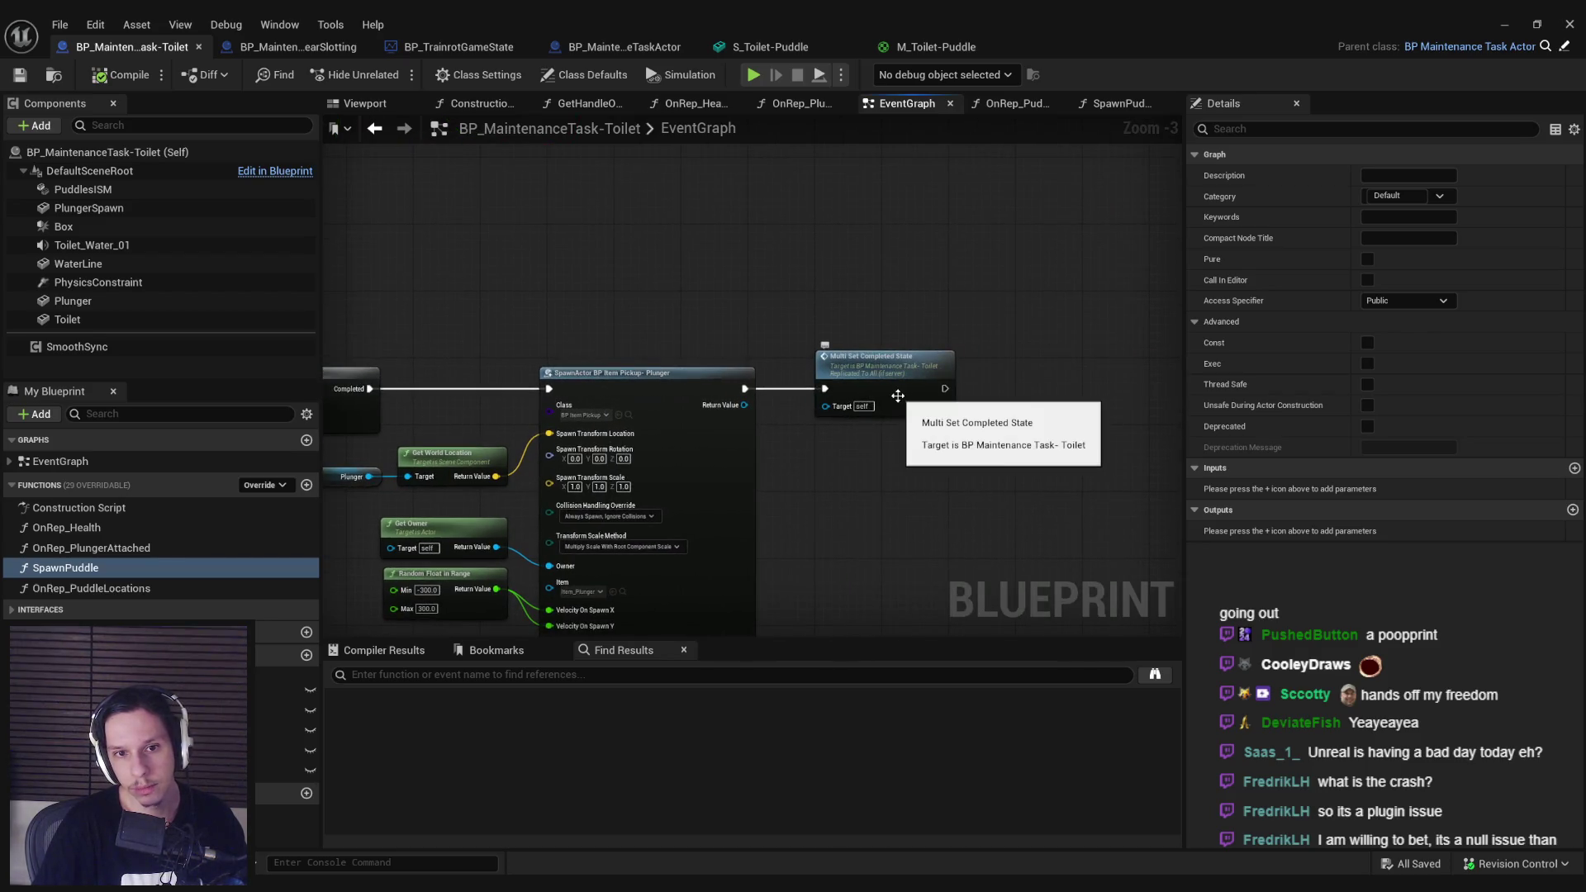
pyautogui.moveTo(944, 389); pyautogui.dragTo(1038, 388)
pyautogui.write('clear timer')
pyautogui.press('Return')
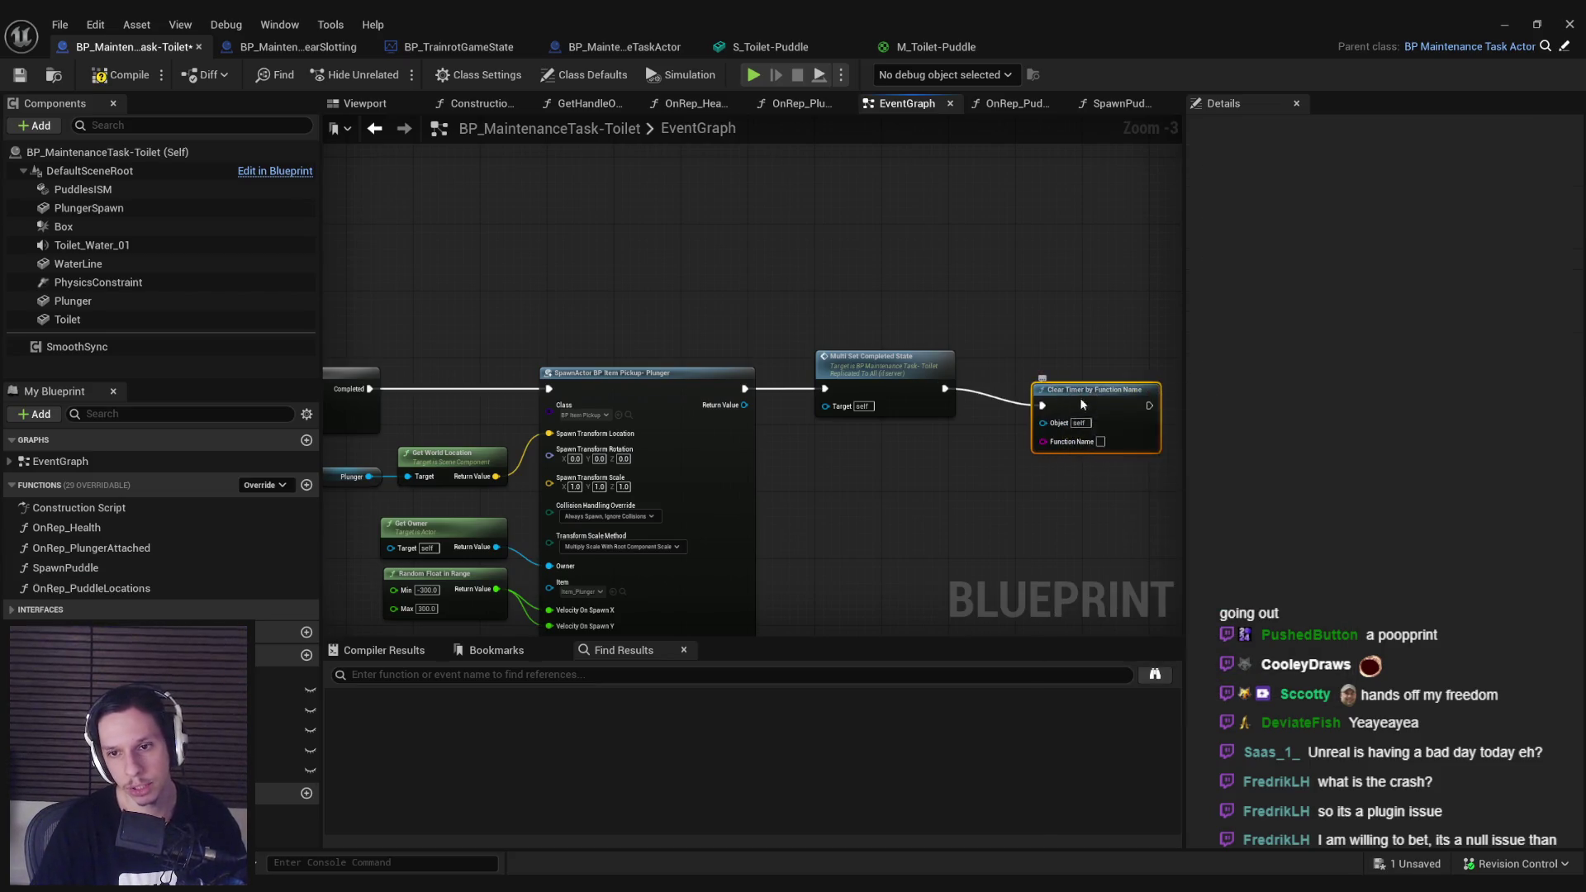
pyautogui.scroll(3, 1055, 399)
pyautogui.click(856, 442)
pyautogui.write('SpawnPuddle')
pyautogui.press('Return')
# Step: Compile and save the toilet task blueprint, then review the event graph
pyautogui.click(122, 75)
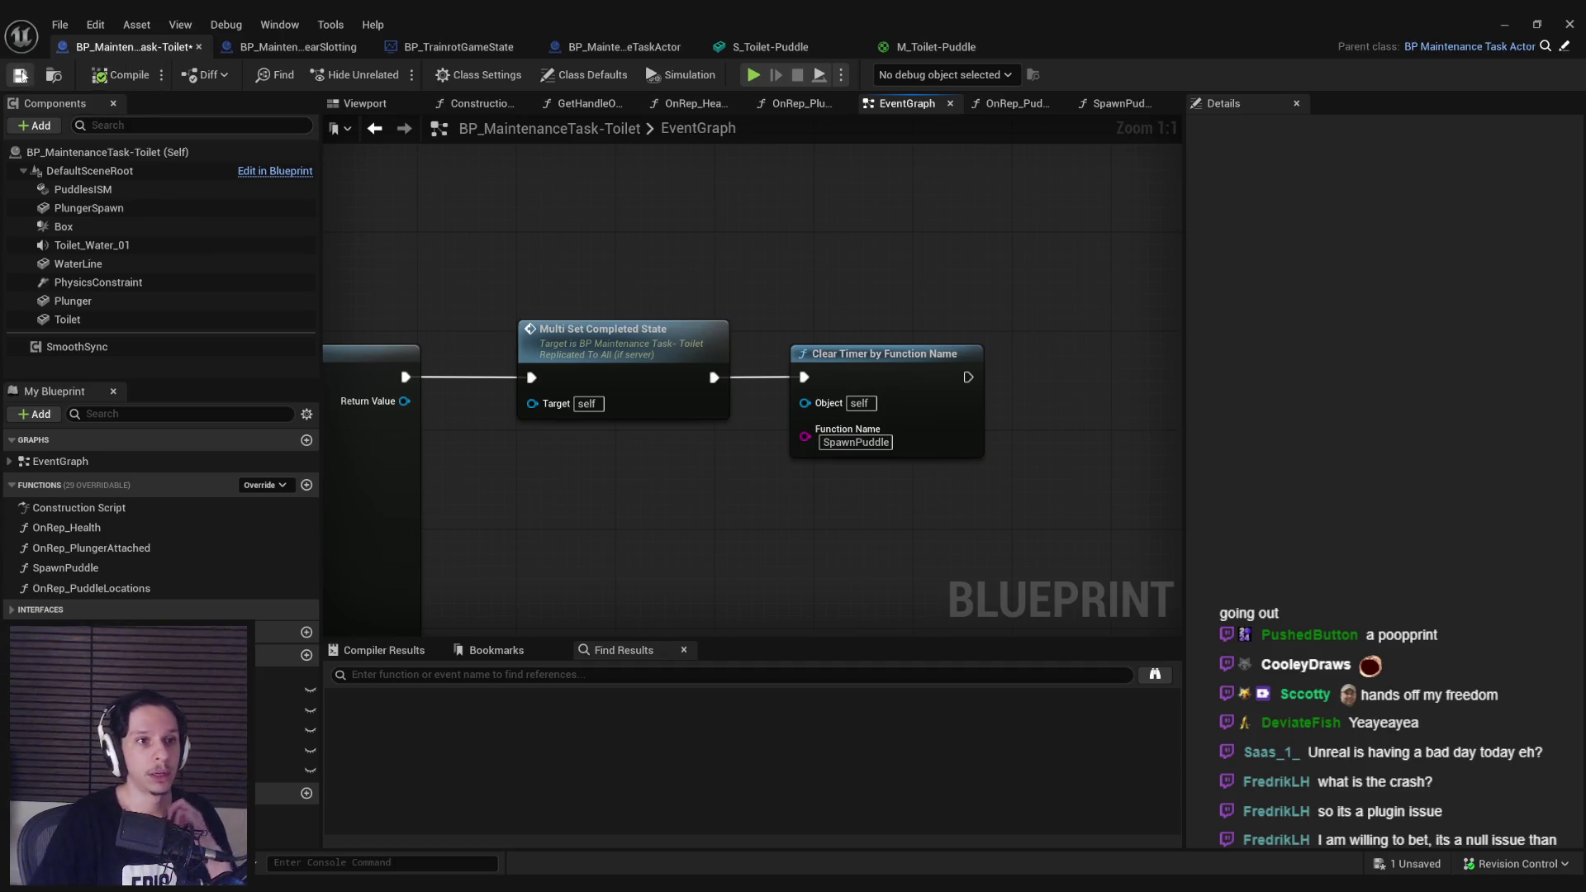
pyautogui.scroll(-3, 641, 501)
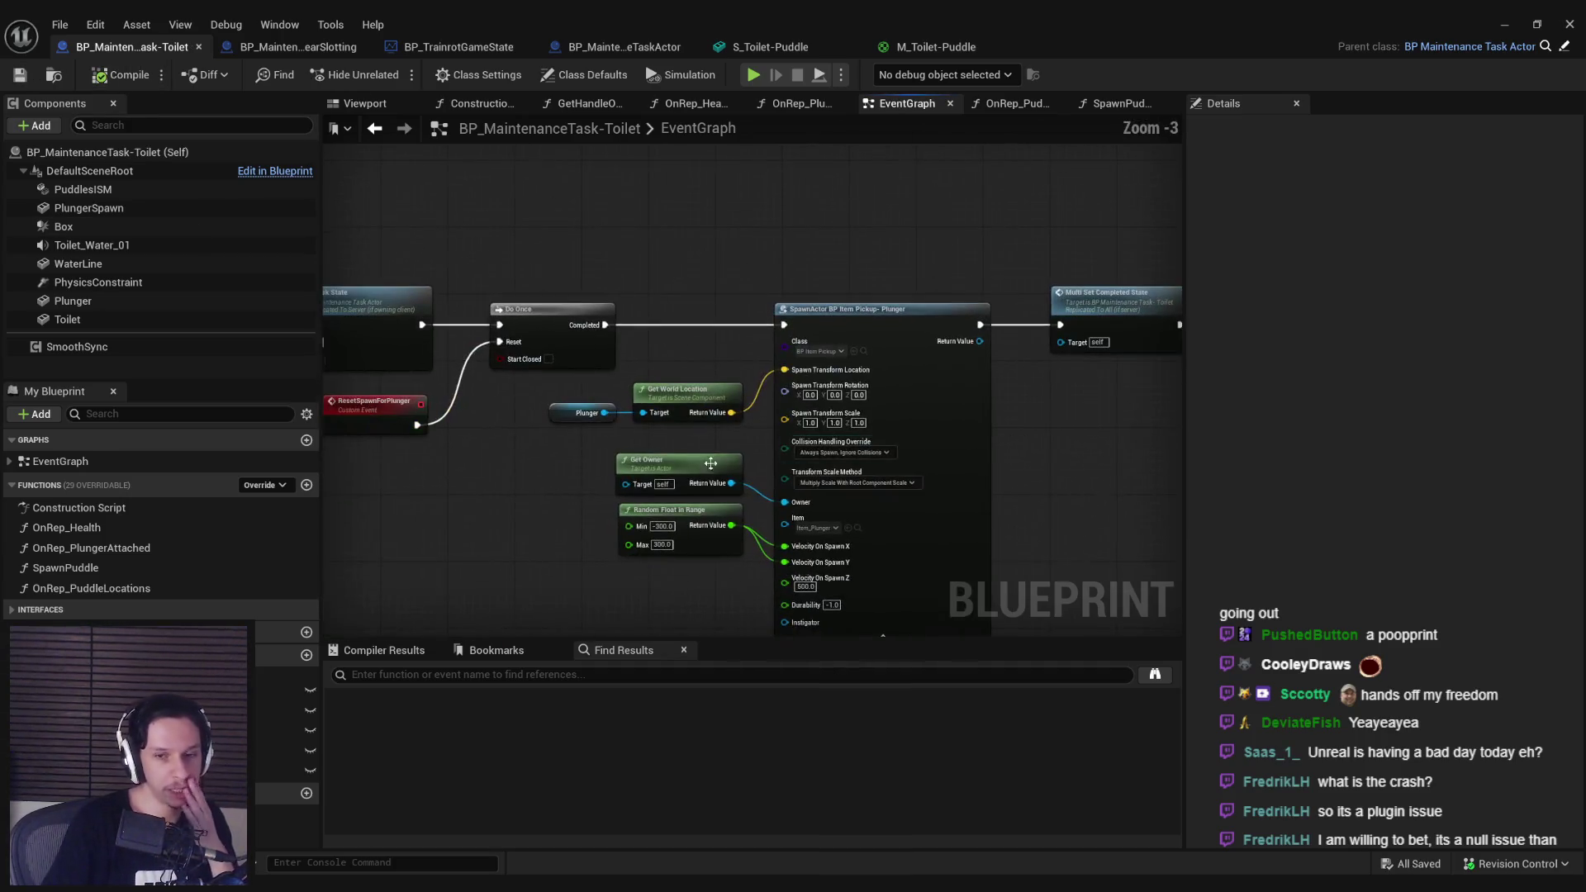
pyautogui.moveTo(535, 479)
pyautogui.mouseDown()
pyautogui.moveTo(976, 434)
pyautogui.moveTo(631, 446)
pyautogui.moveTo(773, 500)
pyautogui.moveTo(798, 421)
pyautogui.mouseUp()
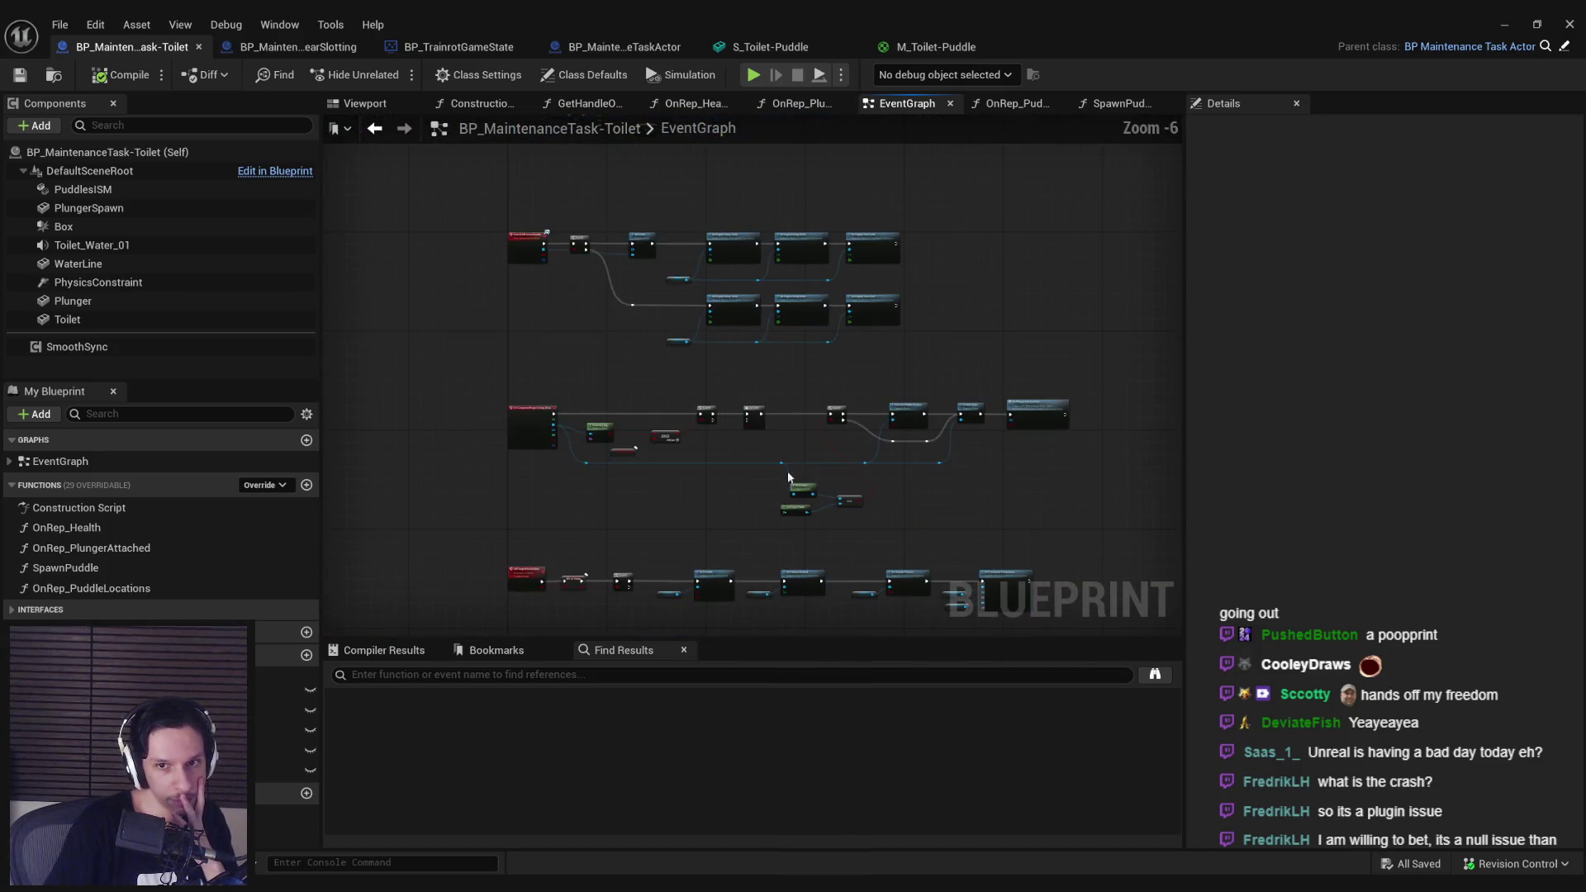
pyautogui.scroll(2, 781, 389)
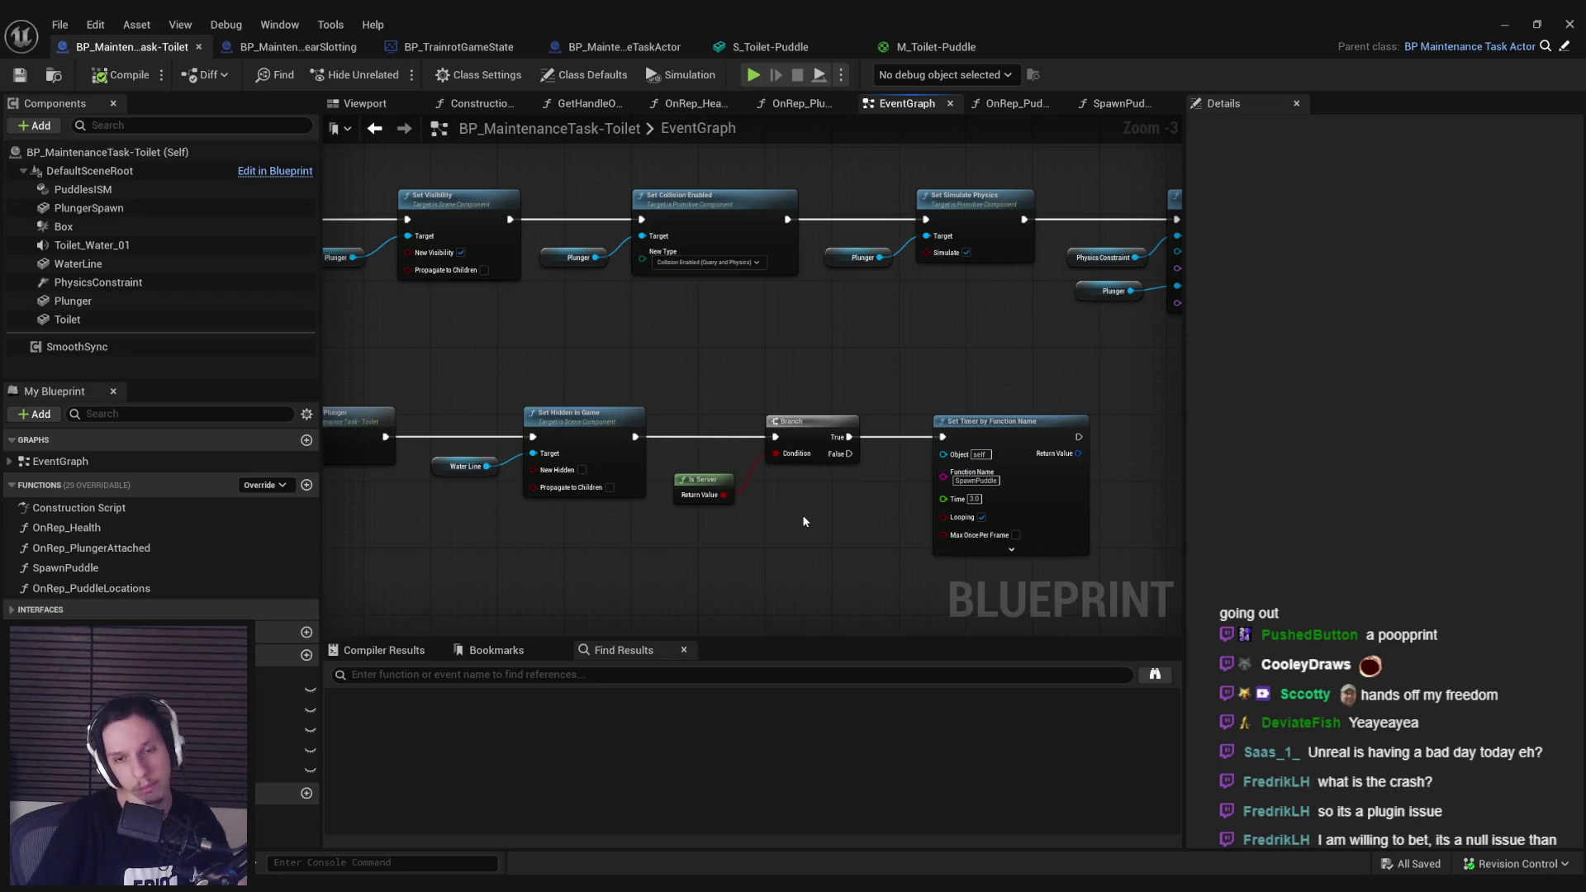
# Step: Add a Clear Instances node on PuddlesISM that runs after the timer is cleared
pyautogui.scroll(-4, 803, 520)
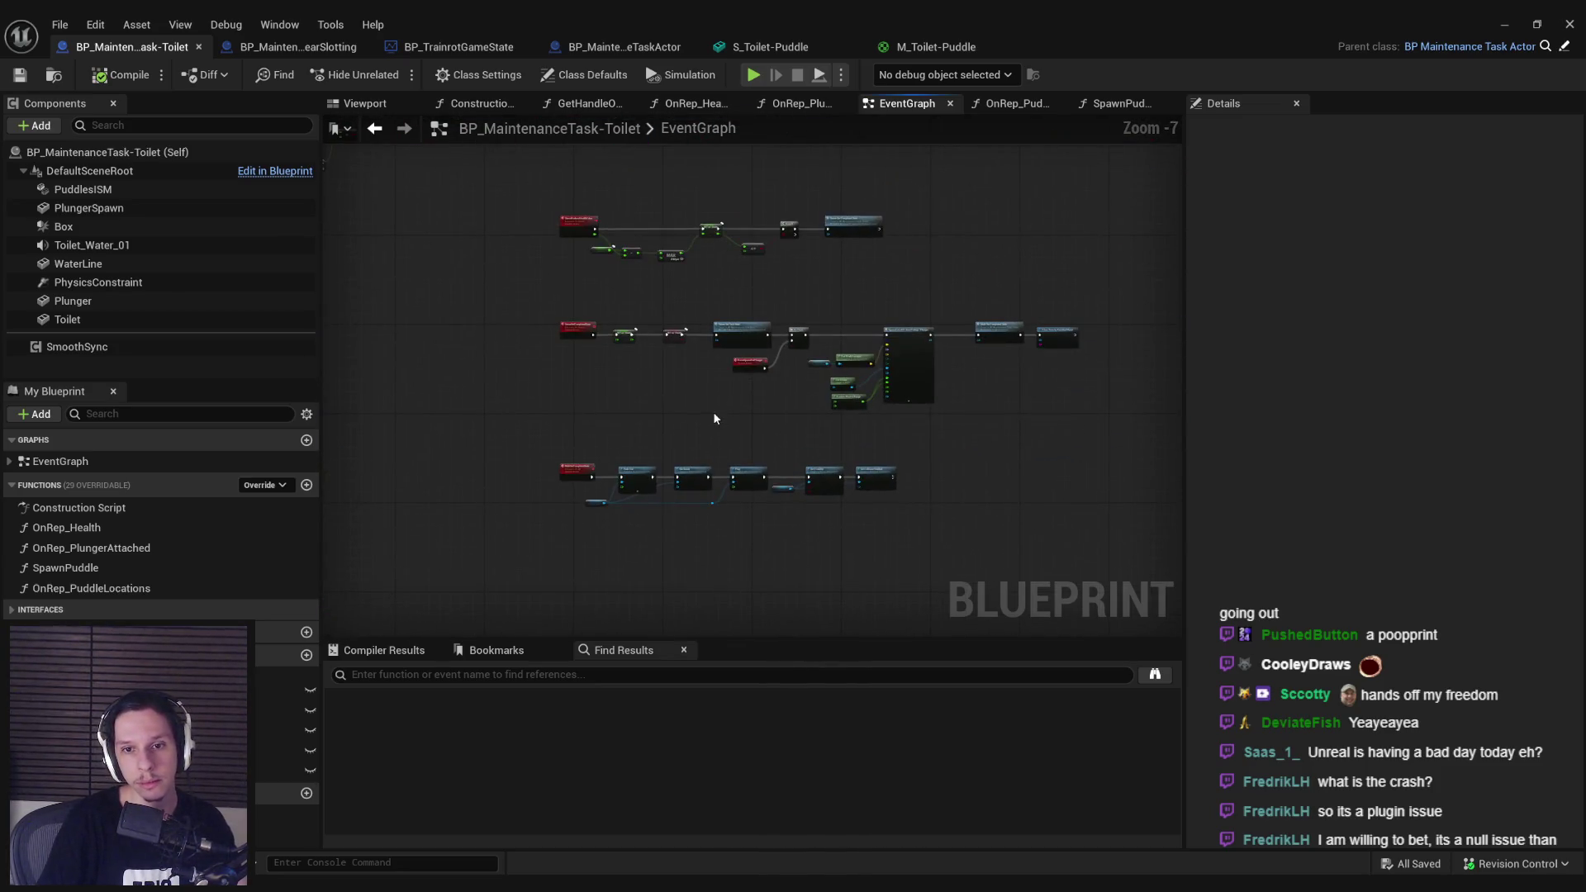
pyautogui.scroll(6, 715, 418)
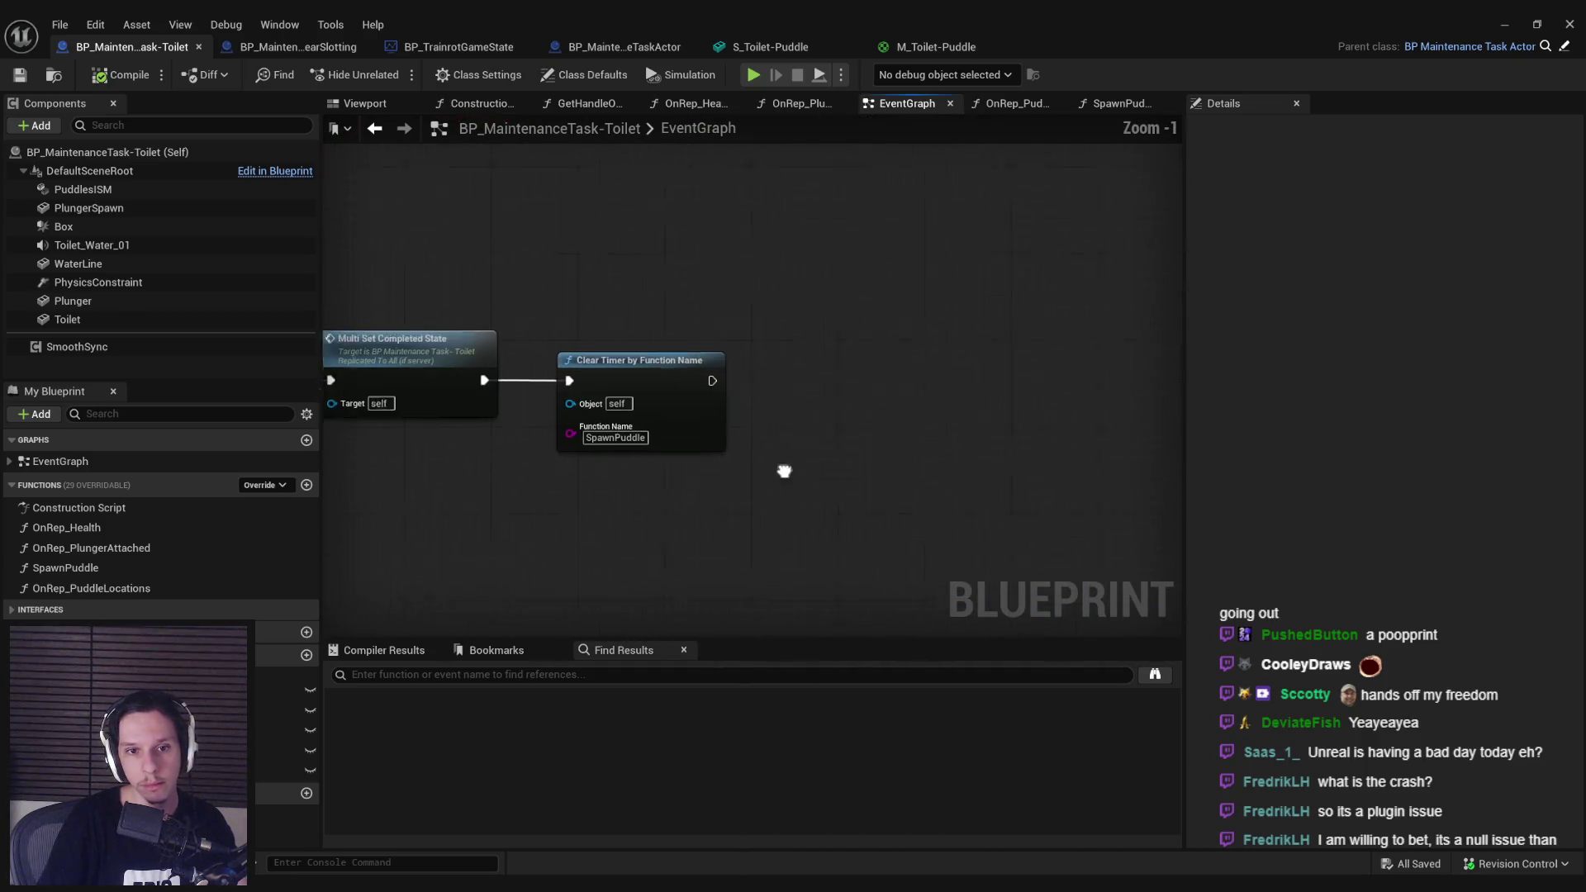
pyautogui.moveTo(83, 189)
pyautogui.mouseDown()
pyautogui.moveTo(793, 528)
pyautogui.moveTo(784, 489)
pyautogui.moveTo(845, 423)
pyautogui.mouseUp()
pyautogui.write('clear')
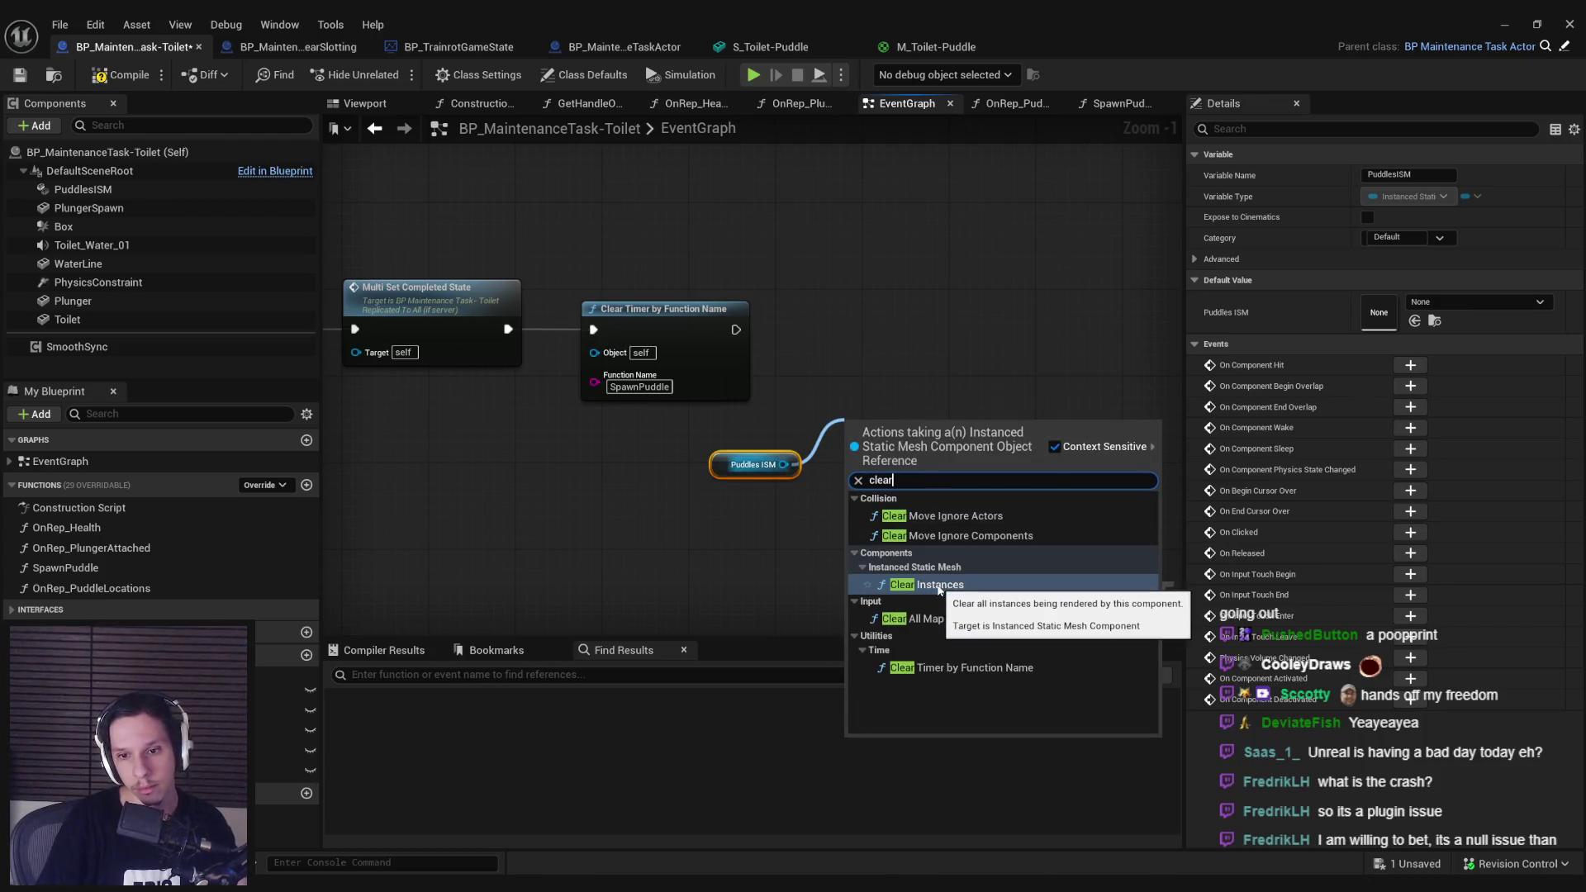
pyautogui.click(939, 585)
pyautogui.moveTo(855, 460); pyautogui.dragTo(740, 335)
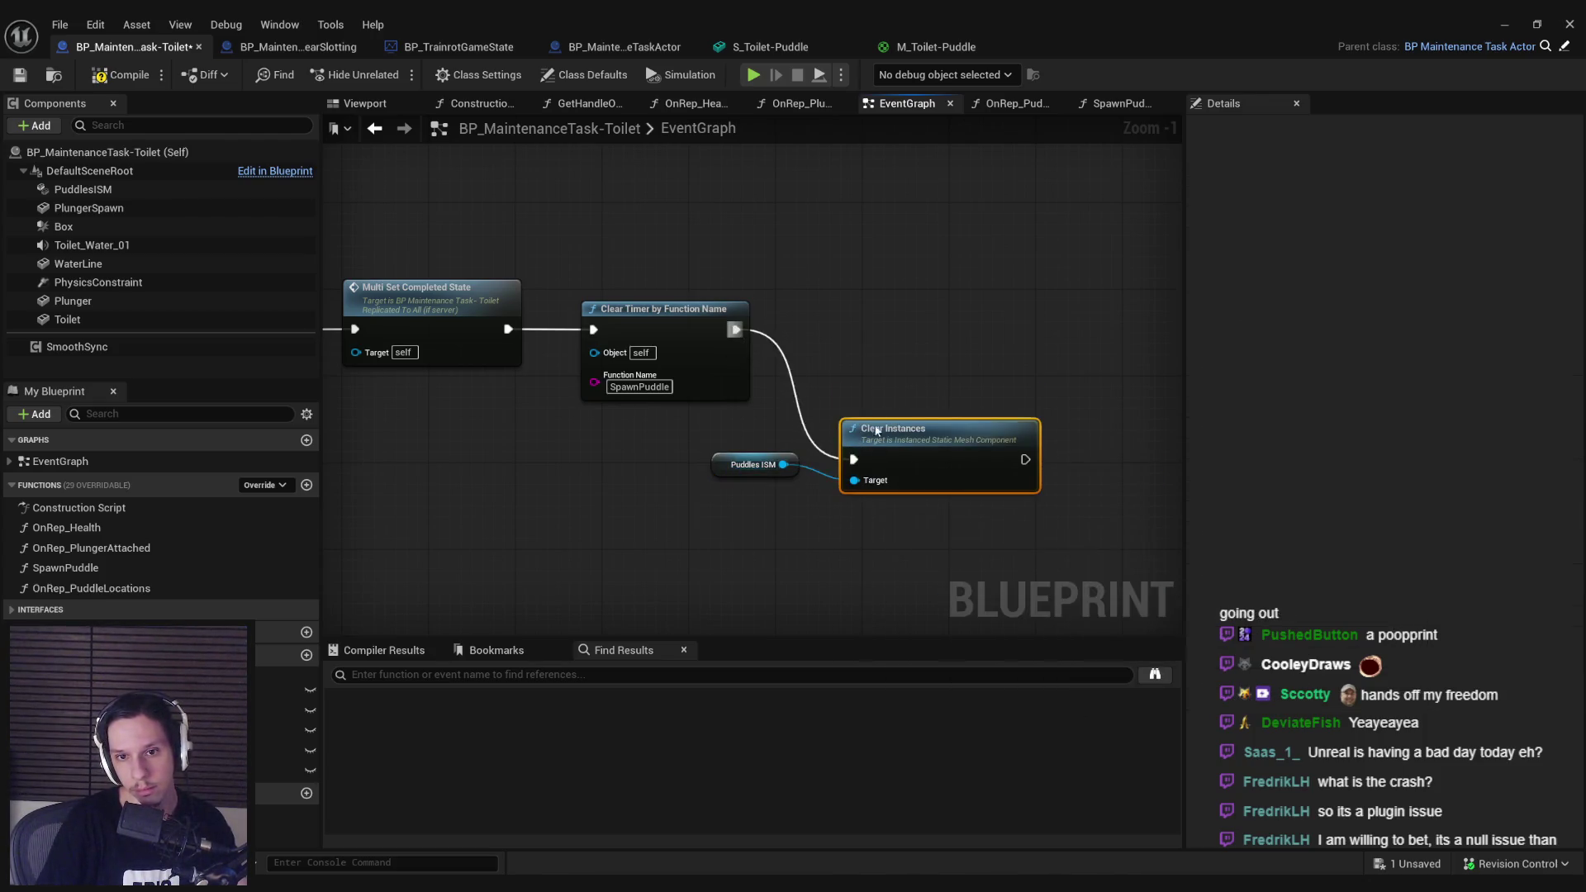
pyautogui.moveTo(877, 431); pyautogui.dragTo(867, 304)
# Step: Add a Clear node on the PuddleLocations array after Clear Instances
pyautogui.moveTo(285, 750); pyautogui.dragTo(786, 370)
pyautogui.click(810, 398)
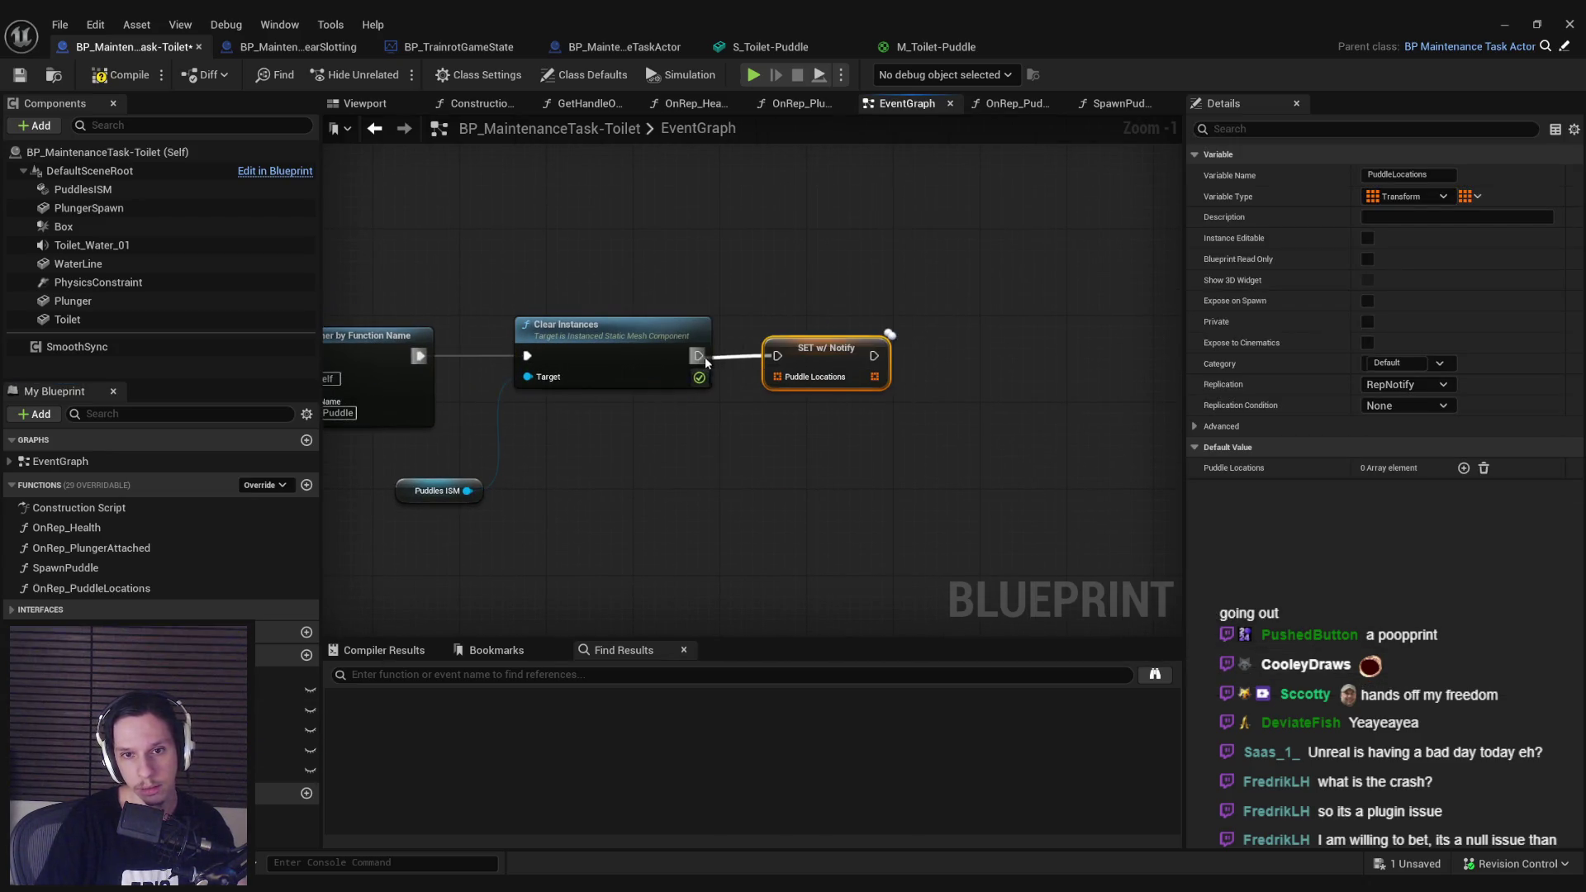
pyautogui.press('Delete')
pyautogui.moveTo(285, 750)
pyautogui.mouseDown()
pyautogui.moveTo(743, 472)
pyautogui.moveTo(802, 364)
pyautogui.mouseUp()
pyautogui.write('clear')
pyautogui.press('Return')
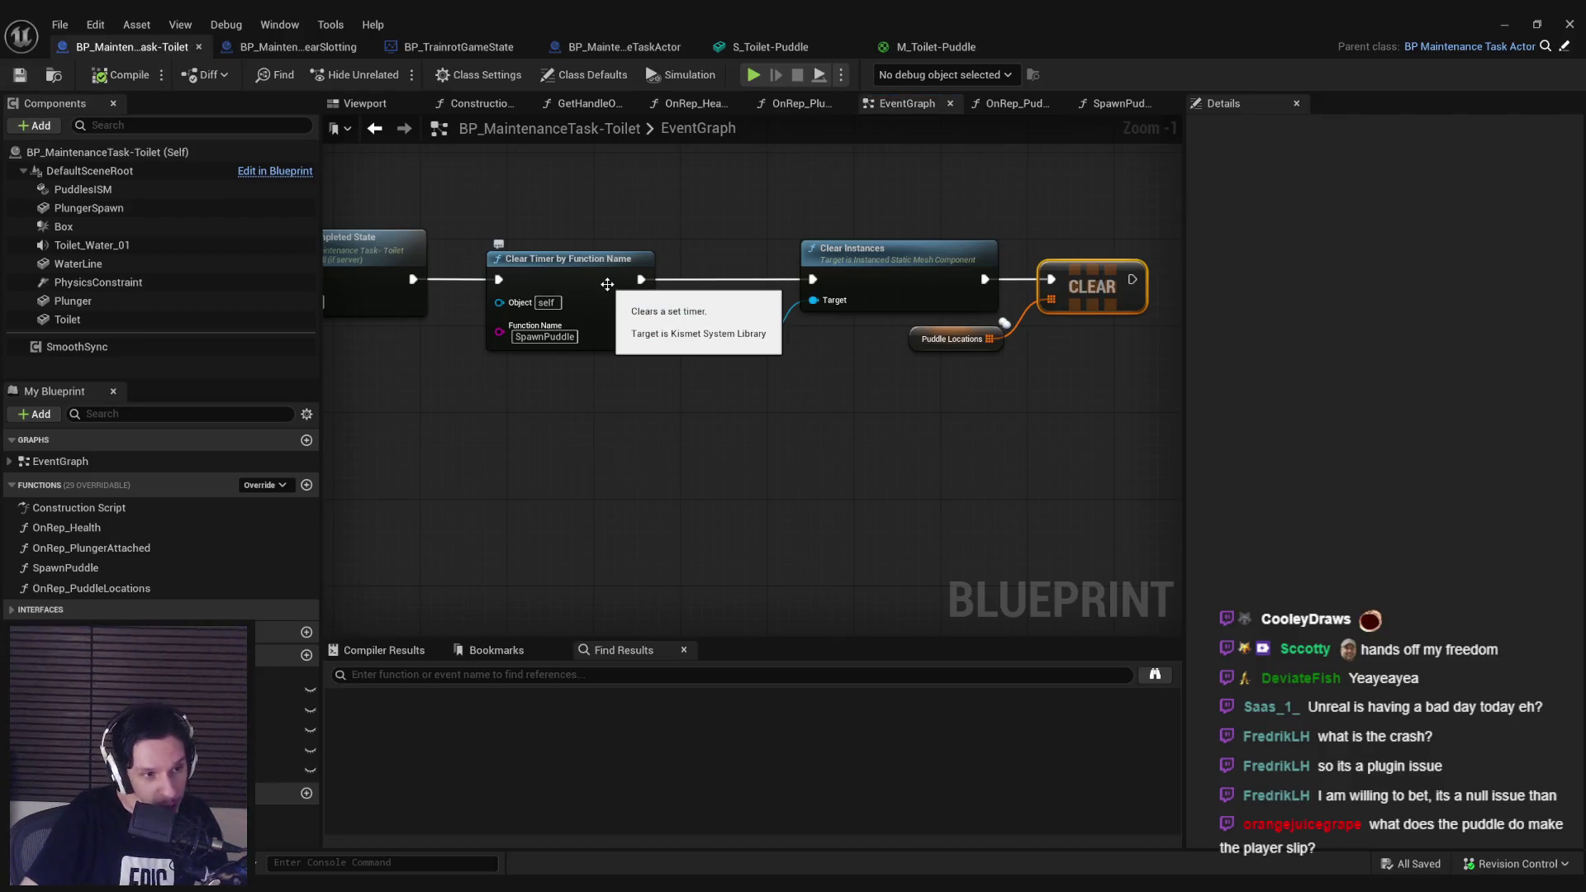
pyautogui.moveTo(684, 464); pyautogui.dragTo(754, 412)
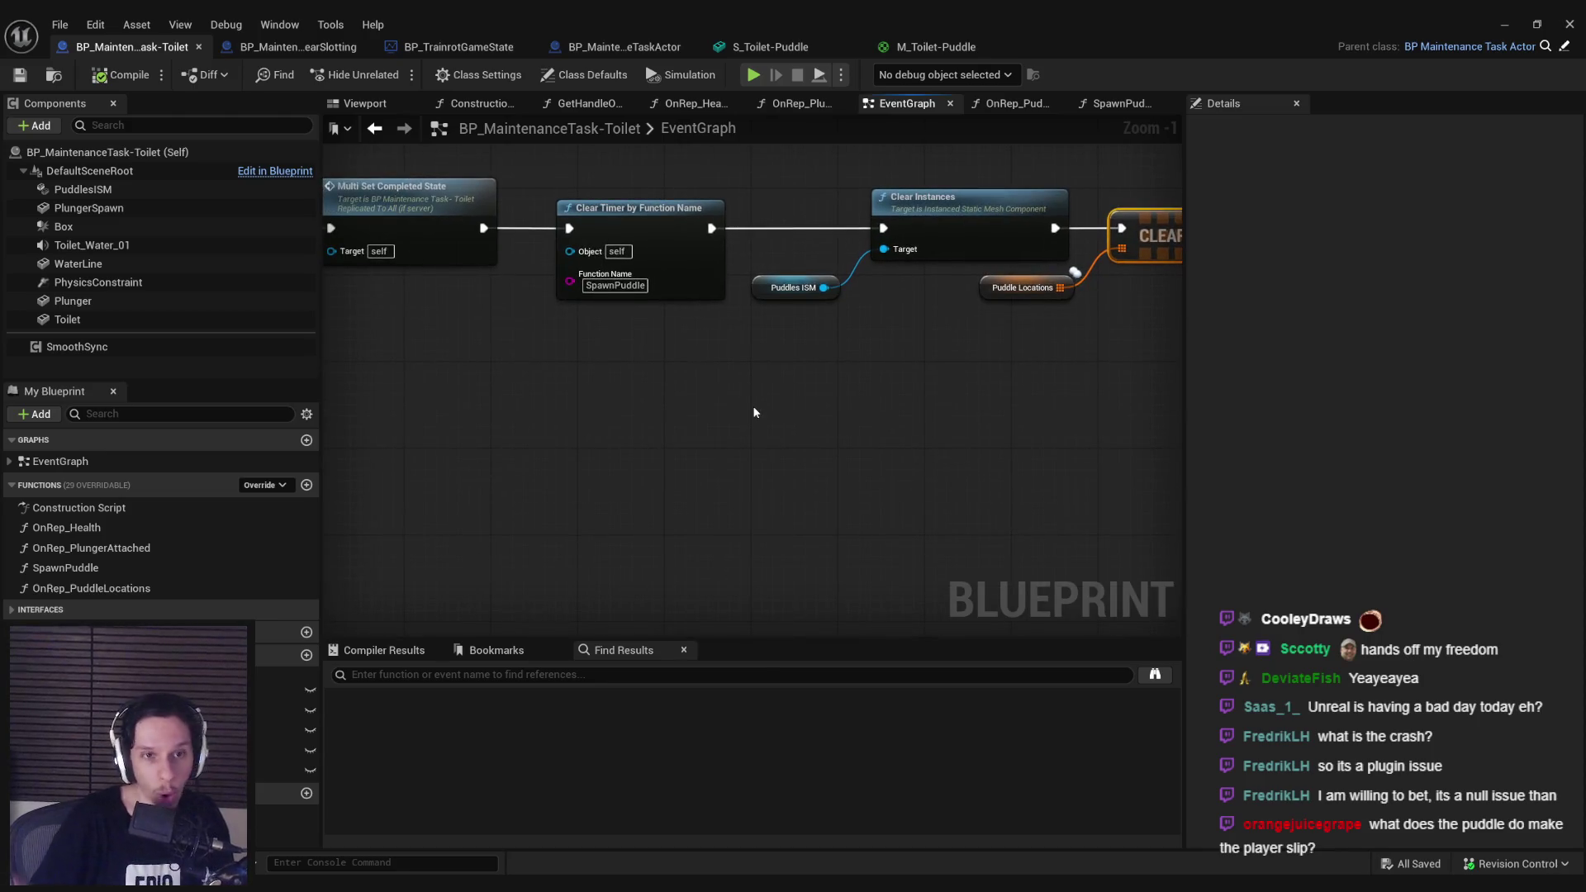
# Step: Check the Server Set Task State nodes, then minimize the Blueprint editor
pyautogui.scroll(-4, 710, 446)
pyautogui.scroll(3, 512, 523)
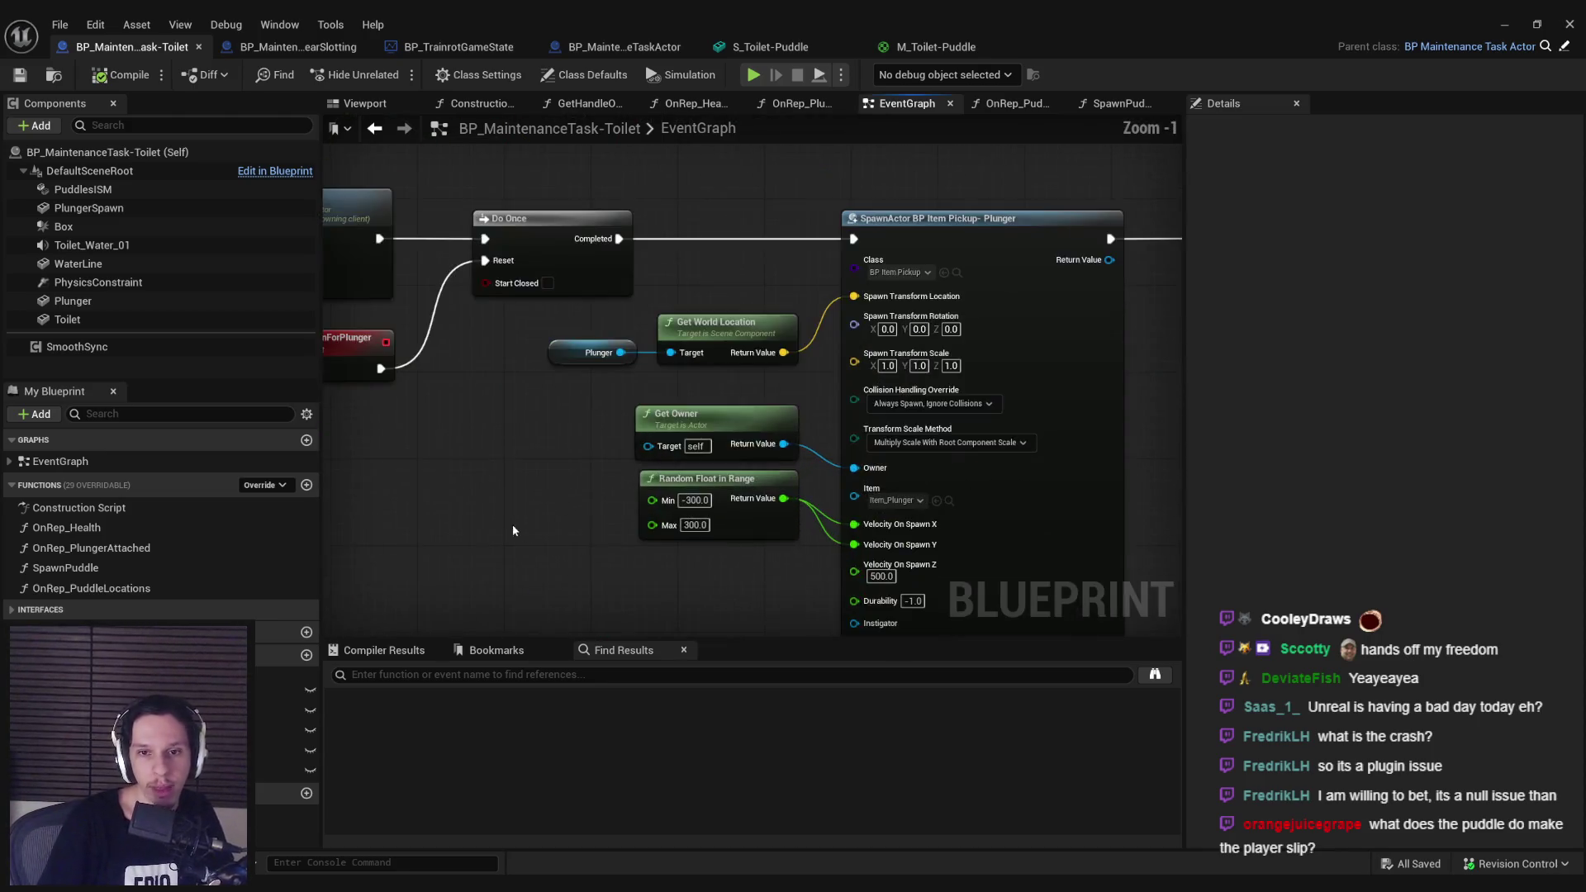
pyautogui.moveTo(512, 524); pyautogui.dragTo(766, 481)
pyautogui.scroll(-3, 768, 483)
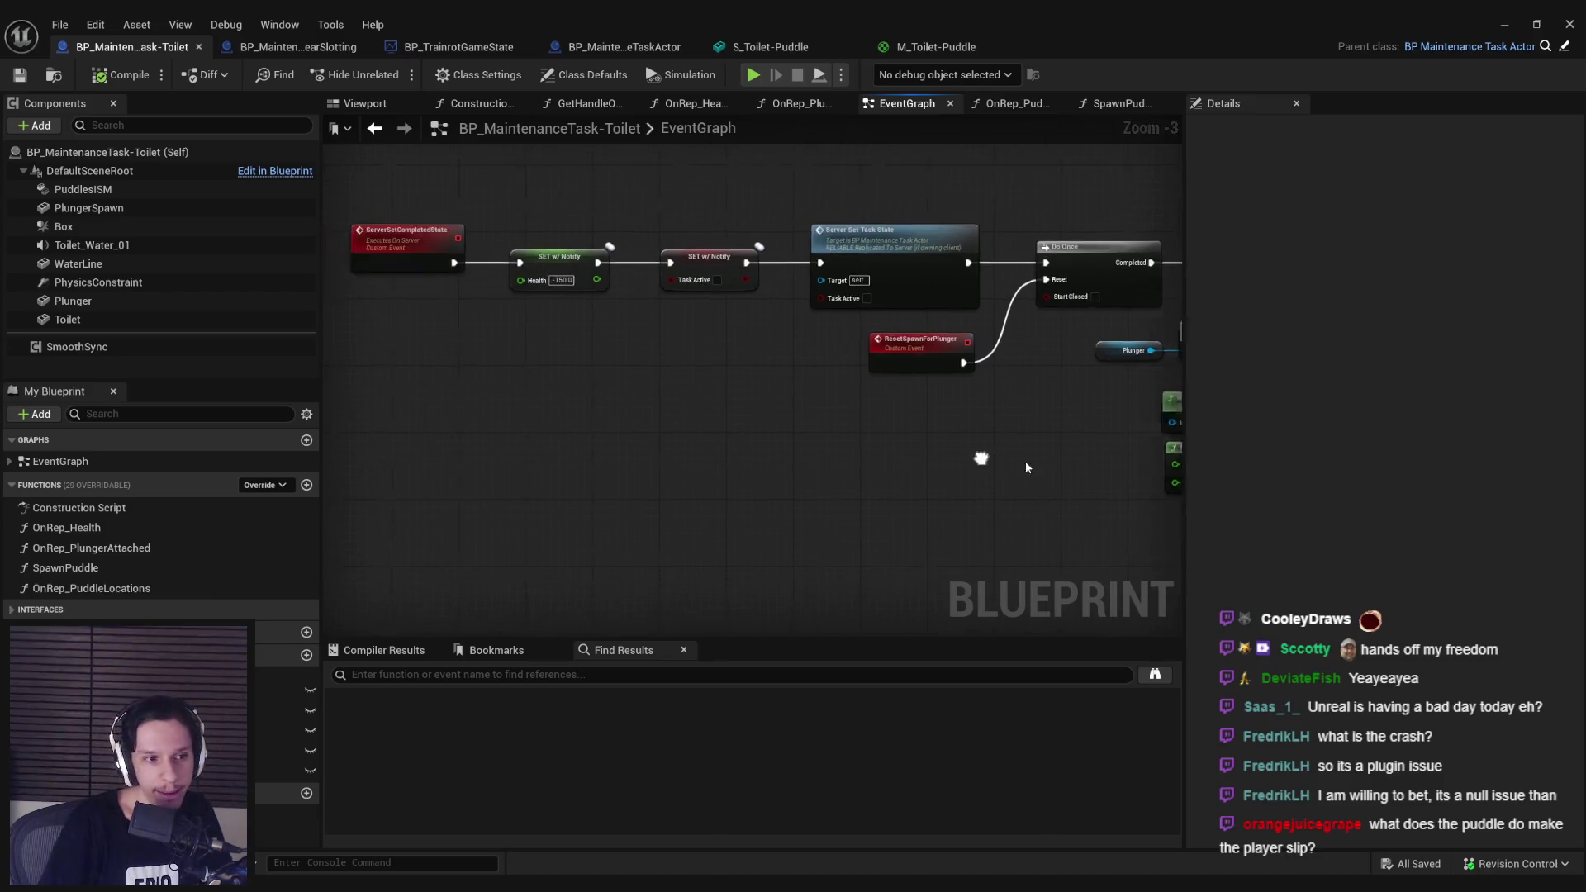
pyautogui.scroll(1, 708, 502)
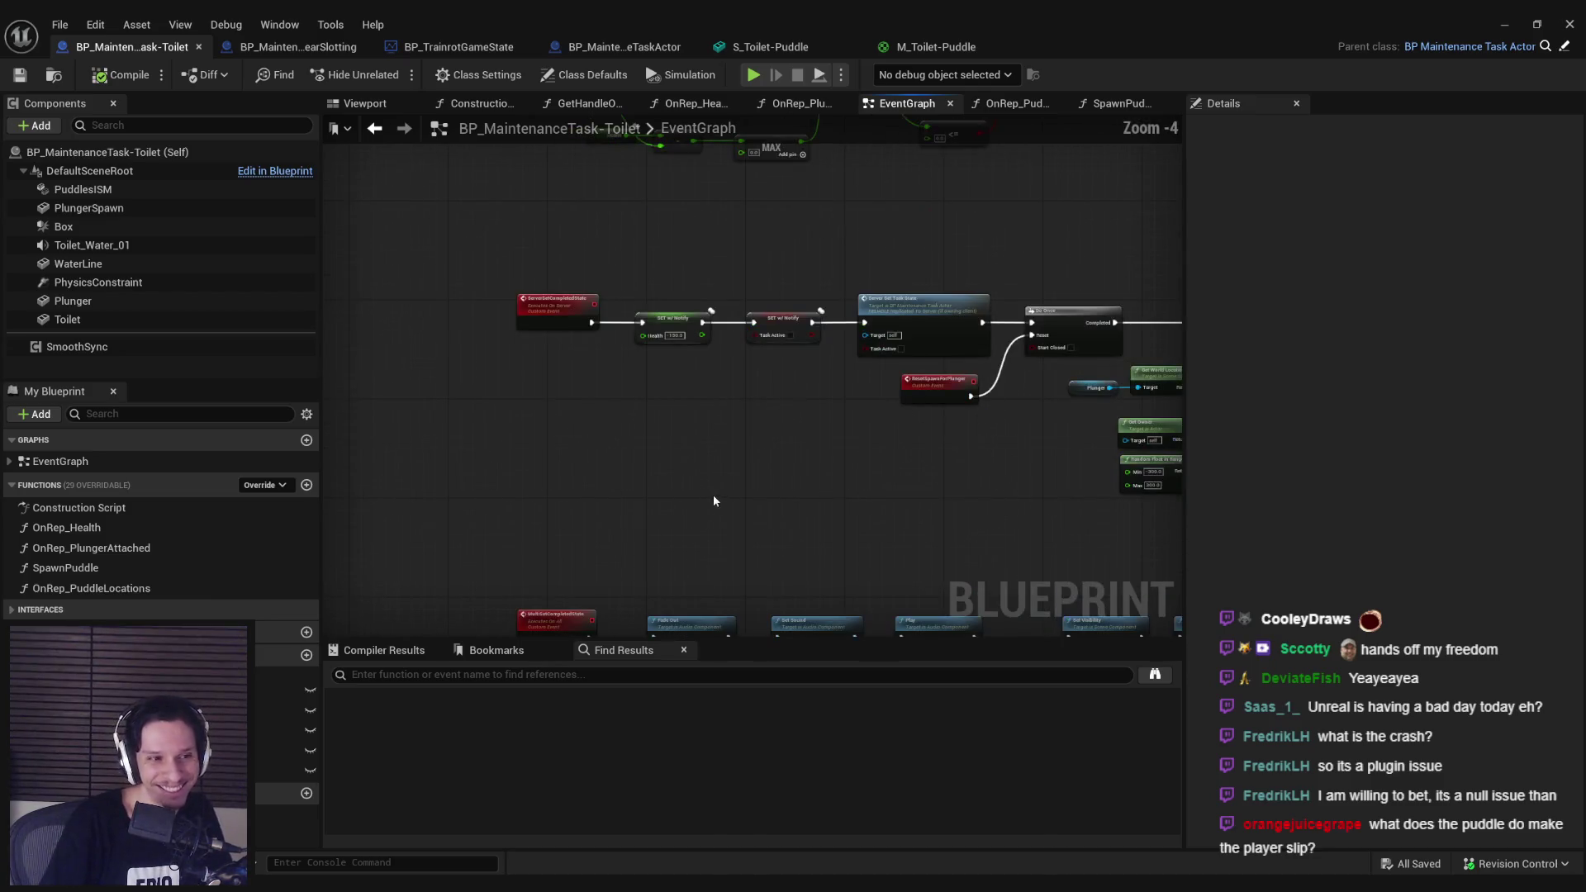
pyautogui.click(1513, 24)
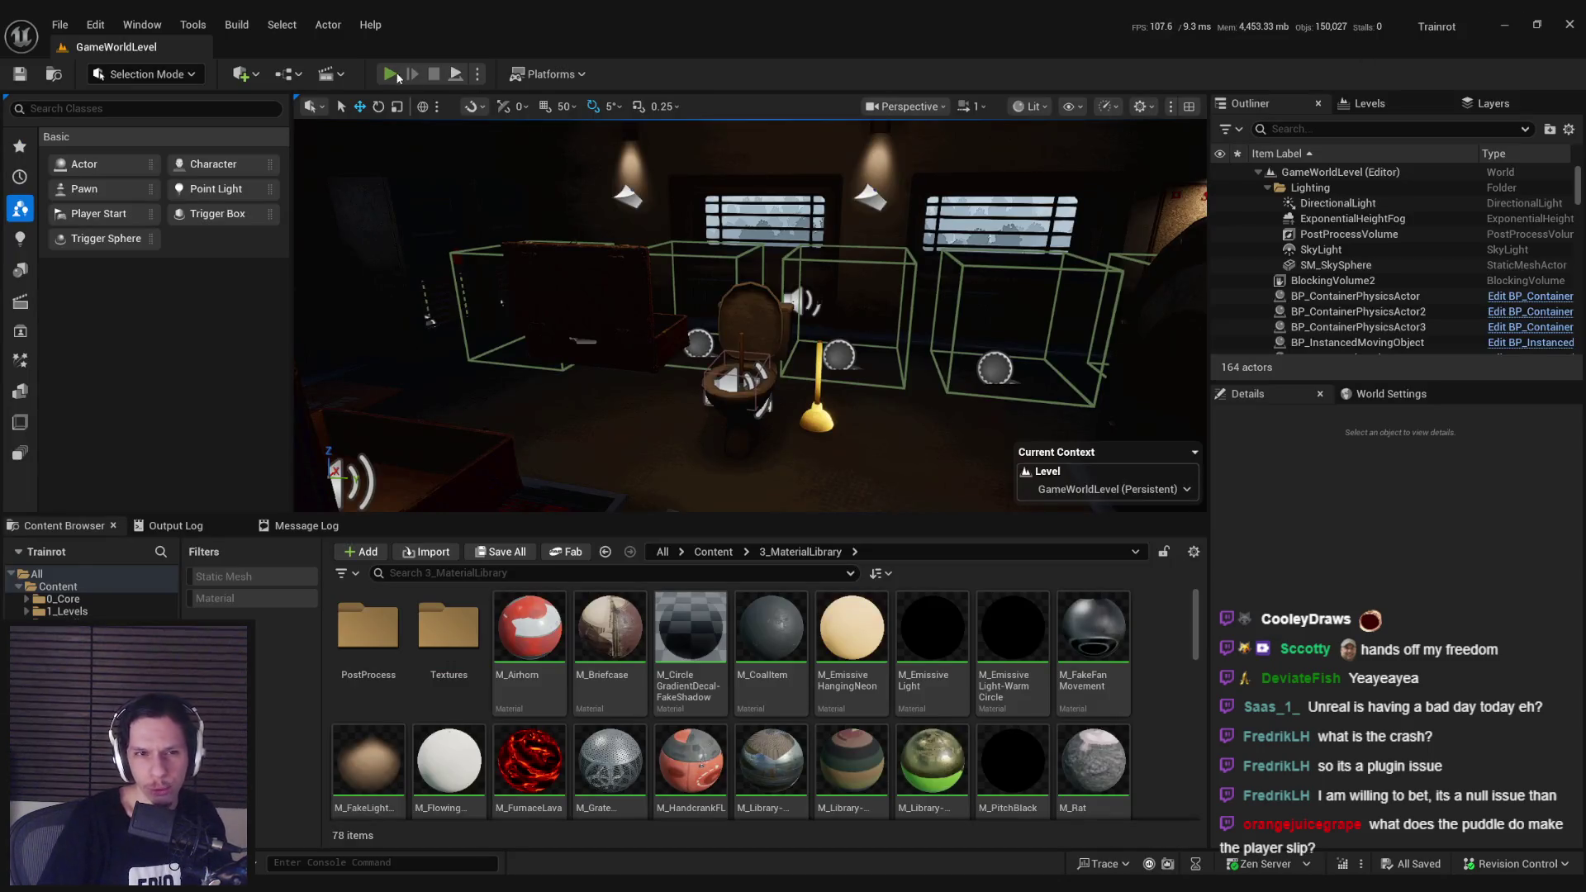
# Step: Start a play session and pull the wall-panel lever to activate the toilet task
pyautogui.click(390, 74)
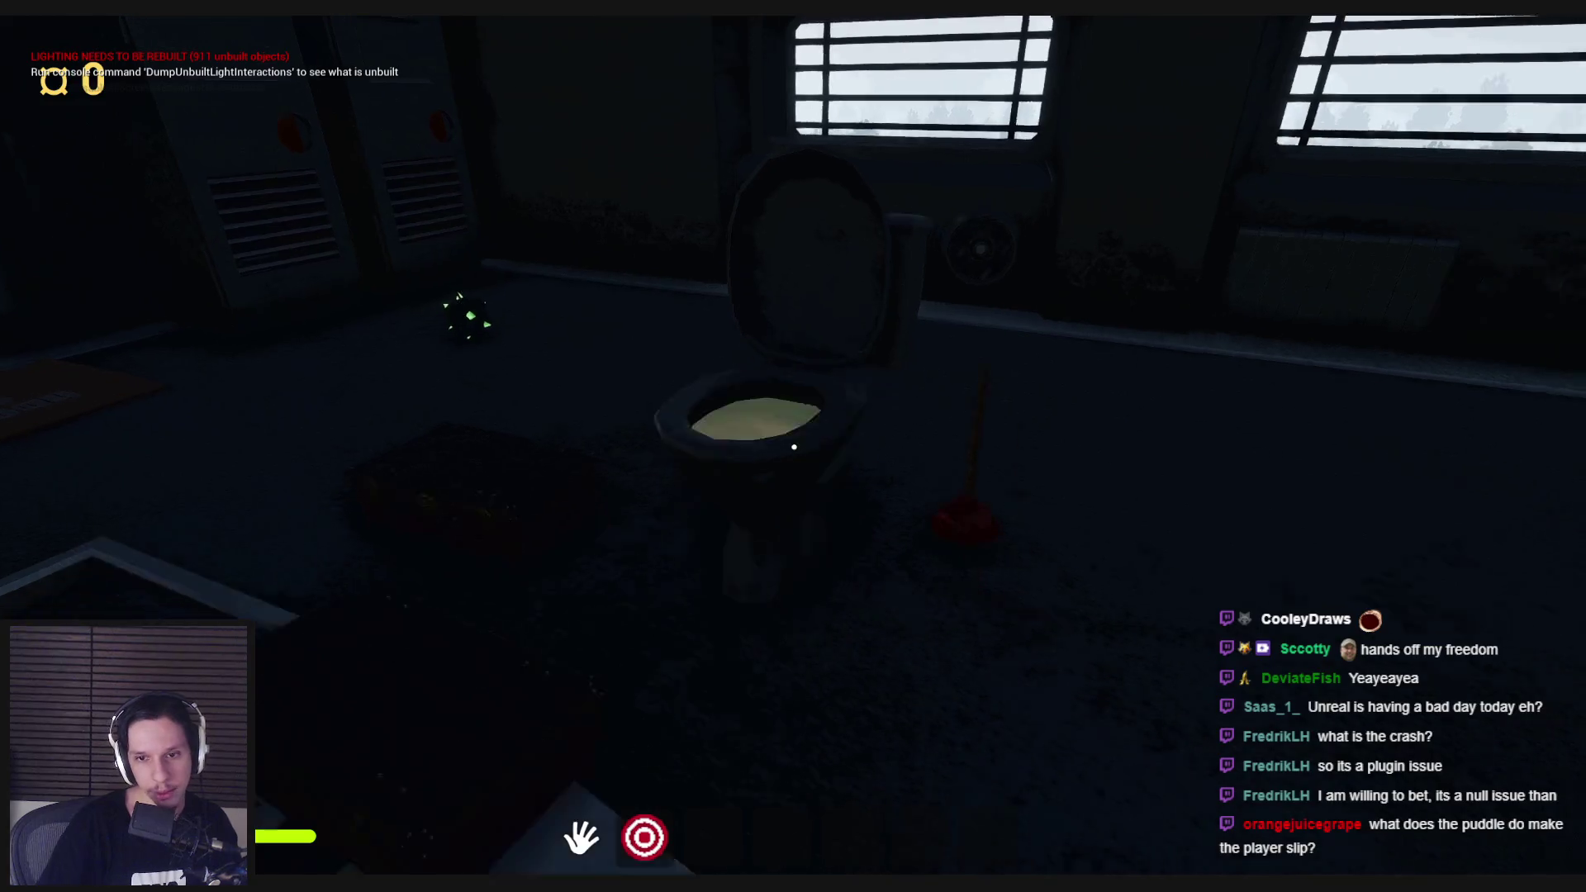
pyautogui.press('w')
pyautogui.press('w')
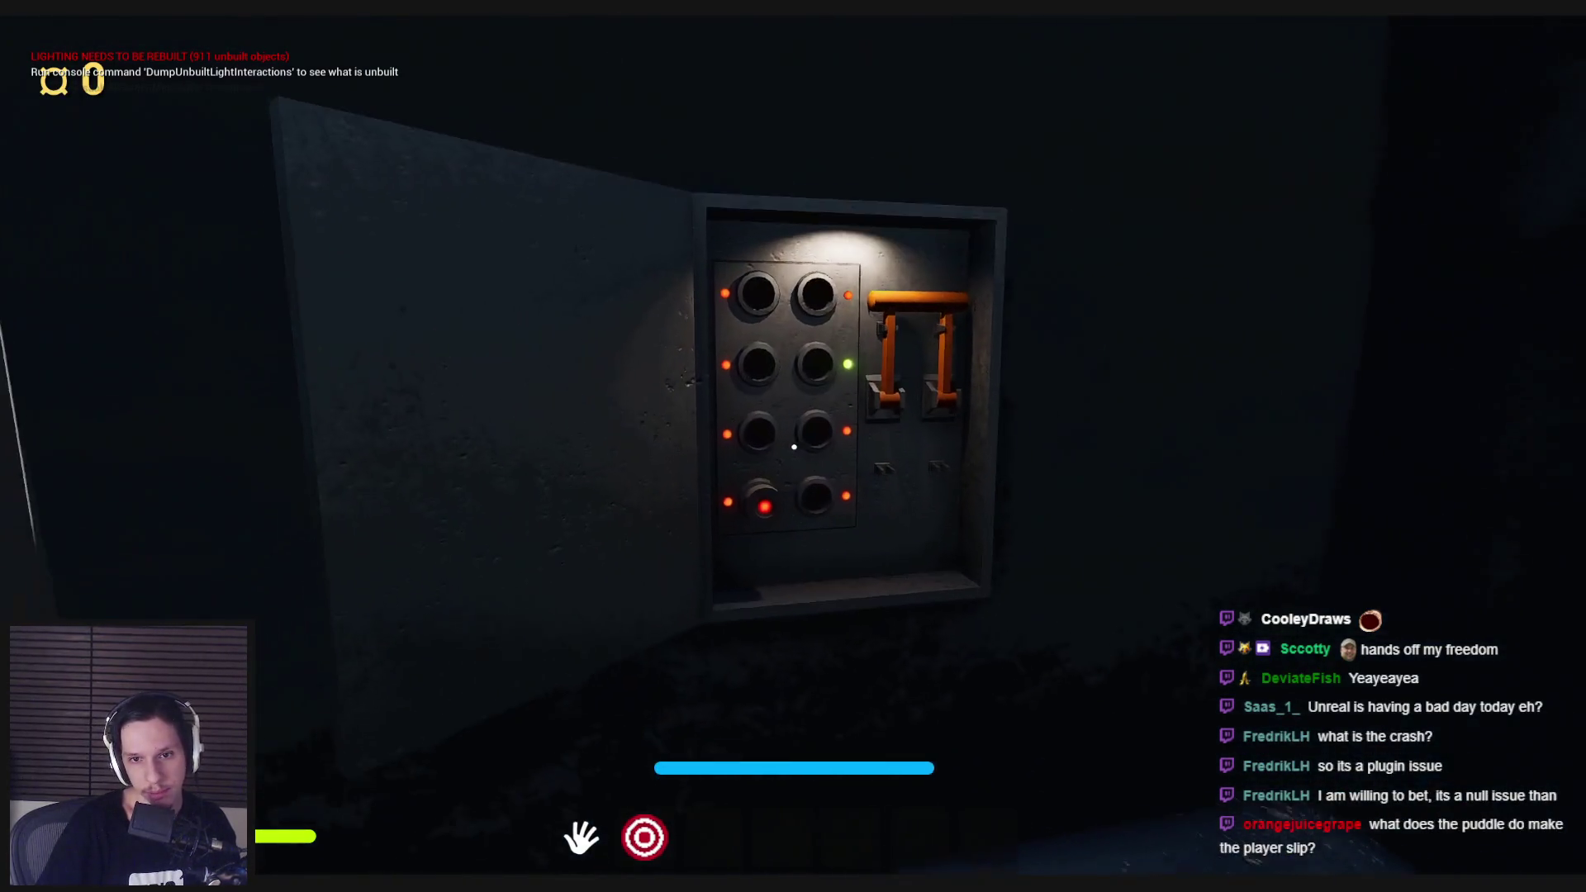
pyautogui.click(793, 446)
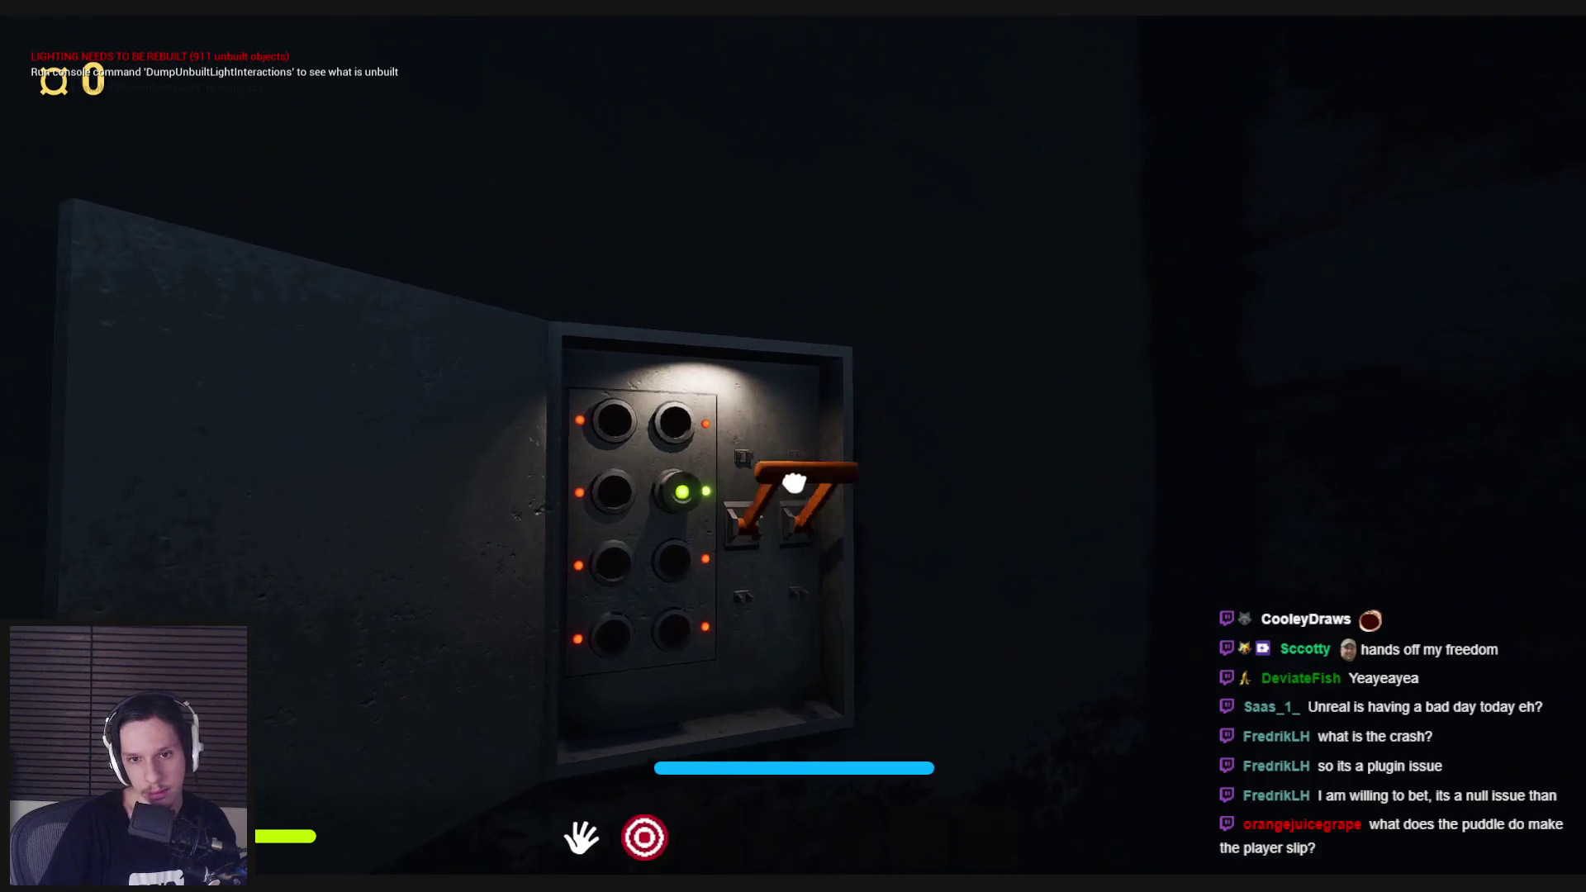
# Step: Plunge the toilet with the plunger, then pull it out and drop it
pyautogui.press('w')
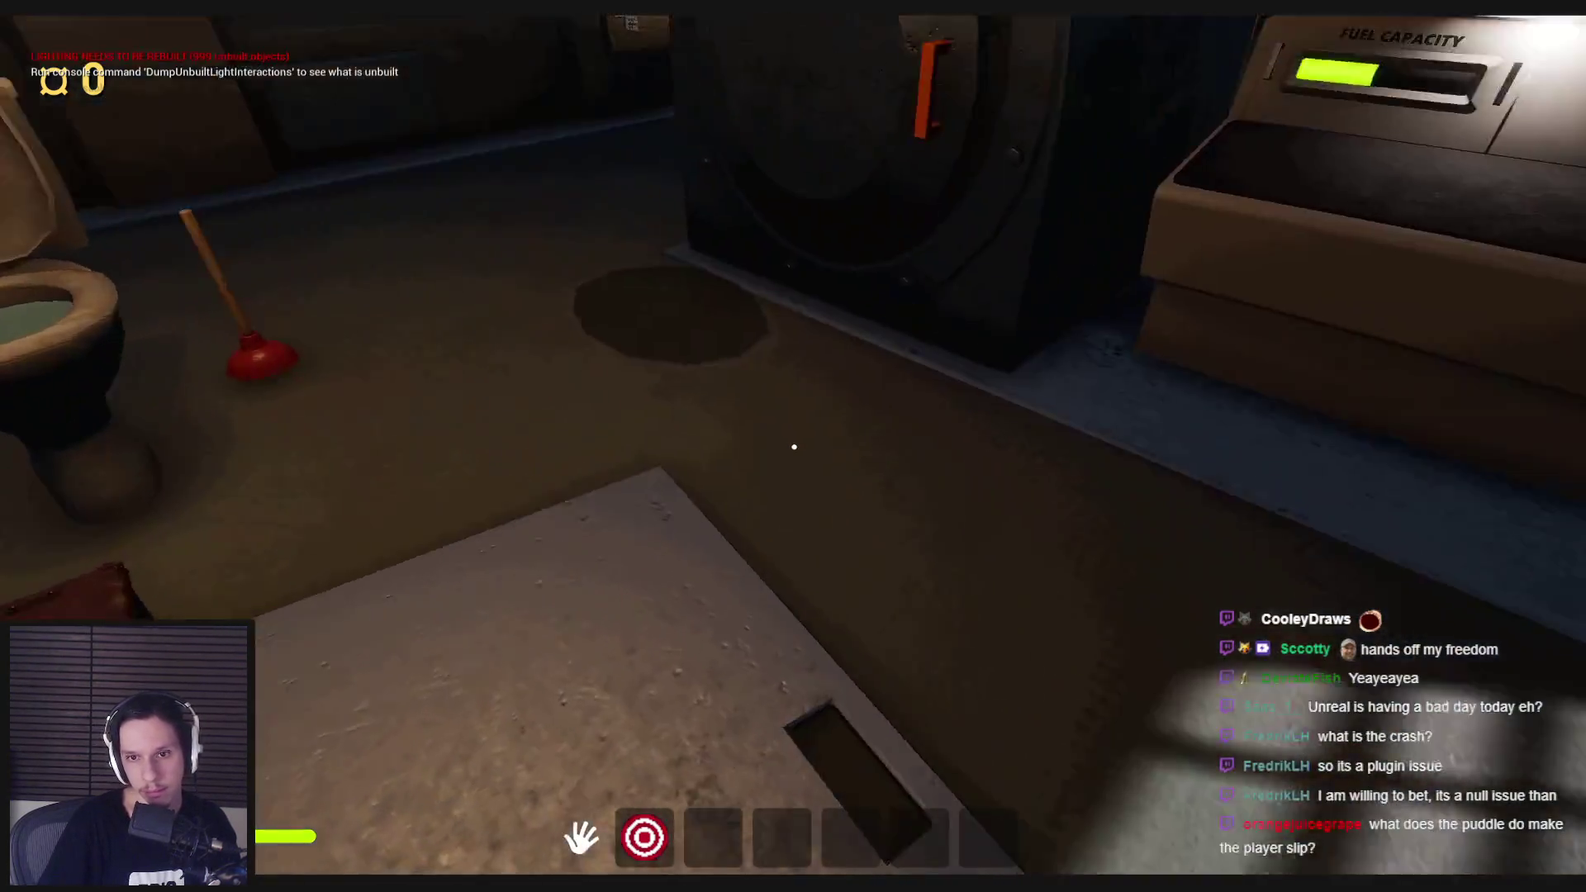
pyautogui.press('w')
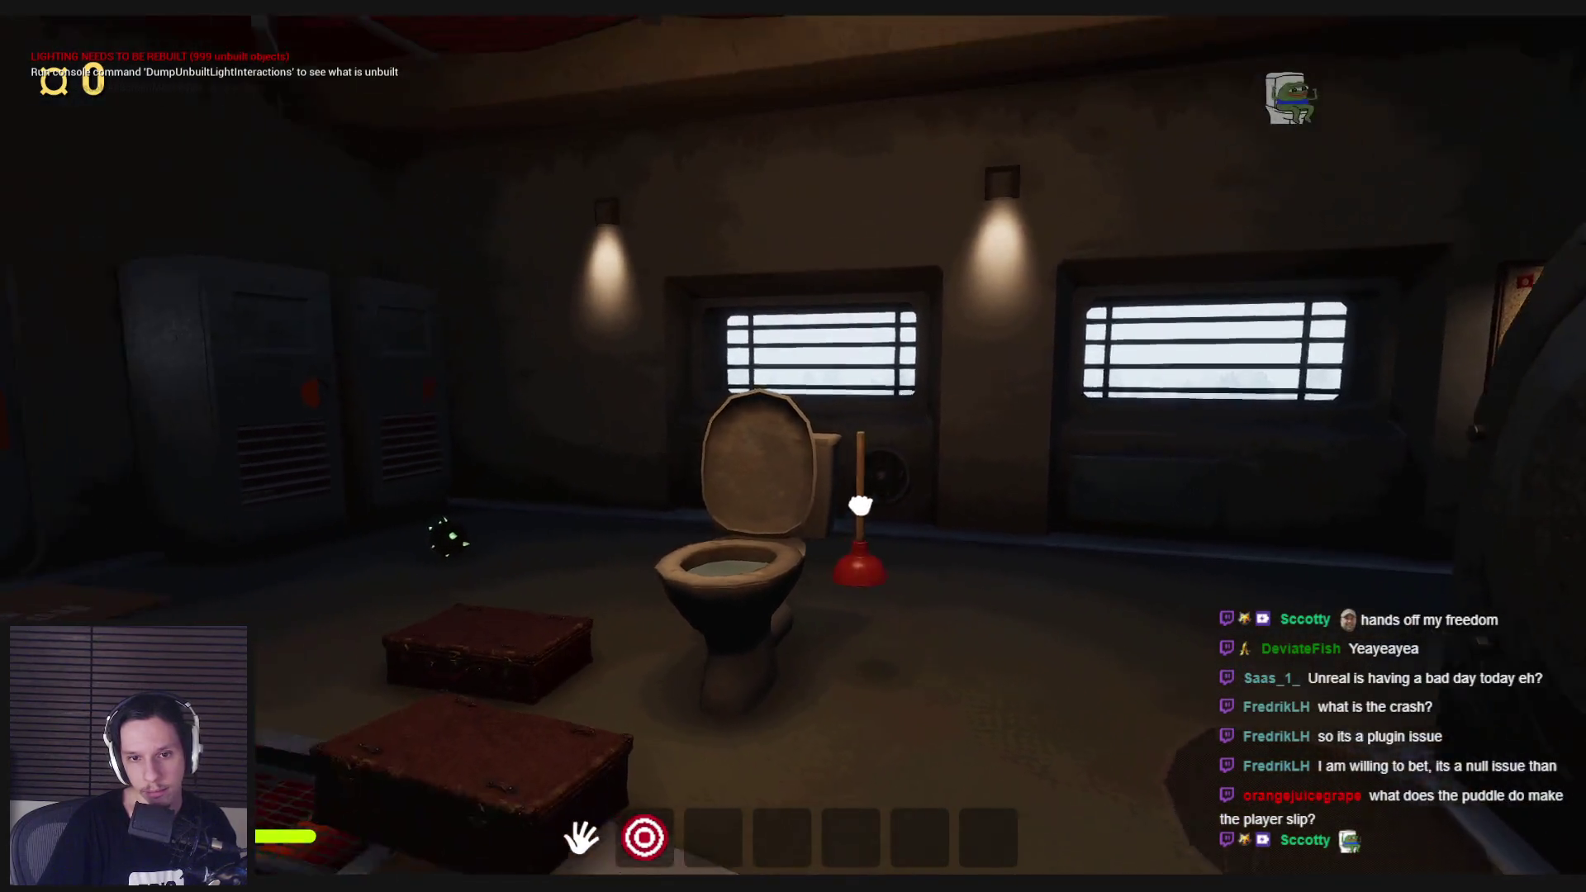
pyautogui.click(860, 504)
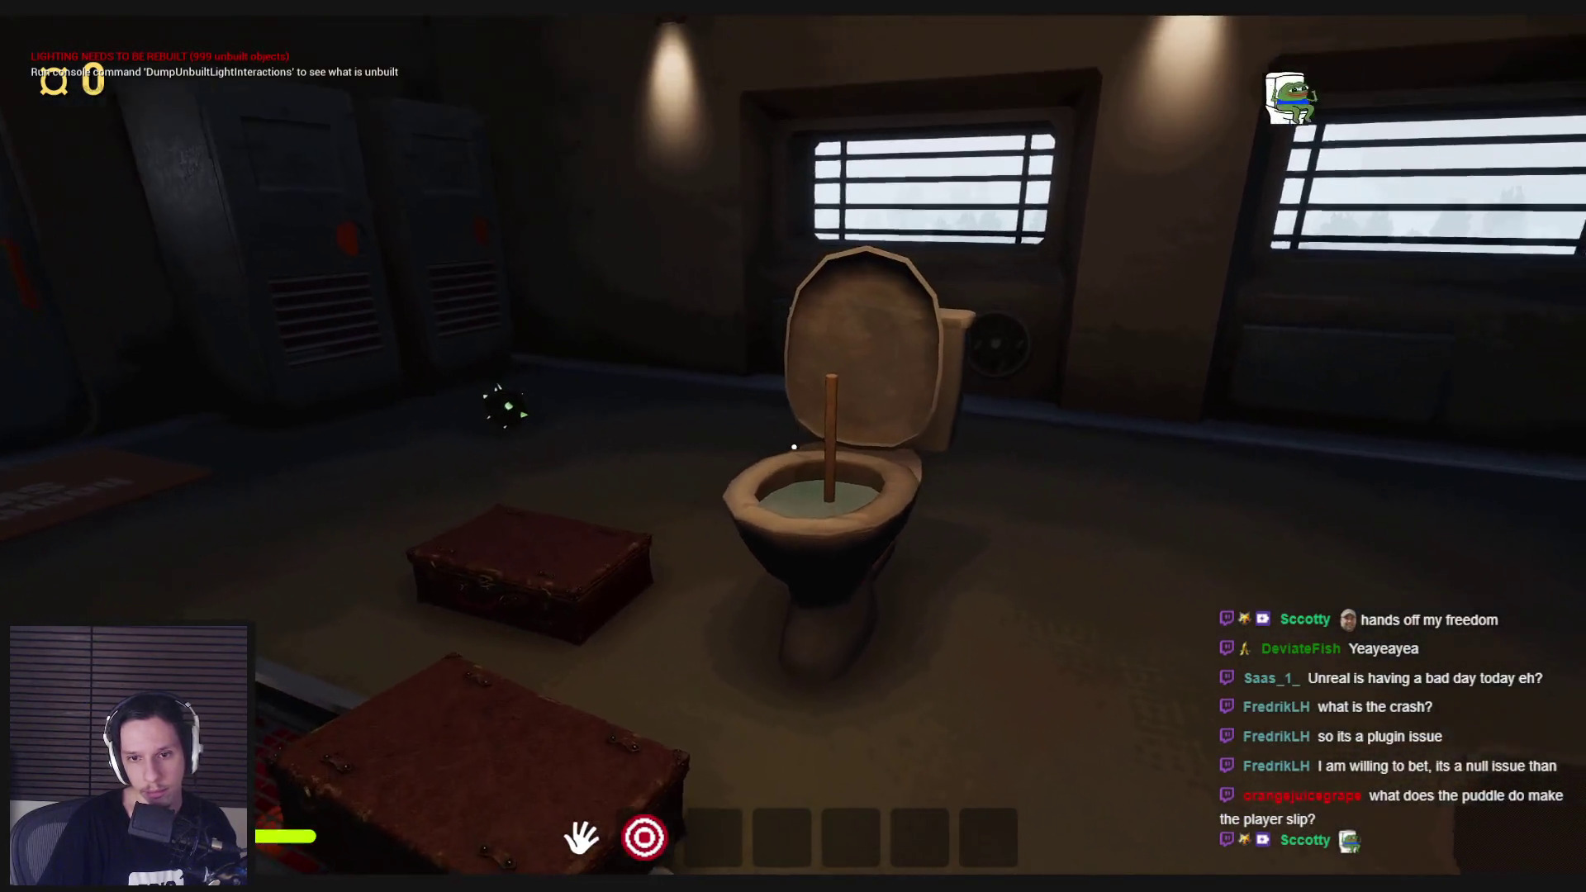
pyautogui.moveTo(795, 489); pyautogui.dragTo(794, 448)
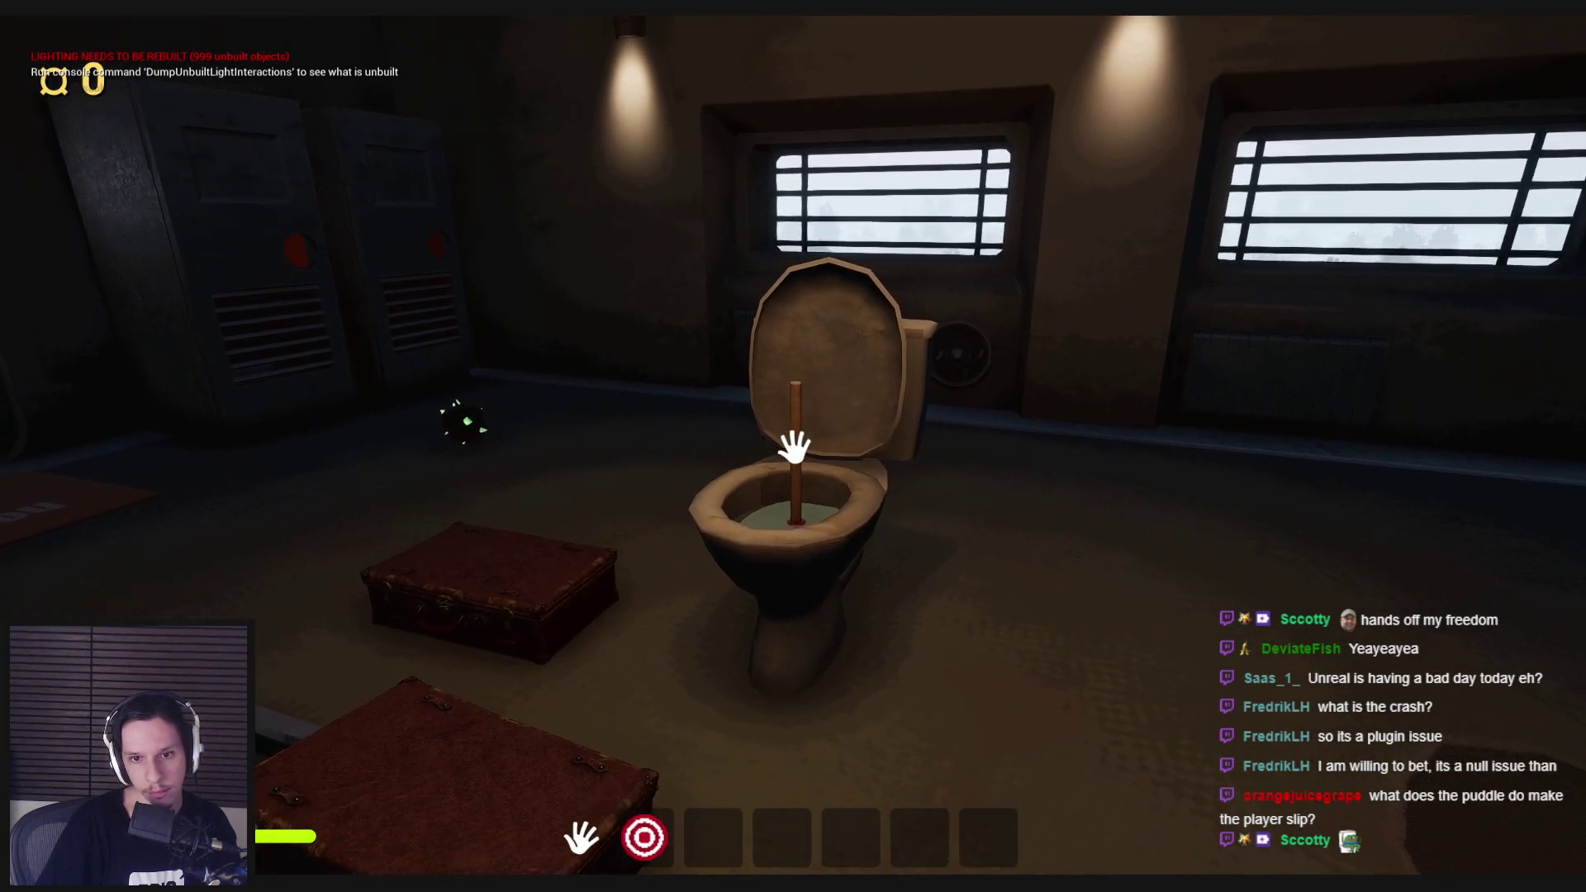
pyautogui.press('d')
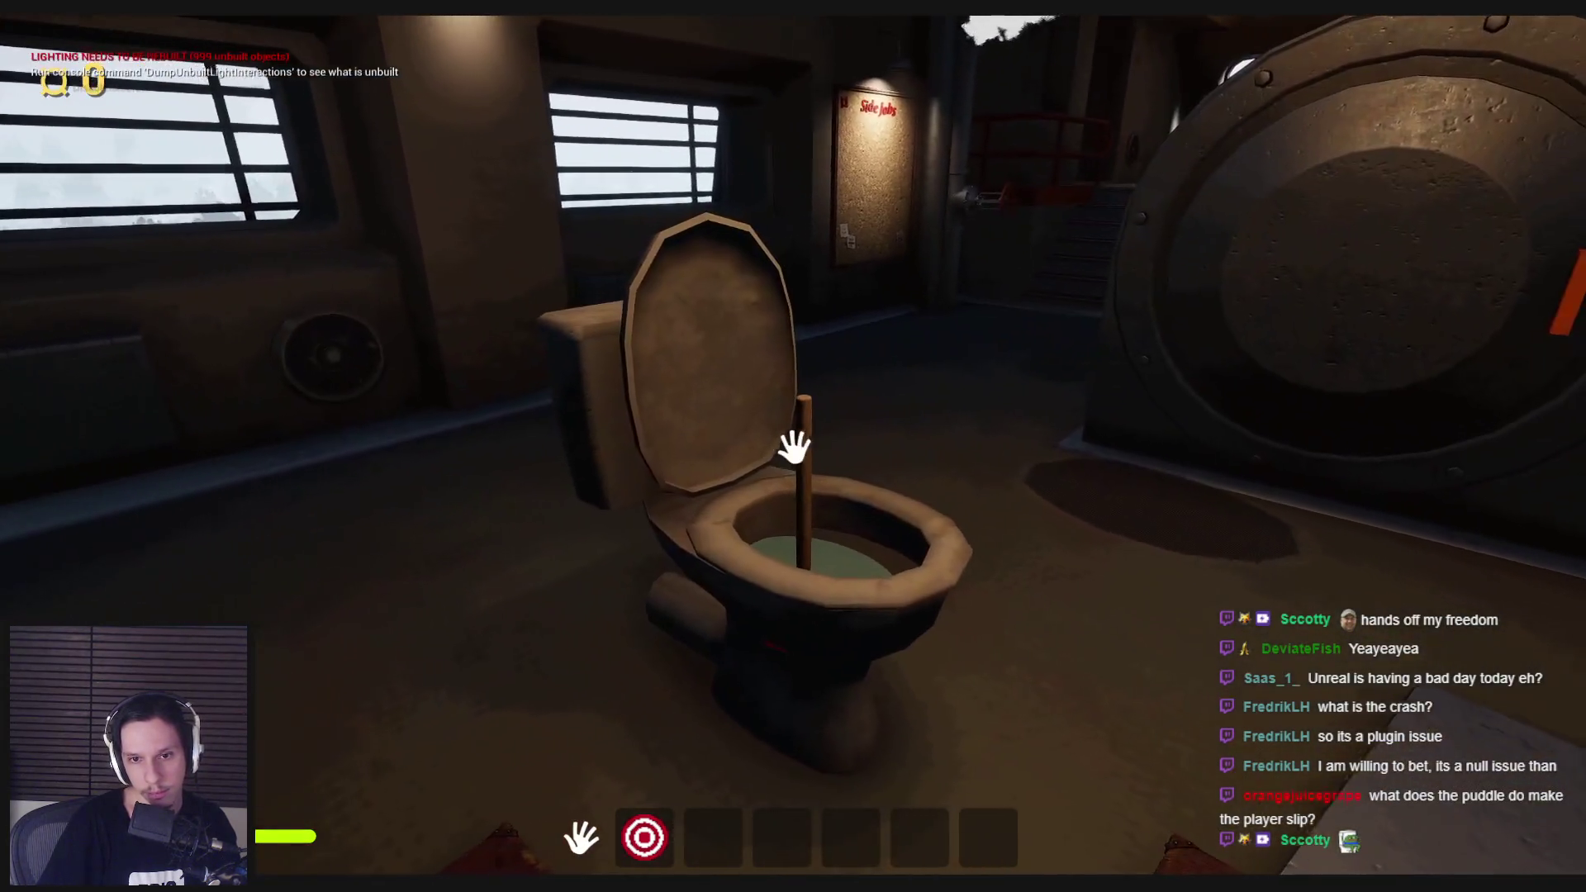
pyautogui.moveTo(794, 447); pyautogui.dragTo(794, 447)
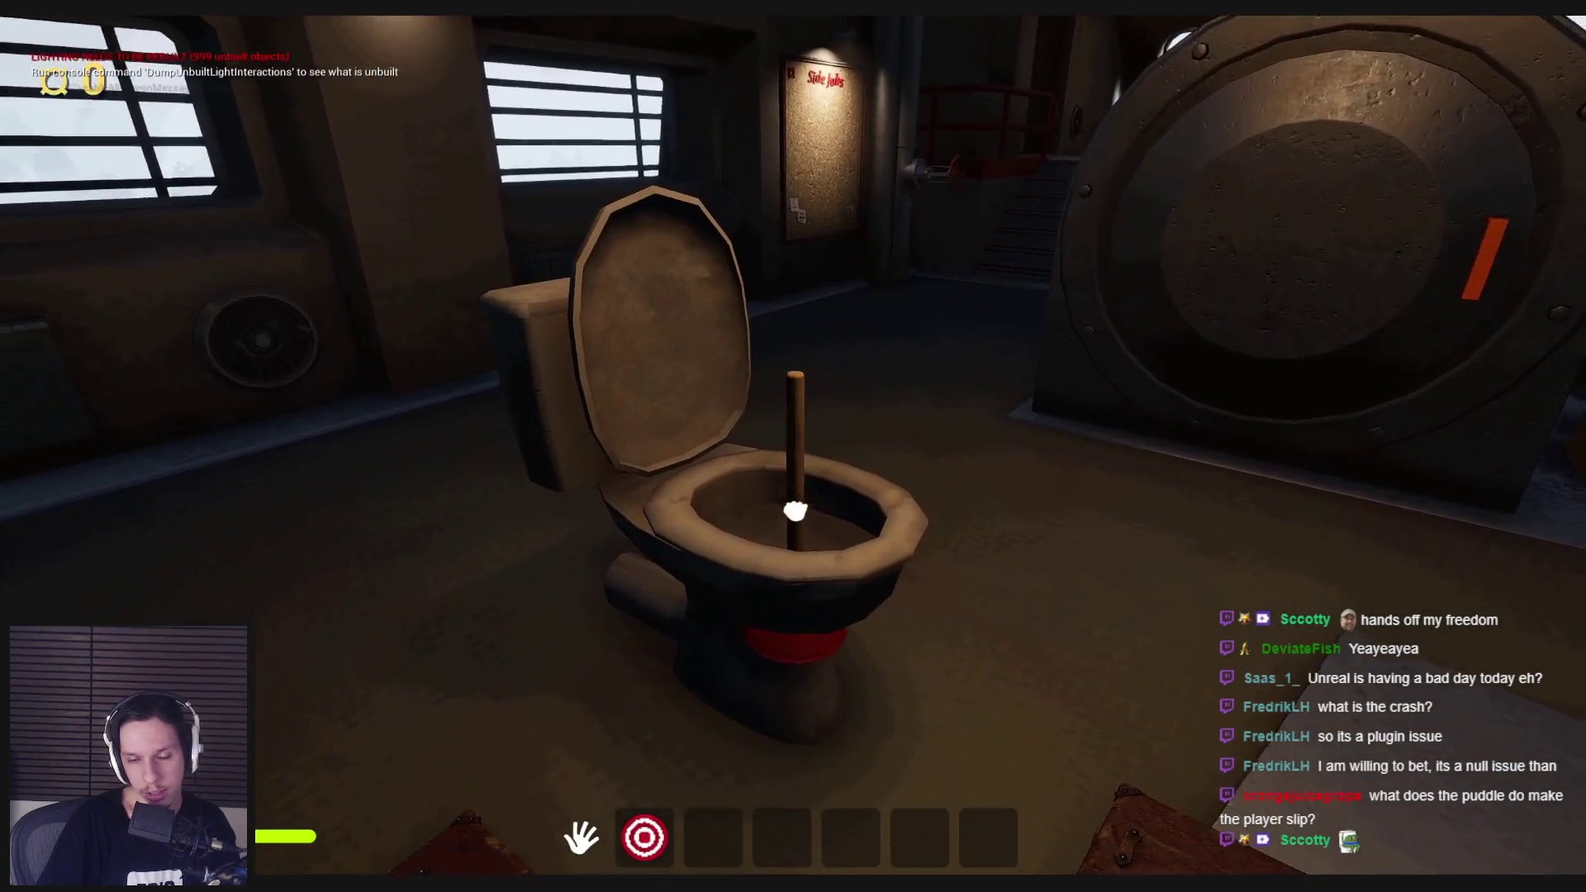
pyautogui.moveTo(794, 511)
pyautogui.mouseDown()
pyautogui.moveTo(432, 449)
pyautogui.moveTo(794, 447)
pyautogui.mouseUp()
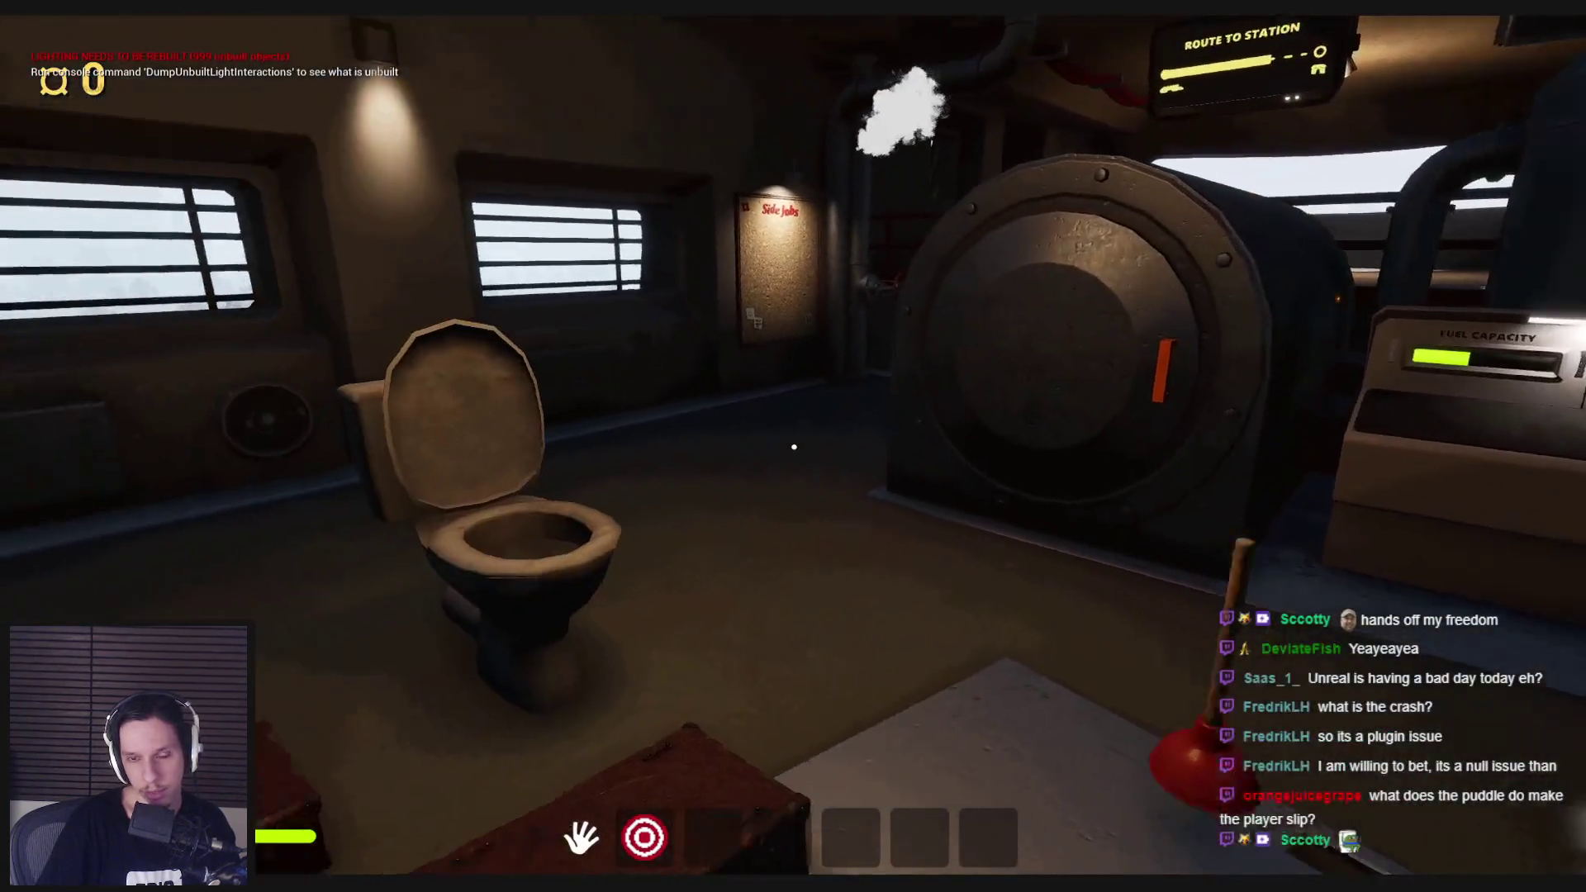
# Step: Walk out to the stairs, return to the toilet room and swing the cabinet door open
pyautogui.hotkey('shift', 'w')
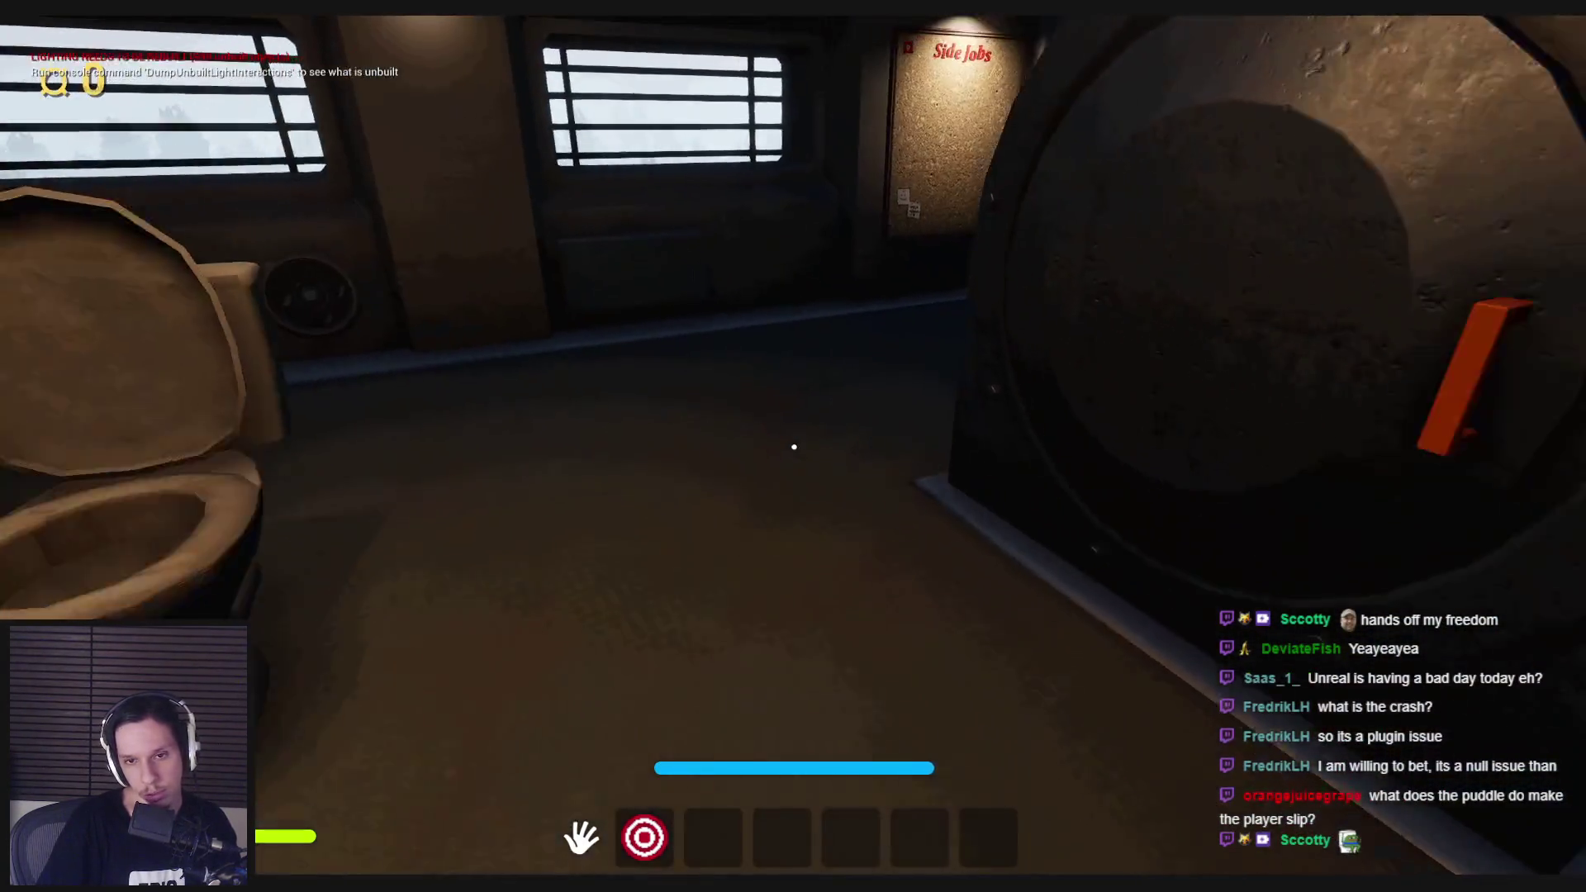
pyautogui.hotkey('shift', 'w')
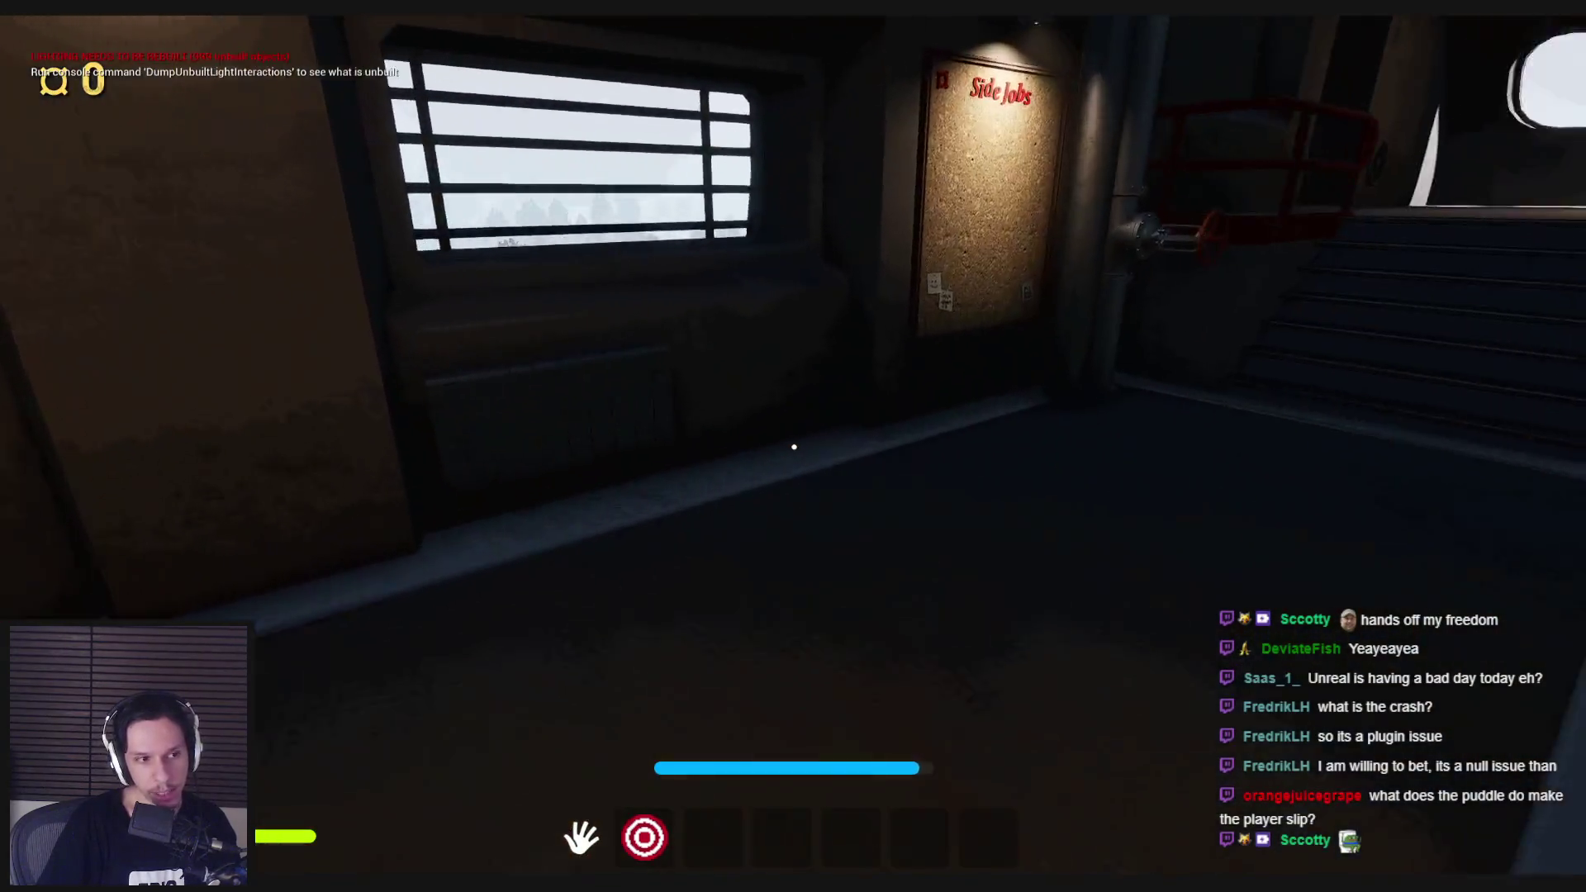
pyautogui.hotkey('shift', 'w')
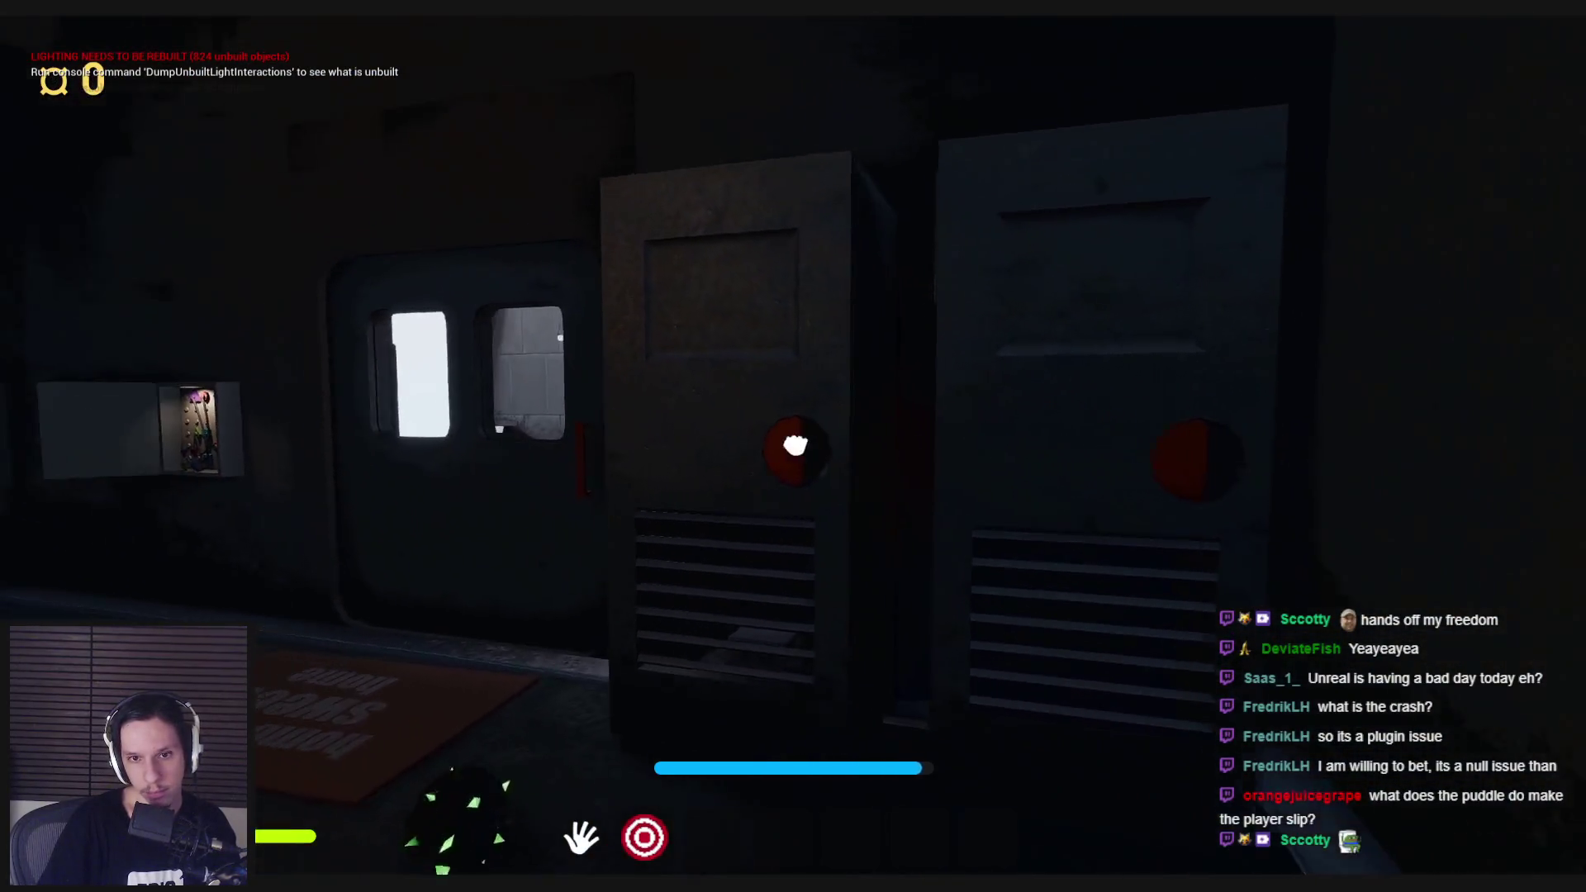
pyautogui.moveTo(812, 437); pyautogui.dragTo(956, 442)
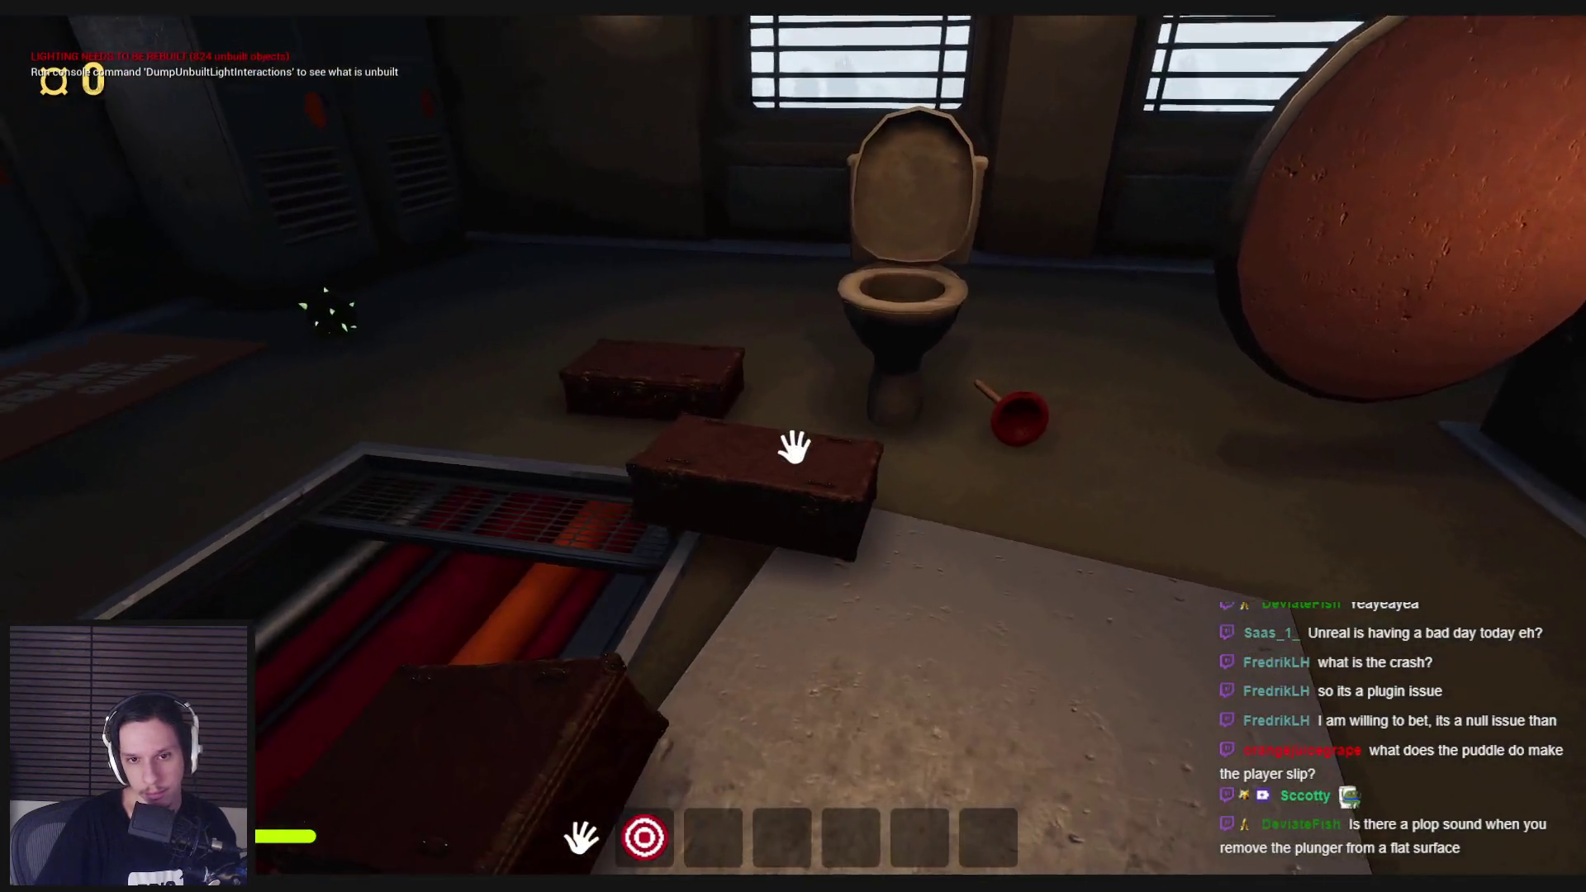
# Step: Walk past the lockers and furnace, freeing the stuck plunger and opening the furnace door, to the fuse box
pyautogui.press('w')
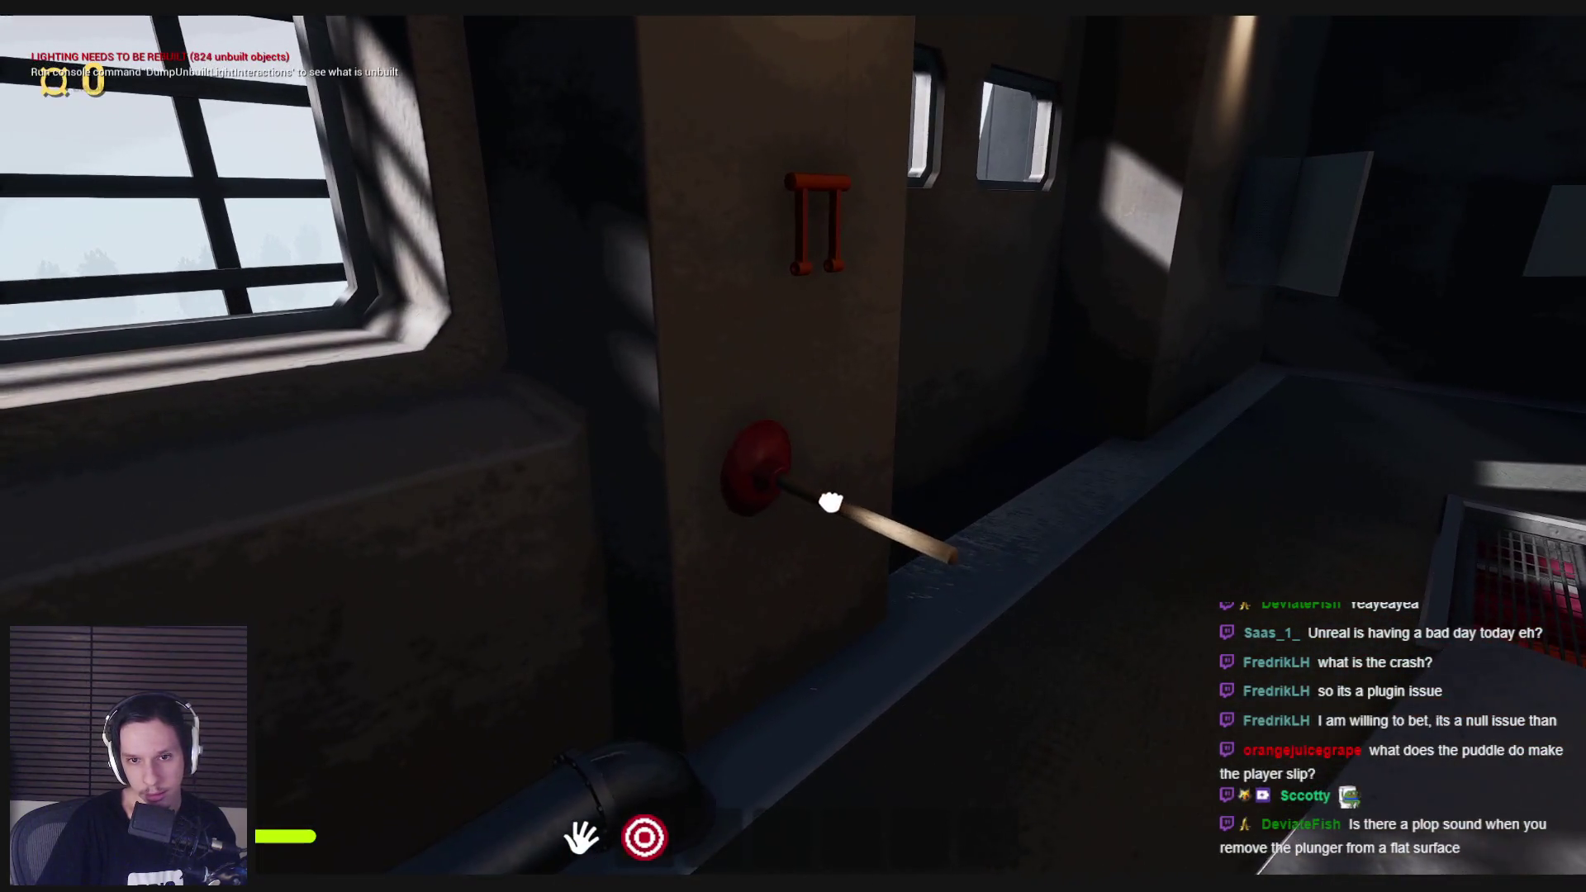
pyautogui.moveTo(793, 446)
pyautogui.mouseDown()
pyautogui.moveTo(718, 449)
pyautogui.moveTo(761, 446)
pyautogui.moveTo(1237, 583)
pyautogui.moveTo(927, 567)
pyautogui.moveTo(941, 549)
pyautogui.moveTo(793, 446)
pyautogui.moveTo(729, 459)
pyautogui.moveTo(718, 567)
pyautogui.moveTo(832, 493)
pyautogui.moveTo(913, 463)
pyautogui.moveTo(1104, 526)
pyautogui.moveTo(1080, 460)
pyautogui.moveTo(602, 432)
pyautogui.moveTo(621, 383)
pyautogui.moveTo(825, 435)
pyautogui.moveTo(729, 493)
pyautogui.moveTo(758, 449)
pyautogui.moveTo(794, 447)
pyautogui.moveTo(801, 528)
pyautogui.moveTo(592, 471)
pyautogui.moveTo(824, 439)
pyautogui.moveTo(725, 418)
pyautogui.moveTo(779, 418)
pyautogui.moveTo(808, 576)
pyautogui.moveTo(736, 517)
pyautogui.moveTo(814, 454)
pyautogui.moveTo(786, 365)
pyautogui.moveTo(768, 474)
pyautogui.moveTo(672, 471)
pyautogui.moveTo(846, 573)
pyautogui.moveTo(776, 531)
pyautogui.moveTo(679, 589)
pyautogui.moveTo(758, 559)
pyautogui.moveTo(669, 506)
pyautogui.moveTo(837, 494)
pyautogui.moveTo(655, 450)
pyautogui.moveTo(786, 443)
pyautogui.moveTo(379, 471)
pyautogui.moveTo(195, 503)
pyautogui.mouseUp()
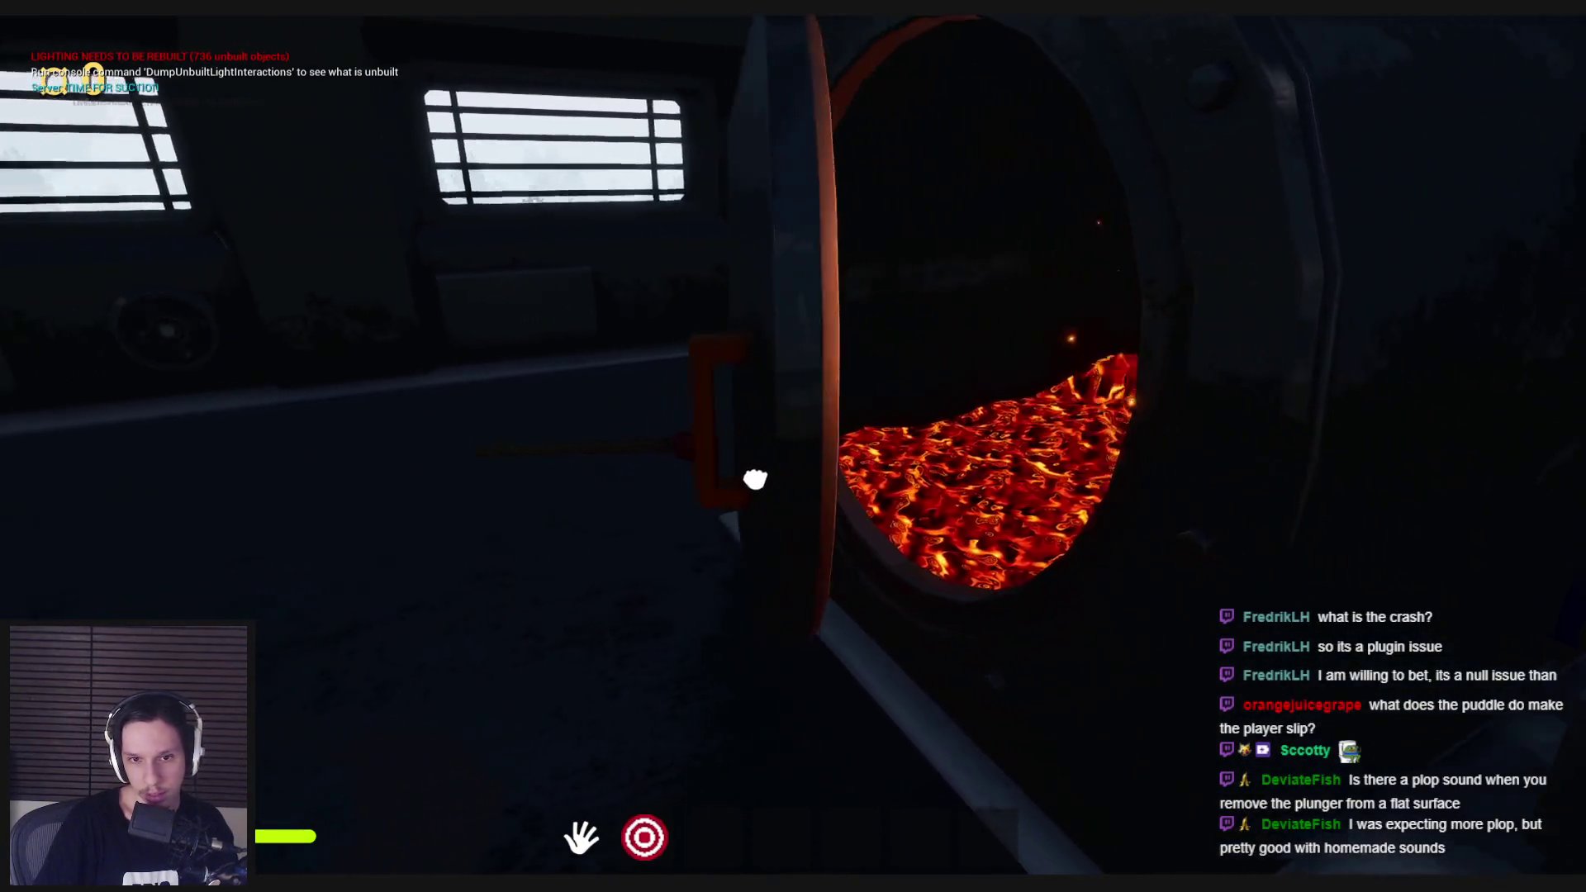
pyautogui.moveTo(794, 446)
pyautogui.mouseDown()
pyautogui.moveTo(903, 446)
pyautogui.moveTo(842, 460)
pyautogui.moveTo(1037, 524)
pyautogui.moveTo(826, 433)
pyautogui.moveTo(1087, 595)
pyautogui.moveTo(991, 578)
pyautogui.moveTo(744, 485)
pyautogui.moveTo(859, 528)
pyautogui.moveTo(591, 655)
pyautogui.moveTo(789, 592)
pyautogui.moveTo(794, 496)
pyautogui.mouseUp()
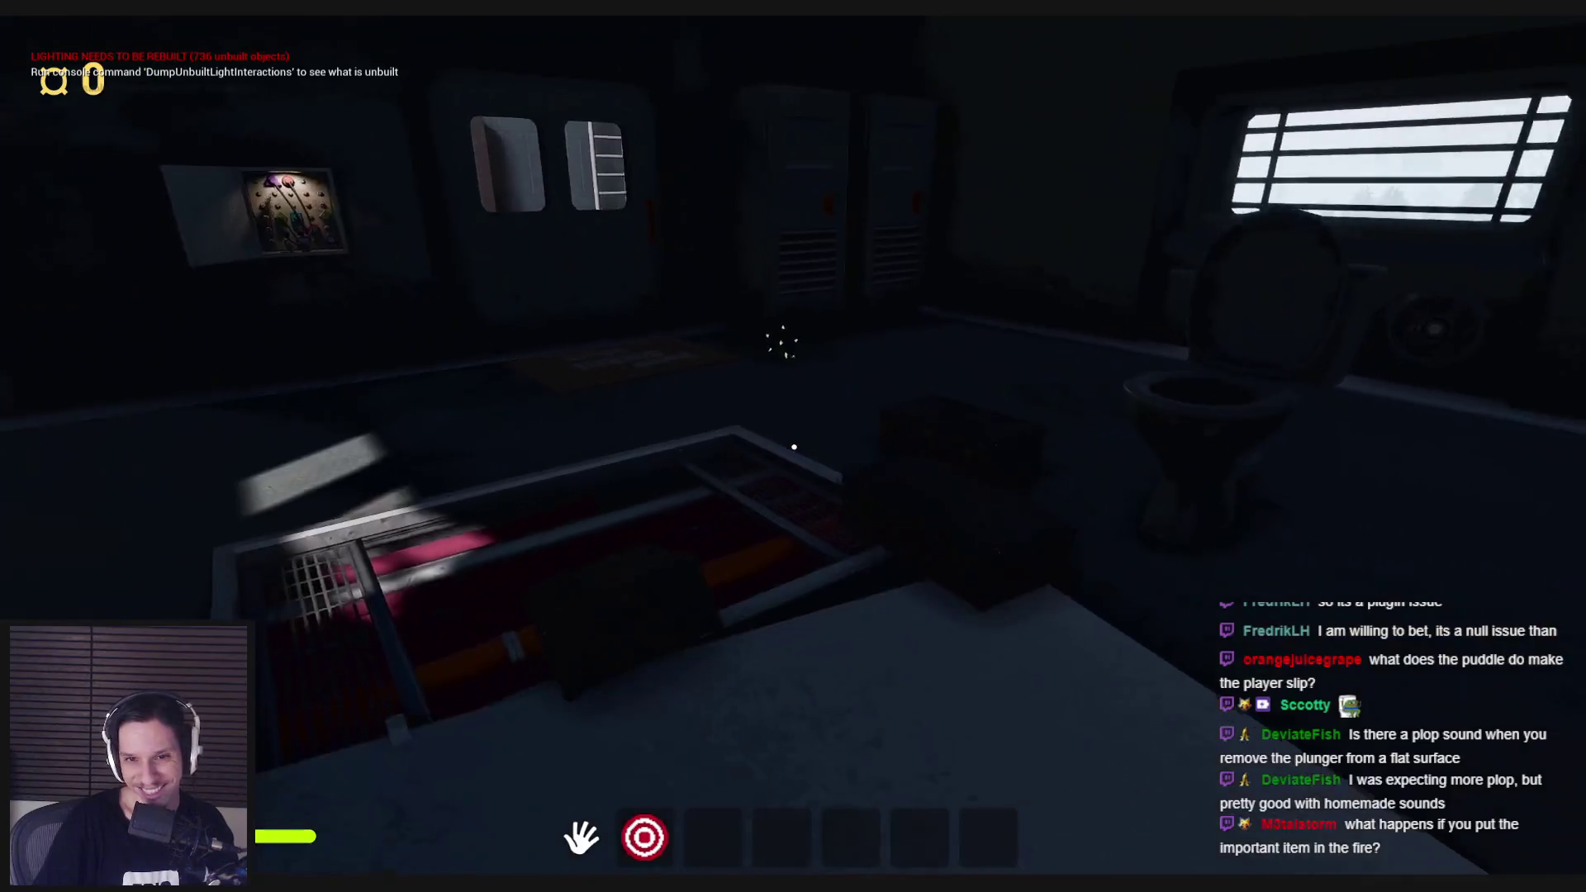
pyautogui.press('w')
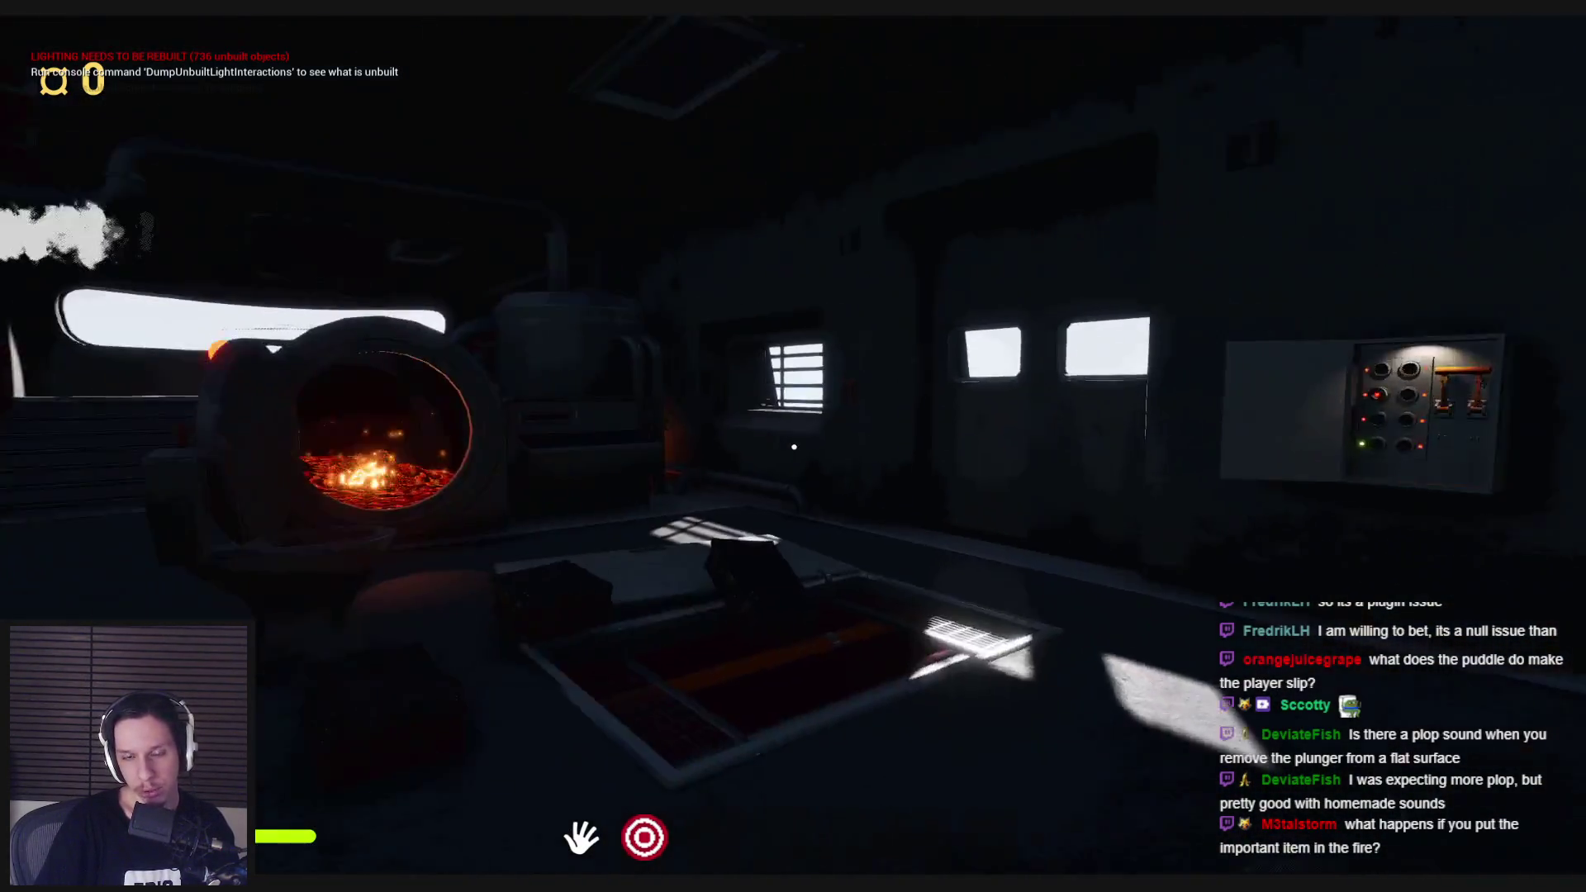
# Step: Look around the room, then pull the fuse box lever down to restore power
pyautogui.press('w')
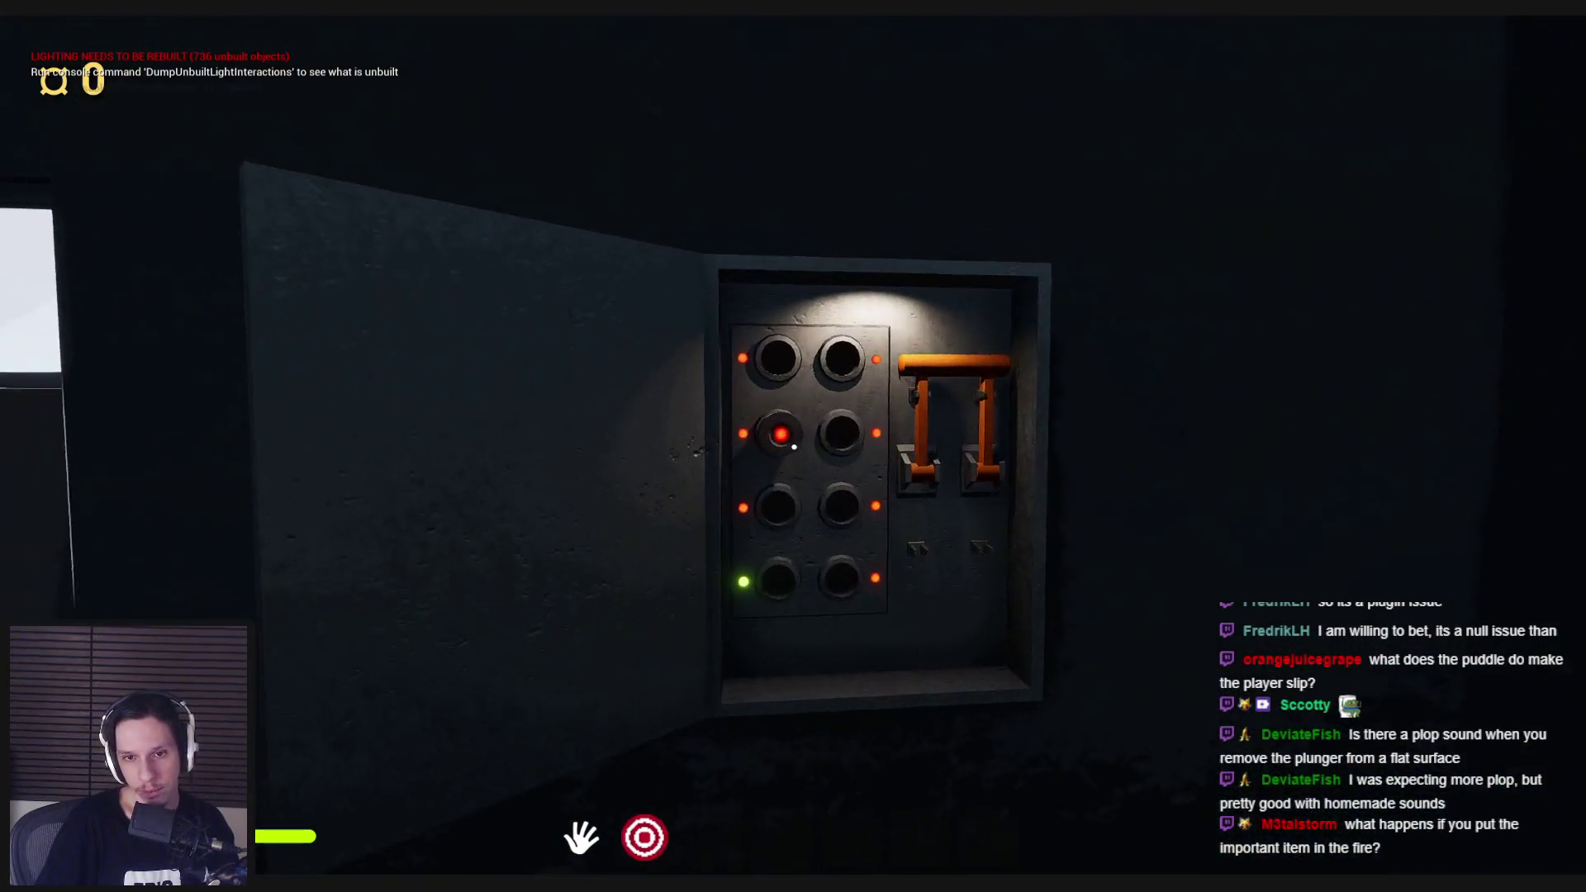
pyautogui.press('s')
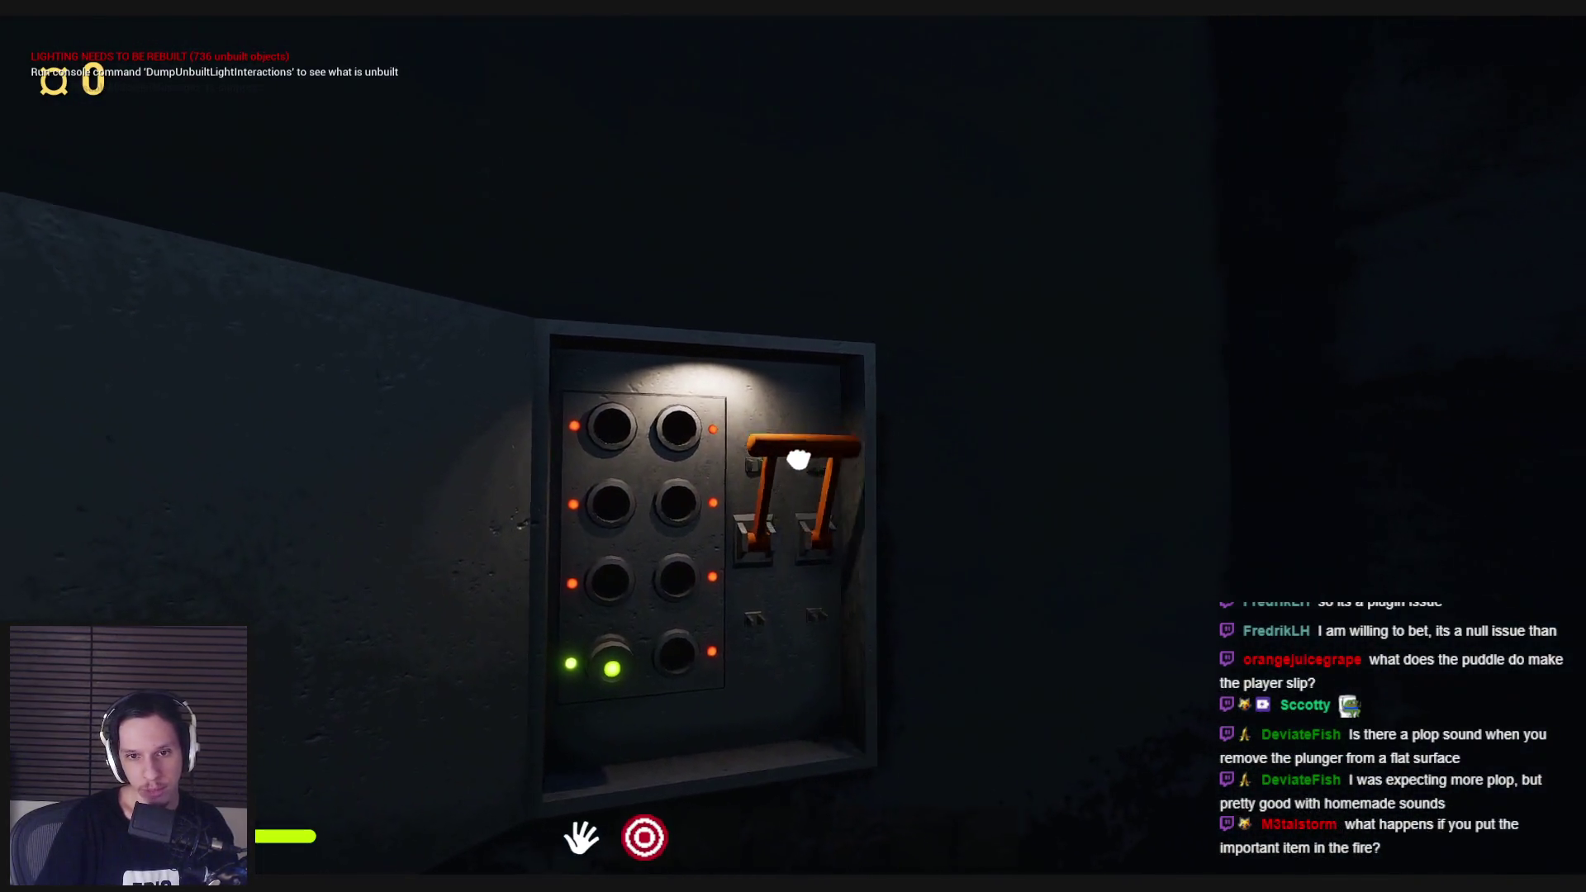
pyautogui.press('w')
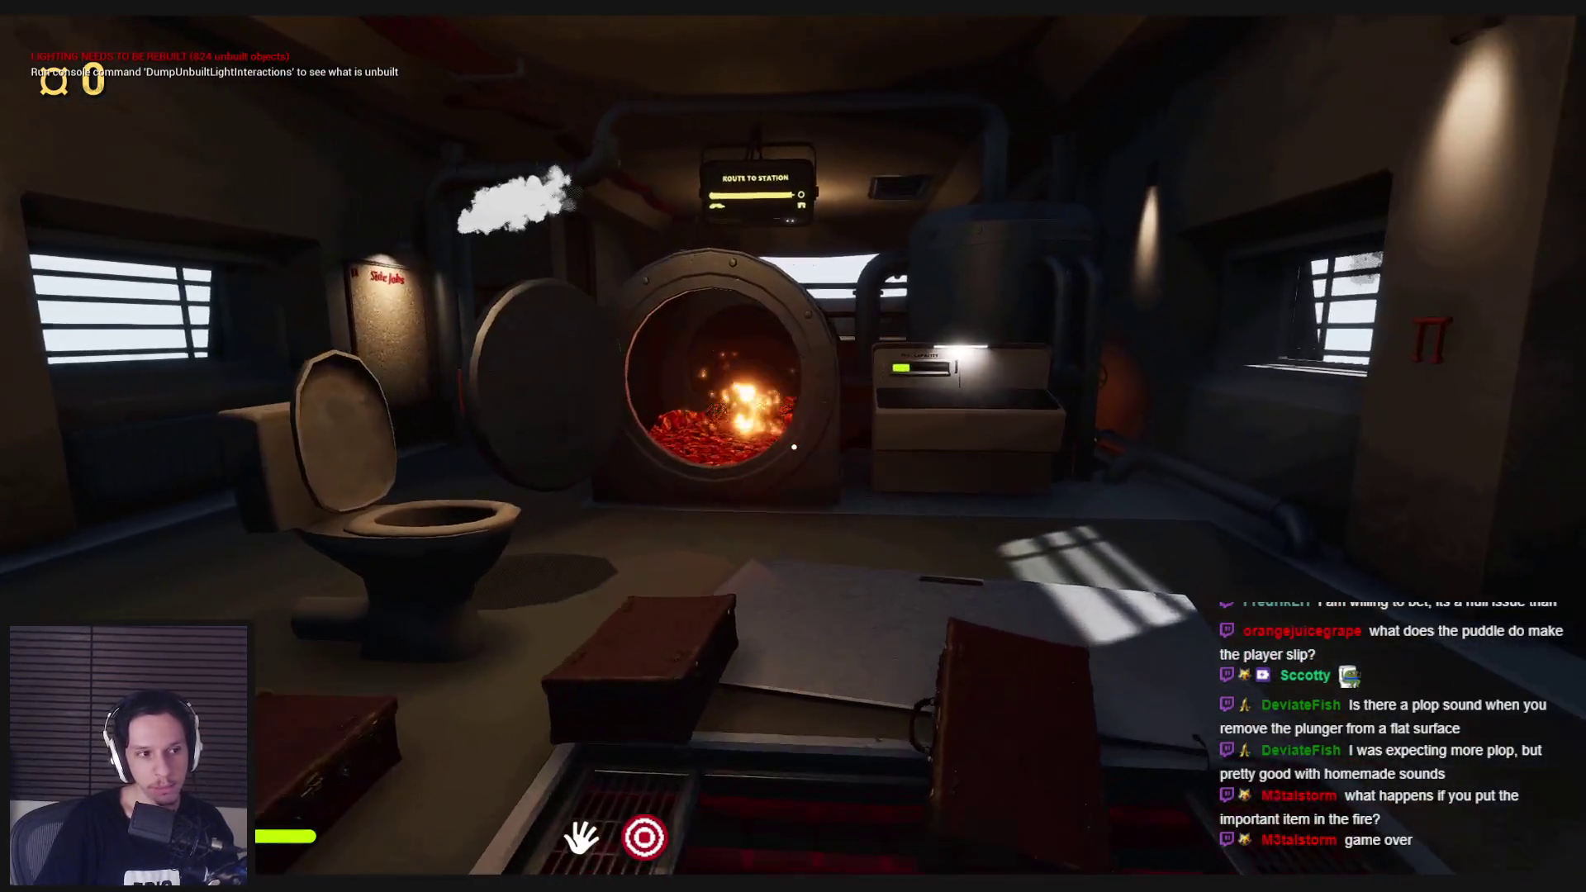
pyautogui.press('w')
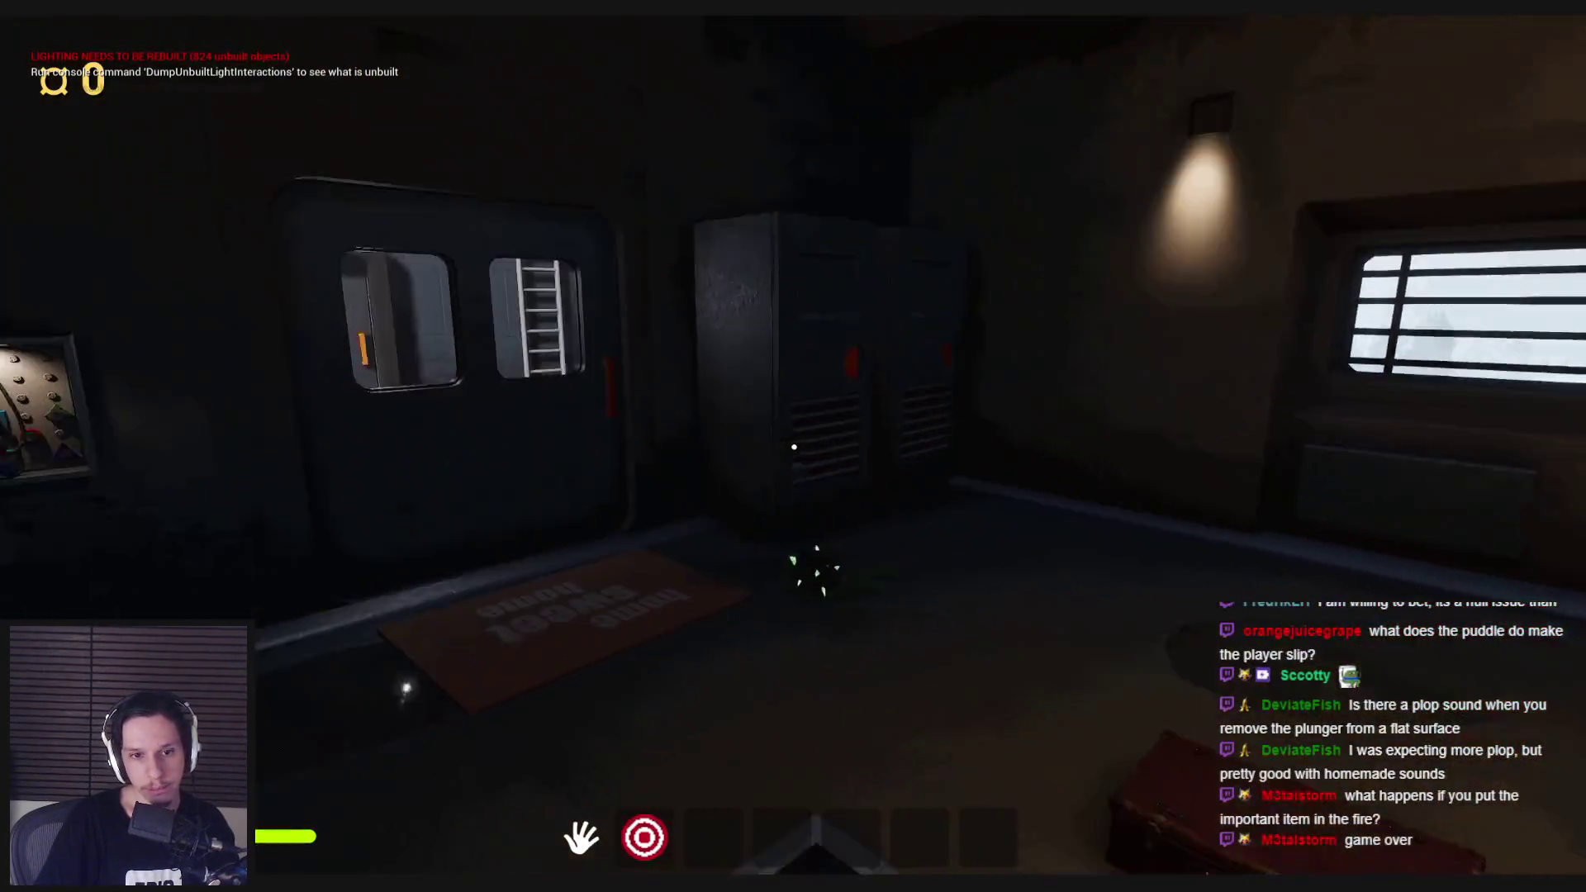
pyautogui.press('w')
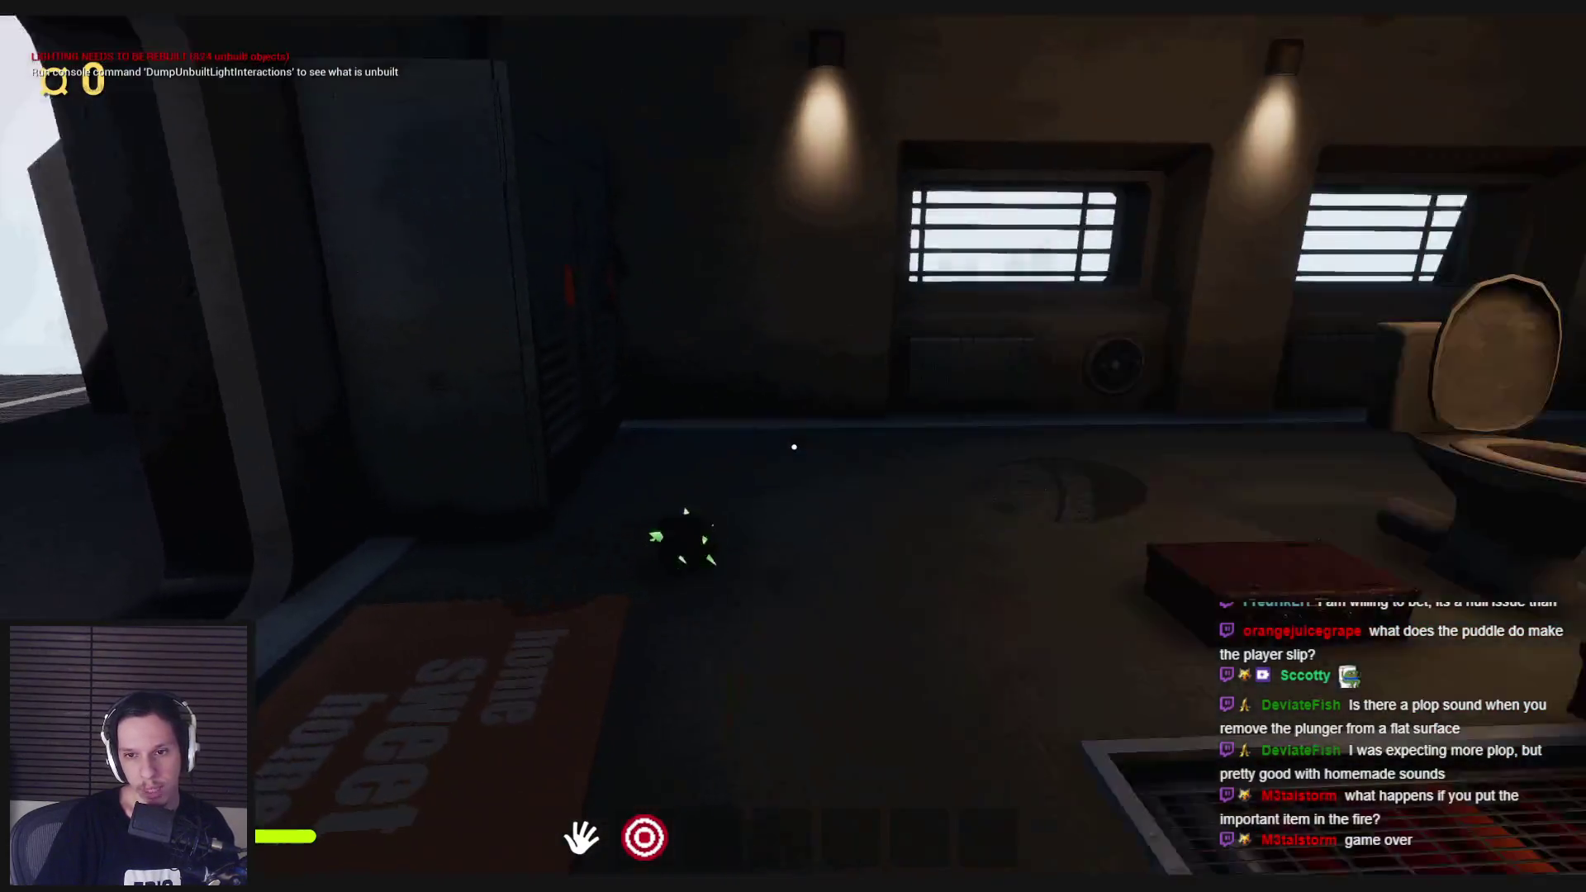
pyautogui.press('w')
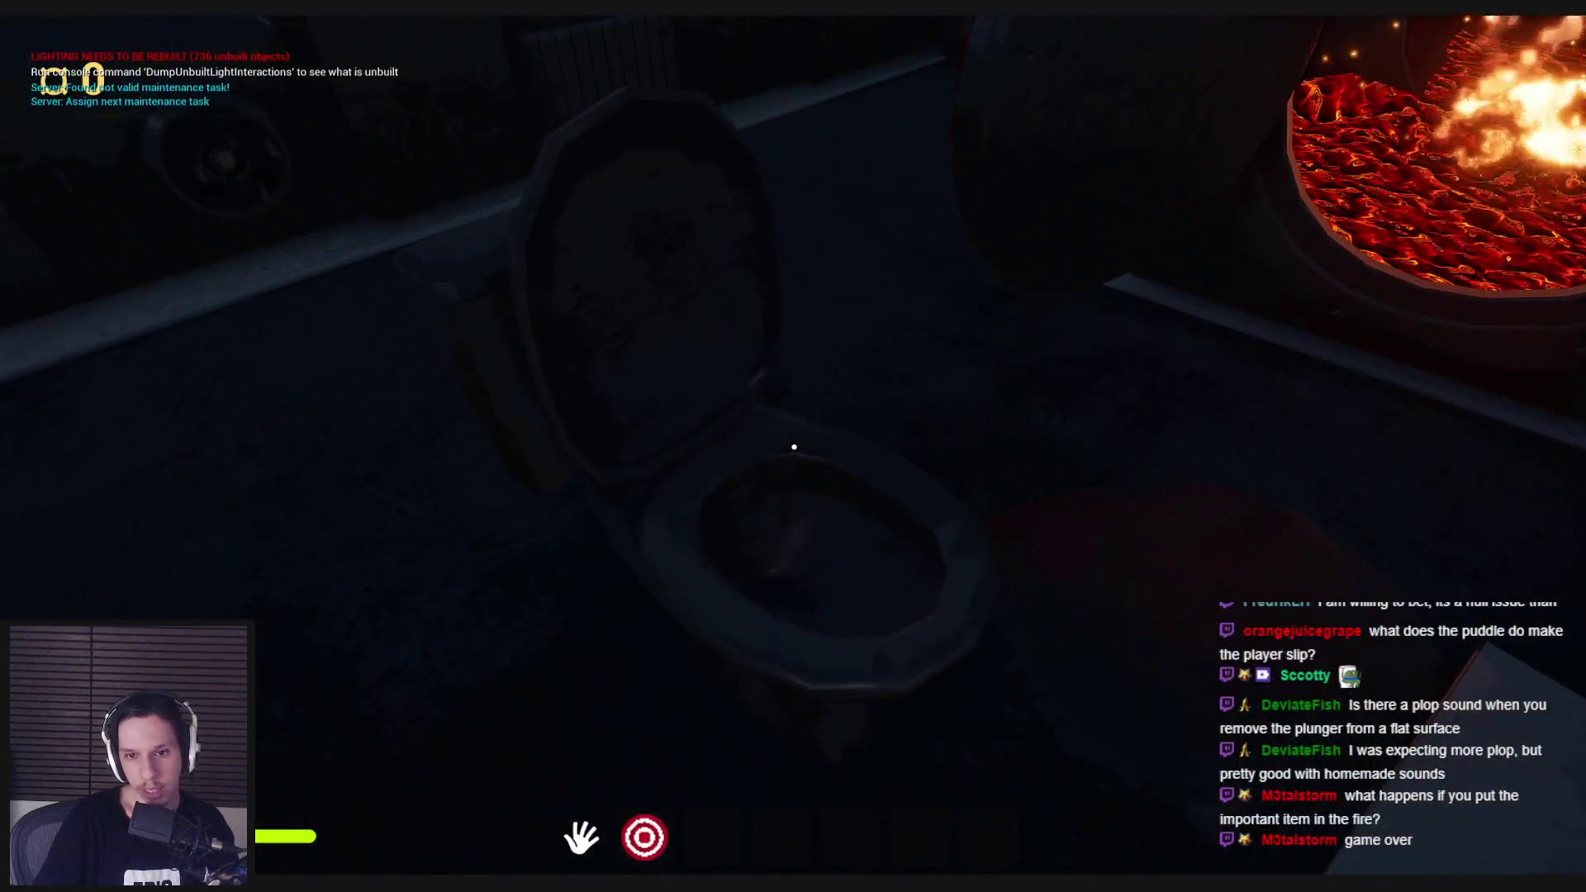
pyautogui.press('d')
pyautogui.press('s')
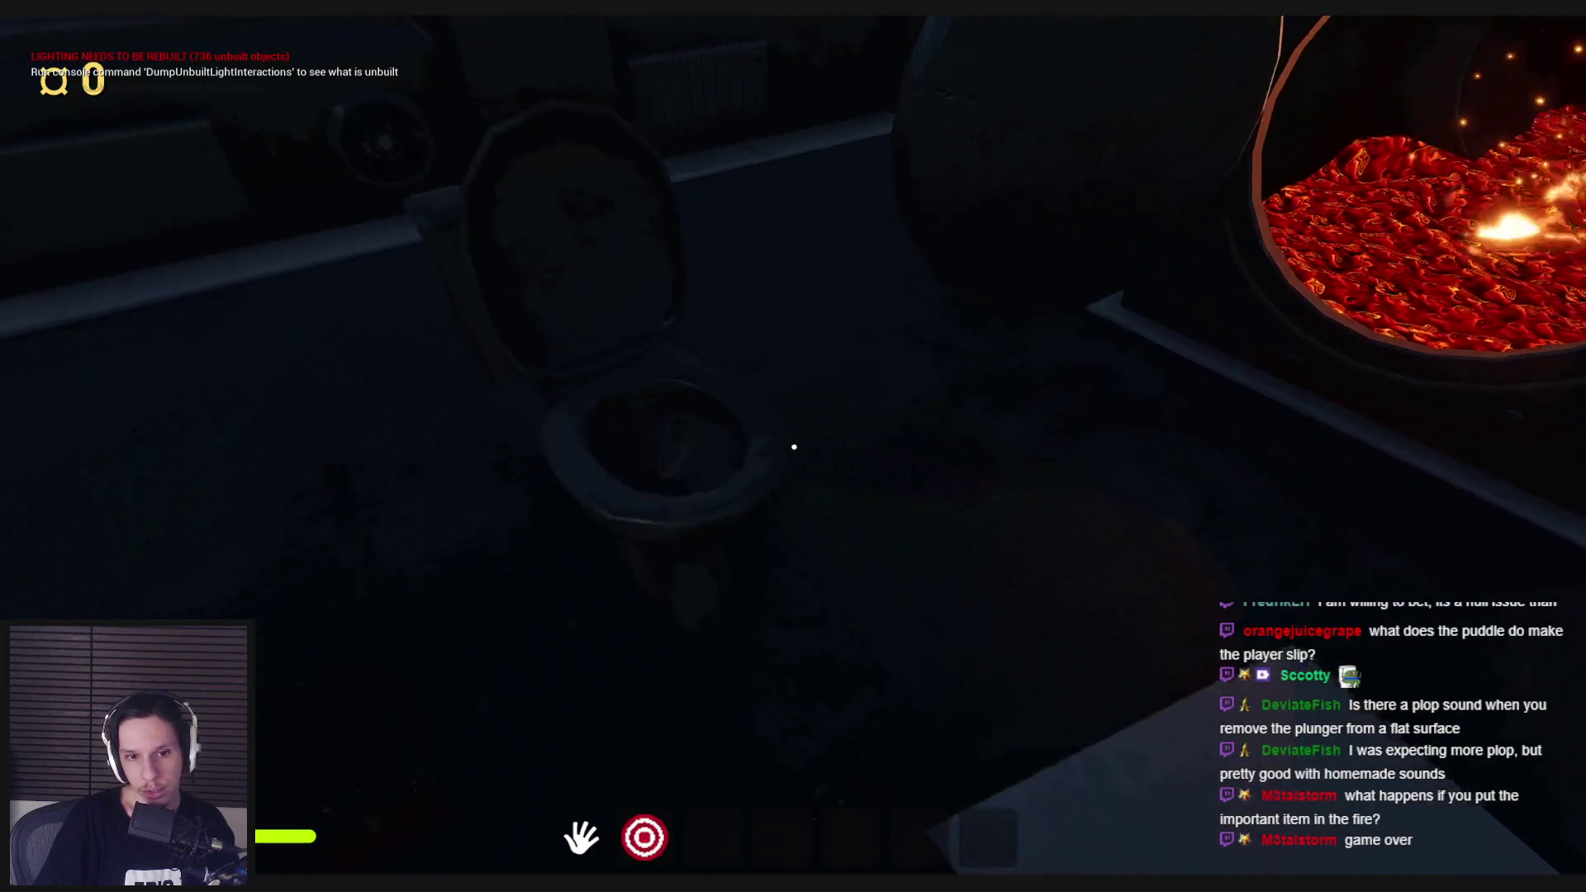
pyautogui.press('w')
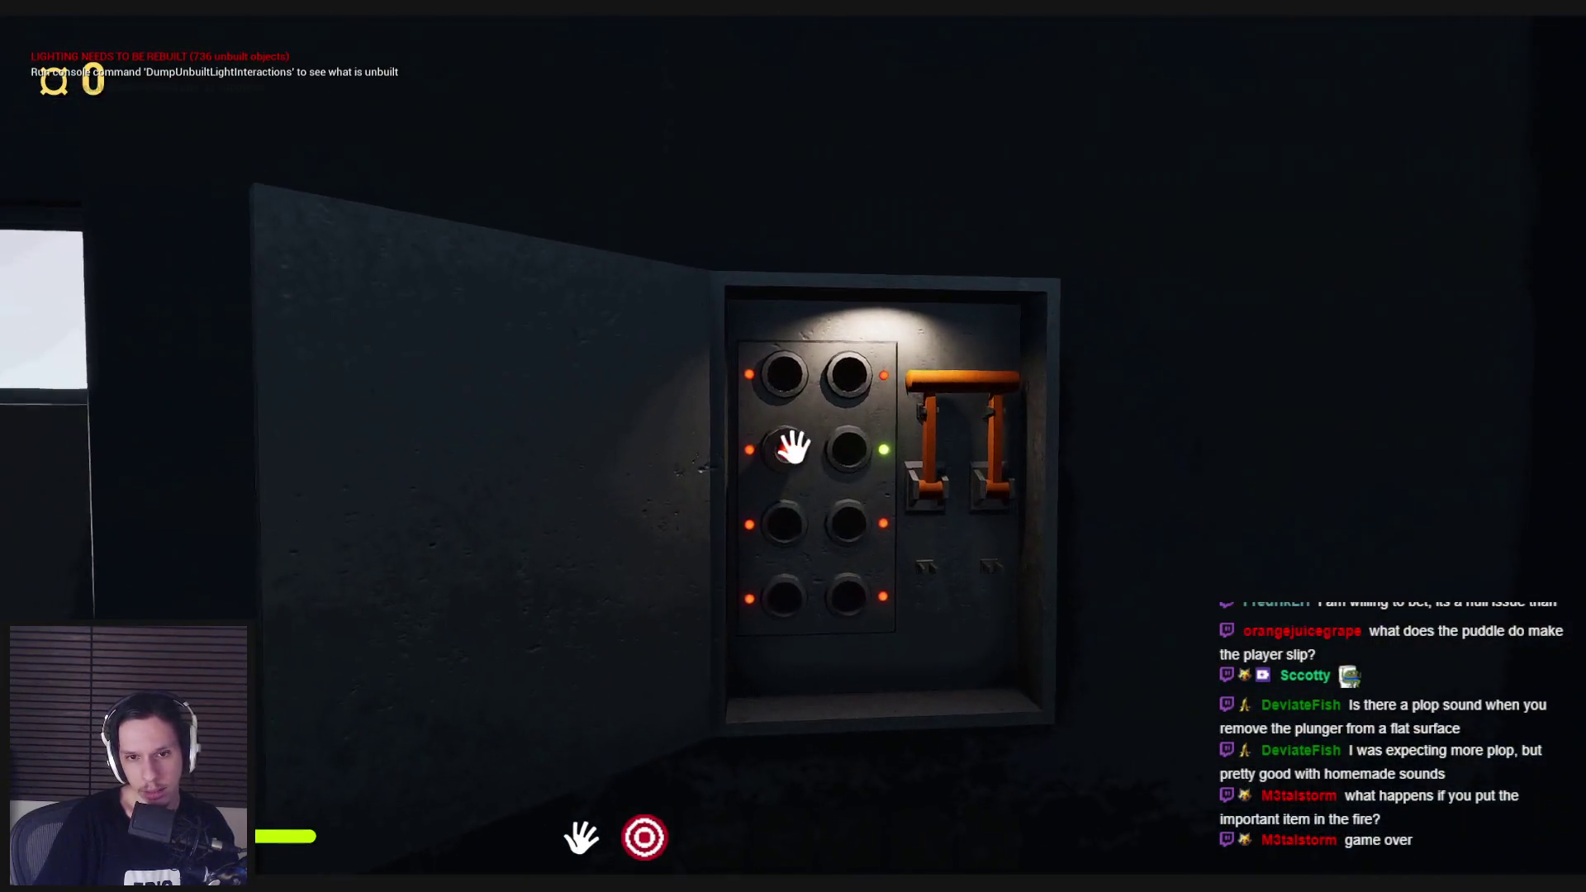
pyautogui.click(791, 535)
pyautogui.moveTo(791, 536); pyautogui.dragTo(793, 578)
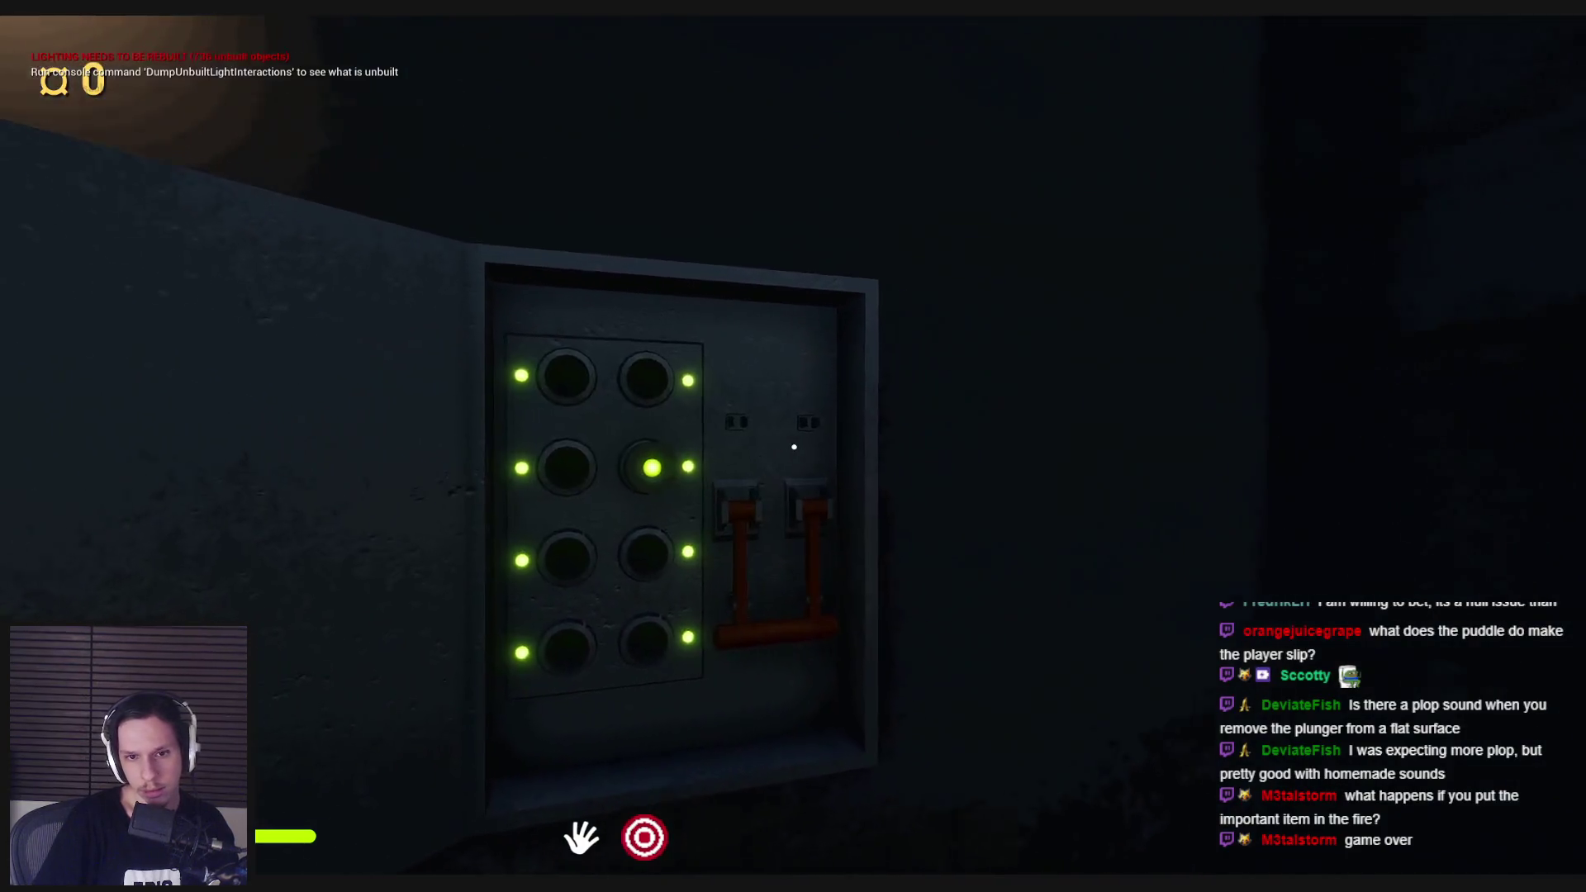
# Step: Walk back to inspect the toilet and stop the play-test
pyautogui.press('w')
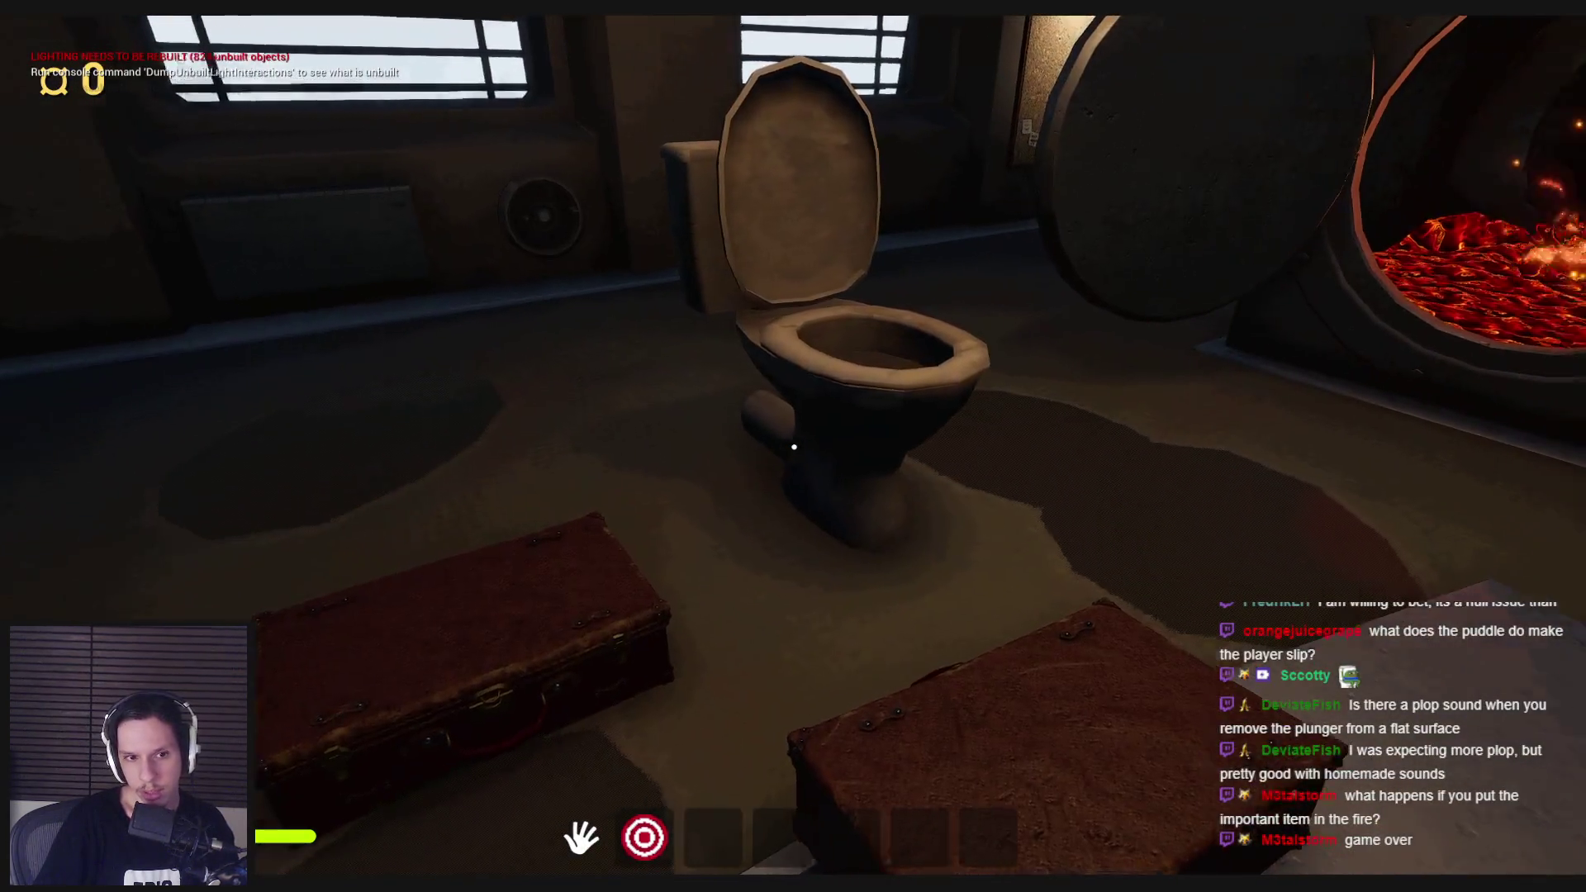
pyautogui.press('w')
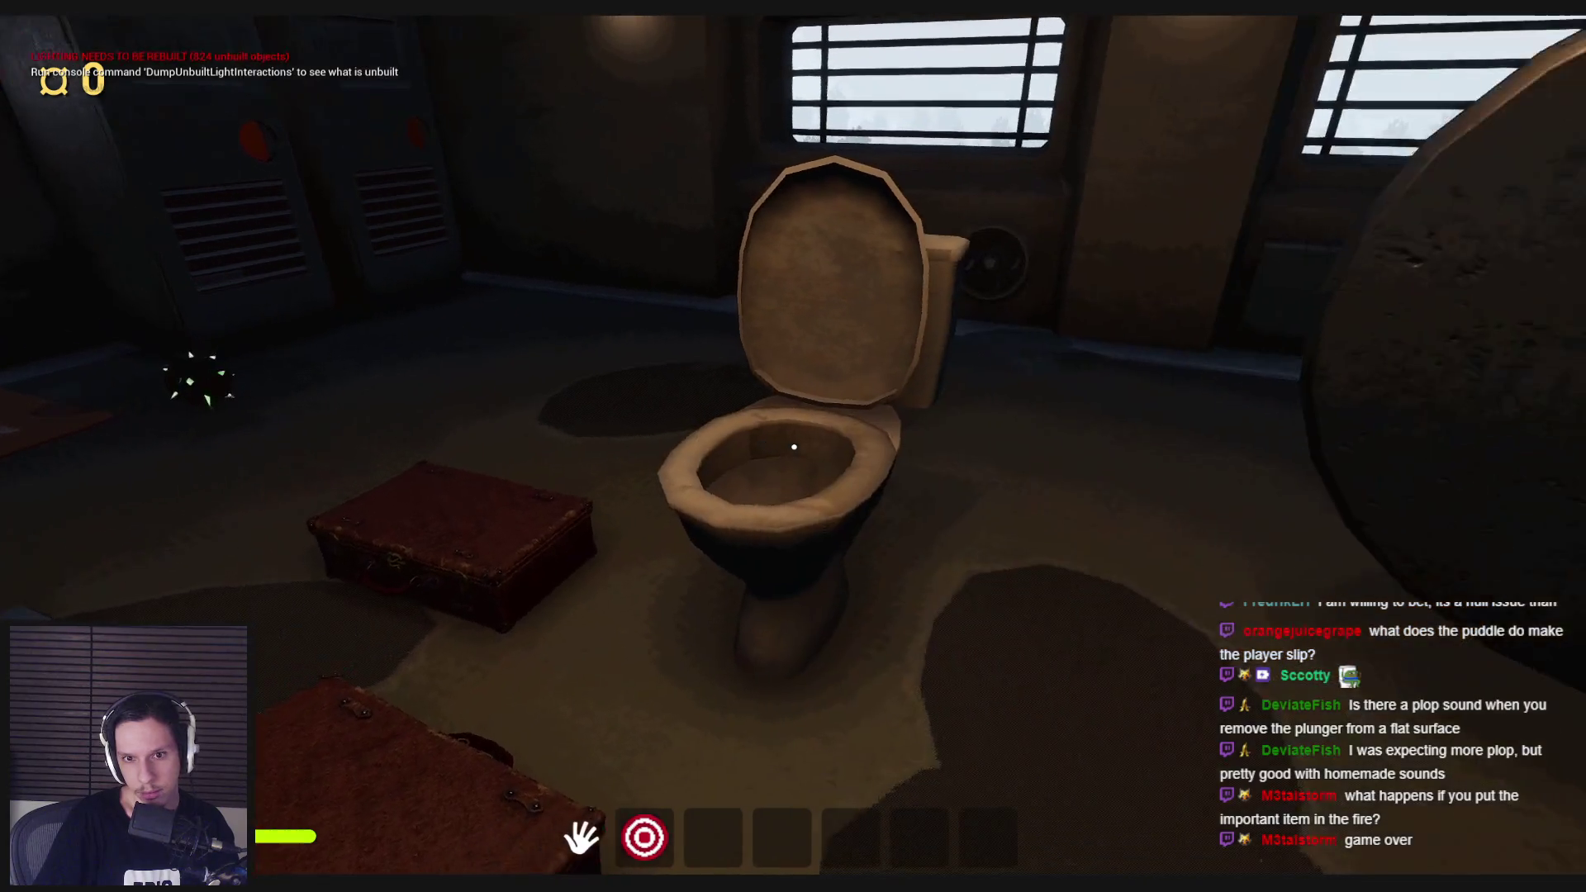
pyautogui.press('w')
pyautogui.press('Escape')
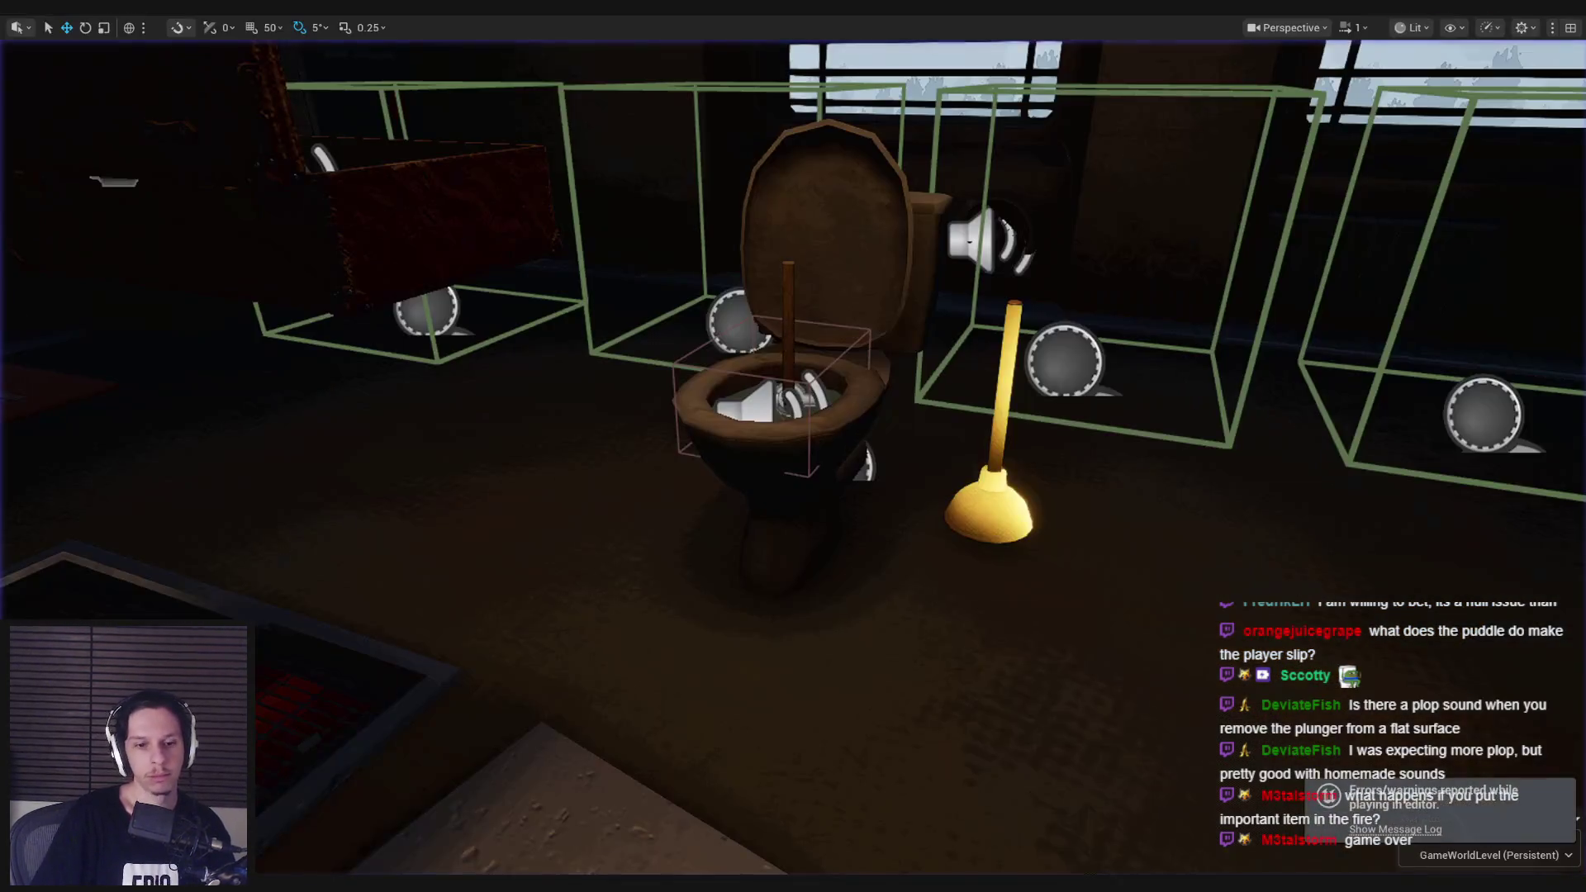
# Step: Inspect the event graph's Do Once, Branch, Set Hidden and Set Angular Swing/Twist nodes
pyautogui.click(607, 829)
pyautogui.scroll(-1, 798, 494)
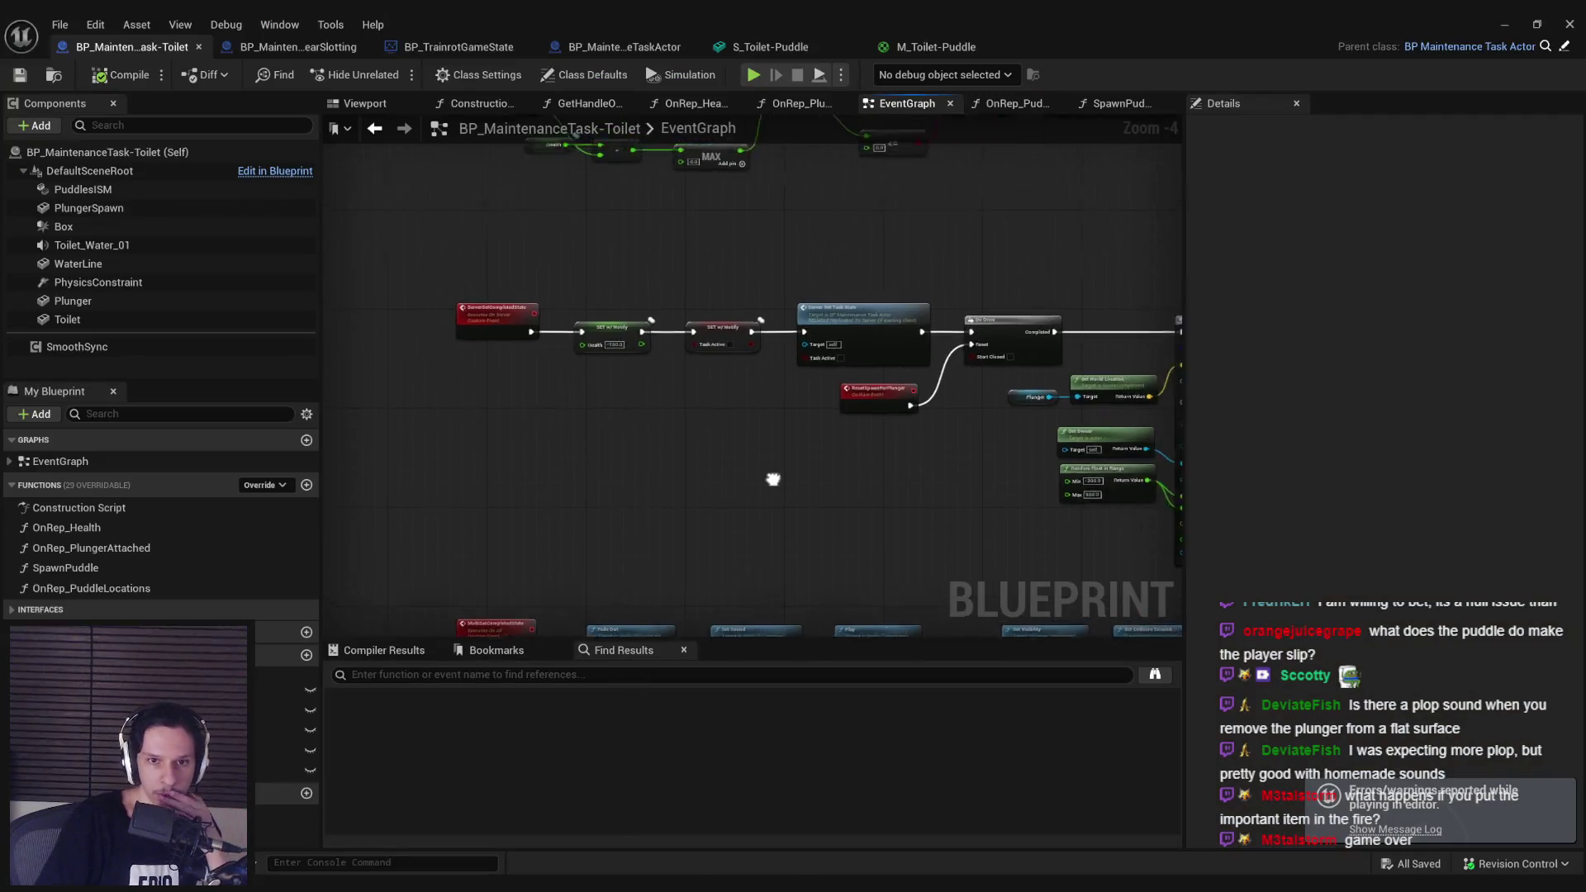
pyautogui.moveTo(771, 479); pyautogui.dragTo(541, 550)
pyautogui.scroll(-2, 791, 505)
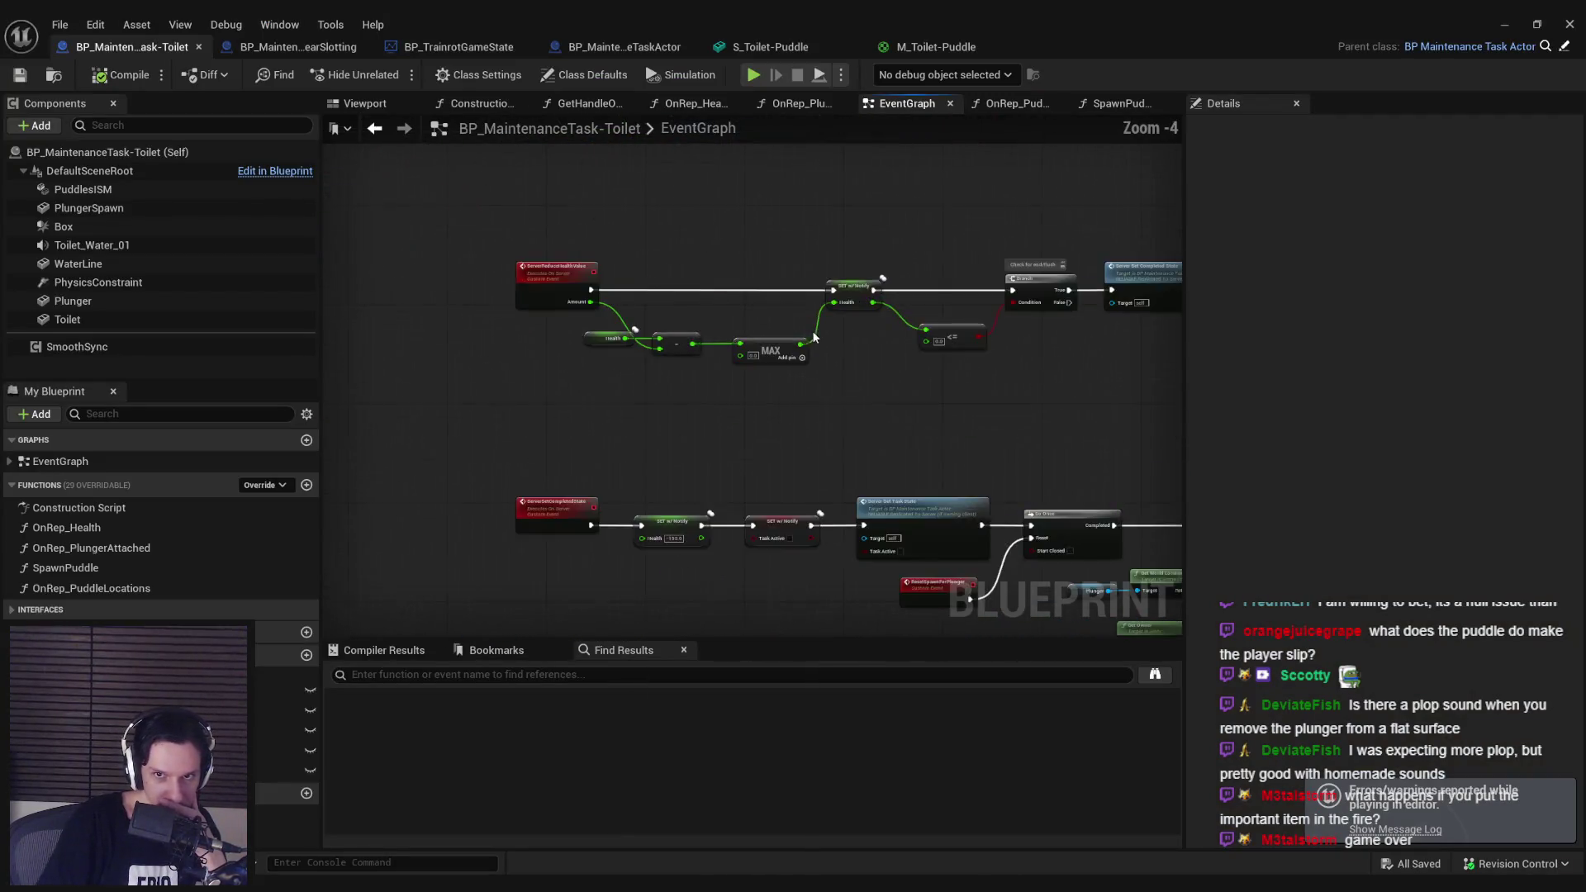
pyautogui.scroll(4, 666, 379)
pyautogui.moveTo(884, 417); pyautogui.dragTo(533, 469)
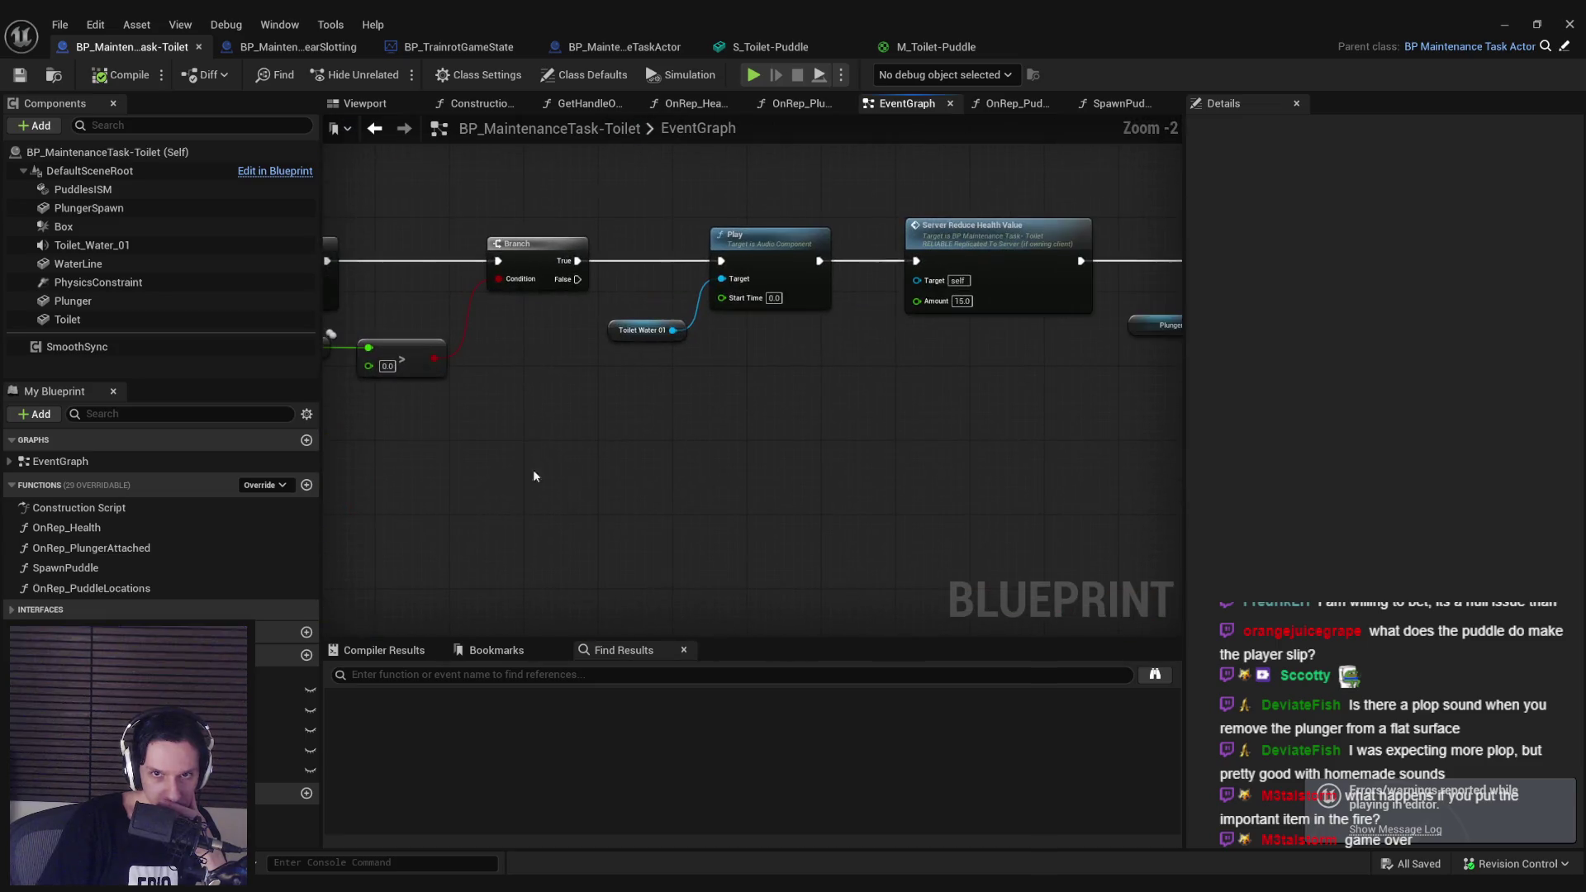
pyautogui.scroll(1, 707, 477)
pyautogui.moveTo(949, 491); pyautogui.dragTo(793, 487)
pyautogui.scroll(-2, 648, 488)
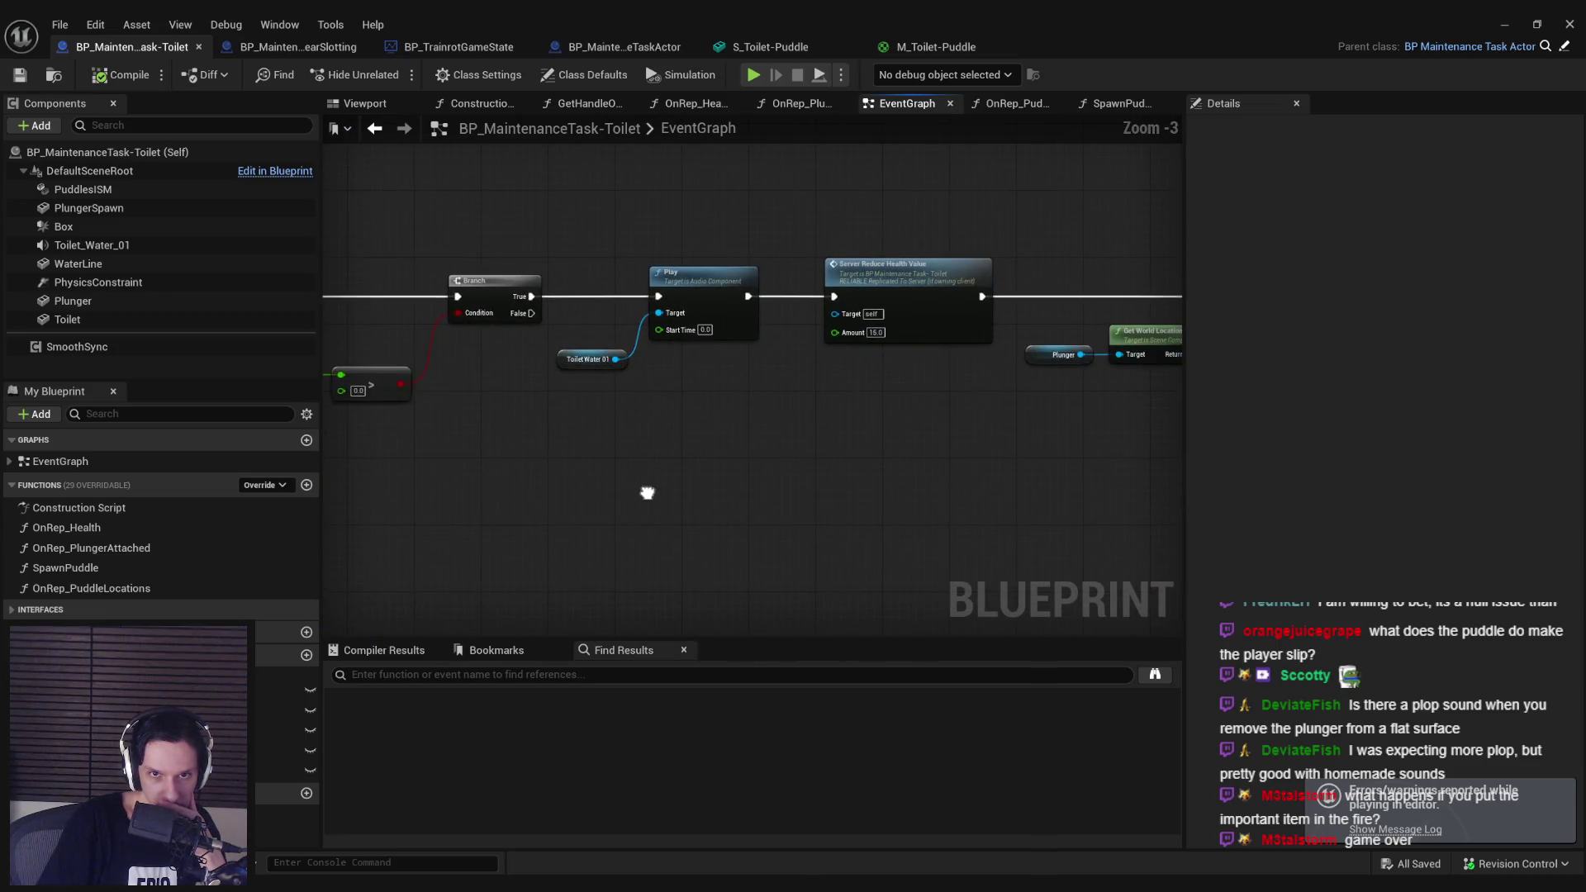
pyautogui.moveTo(648, 488); pyautogui.dragTo(909, 634)
pyautogui.scroll(-1, 910, 635)
pyautogui.scroll(-2, 637, 481)
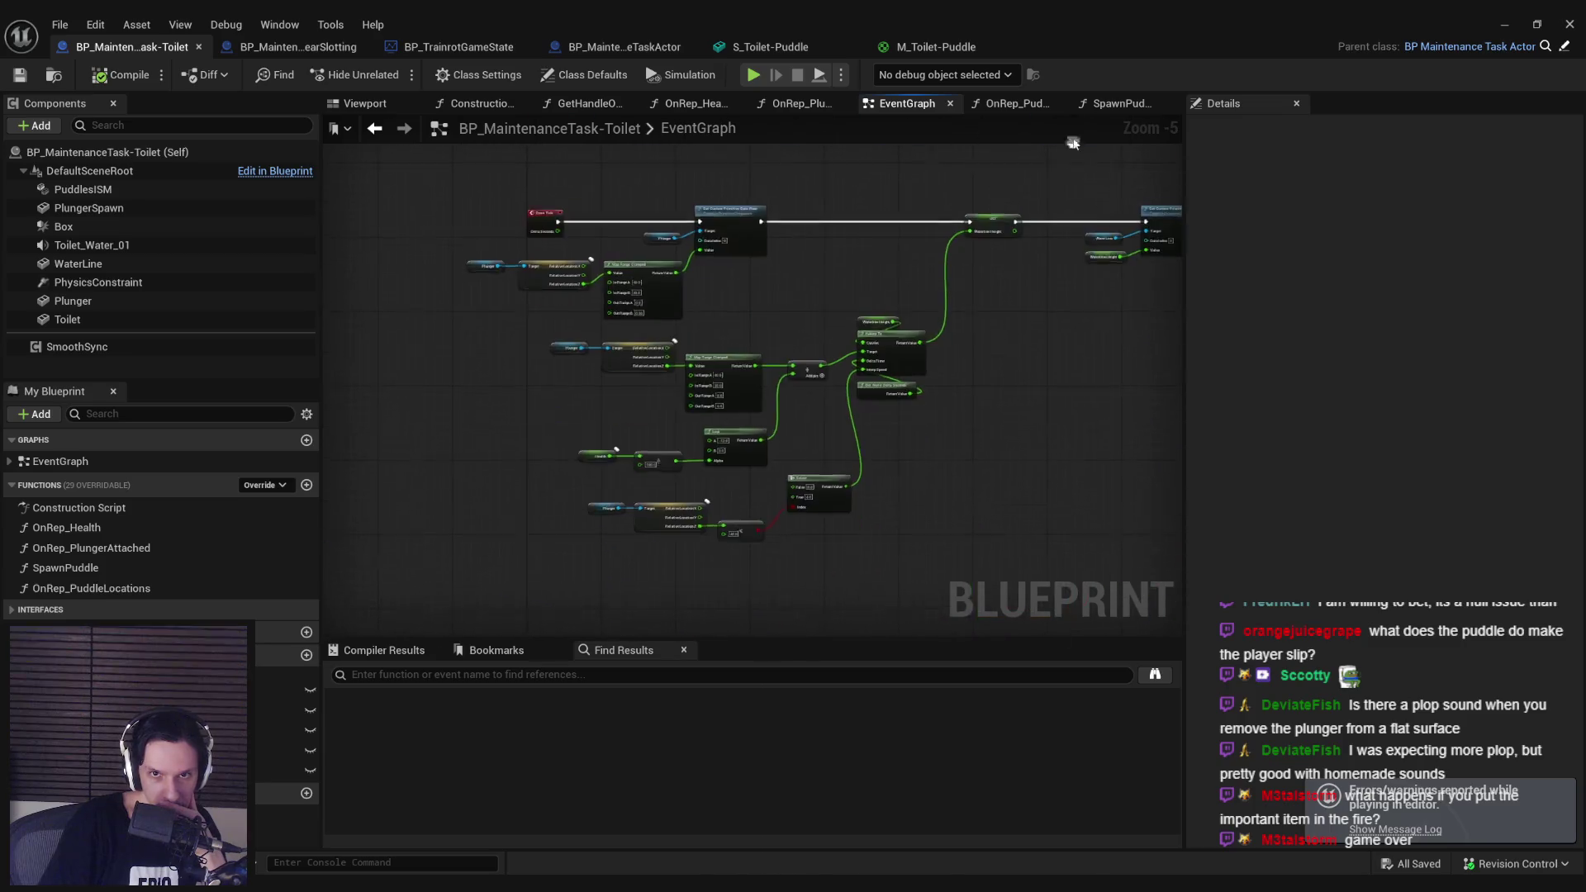
pyautogui.moveTo(637, 481); pyautogui.dragTo(973, 234)
pyautogui.moveTo(903, 554); pyautogui.dragTo(956, 347)
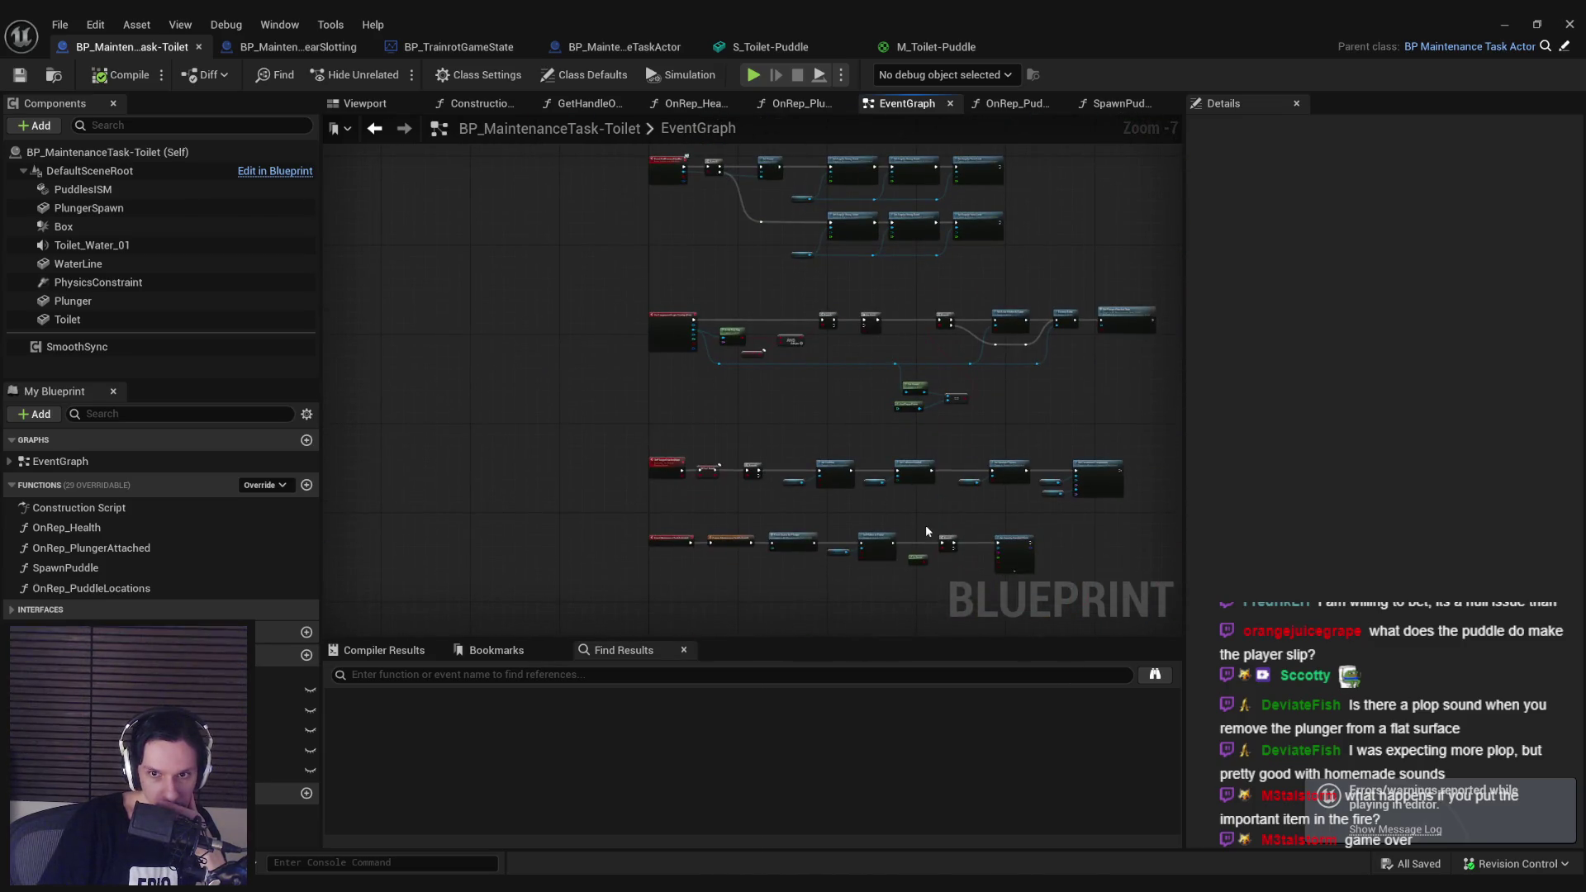
pyautogui.scroll(6, 930, 419)
pyautogui.moveTo(1031, 512); pyautogui.dragTo(595, 517)
pyautogui.scroll(-3, 890, 512)
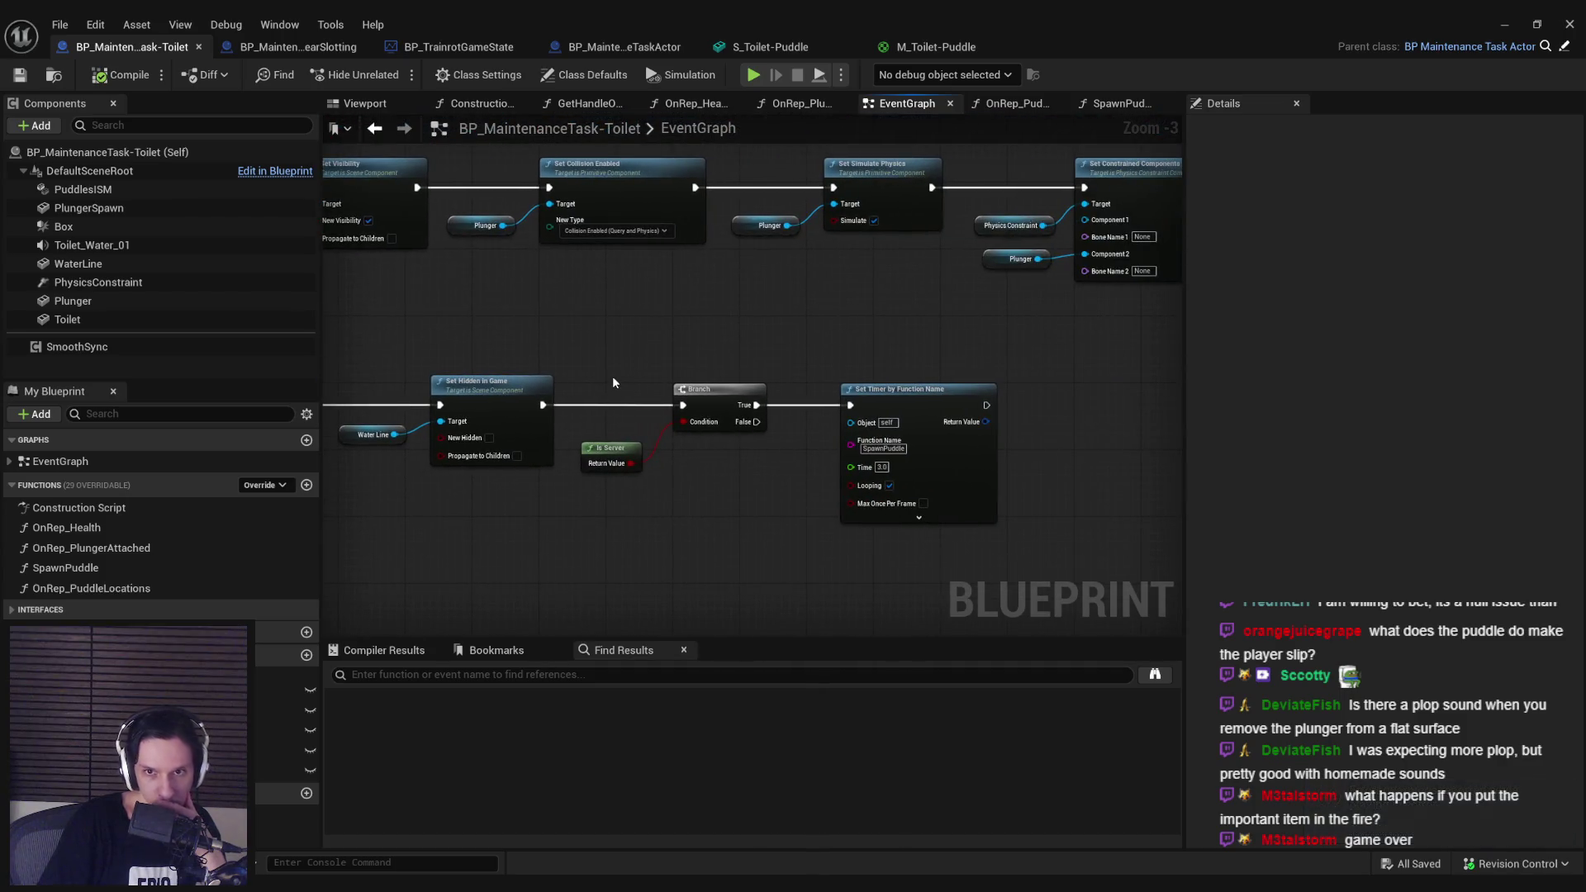
pyautogui.scroll(-2, 611, 387)
pyautogui.moveTo(573, 464)
pyautogui.mouseDown()
pyautogui.moveTo(1052, 566)
pyautogui.moveTo(704, 560)
pyautogui.moveTo(846, 505)
pyautogui.moveTo(358, 498)
pyautogui.mouseUp()
pyautogui.scroll(2, 482, 594)
pyautogui.scroll(2, 707, 523)
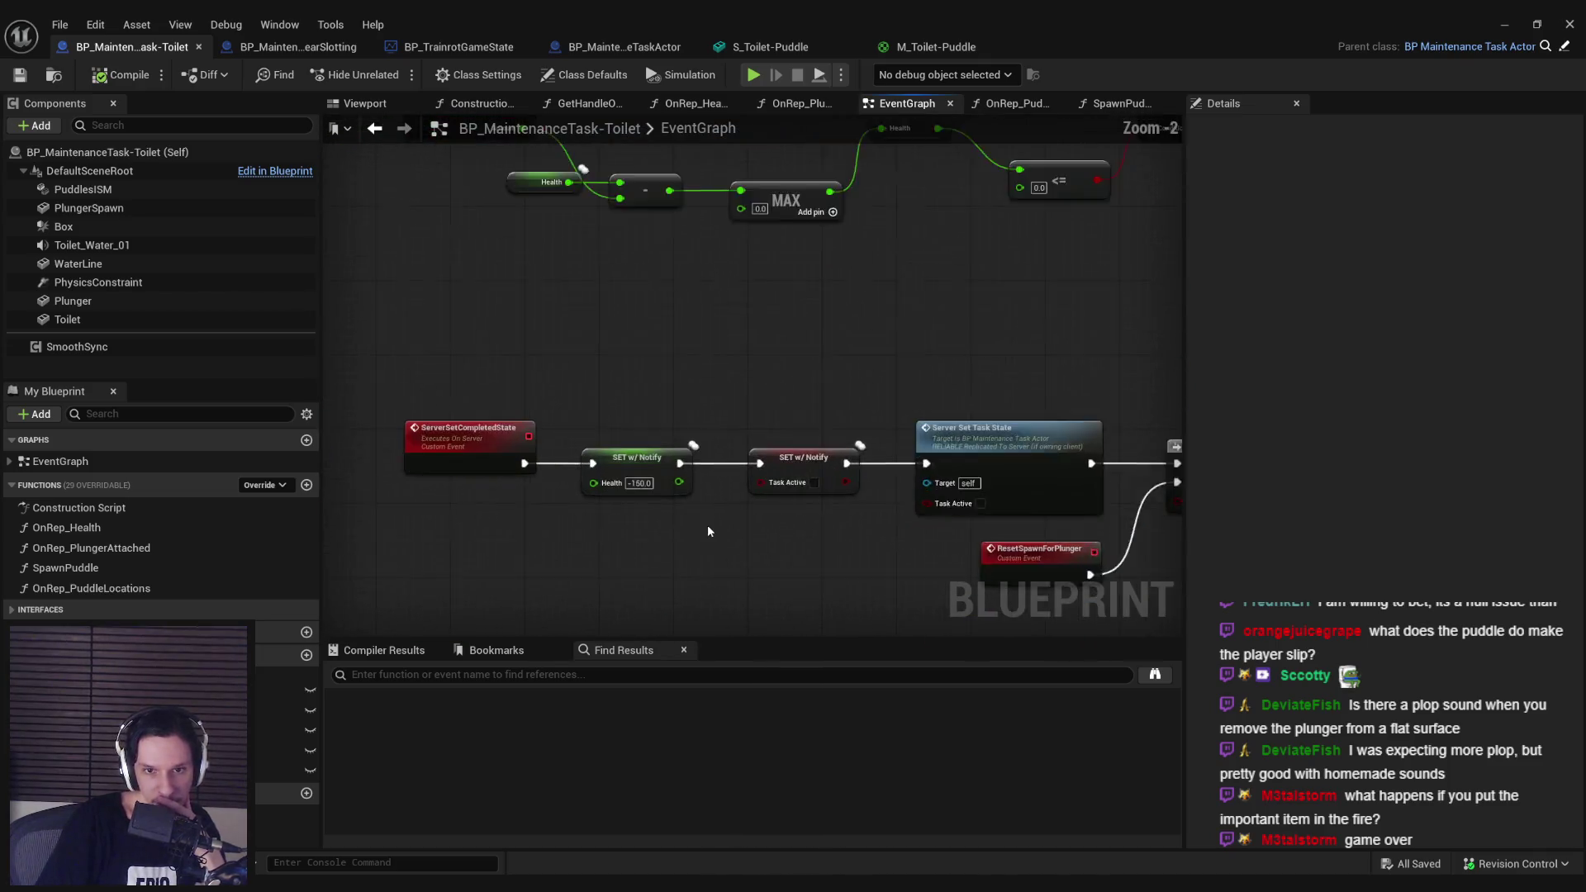
# Step: Review the ServerSetCompletedState, waterline height, Event Tick and SpawnActor Plunger node chains
pyautogui.scroll(-1, 707, 530)
pyautogui.moveTo(708, 529); pyautogui.dragTo(596, 564)
pyautogui.scroll(-1, 636, 395)
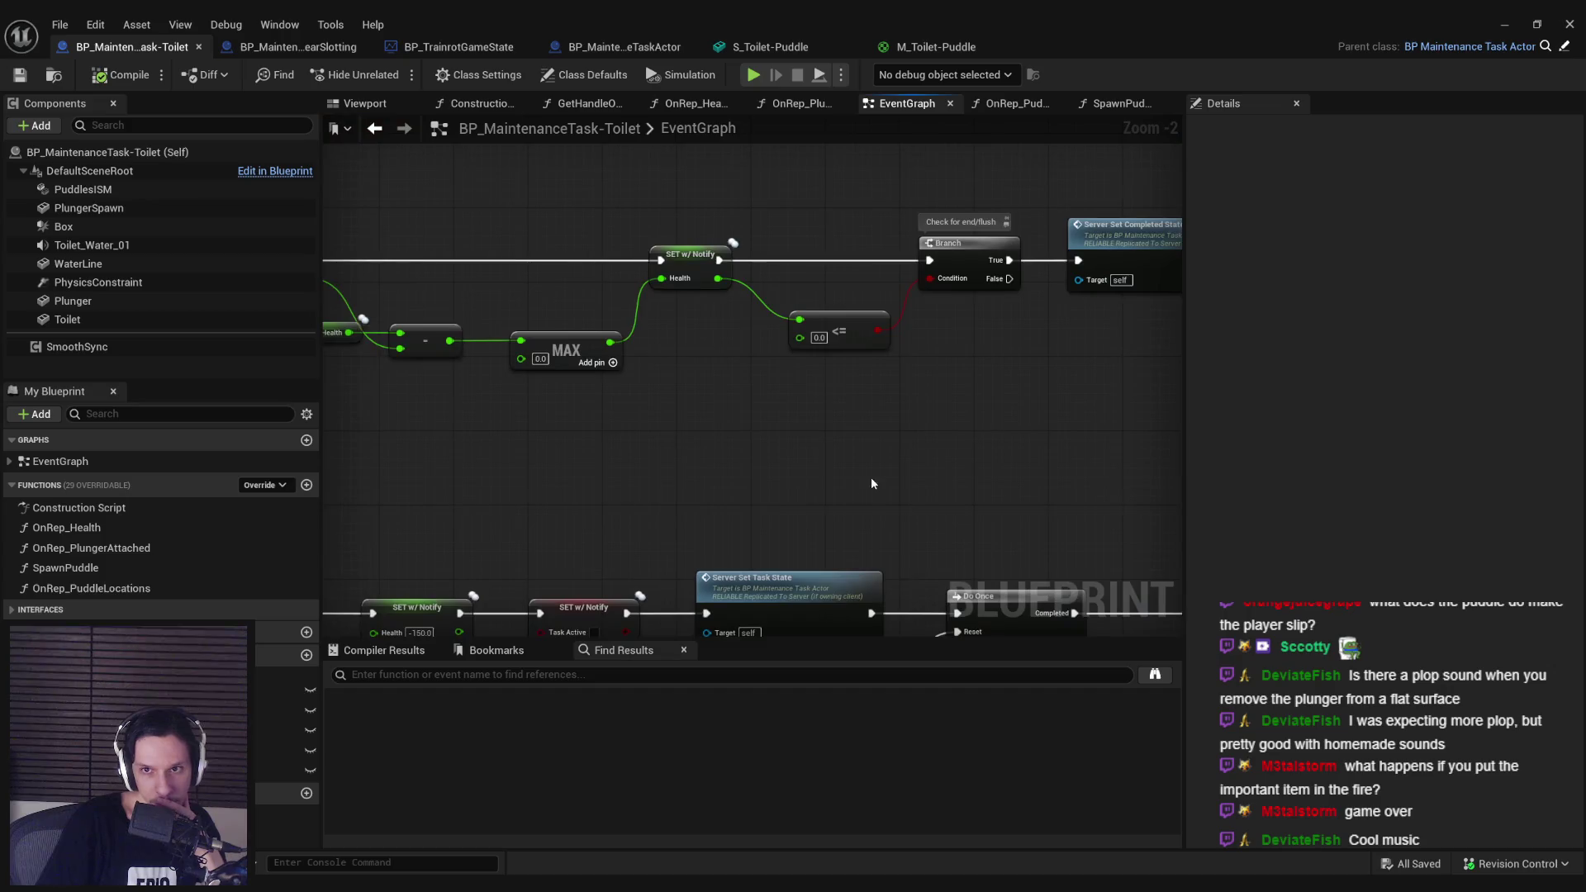
pyautogui.scroll(-1, 528, 478)
pyautogui.scroll(-1, 519, 491)
pyautogui.scroll(2, 599, 404)
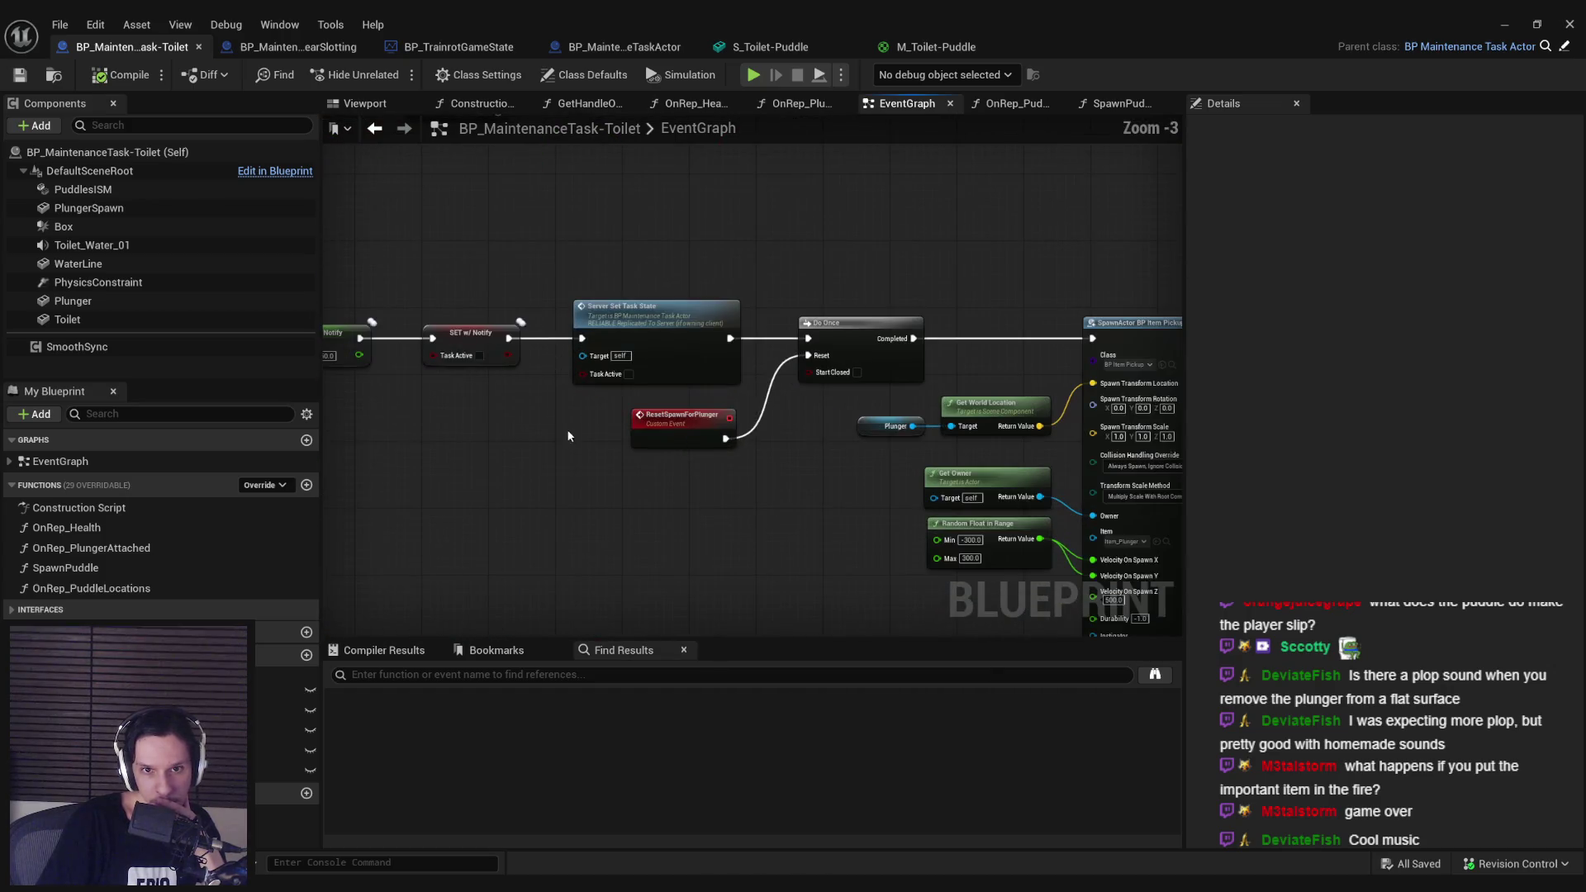
pyautogui.scroll(-4, 523, 458)
pyautogui.moveTo(666, 425); pyautogui.dragTo(911, 541)
pyautogui.scroll(4, 661, 391)
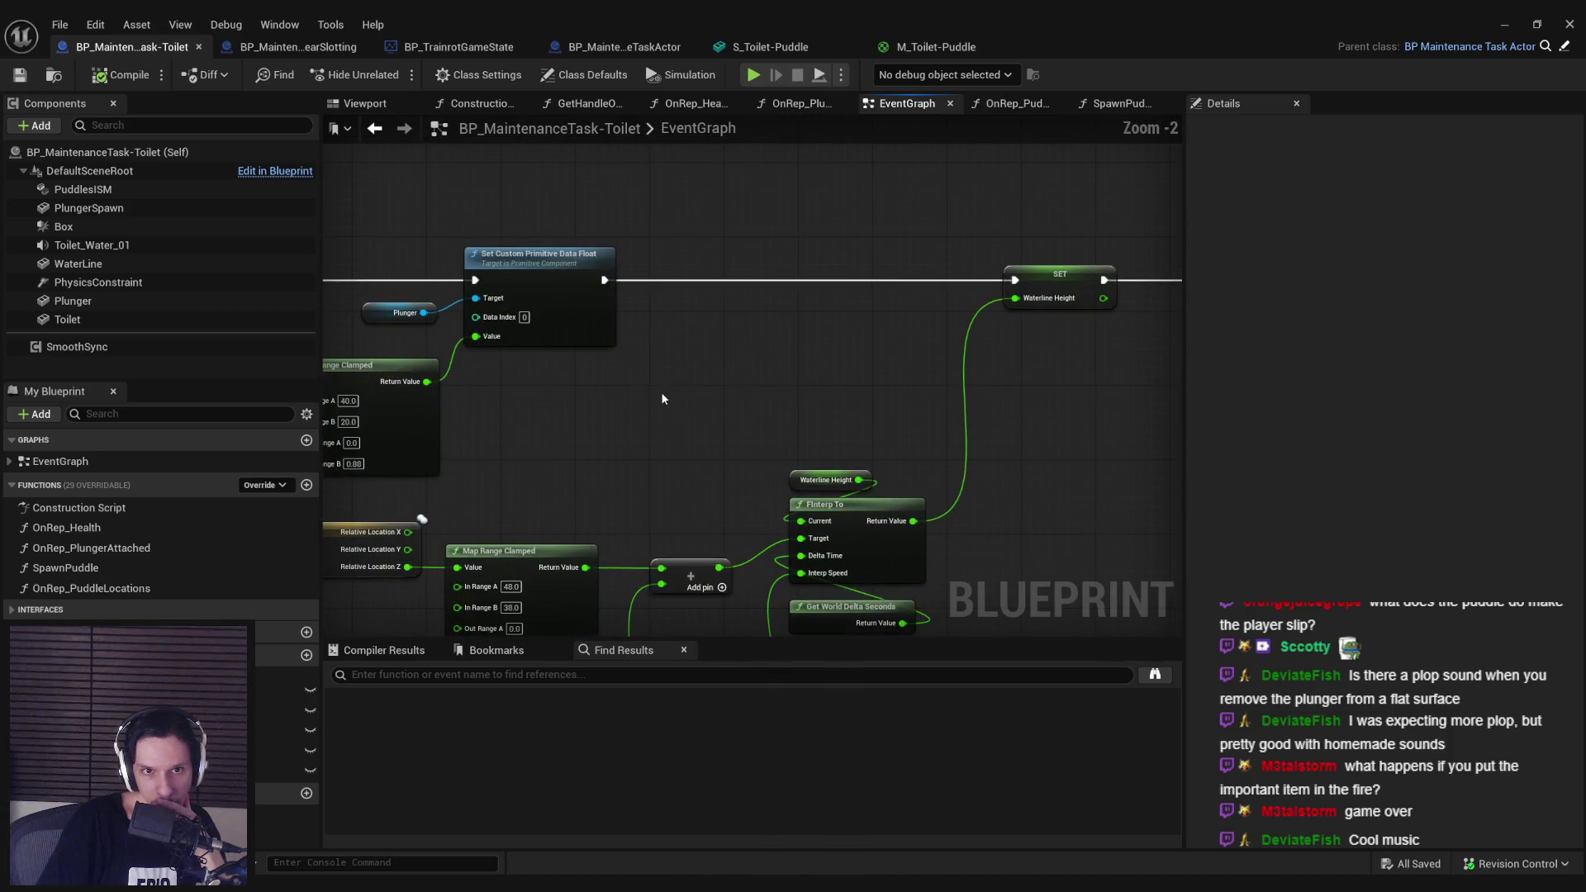
pyautogui.moveTo(853, 381); pyautogui.dragTo(947, 436)
pyautogui.scroll(1, 670, 380)
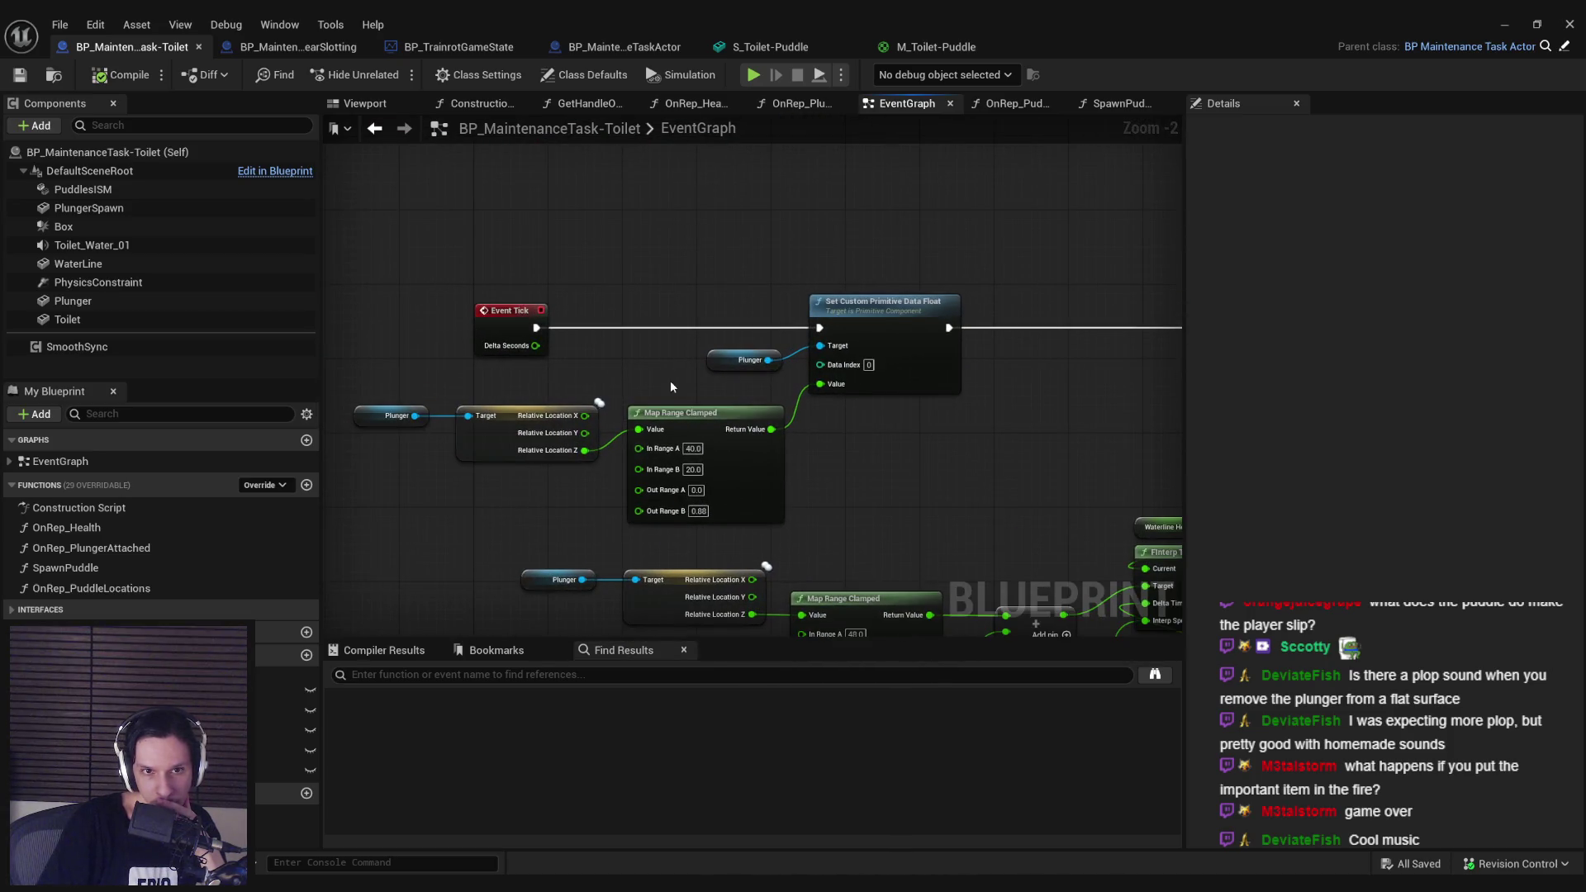
pyautogui.moveTo(671, 380); pyautogui.dragTo(683, 424)
pyautogui.scroll(-2, 683, 425)
pyautogui.moveTo(1042, 404)
pyautogui.mouseDown()
pyautogui.moveTo(786, 449)
pyautogui.moveTo(864, 421)
pyautogui.moveTo(583, 442)
pyautogui.moveTo(680, 447)
pyautogui.moveTo(819, 433)
pyautogui.moveTo(322, 396)
pyautogui.mouseUp()
pyautogui.scroll(2, 854, 536)
pyautogui.moveTo(854, 535)
pyautogui.mouseDown()
pyautogui.moveTo(623, 433)
pyautogui.moveTo(671, 433)
pyautogui.mouseUp()
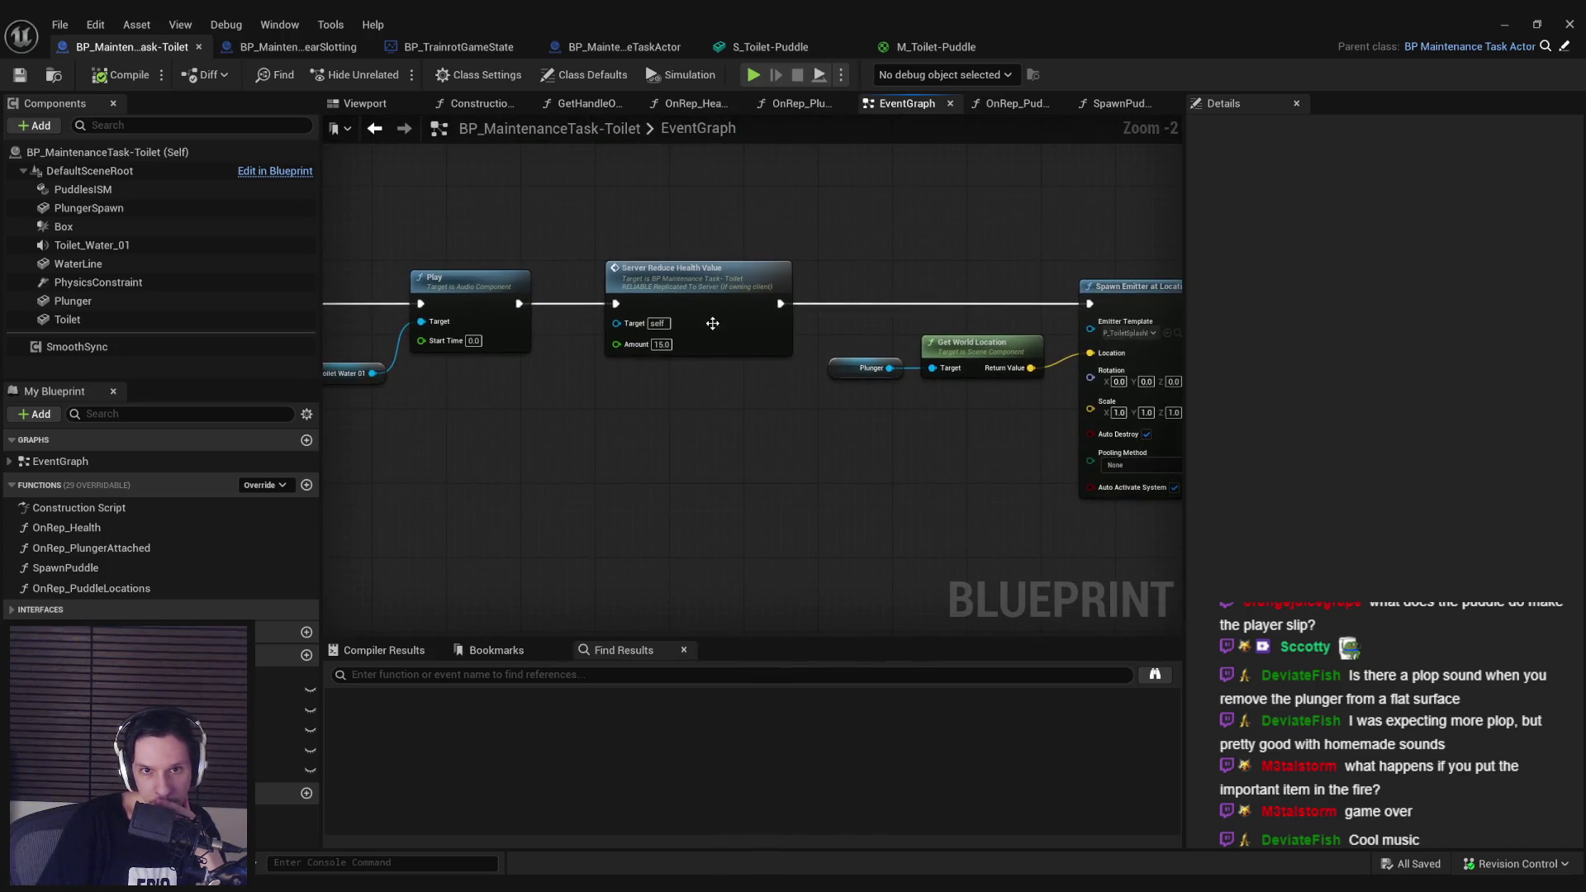
# Step: Inspect the Server Reduce Health Value event, OnRep_Health and OnRep_PlungerAttached, then return to EventGraph
pyautogui.doubleClick(698, 277)
pyautogui.moveTo(1156, 496); pyautogui.dragTo(625, 497)
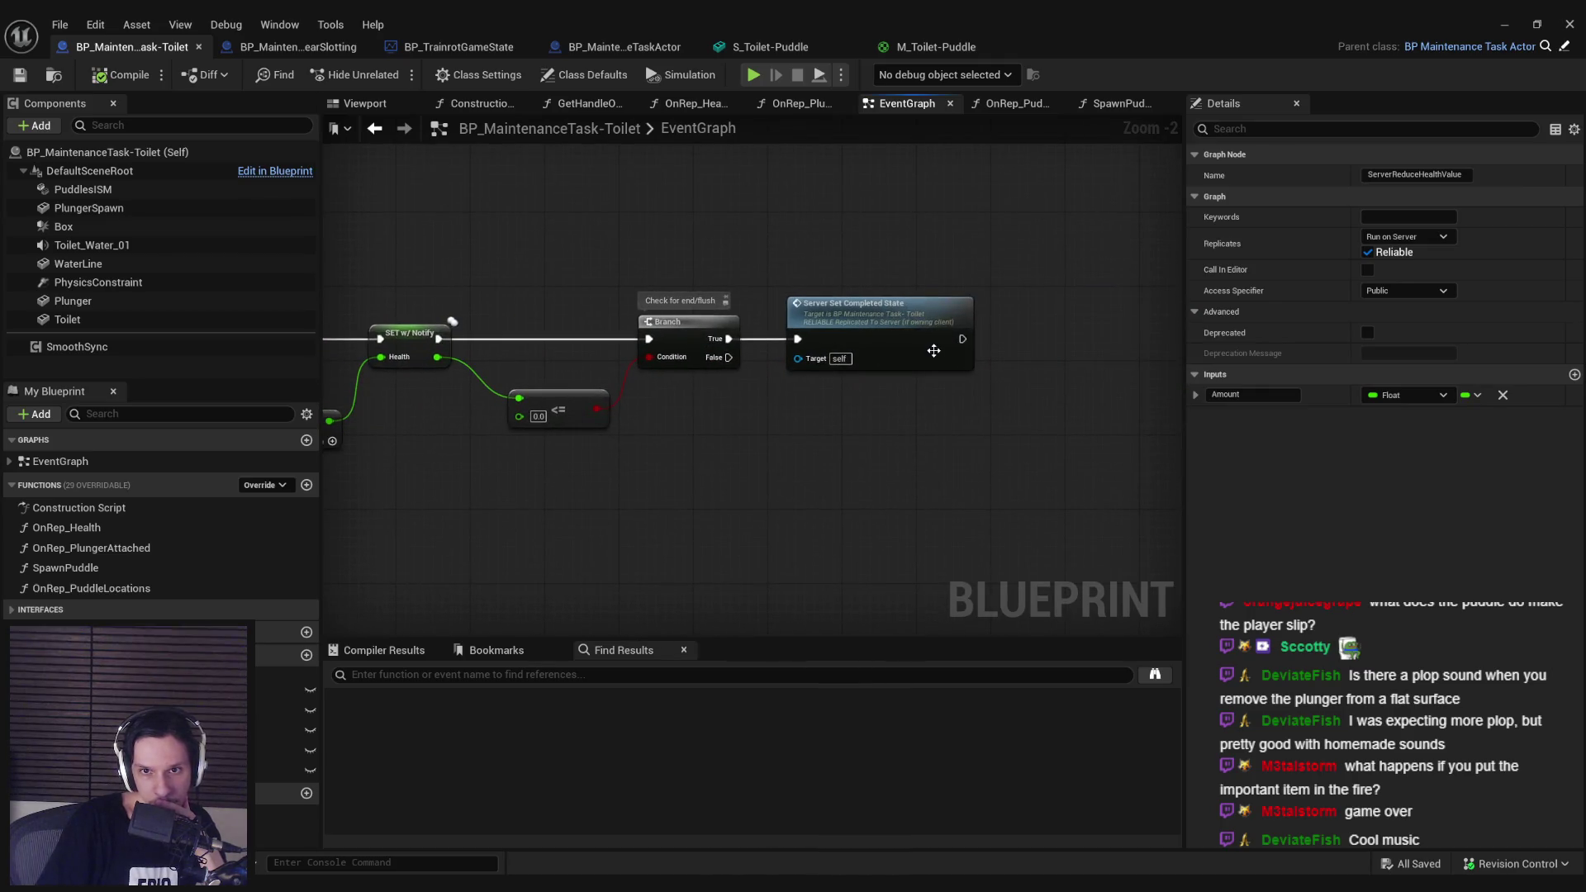
pyautogui.scroll(-2, 818, 416)
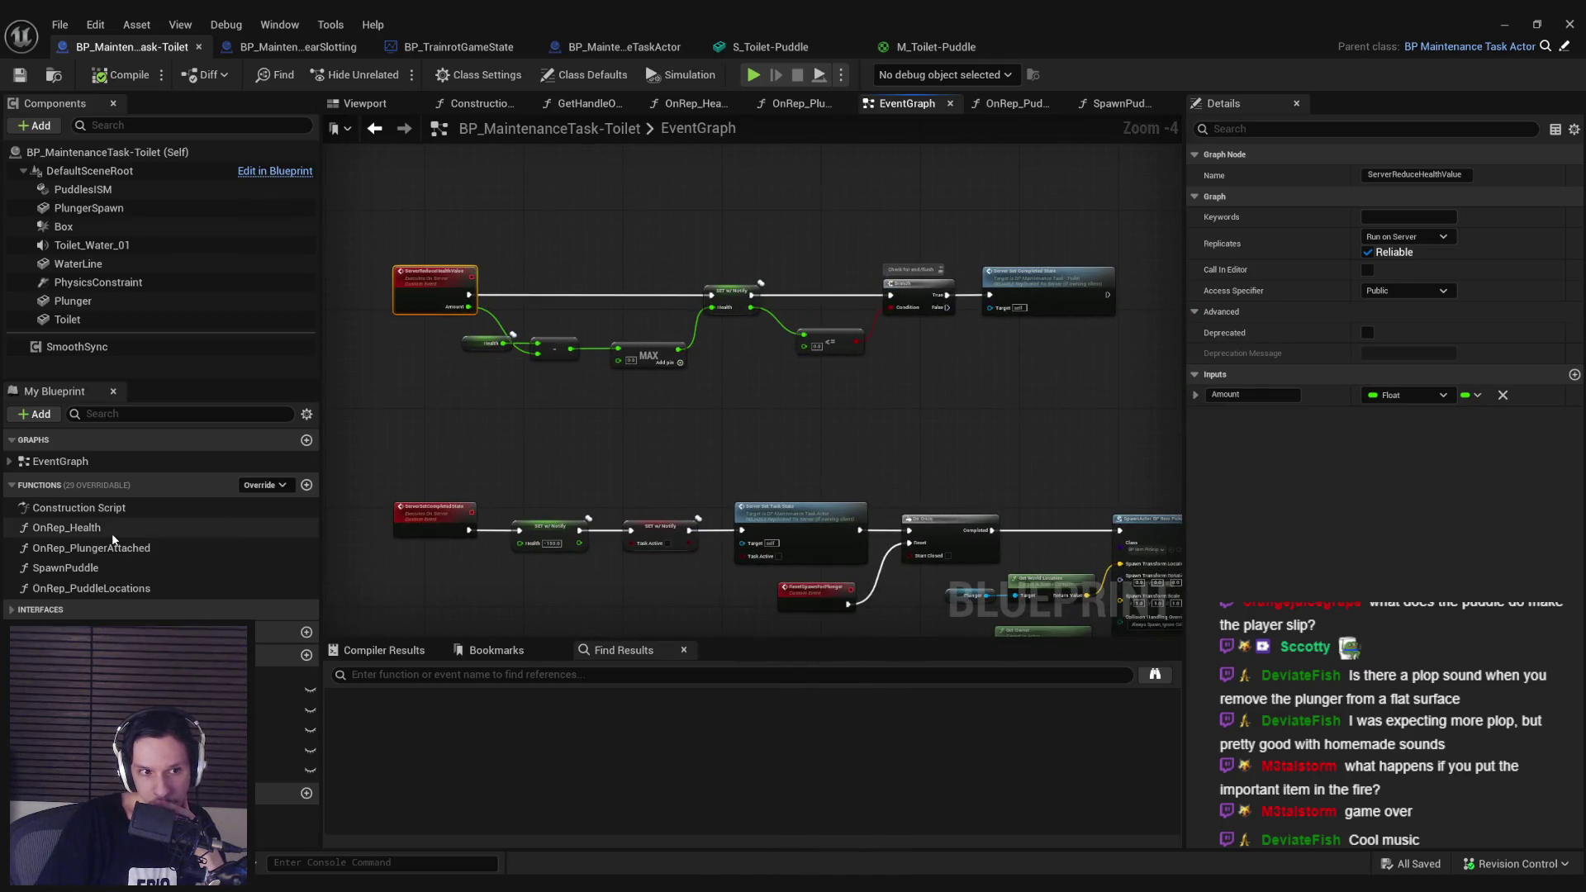
pyautogui.doubleClick(114, 532)
pyautogui.moveTo(932, 430); pyautogui.dragTo(681, 435)
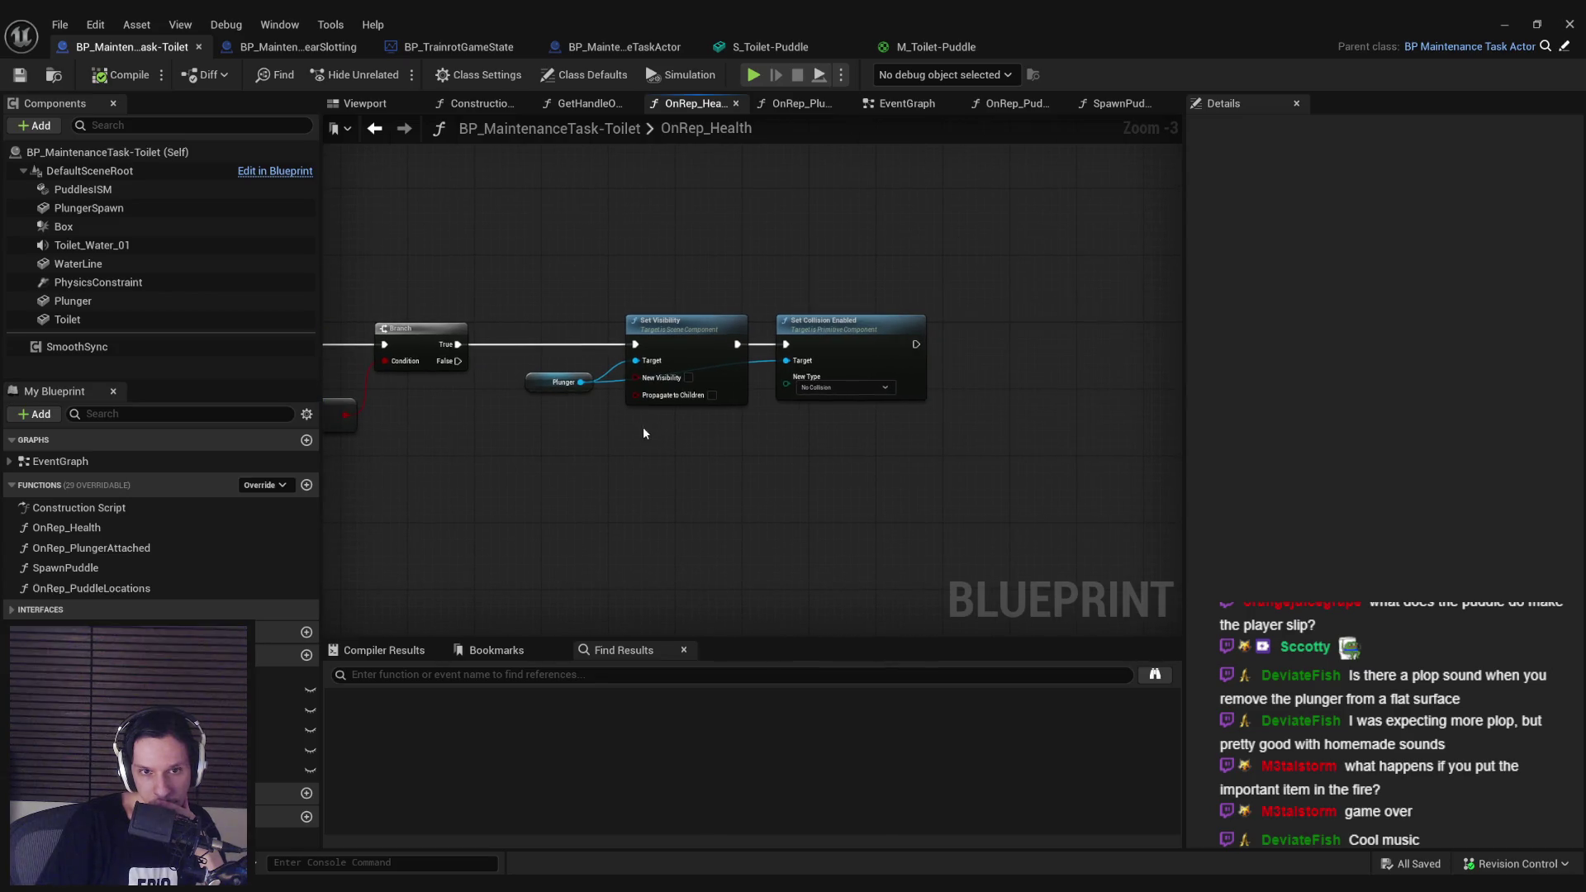
pyautogui.doubleClick(124, 549)
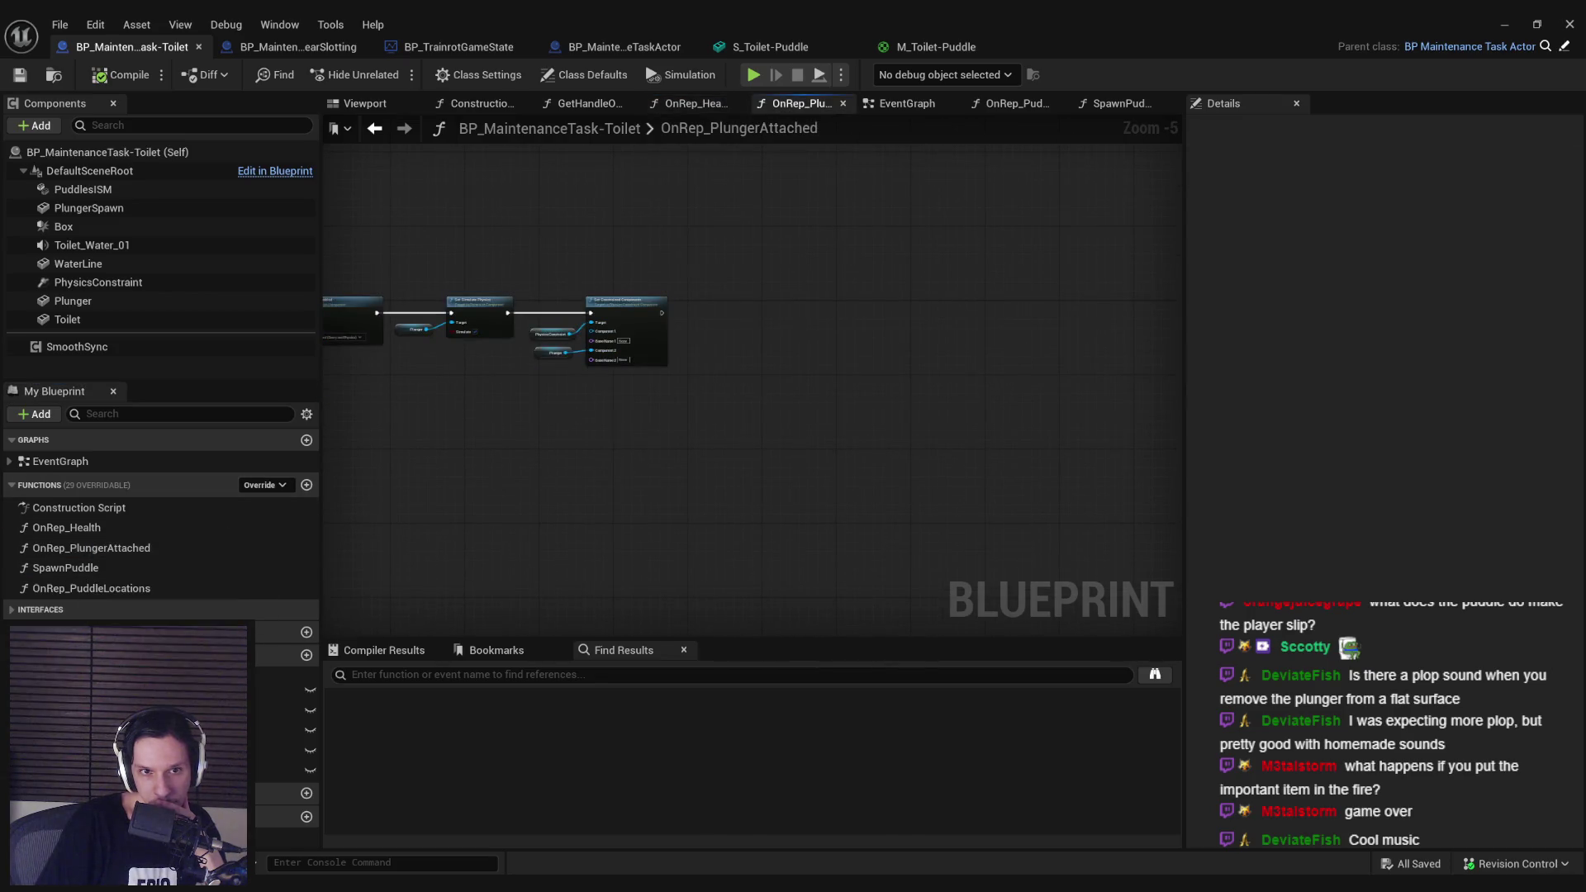
pyautogui.doubleClick(76, 464)
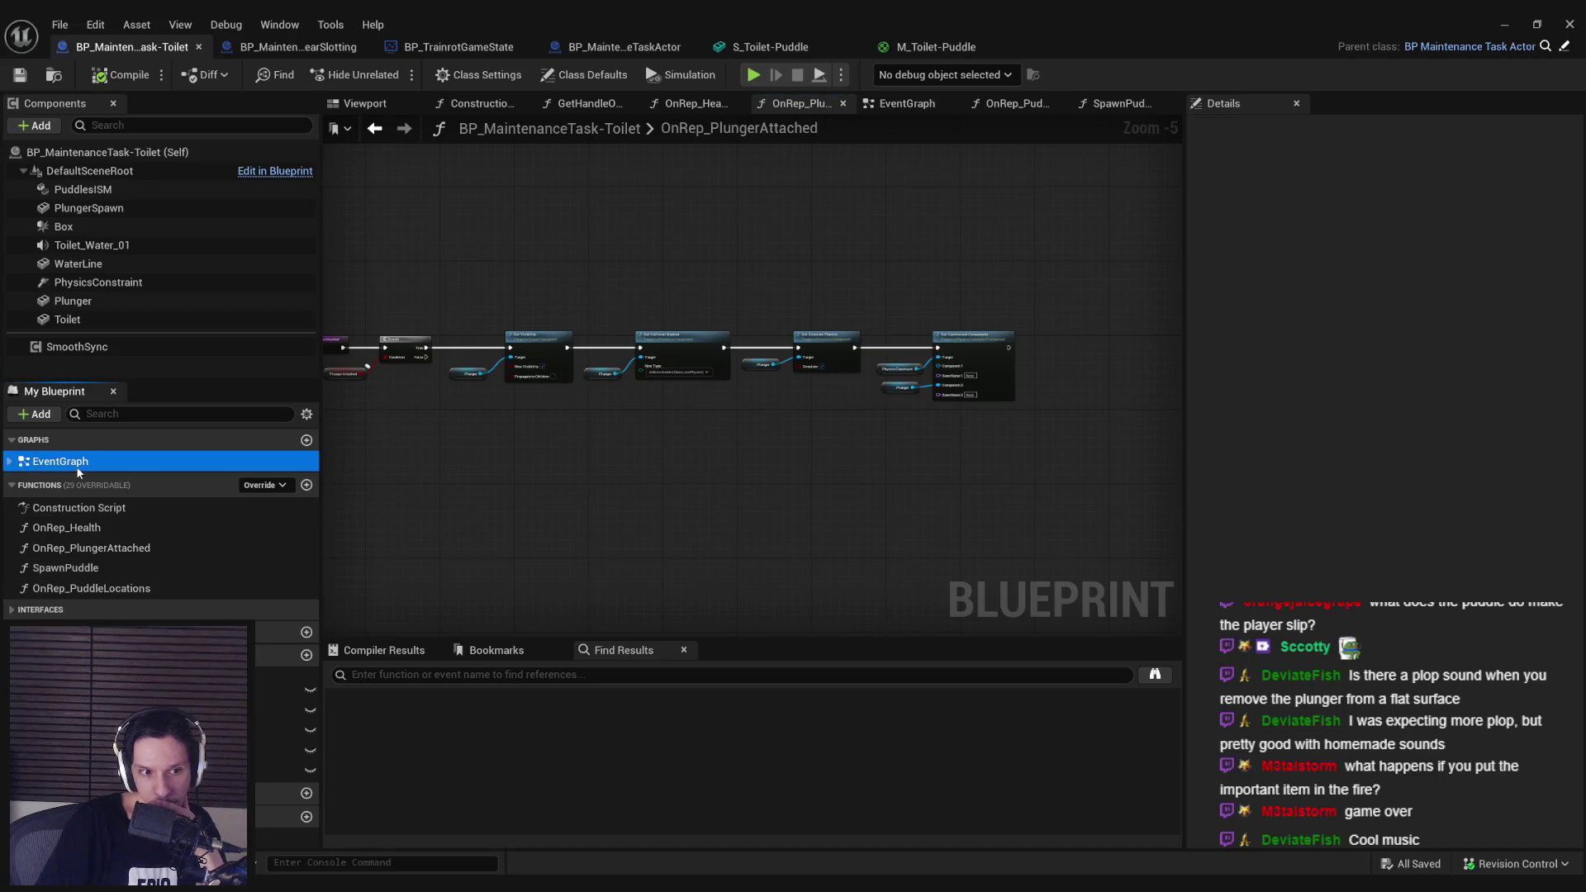
pyautogui.scroll(7, 647, 421)
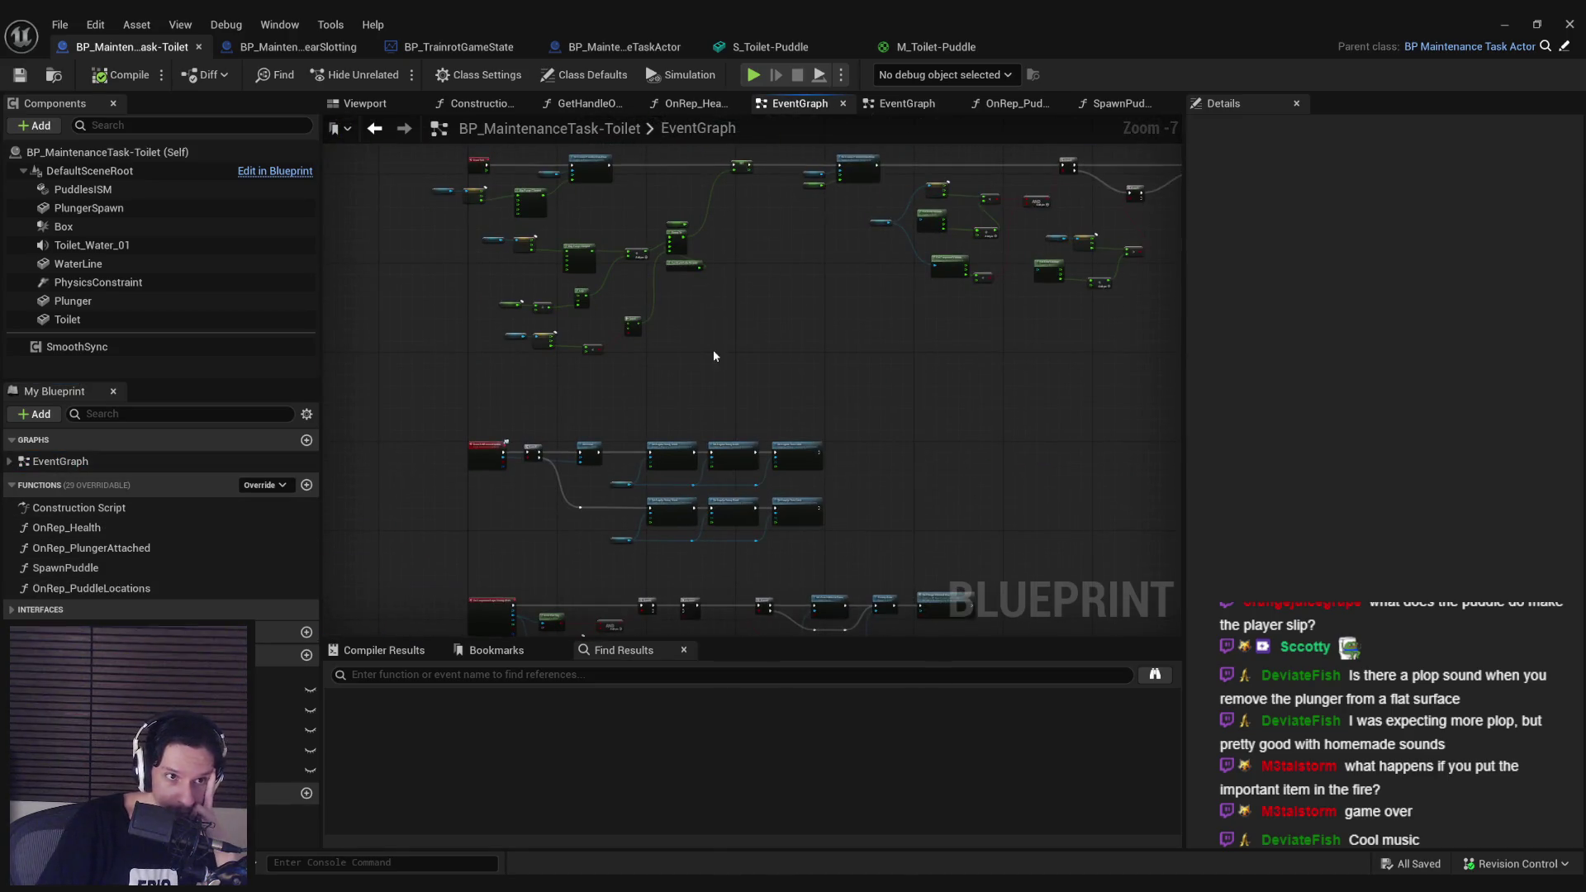
pyautogui.scroll(3, 744, 438)
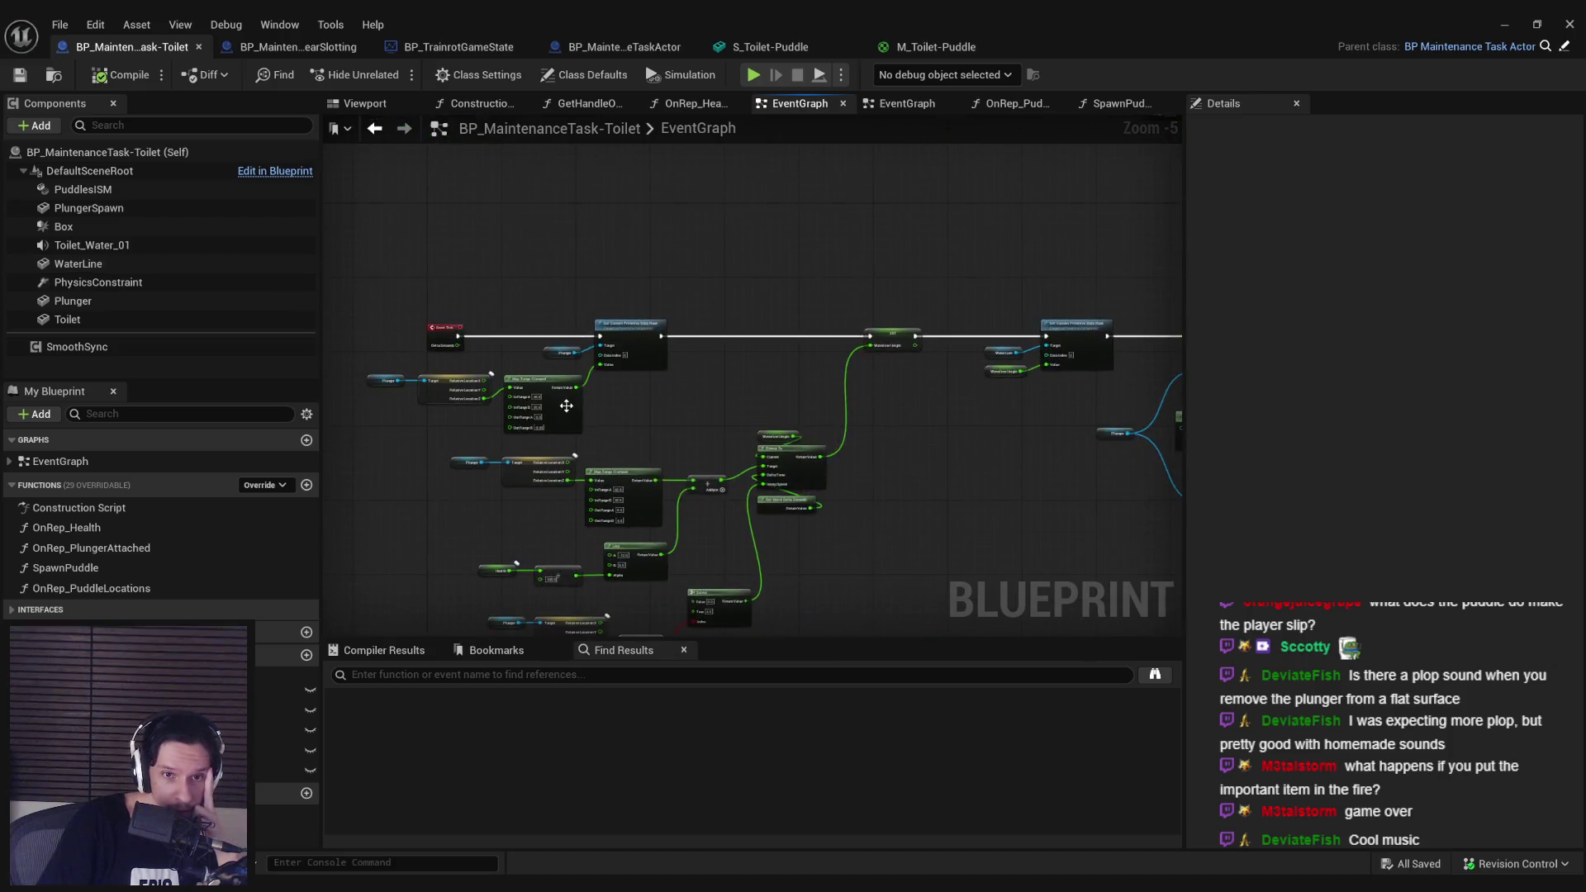
pyautogui.scroll(-1, 743, 440)
pyautogui.moveTo(744, 440); pyautogui.dragTo(324, 435)
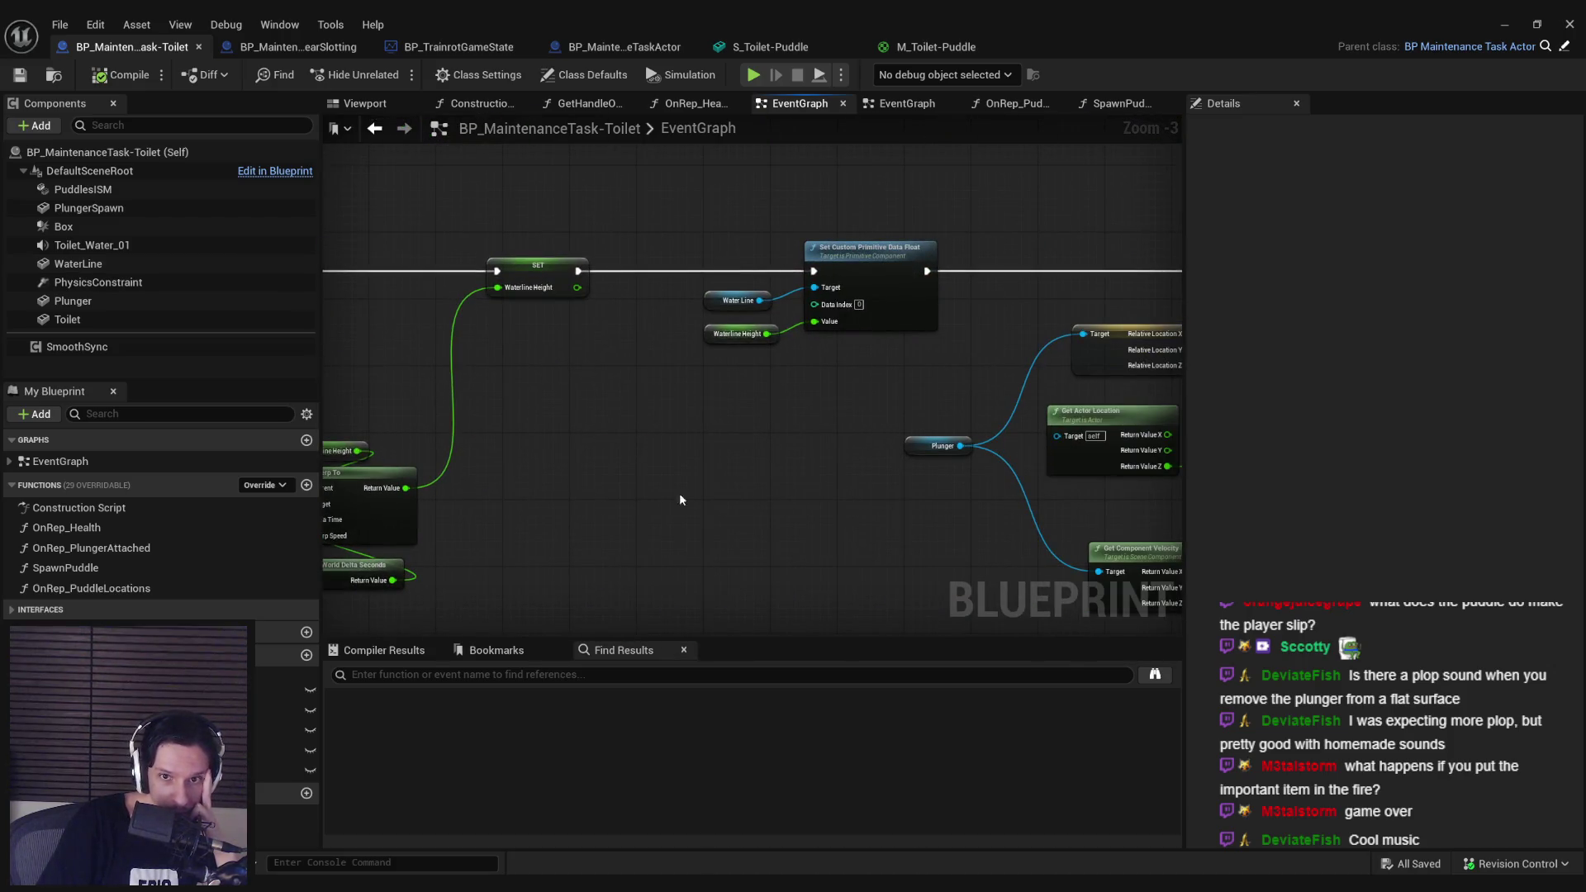
pyautogui.moveTo(679, 493); pyautogui.dragTo(1182, 364)
pyautogui.moveTo(1062, 145); pyautogui.dragTo(929, 256)
pyautogui.click(929, 252)
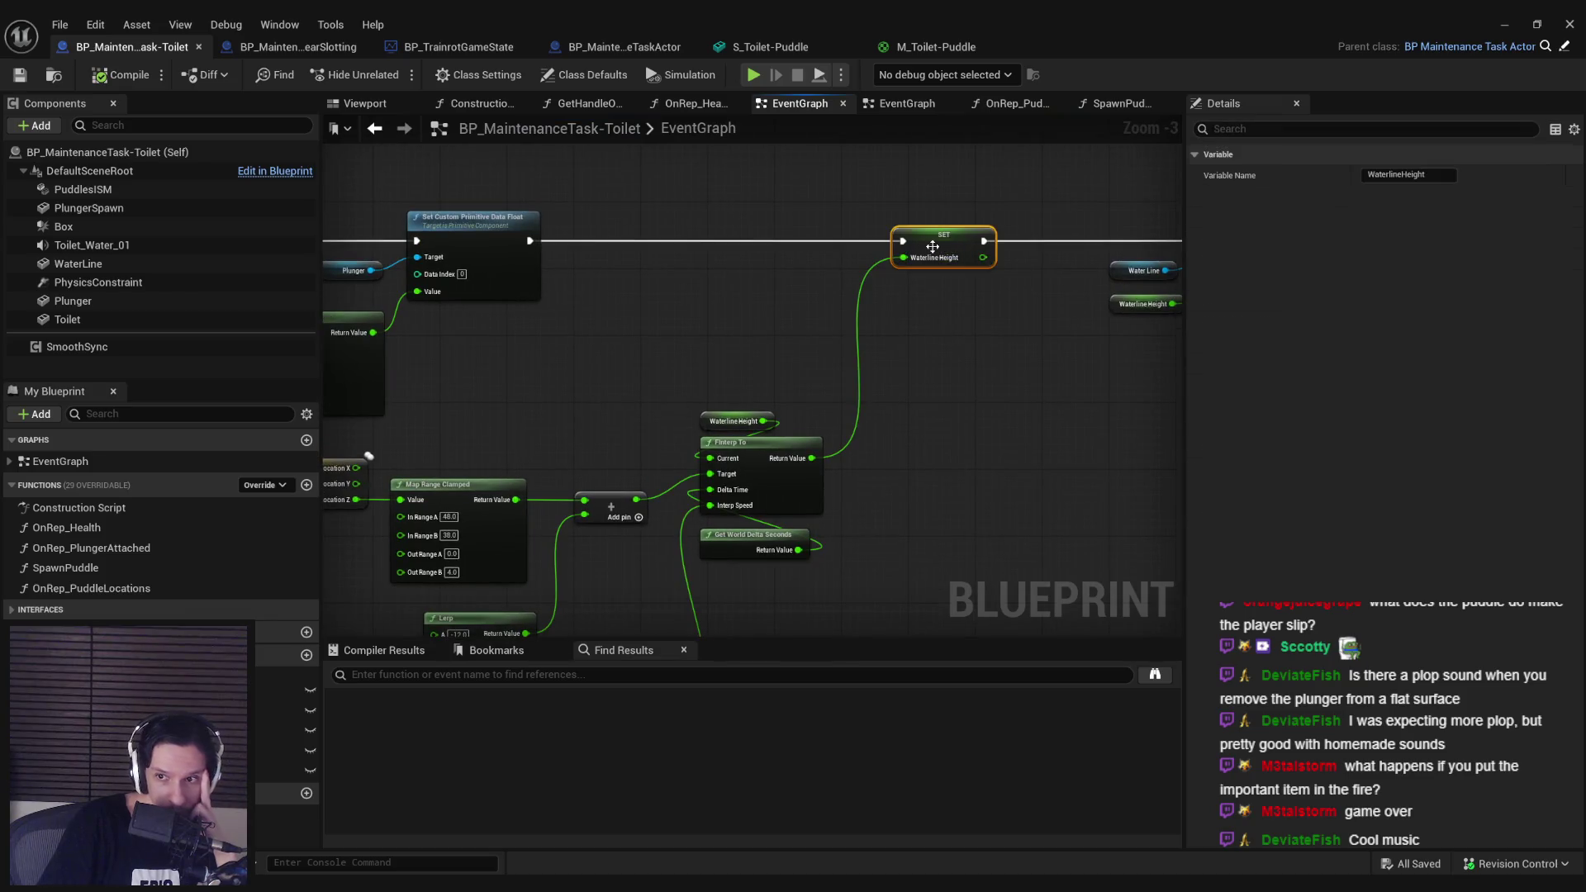
pyautogui.click(924, 475)
pyautogui.moveTo(903, 501)
pyautogui.mouseDown()
pyautogui.moveTo(967, 418)
pyautogui.moveTo(1102, 370)
pyautogui.mouseUp()
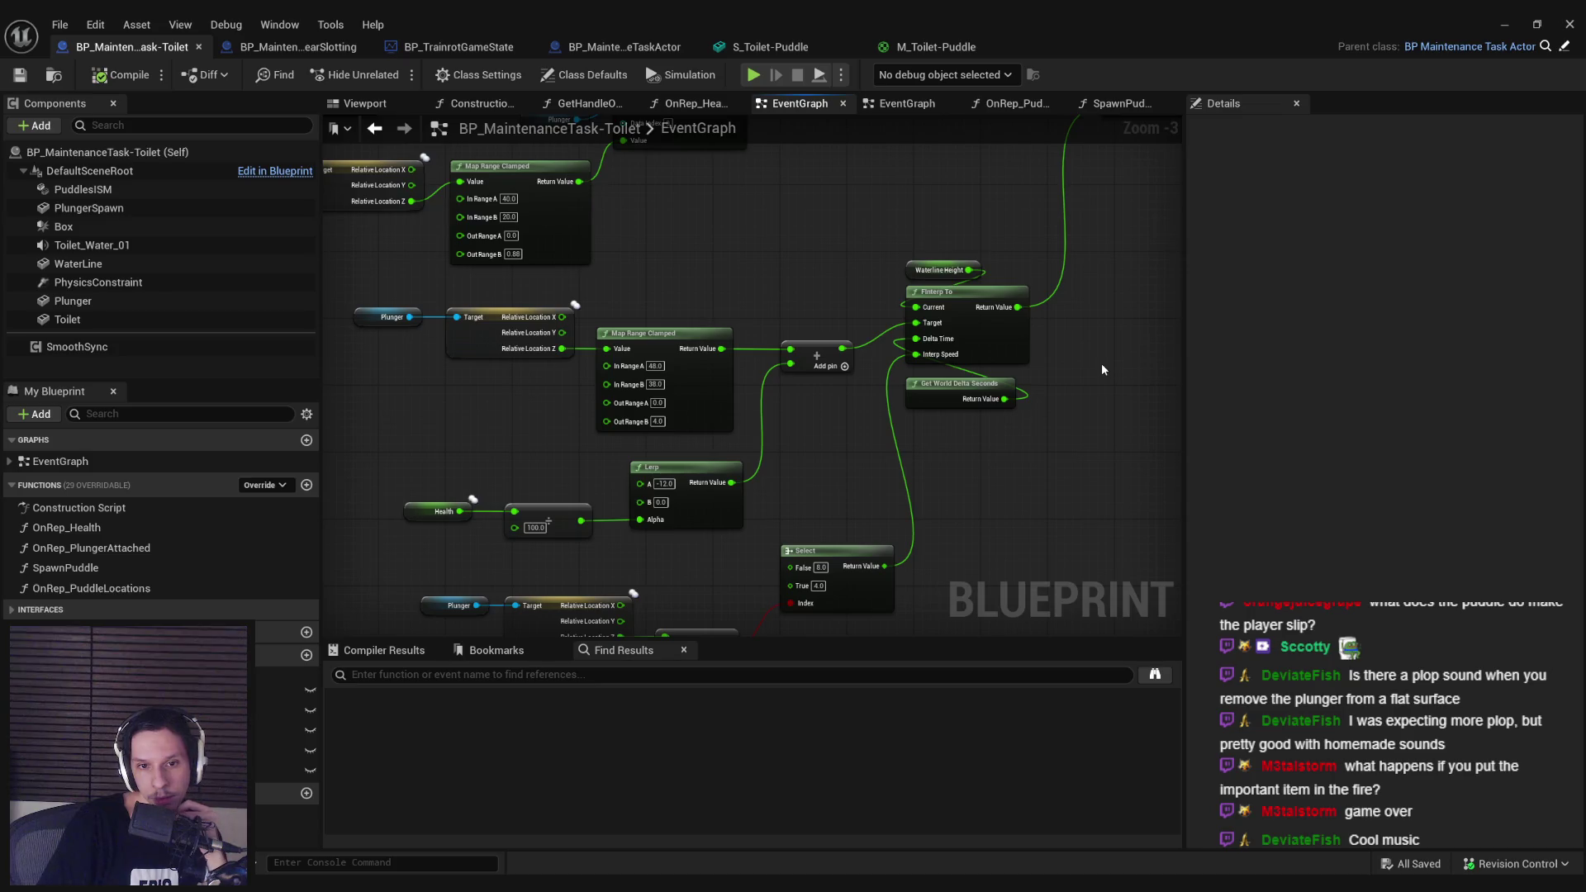
pyautogui.moveTo(1102, 370)
pyautogui.mouseDown()
pyautogui.moveTo(586, 560)
pyautogui.moveTo(551, 510)
pyautogui.mouseUp()
pyautogui.moveTo(553, 406); pyautogui.dragTo(1090, 417)
pyautogui.click(1063, 276)
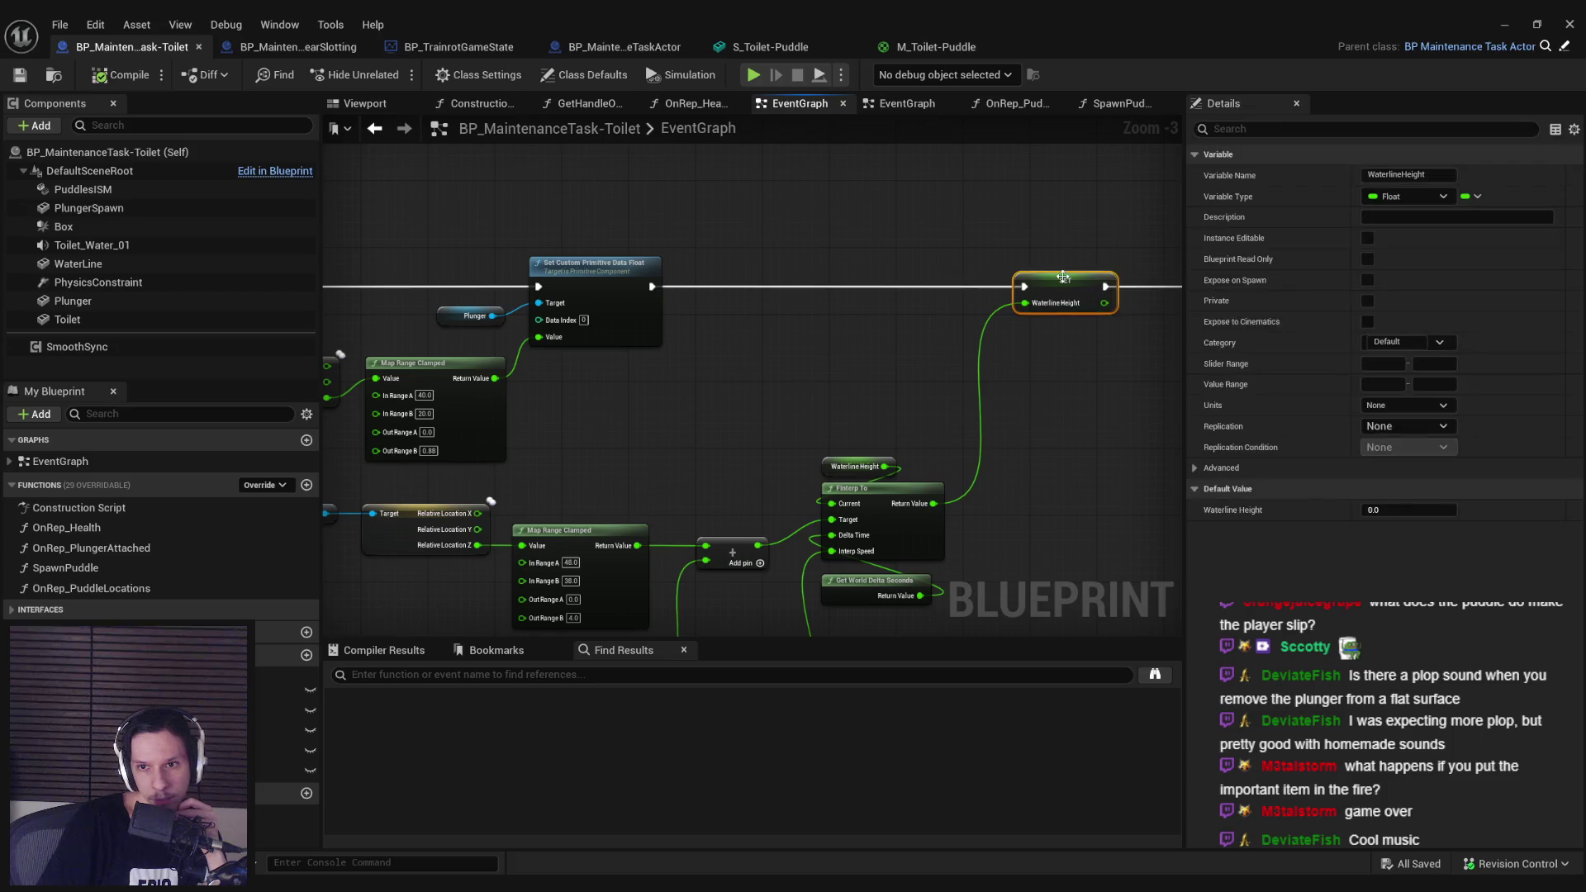
pyautogui.scroll(-5, 930, 404)
pyautogui.moveTo(684, 365)
pyautogui.mouseDown()
pyautogui.moveTo(702, 365)
pyautogui.moveTo(685, 372)
pyautogui.mouseUp()
pyautogui.scroll(5, 686, 368)
pyautogui.scroll(1, 674, 378)
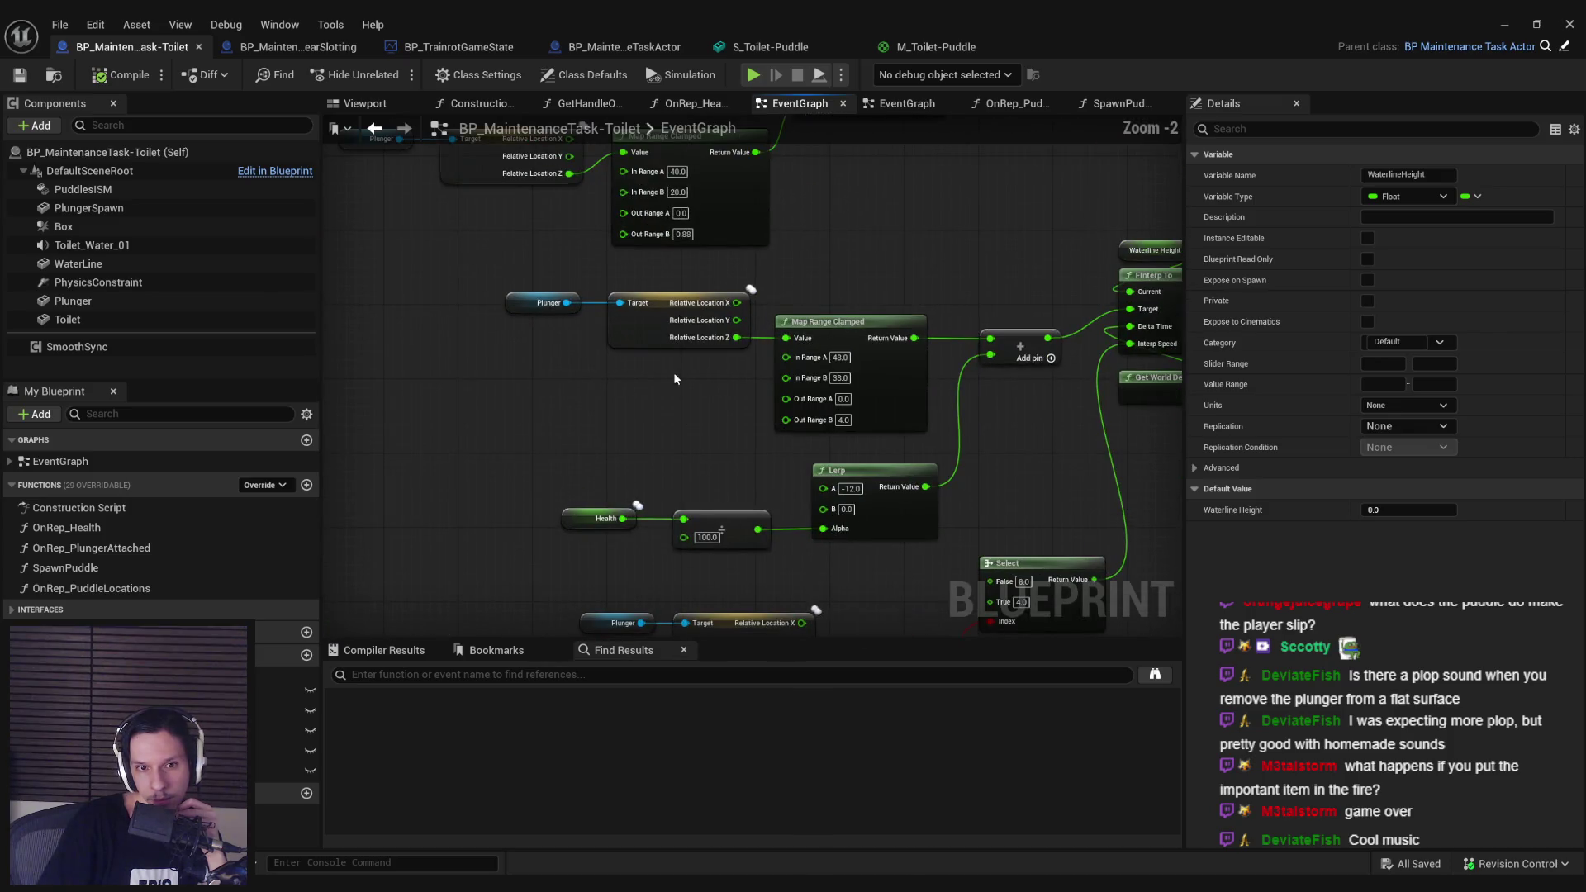
pyautogui.click(606, 518)
pyautogui.scroll(-5, 676, 370)
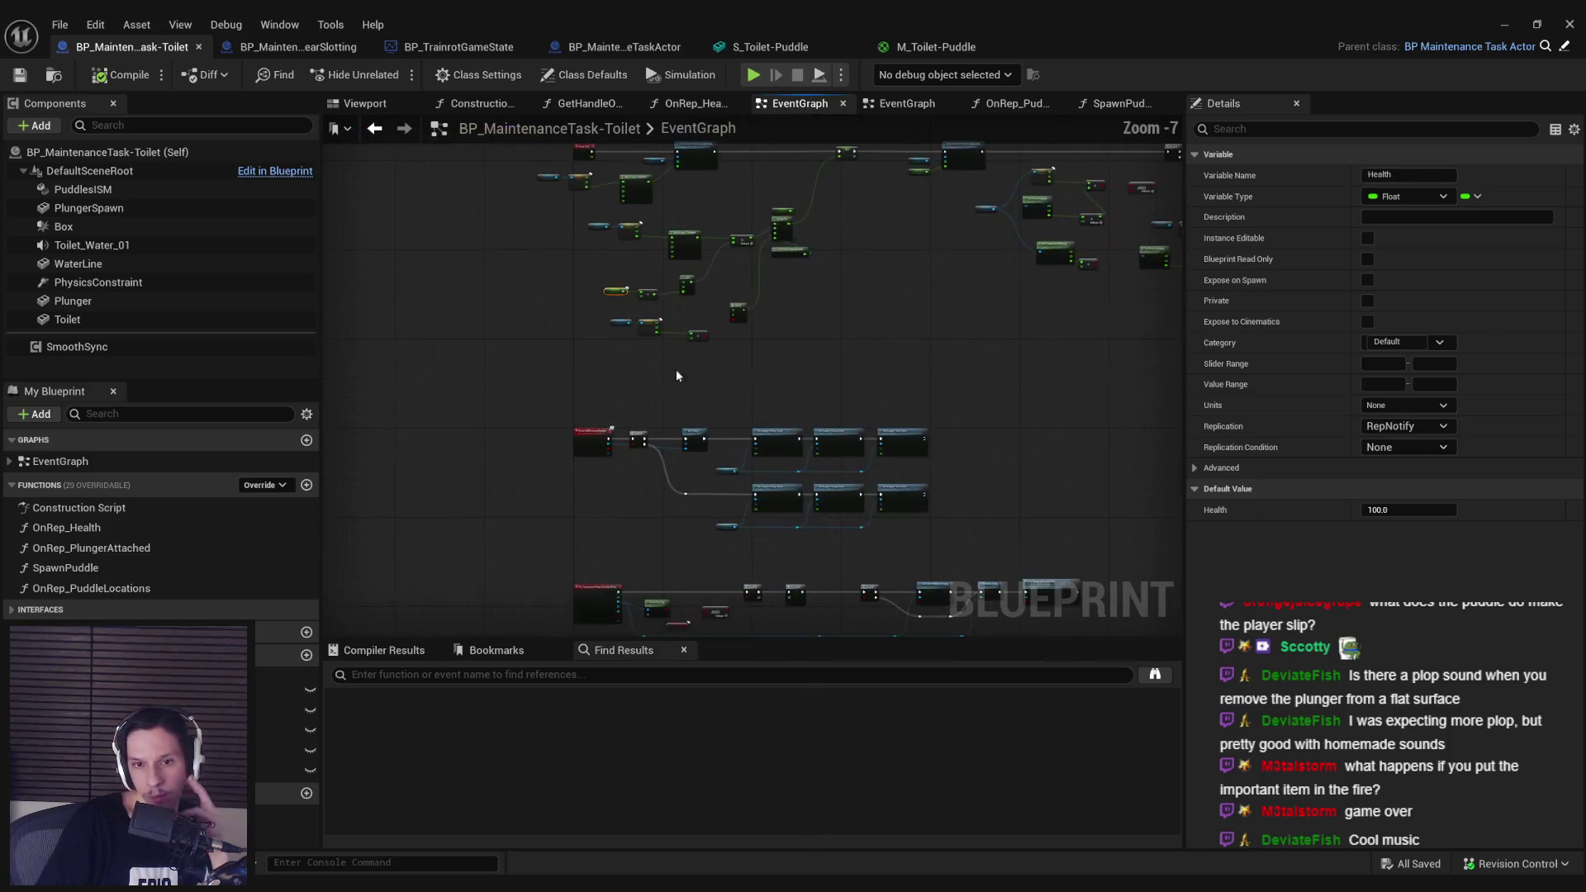
pyautogui.scroll(6, 633, 331)
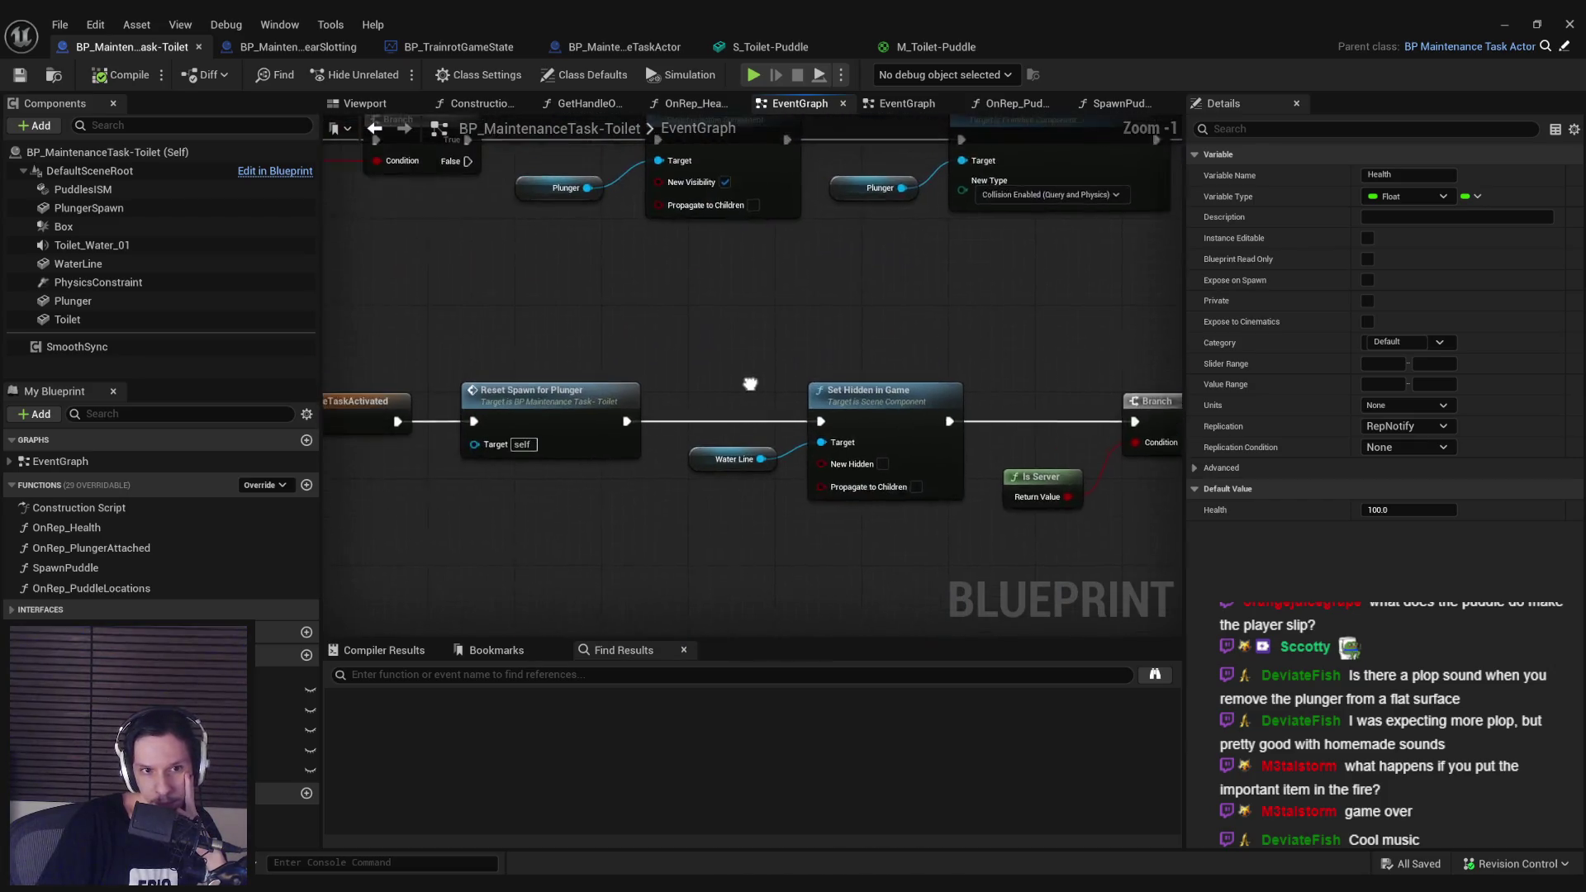
# Step: Add a Set w/ Notify Health node with value 100, wired before Reset Spawn for Plunger
pyautogui.scroll(-3, 717, 398)
pyautogui.moveTo(717, 398)
pyautogui.mouseDown()
pyautogui.moveTo(582, 366)
pyautogui.moveTo(686, 428)
pyautogui.moveTo(826, 430)
pyautogui.mouseUp()
pyautogui.scroll(1, 826, 430)
pyautogui.click(83, 703)
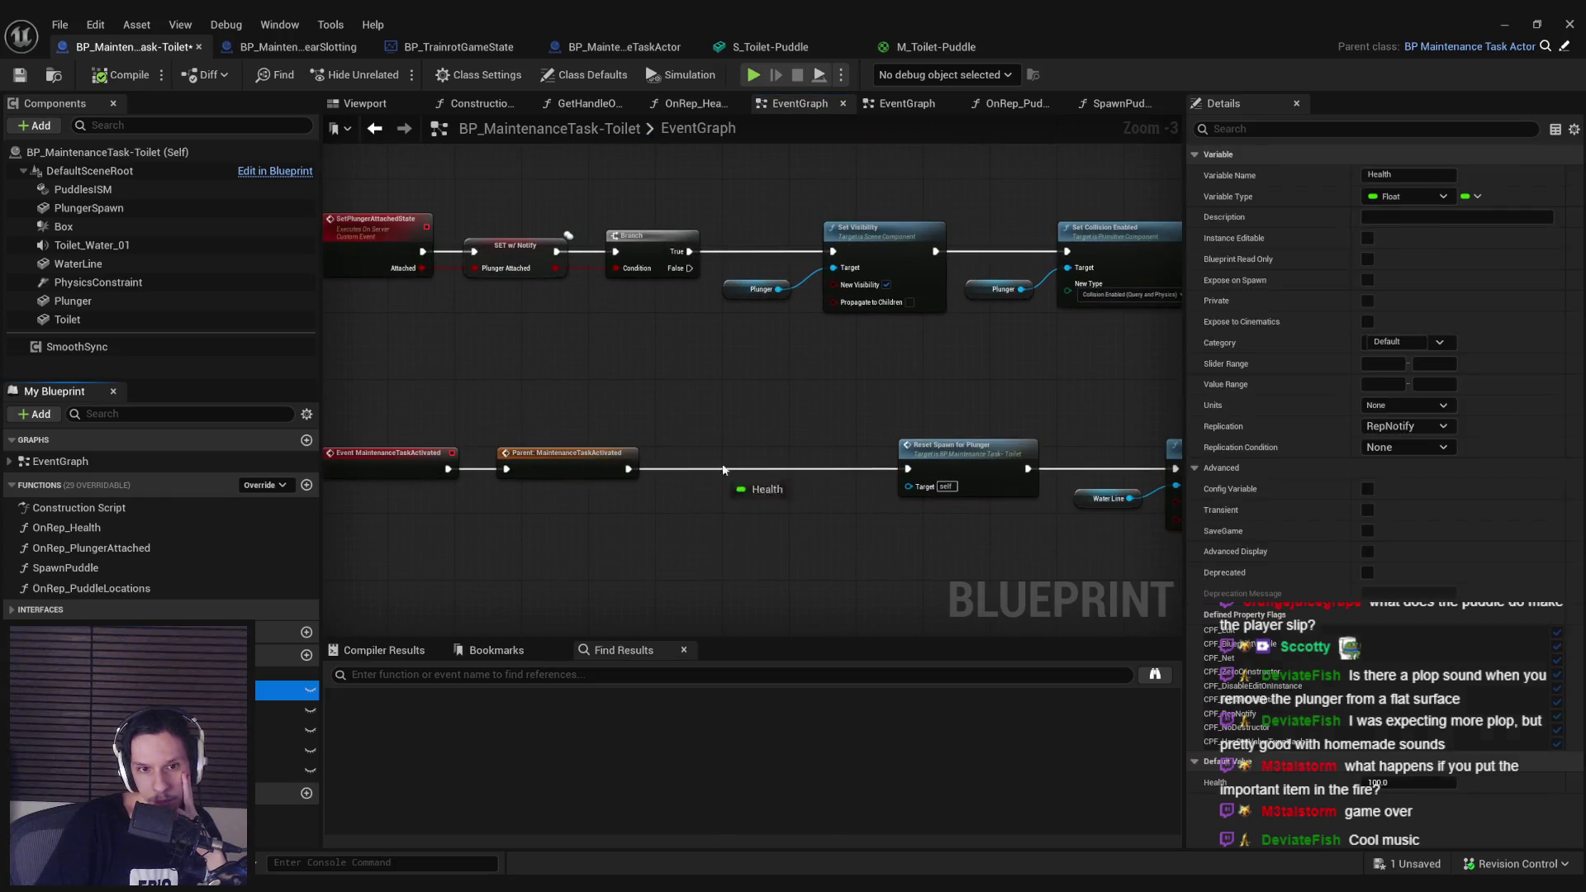
pyautogui.moveTo(82, 702); pyautogui.dragTo(722, 459)
pyautogui.click(748, 492)
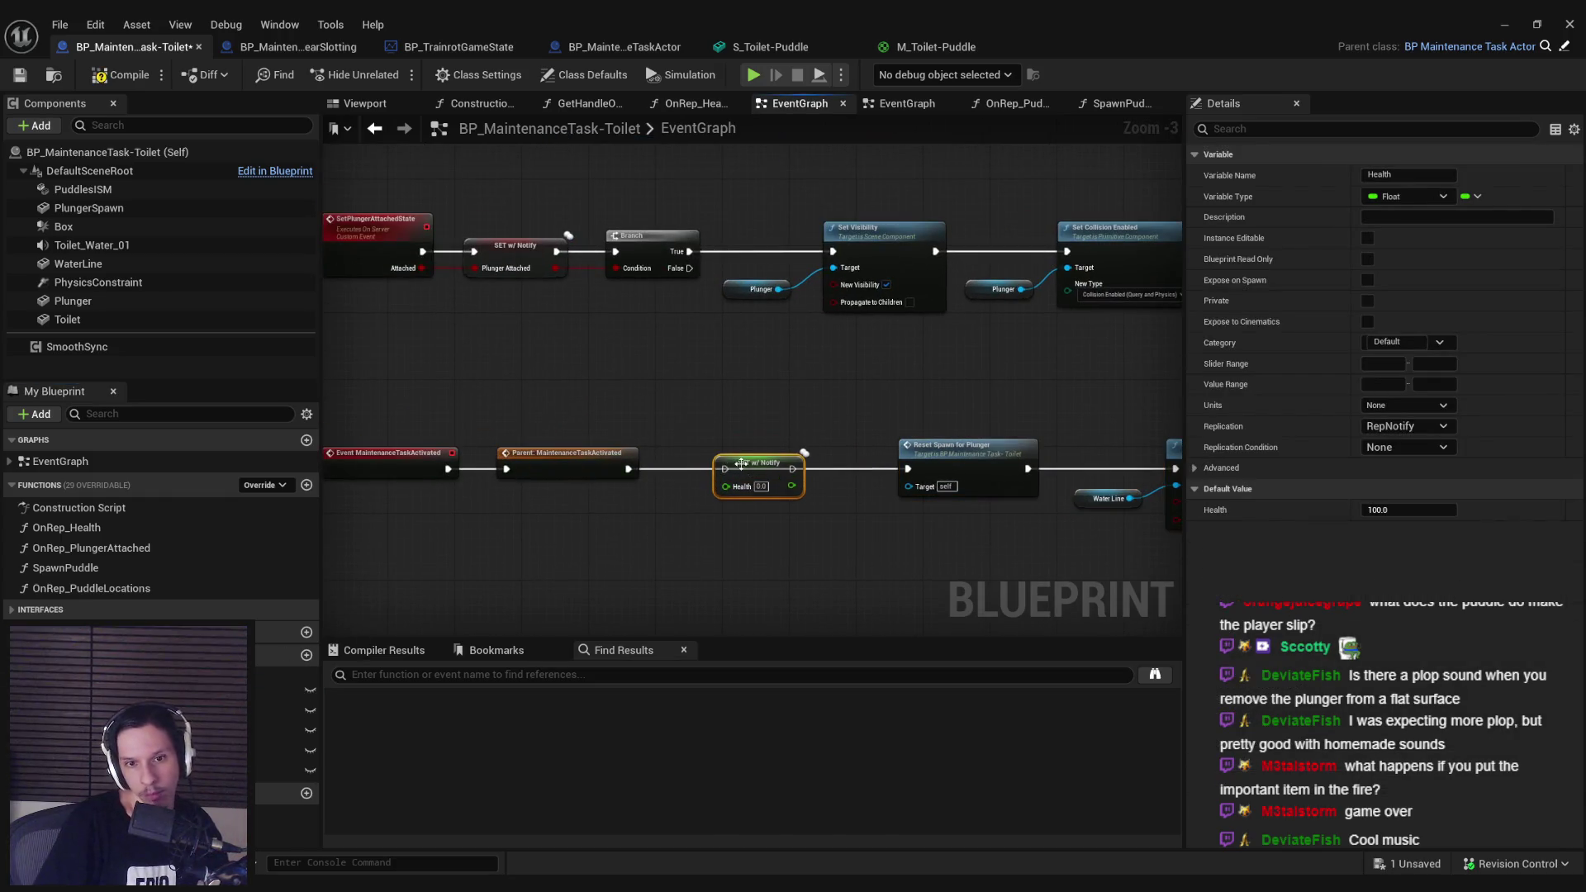
pyautogui.scroll(4, 741, 463)
pyautogui.write('100')
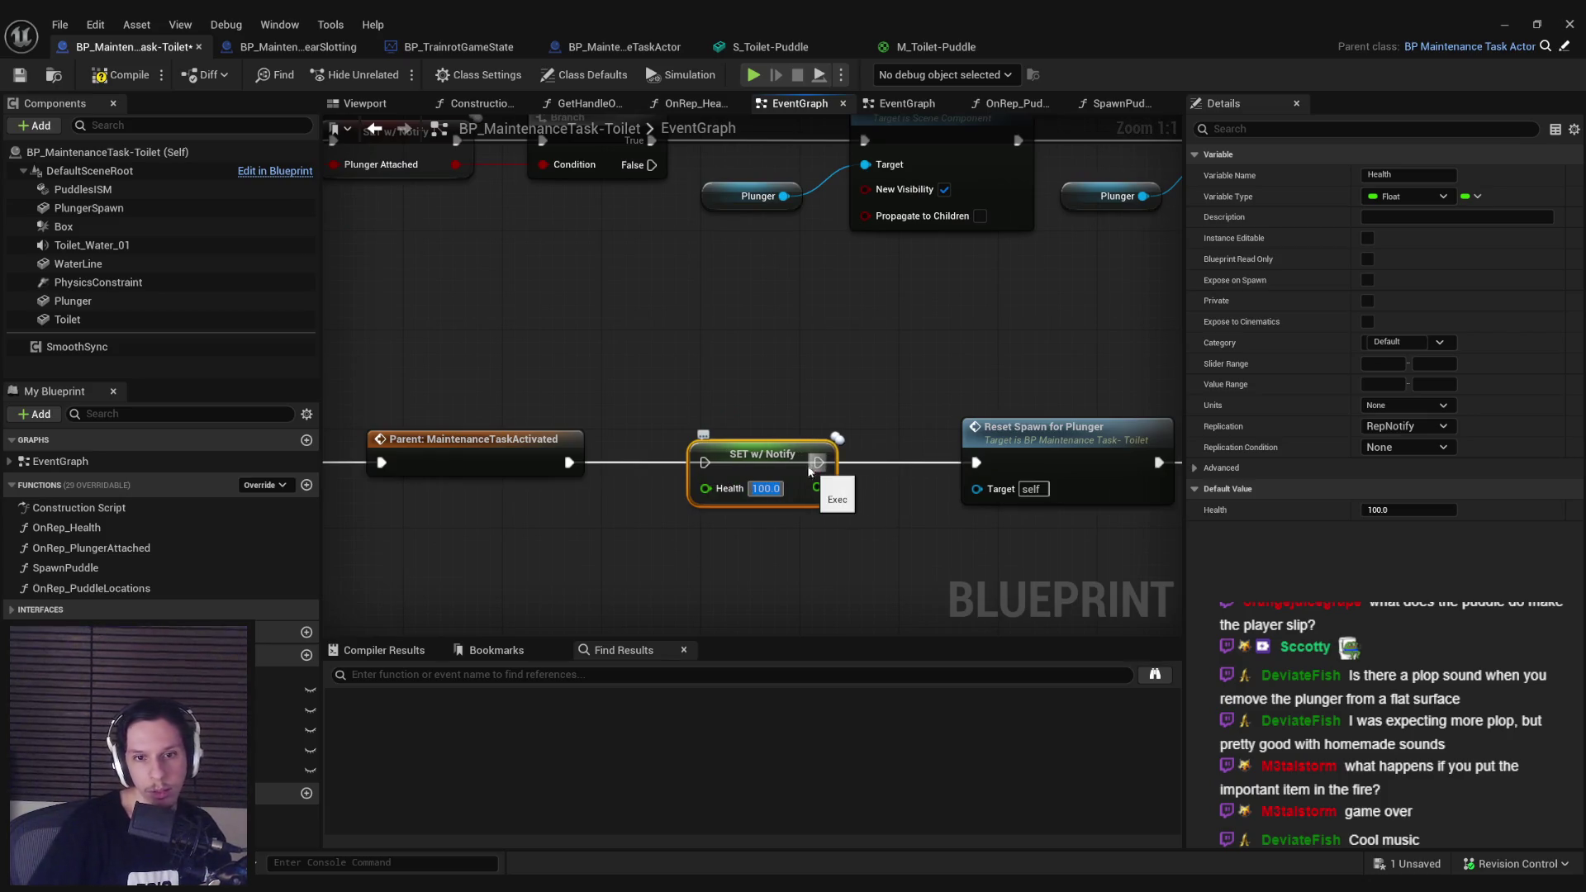
pyautogui.moveTo(706, 476)
pyautogui.mouseDown()
pyautogui.moveTo(595, 495)
pyautogui.moveTo(569, 463)
pyautogui.mouseUp()
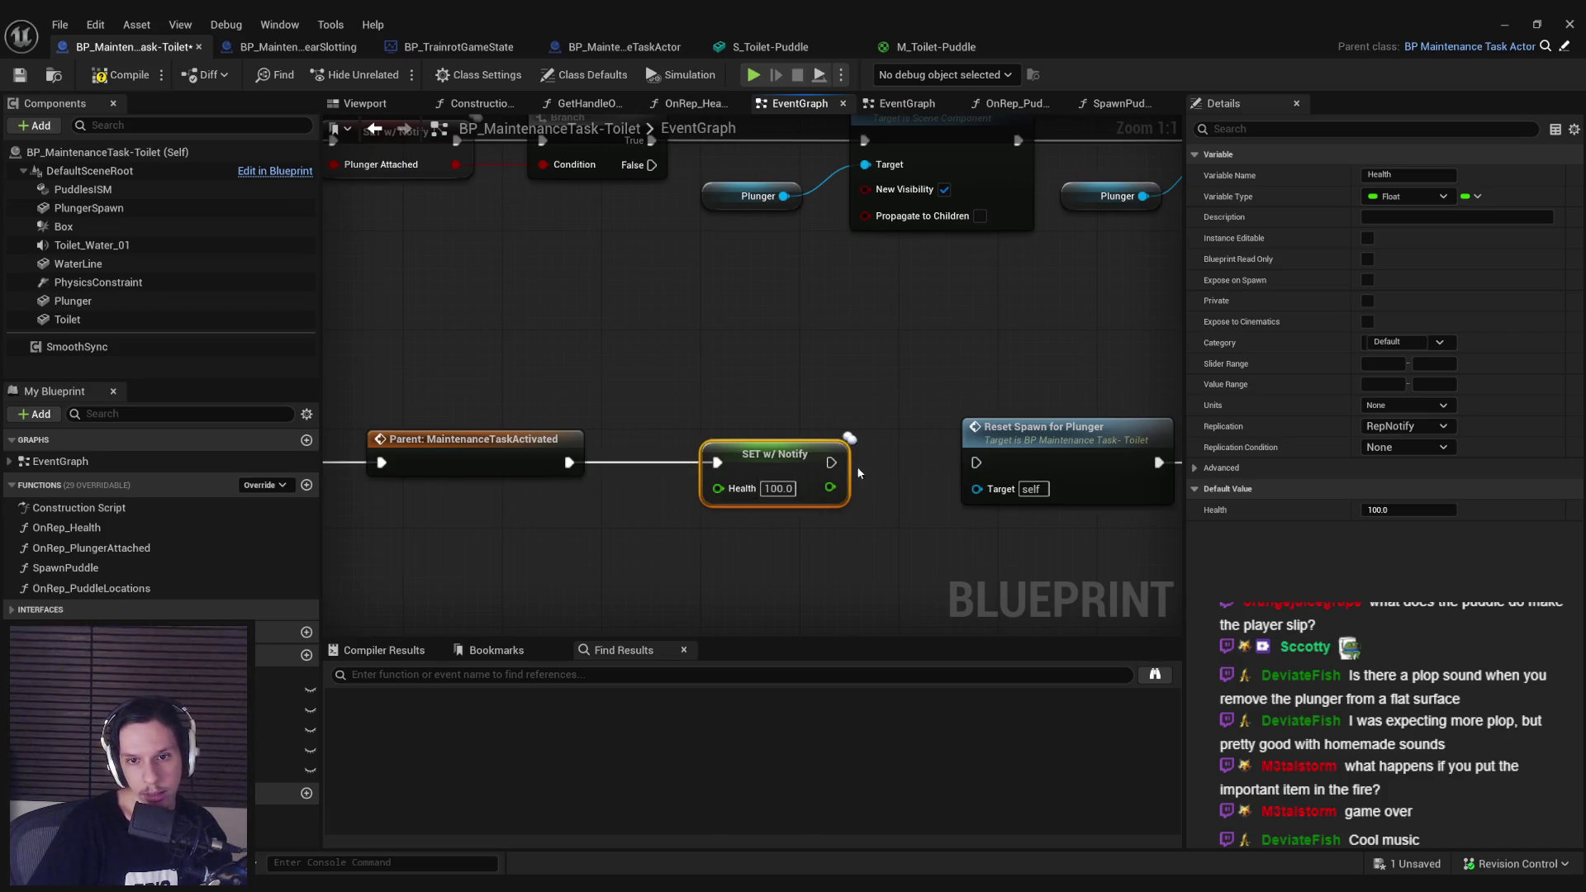
# Step: Move the Health setter so it runs after Set Timer by Function Name instead
pyautogui.moveTo(899, 544); pyautogui.dragTo(488, 442)
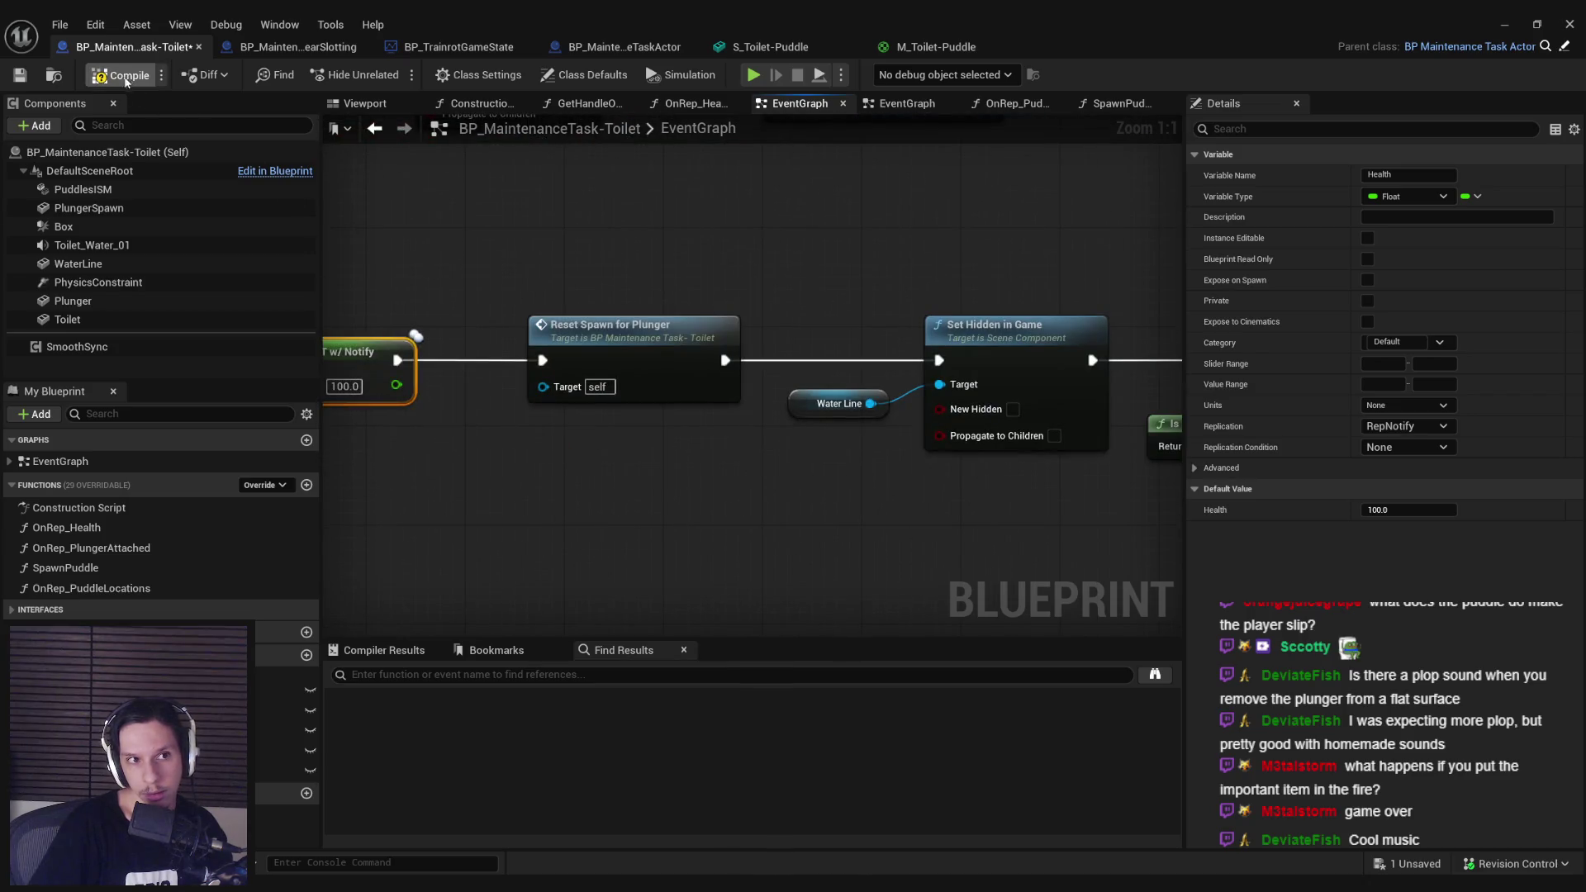
pyautogui.hotkey('ctrl', 'z')
pyautogui.hotkey('ctrl', 'z')
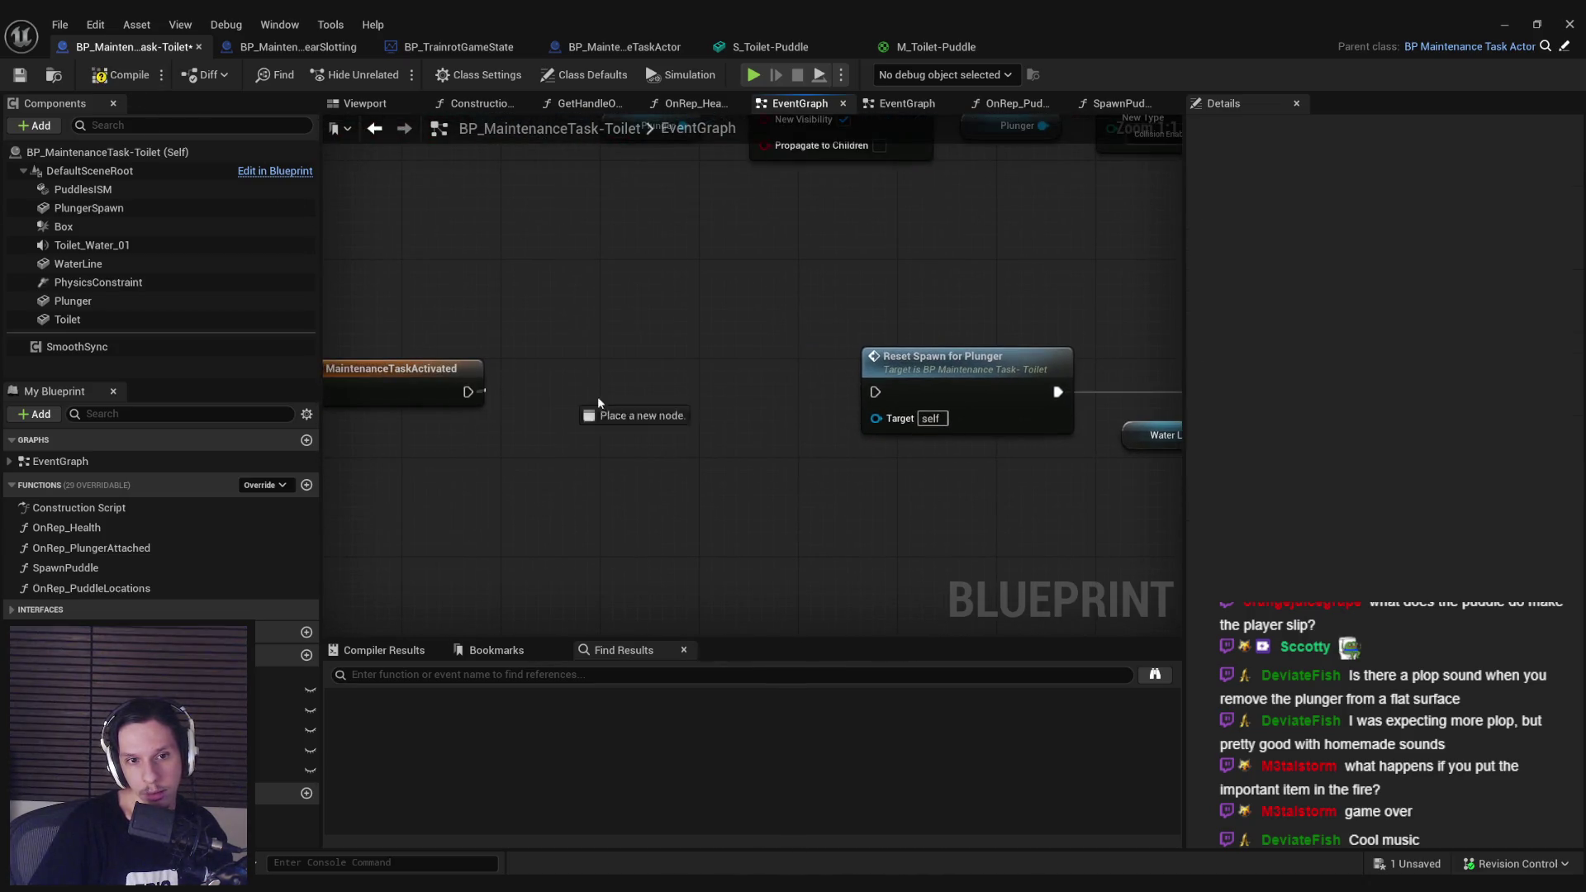
pyautogui.scroll(-4, 493, 310)
pyautogui.moveTo(430, 307); pyautogui.dragTo(999, 449)
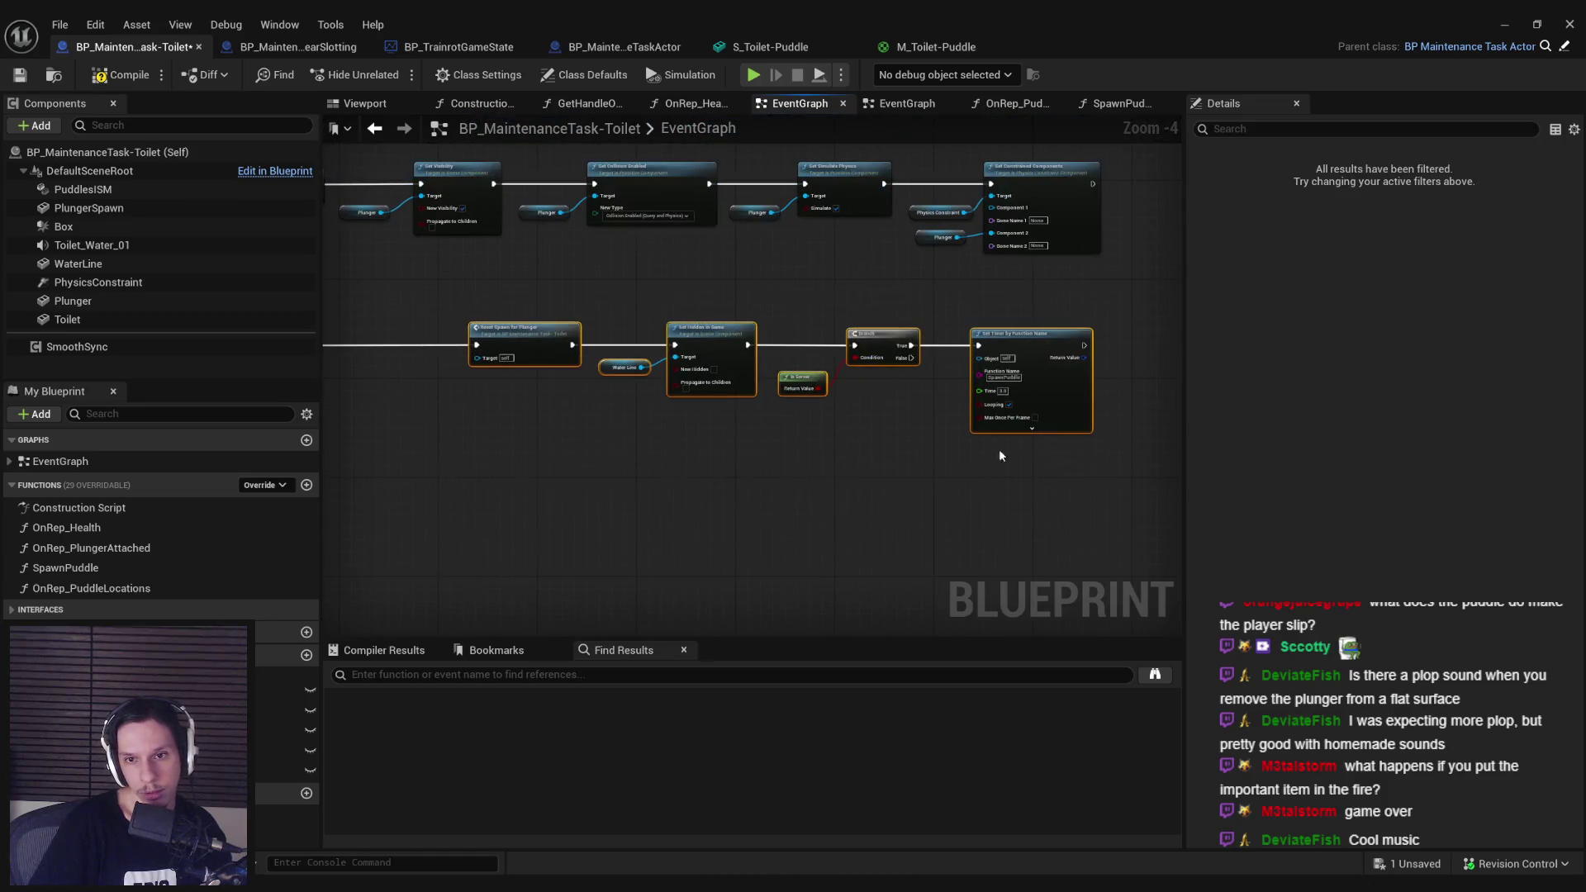
pyautogui.moveTo(933, 360); pyautogui.dragTo(948, 444)
pyautogui.scroll(5, 821, 365)
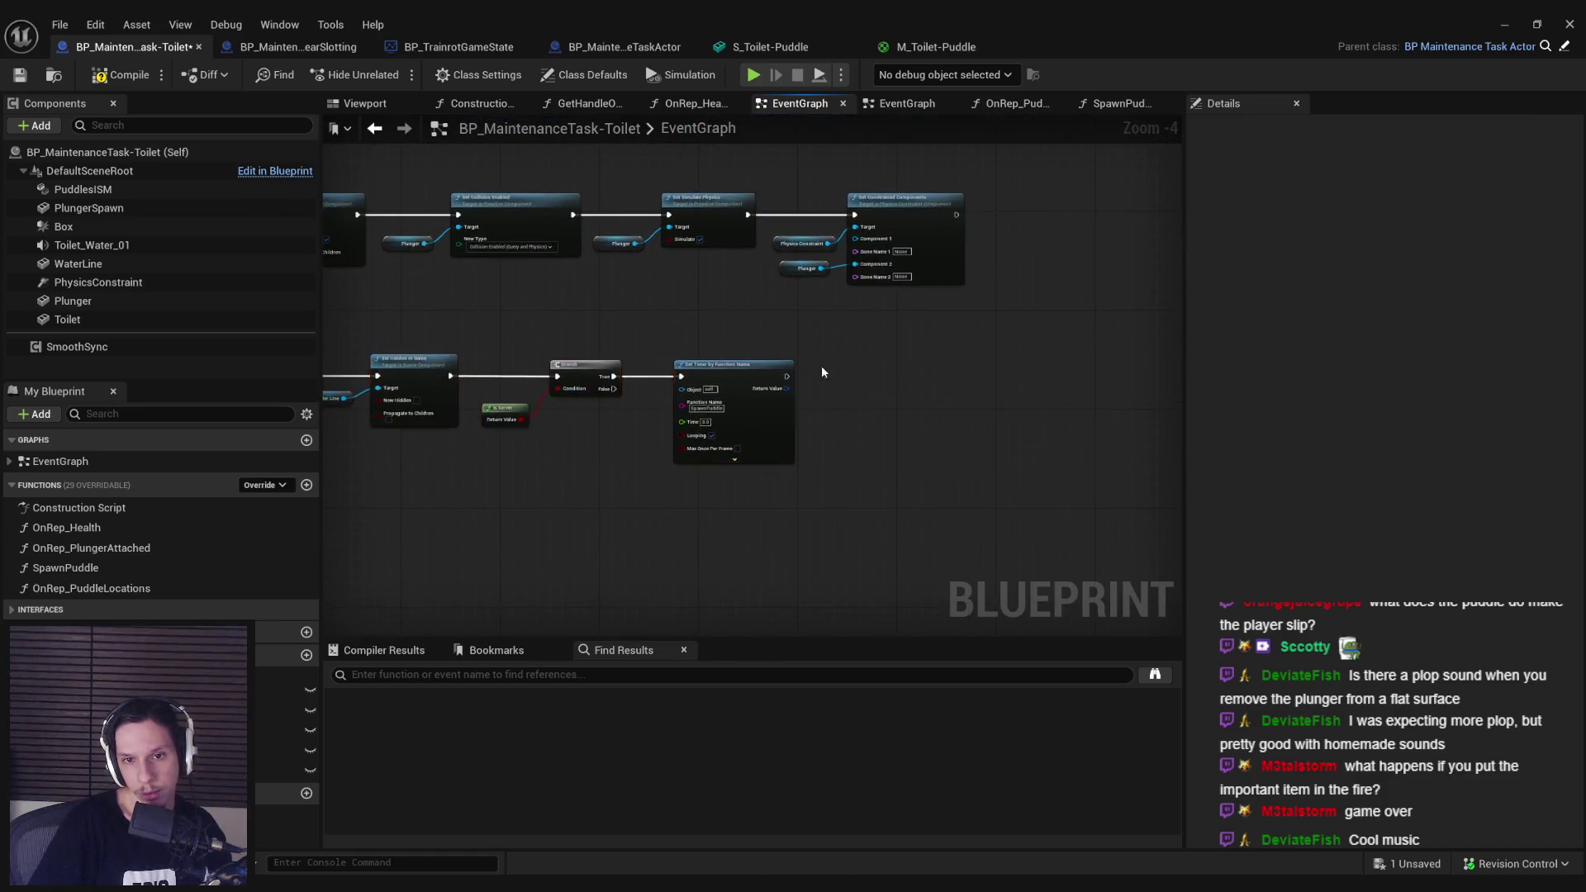
pyautogui.hotkey('ctrl', 'v')
pyautogui.moveTo(830, 394); pyautogui.dragTo(744, 396)
# Step: Save the toilet task blueprint and start a Play In Editor session
pyautogui.click(20, 76)
pyautogui.click(1504, 24)
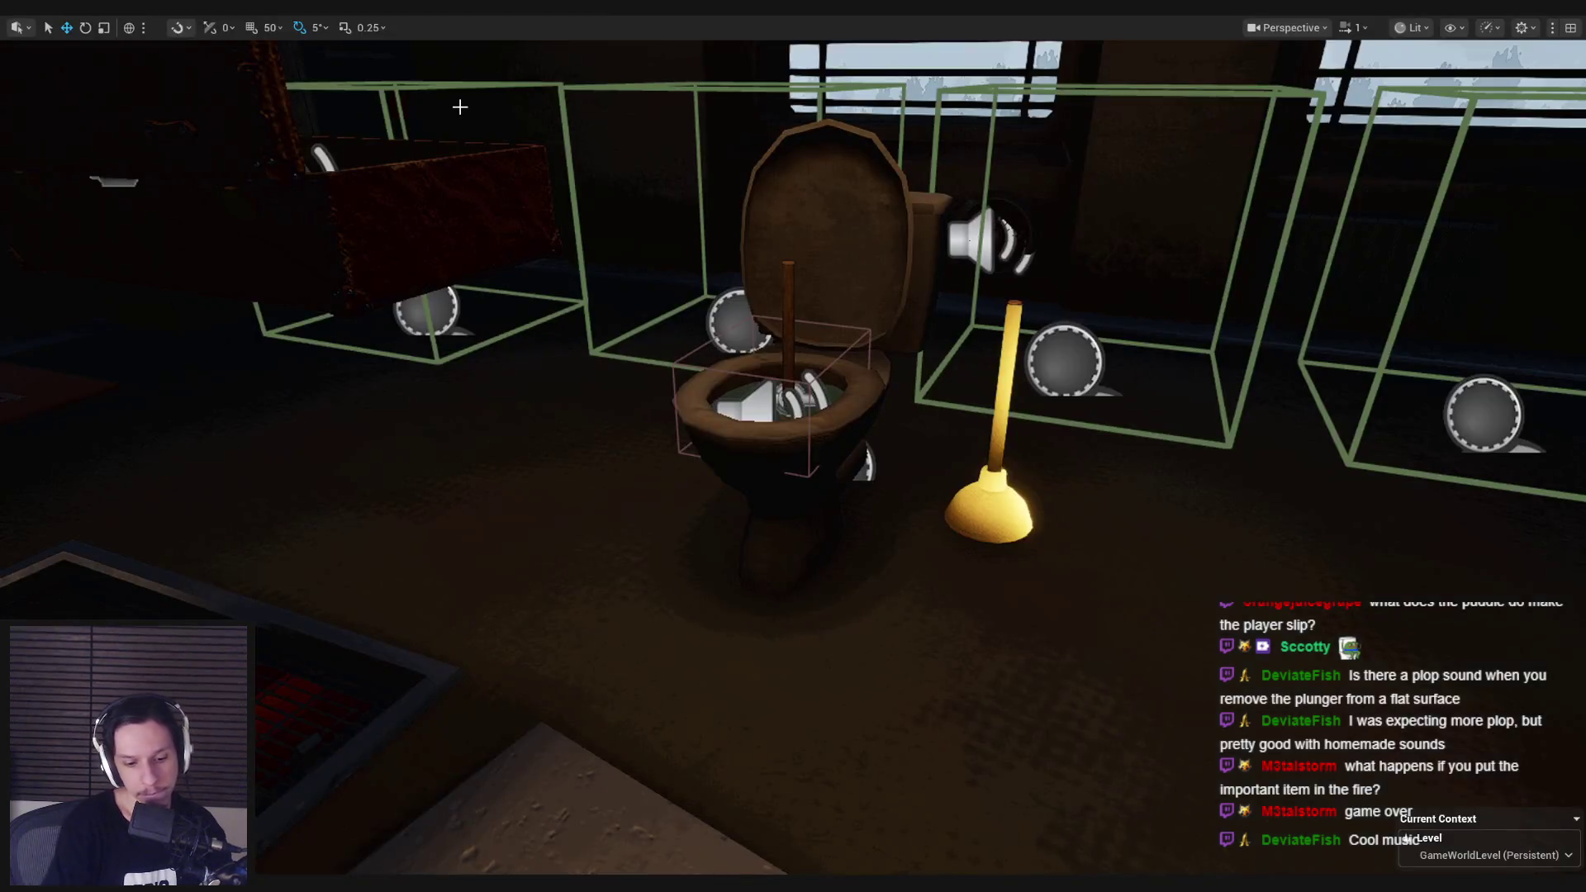
pyautogui.hotkey('alt', 'p')
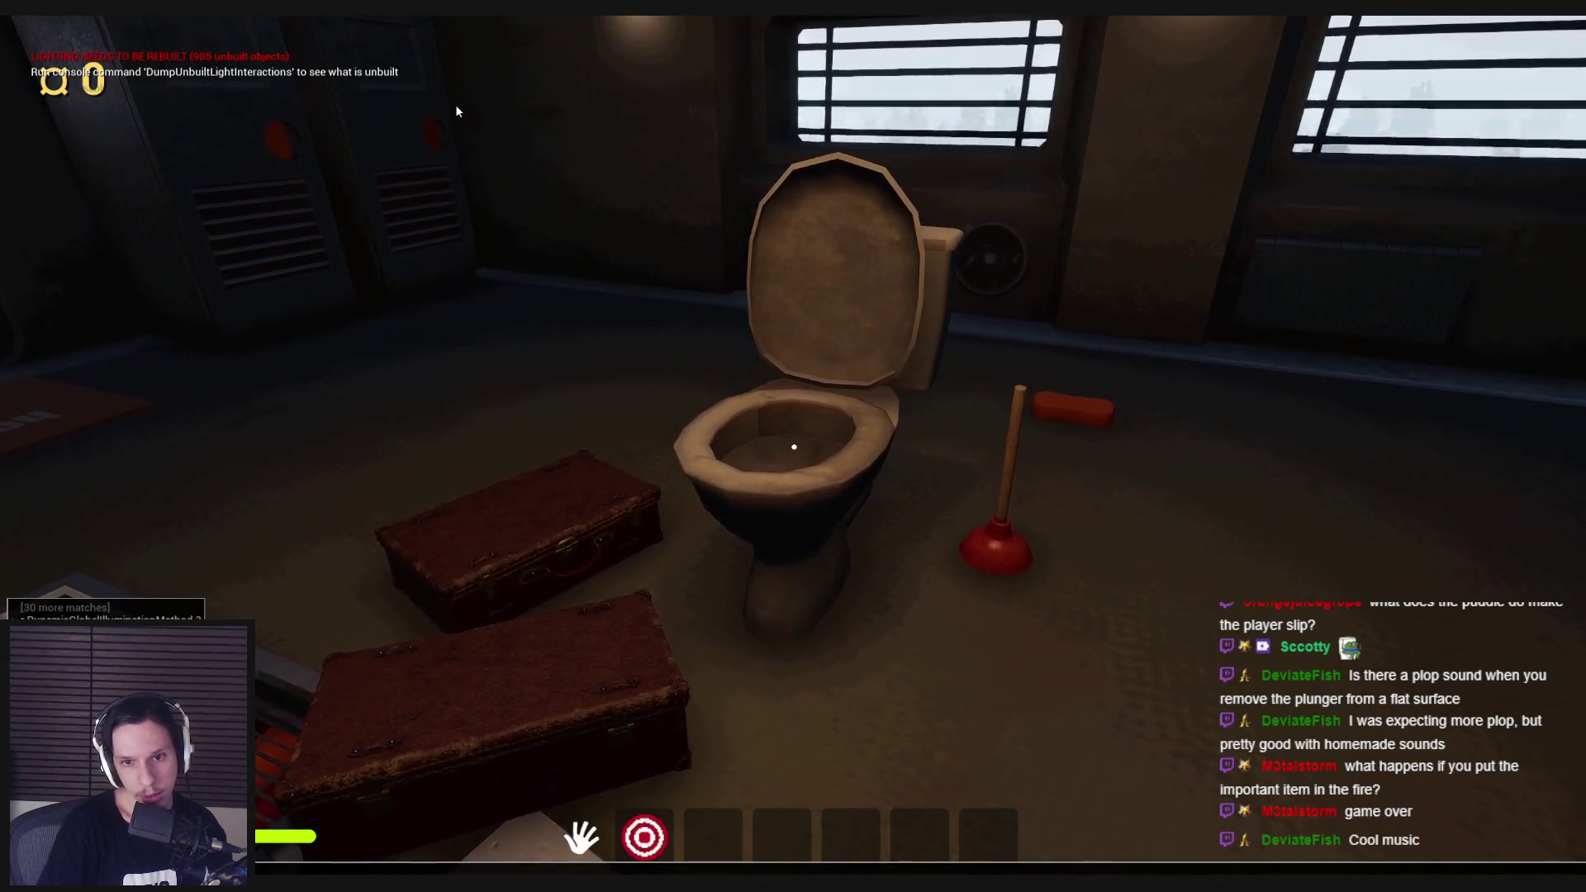
# Step: Walk to the toilet, pick up the plunger and put it into the bowl
pyautogui.press('`')
pyautogui.press('w')
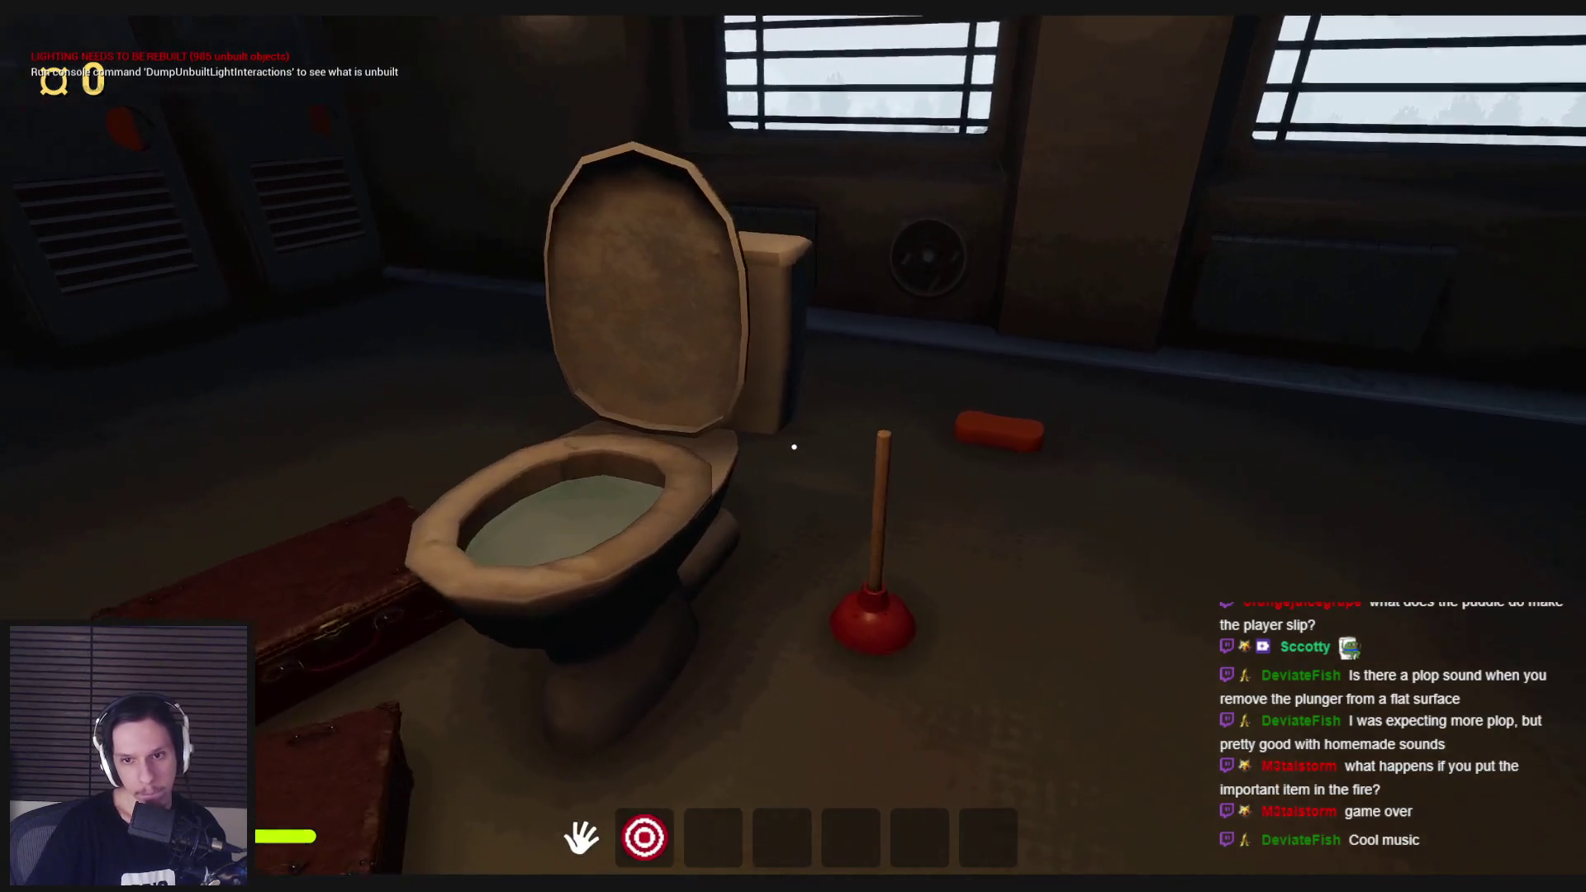
pyautogui.click(795, 580)
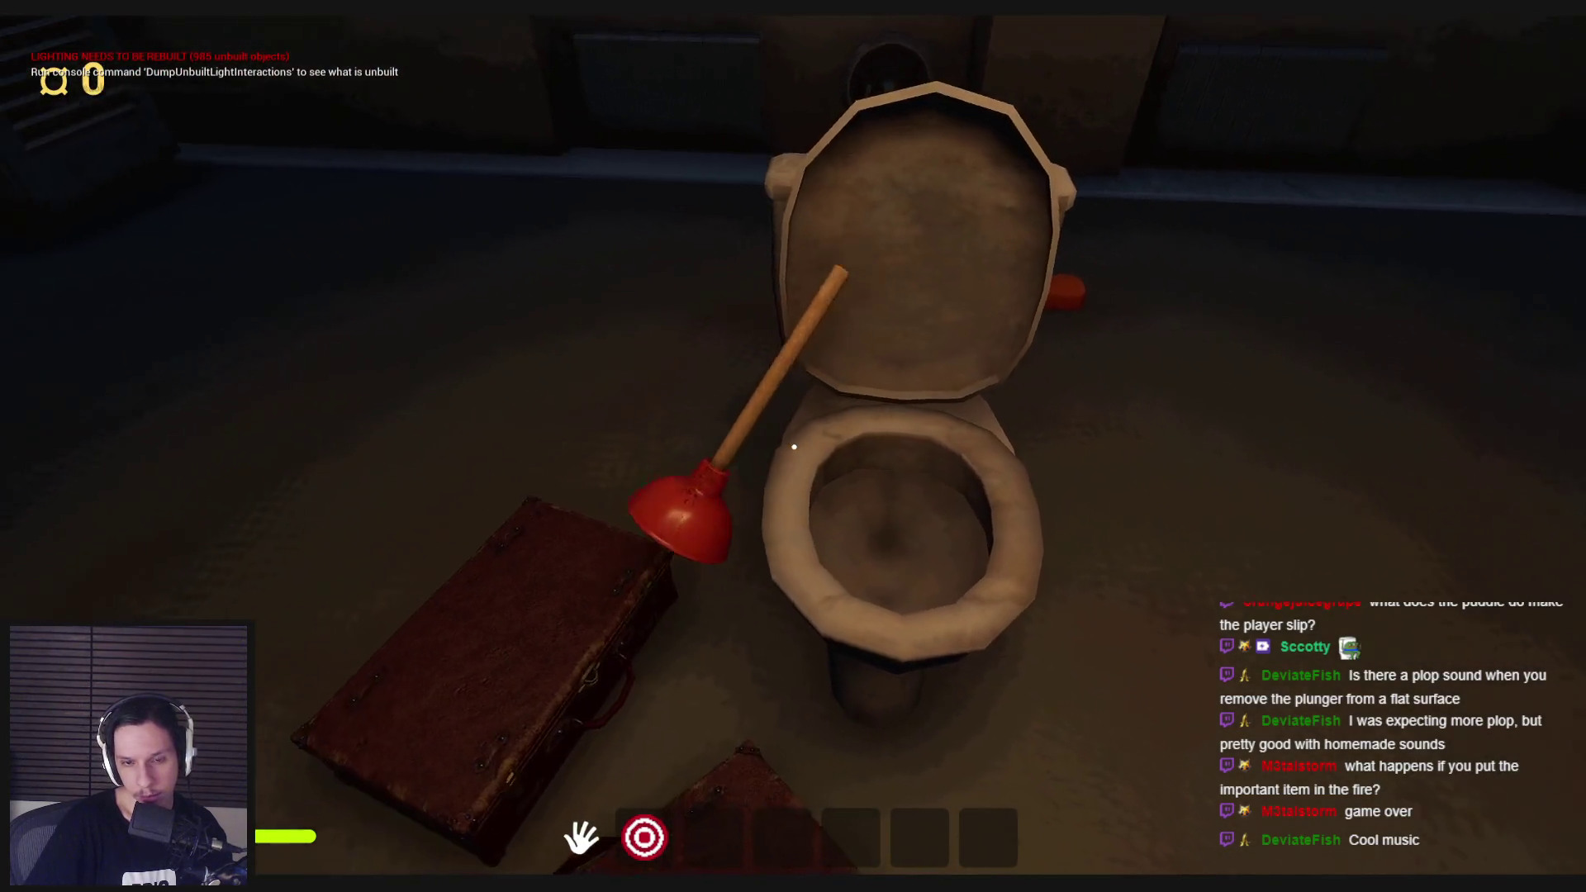
pyautogui.moveTo(794, 446)
pyautogui.mouseDown()
pyautogui.moveTo(549, 658)
pyautogui.moveTo(329, 531)
pyautogui.moveTo(513, 542)
pyautogui.moveTo(479, 464)
pyautogui.moveTo(794, 446)
pyautogui.mouseUp()
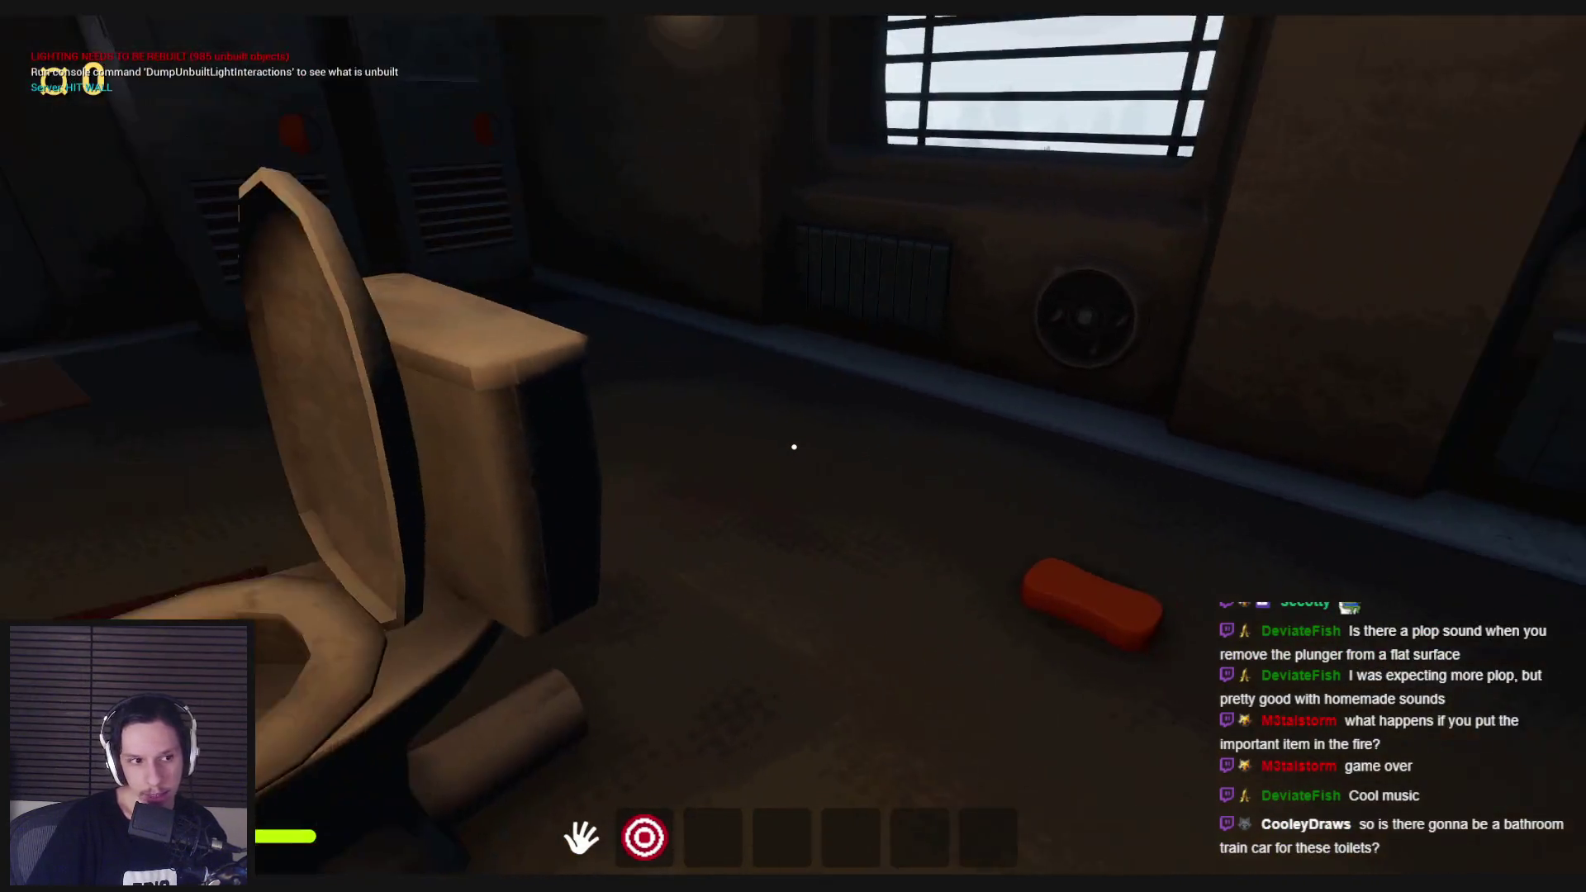
# Step: Walk from the toilet through the corridor, brown room and bright room to the next car's doors
pyautogui.press('s')
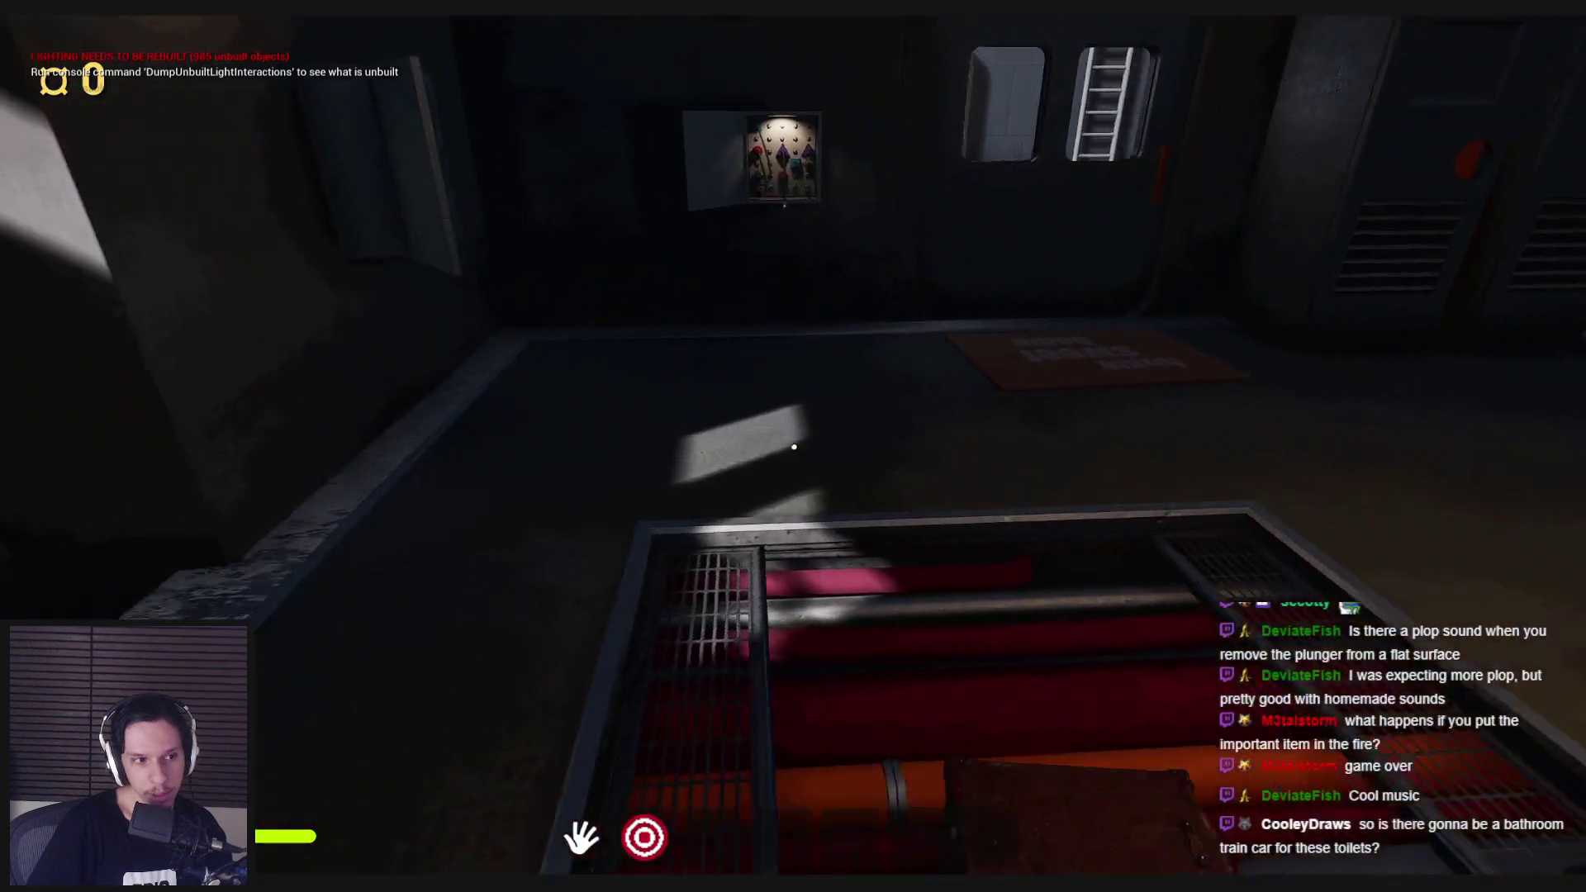
pyautogui.press('w')
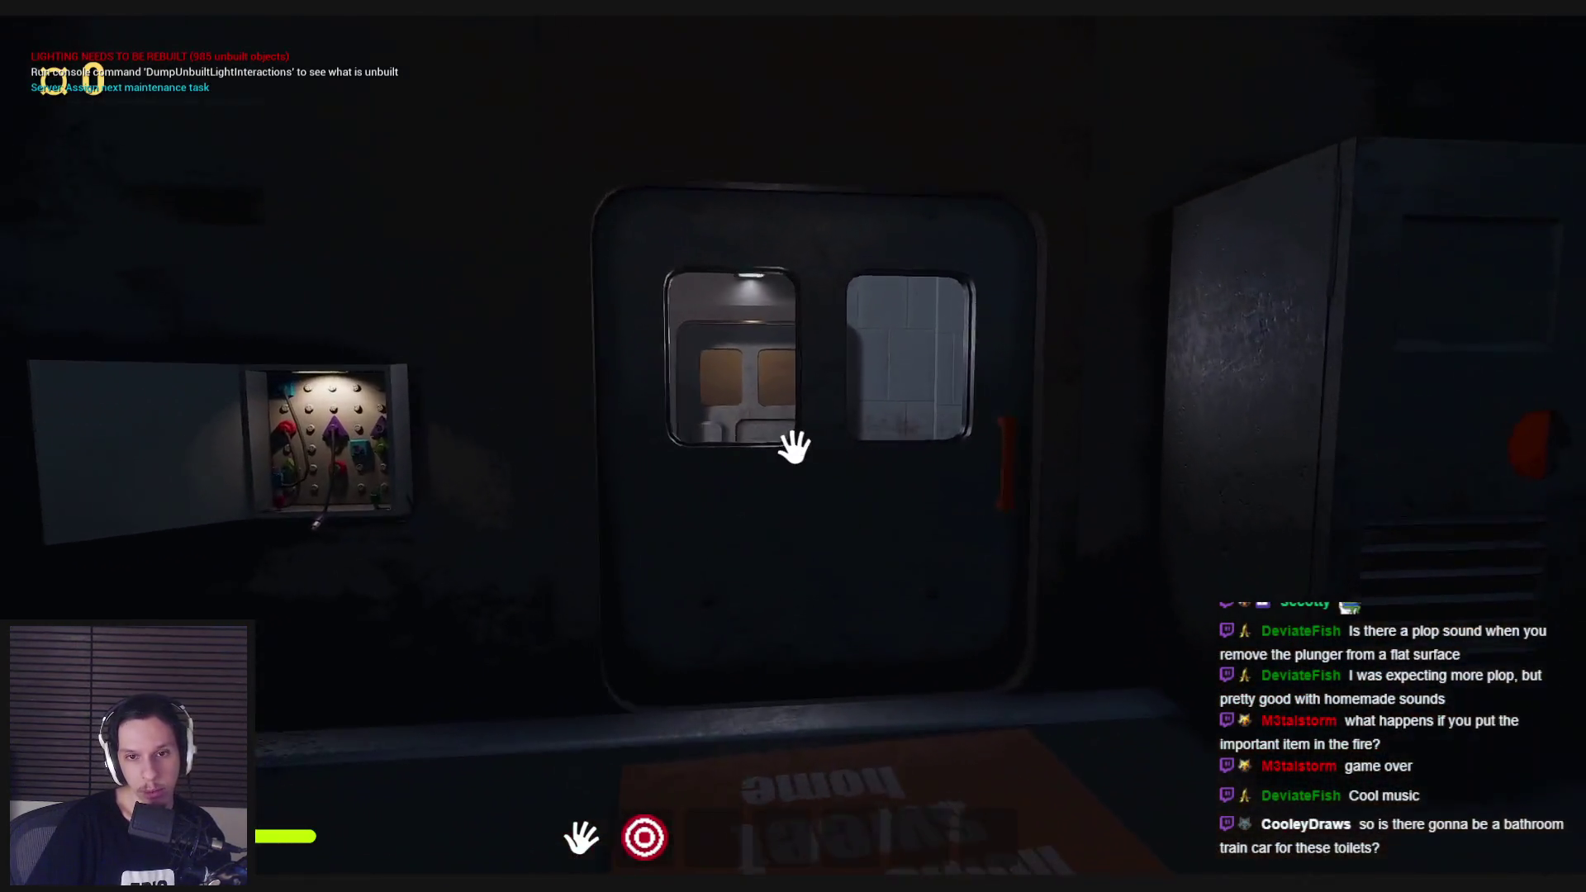
pyautogui.click(794, 446)
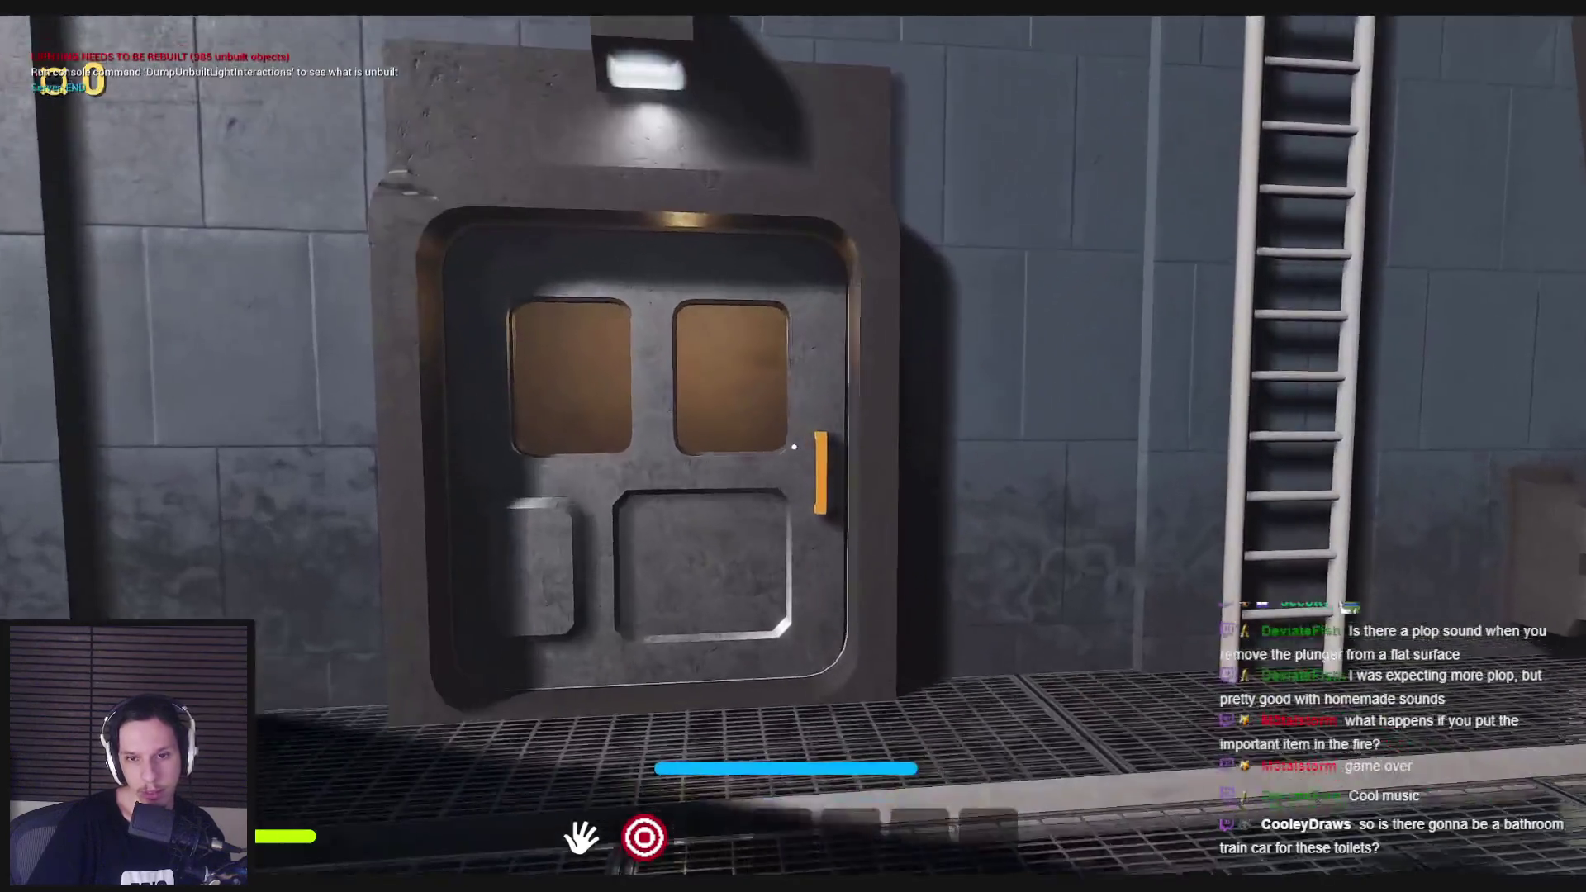
pyautogui.press('w')
pyautogui.click(794, 446)
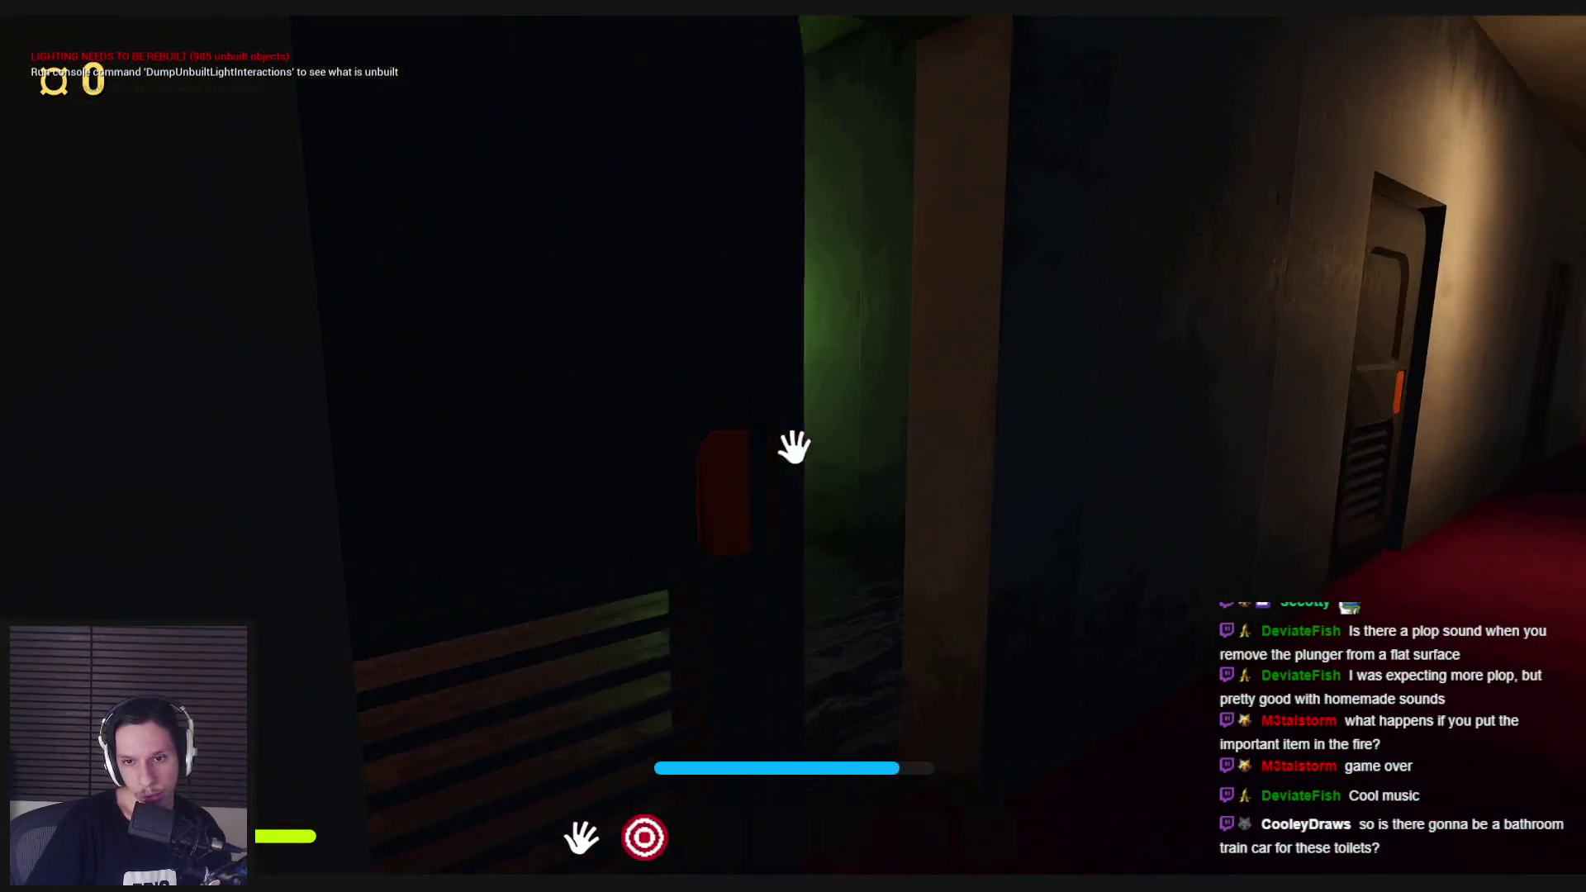
pyautogui.click(794, 446)
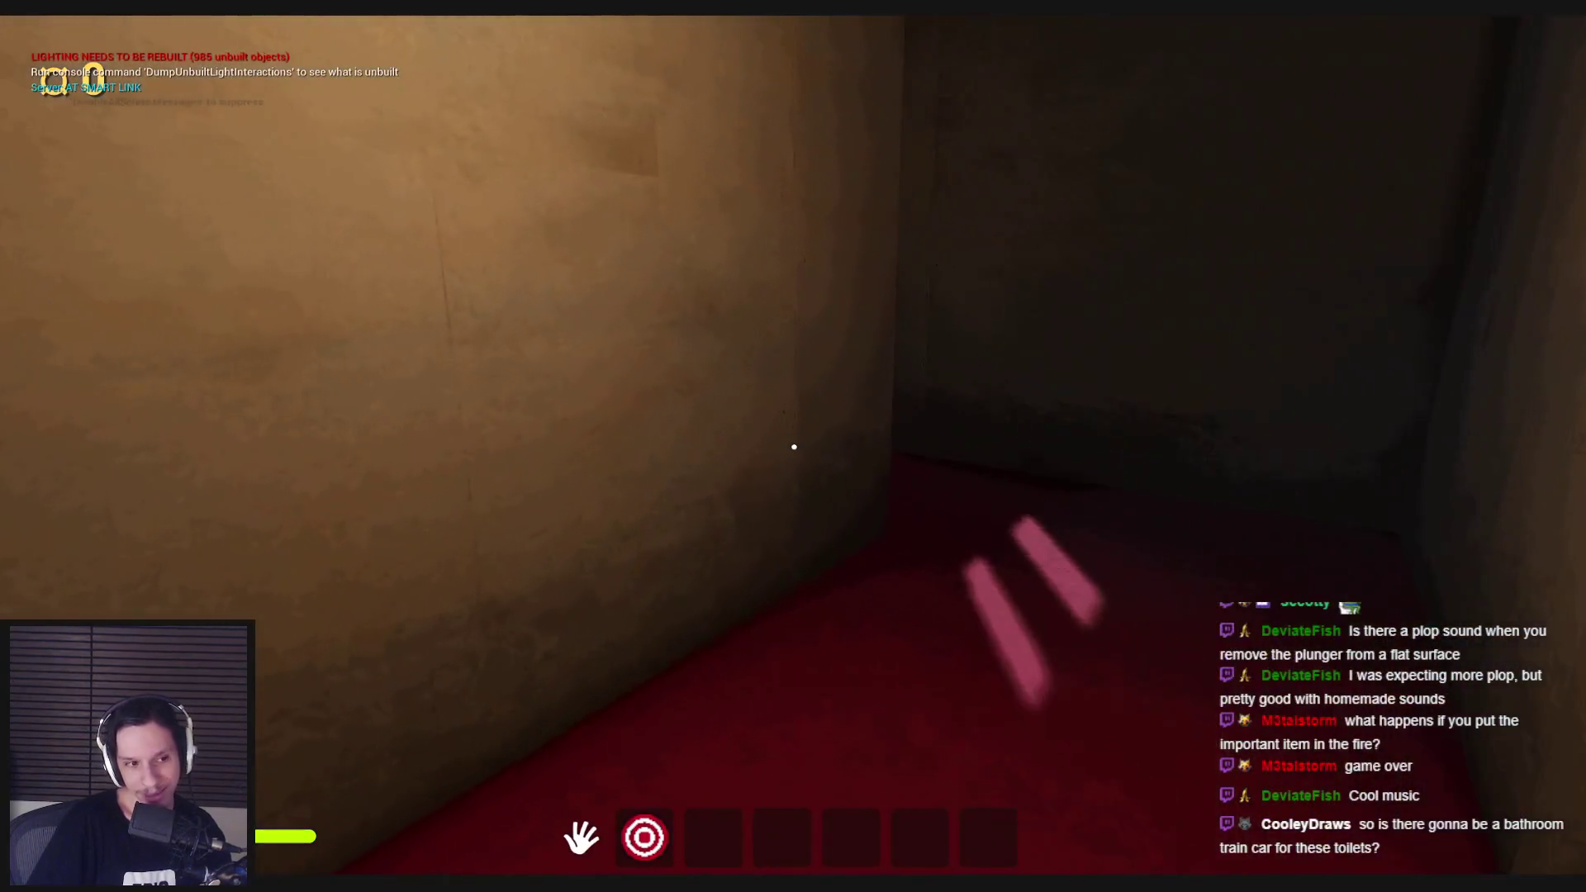
pyautogui.press('w')
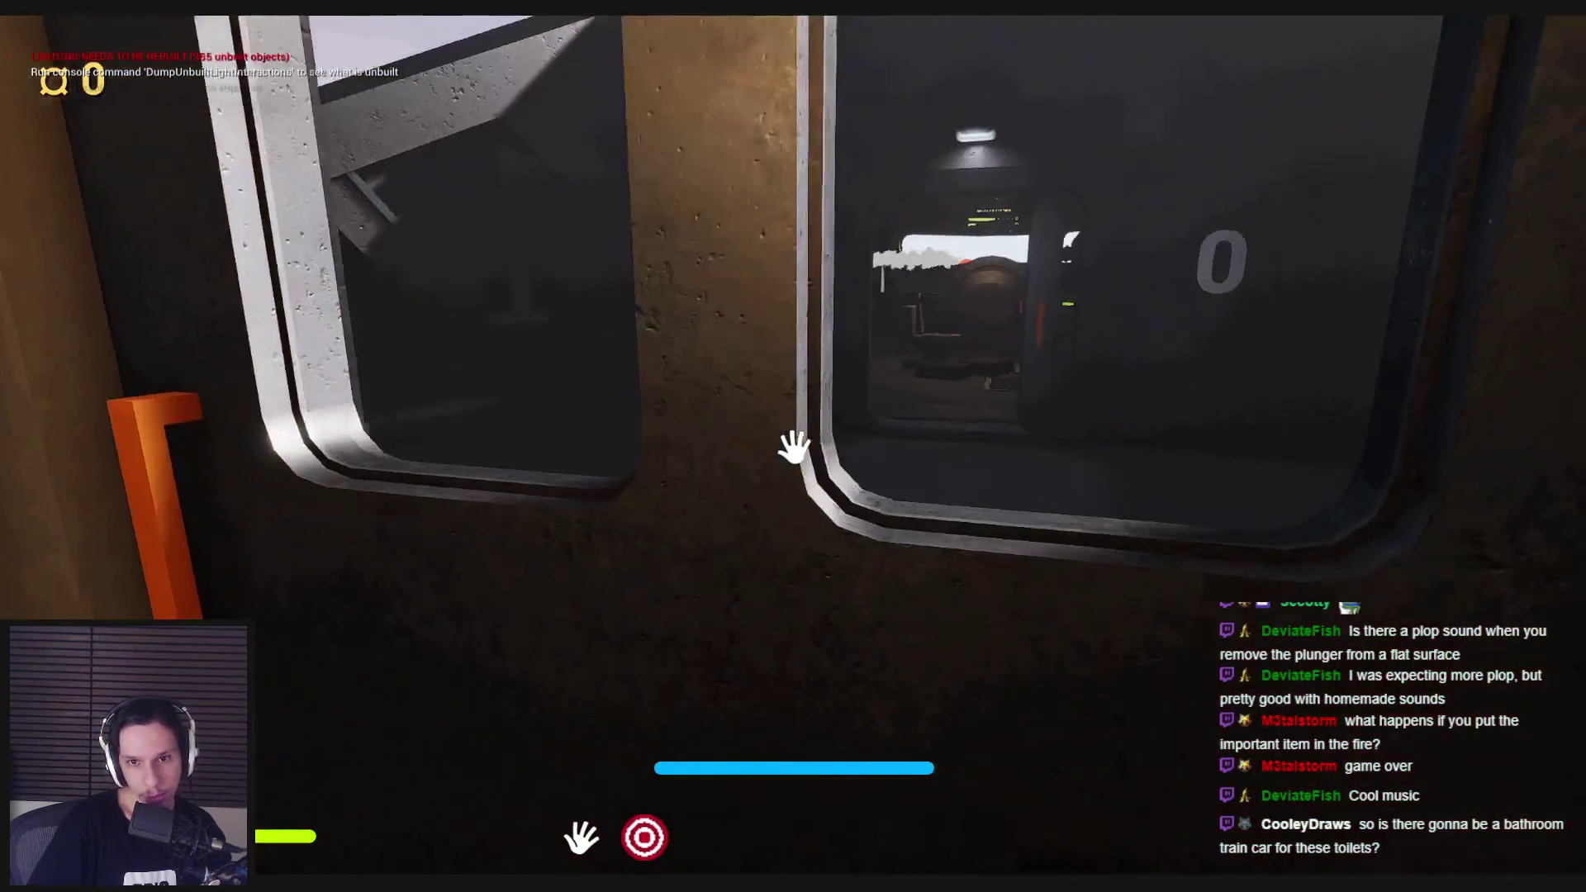
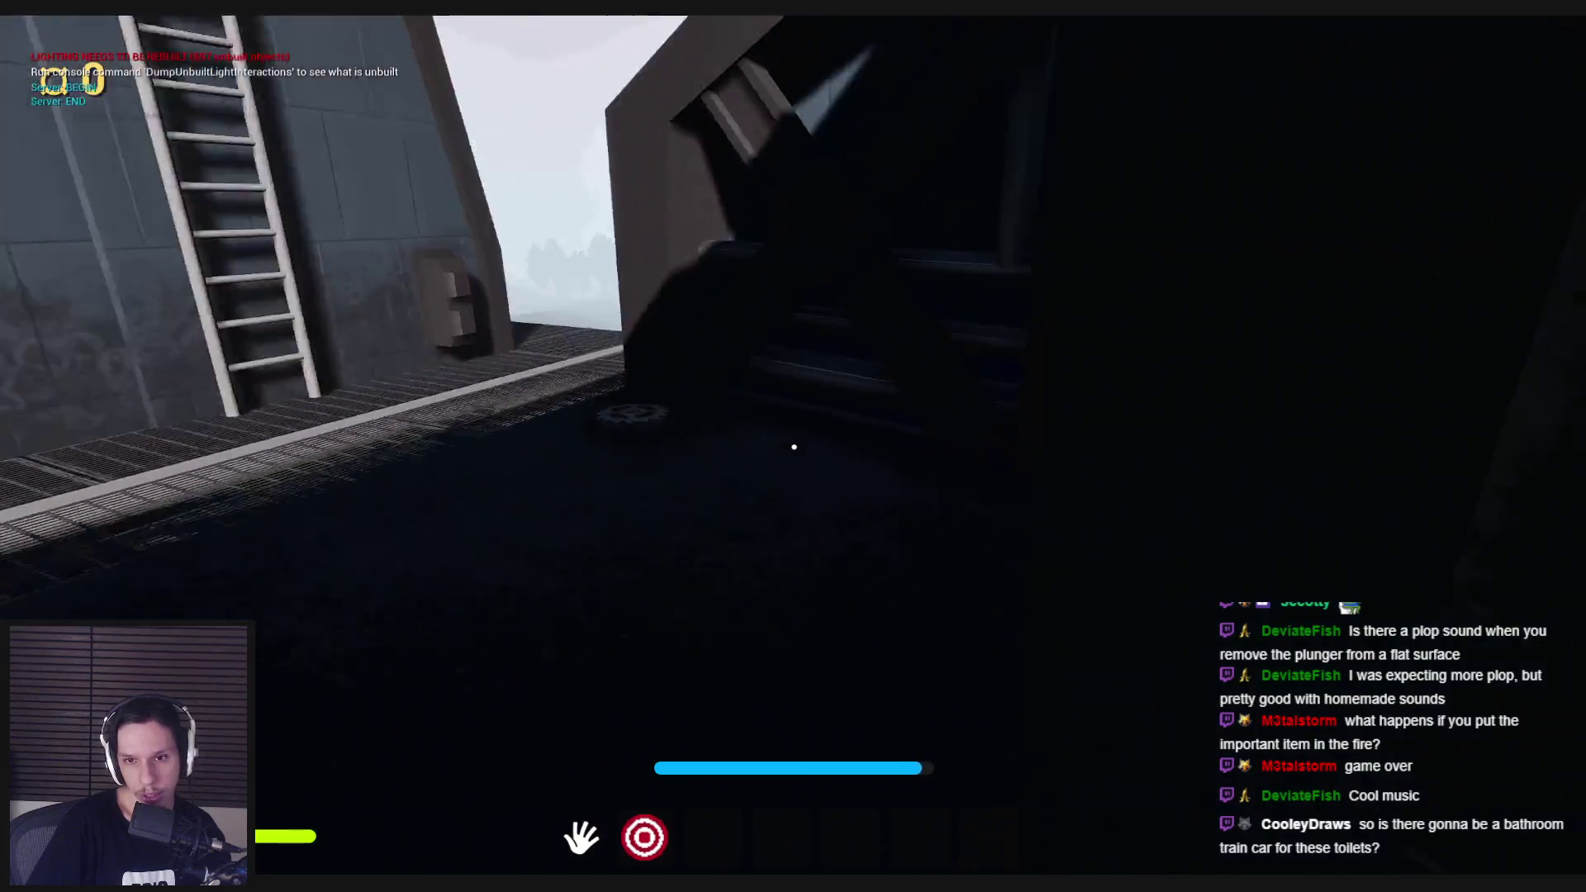
# Step: Fit the gear into the gear mechanism and throw the fuse panel lever to restore power
pyautogui.click(794, 447)
pyautogui.click(793, 446)
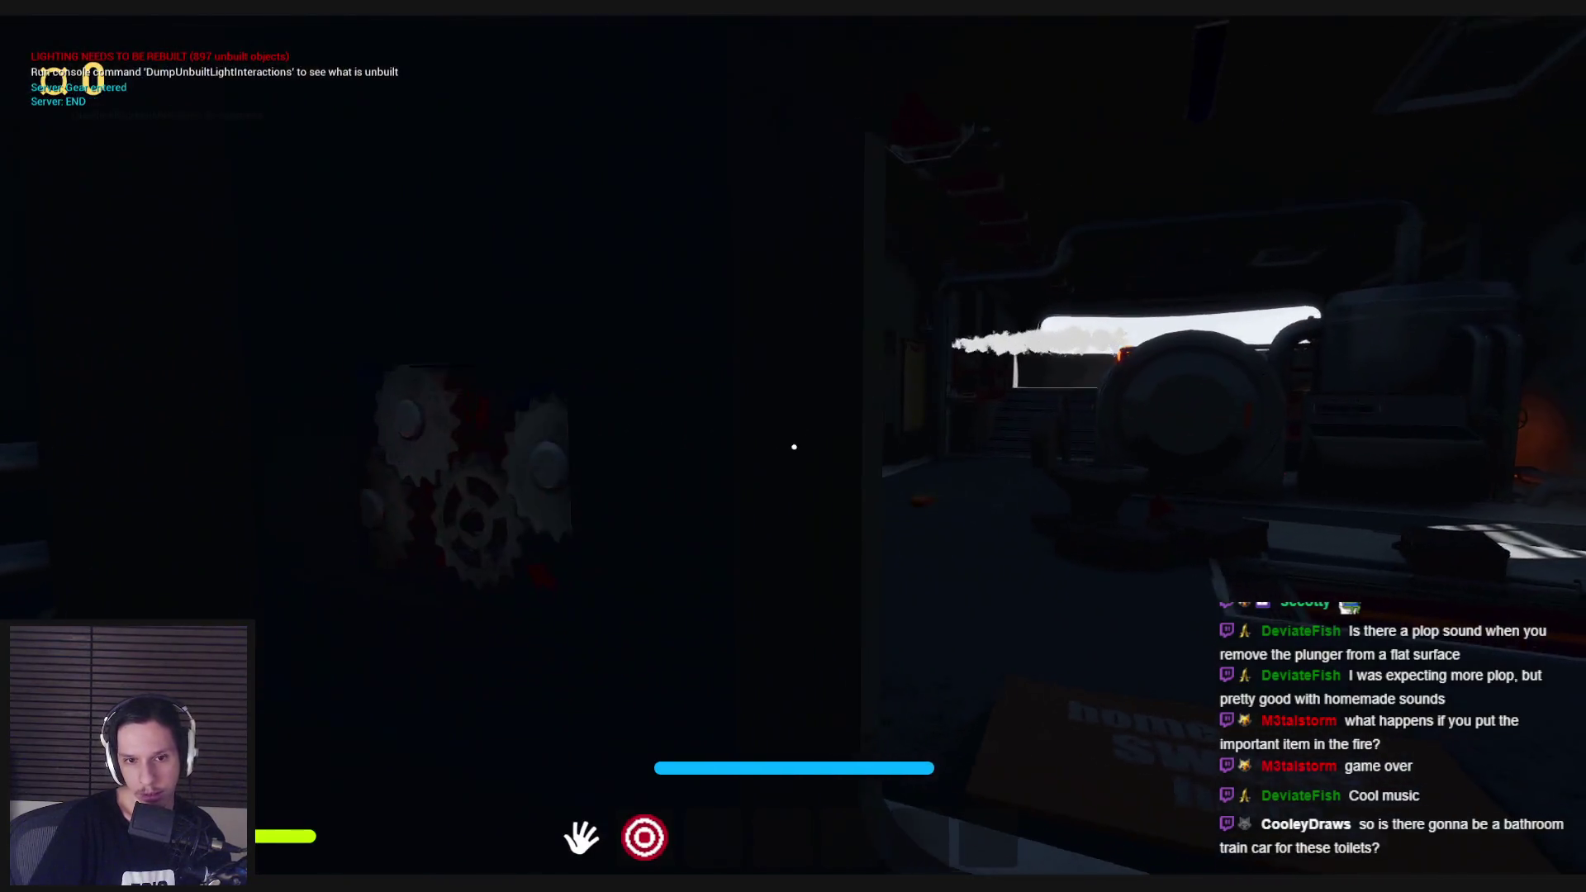
pyautogui.press('w')
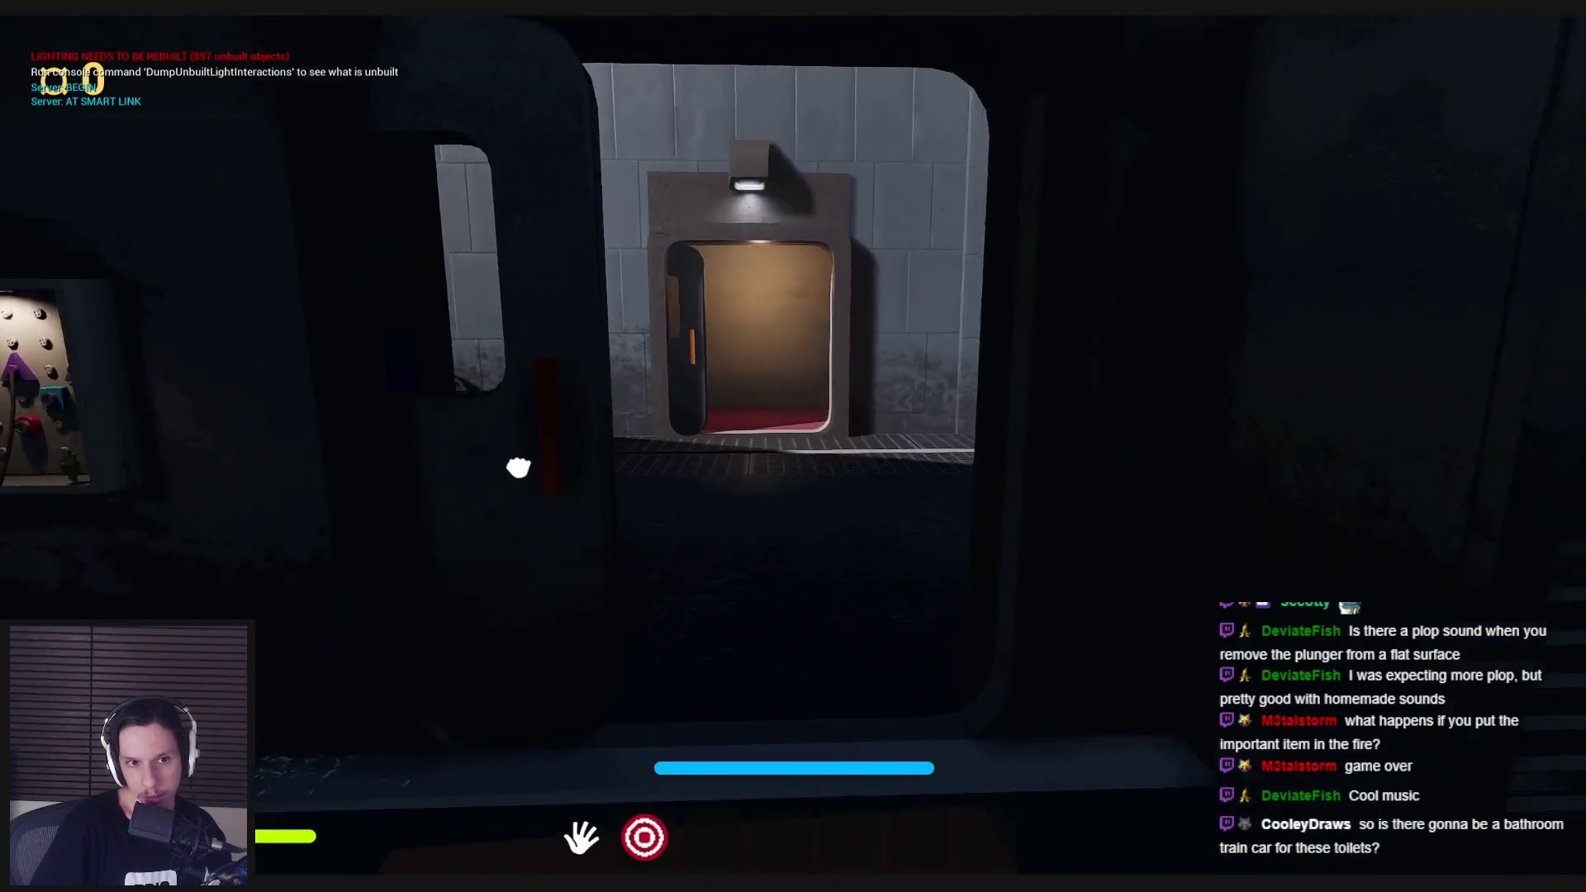
pyautogui.press('w')
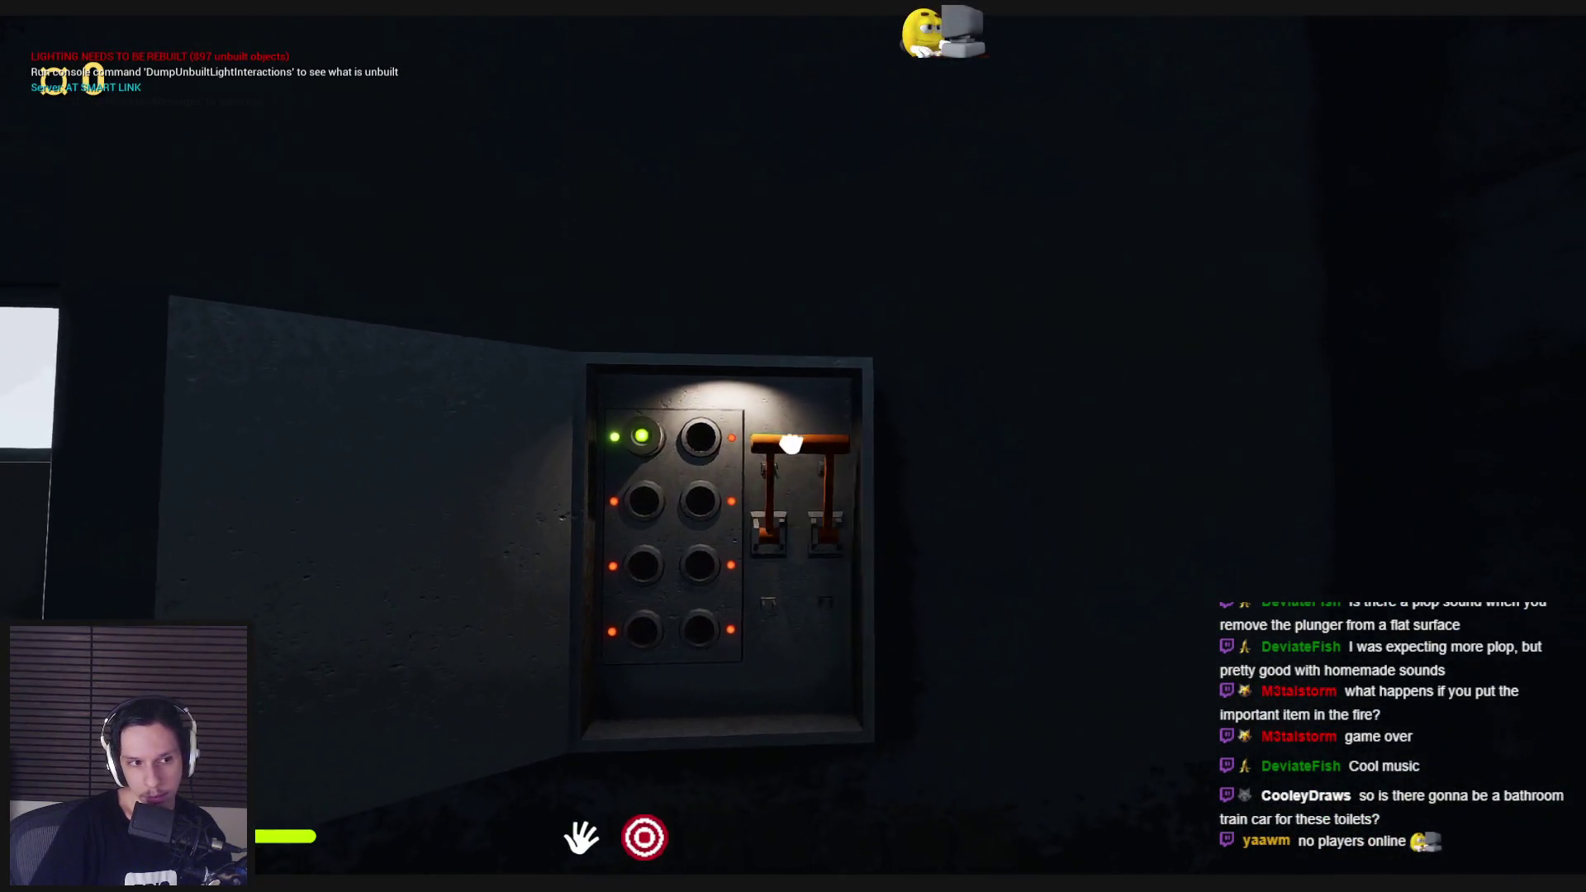
pyautogui.click(793, 446)
# Step: Pick up the plunger, work it into the toilet bowl, and stop the play session
pyautogui.press('w')
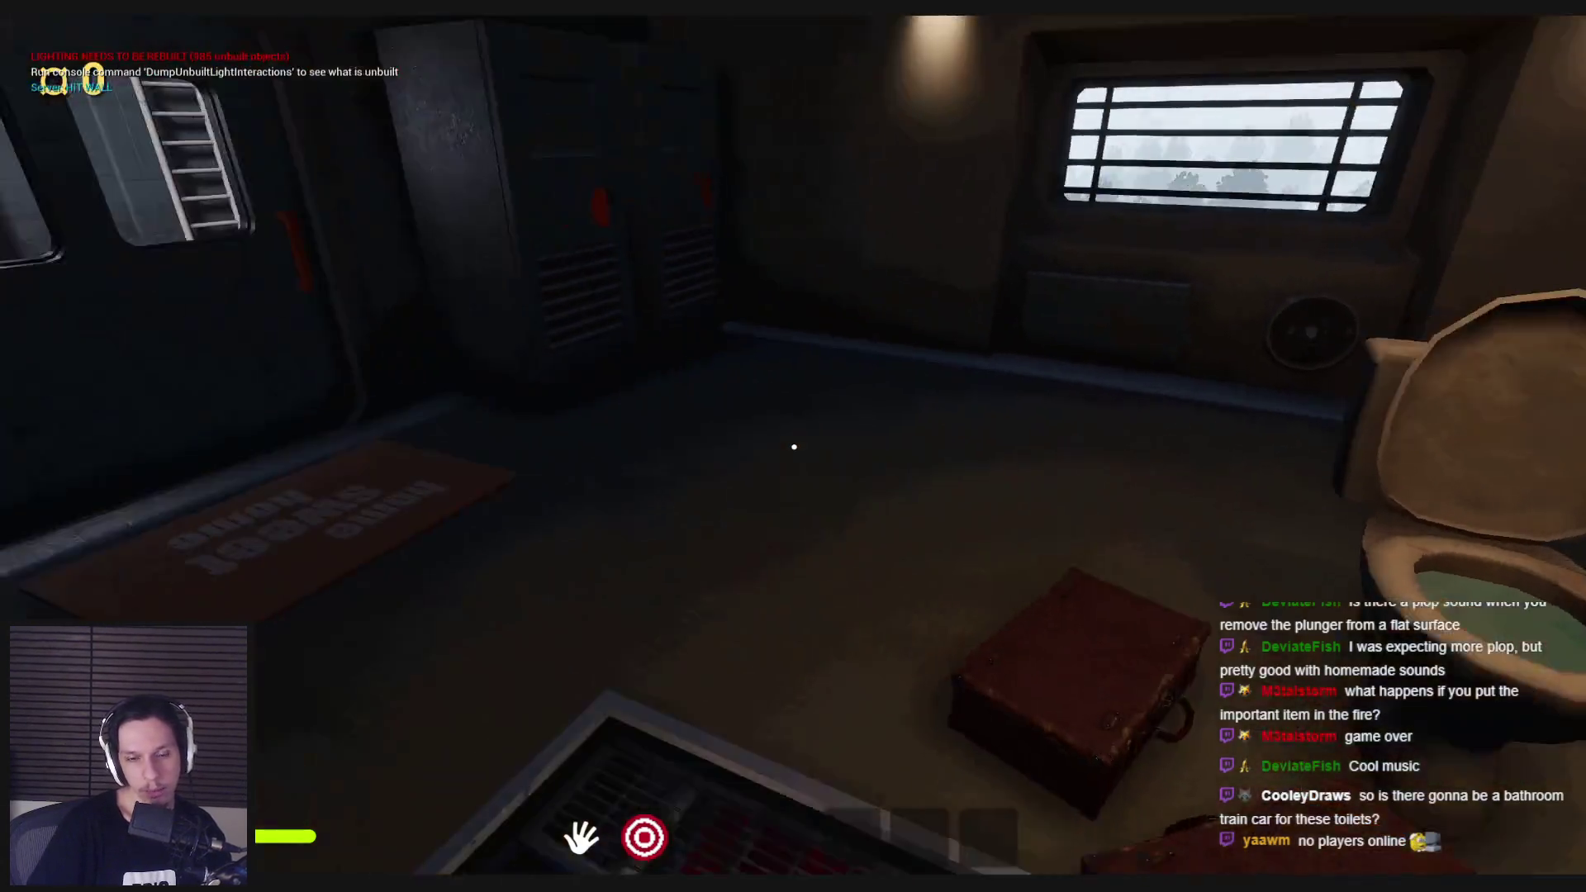
pyautogui.press('w')
pyautogui.press('s')
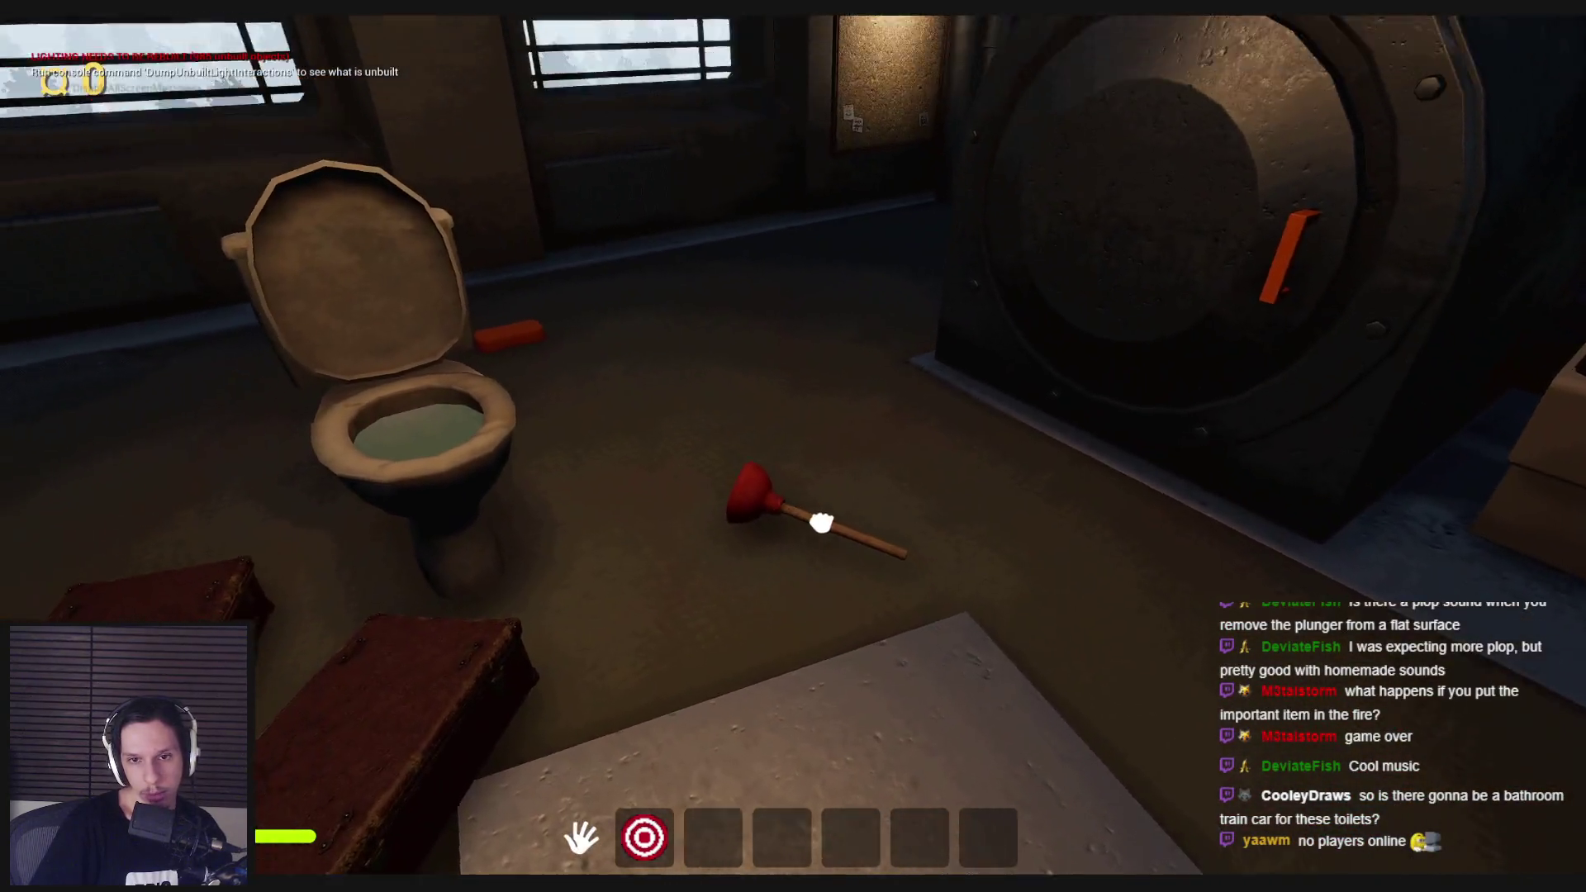
pyautogui.click(824, 523)
pyautogui.press('w')
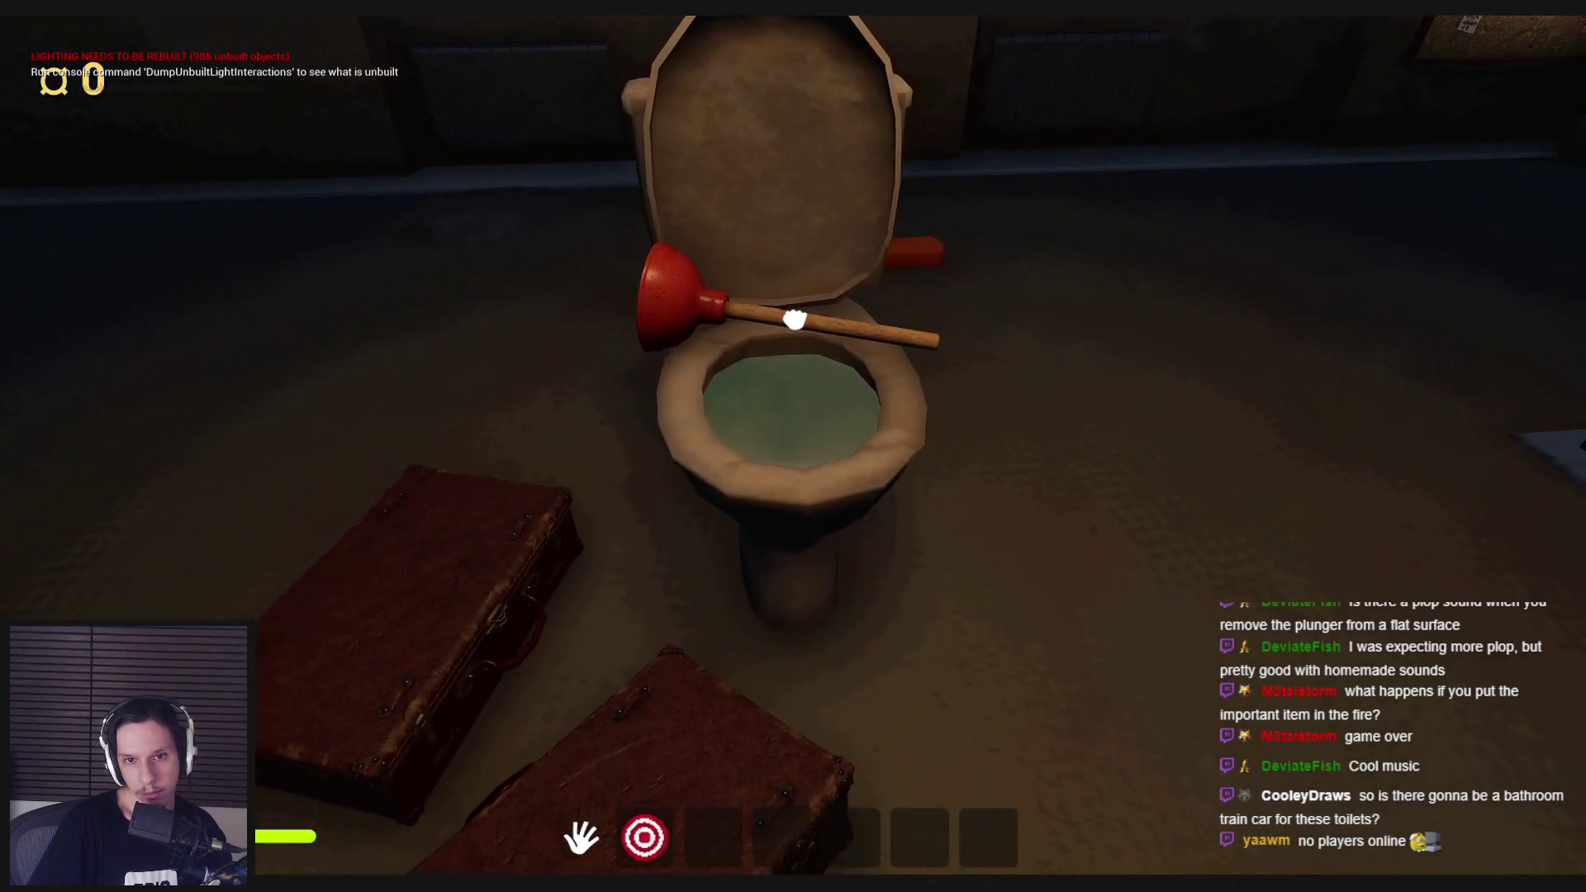
pyautogui.press('s')
pyautogui.press('w')
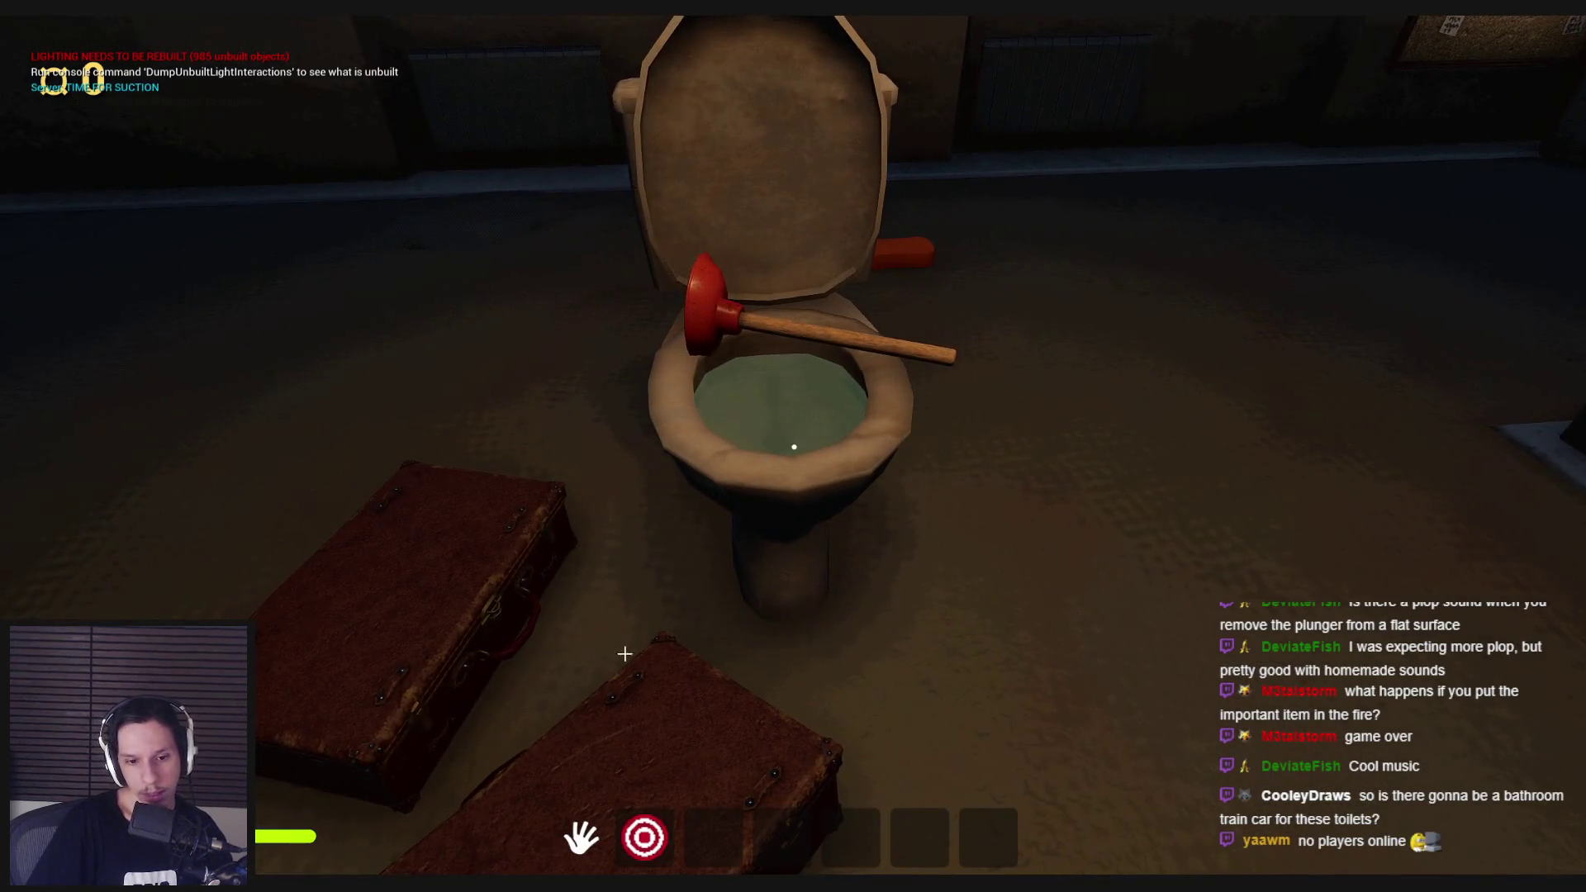
pyautogui.press('Escape')
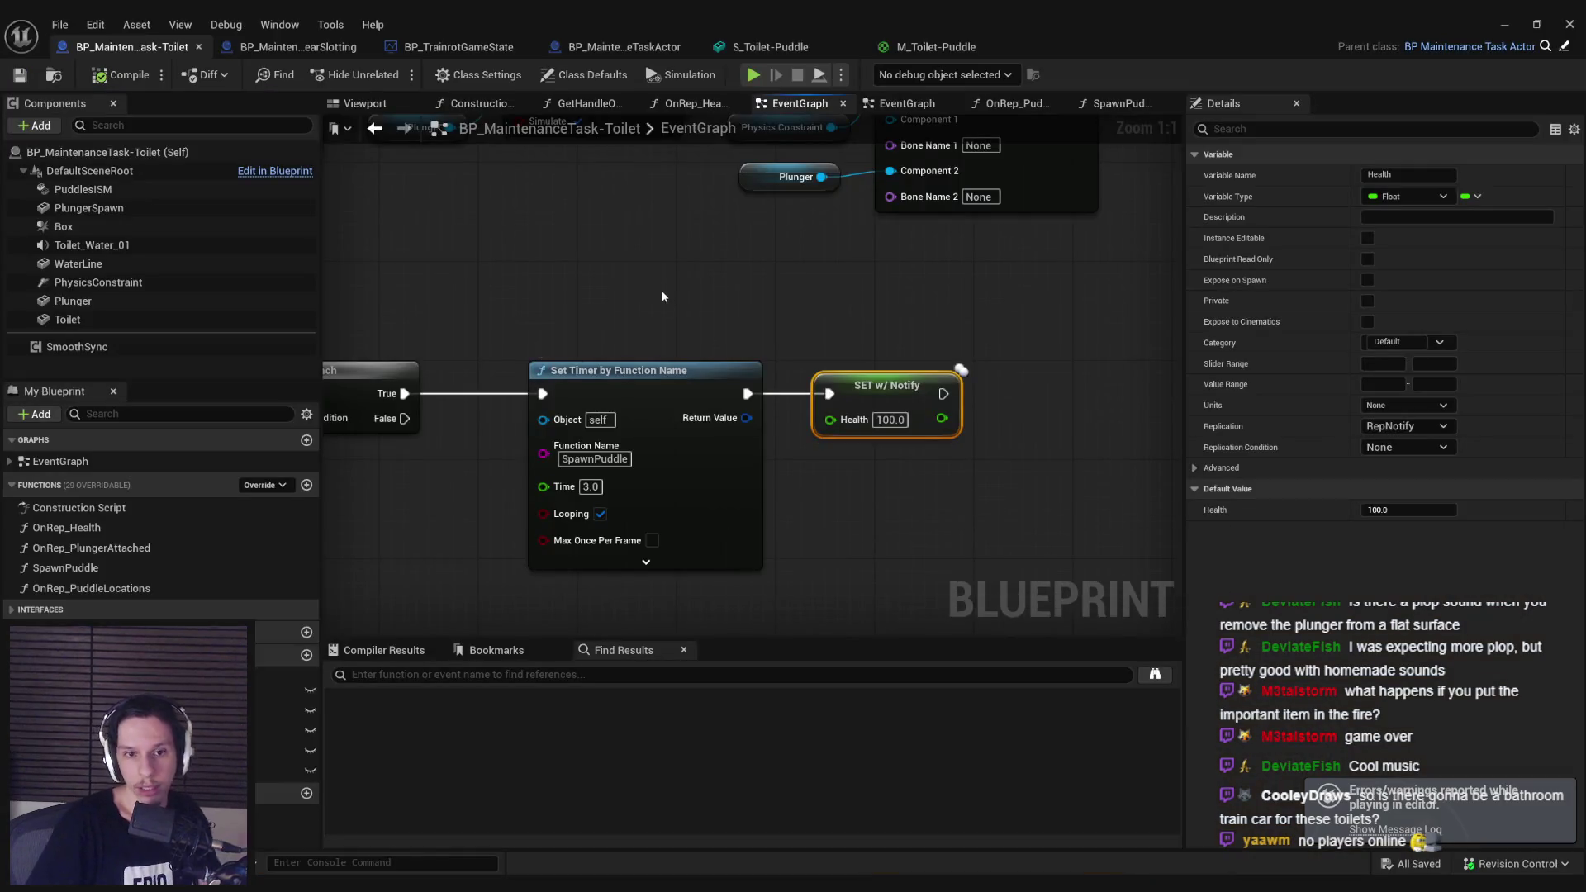
# Step: Marquee-select the Set Actor Hidden / Destroy Actor chain and shift it slightly right
pyautogui.scroll(-3, 810, 322)
pyautogui.click(631, 466)
pyautogui.scroll(-3, 696, 328)
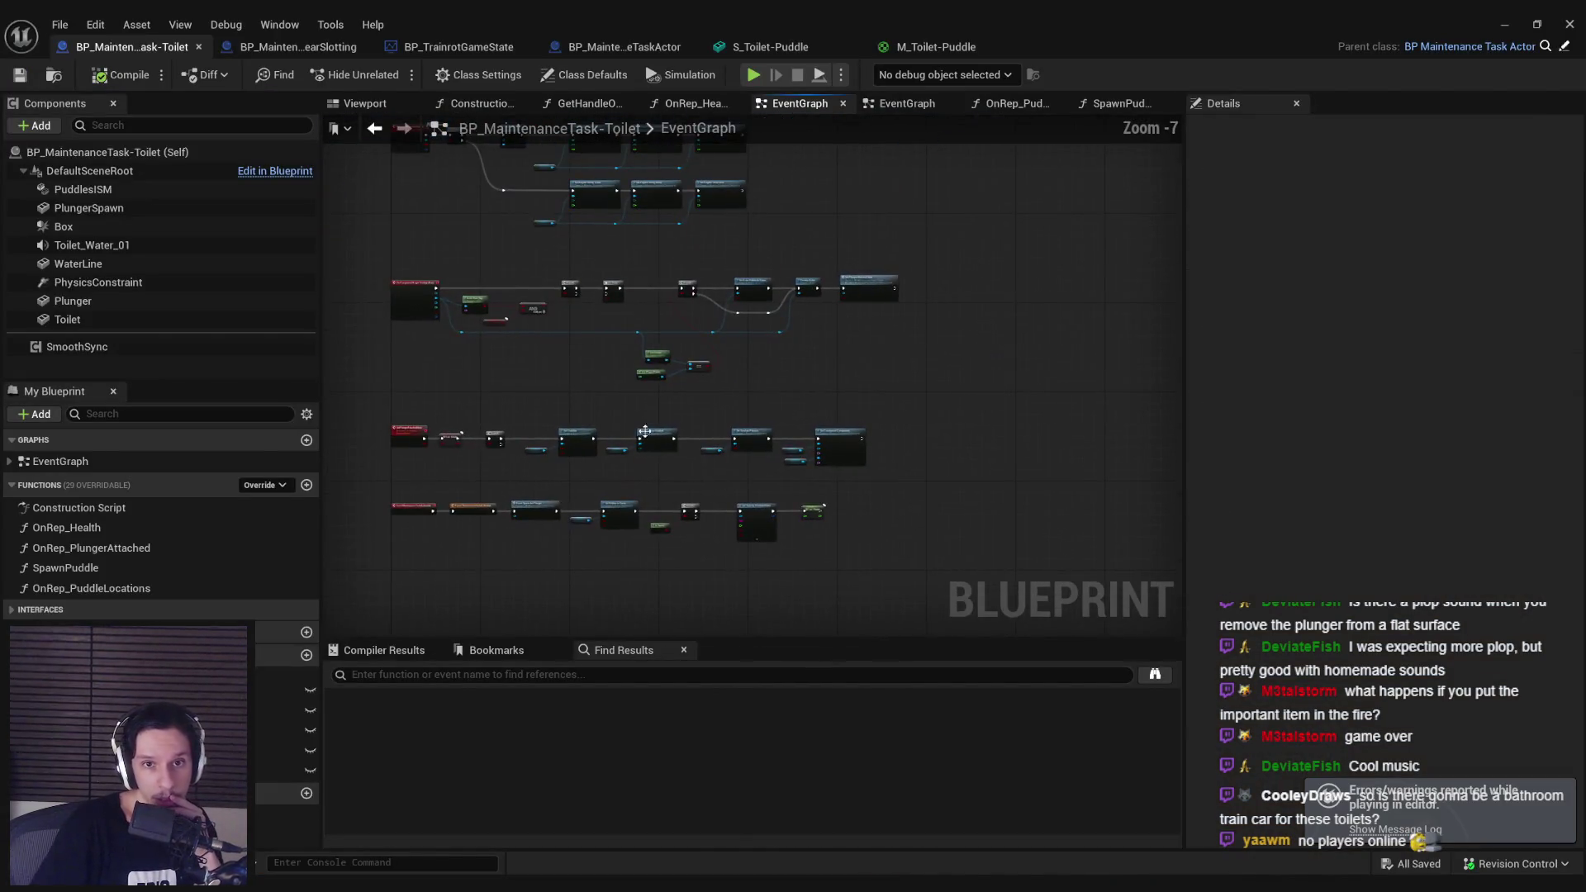
pyautogui.scroll(5, 716, 457)
pyautogui.scroll(-2, 846, 454)
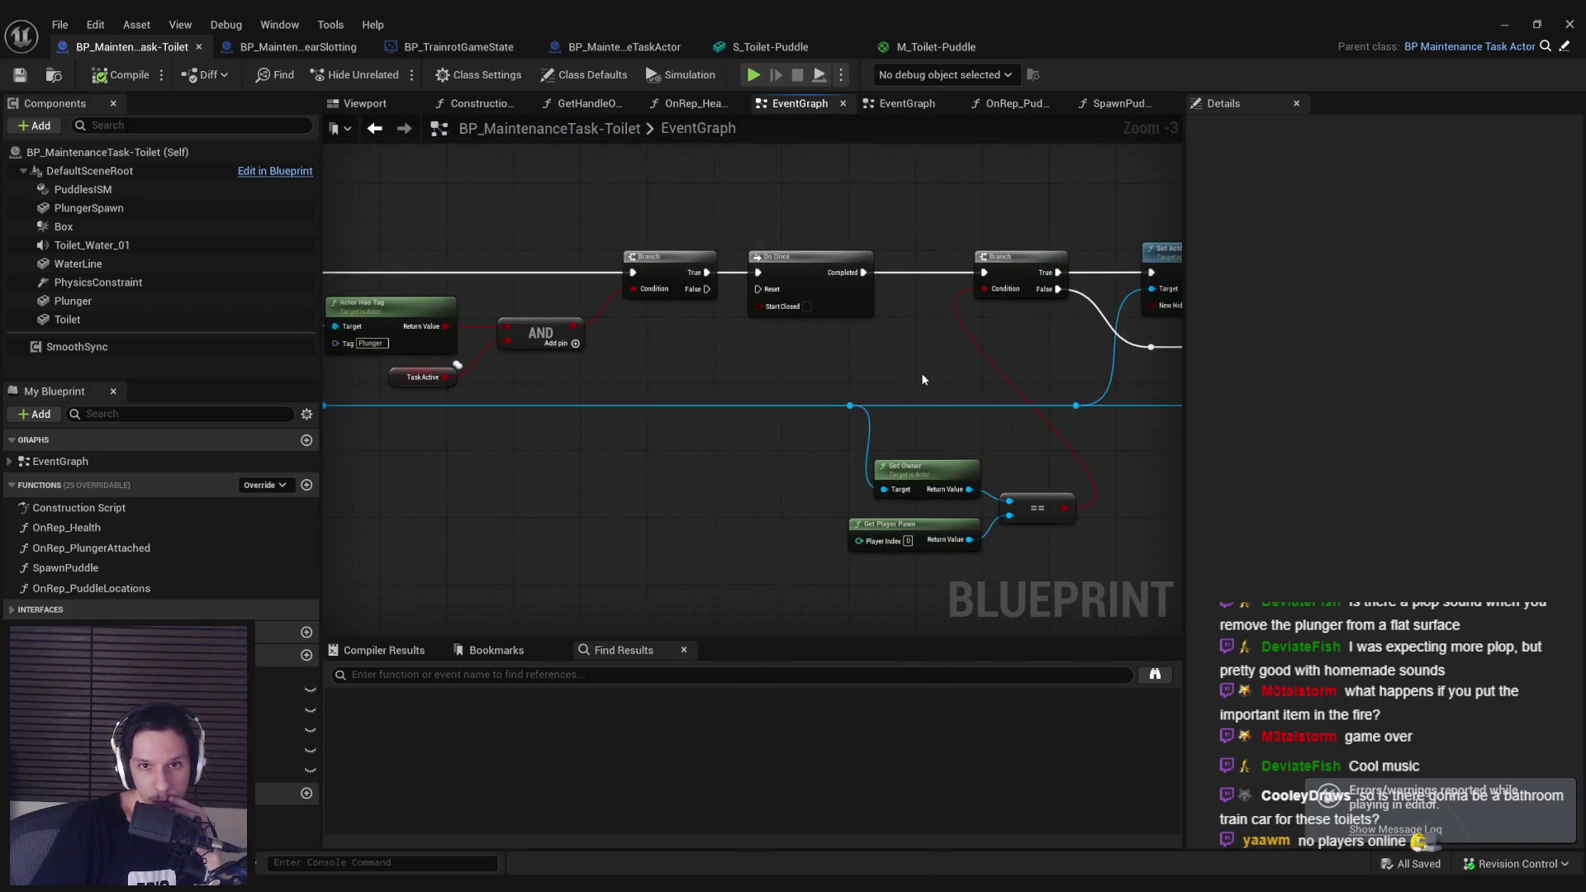
pyautogui.scroll(1, 771, 382)
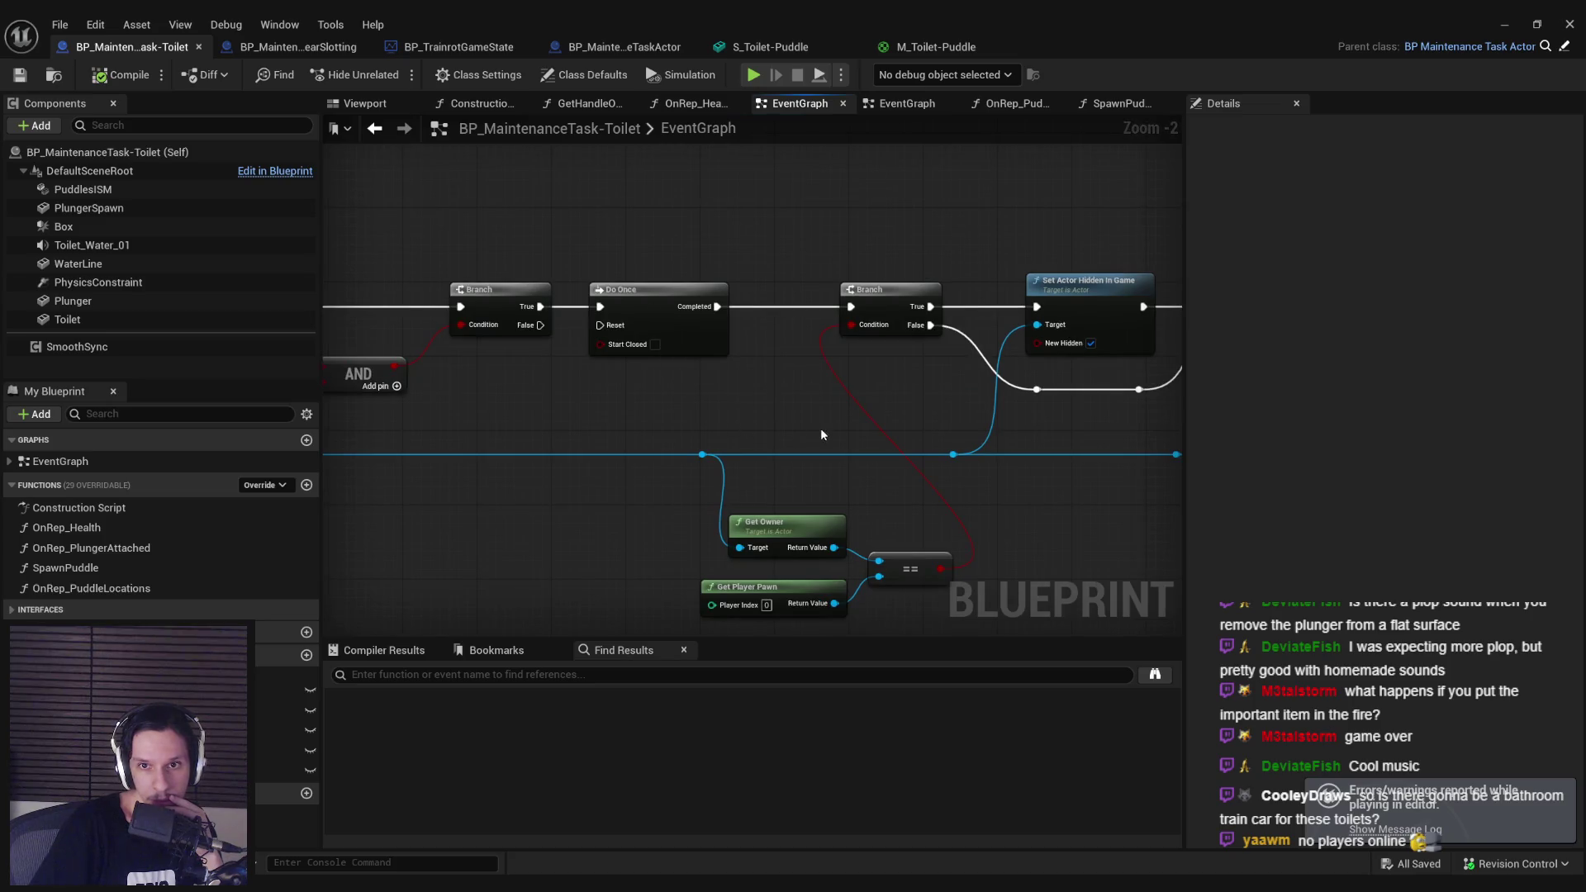
pyautogui.scroll(-1, 791, 394)
pyautogui.scroll(-1, 681, 387)
pyautogui.moveTo(681, 387); pyautogui.dragTo(671, 385)
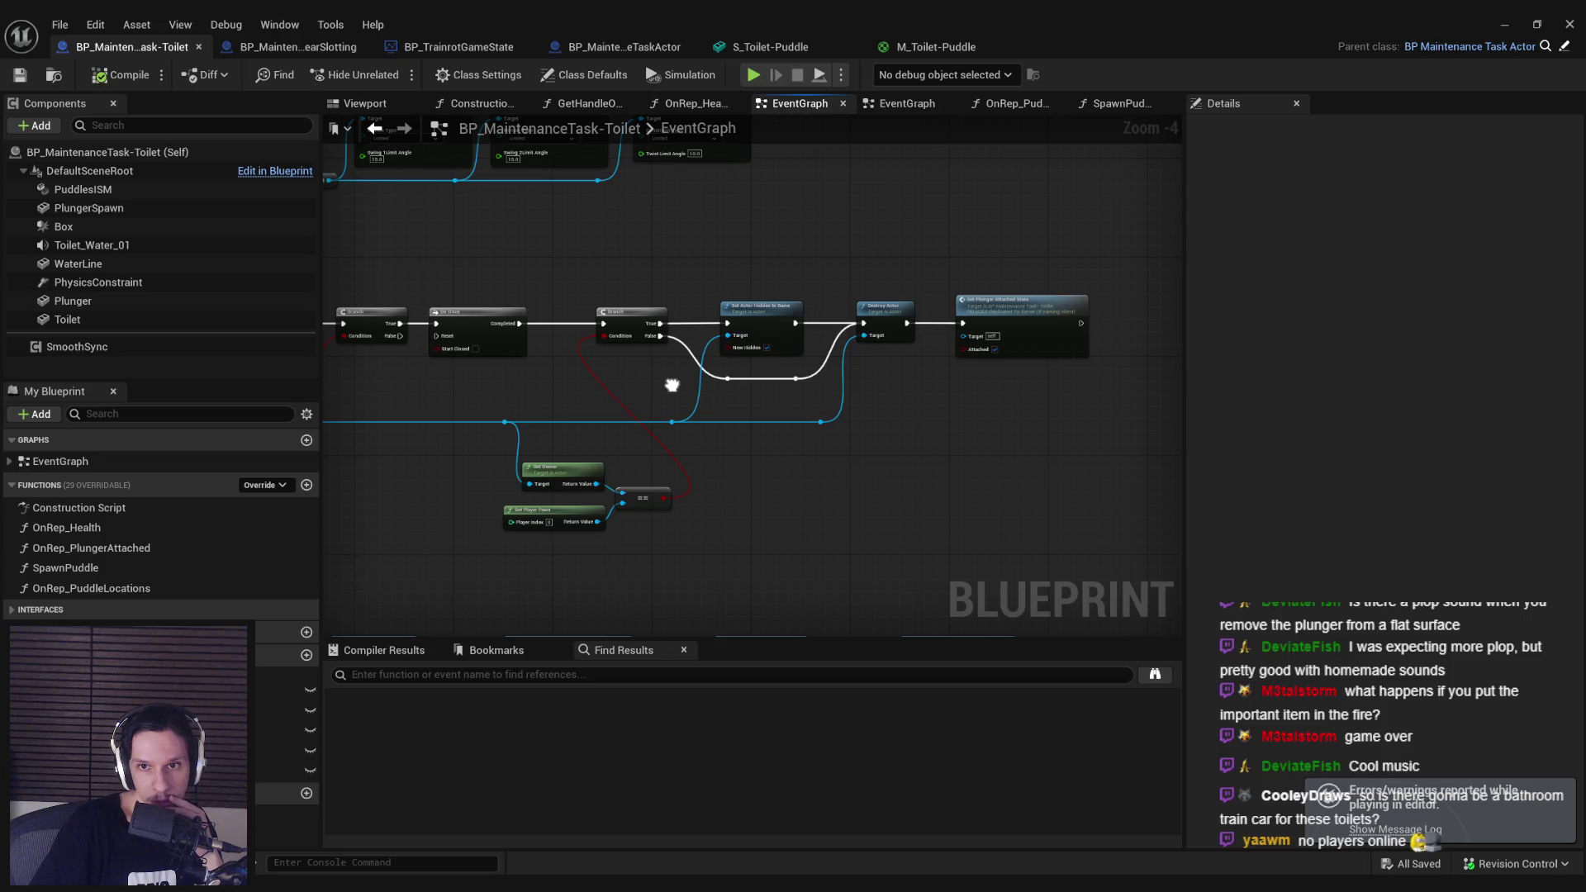
pyautogui.moveTo(1053, 513)
pyautogui.mouseDown()
pyautogui.moveTo(559, 318)
pyautogui.moveTo(483, 320)
pyautogui.moveTo(501, 320)
pyautogui.mouseUp()
pyautogui.click(495, 388)
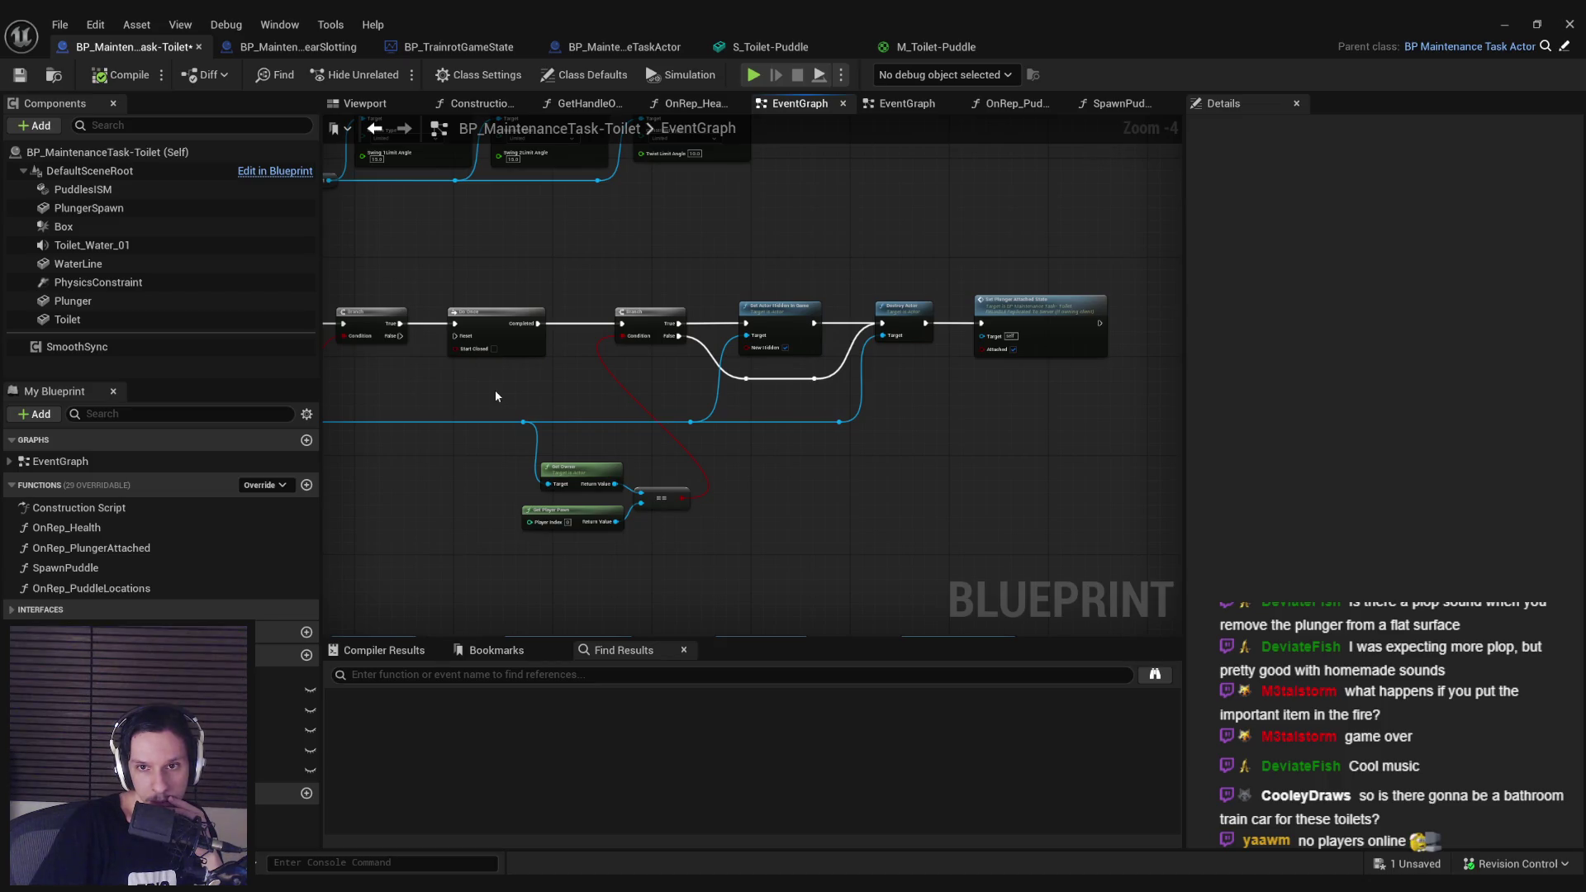
# Step: Bring the AND and Branch nodes into view and select the ResetSpawnForPlunger event
pyautogui.scroll(3, 1033, 401)
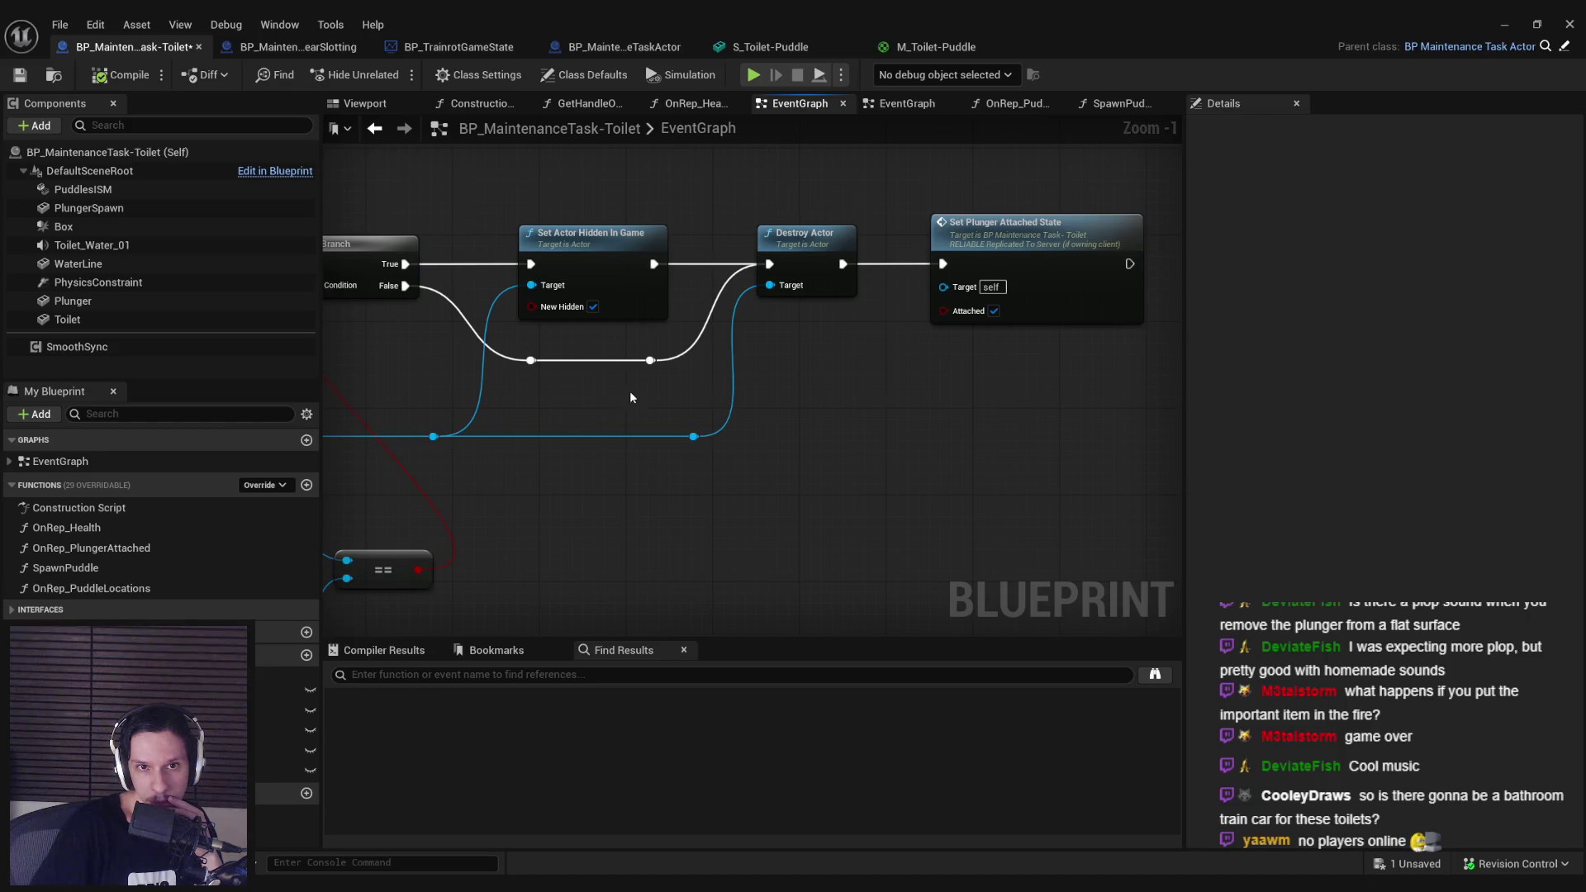
pyautogui.scroll(-2, 630, 390)
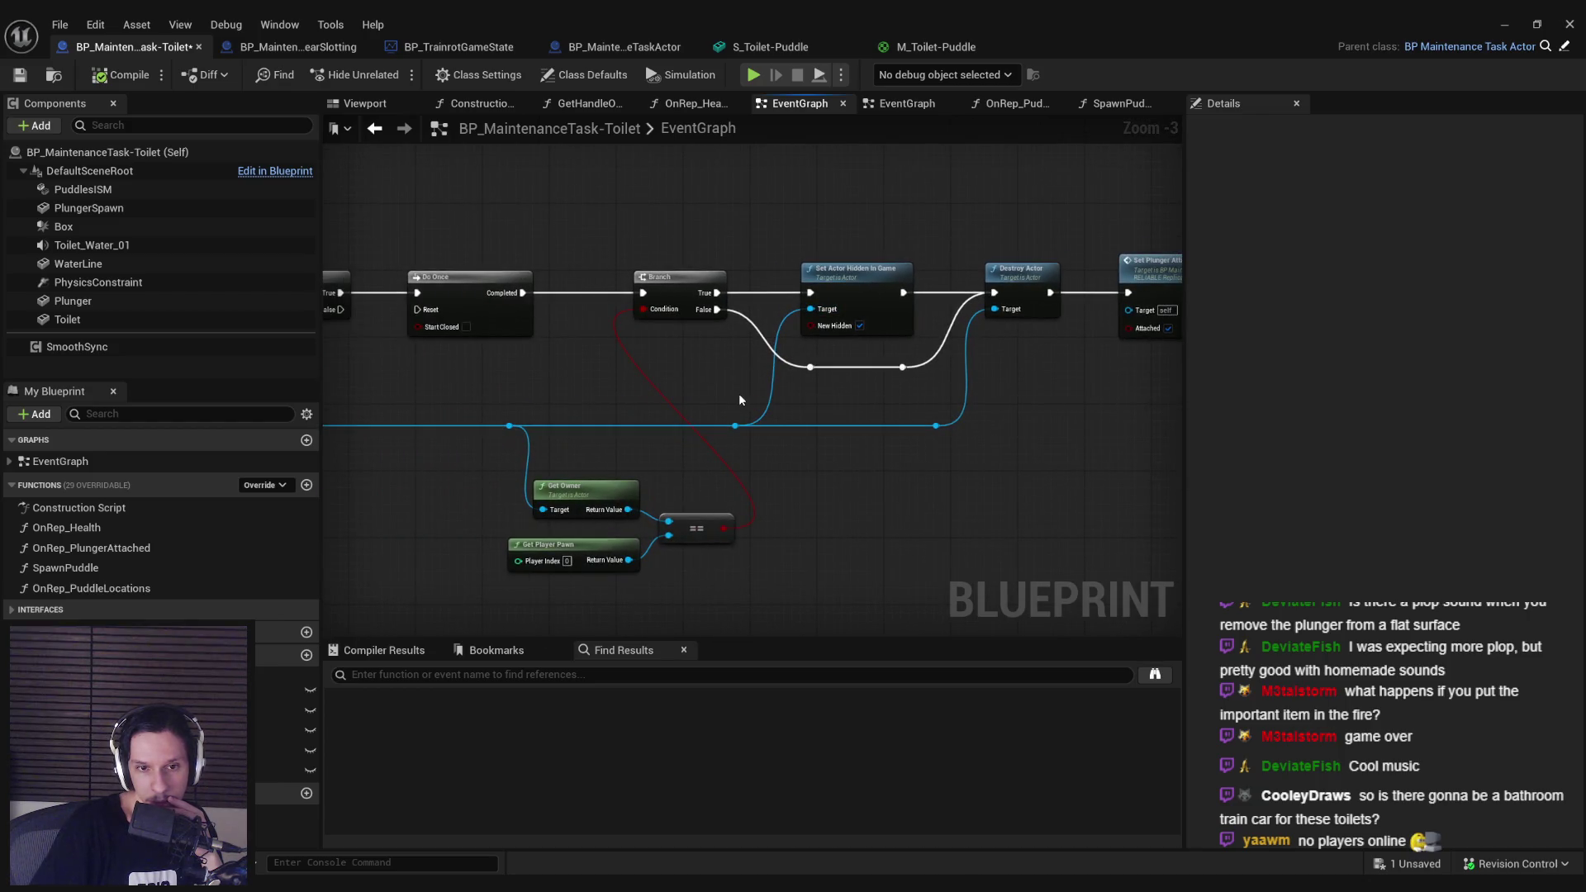
pyautogui.moveTo(622, 398)
pyautogui.mouseDown()
pyautogui.moveTo(807, 389)
pyautogui.moveTo(774, 344)
pyautogui.moveTo(743, 372)
pyautogui.moveTo(820, 306)
pyautogui.mouseUp()
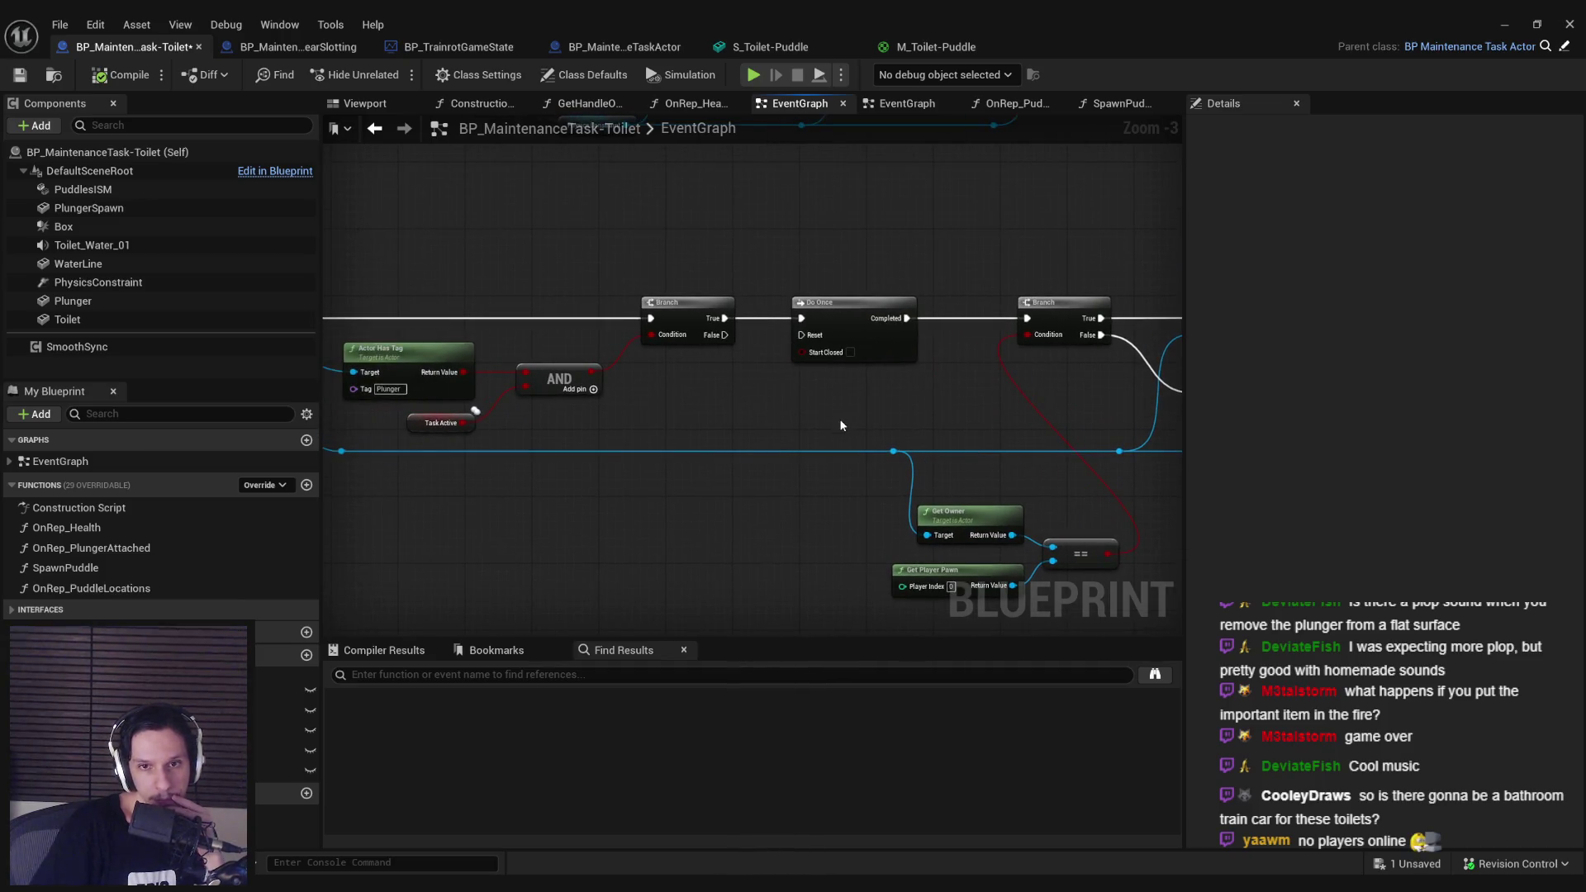
pyautogui.scroll(-2, 841, 426)
pyautogui.scroll(3, 660, 338)
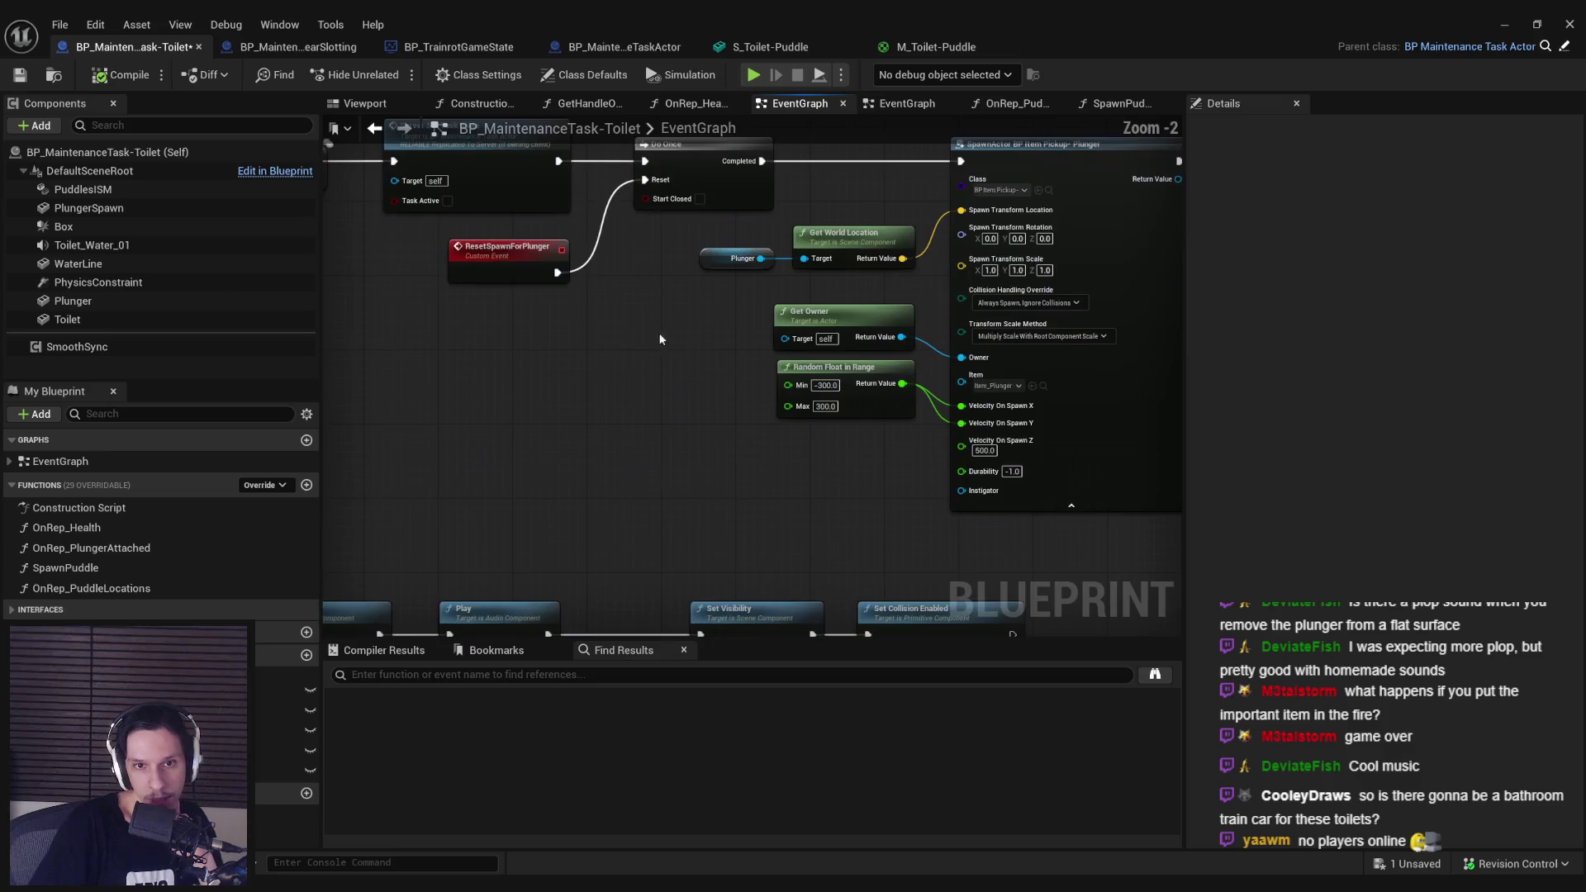
pyautogui.scroll(-1, 660, 339)
pyautogui.click(512, 277)
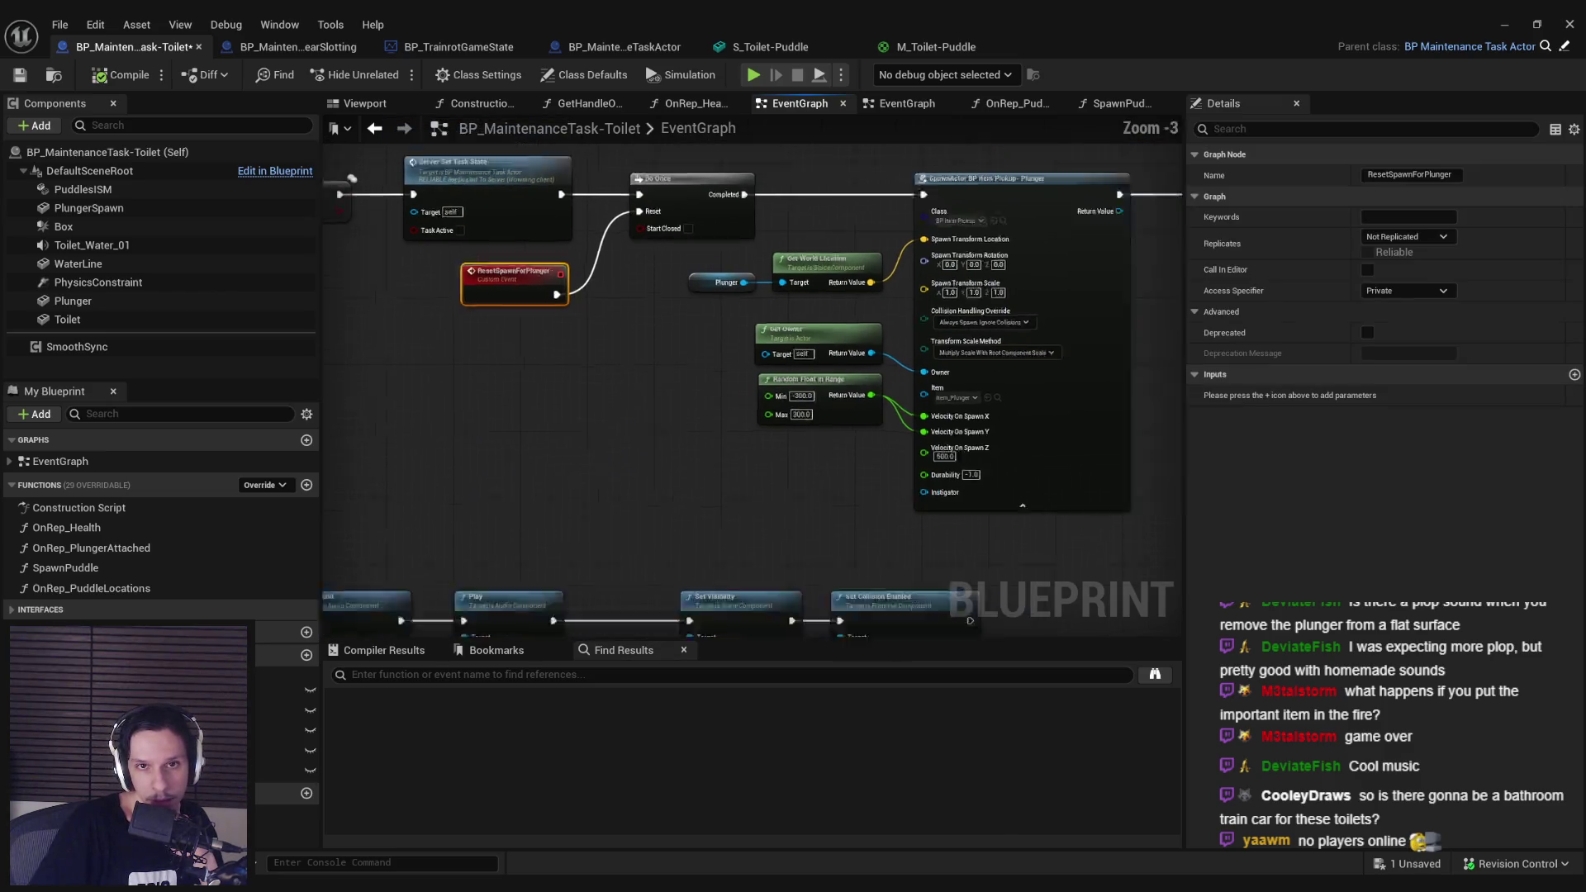
# Step: Create a ResetPlungerInsertion custom event wired to the Do Once Reset pin, placed beside it
pyautogui.scroll(-2, 720, 386)
pyautogui.scroll(4, 855, 461)
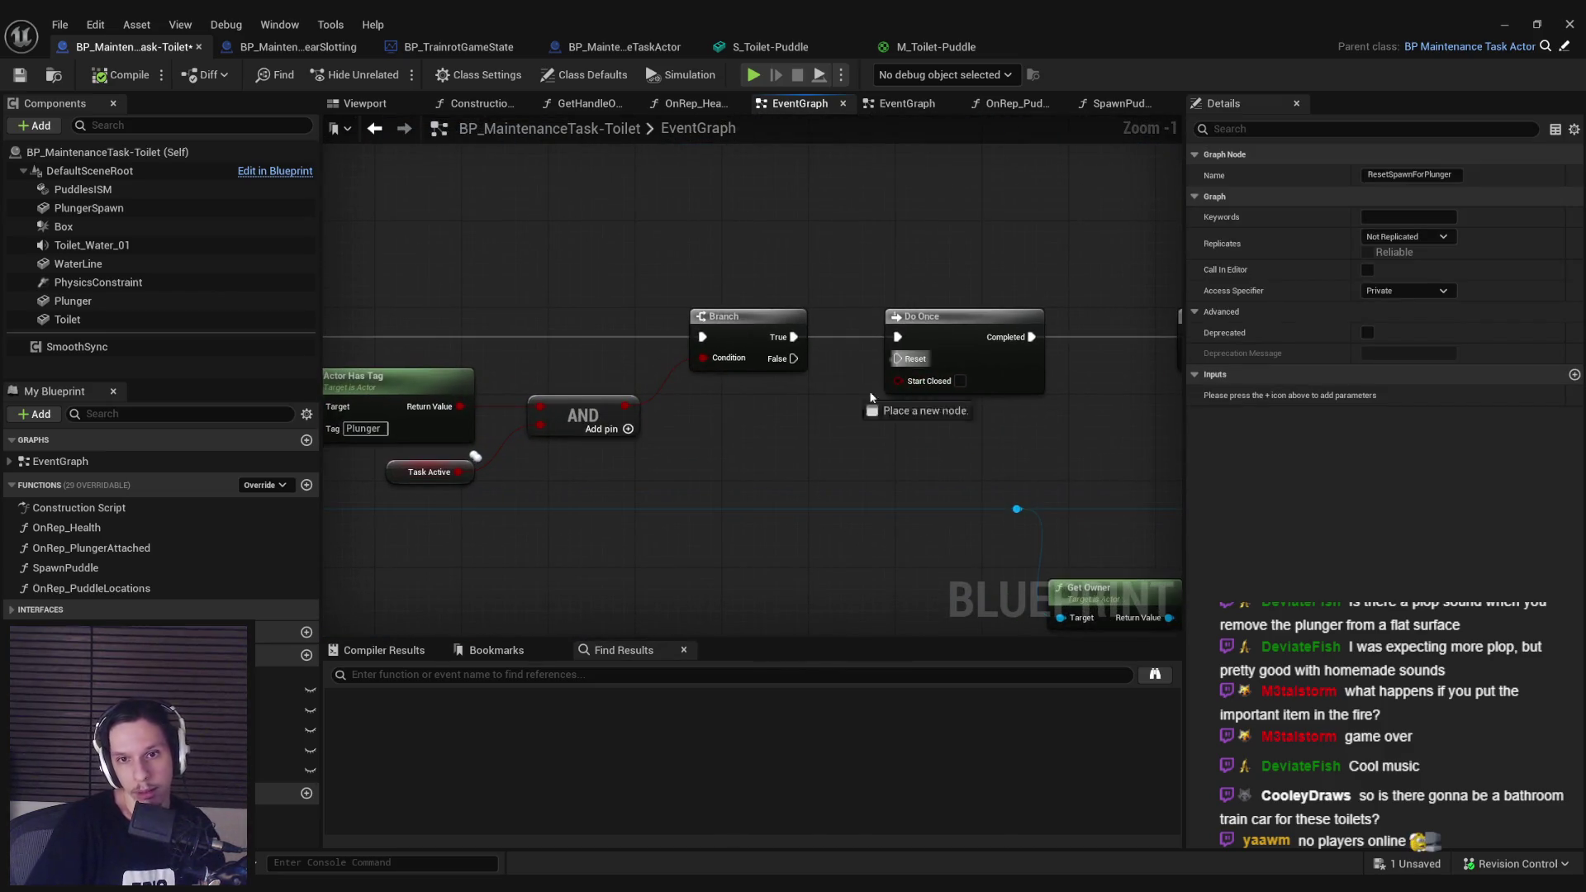
pyautogui.moveTo(871, 398); pyautogui.dragTo(816, 439)
pyautogui.write('custom')
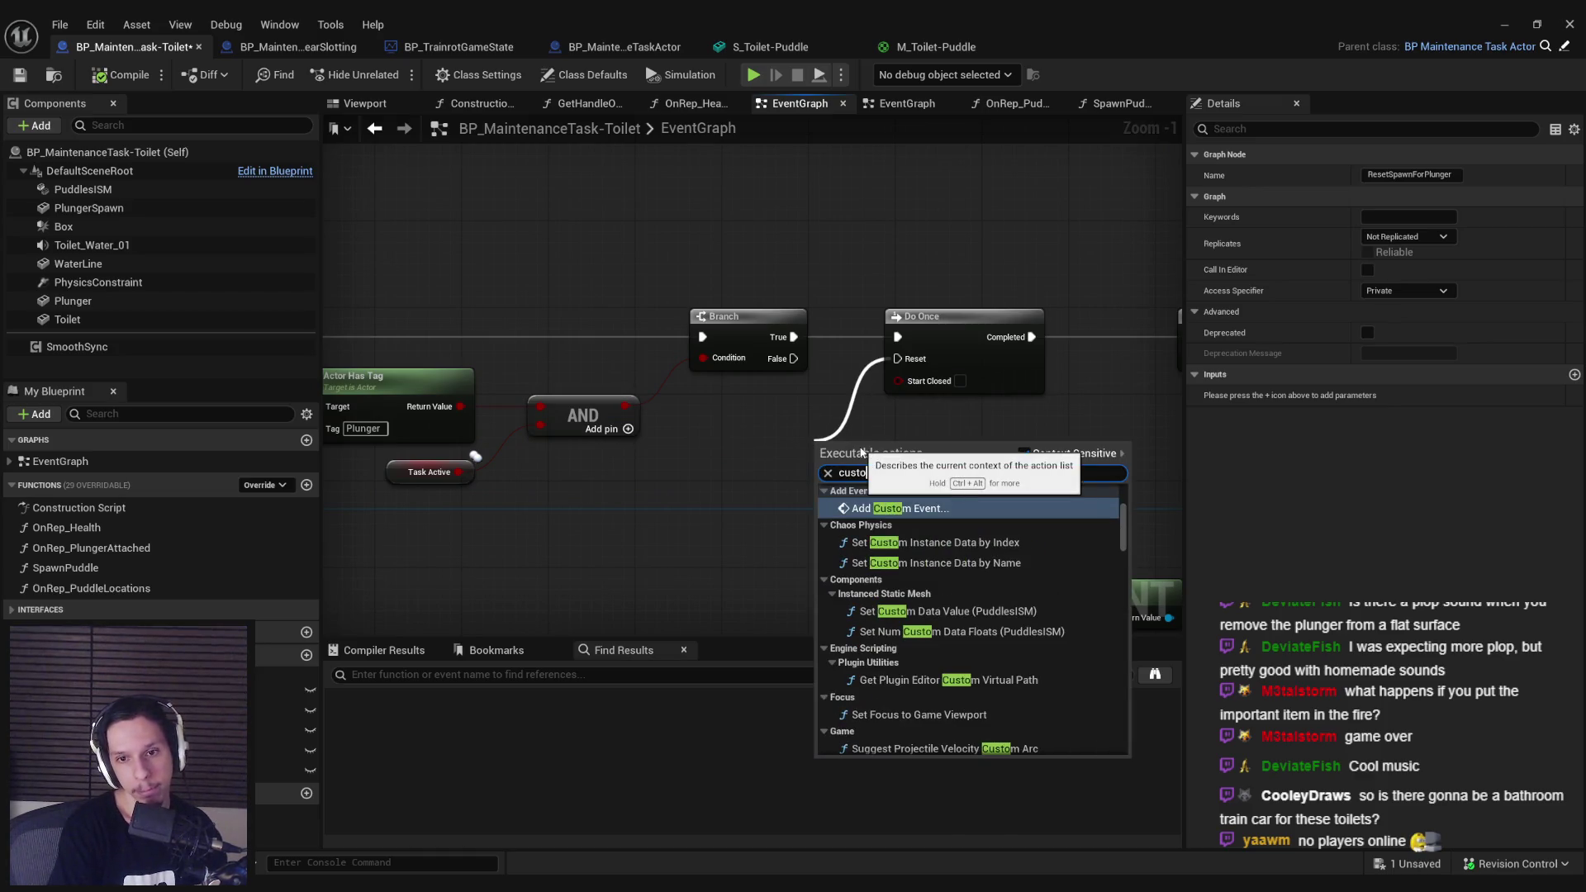
pyautogui.press('Return')
pyautogui.write('ResetPlungerInsertion')
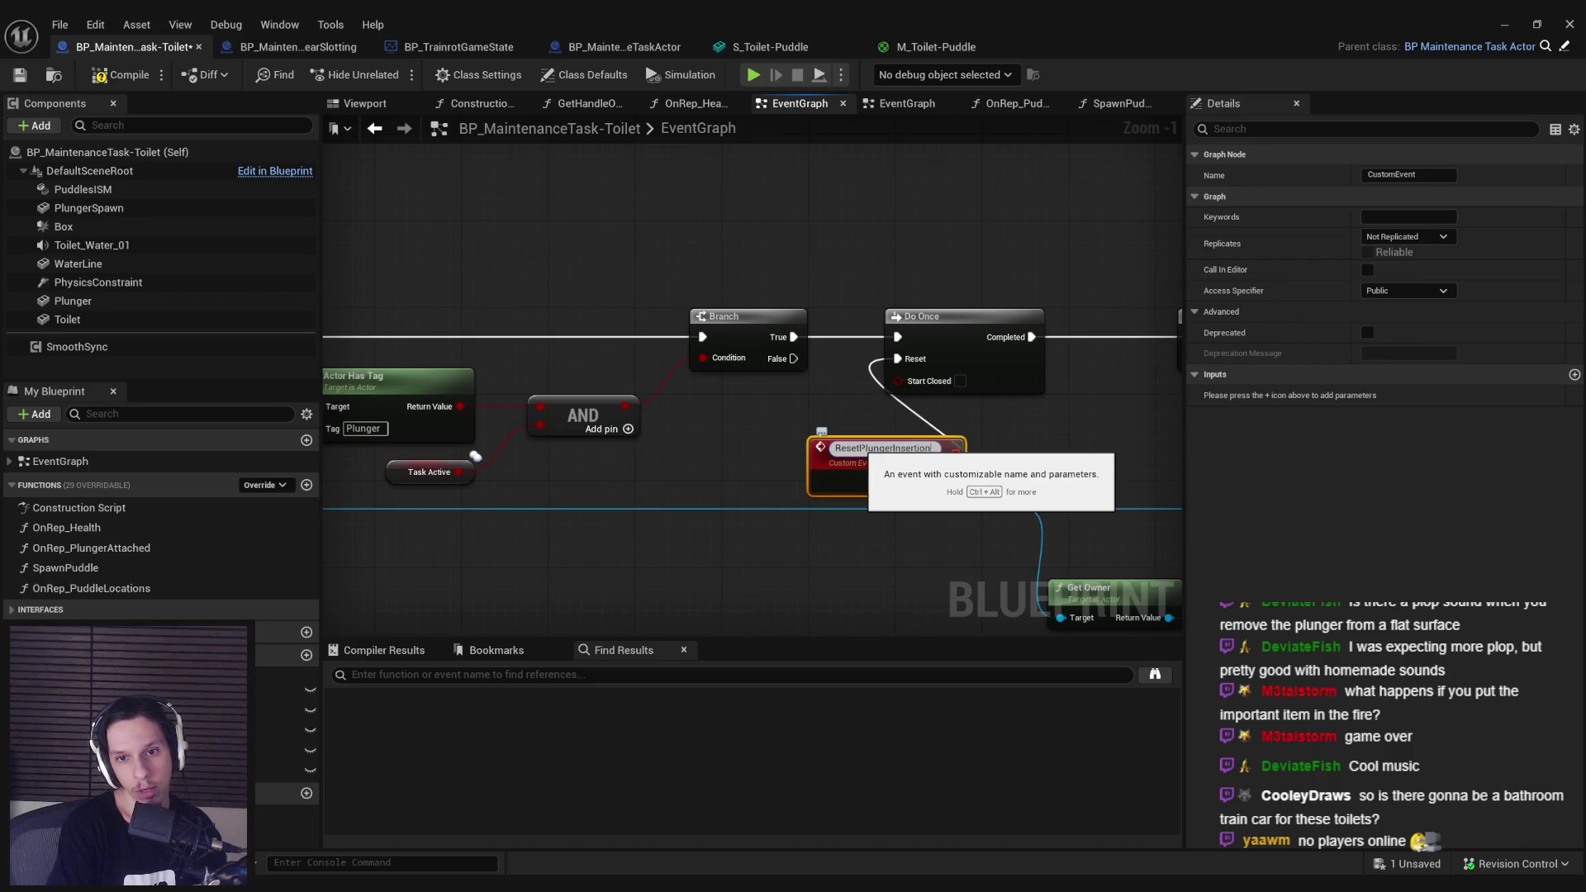
pyautogui.press('Return')
pyautogui.moveTo(869, 479); pyautogui.dragTo(750, 457)
# Step: Set the ResetPlungerInsertion event's Access Specifier to Private, leaving Deprecated off
pyautogui.click(1368, 333)
pyautogui.click(1404, 290)
pyautogui.click(1367, 333)
pyautogui.click(1404, 290)
pyautogui.click(1400, 324)
pyautogui.scroll(-6, 850, 416)
pyautogui.scroll(2, 850, 416)
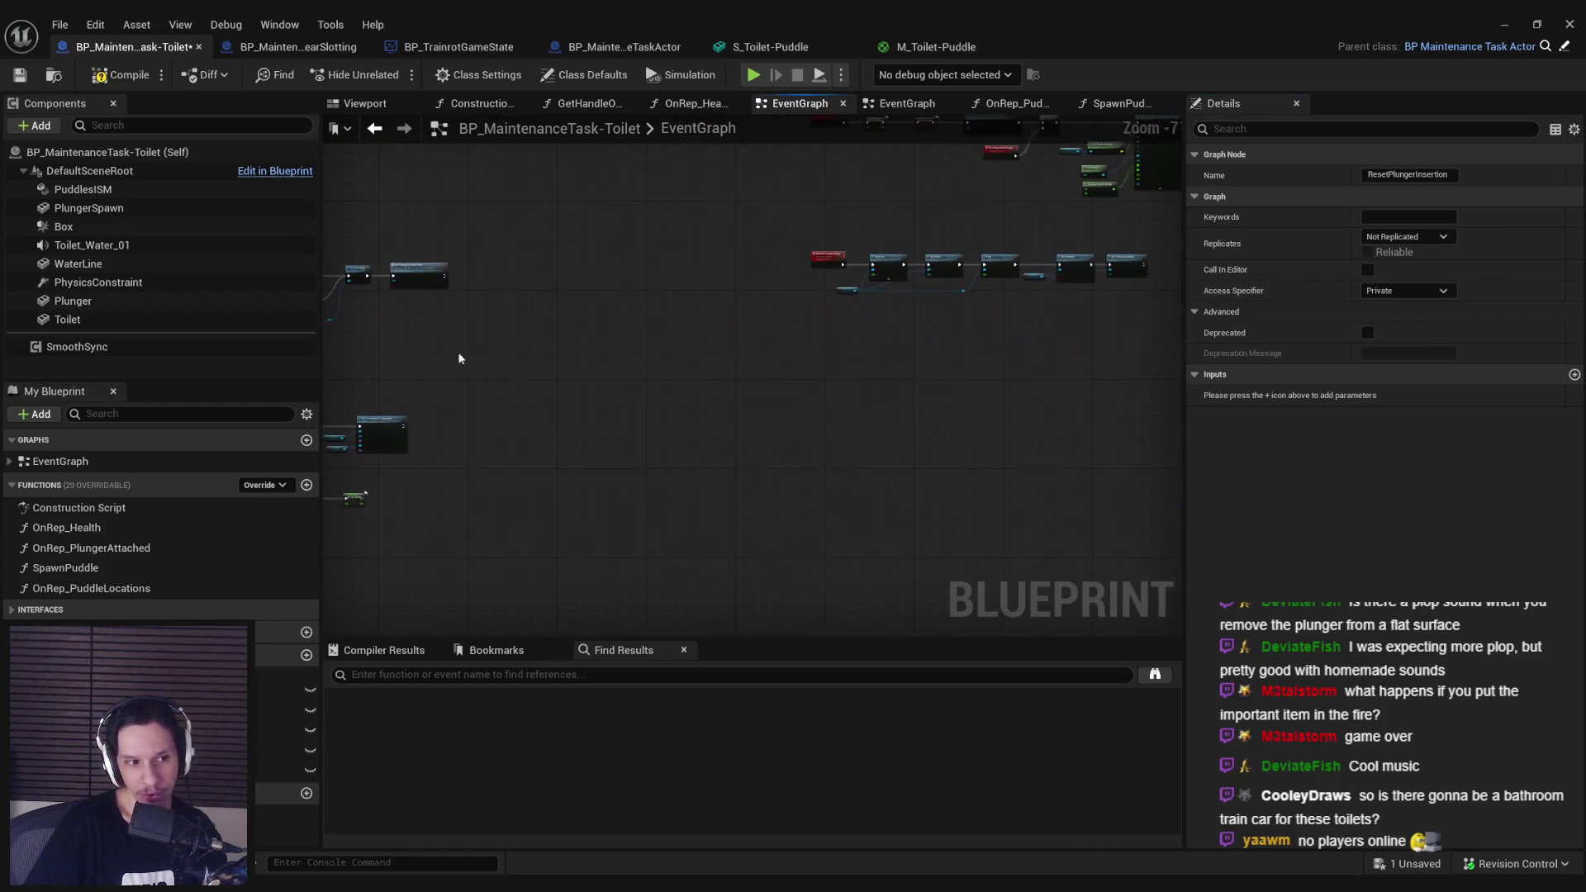
# Step: Move the lower-row nodes after Reset Spawn for Plunger to the right to make room
pyautogui.moveTo(718, 468); pyautogui.dragTo(826, 495)
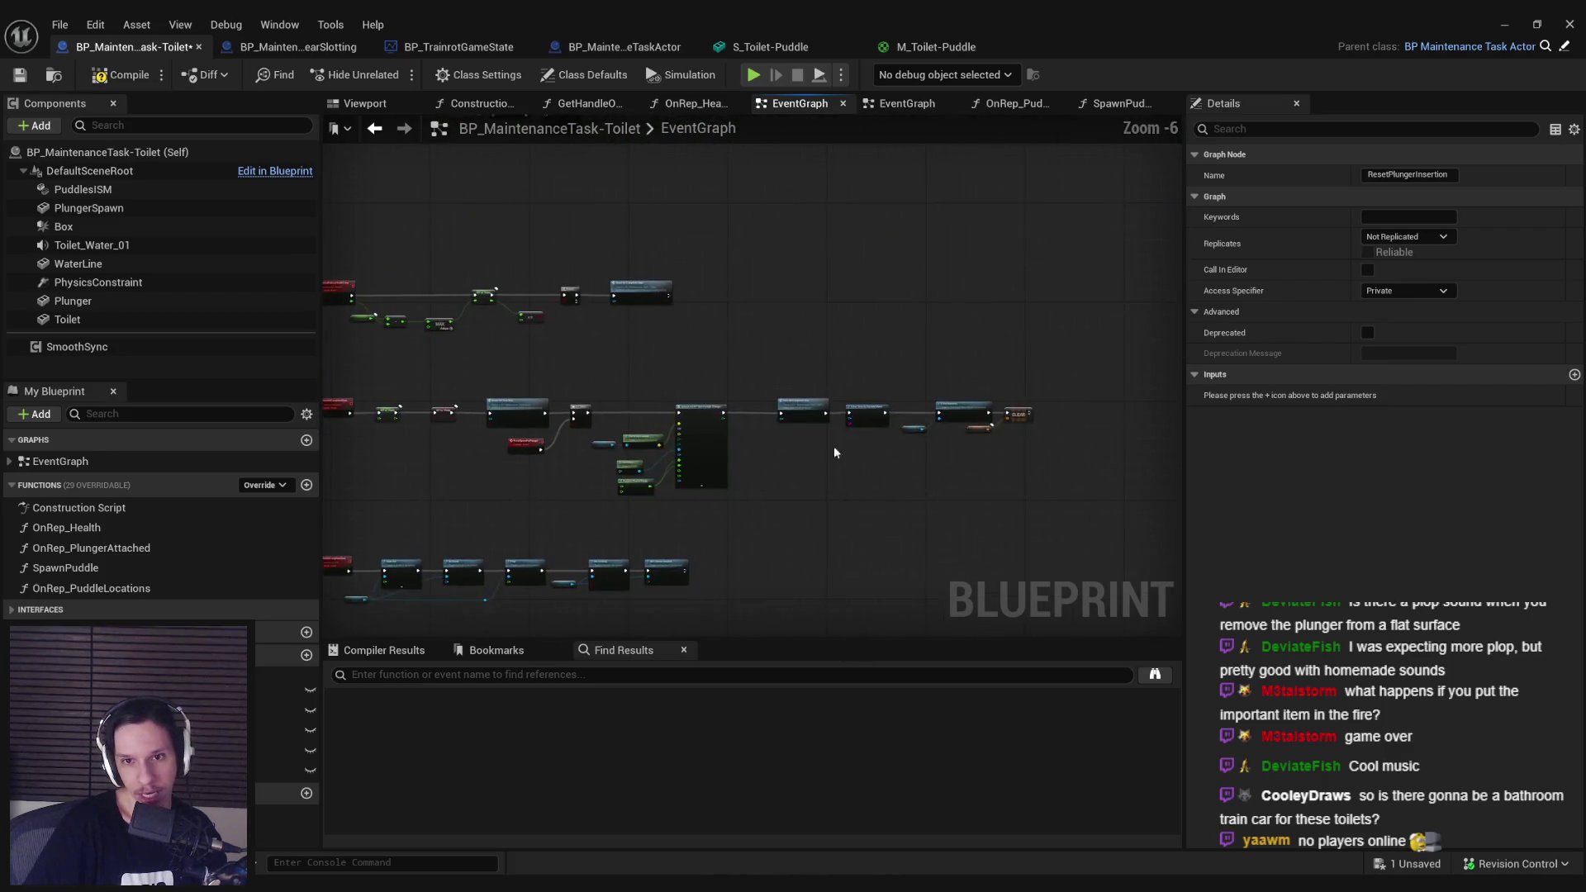
pyautogui.scroll(2, 893, 506)
pyautogui.scroll(-2, 948, 483)
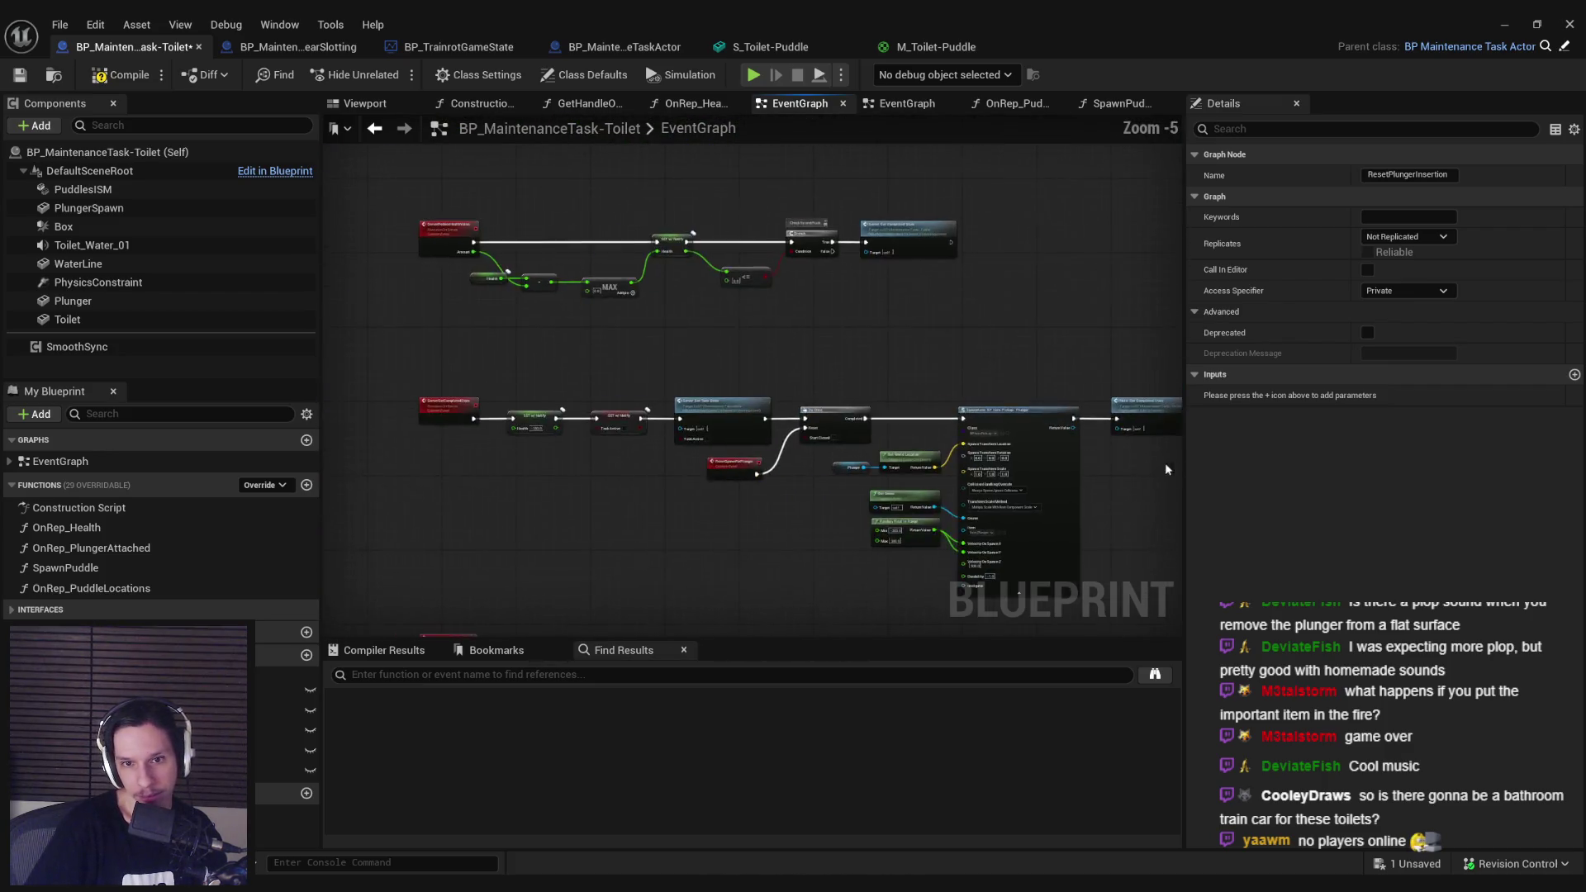
pyautogui.scroll(3, 766, 471)
pyautogui.scroll(-1, 773, 475)
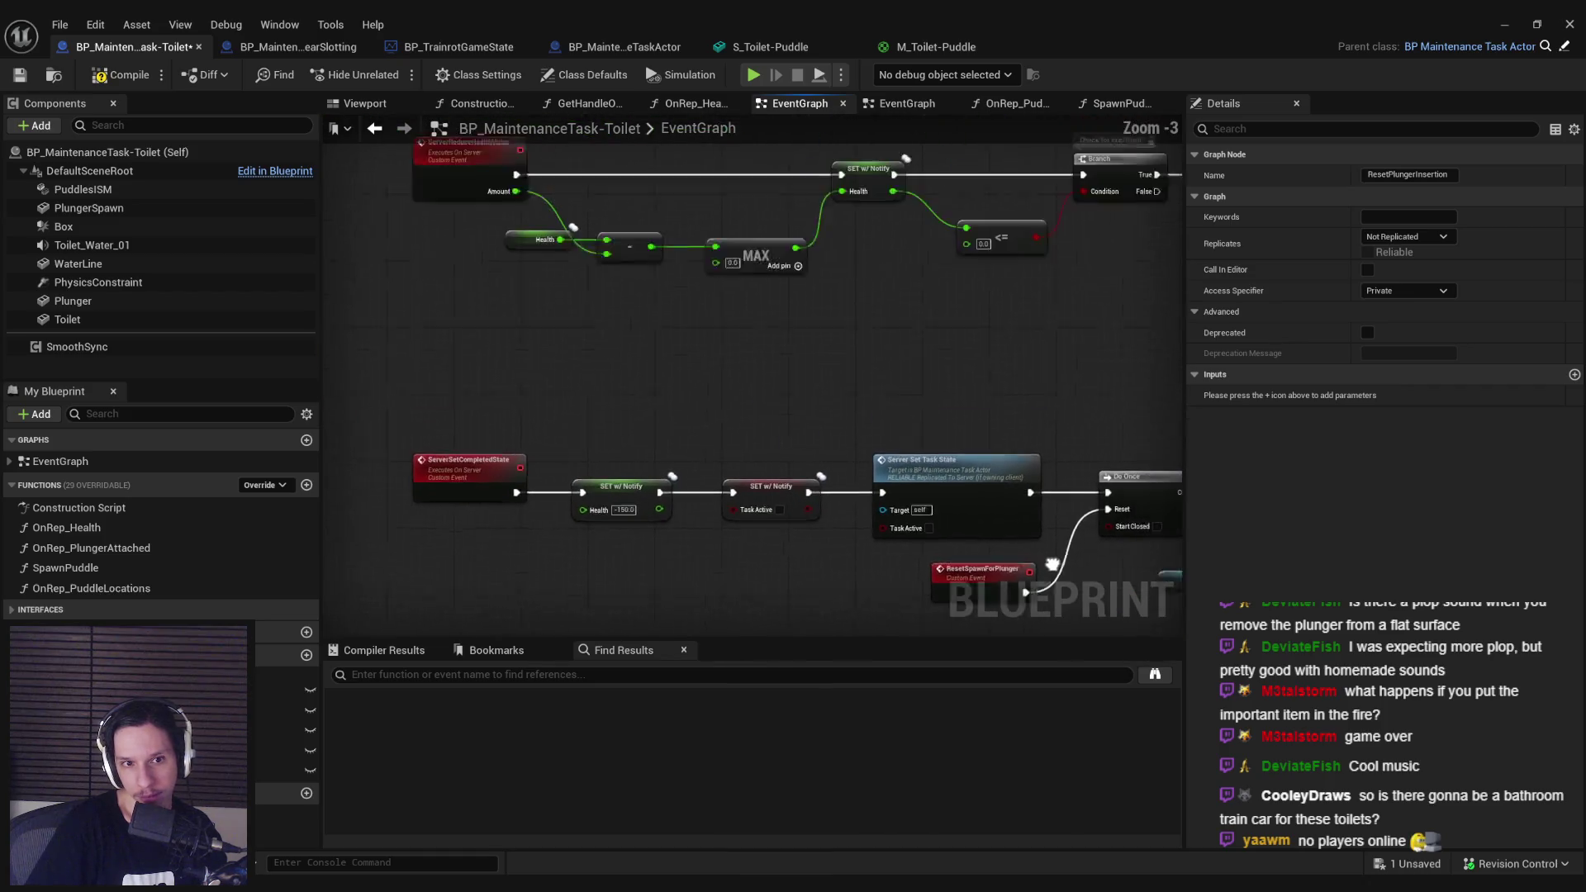
pyautogui.scroll(-1, 600, 495)
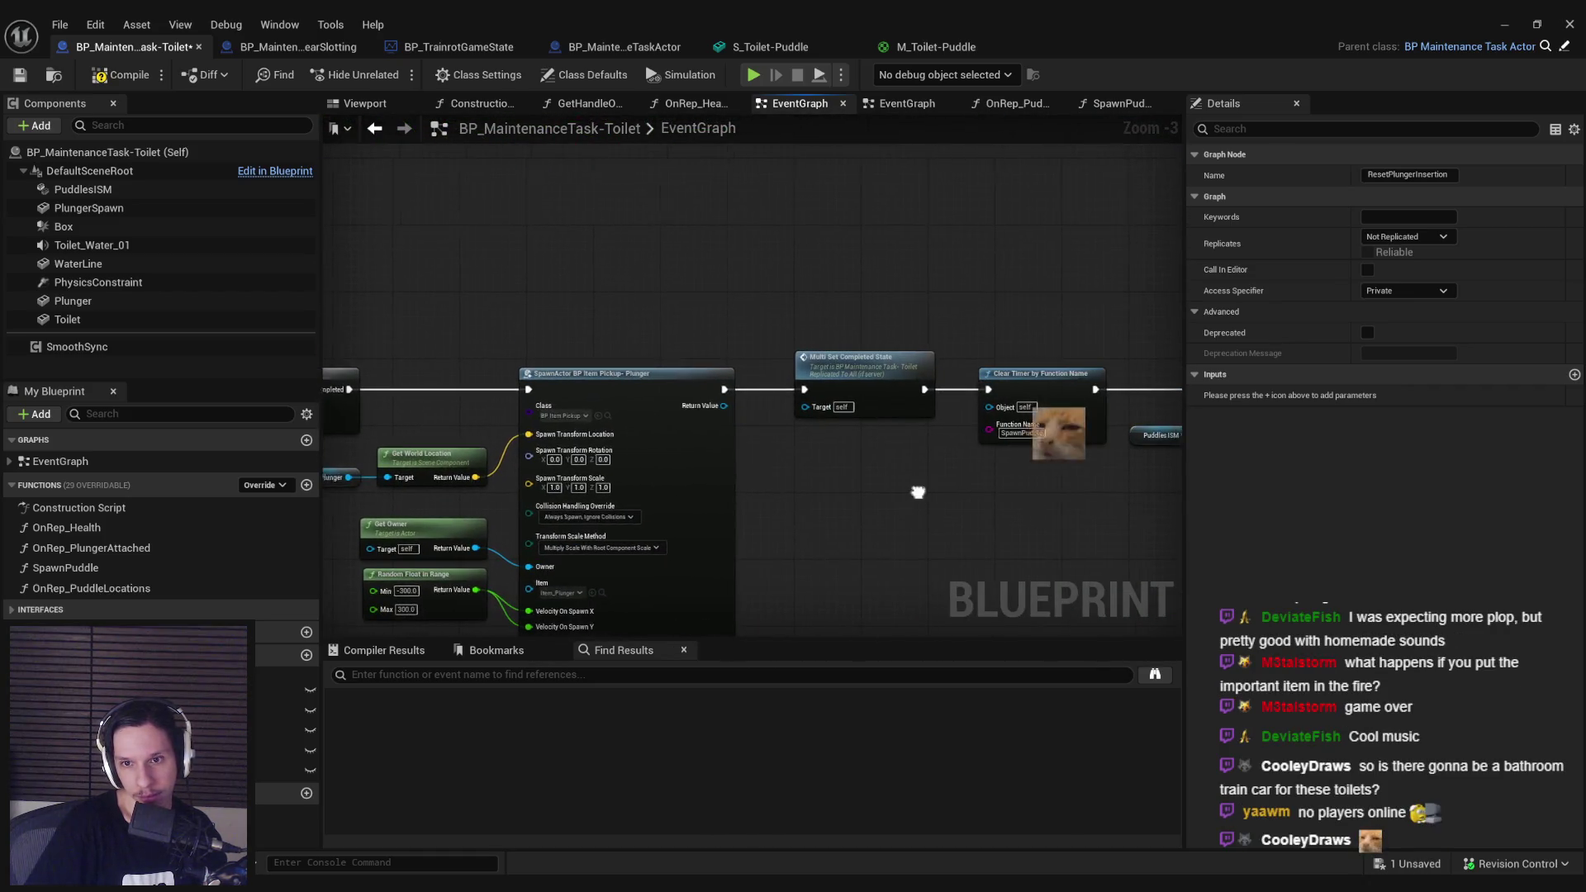
pyautogui.scroll(1, 852, 456)
pyautogui.scroll(-5, 775, 436)
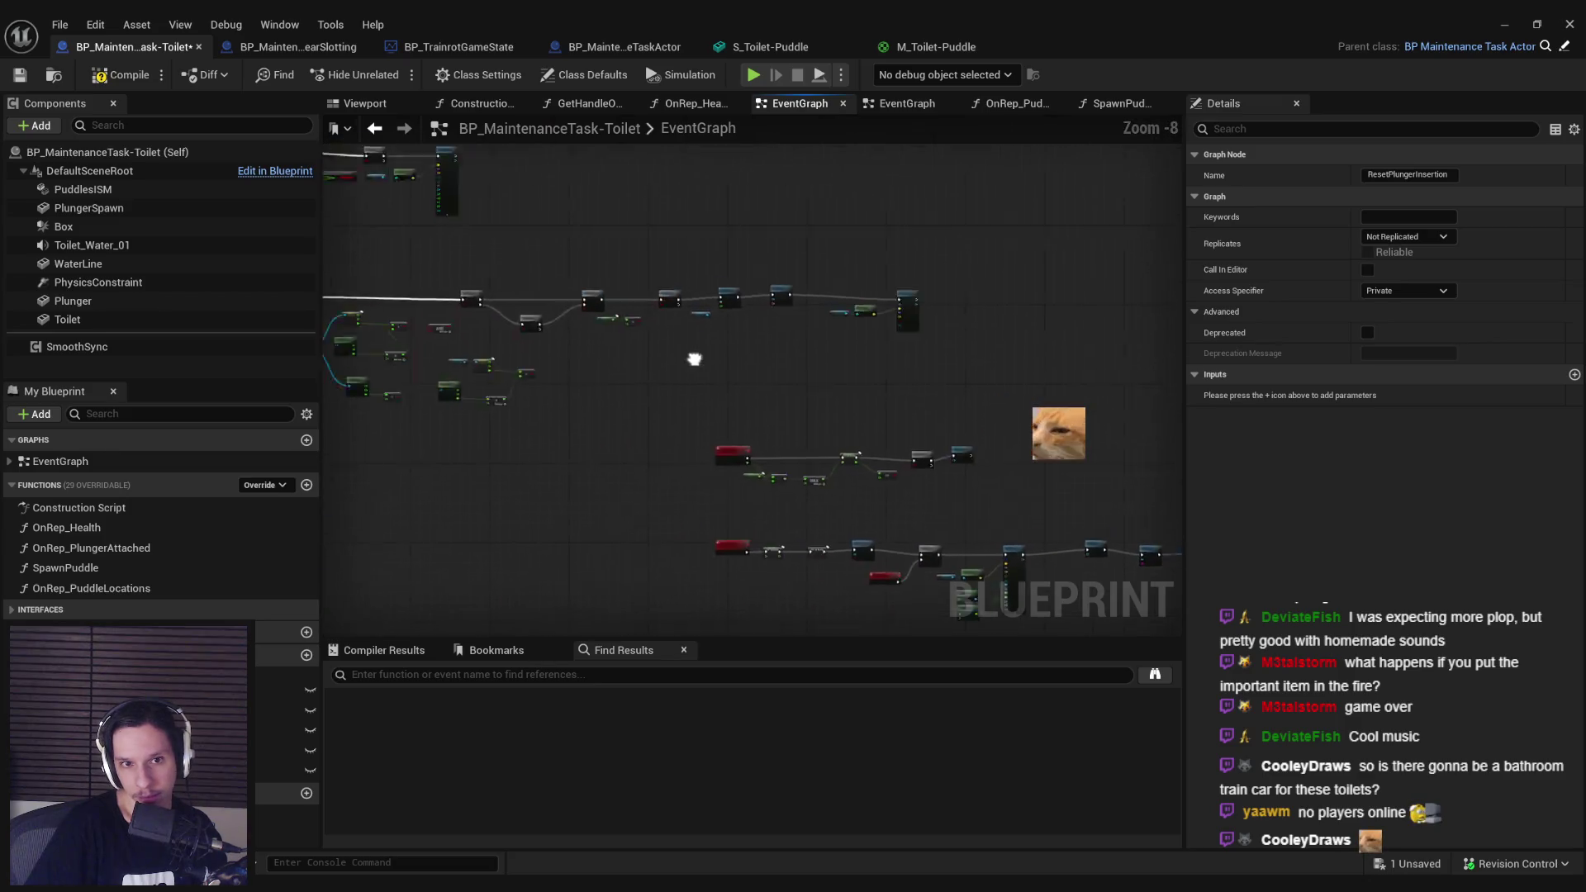
pyautogui.scroll(3, 1033, 365)
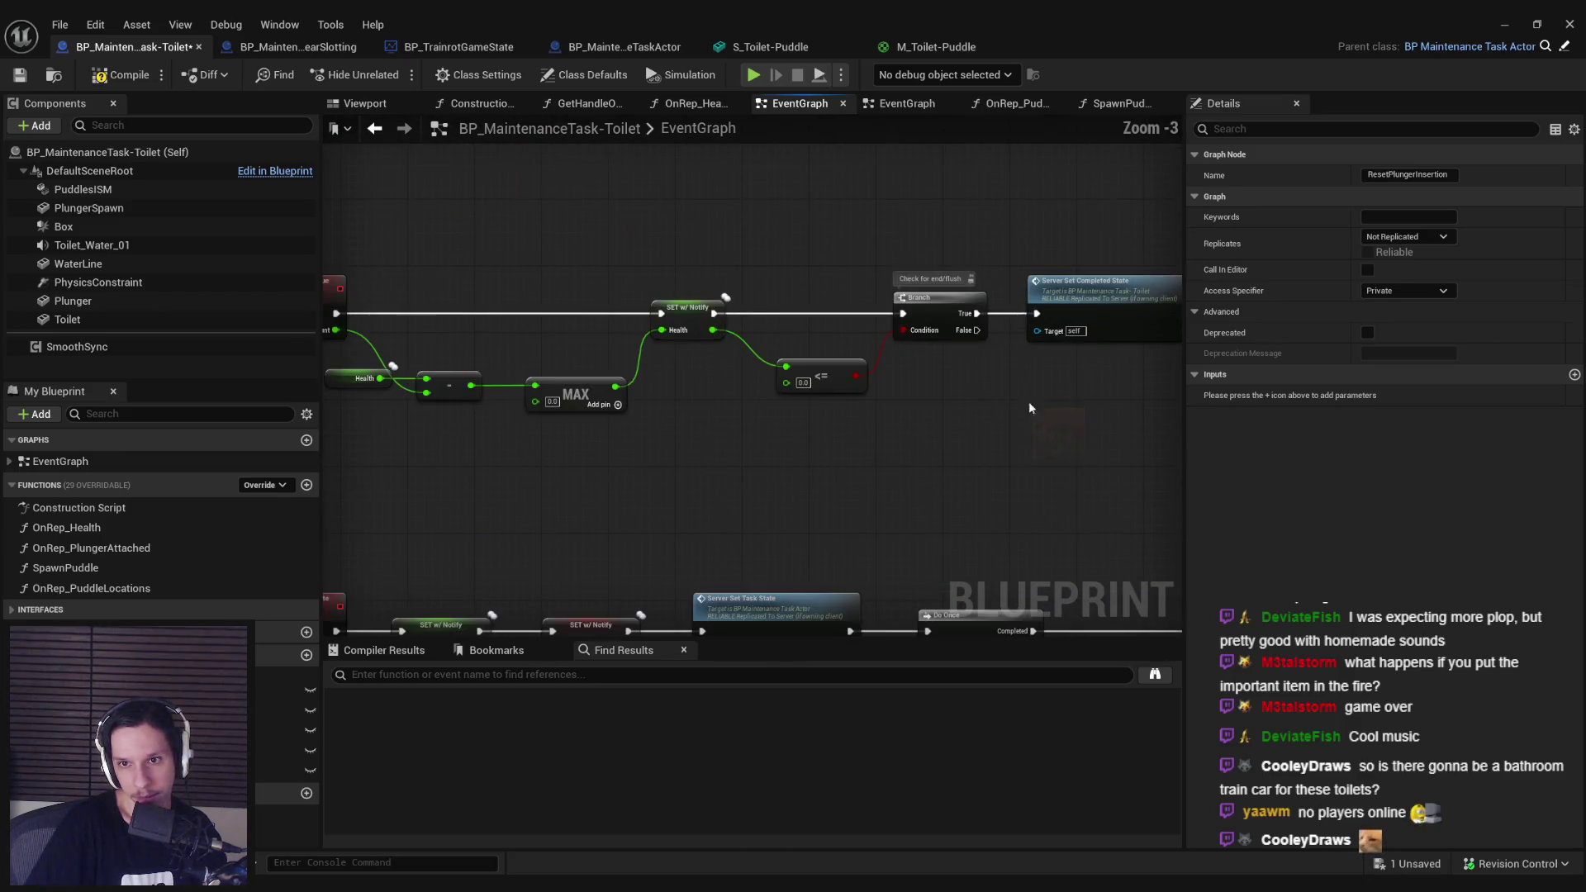
pyautogui.scroll(2, 956, 364)
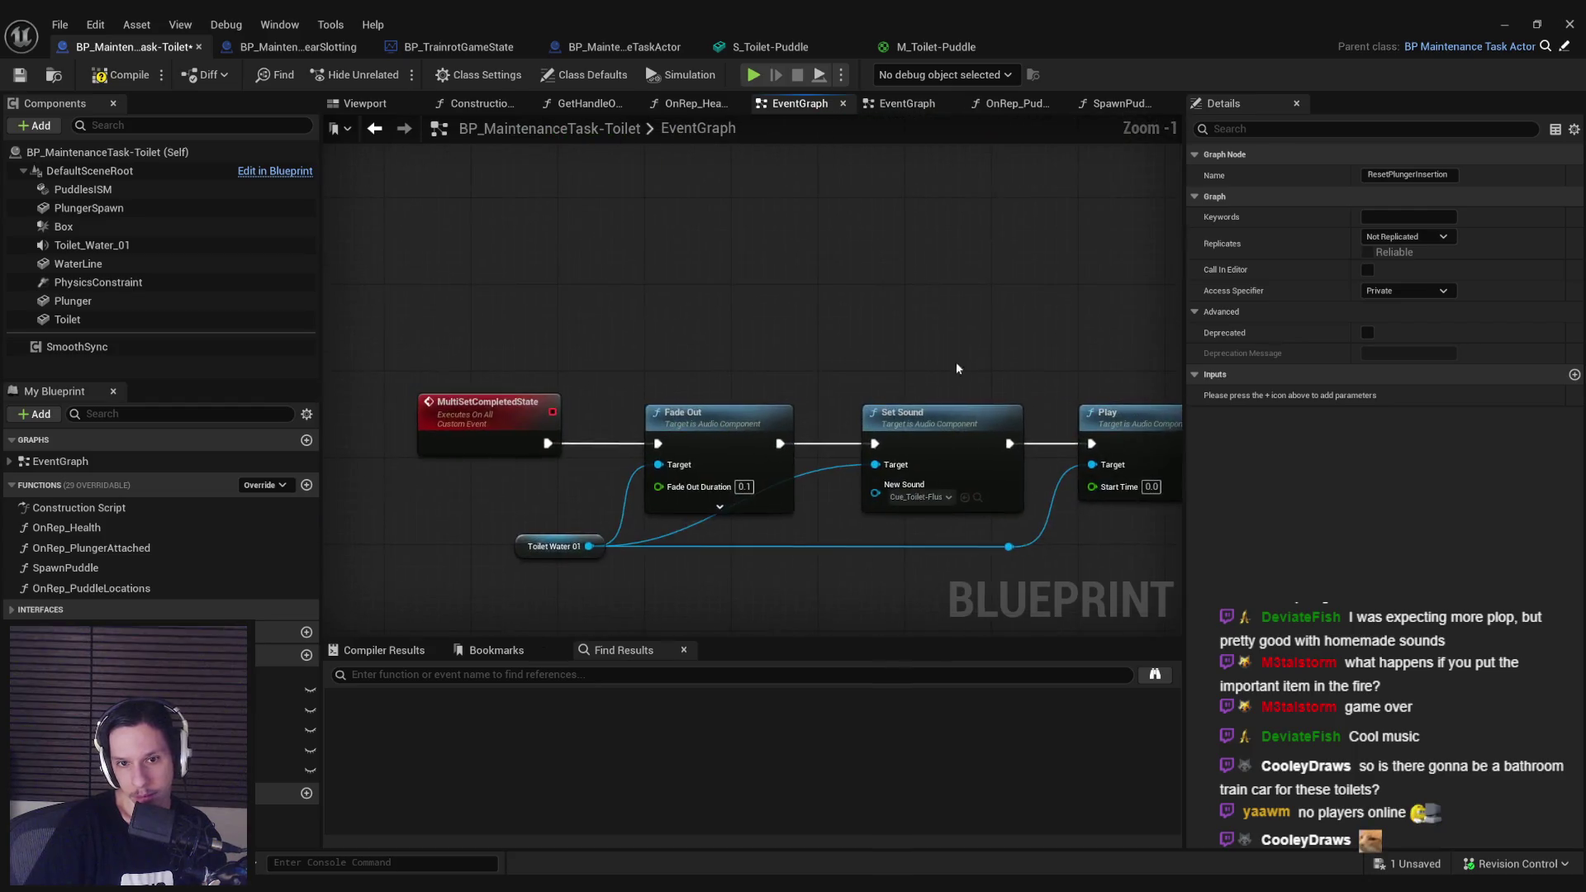
pyautogui.scroll(-5, 503, 403)
pyautogui.scroll(6, 1082, 410)
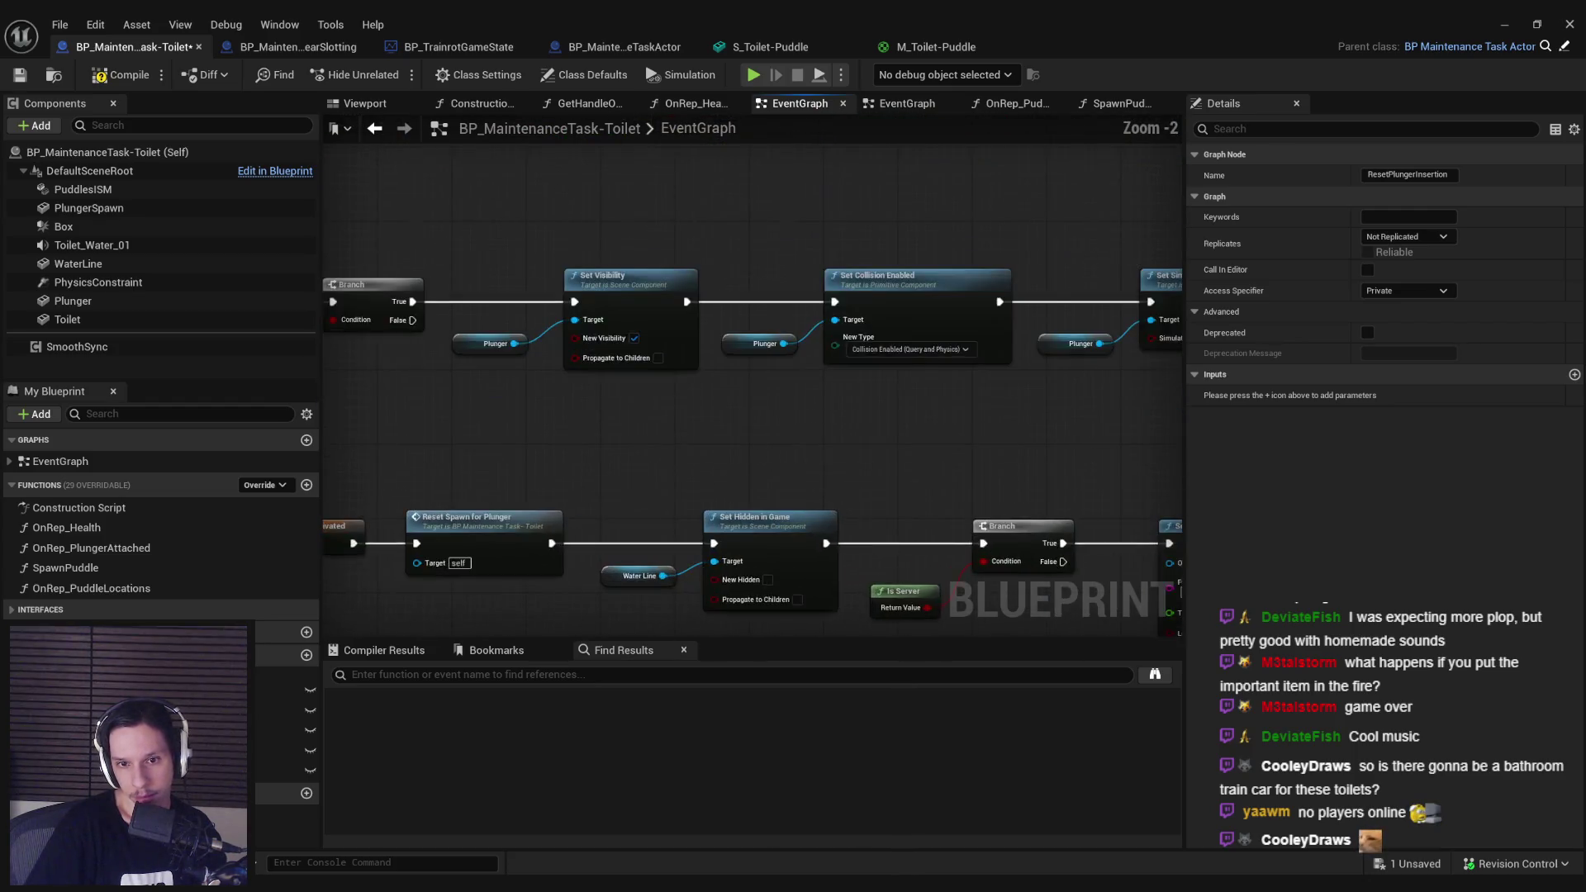
pyautogui.moveTo(1126, 381); pyautogui.dragTo(500, 344)
pyautogui.scroll(-2, 499, 344)
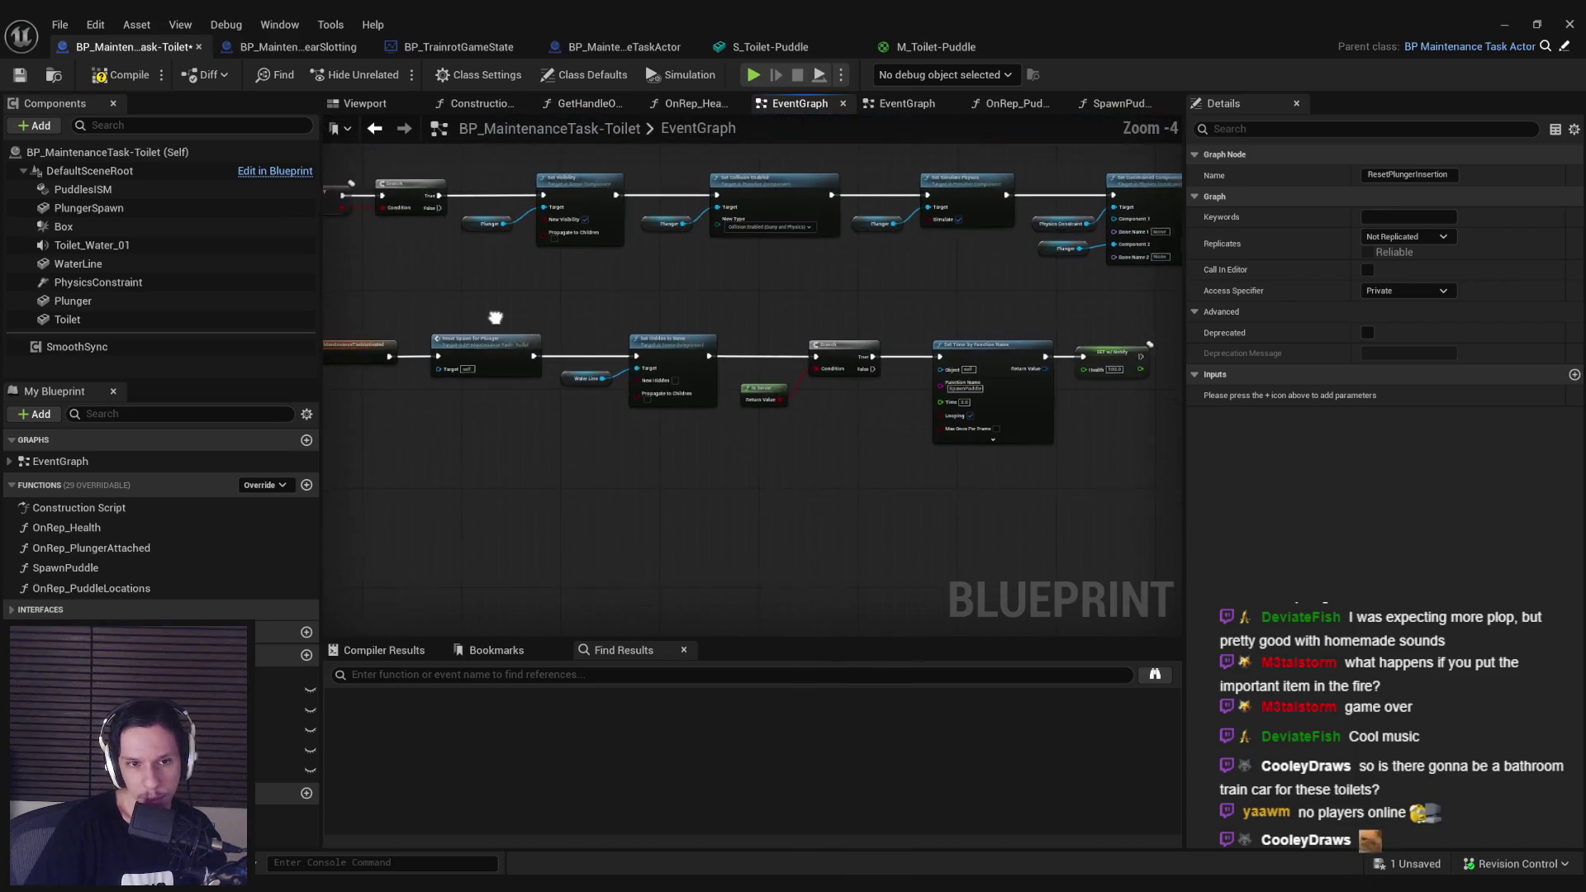
pyautogui.moveTo(1116, 481); pyautogui.dragTo(1116, 481)
pyautogui.moveTo(652, 338); pyautogui.dragTo(782, 339)
# Step: Call Reset Plunger Insertion right after Reset Spawn for Plunger and save the toilet Blueprint
pyautogui.scroll(2, 527, 362)
pyautogui.moveTo(513, 361); pyautogui.dragTo(650, 346)
pyautogui.write('reset plu')
pyautogui.press('Return')
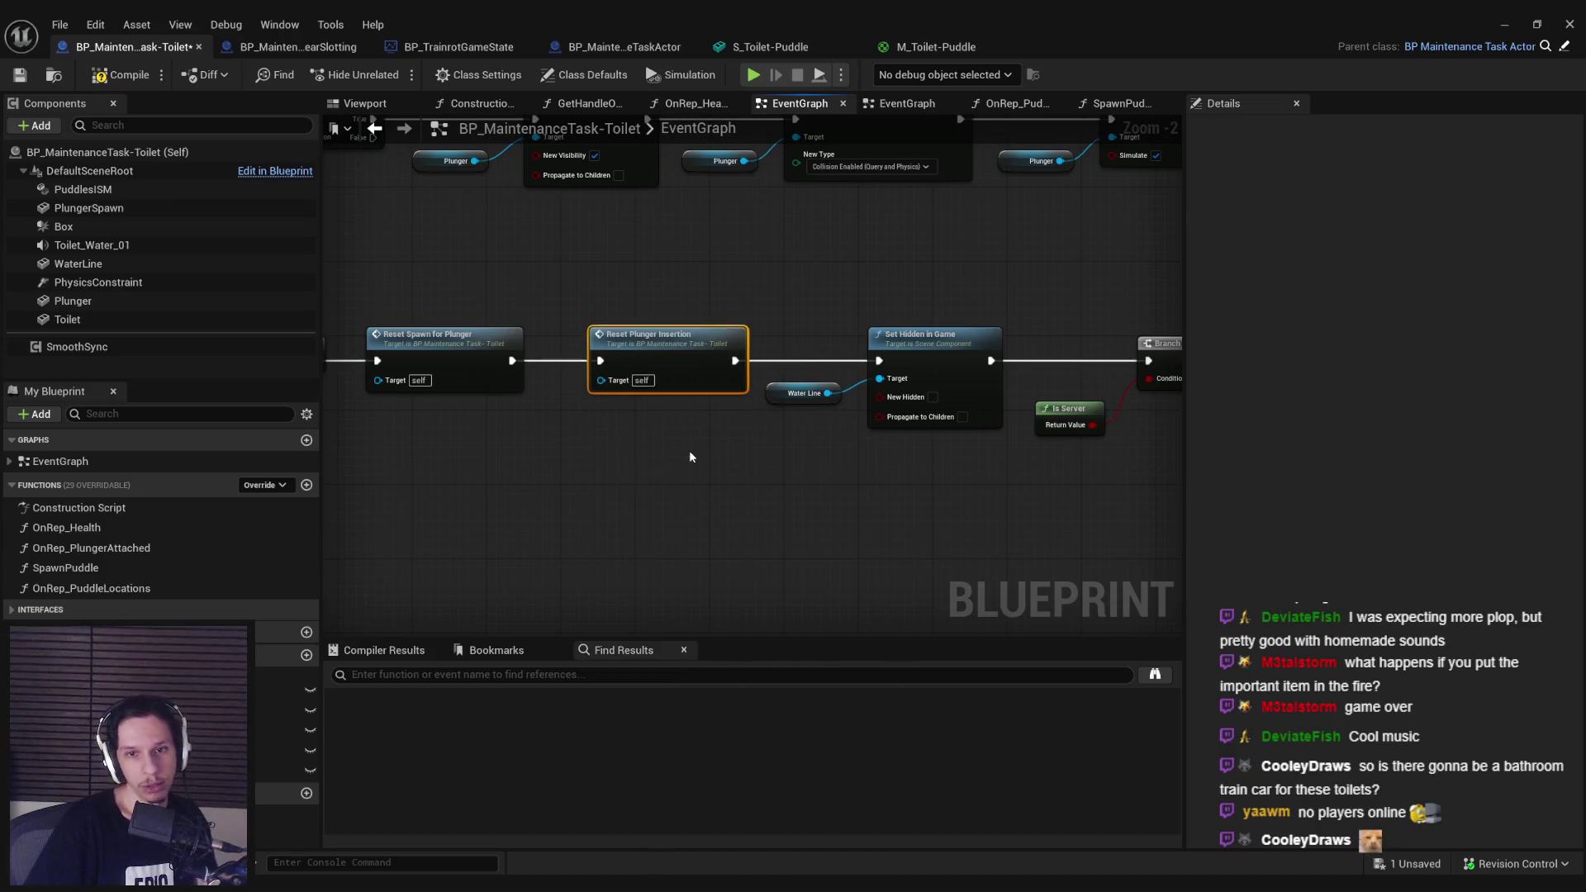
pyautogui.click(20, 76)
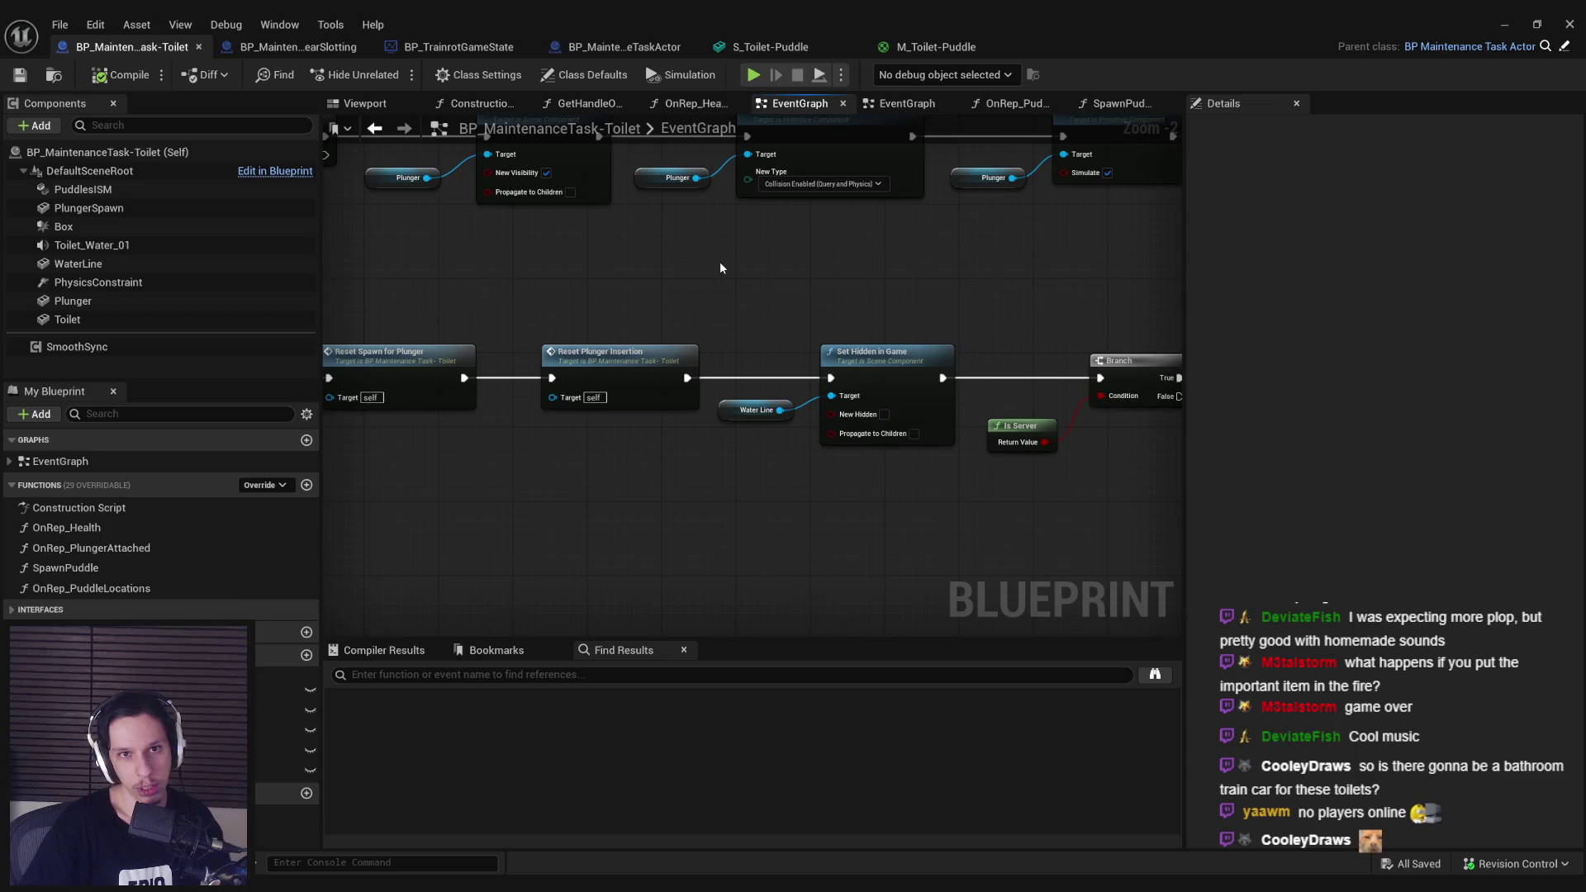
pyautogui.click(1504, 24)
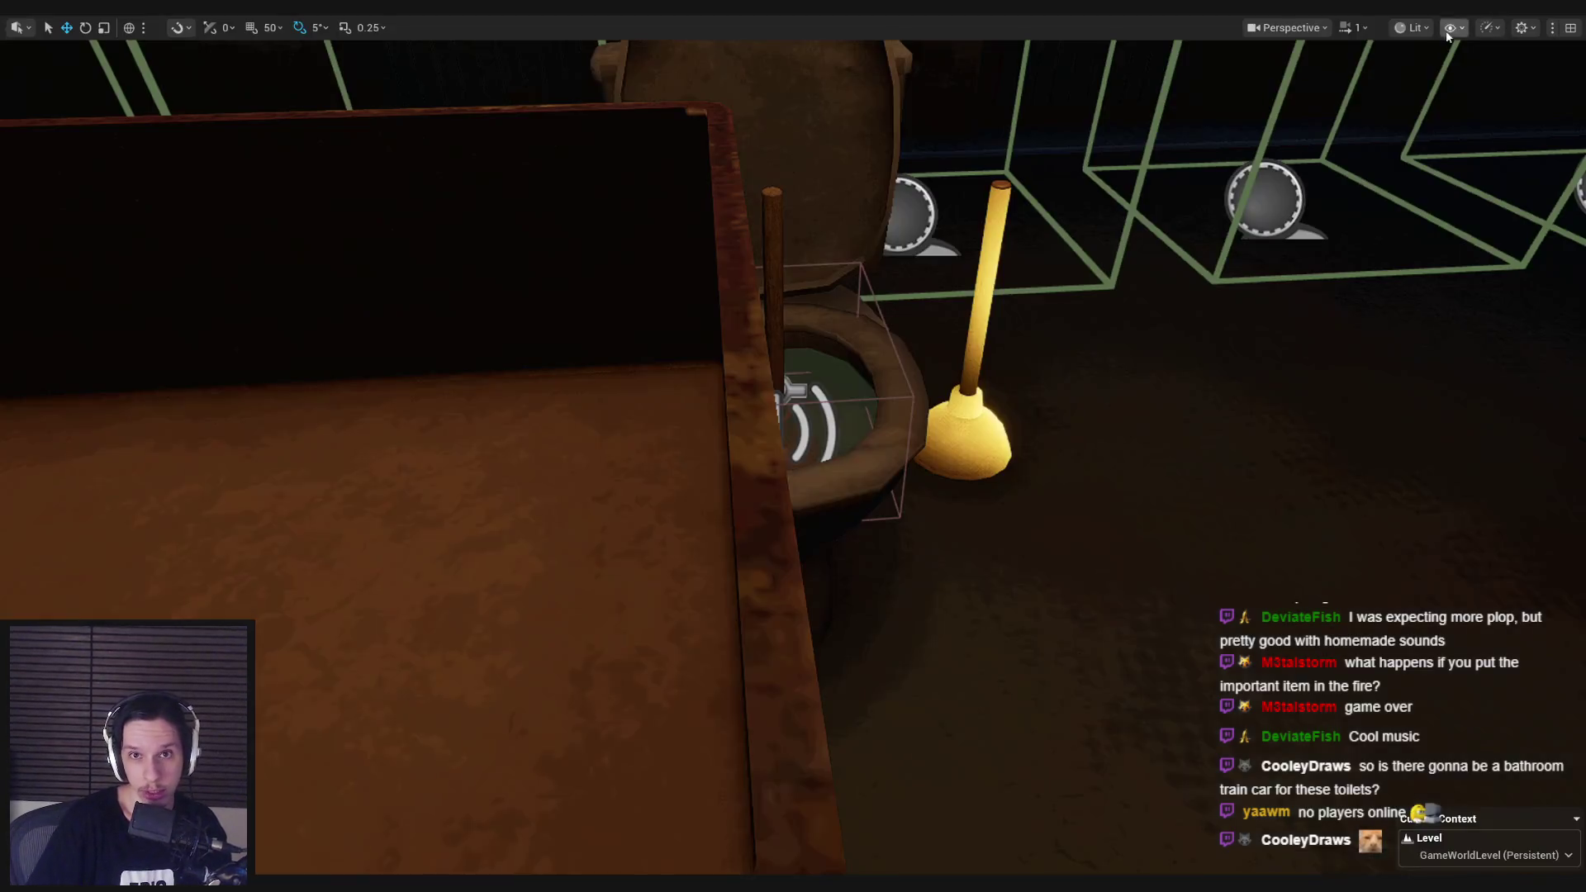
# Step: Start a play-in-editor session and pull down the orange wall lever
pyautogui.scroll(-5, 1024, 205)
pyautogui.hotkey('alt', 'p')
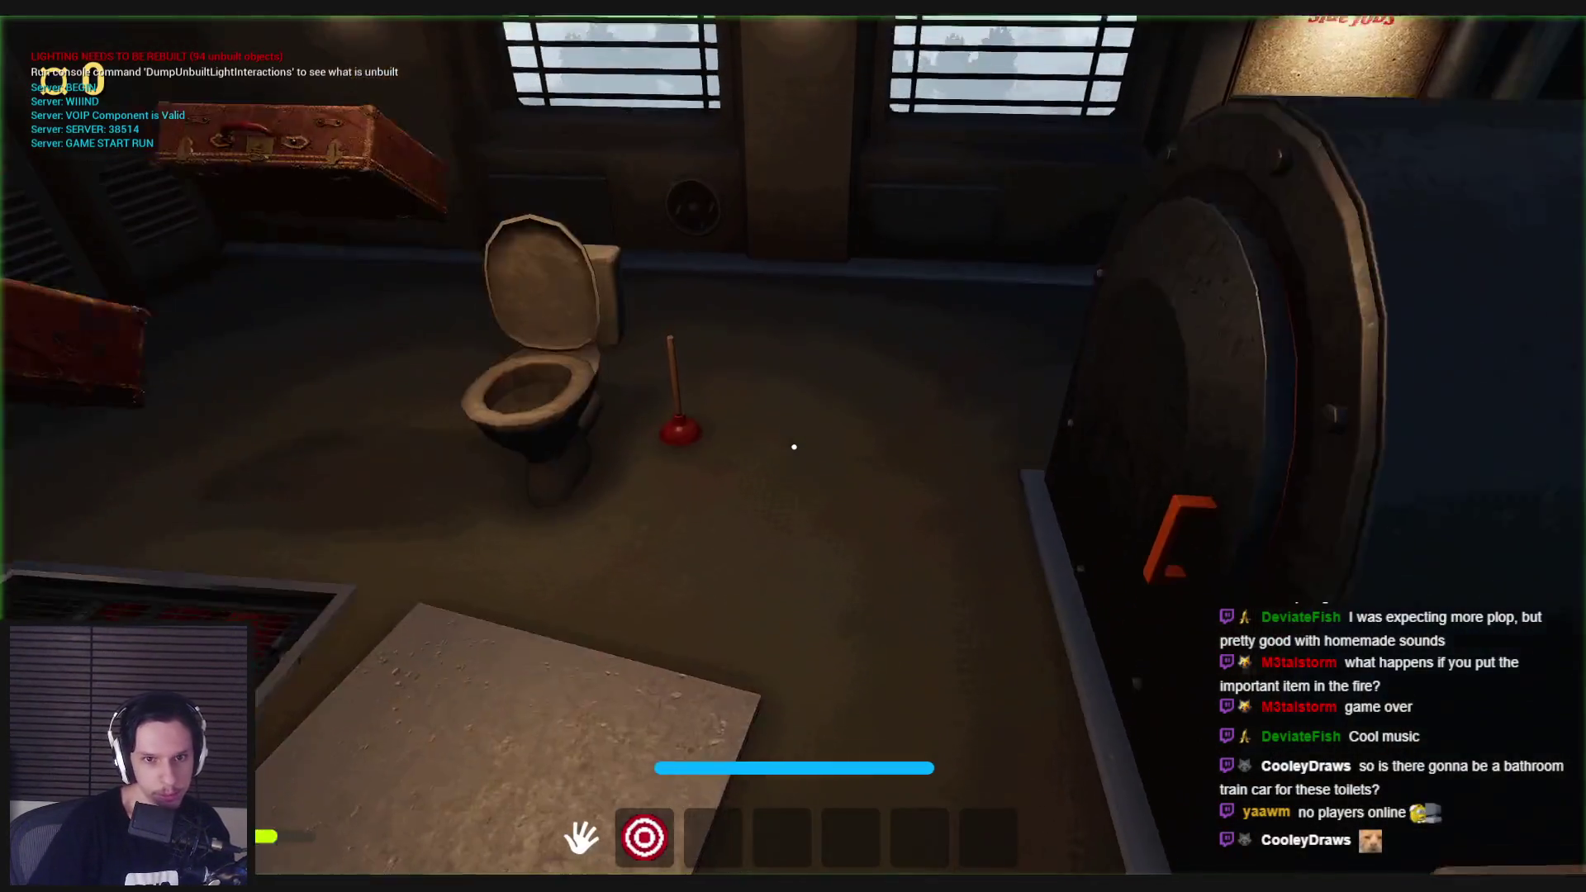
pyautogui.press('`')
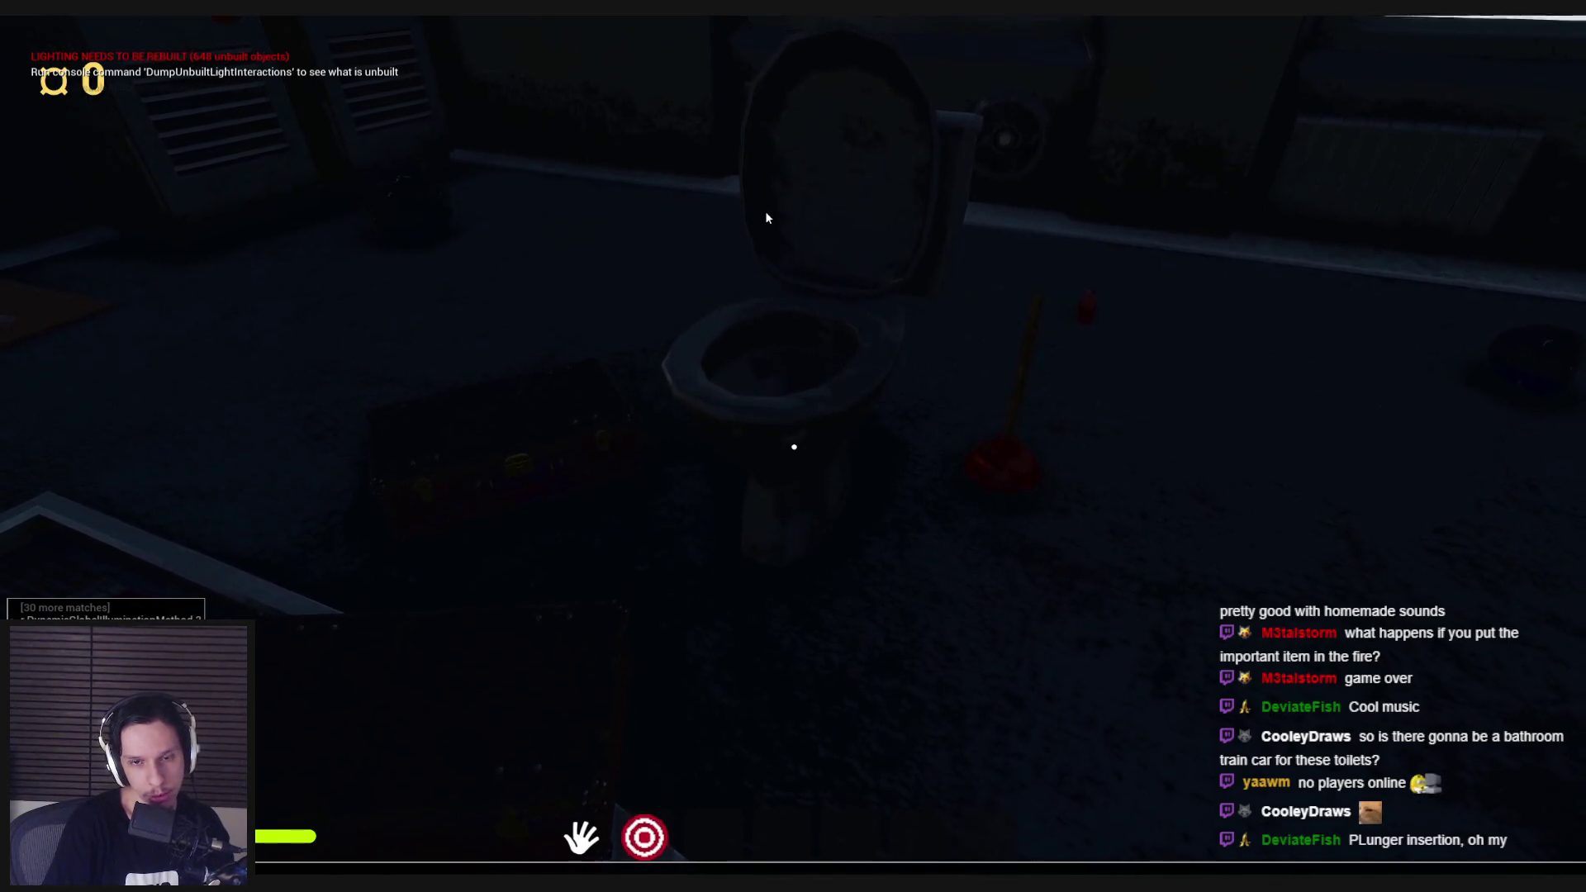
pyautogui.click(765, 211)
pyautogui.press('w')
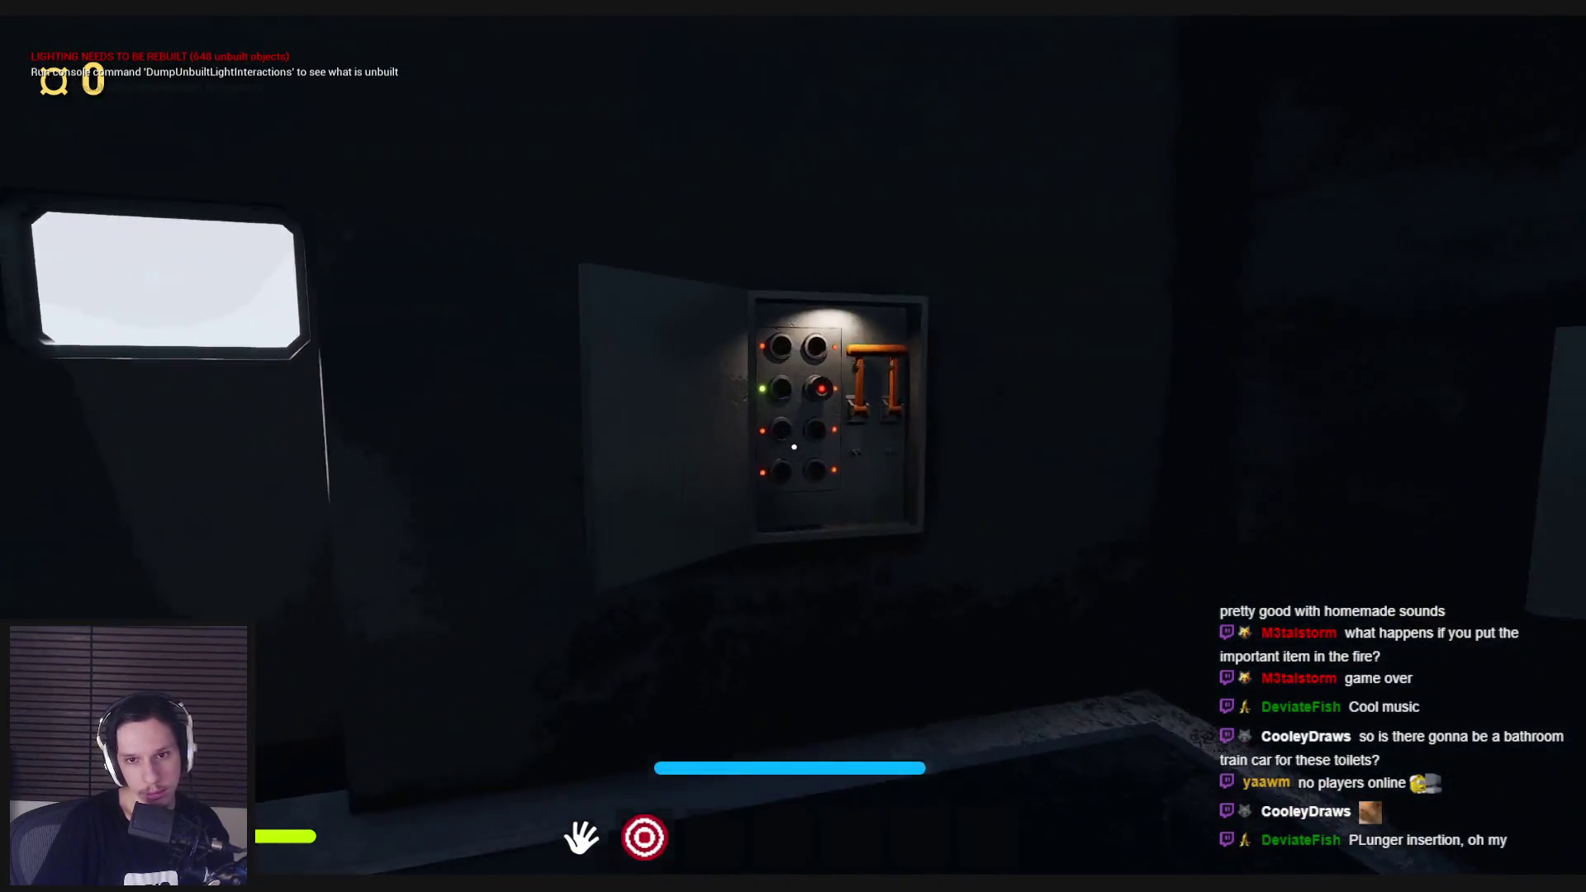
pyautogui.click(795, 444)
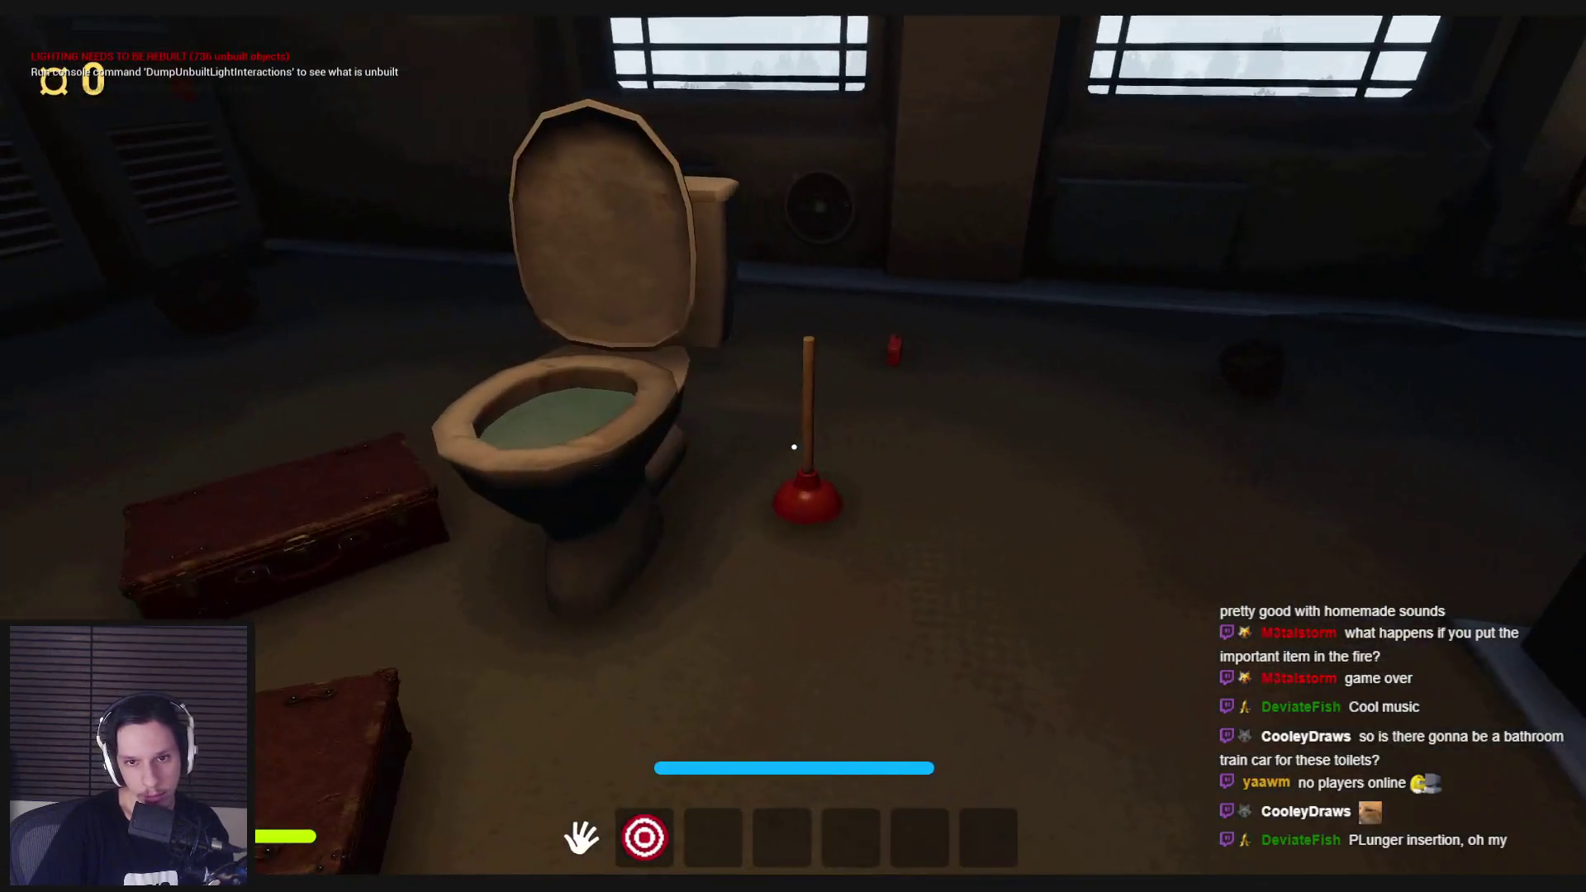
# Step: Pick up the plunger, pull it out of the toilet bowl, and reinsert it
pyautogui.click(794, 447)
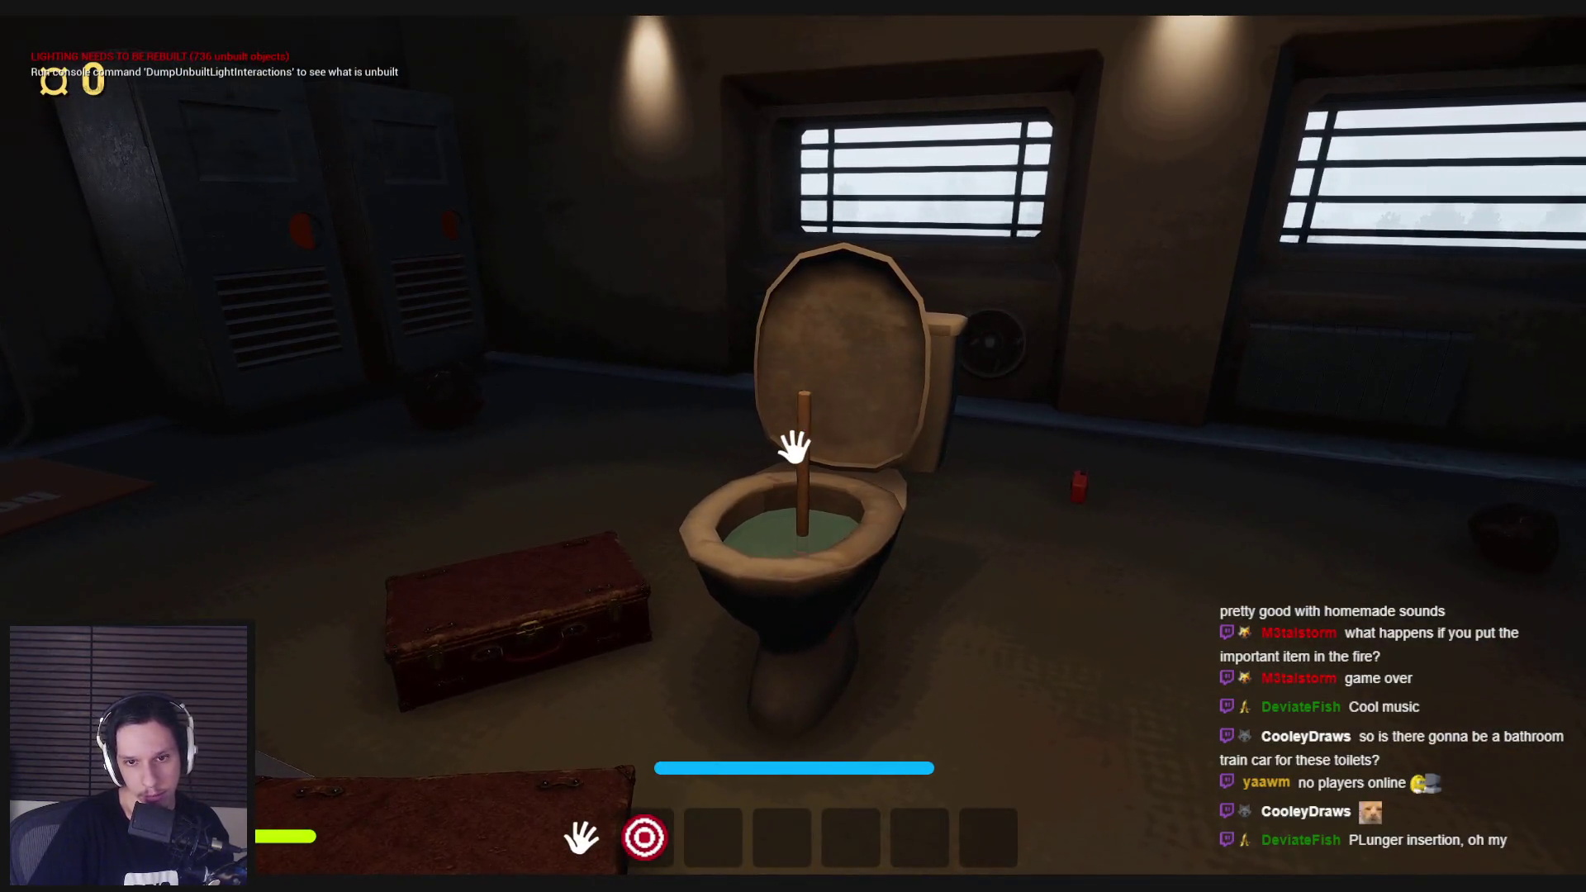
pyautogui.press('w')
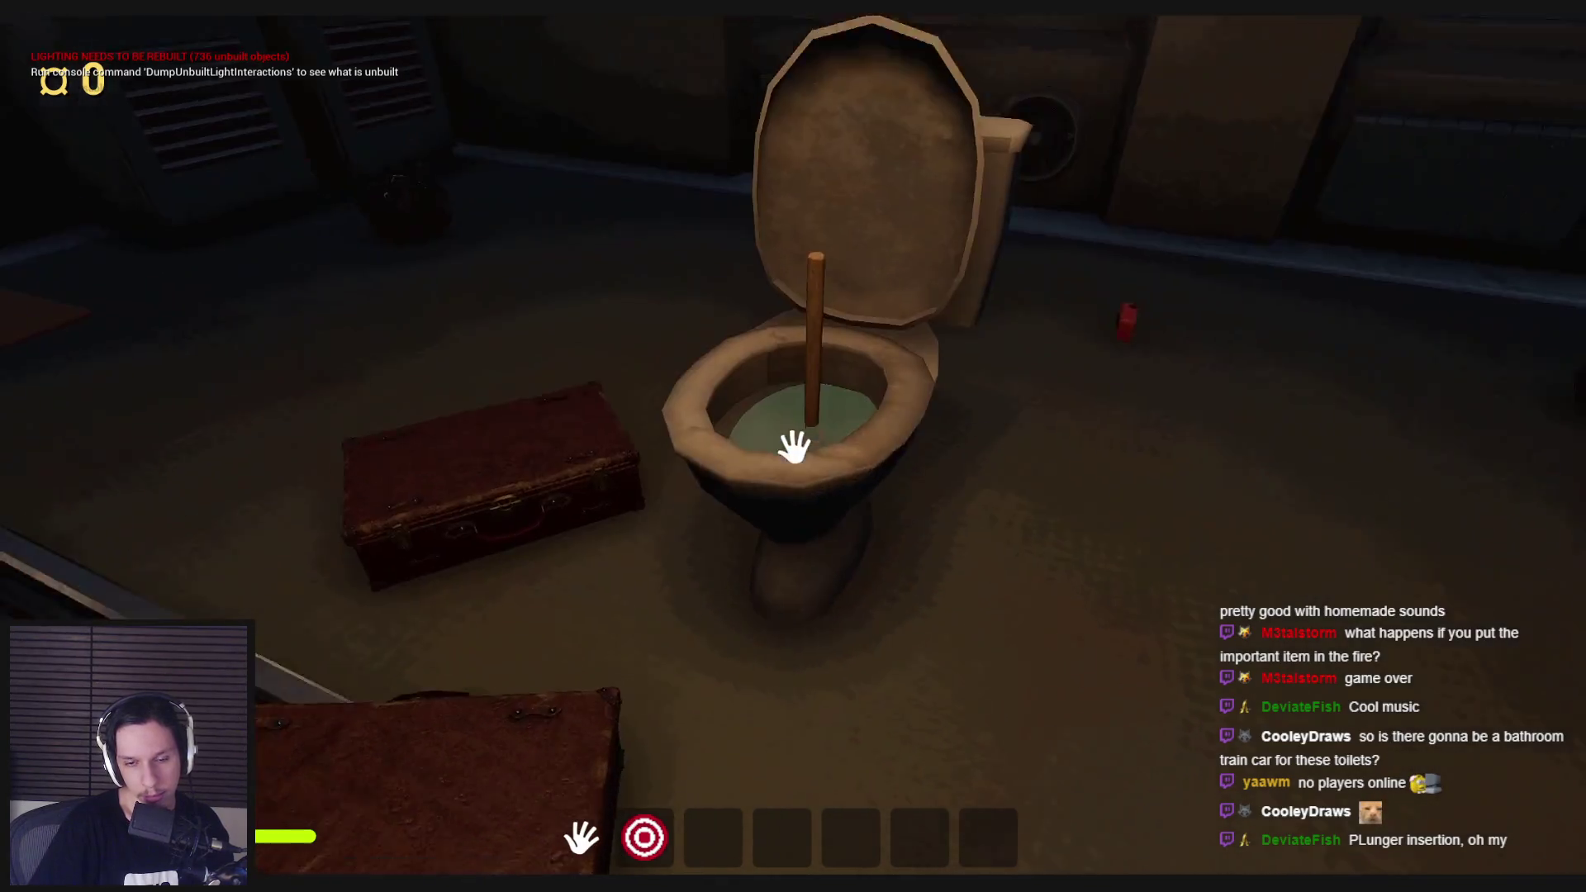
pyautogui.moveTo(801, 506); pyautogui.dragTo(793, 450)
pyautogui.moveTo(795, 509); pyautogui.dragTo(788, 413)
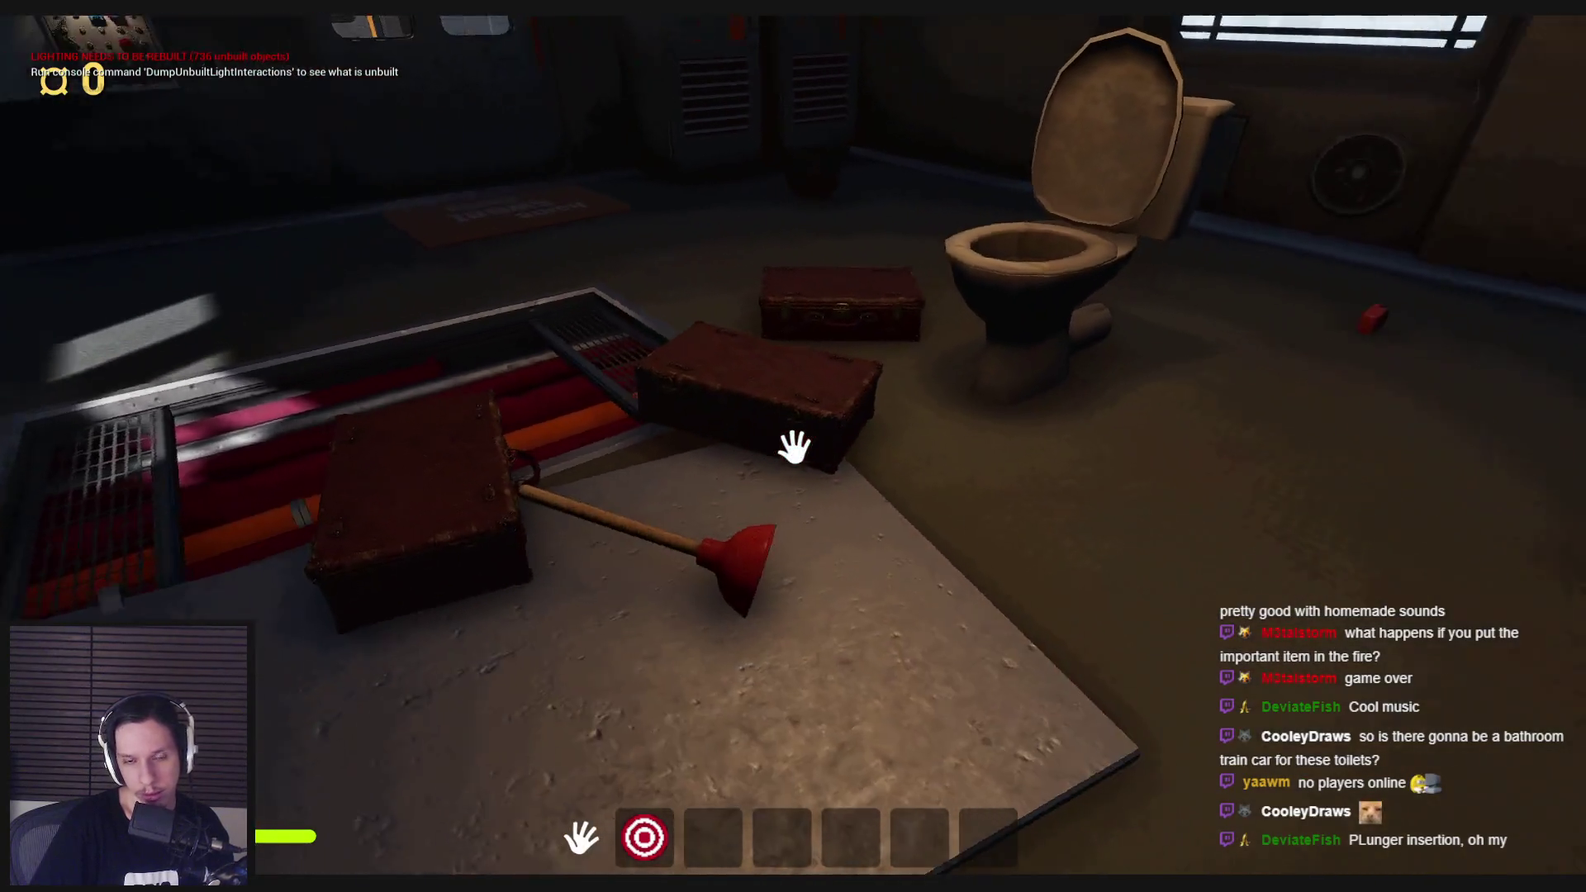
pyautogui.press('Return')
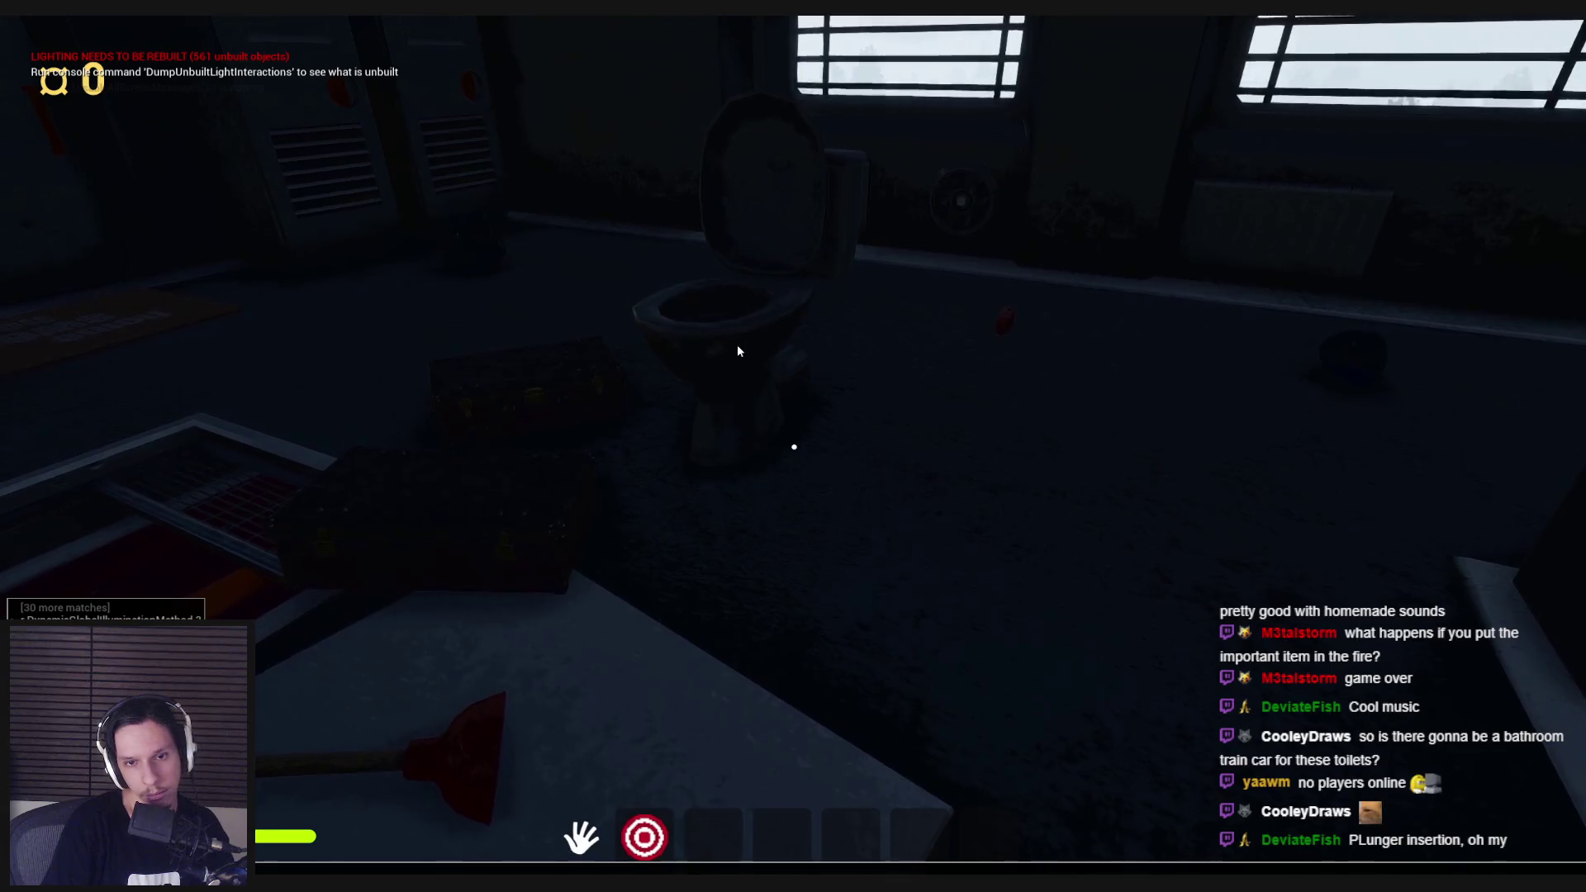
pyautogui.click(737, 345)
pyautogui.click(793, 447)
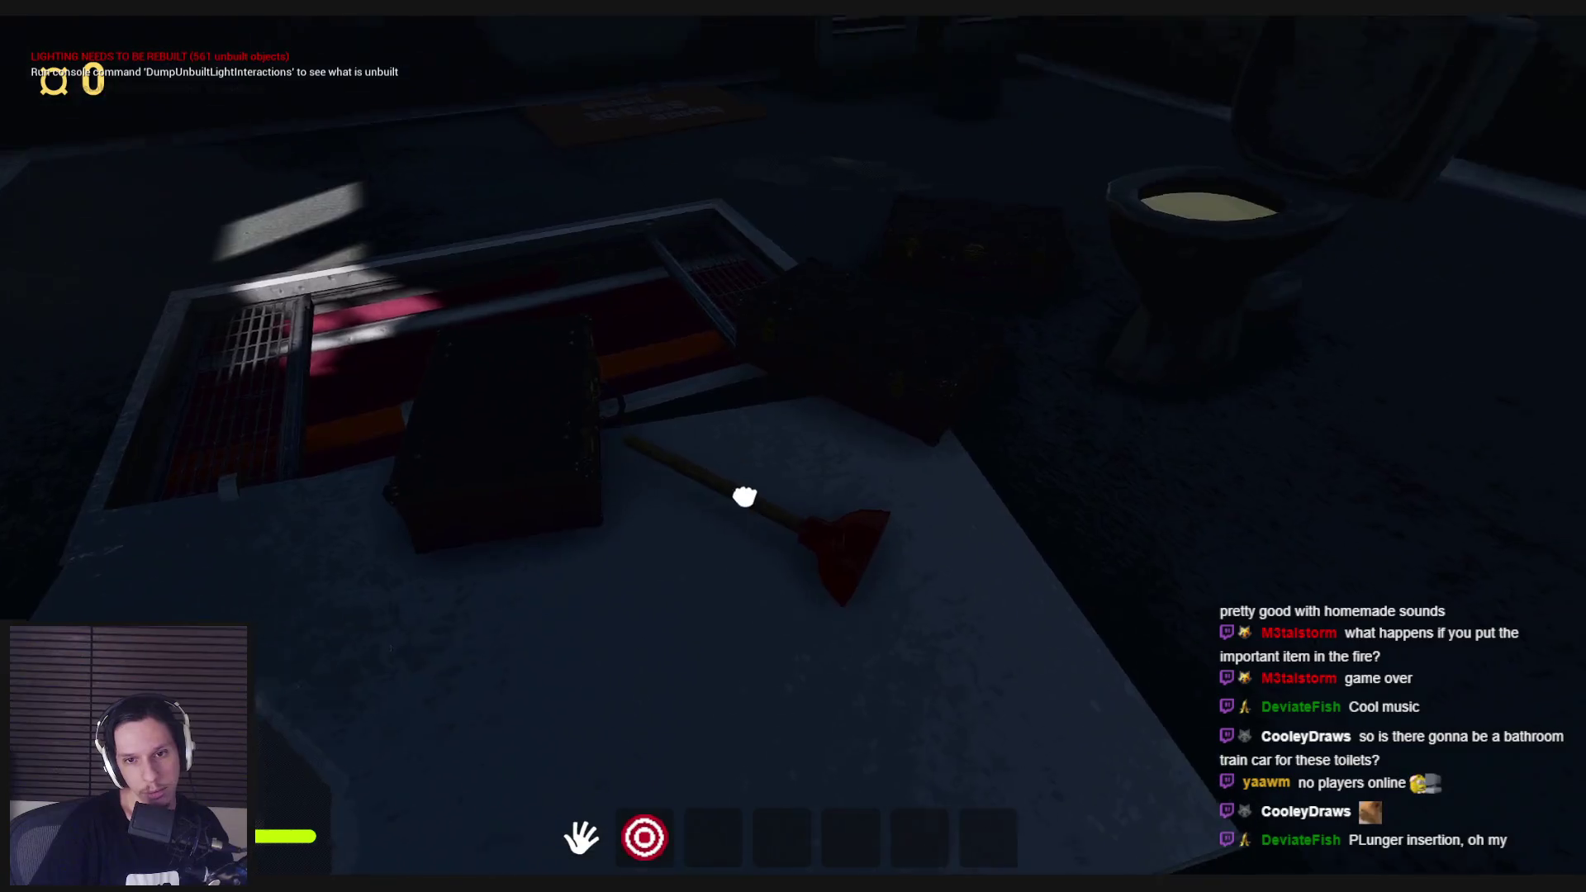
pyautogui.press('s')
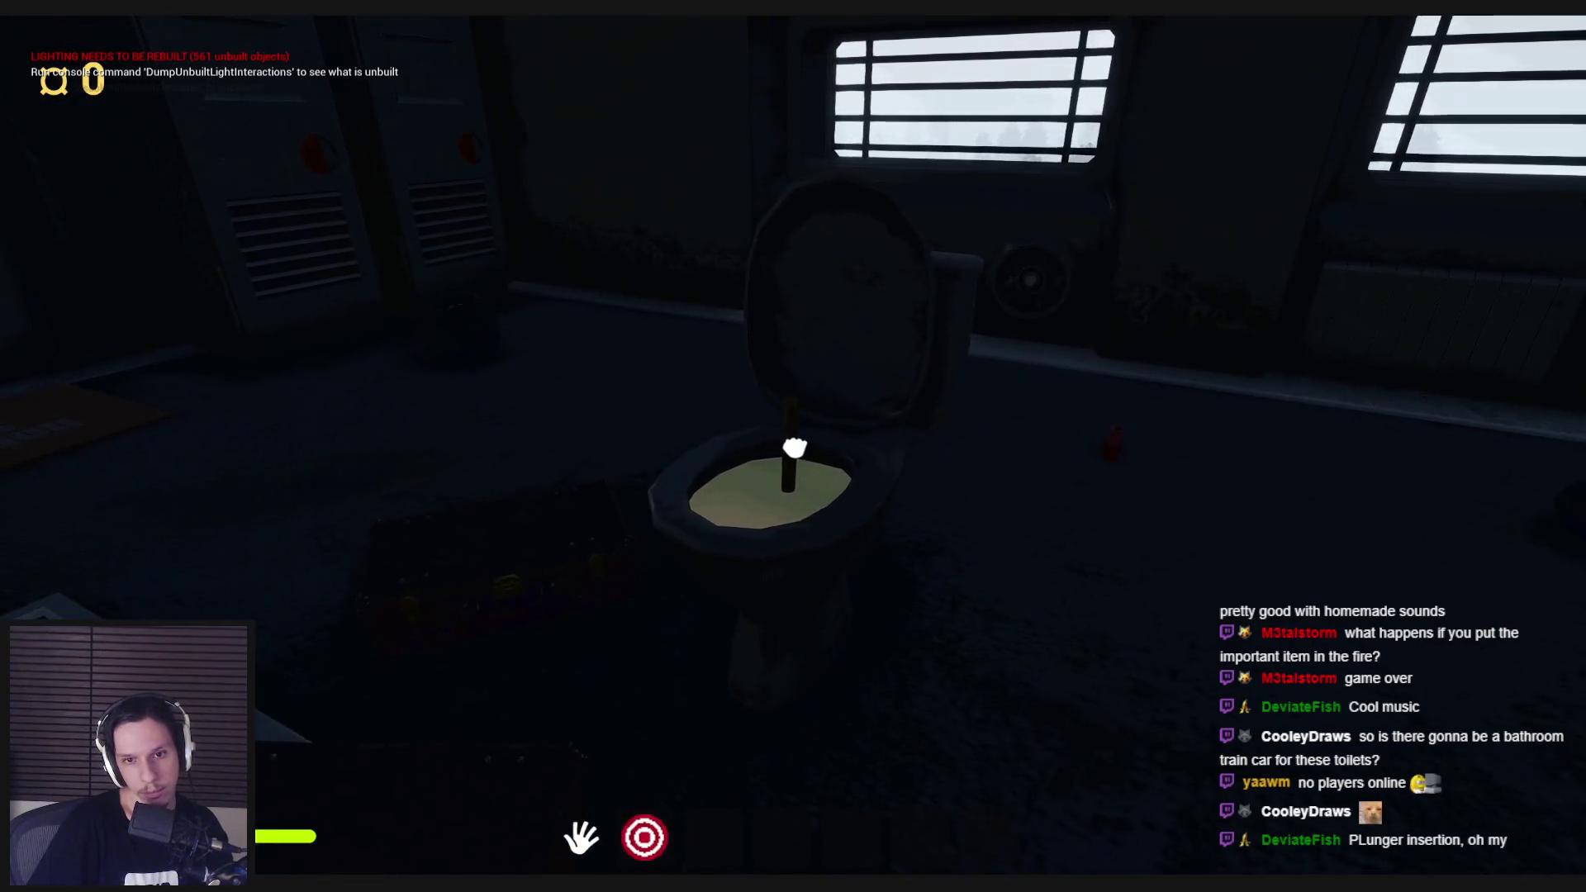
pyautogui.click(793, 376)
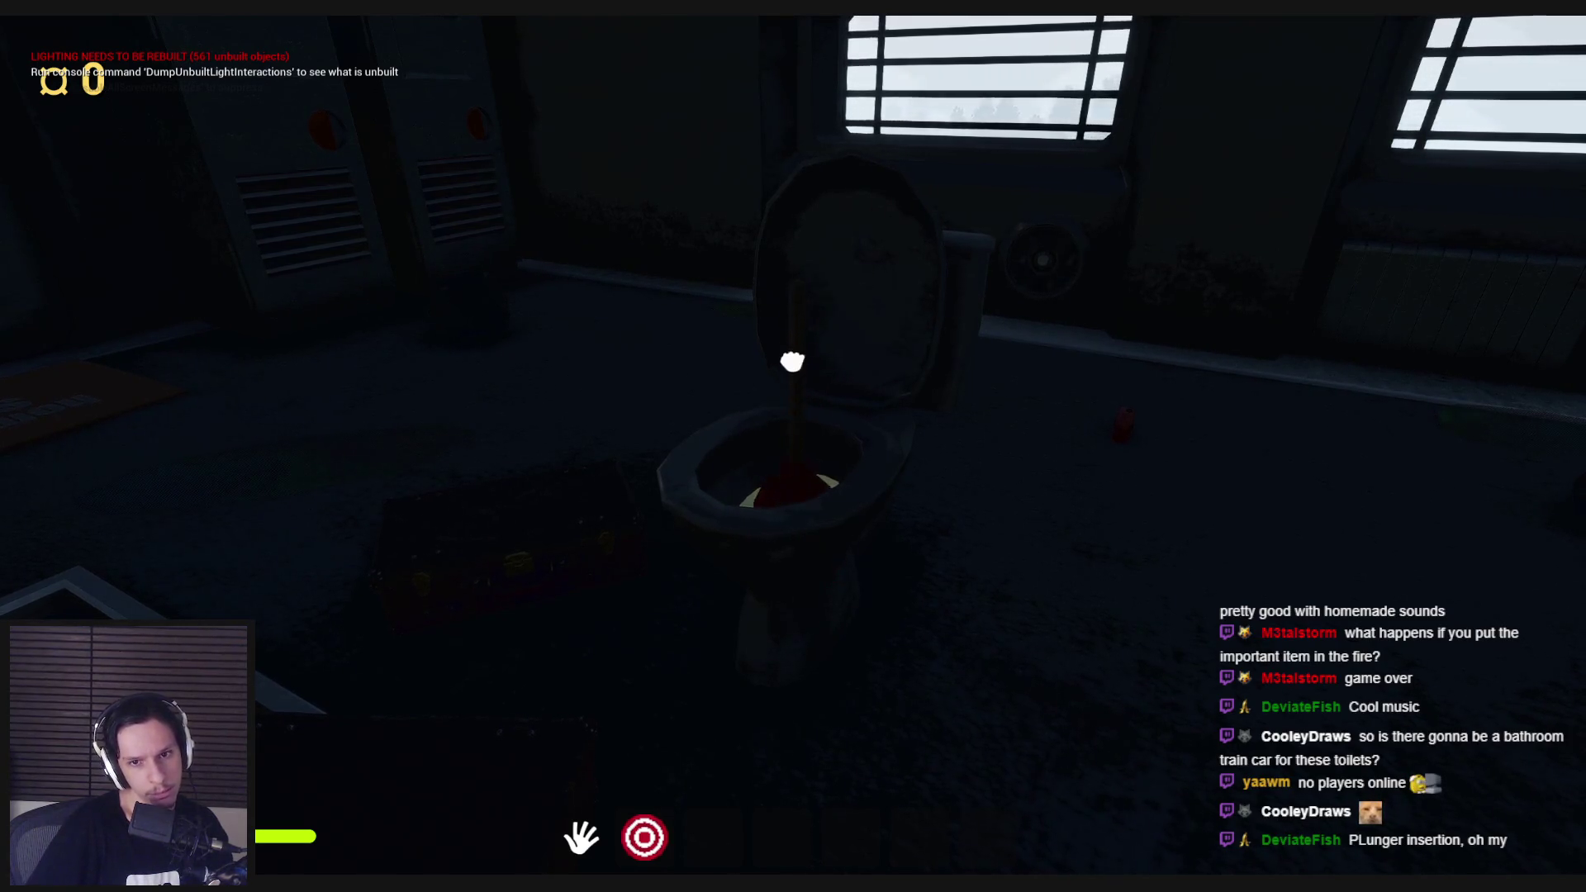
# Step: Stop the play session and return to the toilet Blueprint's event graph
pyautogui.press('Escape')
pyautogui.hotkey('alt', 'Tab')
pyautogui.scroll(-3, 824, 421)
pyautogui.scroll(5, 824, 414)
pyautogui.scroll(-2, 761, 408)
pyautogui.moveTo(796, 424); pyautogui.dragTo(416, 418)
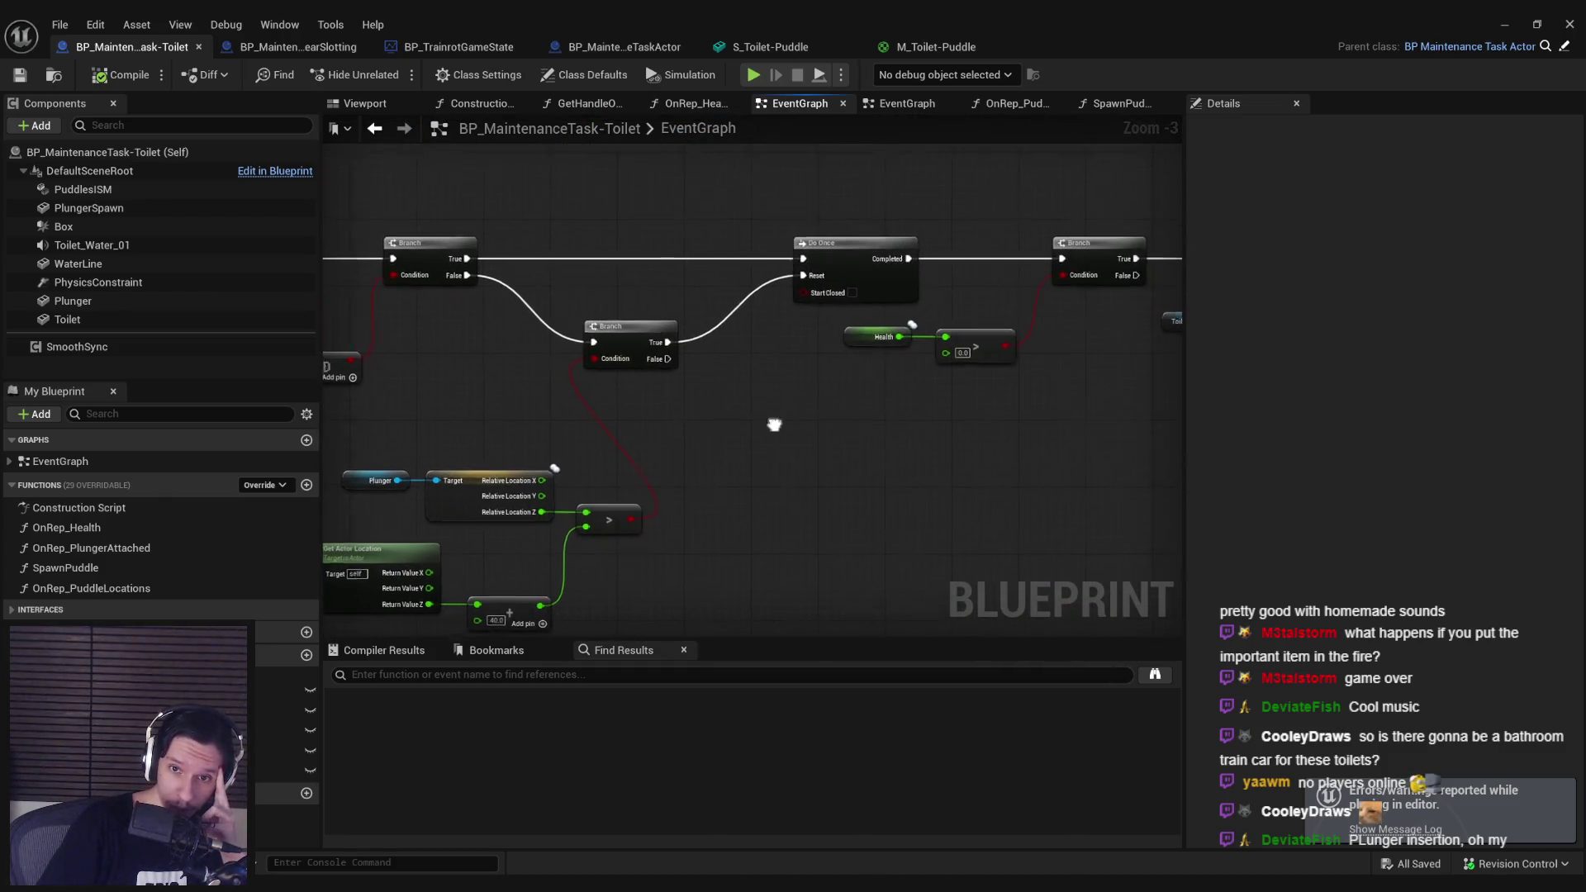
pyautogui.moveTo(774, 424); pyautogui.dragTo(560, 427)
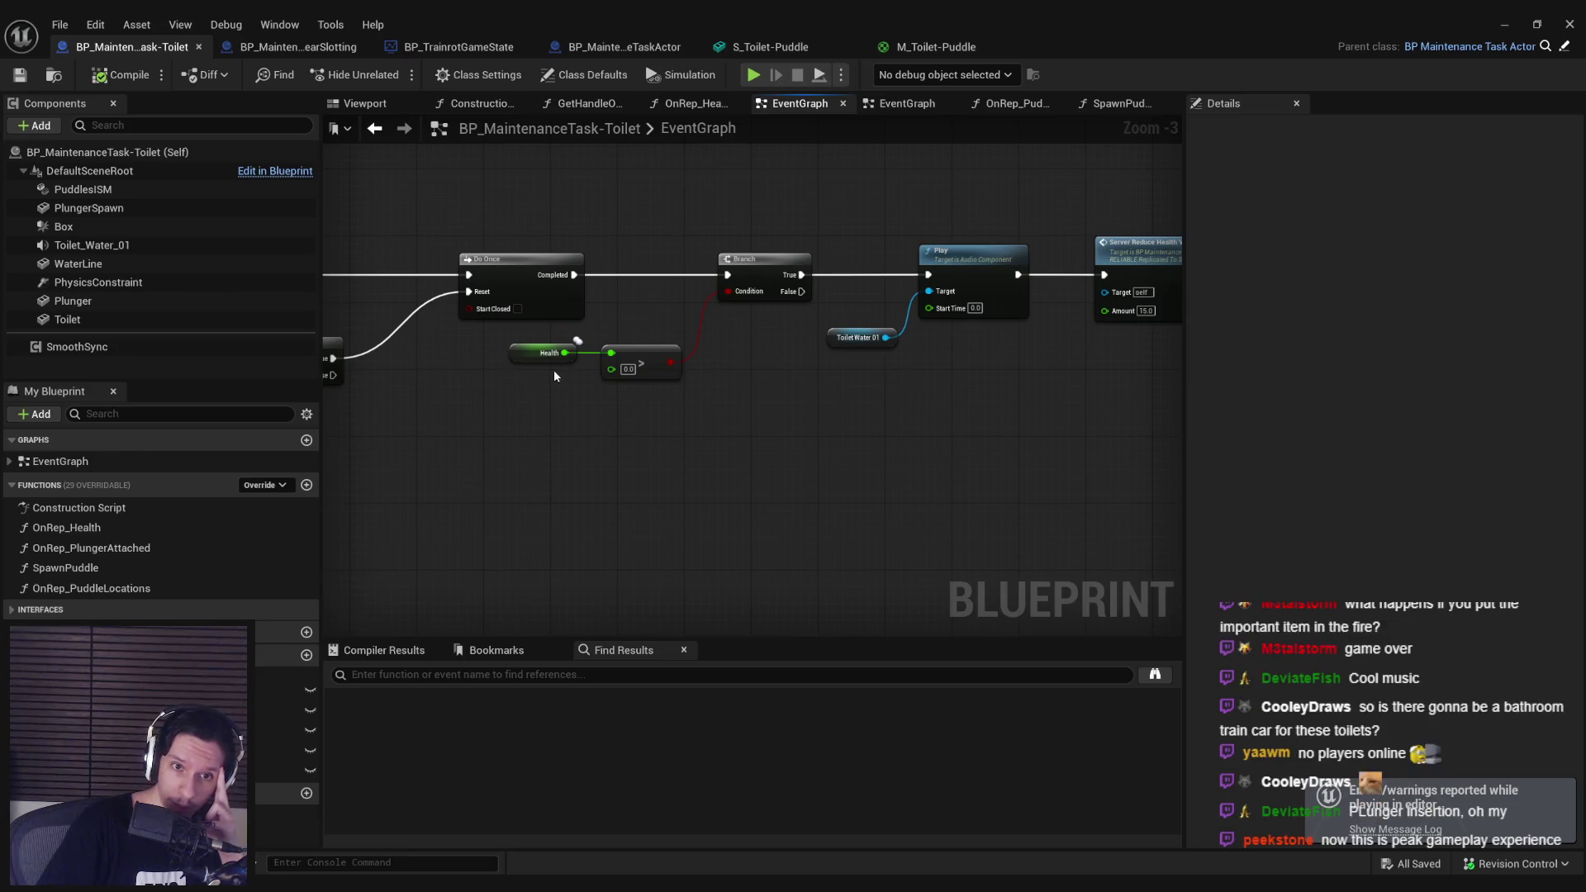
pyautogui.moveTo(821, 451); pyautogui.dragTo(483, 454)
pyautogui.moveTo(781, 461)
pyautogui.mouseDown()
pyautogui.moveTo(479, 460)
pyautogui.moveTo(736, 460)
pyautogui.mouseUp()
pyautogui.doubleClick(832, 294)
pyautogui.moveTo(832, 438); pyautogui.dragTo(440, 434)
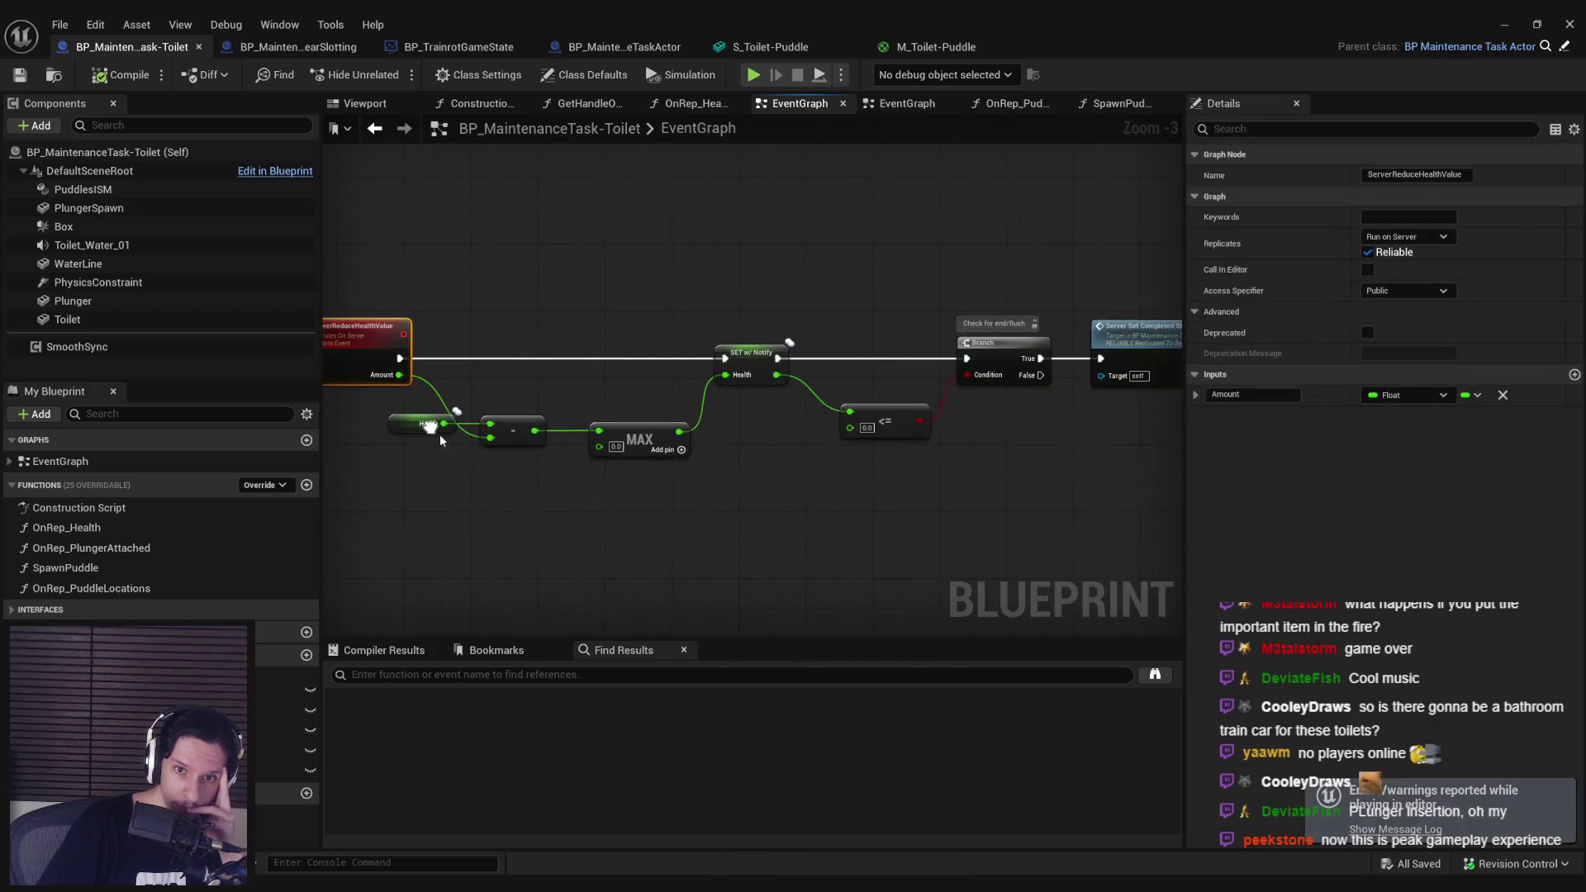
pyautogui.click(509, 512)
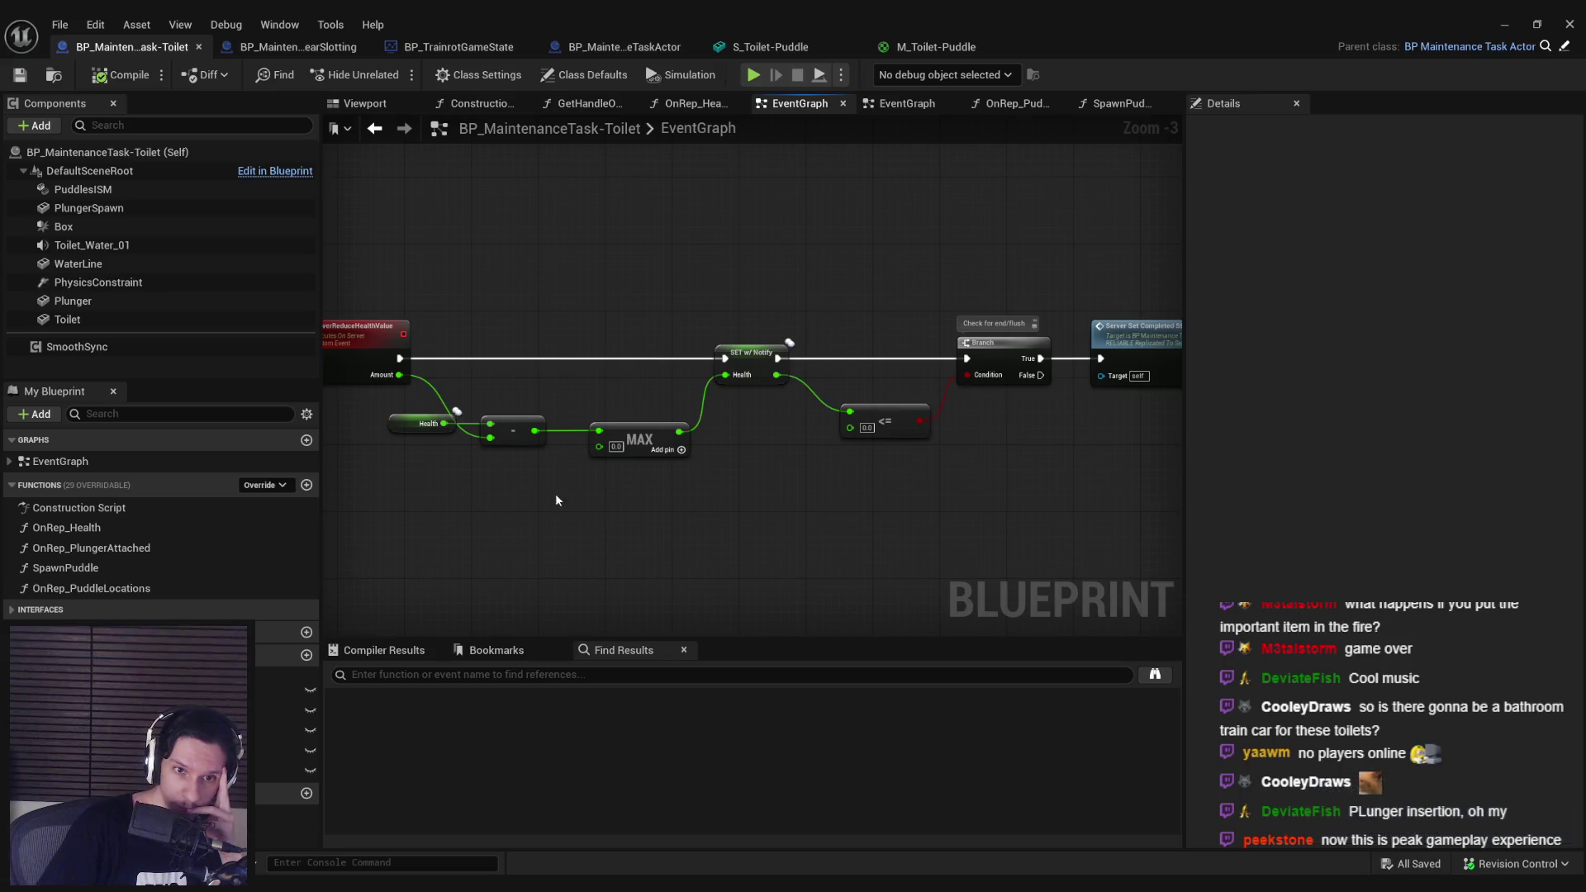
pyautogui.hotkey('alt', 'Left')
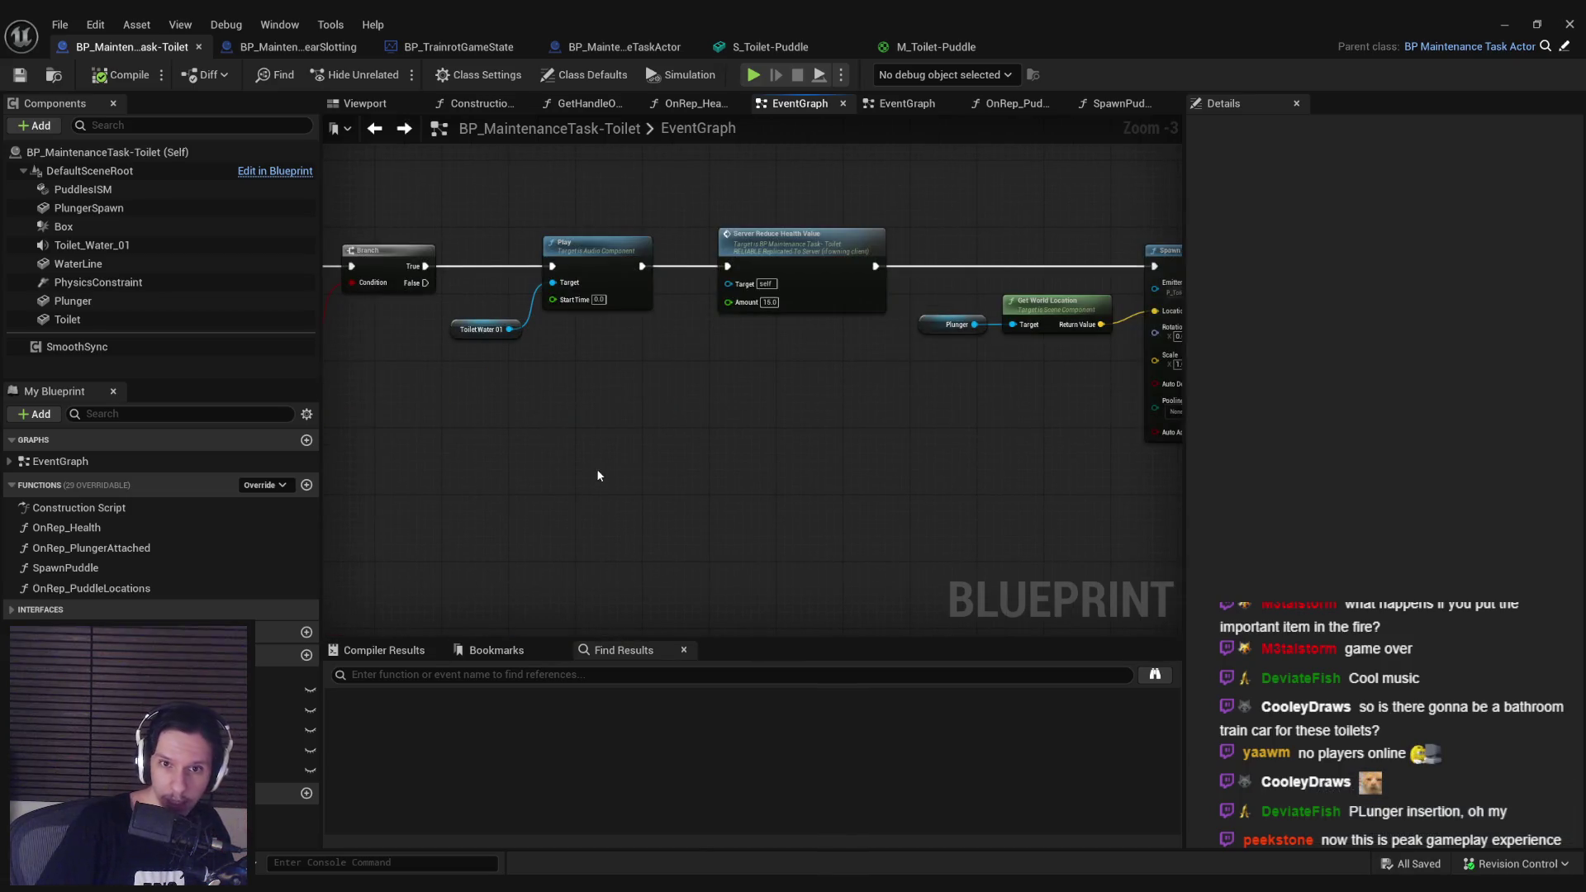
pyautogui.hotkey('alt', 'Left')
pyautogui.hotkey('alt', 'Left')
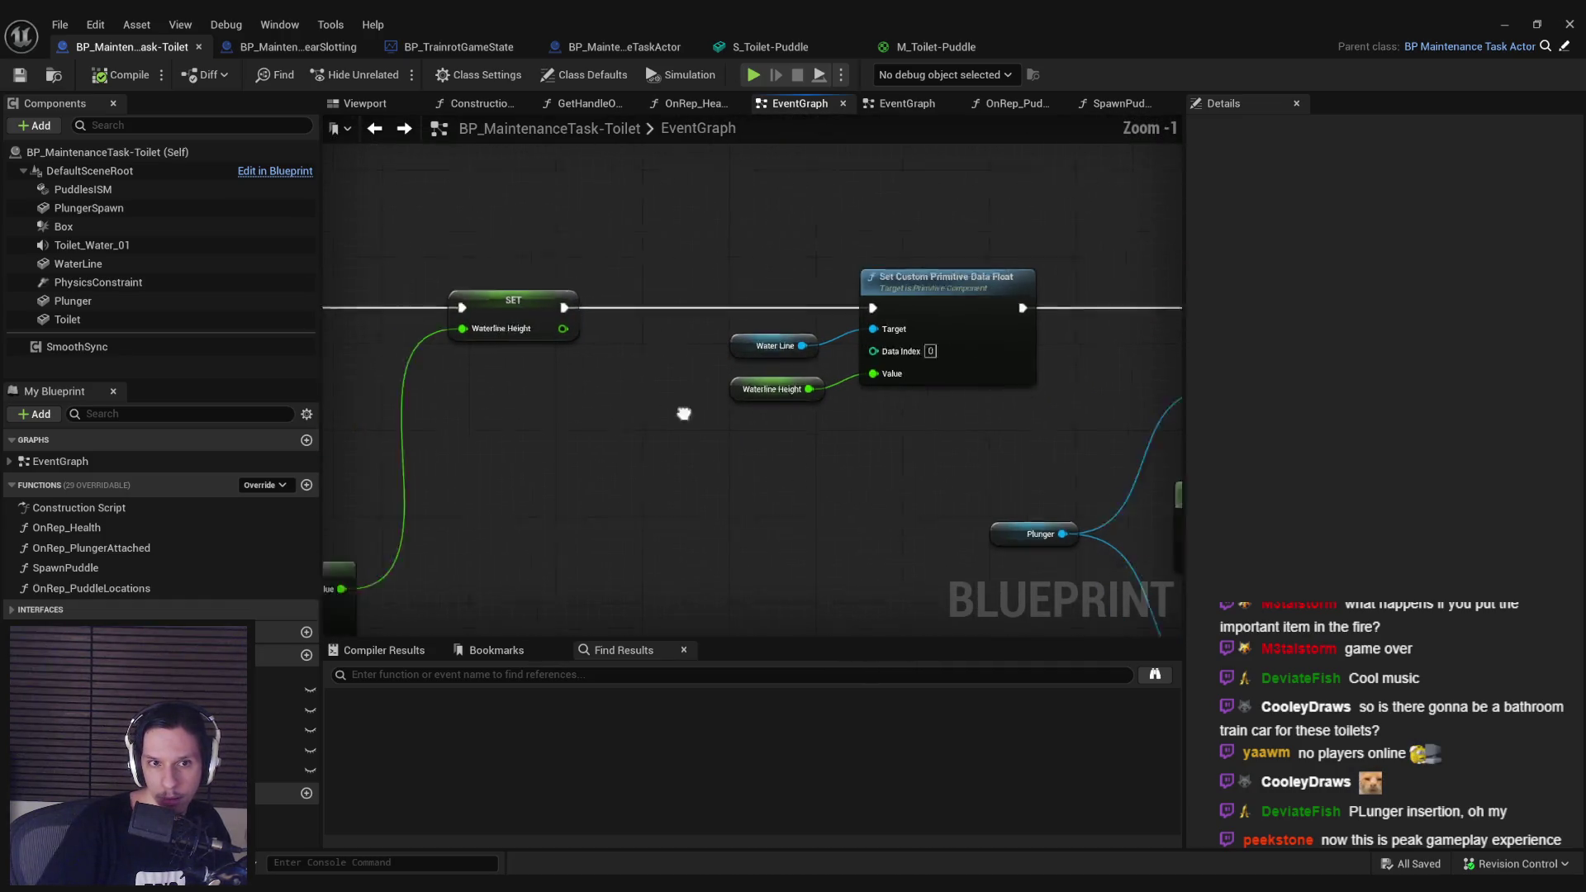
pyautogui.hotkey('alt', 'Left')
pyautogui.hotkey('alt', 'Left')
pyautogui.hotkey('alt', 'Left')
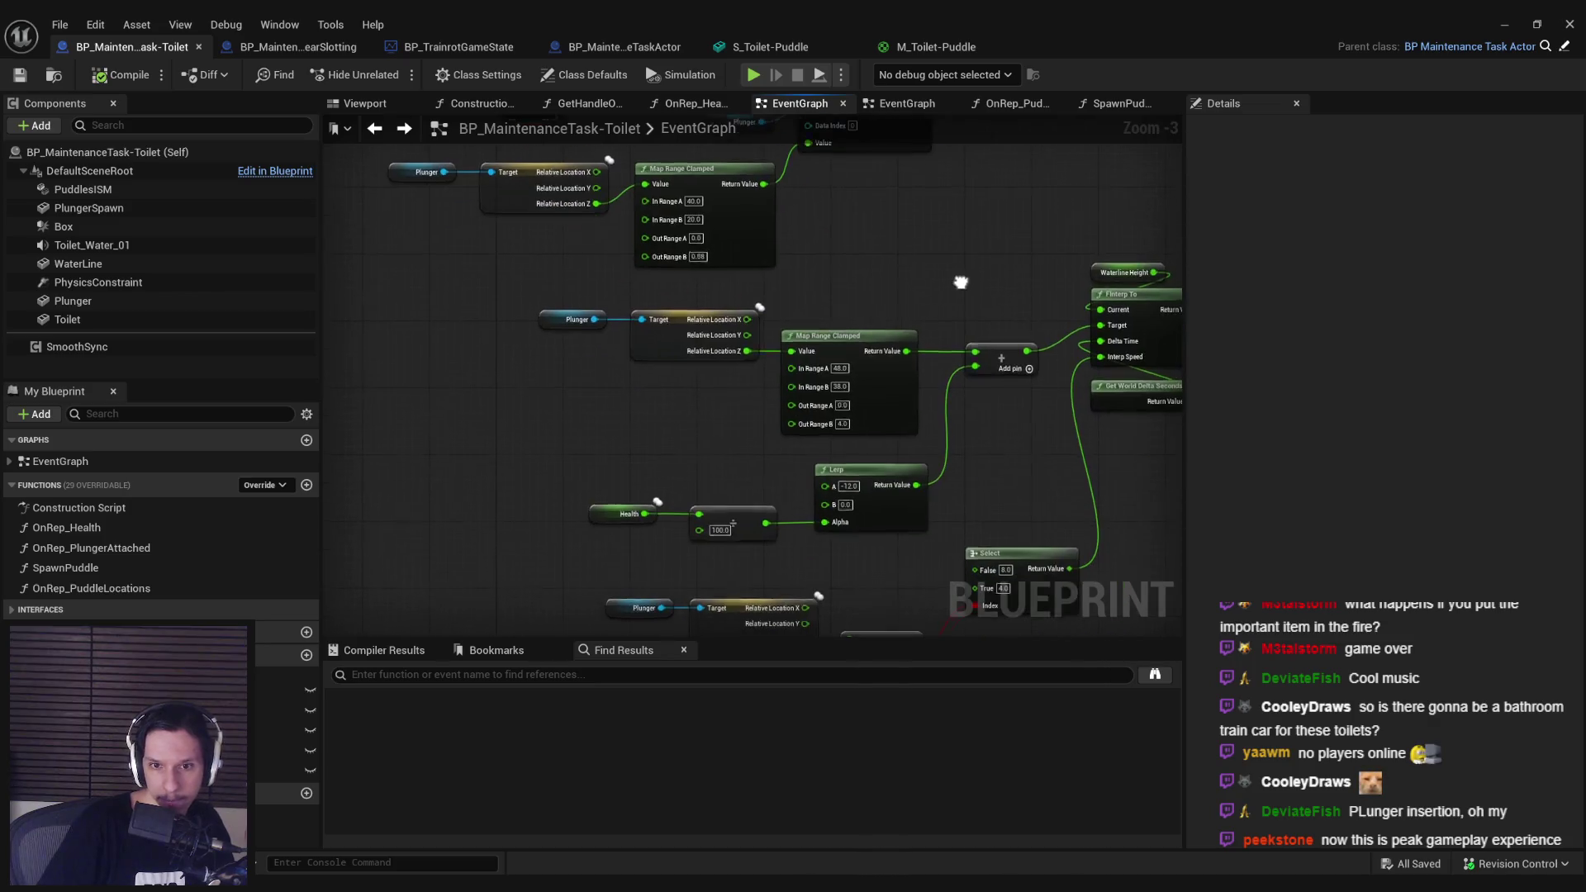
pyautogui.moveTo(960, 282)
pyautogui.mouseDown()
pyautogui.moveTo(877, 285)
pyautogui.moveTo(655, 371)
pyautogui.mouseUp()
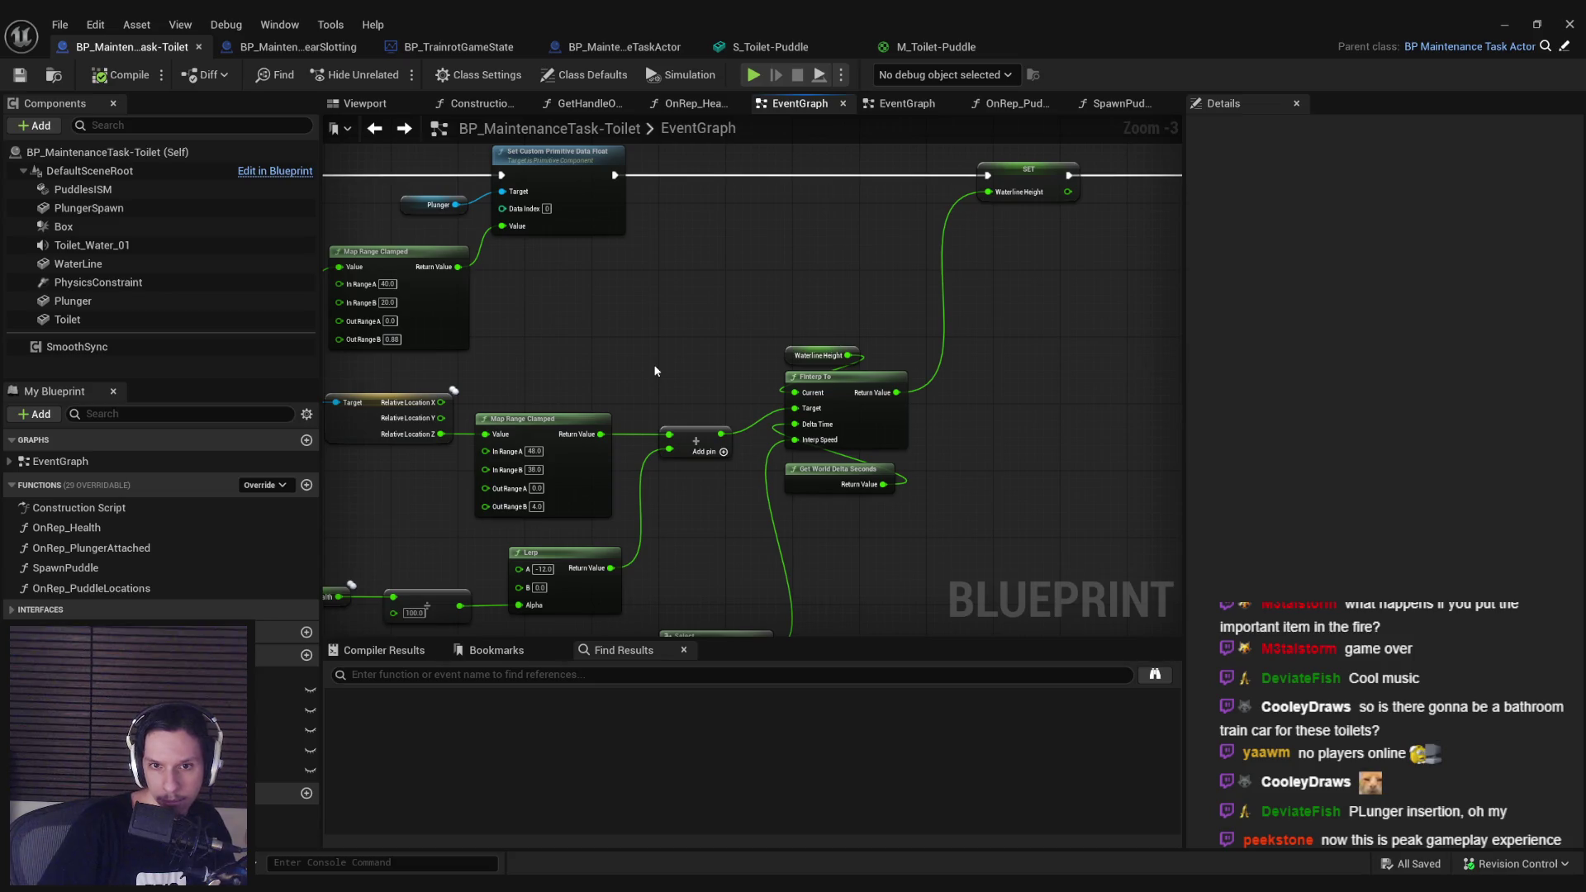
pyautogui.moveTo(655, 371); pyautogui.dragTo(901, 253)
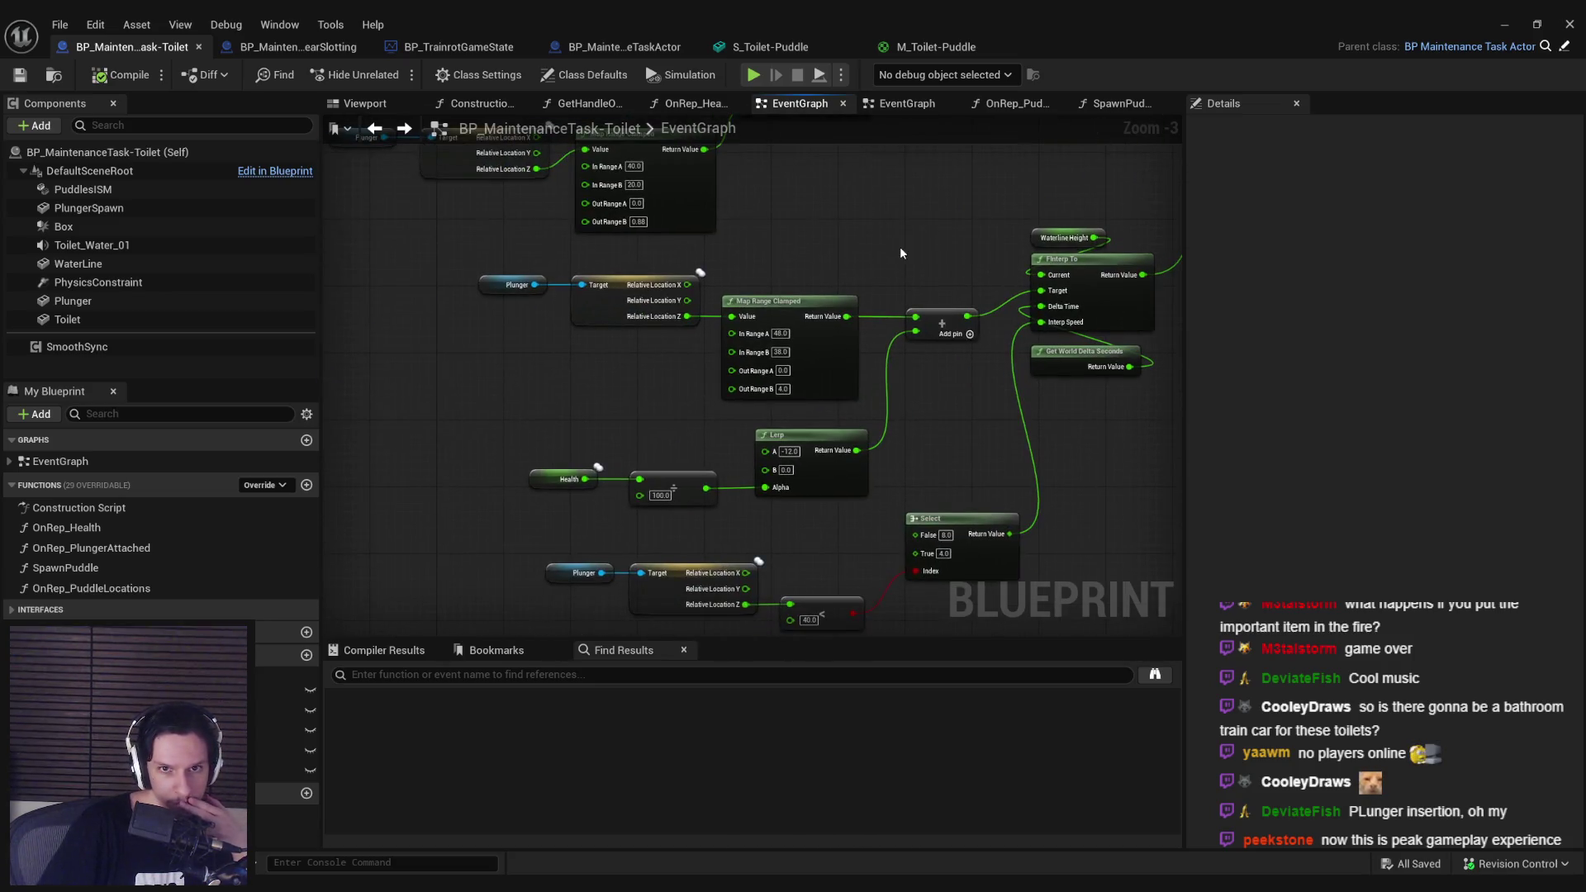
pyautogui.scroll(2, 656, 340)
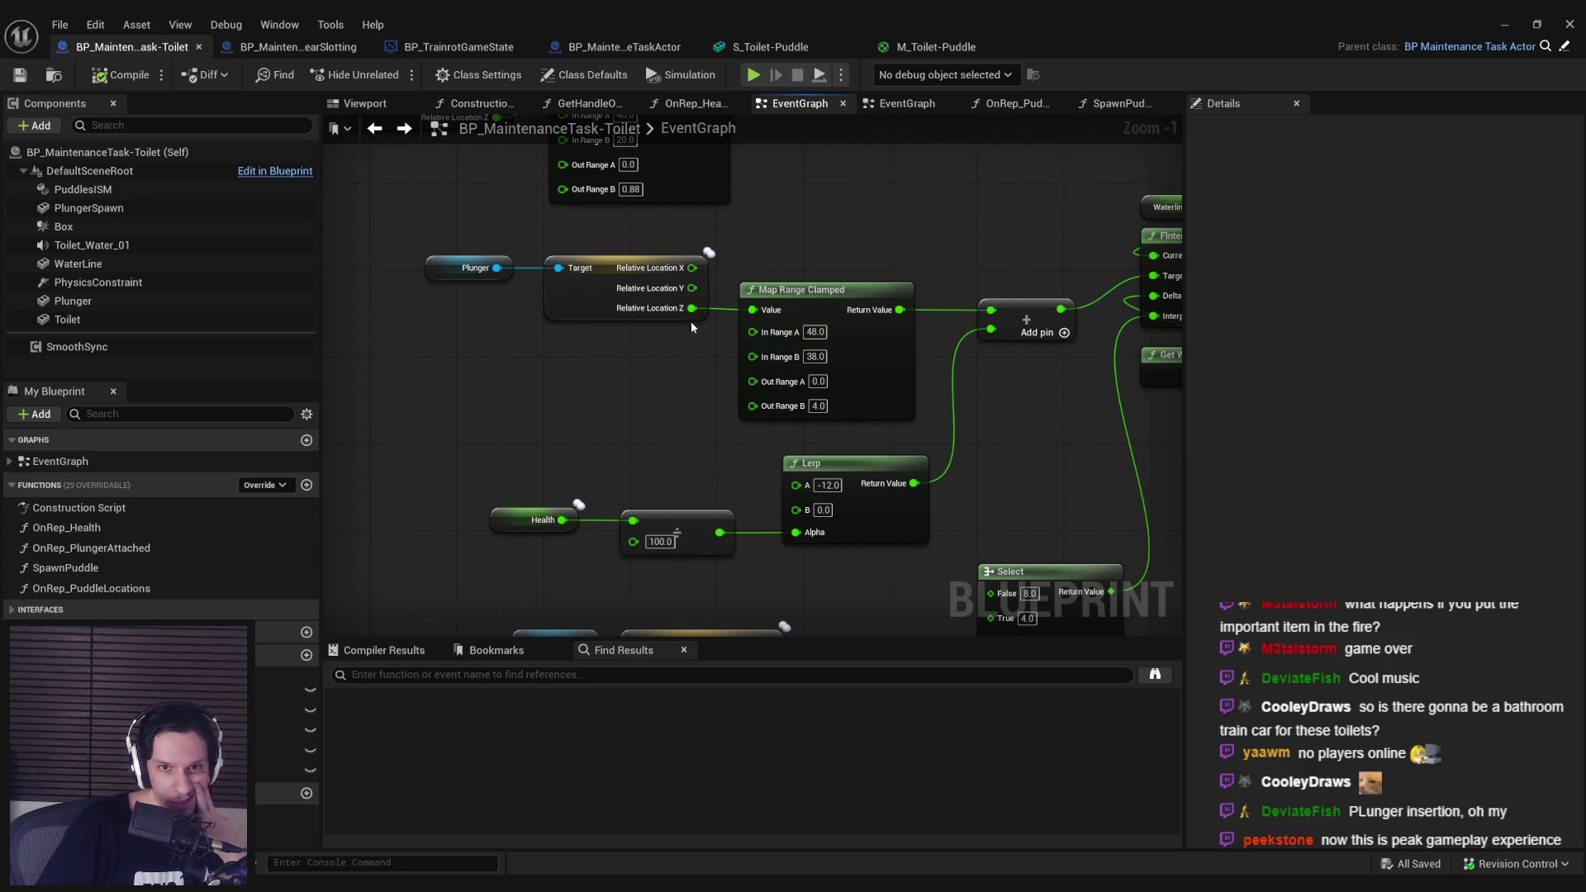
pyautogui.scroll(-1, 690, 320)
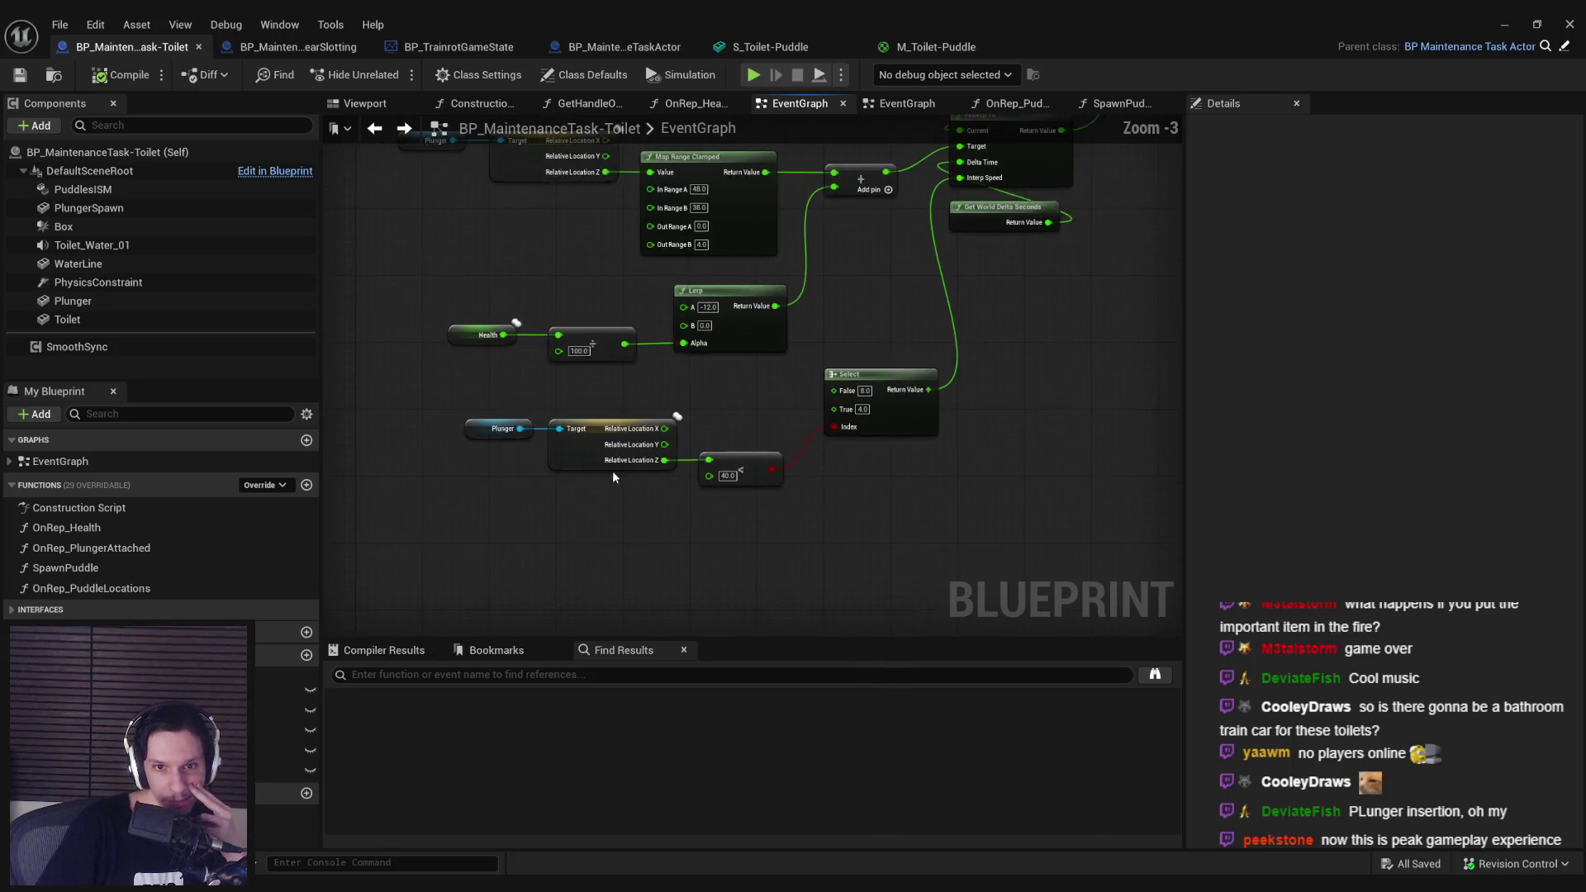
pyautogui.scroll(-4, 612, 469)
pyautogui.scroll(3, 598, 407)
pyautogui.scroll(-4, 725, 428)
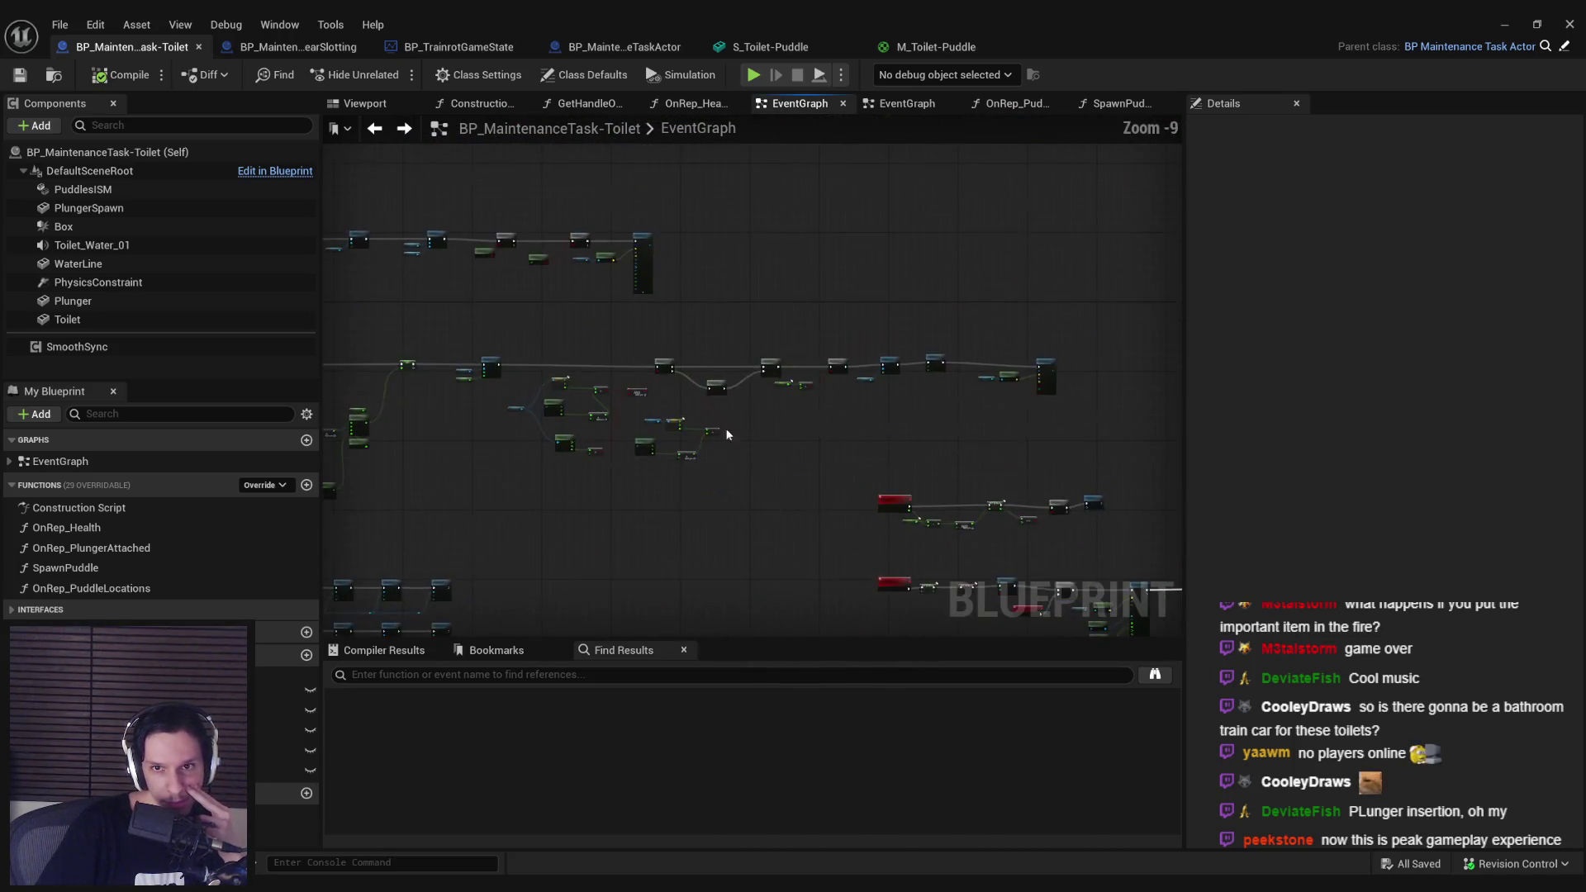
# Step: Pan and zoom the EventGraph past the Play and Set Visibility nodes to the Event MaintenanceTaskActivated row at Zoom -2
pyautogui.scroll(7, 1024, 404)
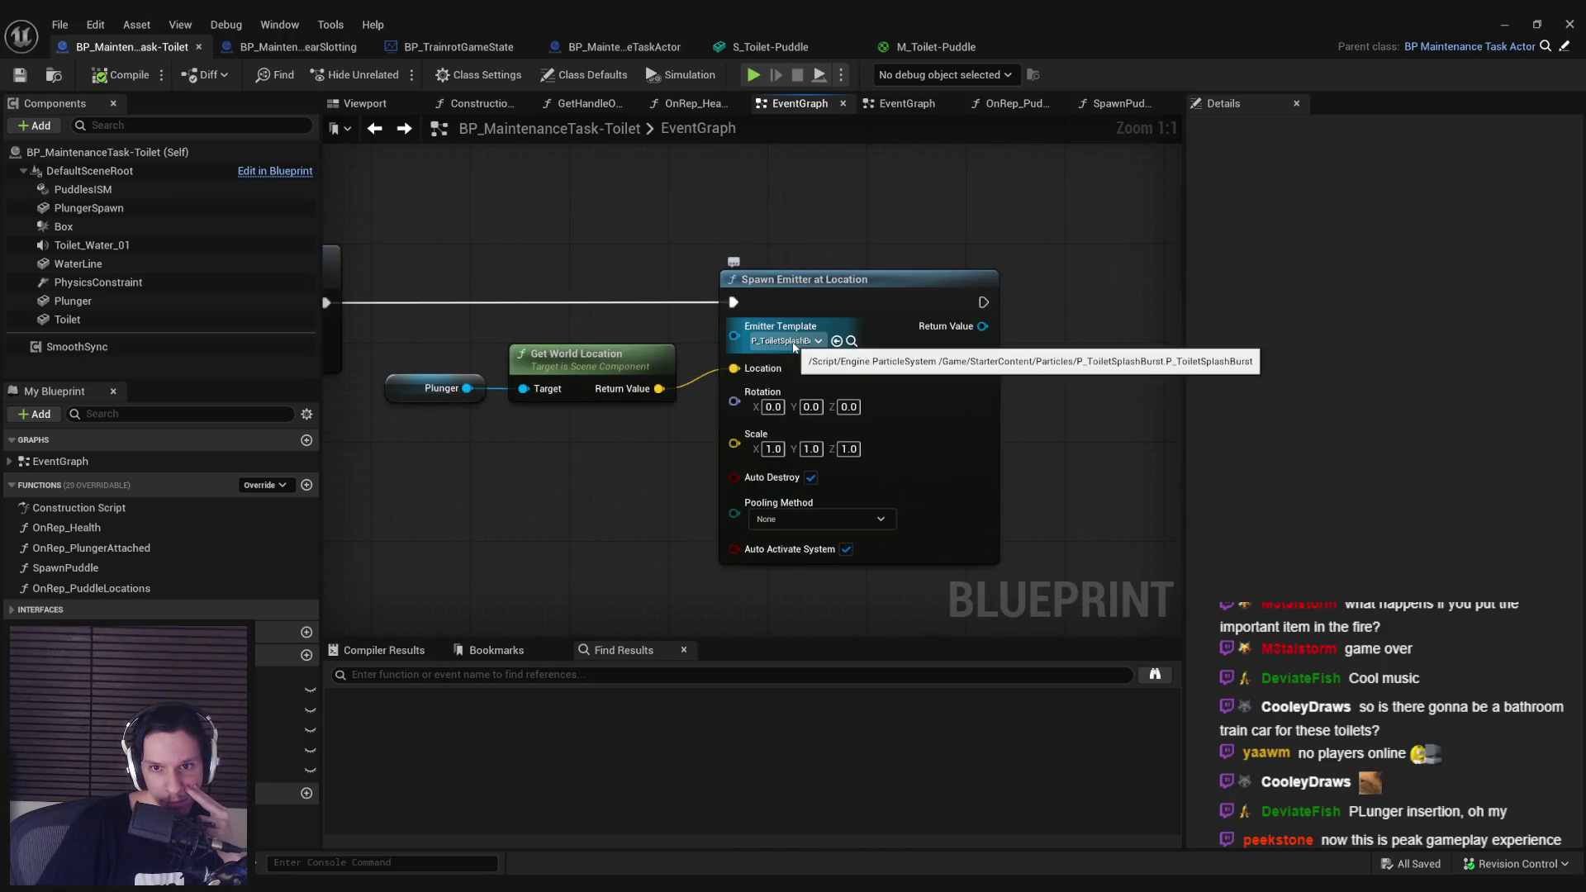
pyautogui.scroll(-4, 795, 351)
pyautogui.scroll(-1, 772, 435)
pyautogui.moveTo(772, 435)
pyautogui.mouseDown()
pyautogui.moveTo(1023, 464)
pyautogui.moveTo(736, 384)
pyautogui.moveTo(720, 413)
pyautogui.moveTo(765, 401)
pyautogui.moveTo(760, 438)
pyautogui.moveTo(528, 487)
pyautogui.moveTo(800, 261)
pyautogui.moveTo(446, 299)
pyautogui.moveTo(495, 462)
pyautogui.moveTo(578, 512)
pyautogui.moveTo(665, 346)
pyautogui.moveTo(1022, 367)
pyautogui.mouseUp()
pyautogui.scroll(3, 826, 379)
pyautogui.scroll(-1, 636, 411)
pyautogui.scroll(-1, 447, 299)
pyautogui.scroll(3, 665, 346)
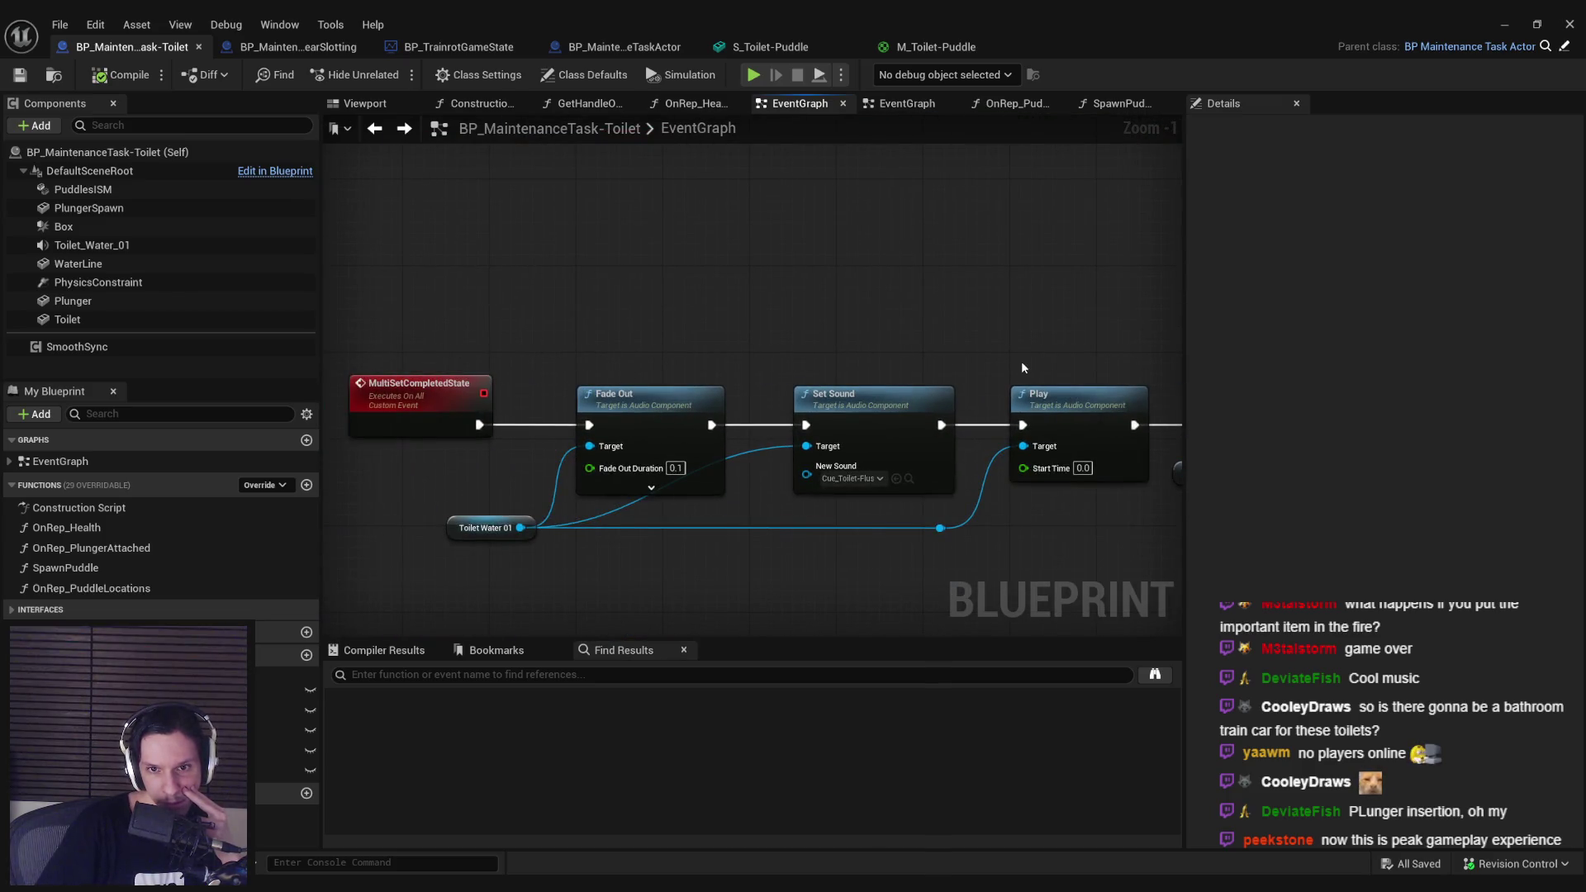
pyautogui.moveTo(922, 329); pyautogui.dragTo(240, 310)
pyautogui.scroll(-7, 1003, 359)
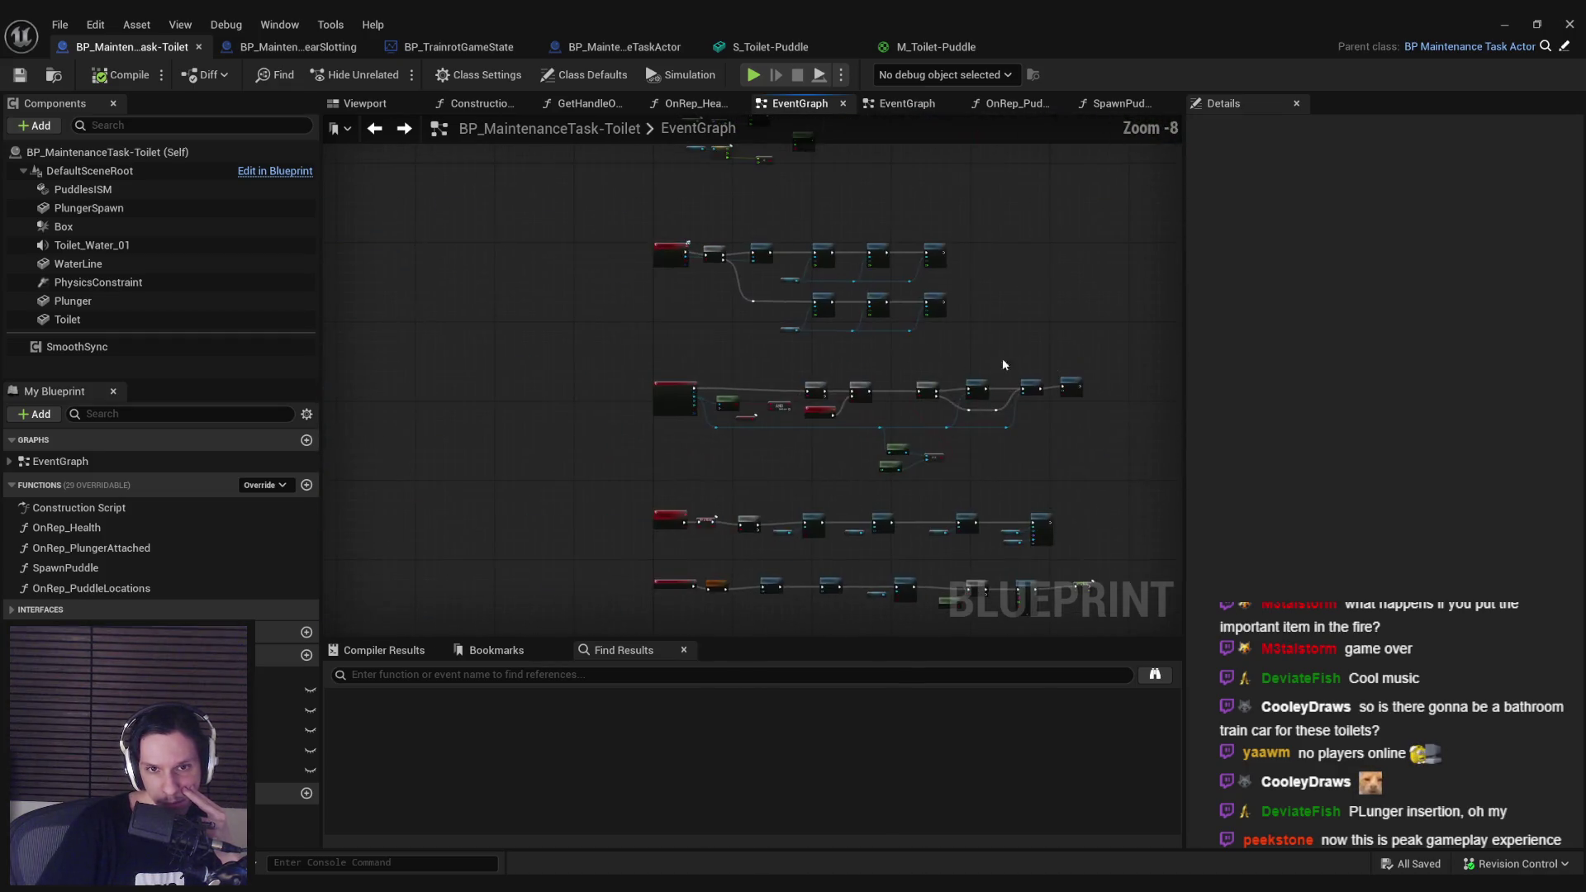
pyautogui.scroll(5, 914, 352)
pyautogui.scroll(-1, 778, 370)
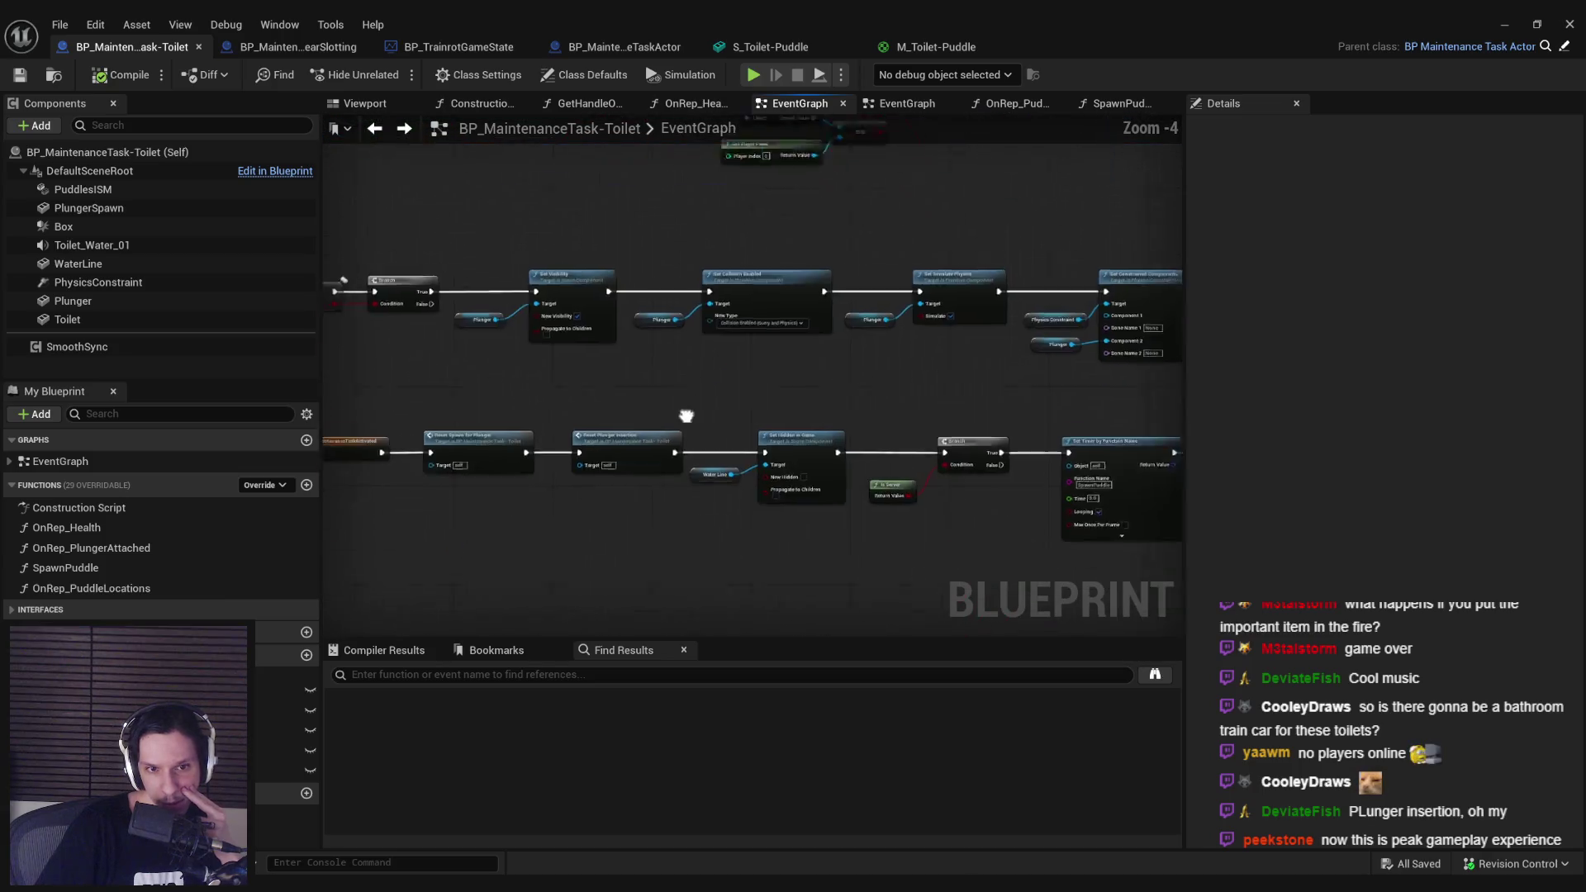
pyautogui.scroll(2, 719, 457)
pyautogui.moveTo(742, 479)
pyautogui.mouseDown()
pyautogui.moveTo(512, 524)
pyautogui.moveTo(1419, 540)
pyautogui.mouseUp()
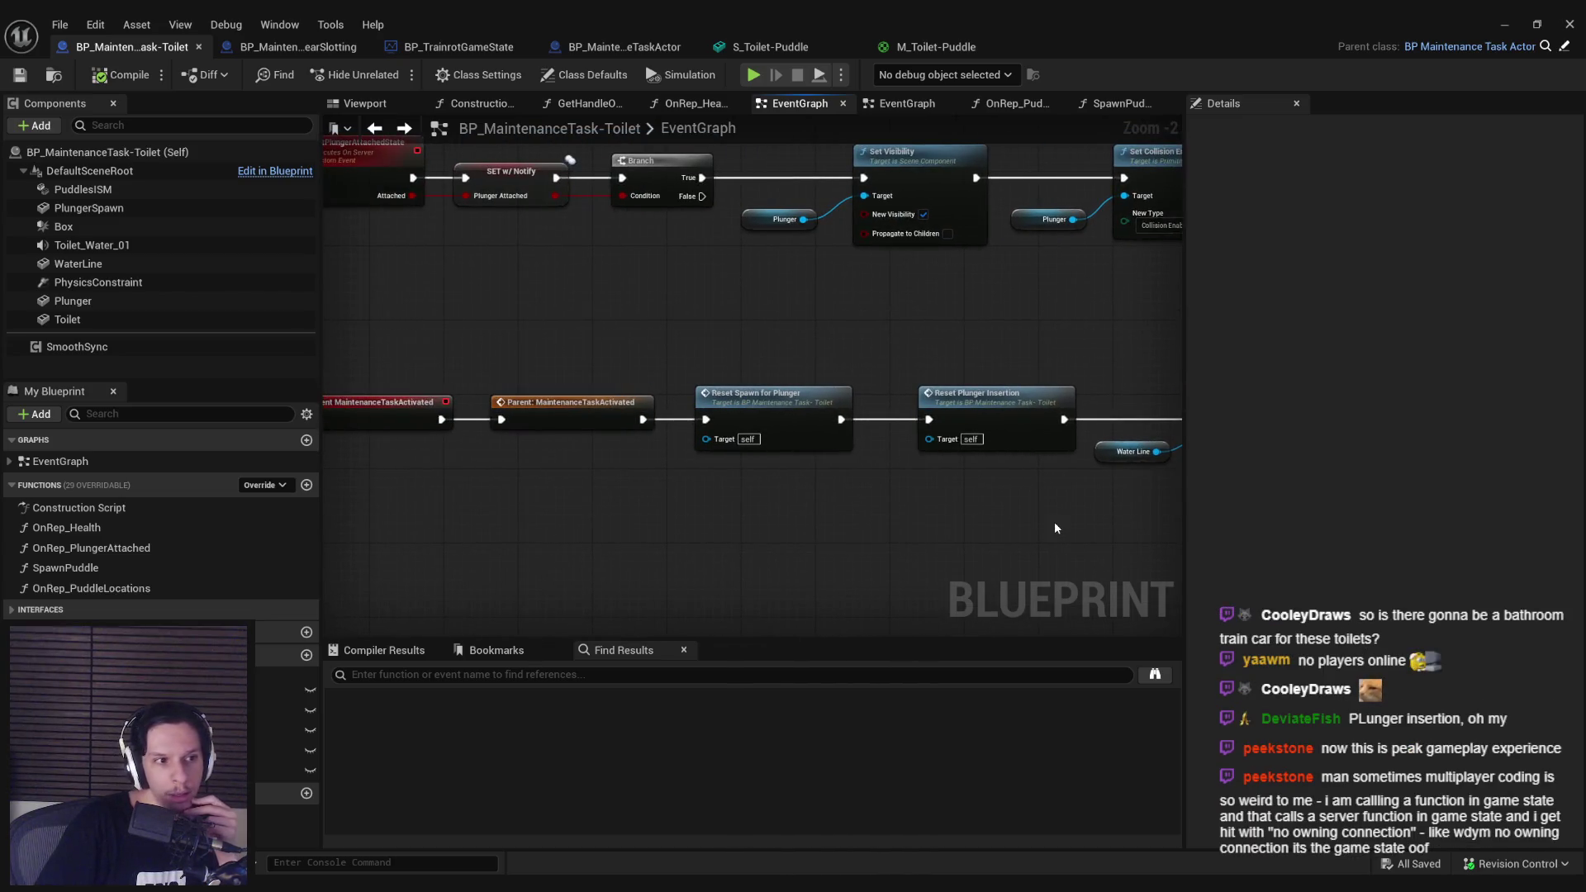
# Step: Pan and zoom up to the On Component Begin Overlap (Box) node row at Zoom -3
pyautogui.moveTo(780, 536); pyautogui.dragTo(923, 525)
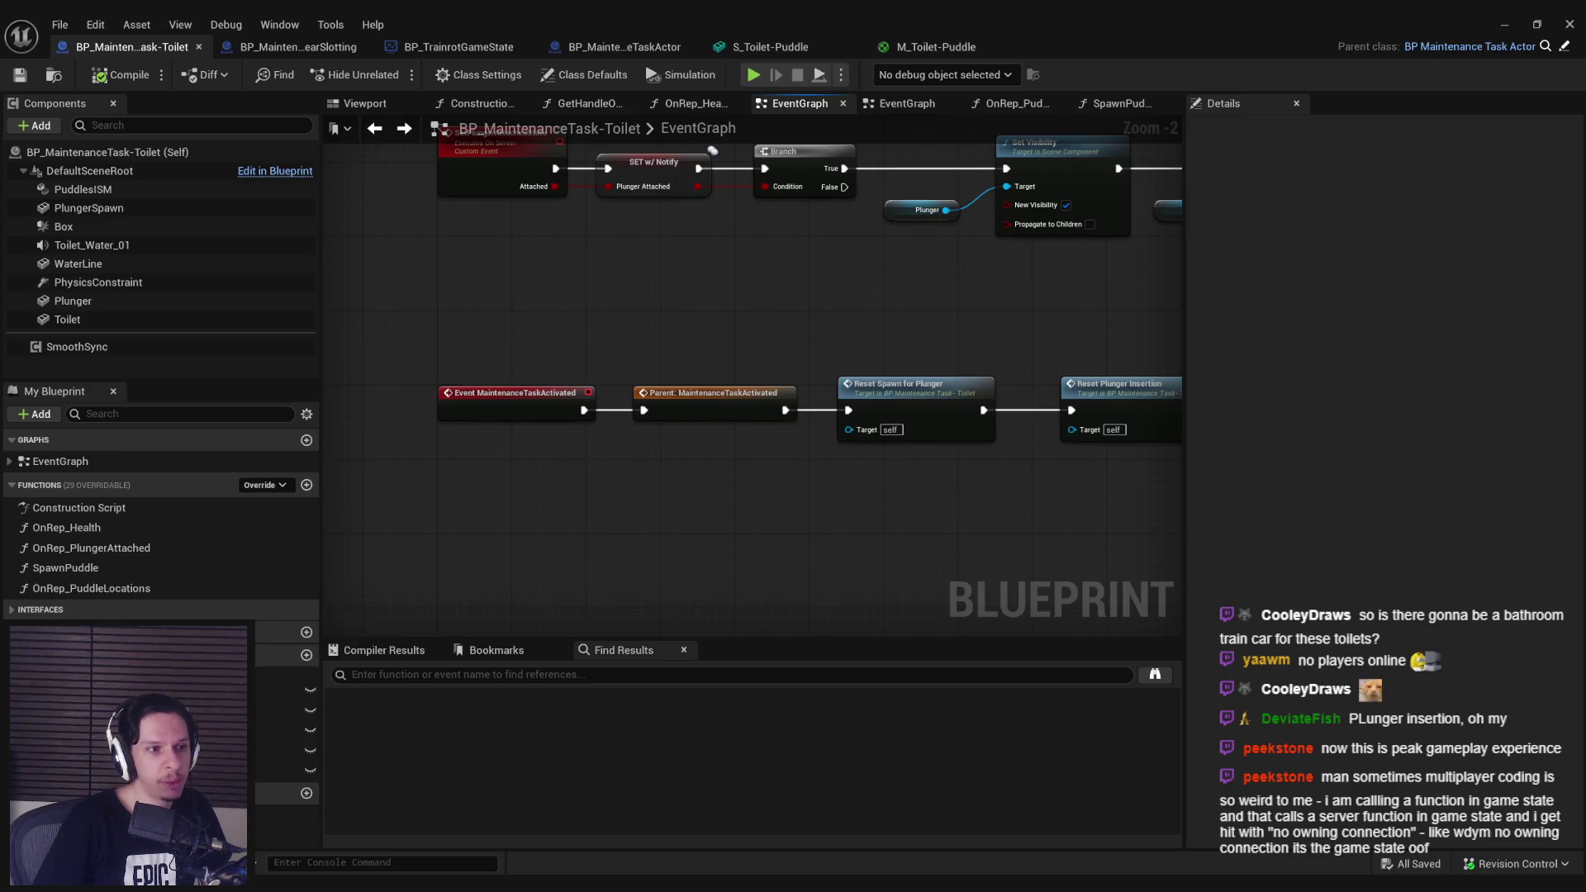
pyautogui.moveTo(594, 363)
pyautogui.mouseDown()
pyautogui.moveTo(595, 350)
pyautogui.moveTo(636, 492)
pyautogui.mouseUp()
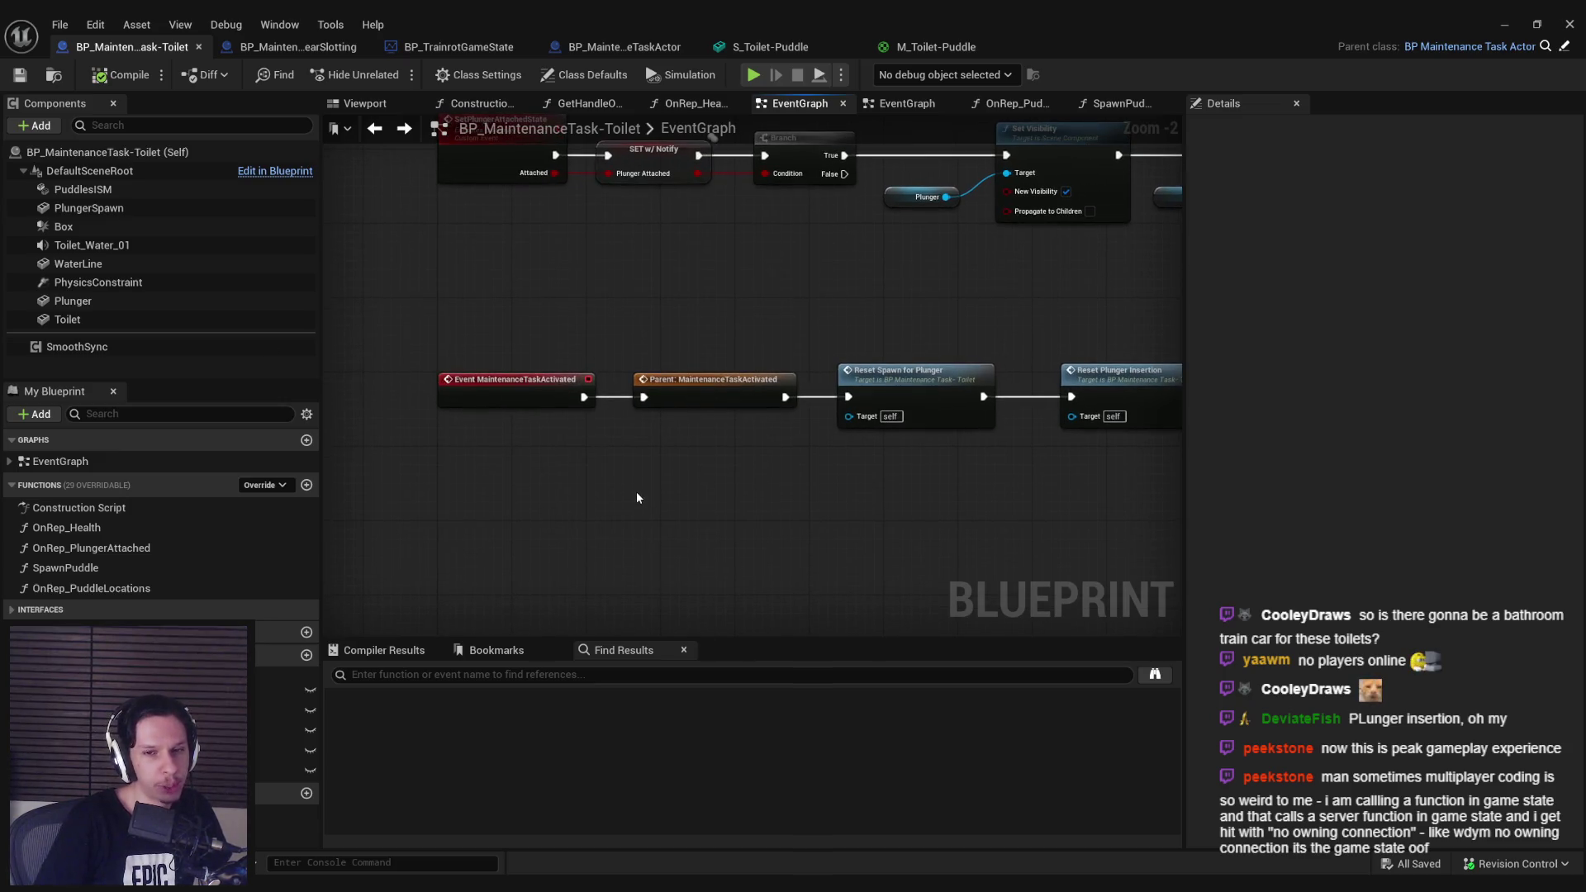
pyautogui.scroll(-3, 643, 493)
pyautogui.scroll(1, 788, 447)
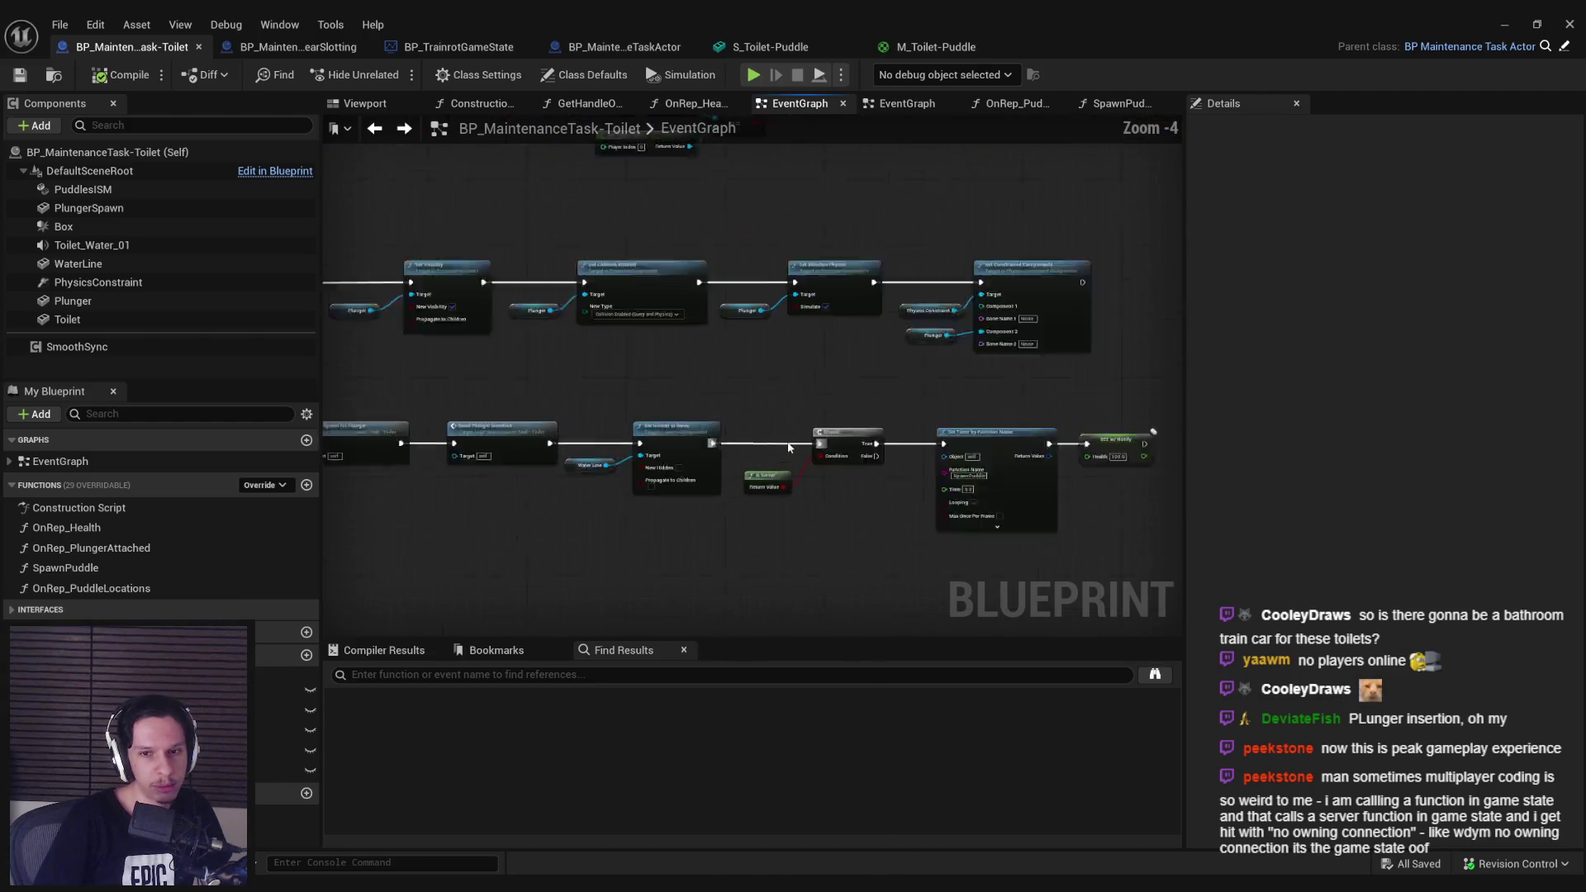
pyautogui.scroll(1, 789, 447)
pyautogui.scroll(-1, 758, 545)
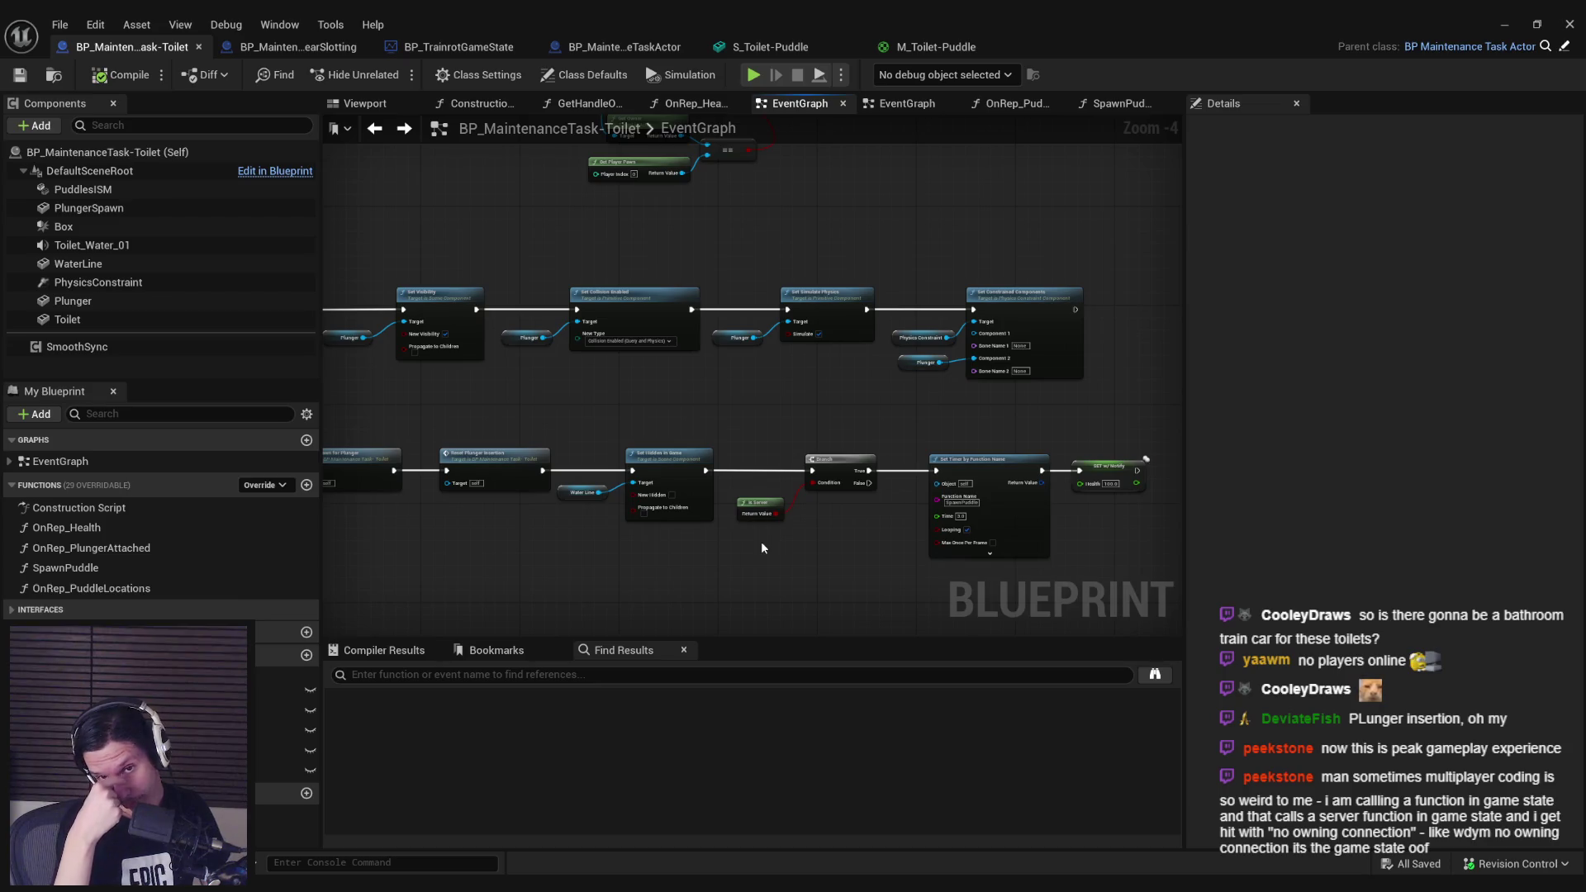
pyautogui.scroll(-3, 755, 386)
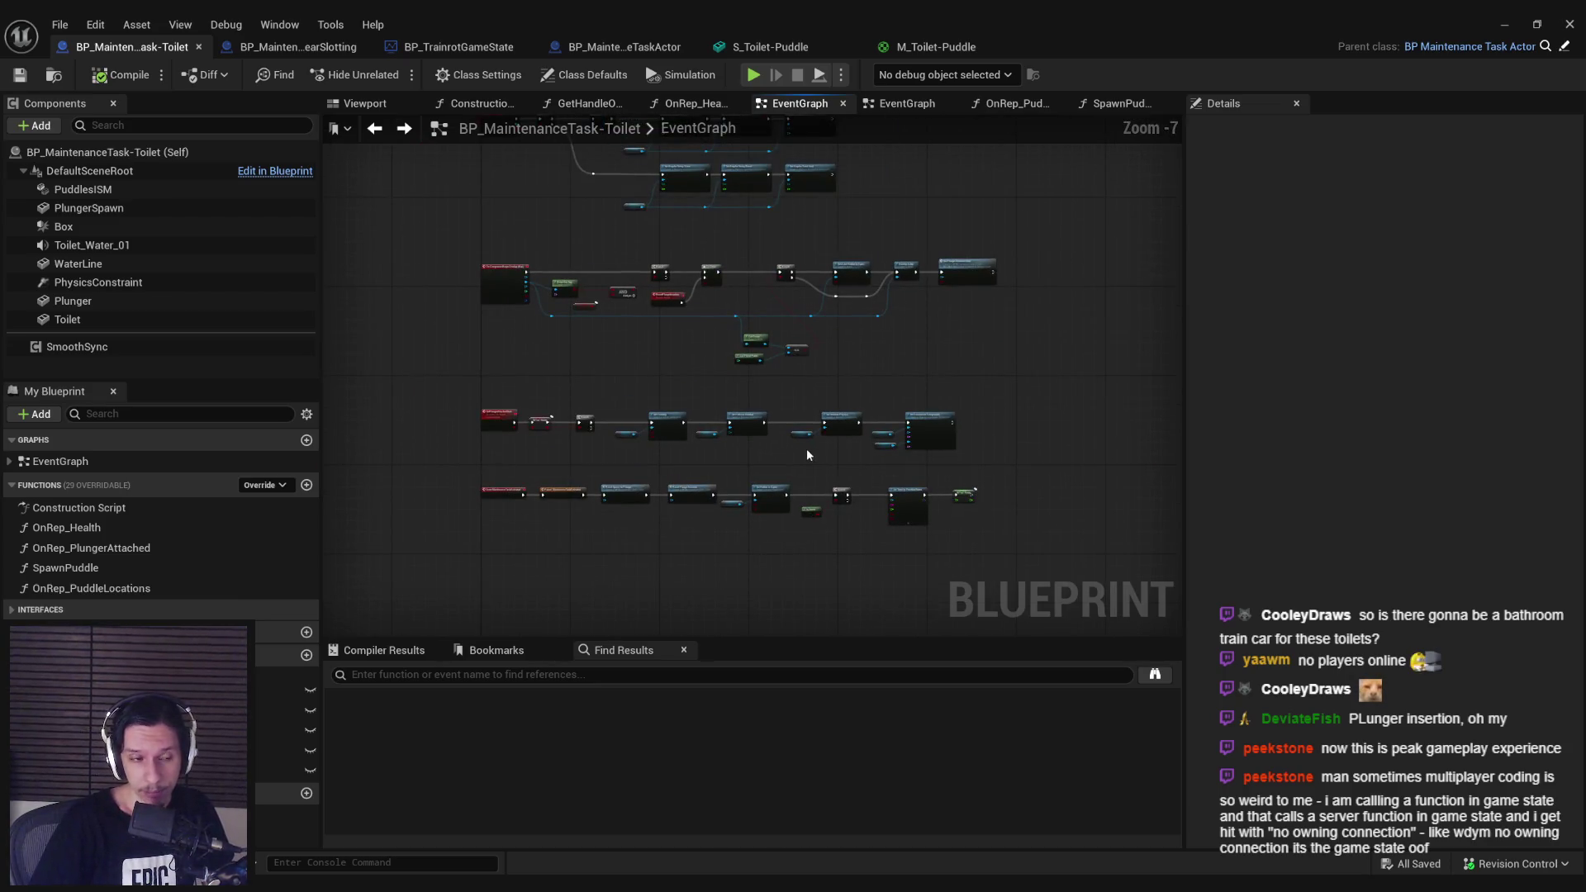
pyautogui.scroll(4, 568, 319)
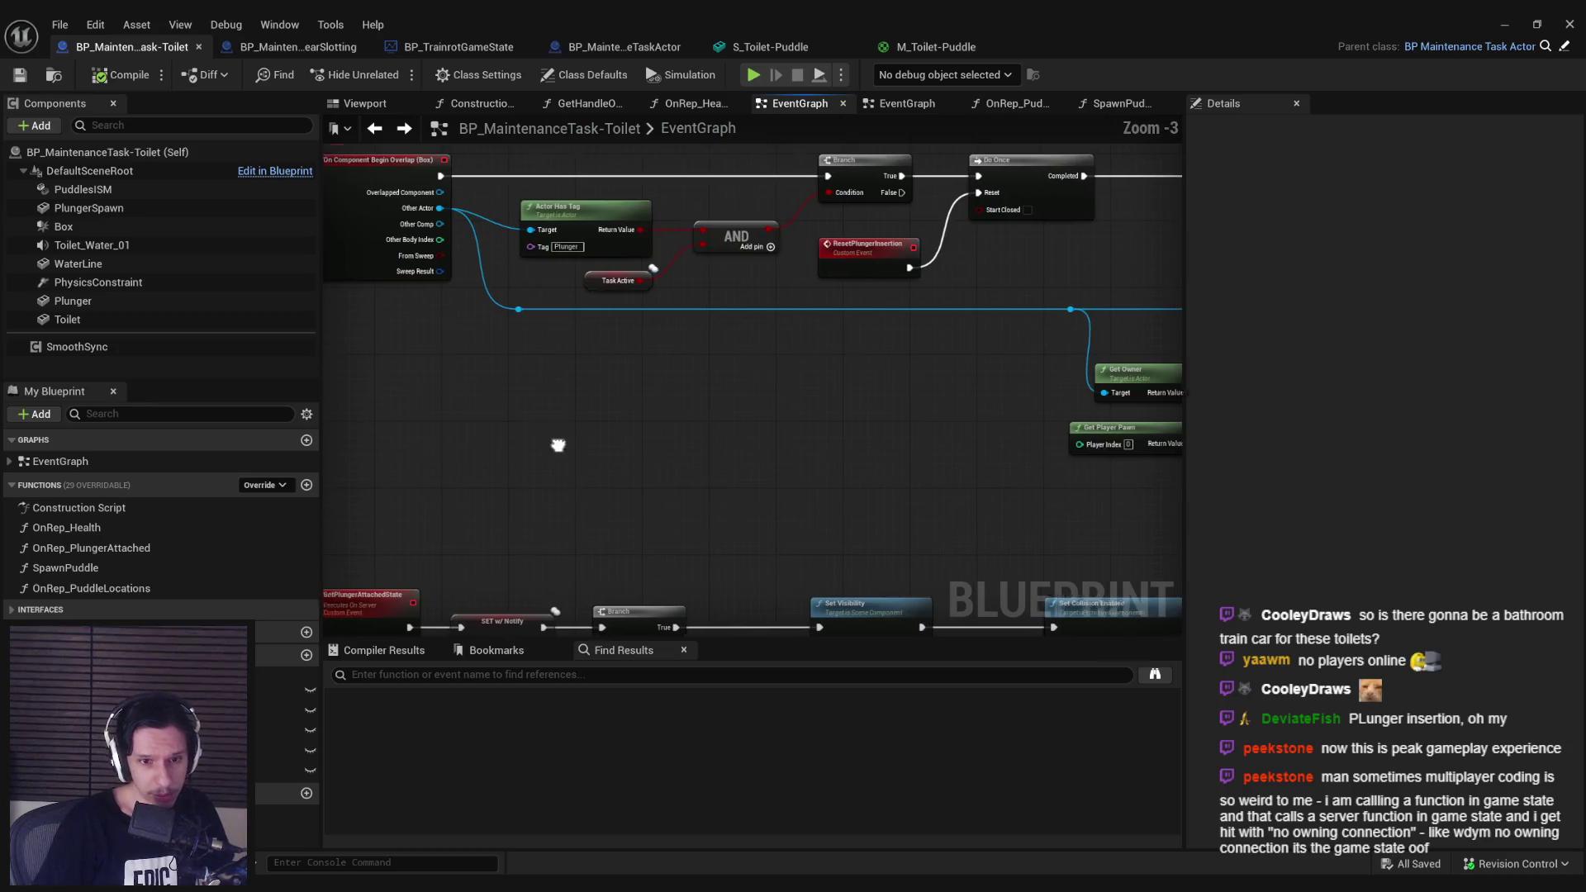
# Step: Pan along the overlap chain through Branch, Do Once, Destroy Actor and Set Plunger Attached State
pyautogui.moveTo(558, 445); pyautogui.dragTo(552, 259)
pyautogui.moveTo(518, 319)
pyautogui.mouseDown()
pyautogui.moveTo(654, 376)
pyautogui.moveTo(524, 564)
pyautogui.mouseUp()
pyautogui.moveTo(841, 463); pyautogui.dragTo(522, 489)
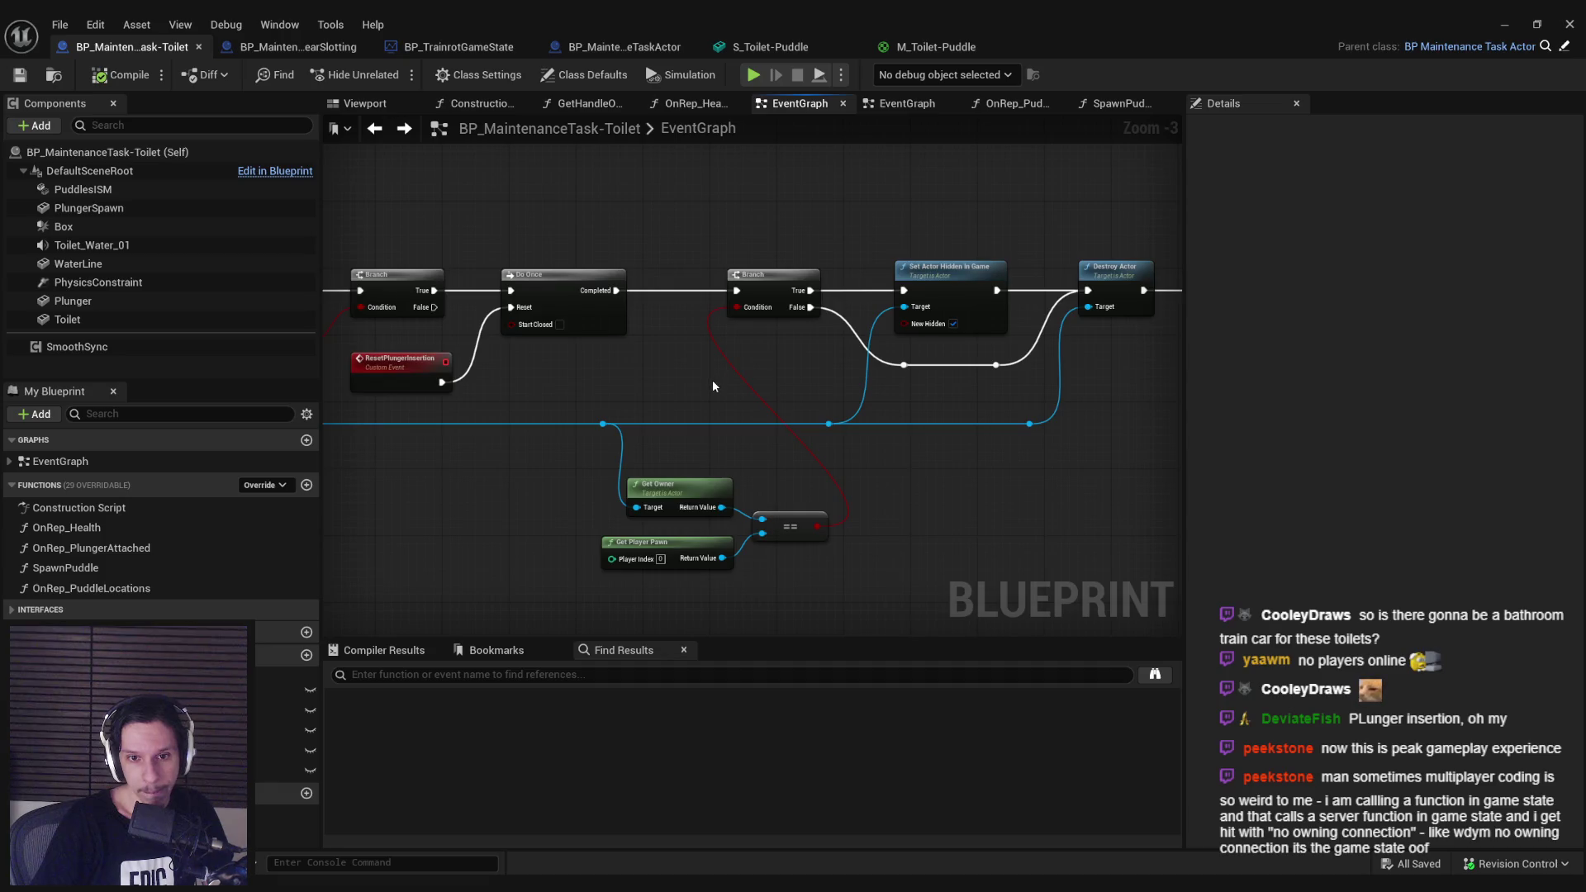
pyautogui.scroll(1, 713, 386)
pyautogui.moveTo(920, 458)
pyautogui.mouseDown()
pyautogui.moveTo(887, 399)
pyautogui.moveTo(967, 444)
pyautogui.moveTo(627, 447)
pyautogui.mouseUp()
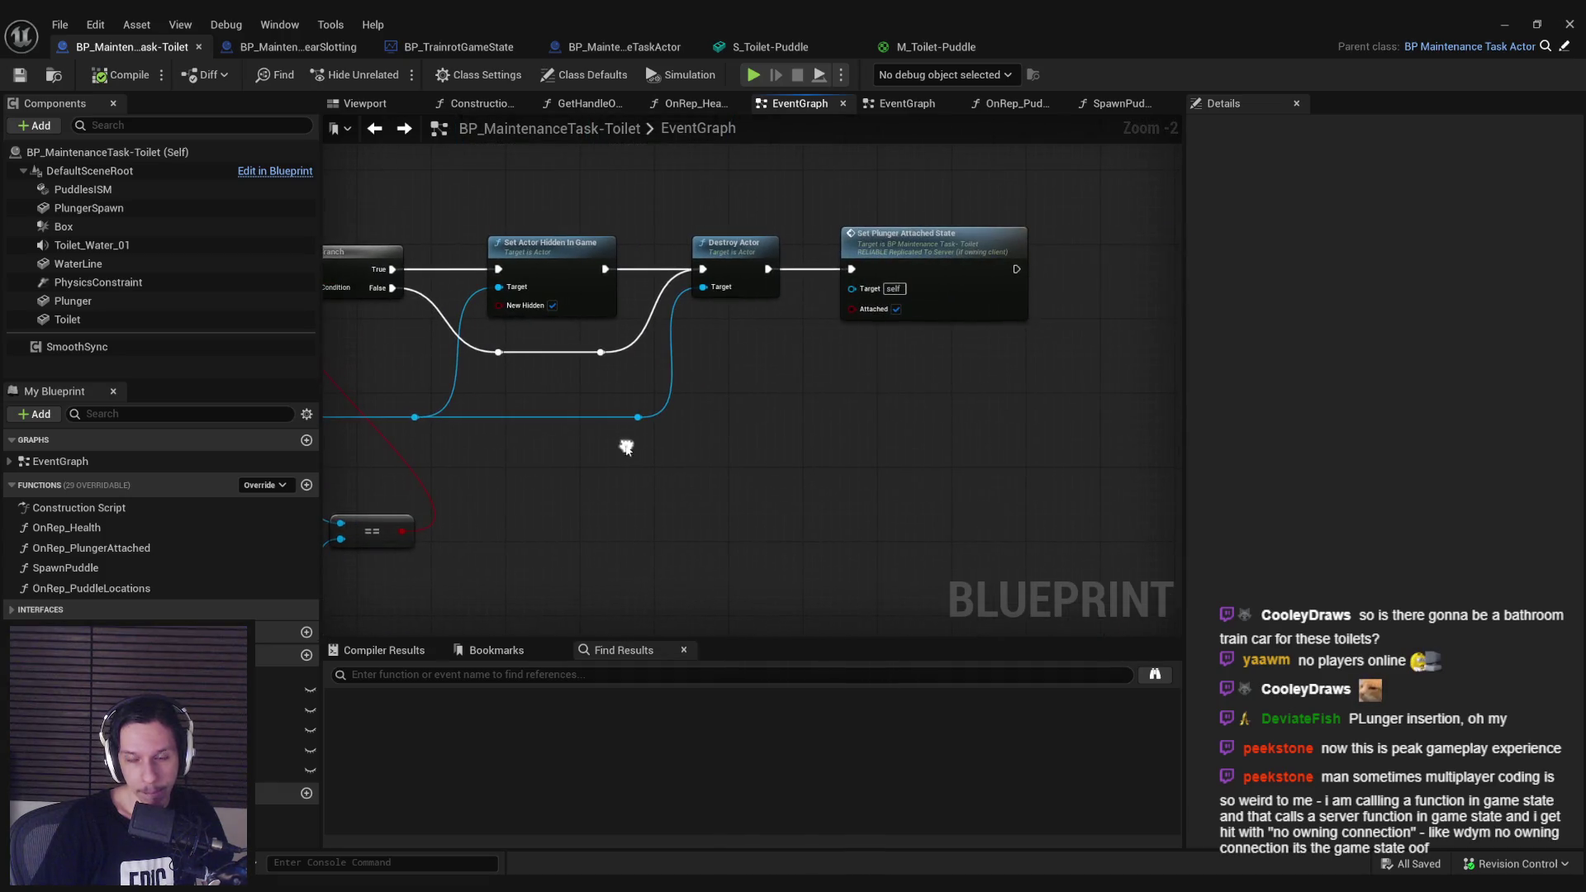
pyautogui.moveTo(915, 328); pyautogui.dragTo(1554, 317)
pyautogui.moveTo(578, 330); pyautogui.dragTo(950, 324)
# Step: Jump to the SetPlungerAttachedState event and view its Set Visibility, Collision and Simulate Physics nodes
pyautogui.doubleClick(950, 324)
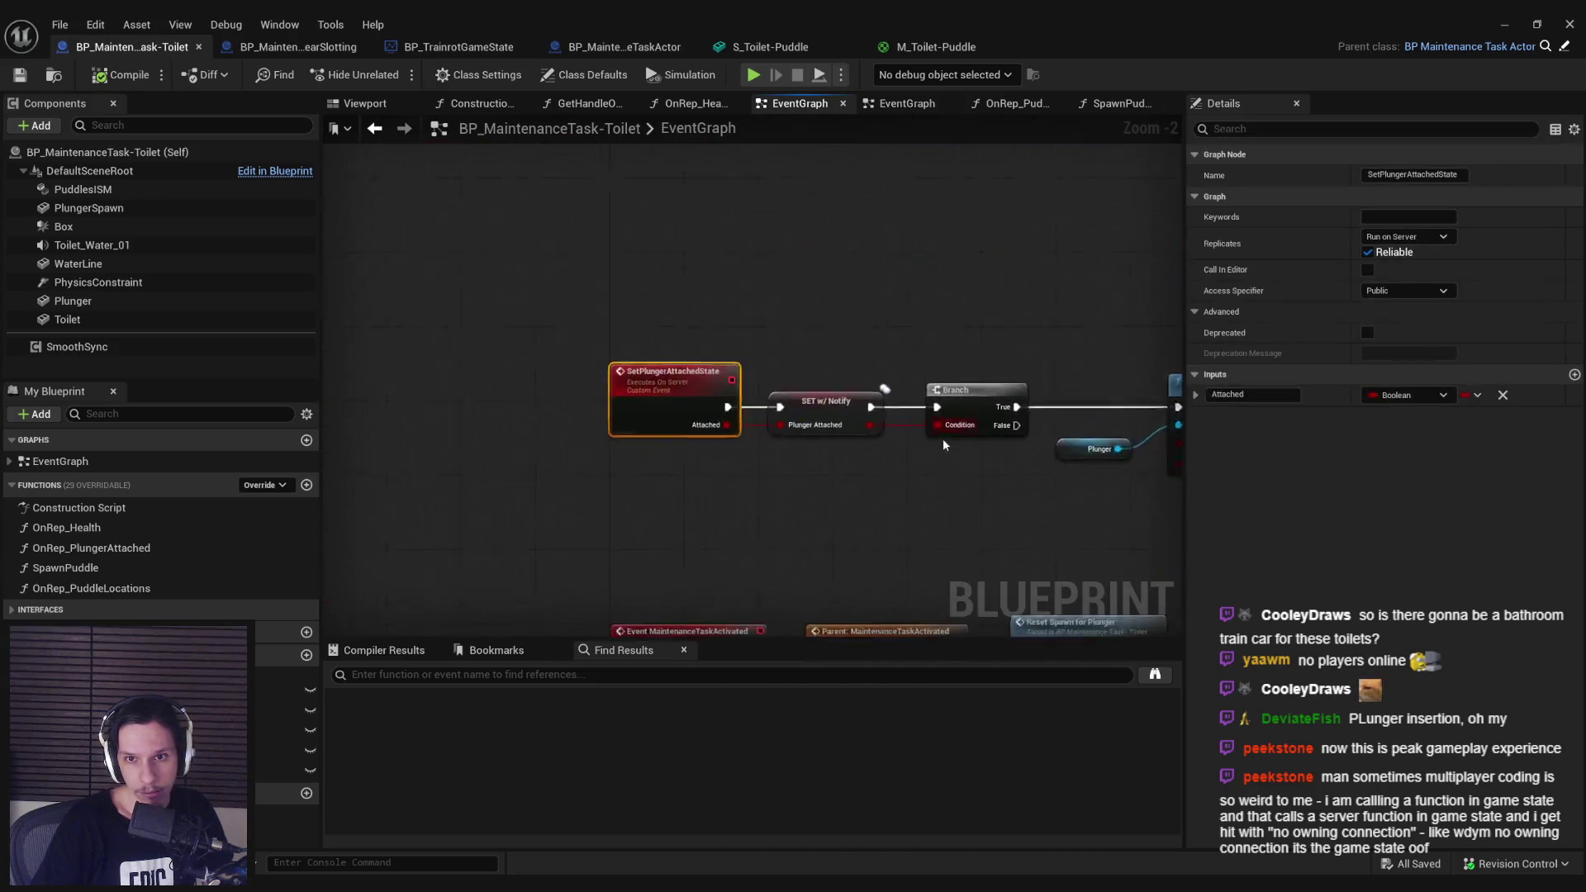
pyautogui.moveTo(943, 438); pyautogui.dragTo(425, 438)
pyautogui.click(527, 500)
pyautogui.moveTo(527, 501); pyautogui.dragTo(612, 484)
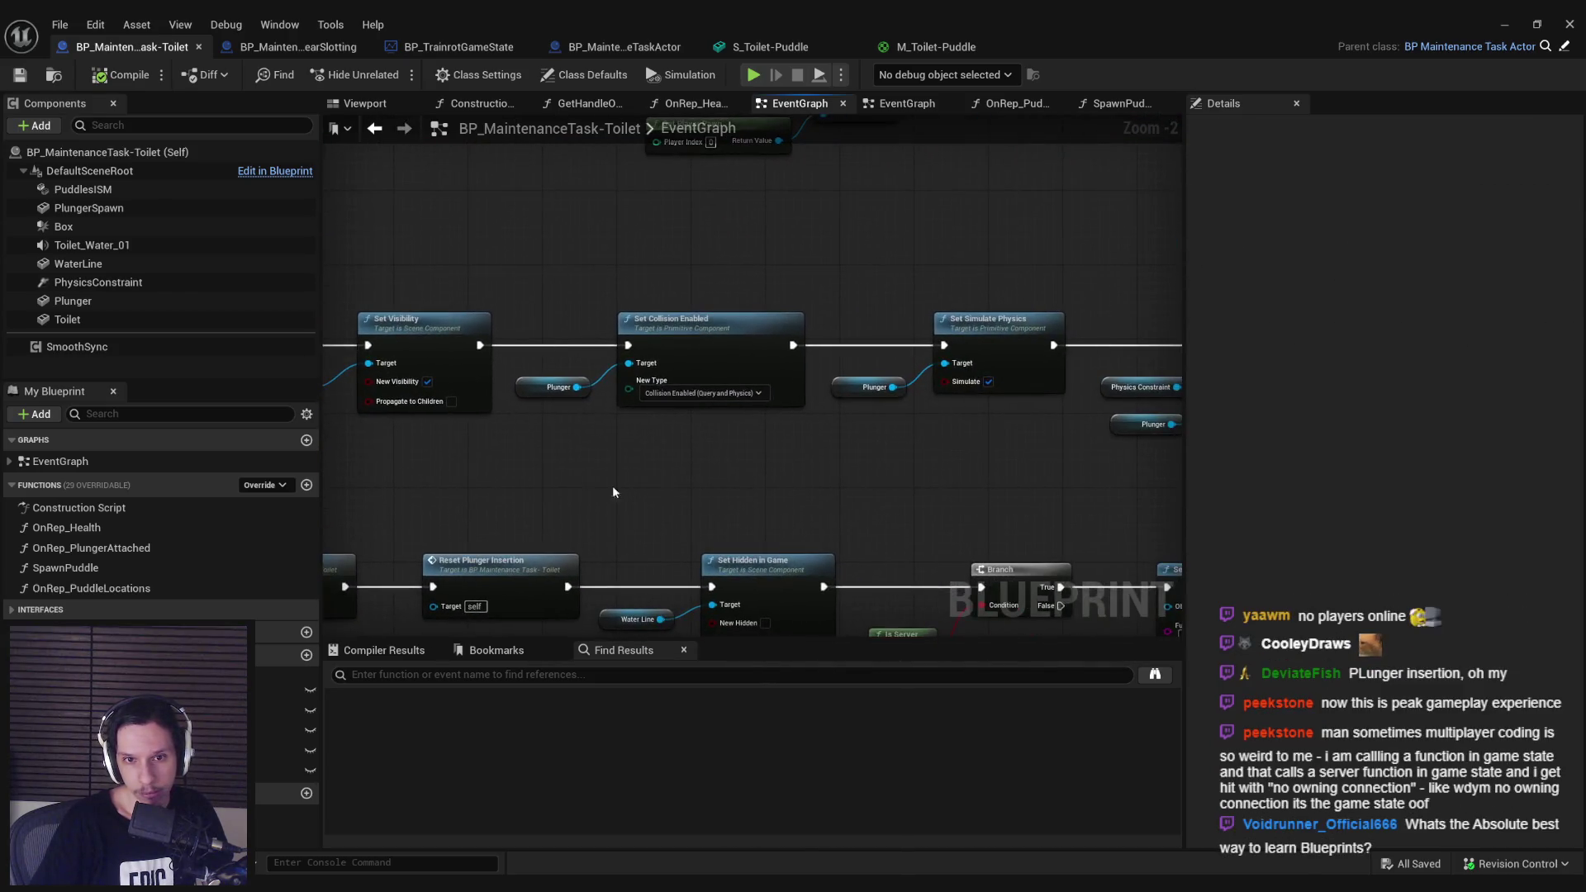
pyautogui.scroll(-2, 612, 484)
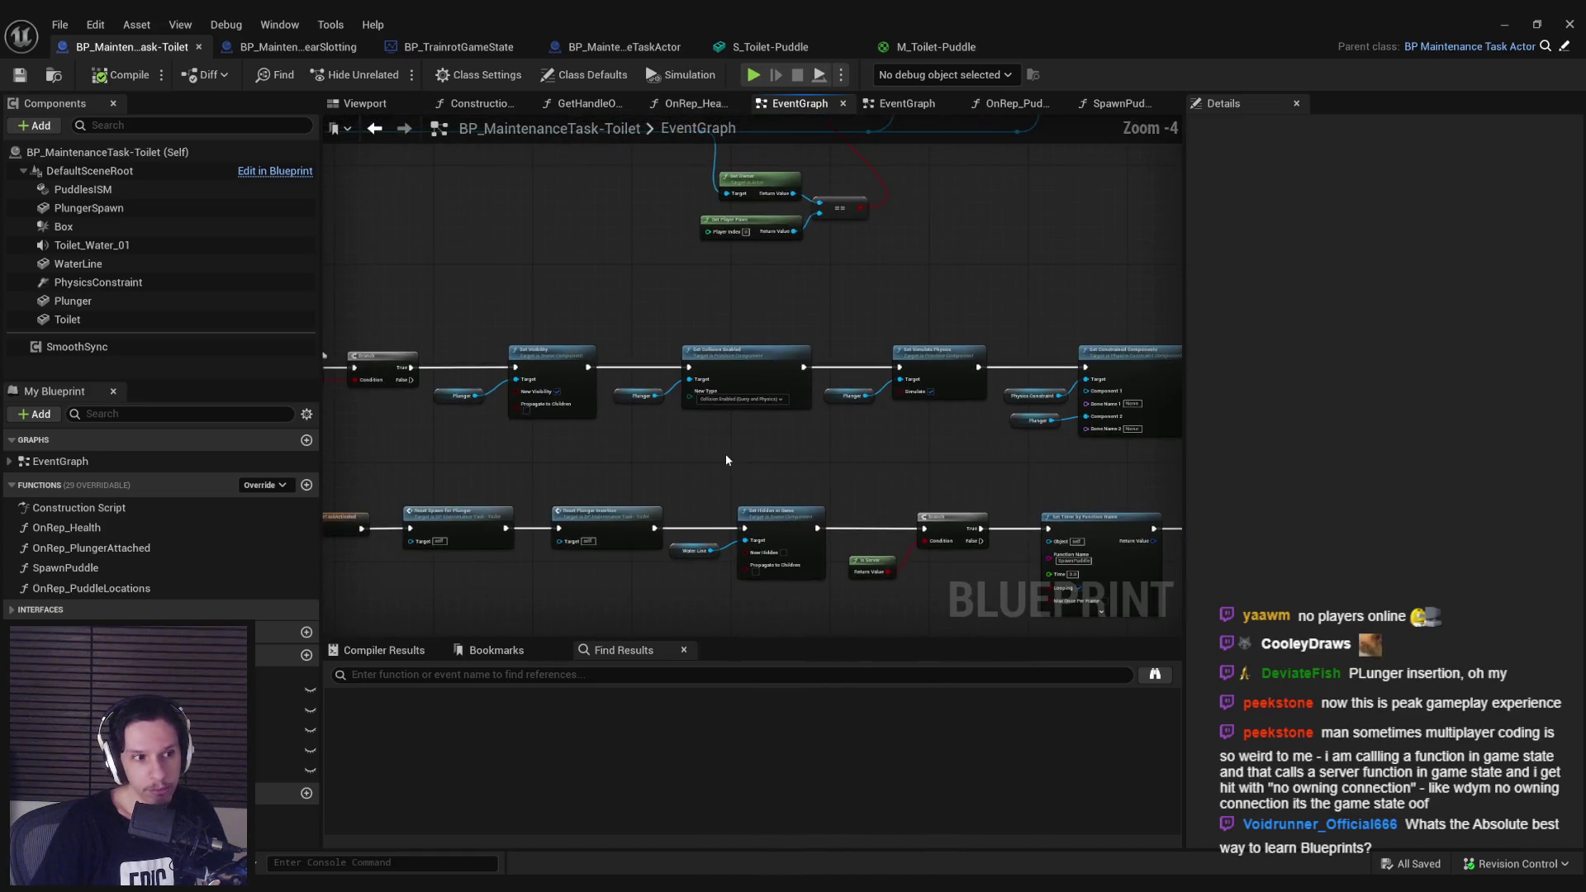
pyautogui.scroll(2, 688, 308)
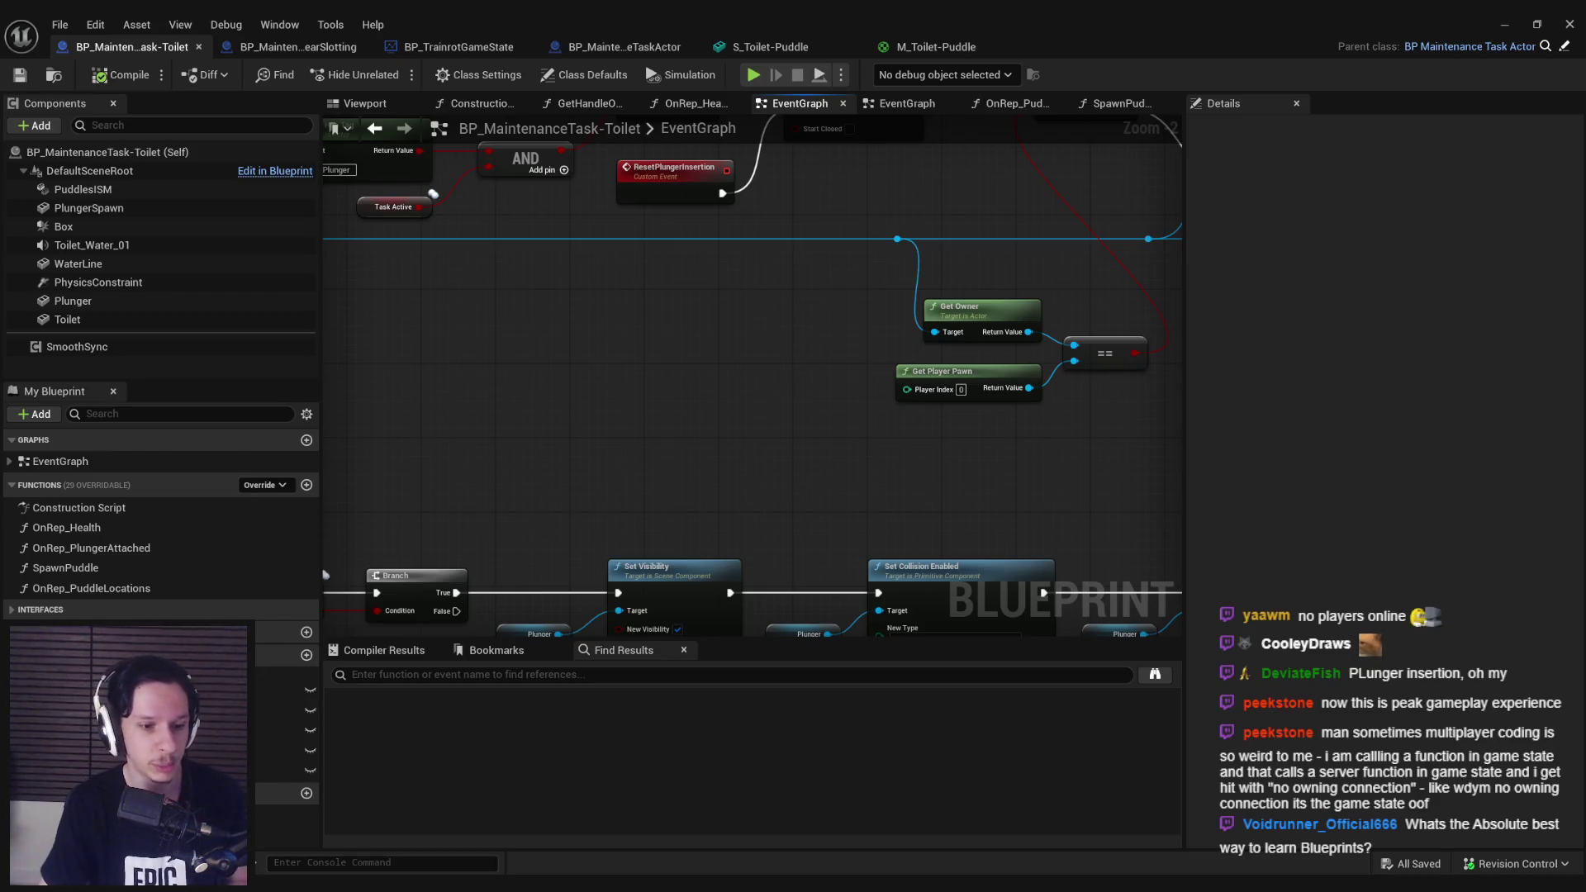
pyautogui.moveTo(459, 882)
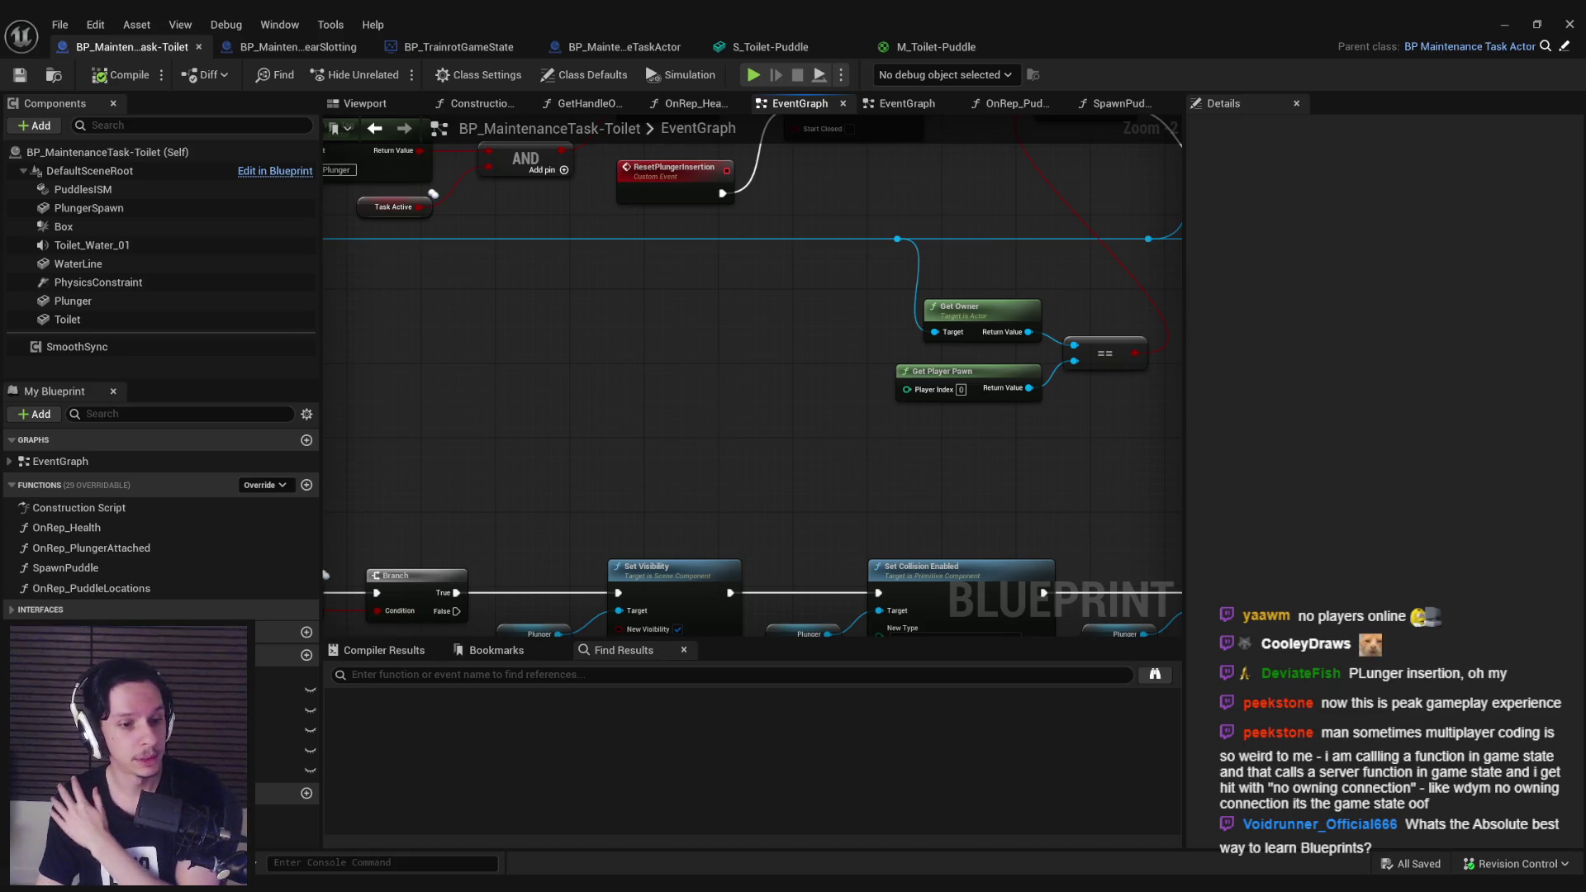
pyautogui.moveTo(311, 803)
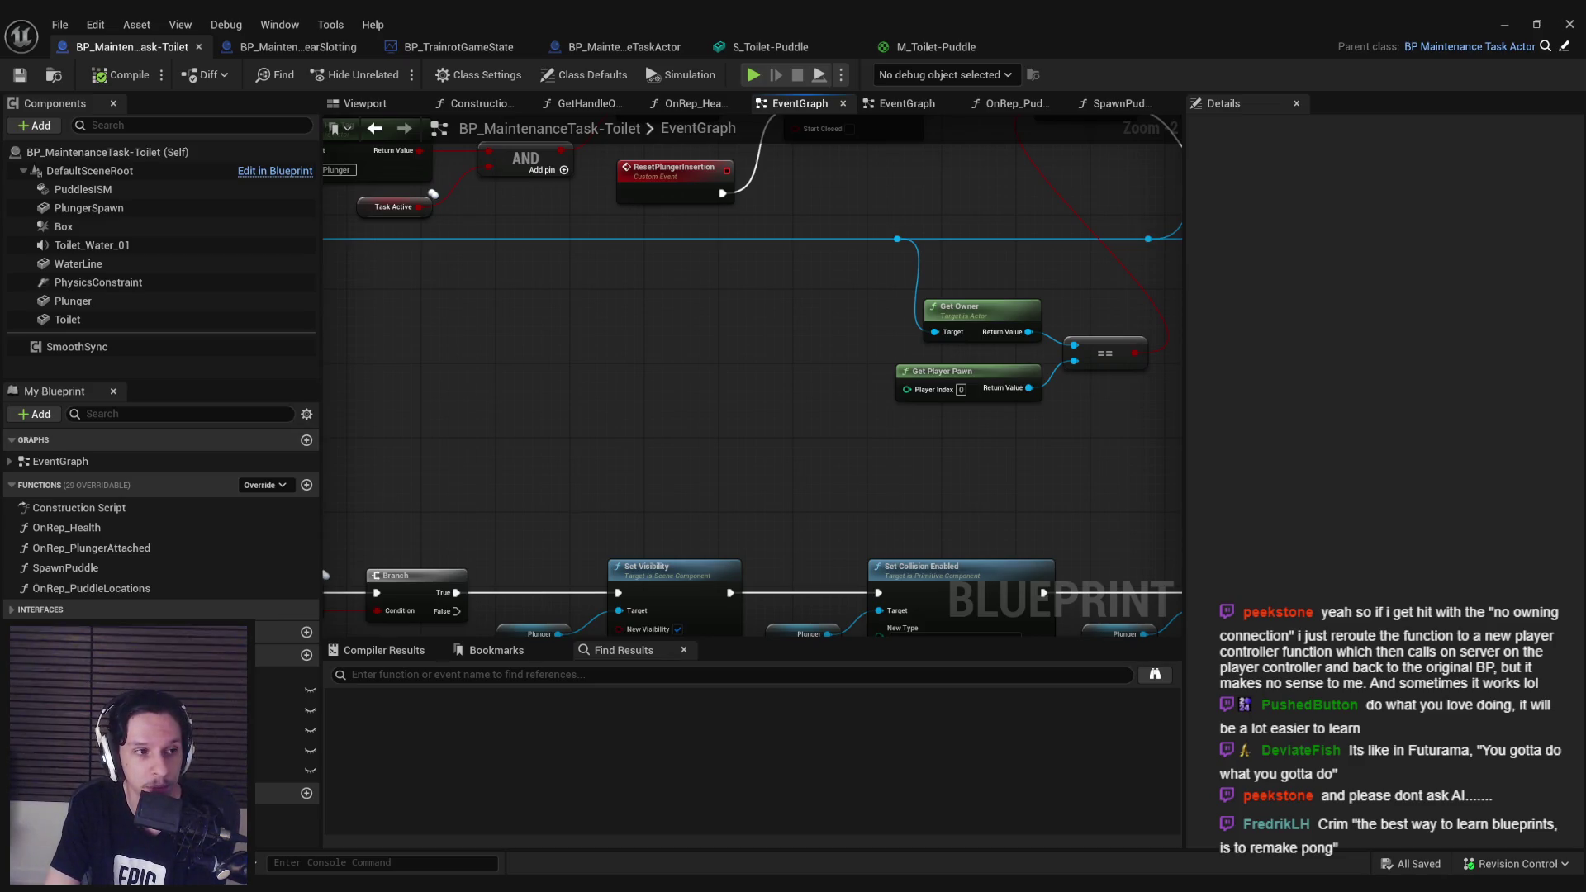
pyautogui.scroll(-2, 623, 368)
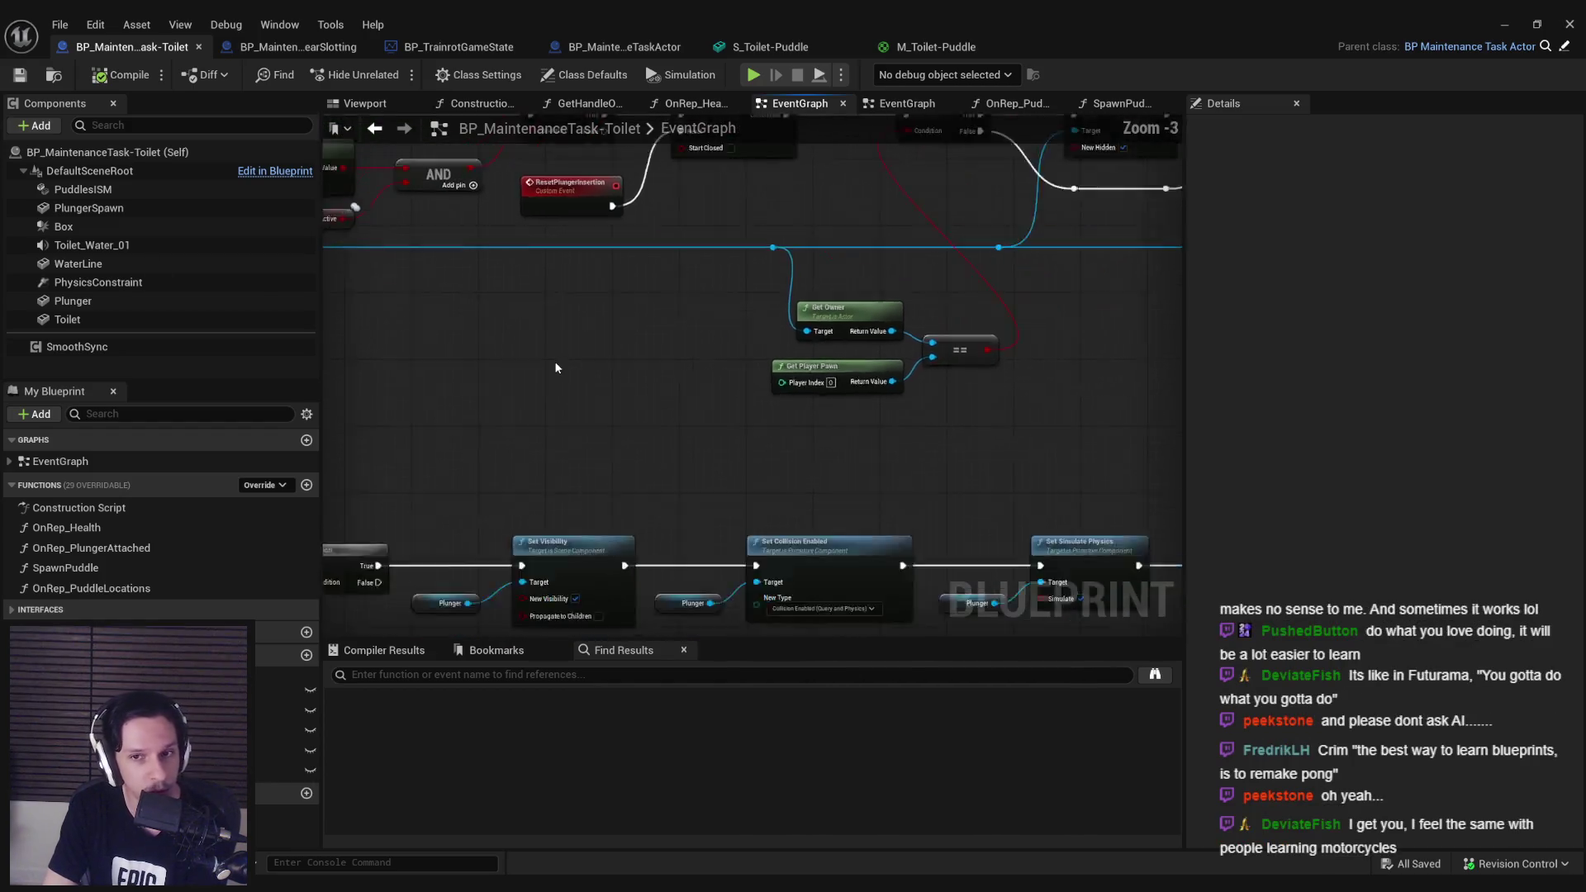
pyautogui.scroll(-1, 575, 362)
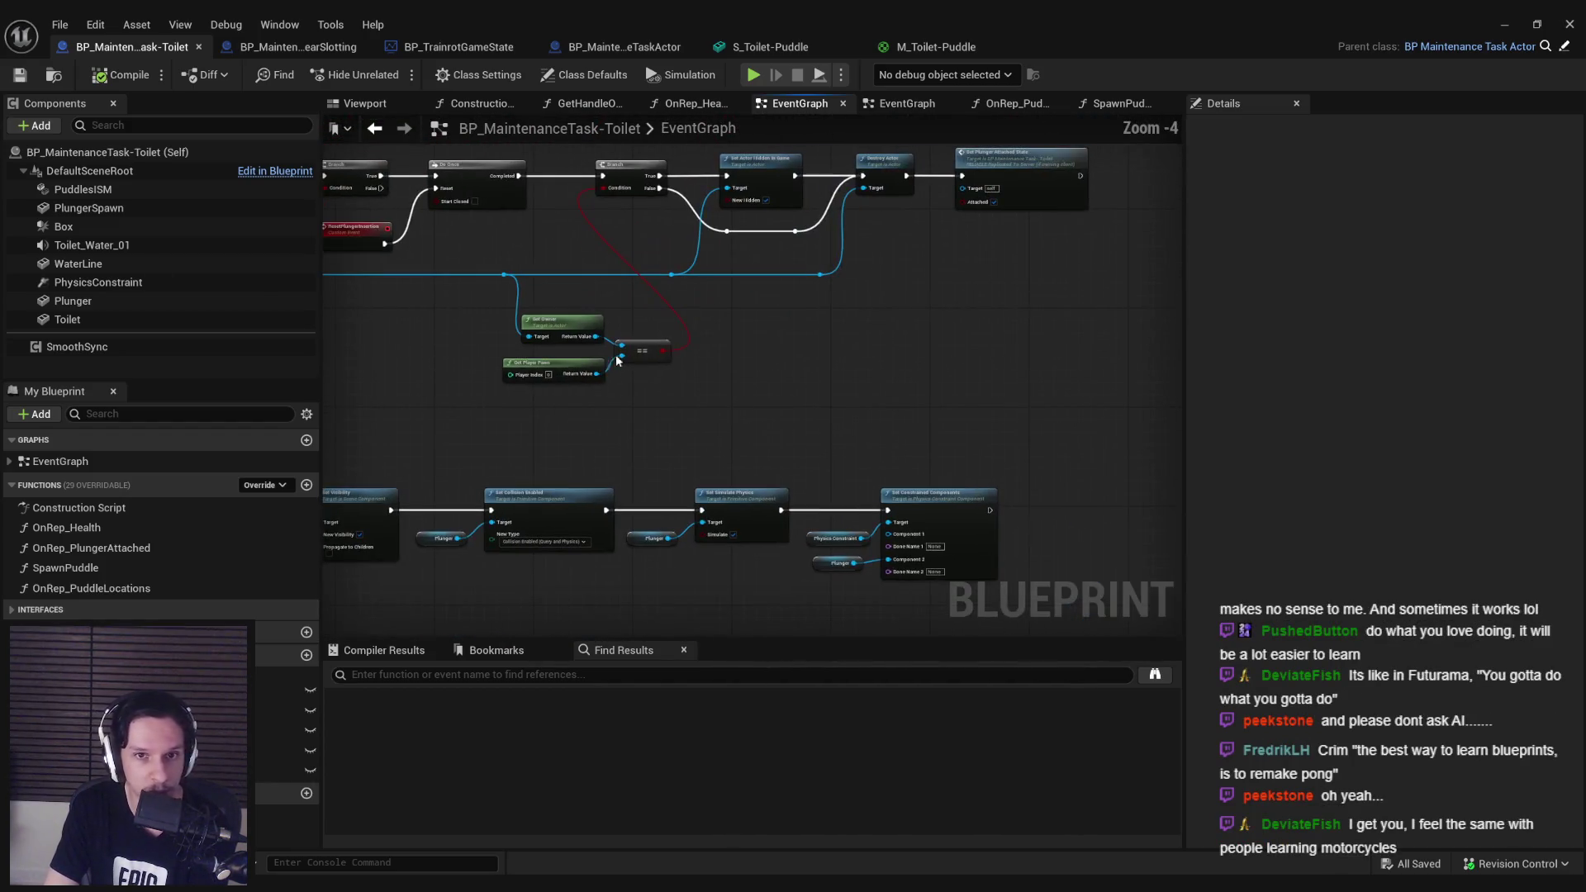
pyautogui.scroll(1, 715, 448)
pyautogui.scroll(1, 716, 352)
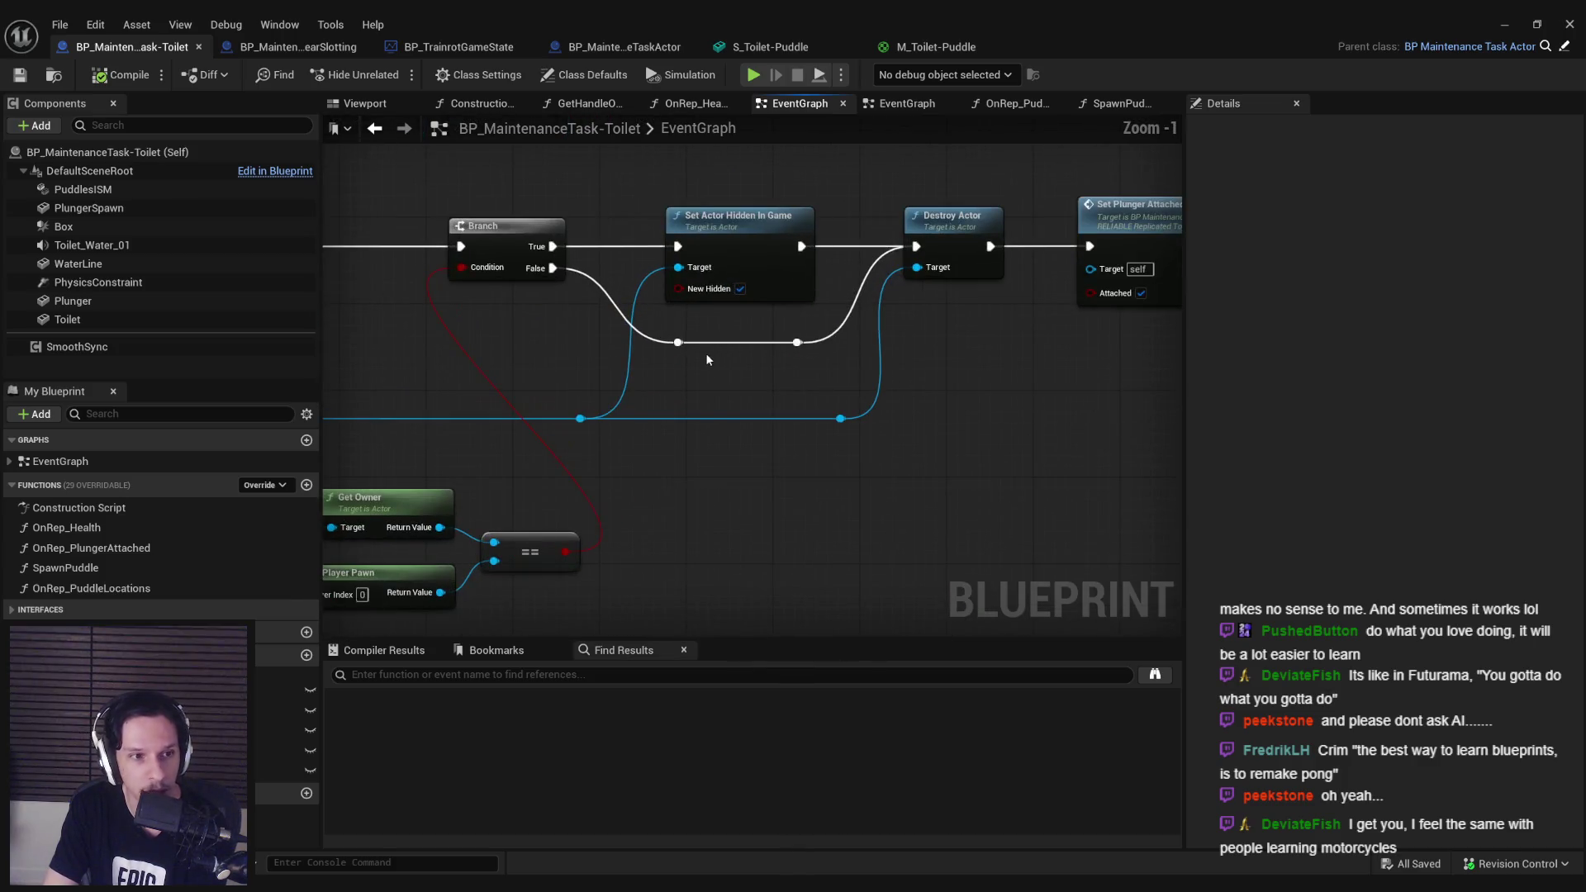
pyautogui.scroll(-2, 706, 353)
pyautogui.scroll(1, 711, 398)
pyautogui.scroll(2, 699, 416)
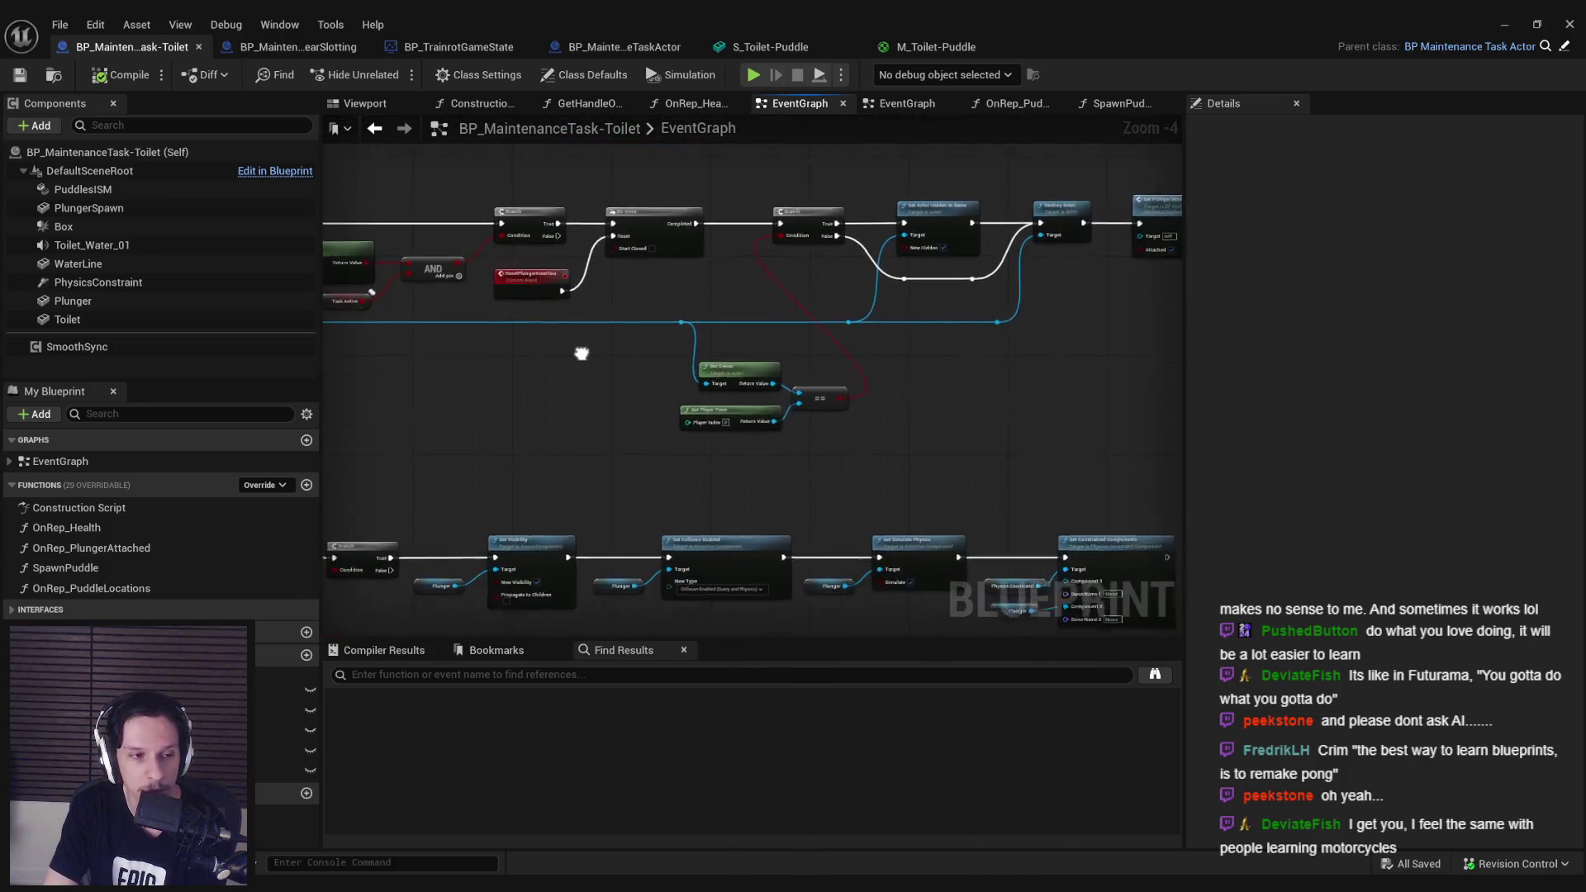
pyautogui.scroll(-3, 685, 300)
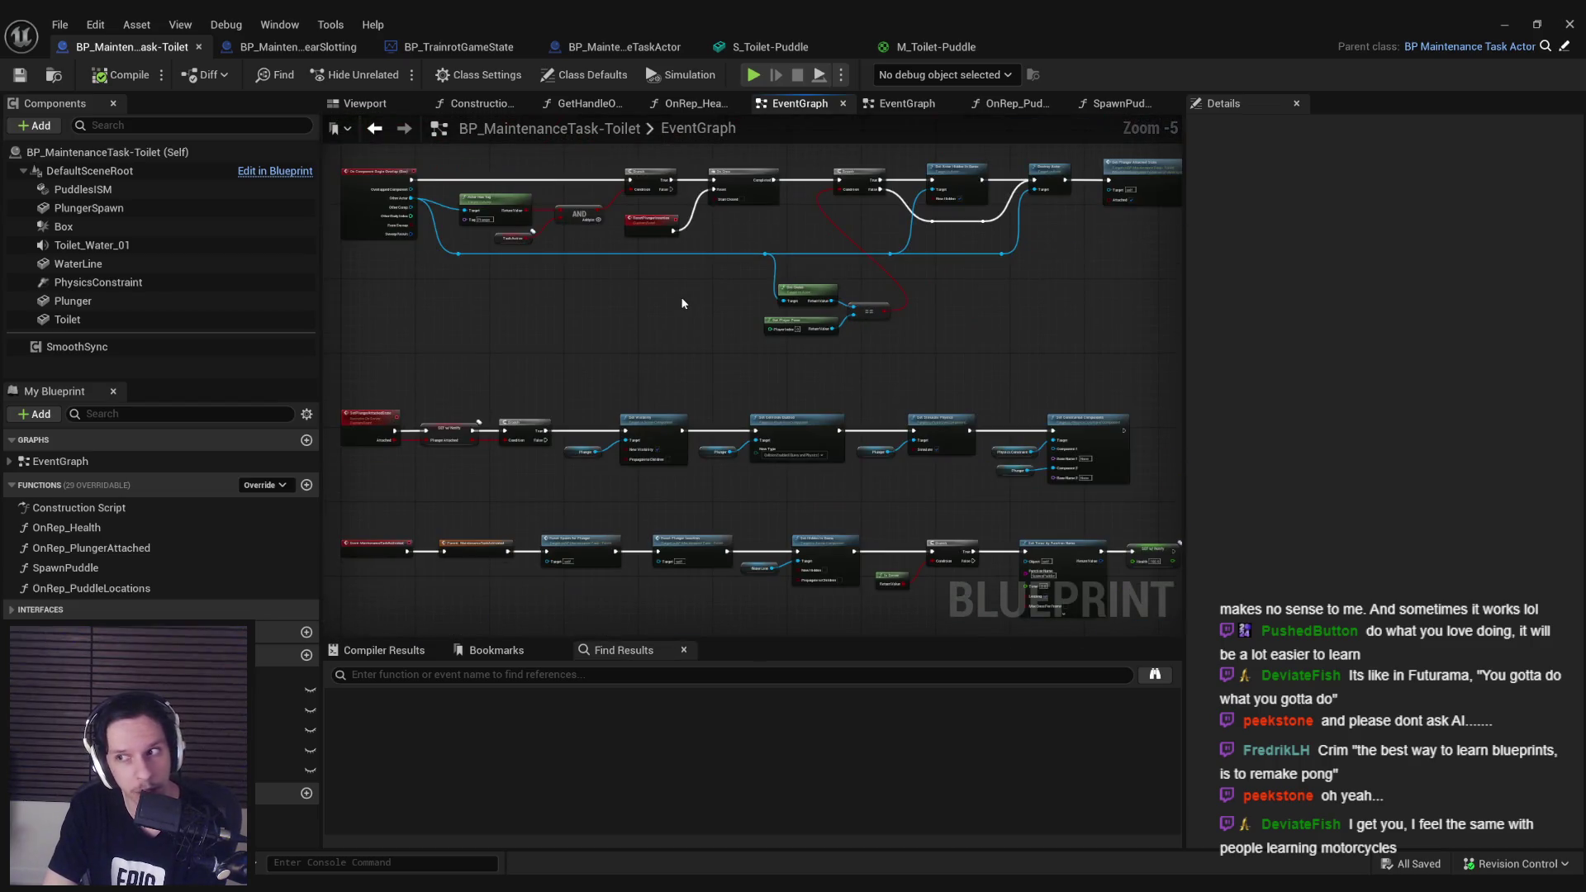
pyautogui.scroll(3, 778, 398)
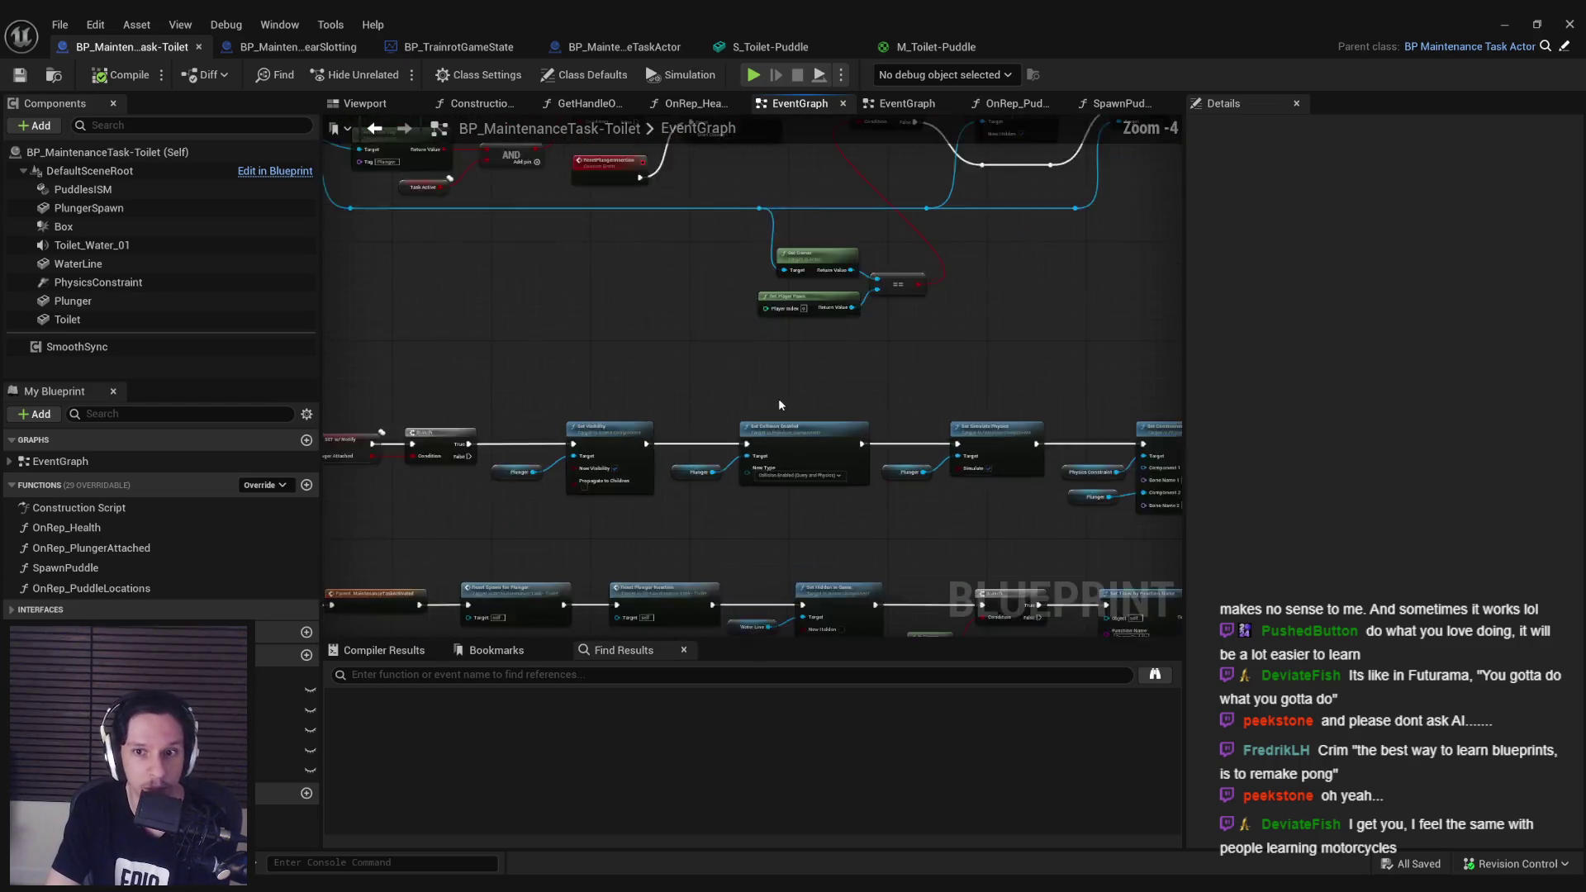
pyautogui.scroll(-3, 706, 391)
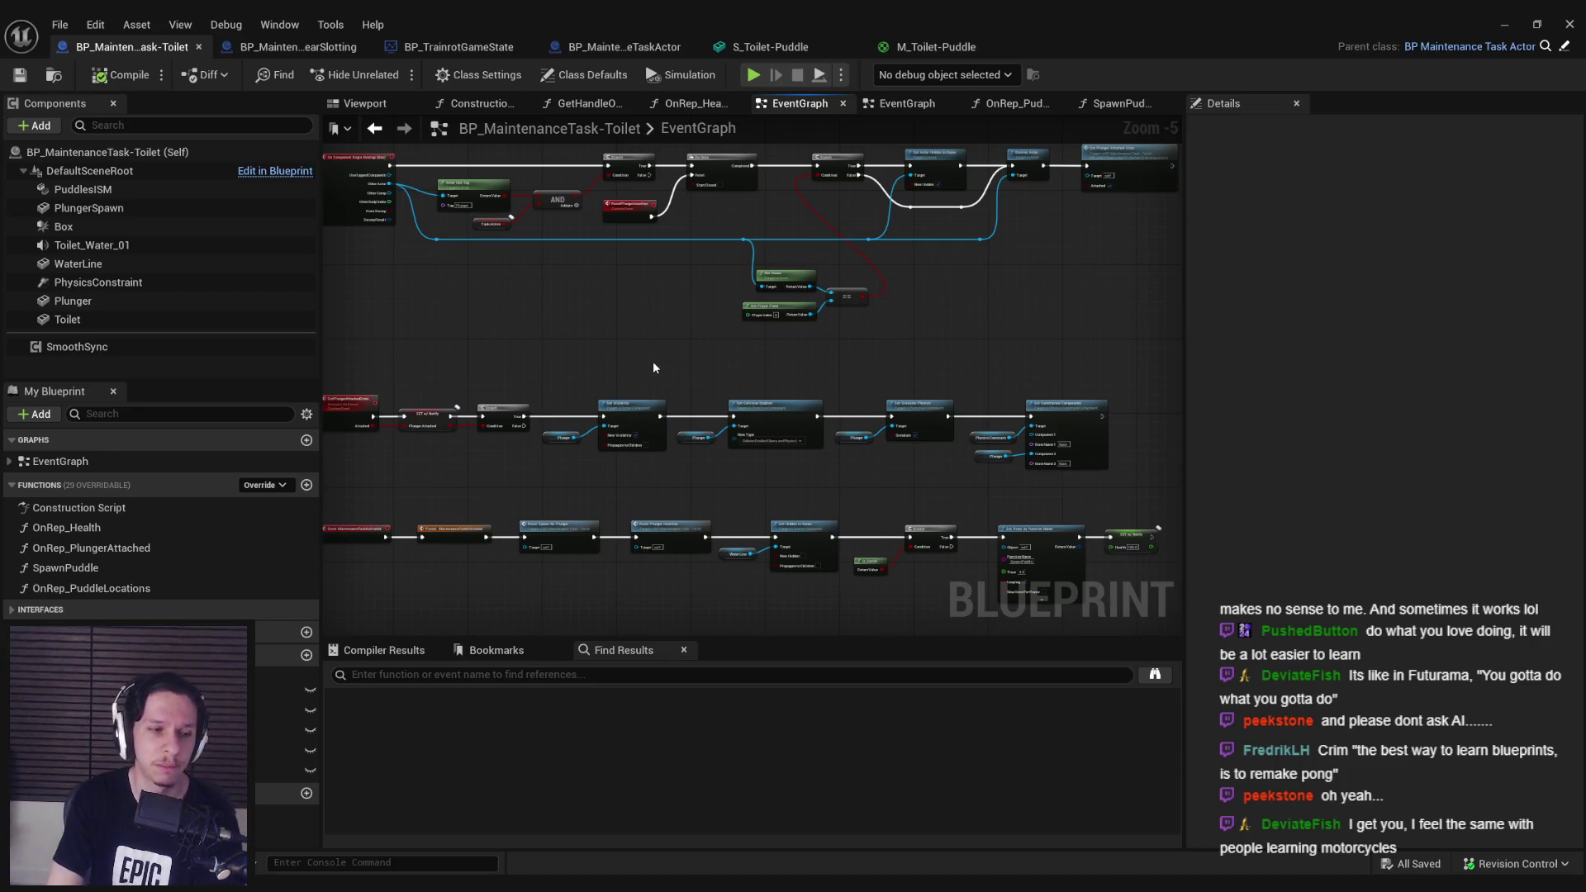
pyautogui.click(771, 47)
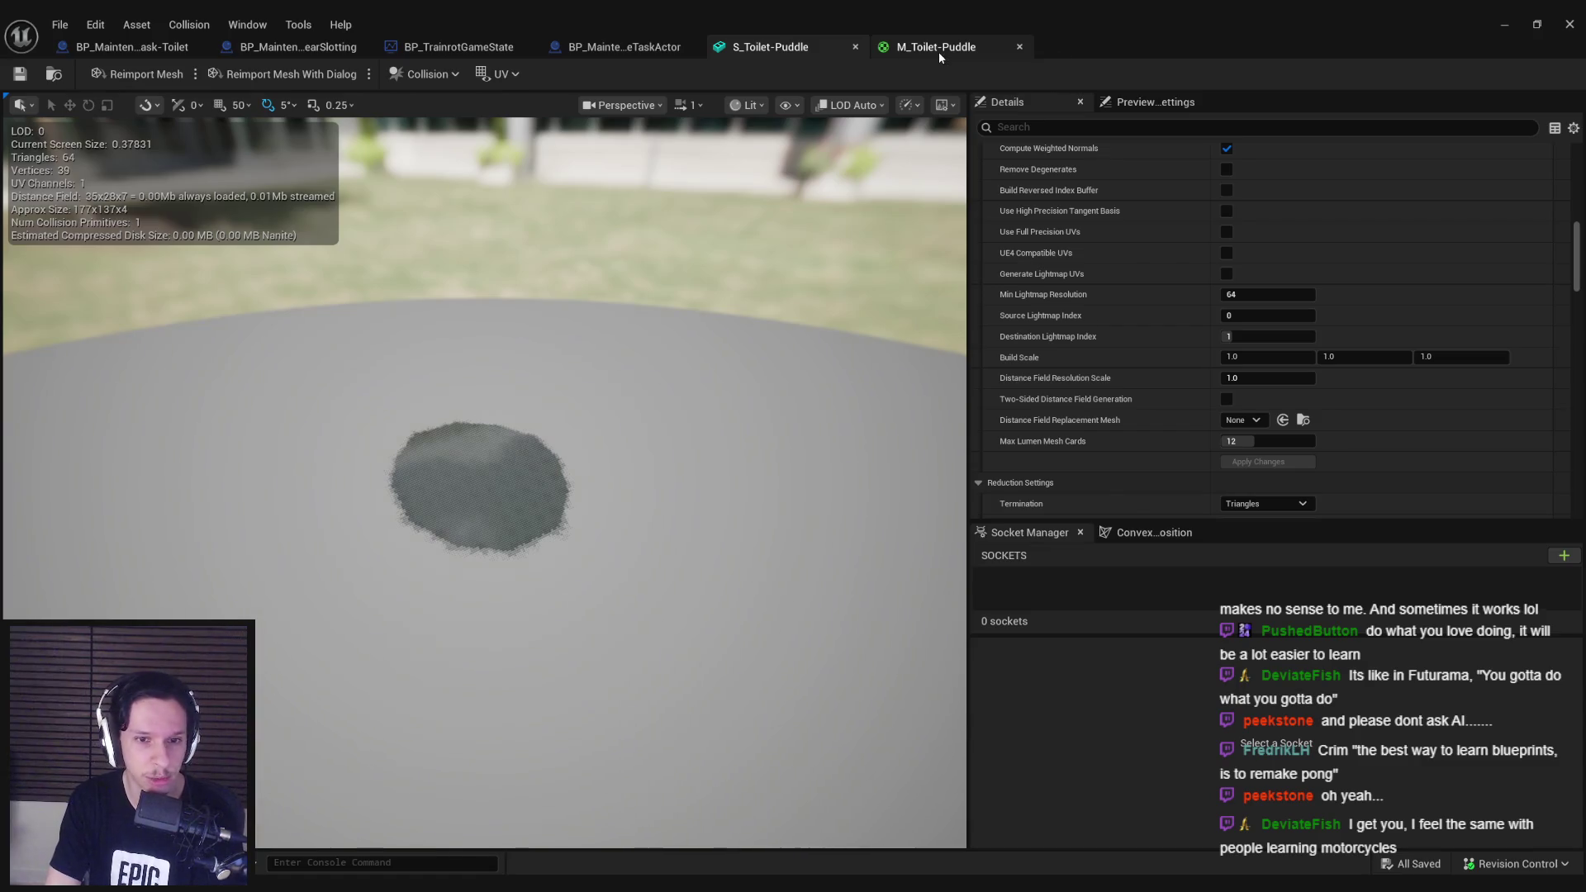
pyautogui.click(938, 52)
pyautogui.click(139, 48)
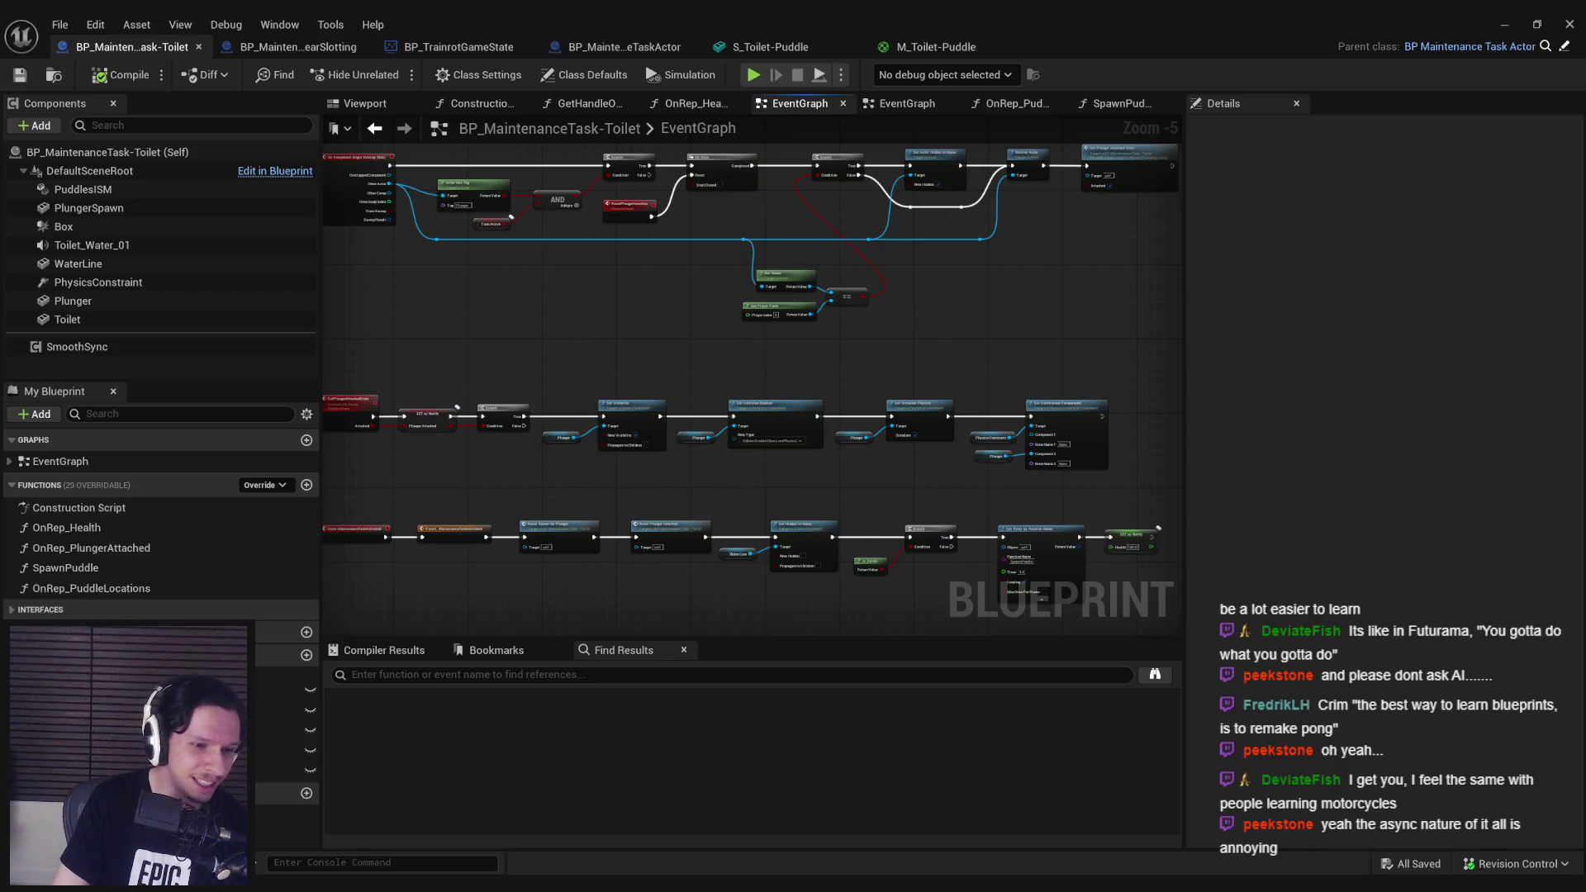
pyautogui.moveTo(377, 886)
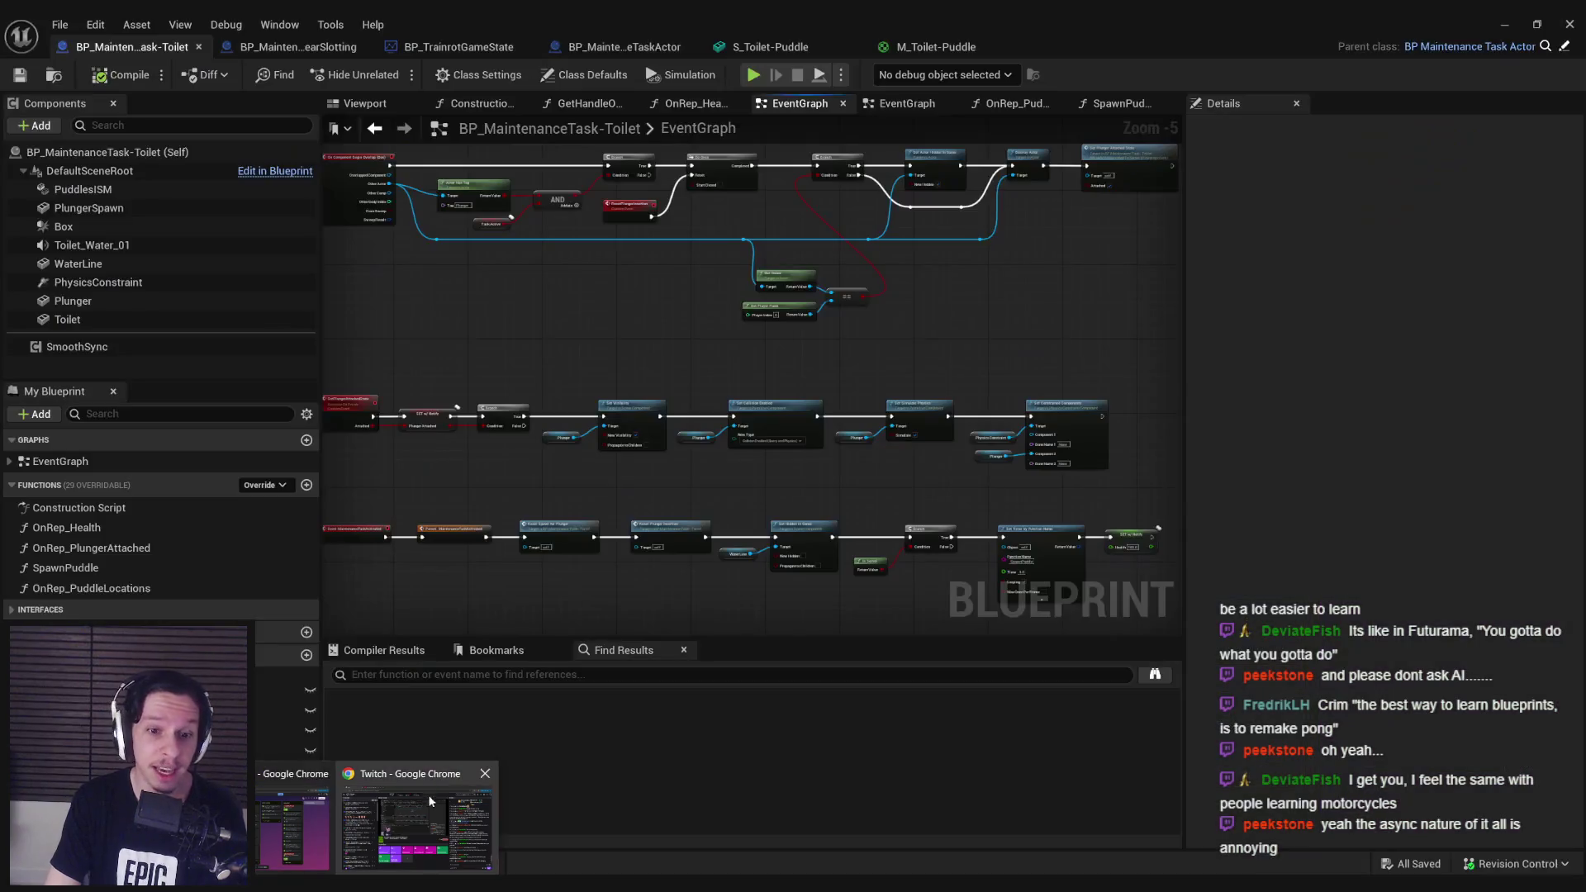